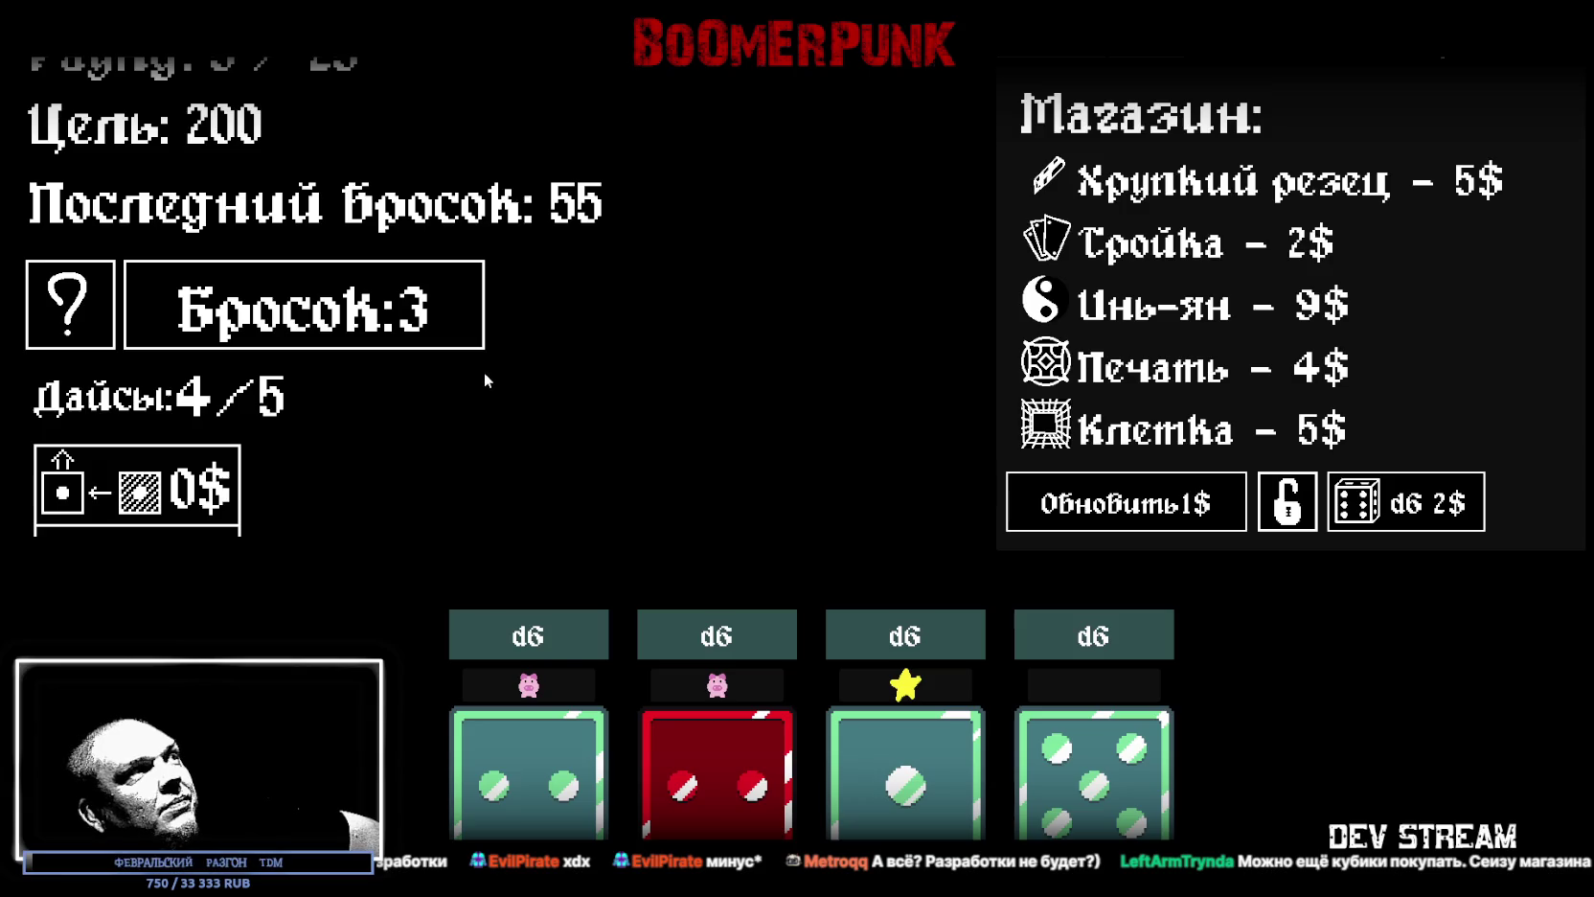
Step: Roll twice, buy a plain d6 die for 2$, and roll again to finish the round
click(471, 337)
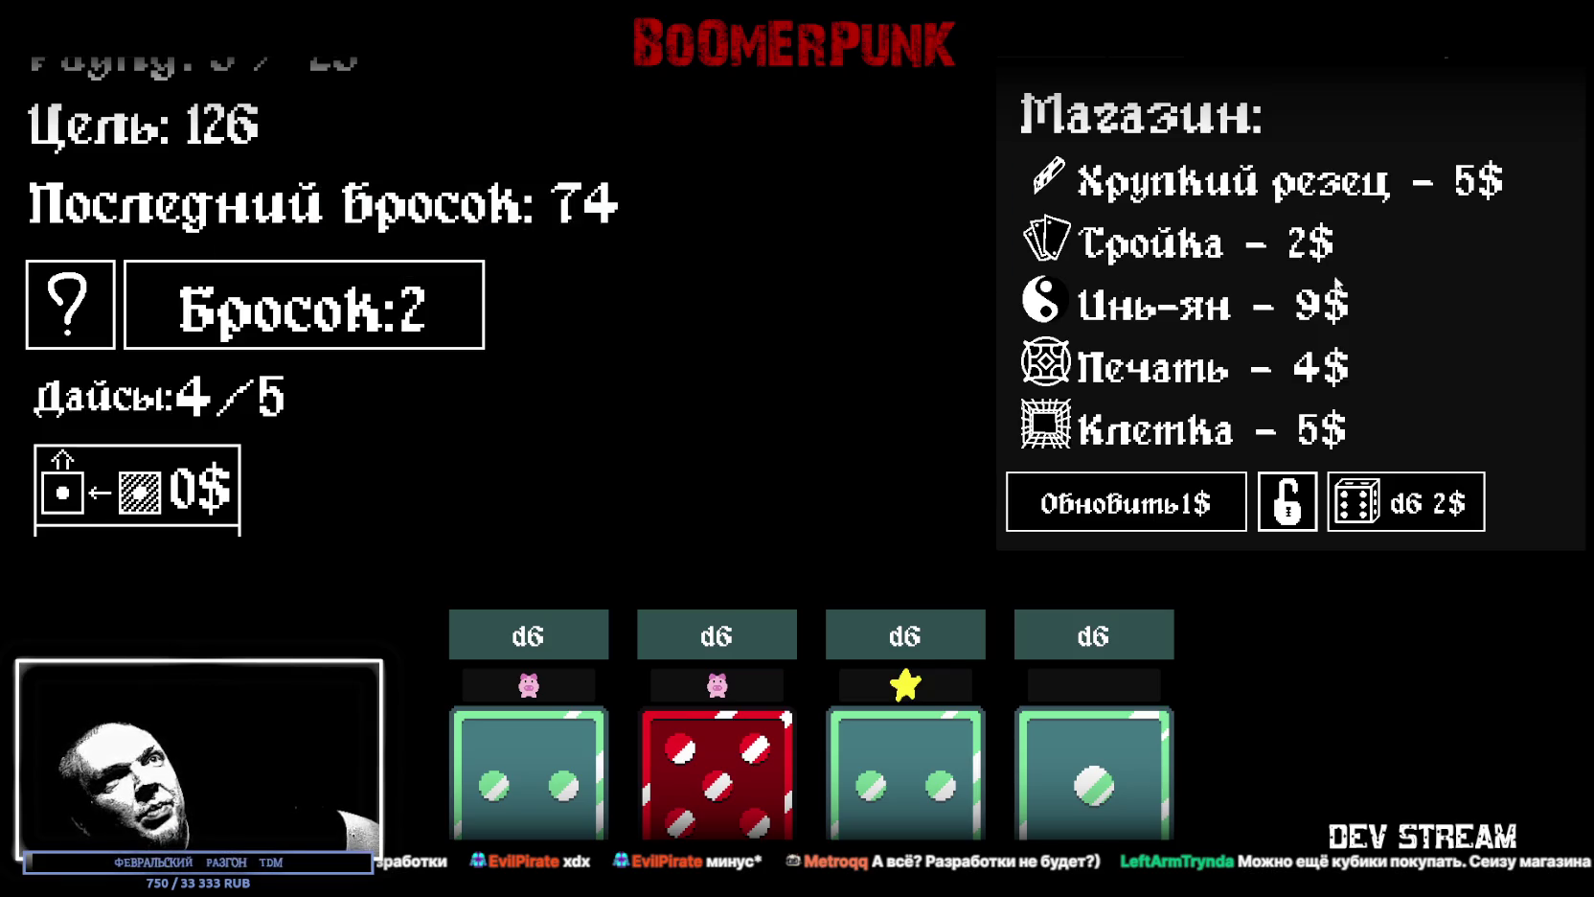
mouse_move(1044, 241)
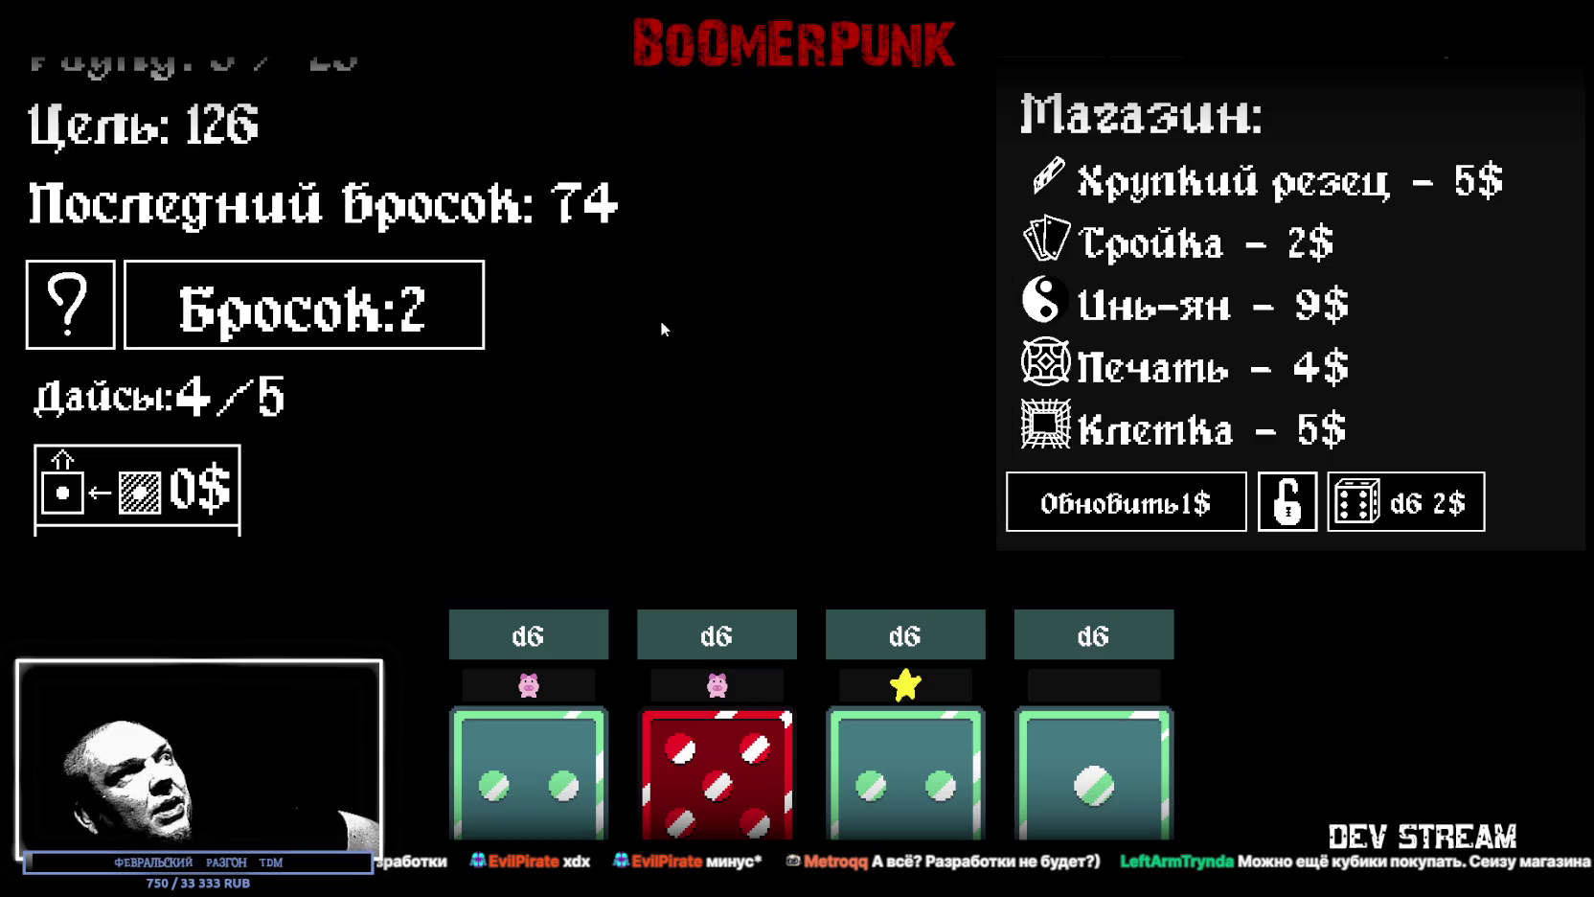
click(473, 340)
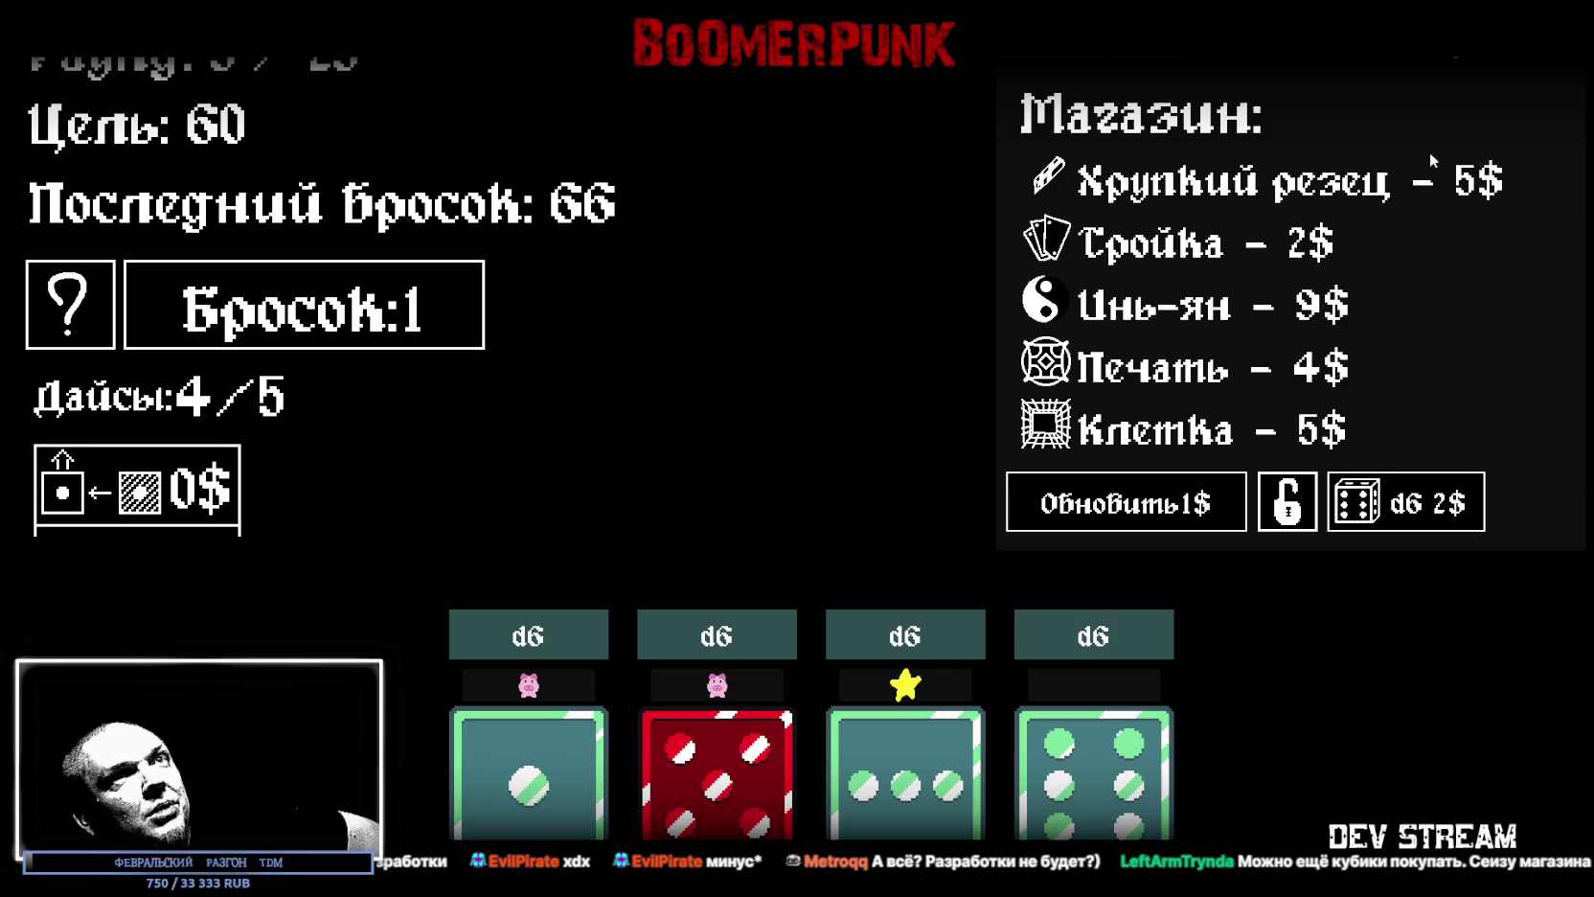
mouse_move(1167, 360)
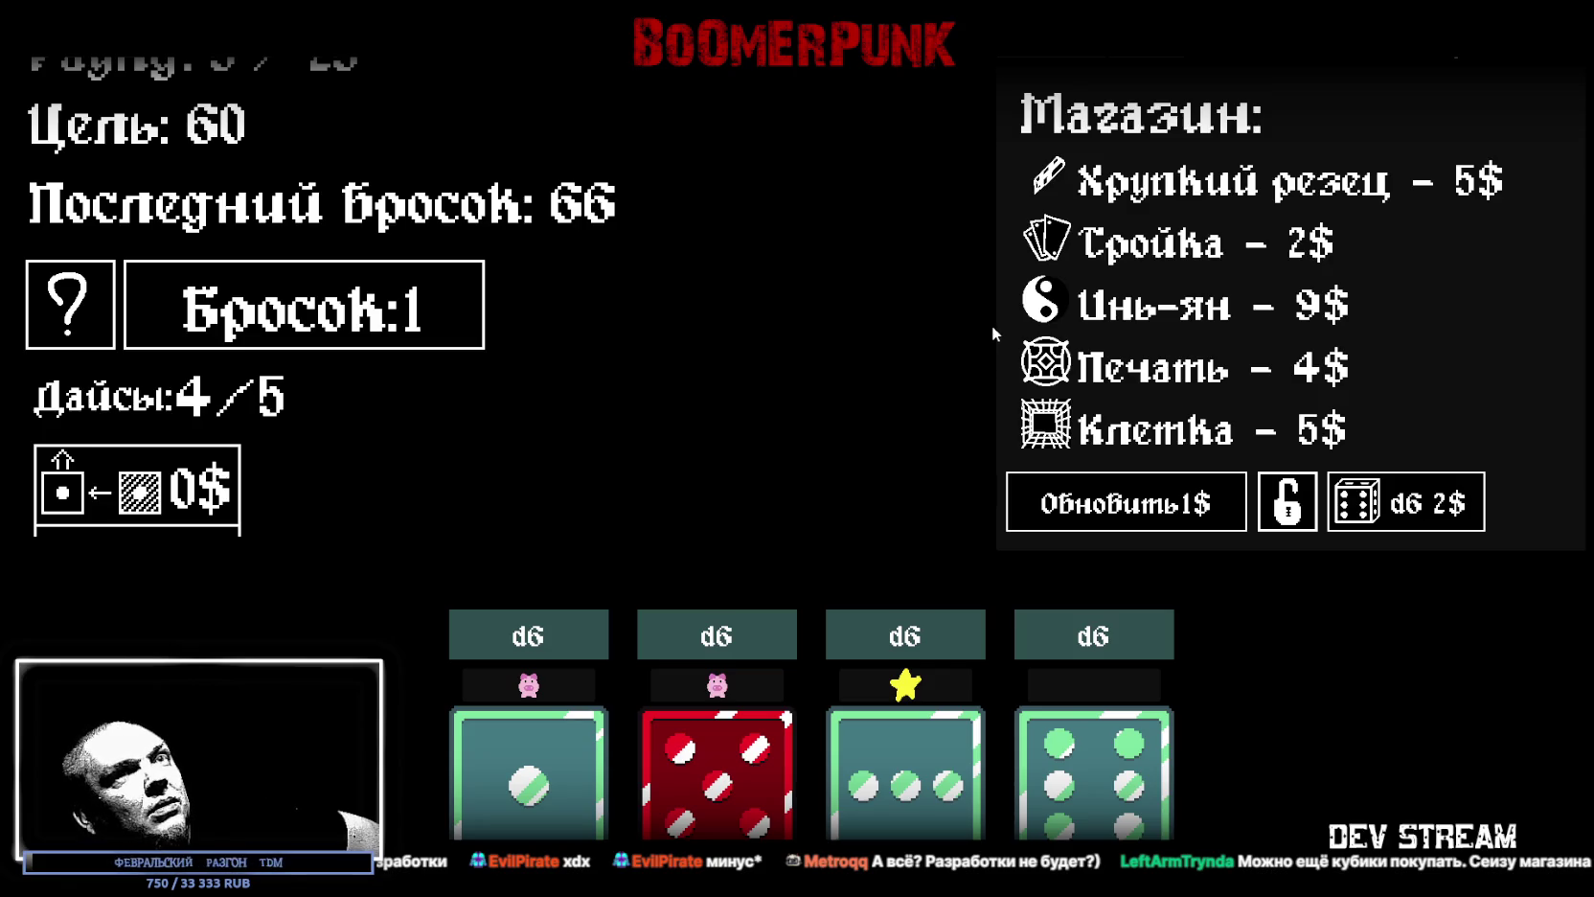
click(1433, 515)
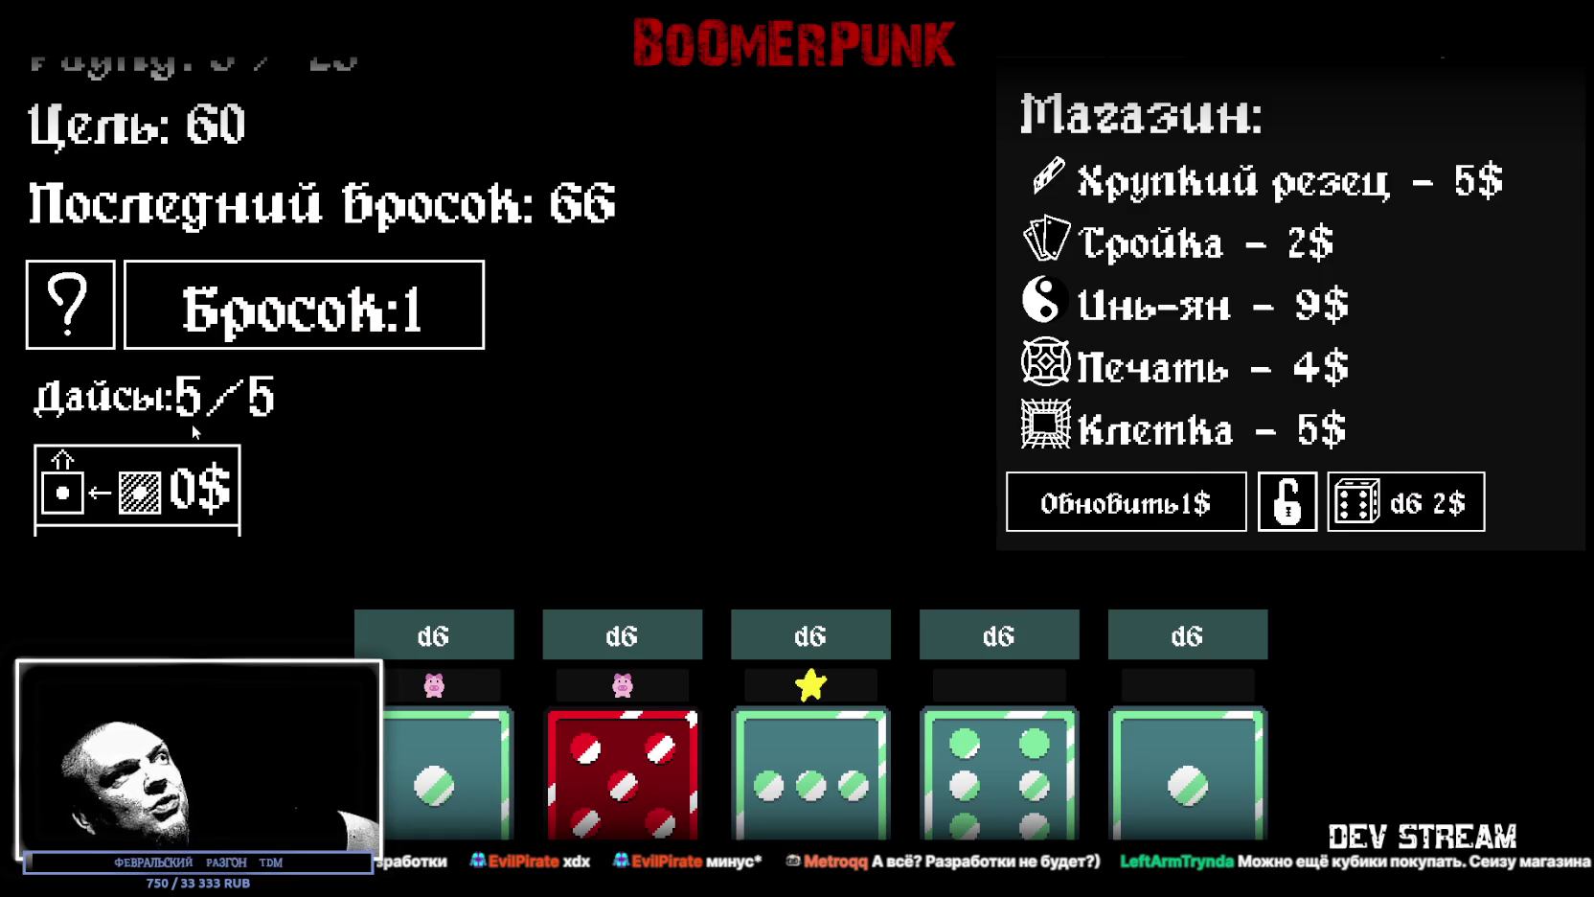
click(421, 335)
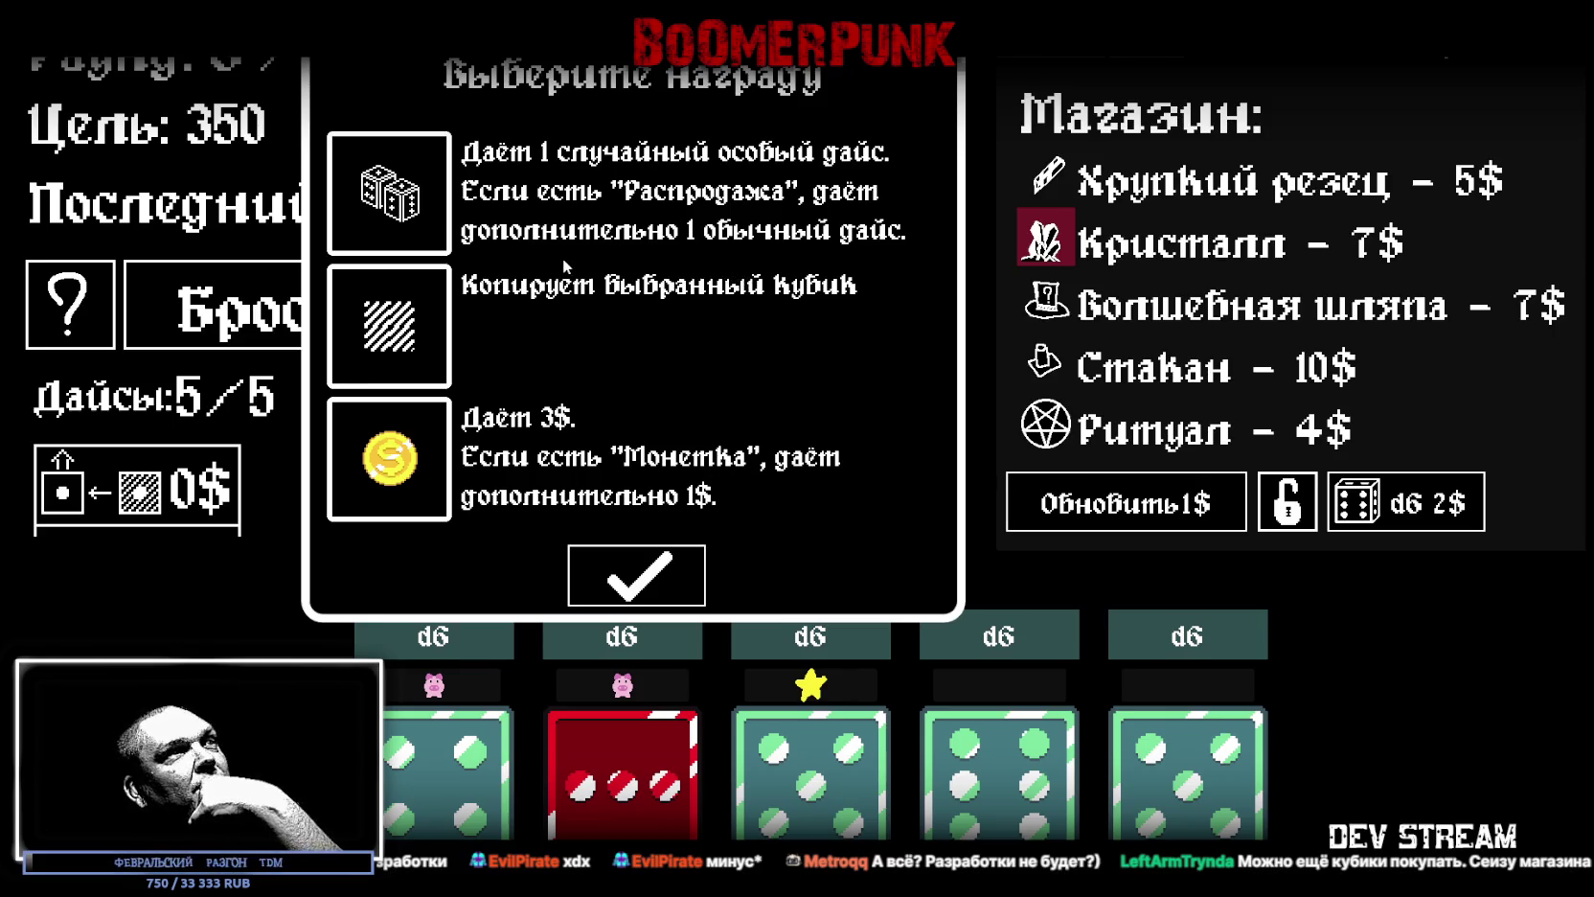
Step: Take the 3$ coin reward and roll once, scoring 91 toward the new 259 target
click(413, 463)
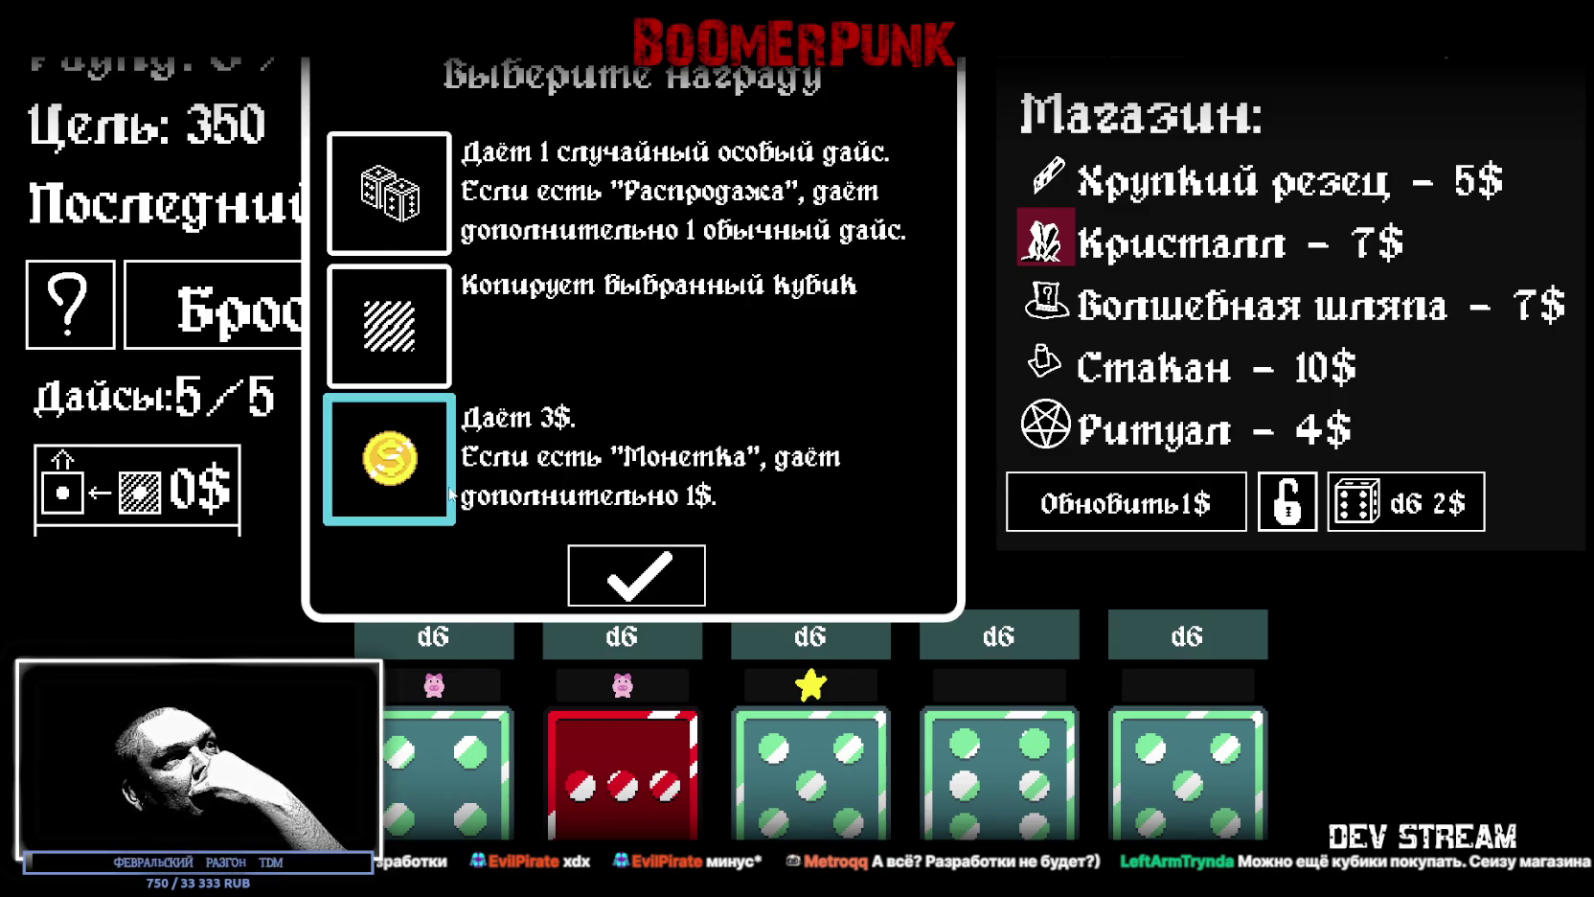
click(629, 587)
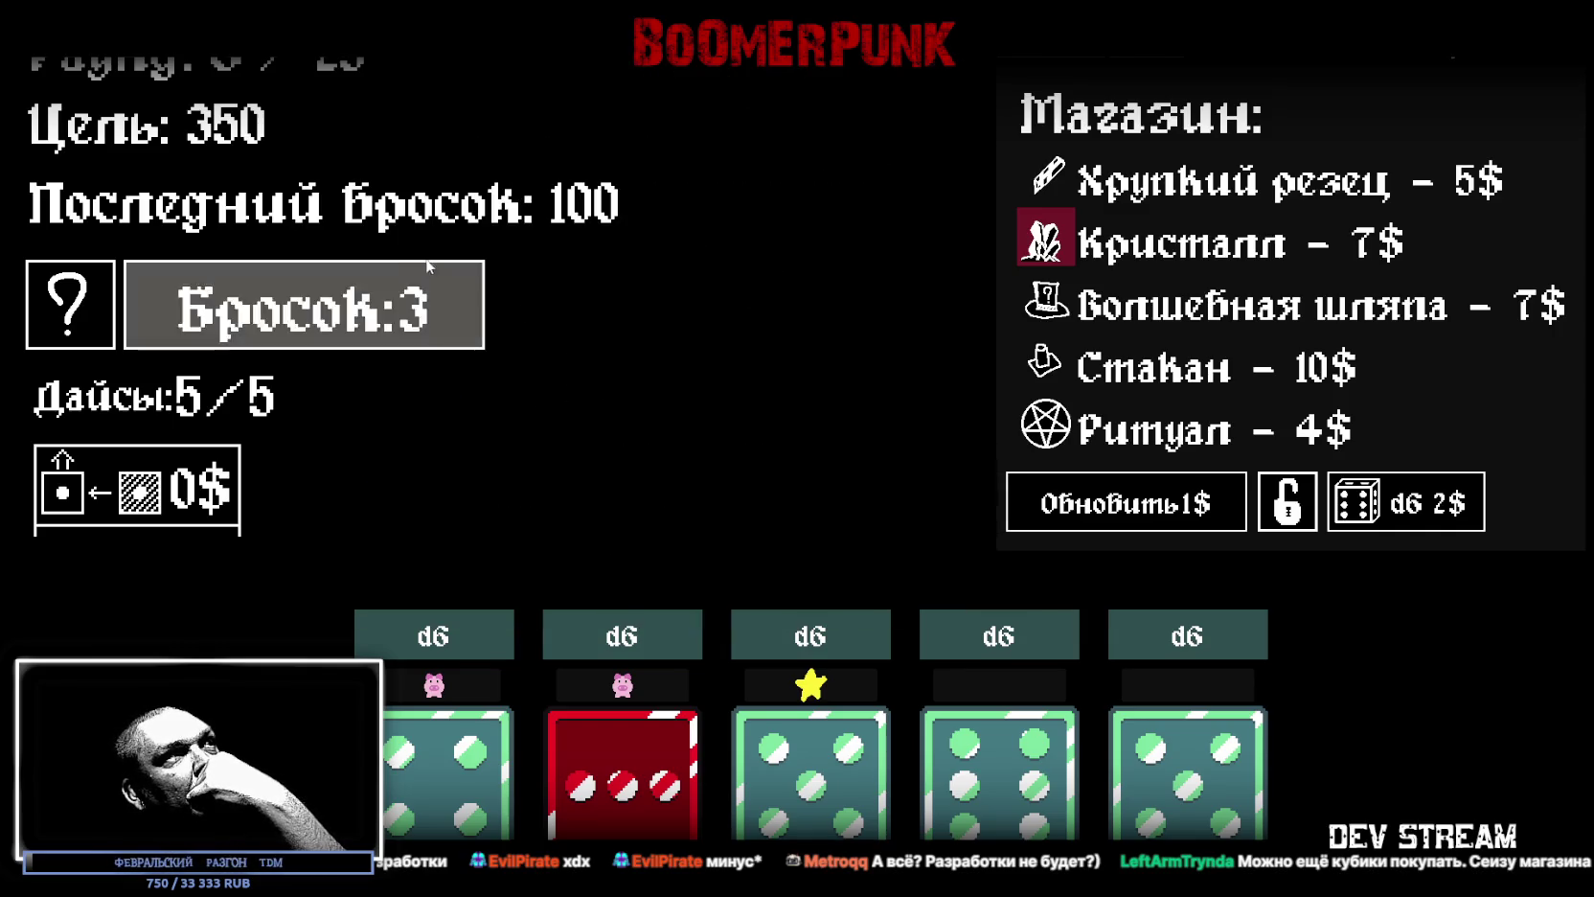
click(384, 328)
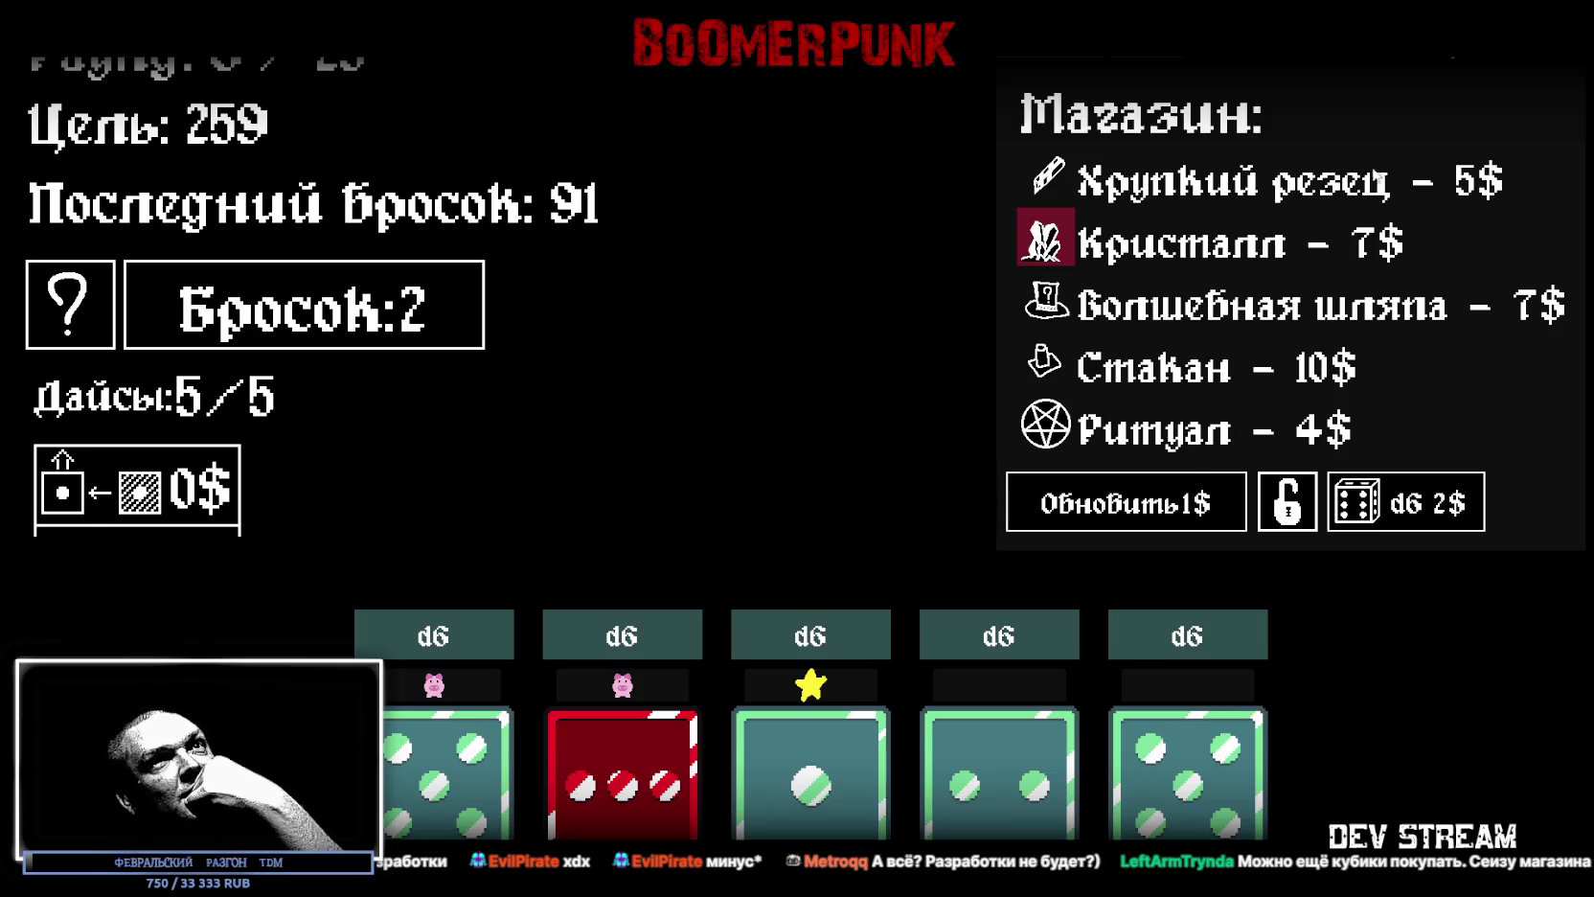
mouse_move(1170, 196)
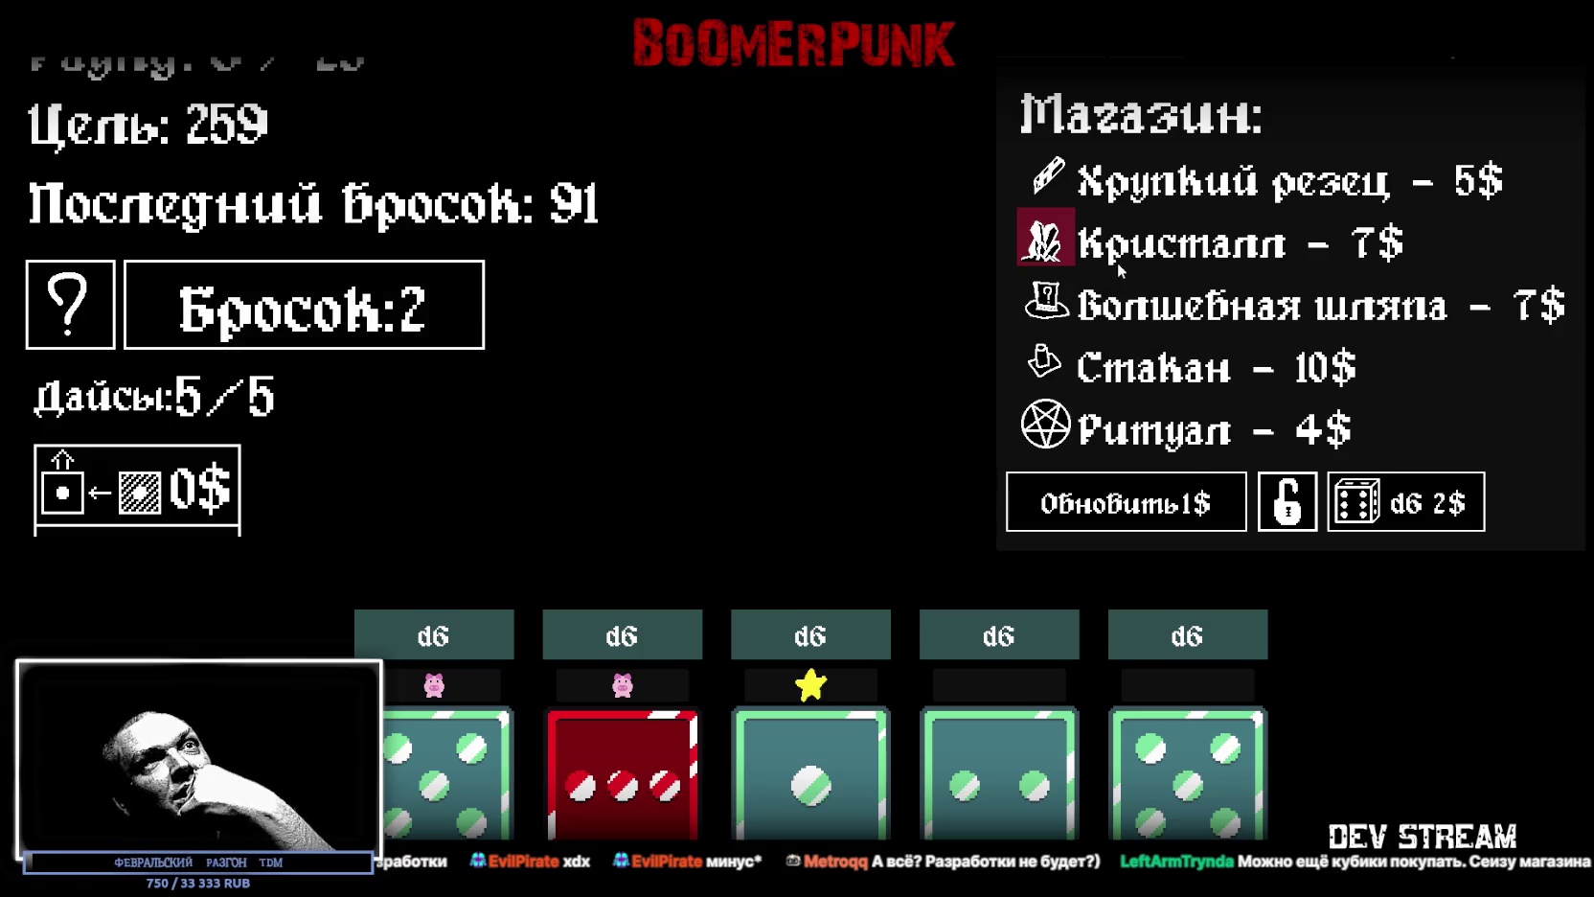
mouse_move(1116, 261)
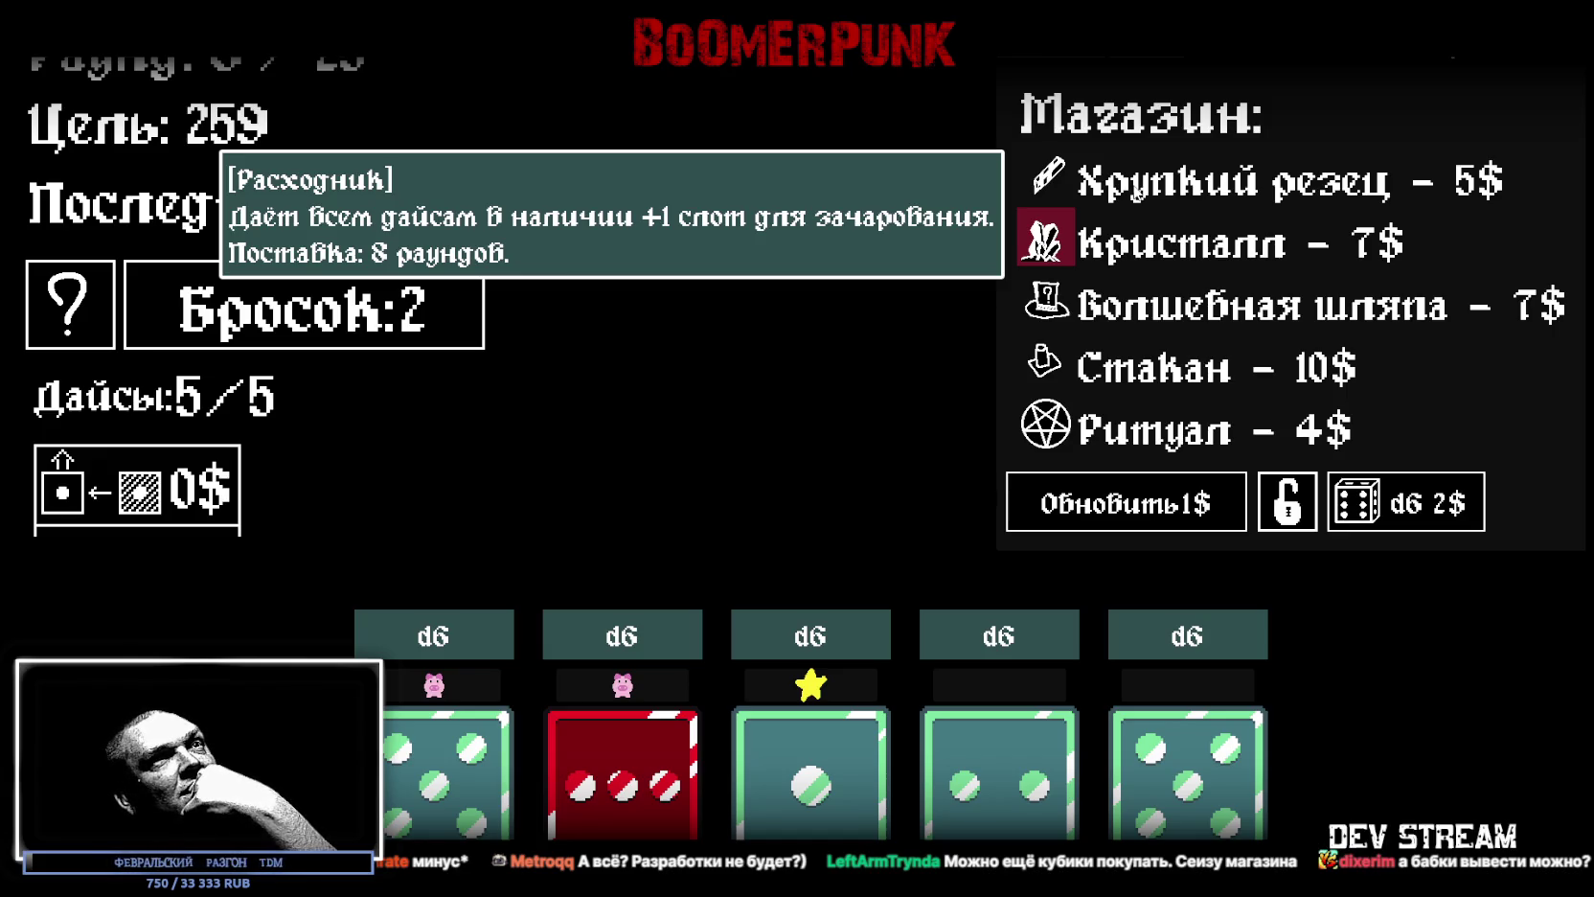
mouse_move(1117, 308)
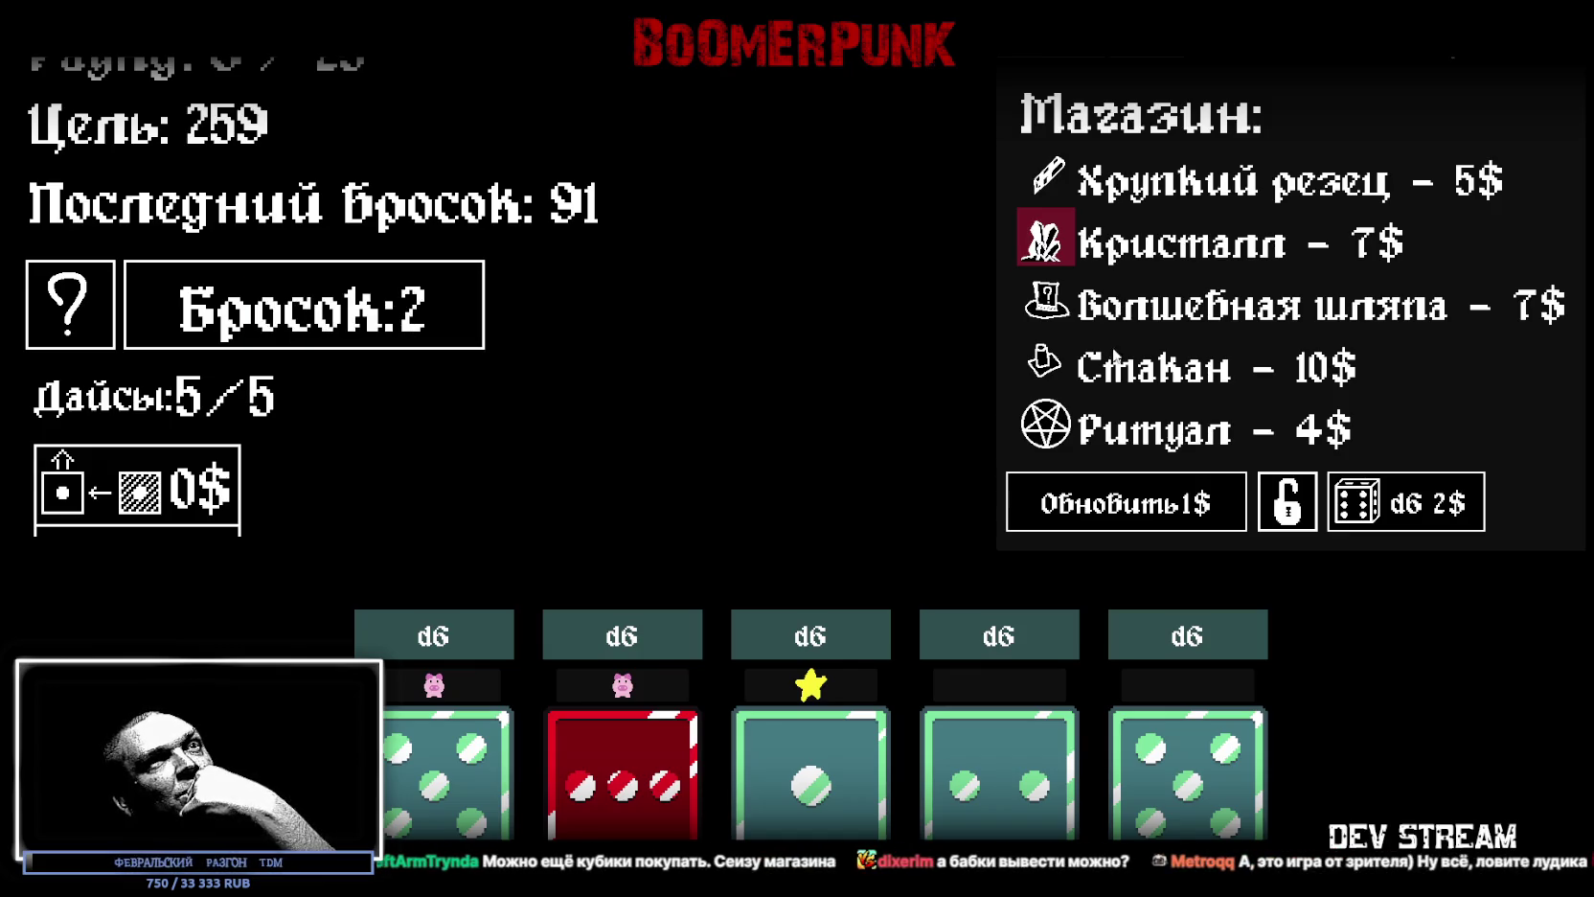
mouse_move(1140, 381)
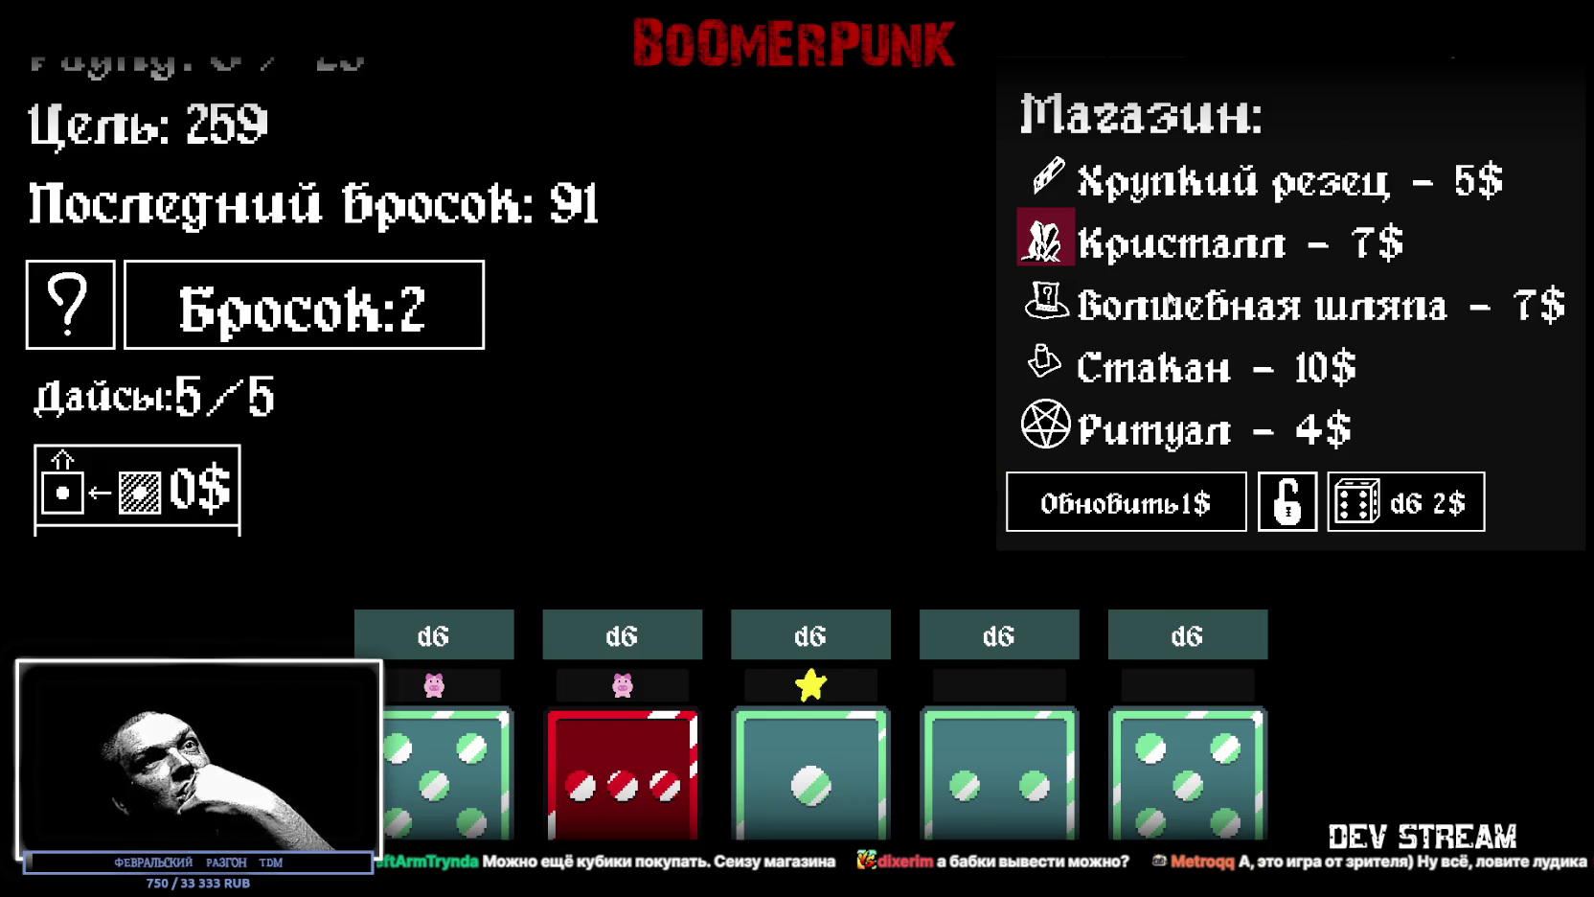
mouse_move(1133, 440)
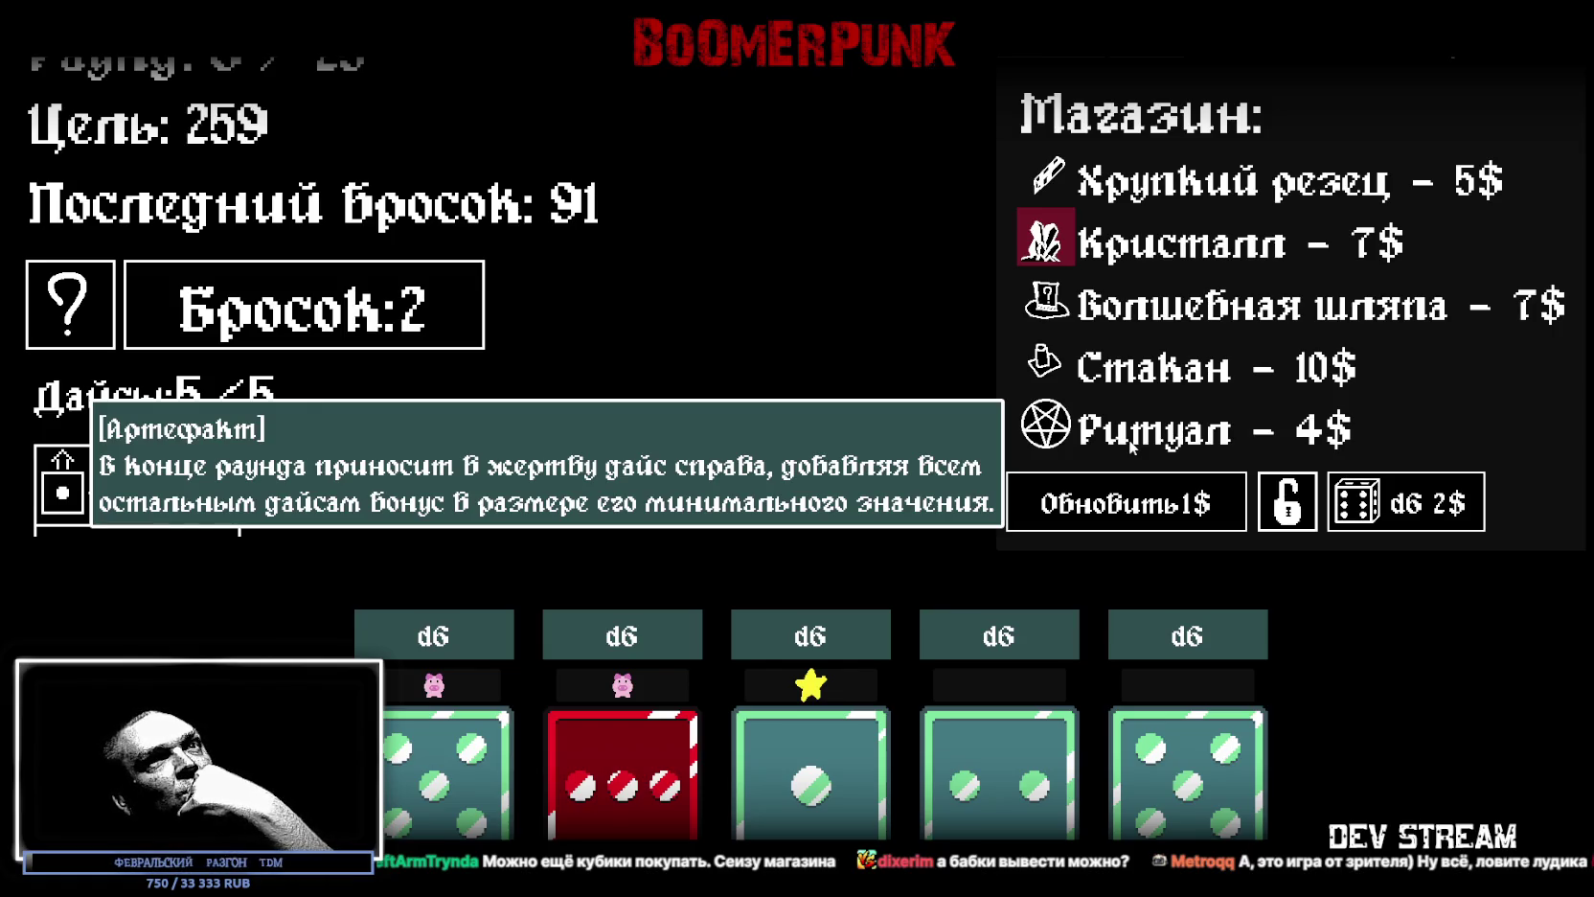
Step: Restock the shop for 1$, buy the 5$ Акции artifact, and roll to end the round
click(1156, 520)
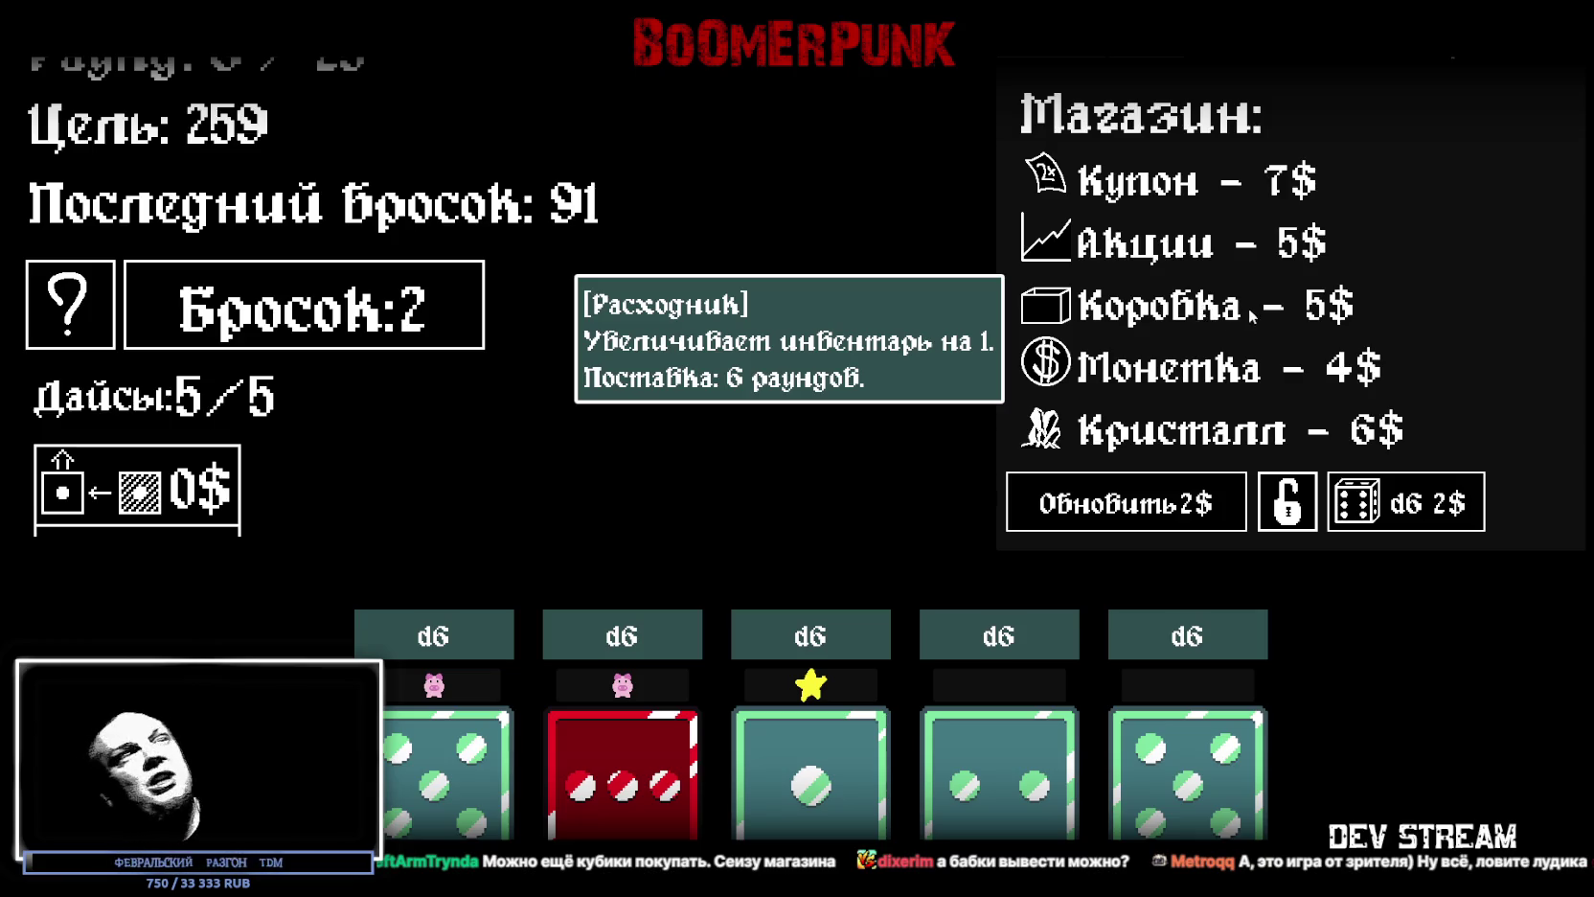
mouse_move(1269, 243)
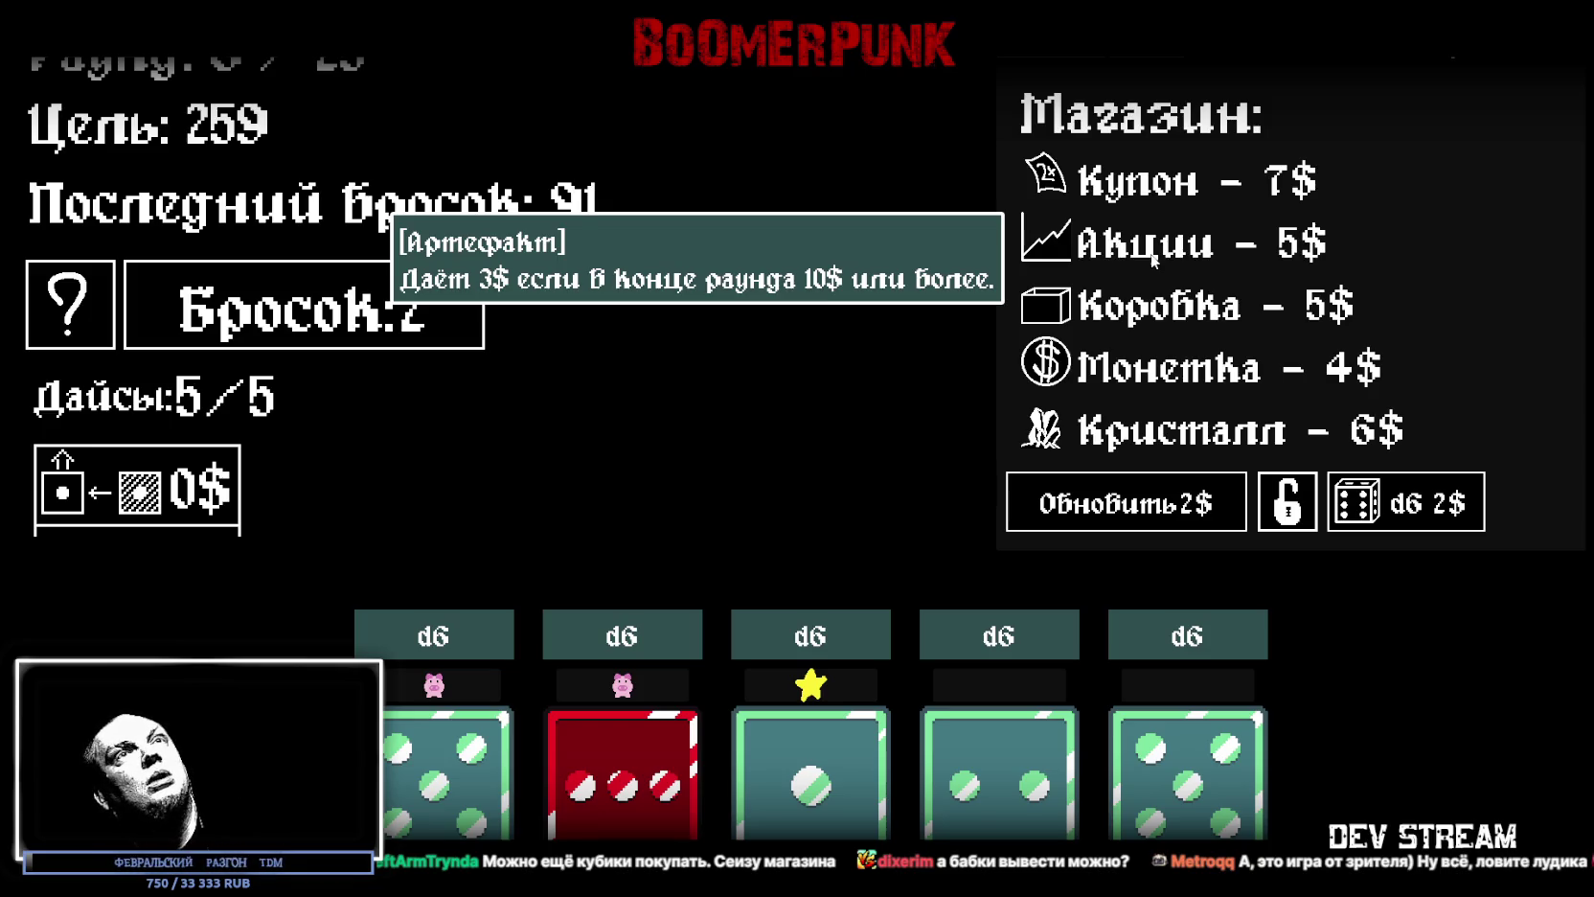
click(1154, 259)
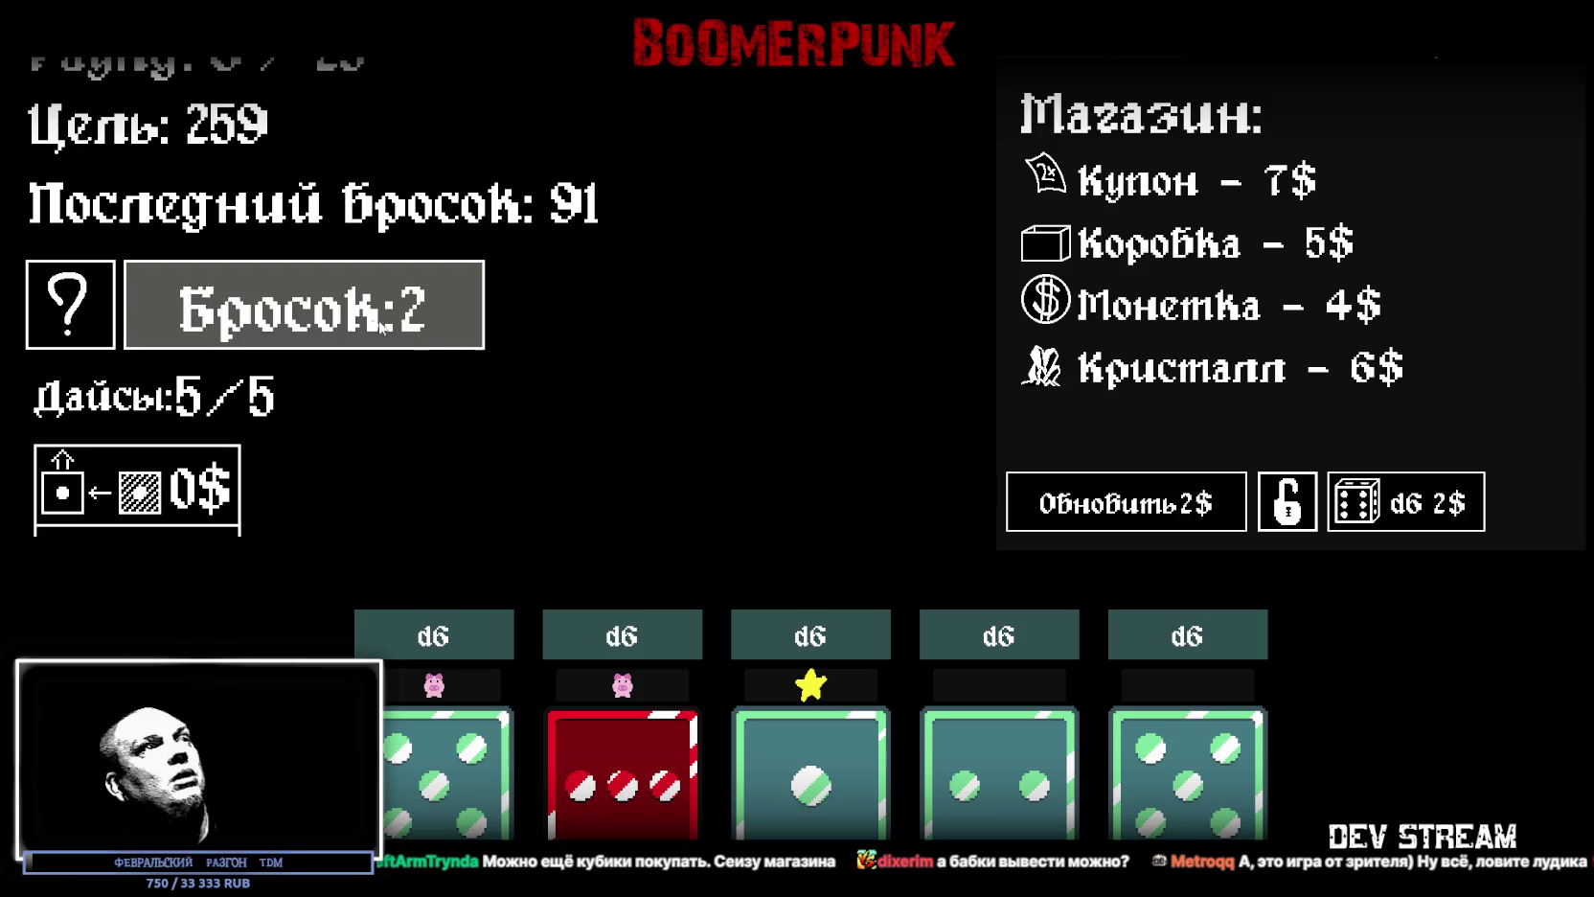
click(362, 321)
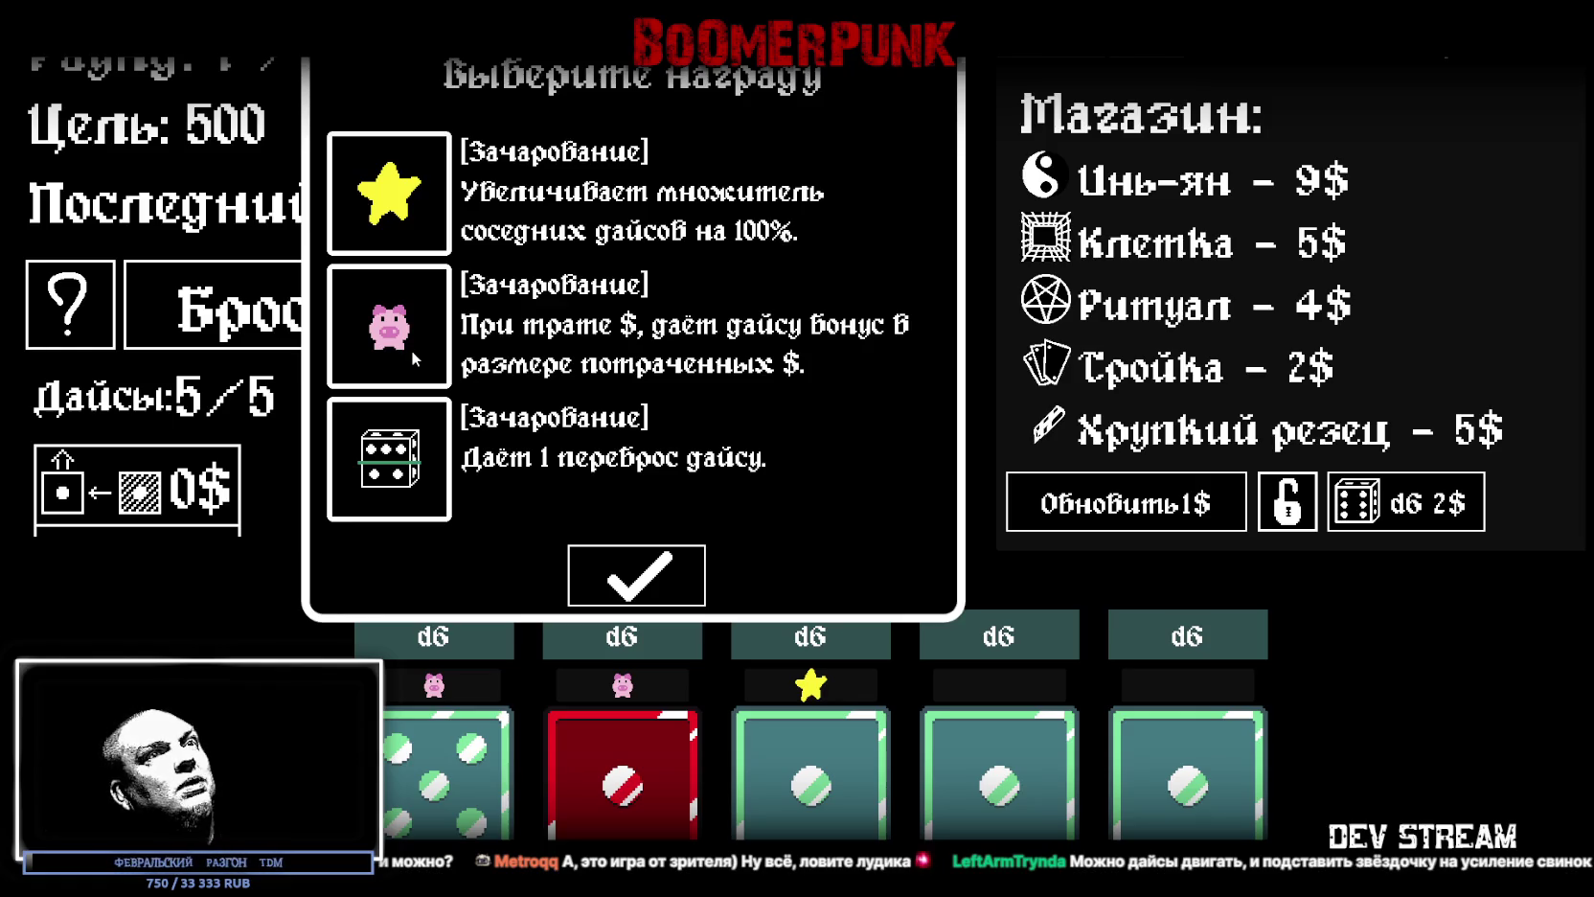
Step: Choose the star enchantment reward and apply it to the fourth die
click(436, 200)
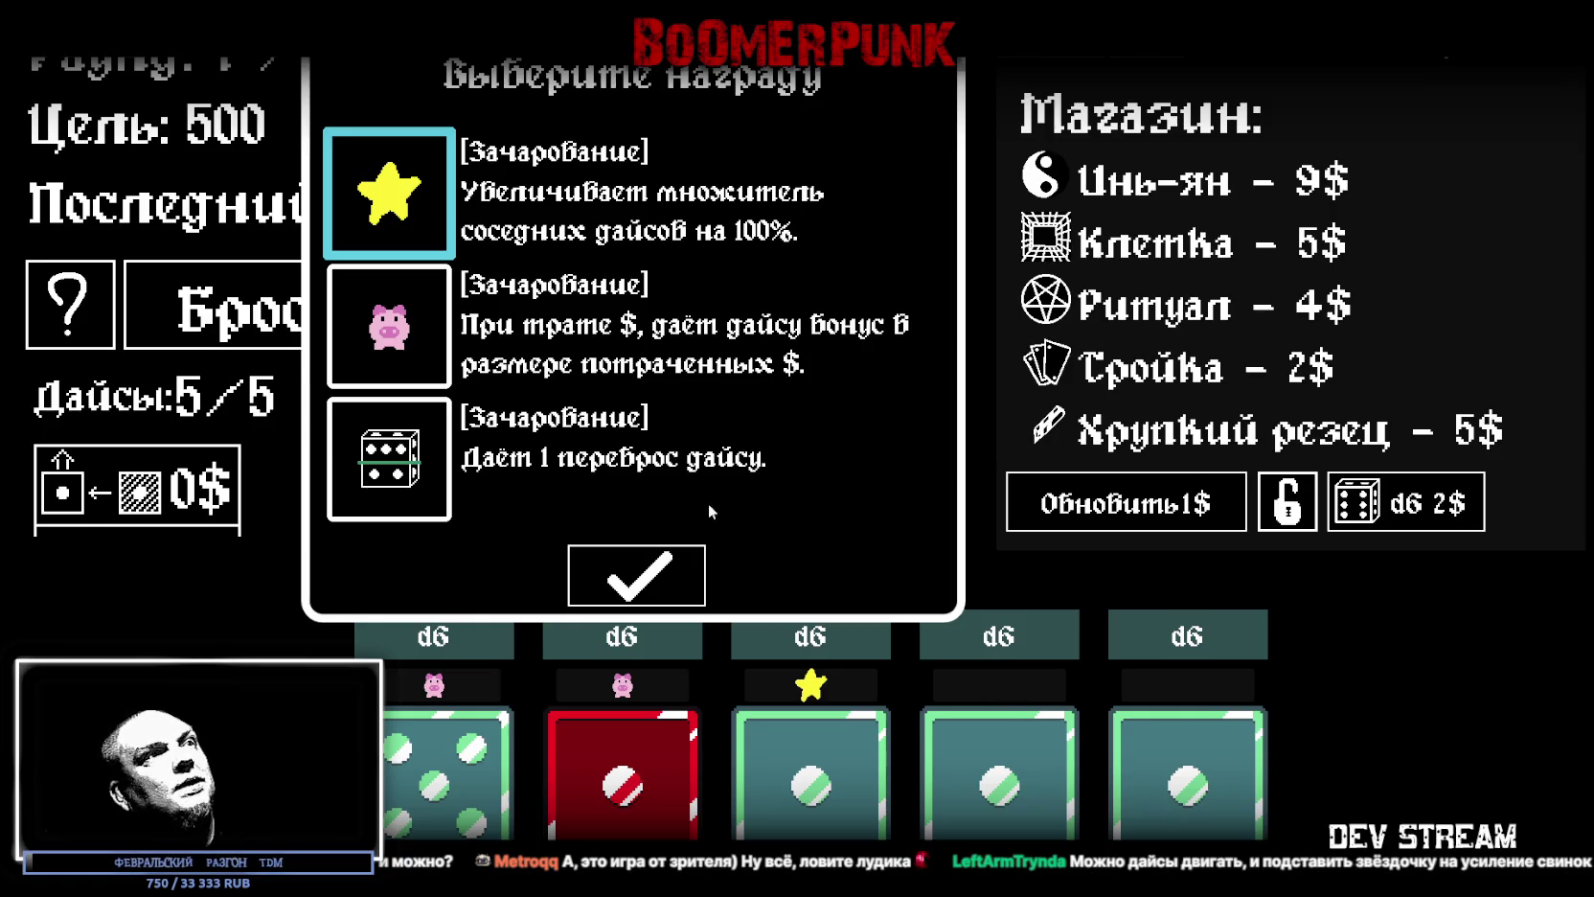
click(636, 574)
click(1026, 757)
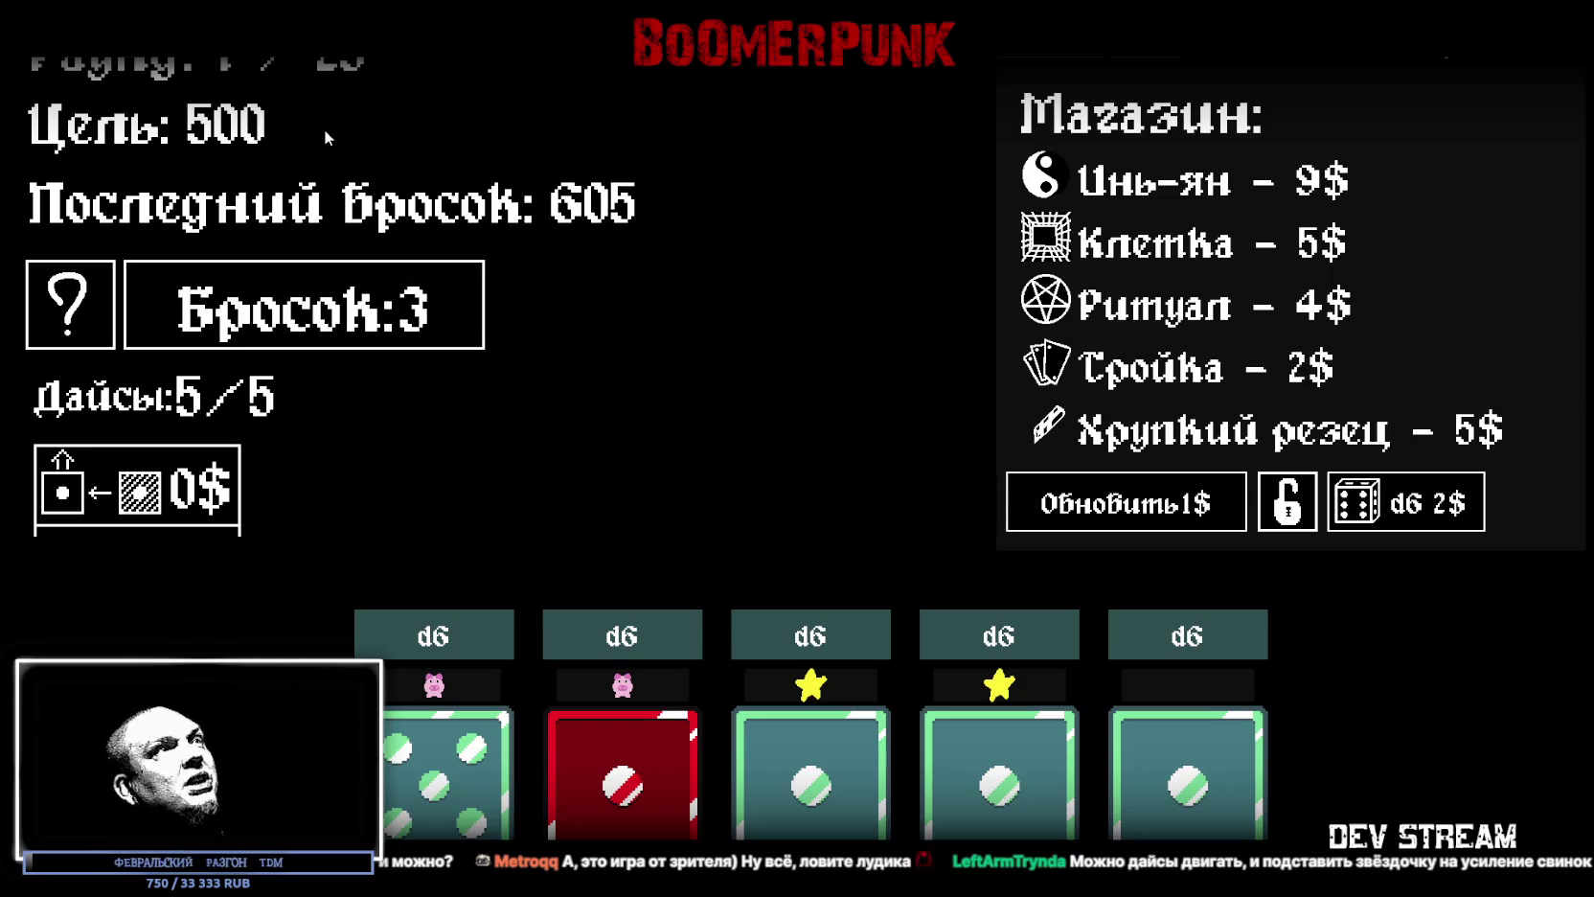
Step: Use the three remaining rolls, then restart the game after the defeat
click(470, 326)
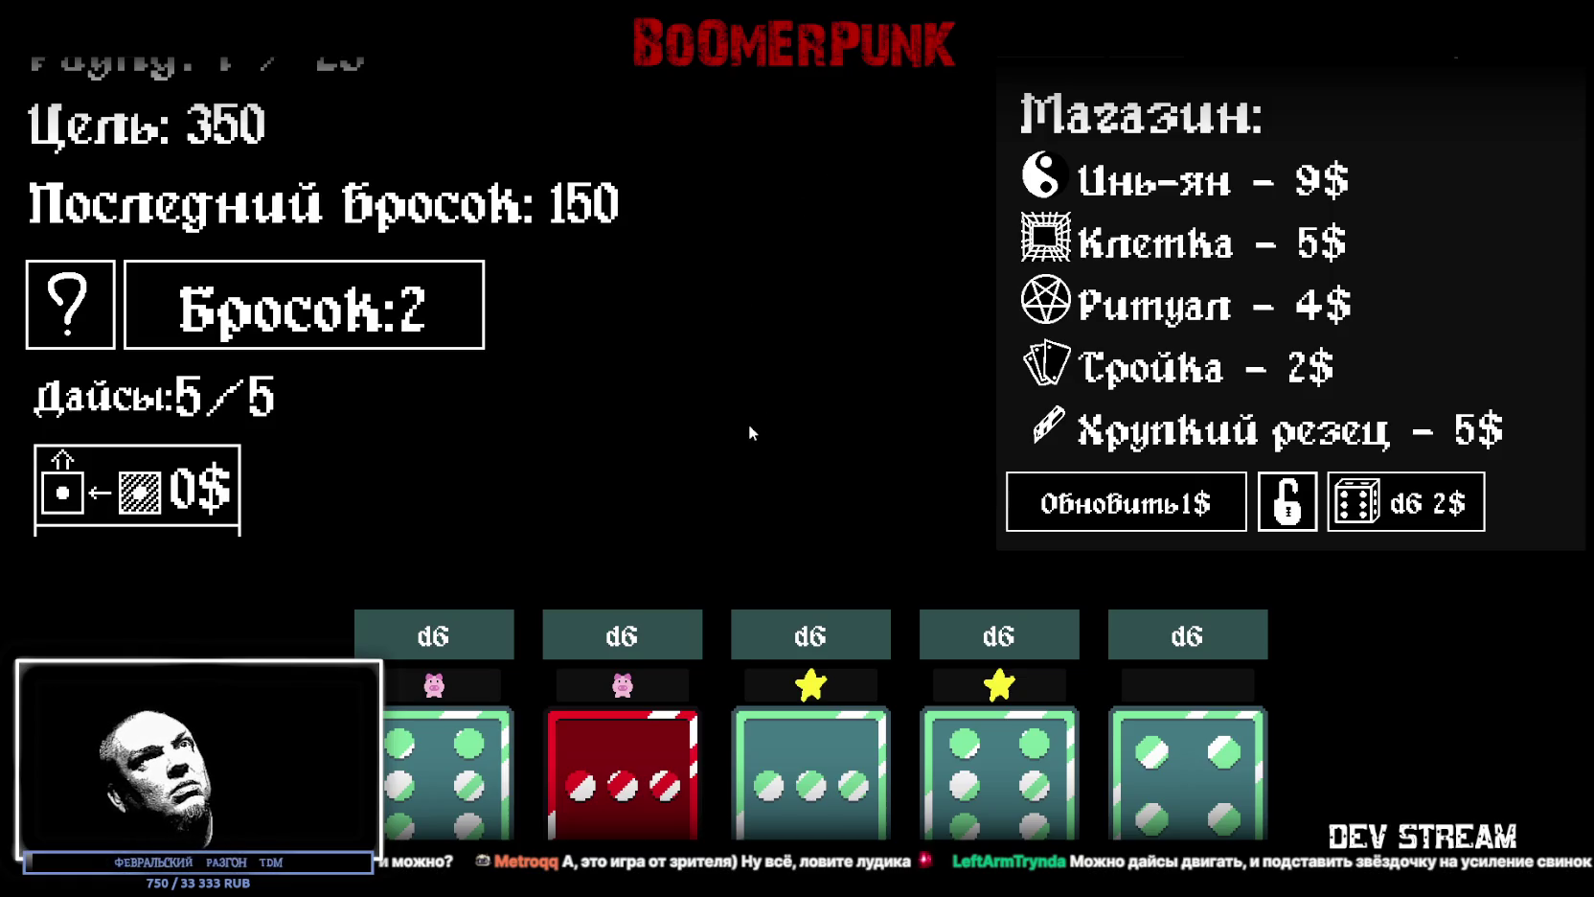
click(454, 310)
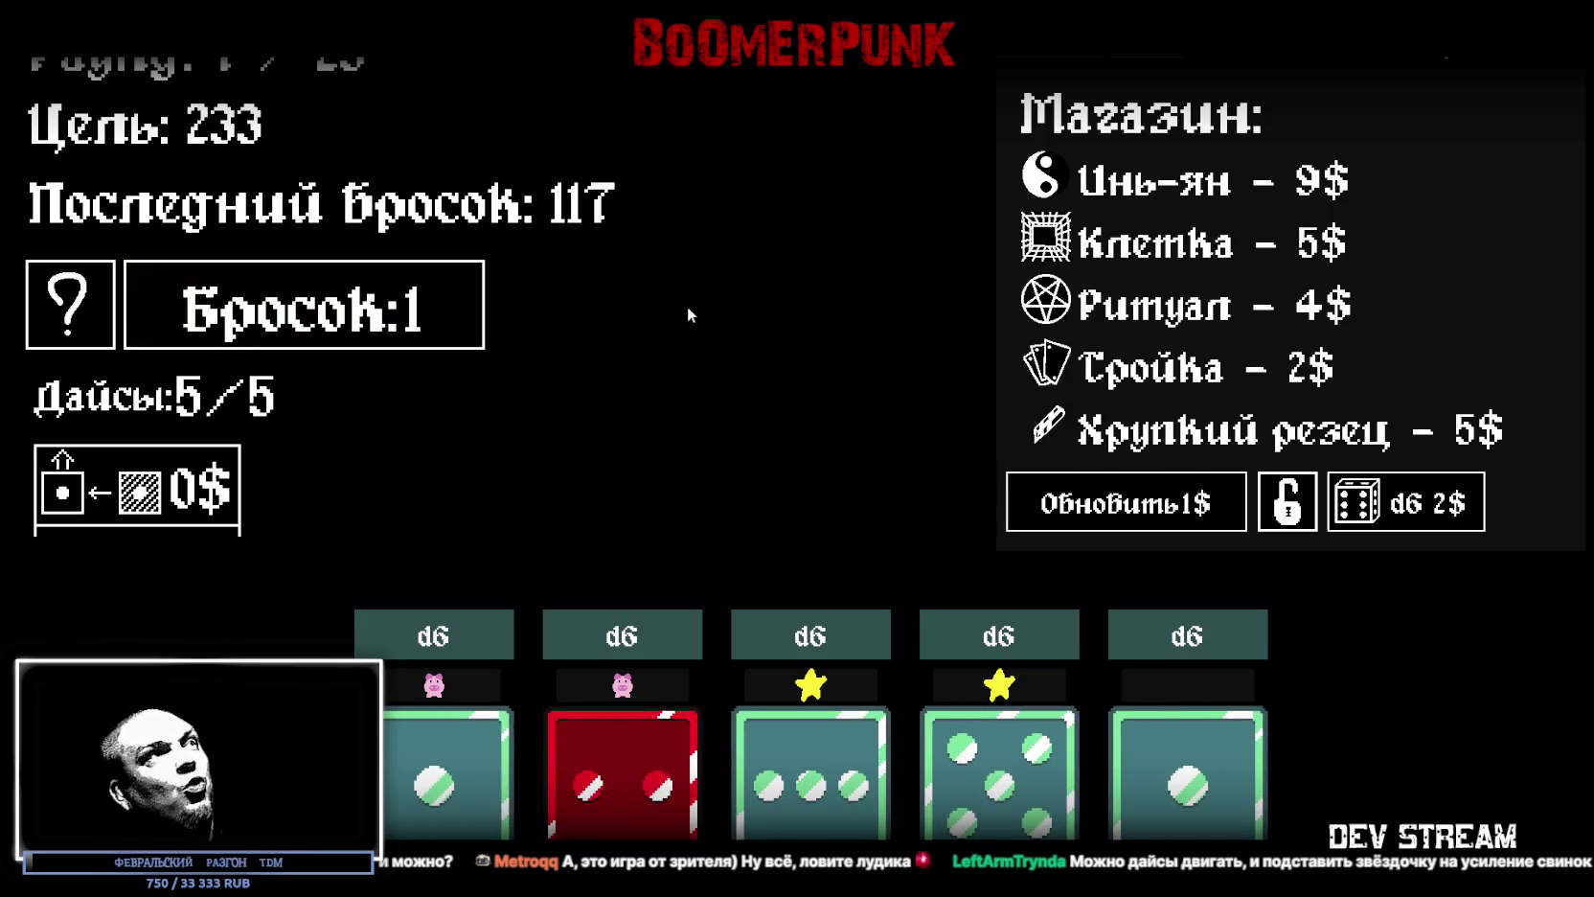
click(479, 269)
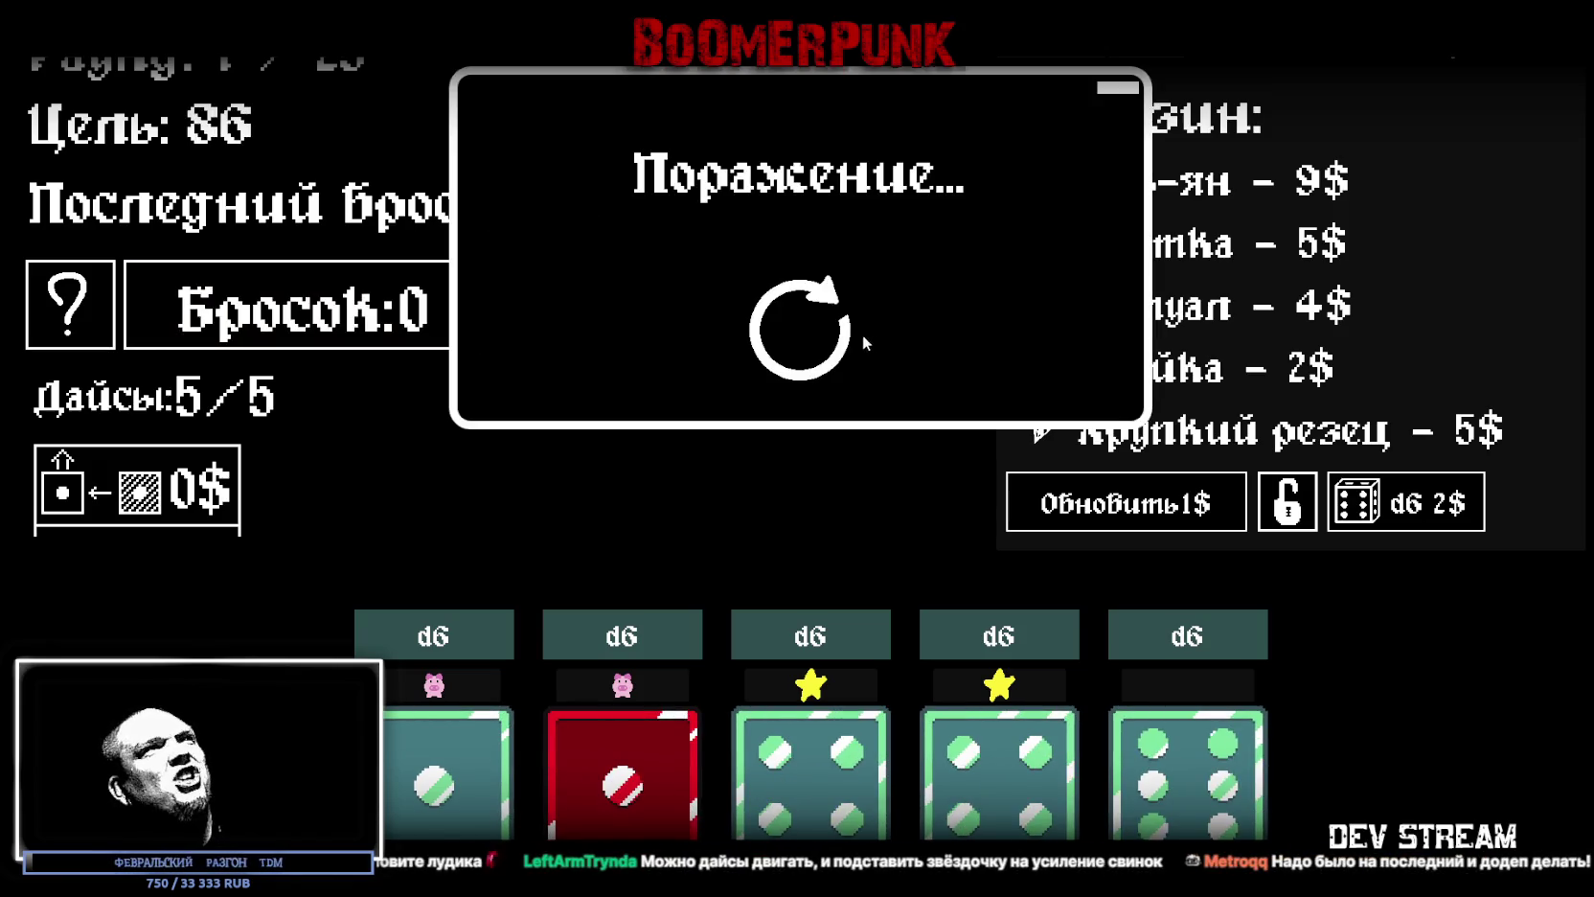
click(816, 351)
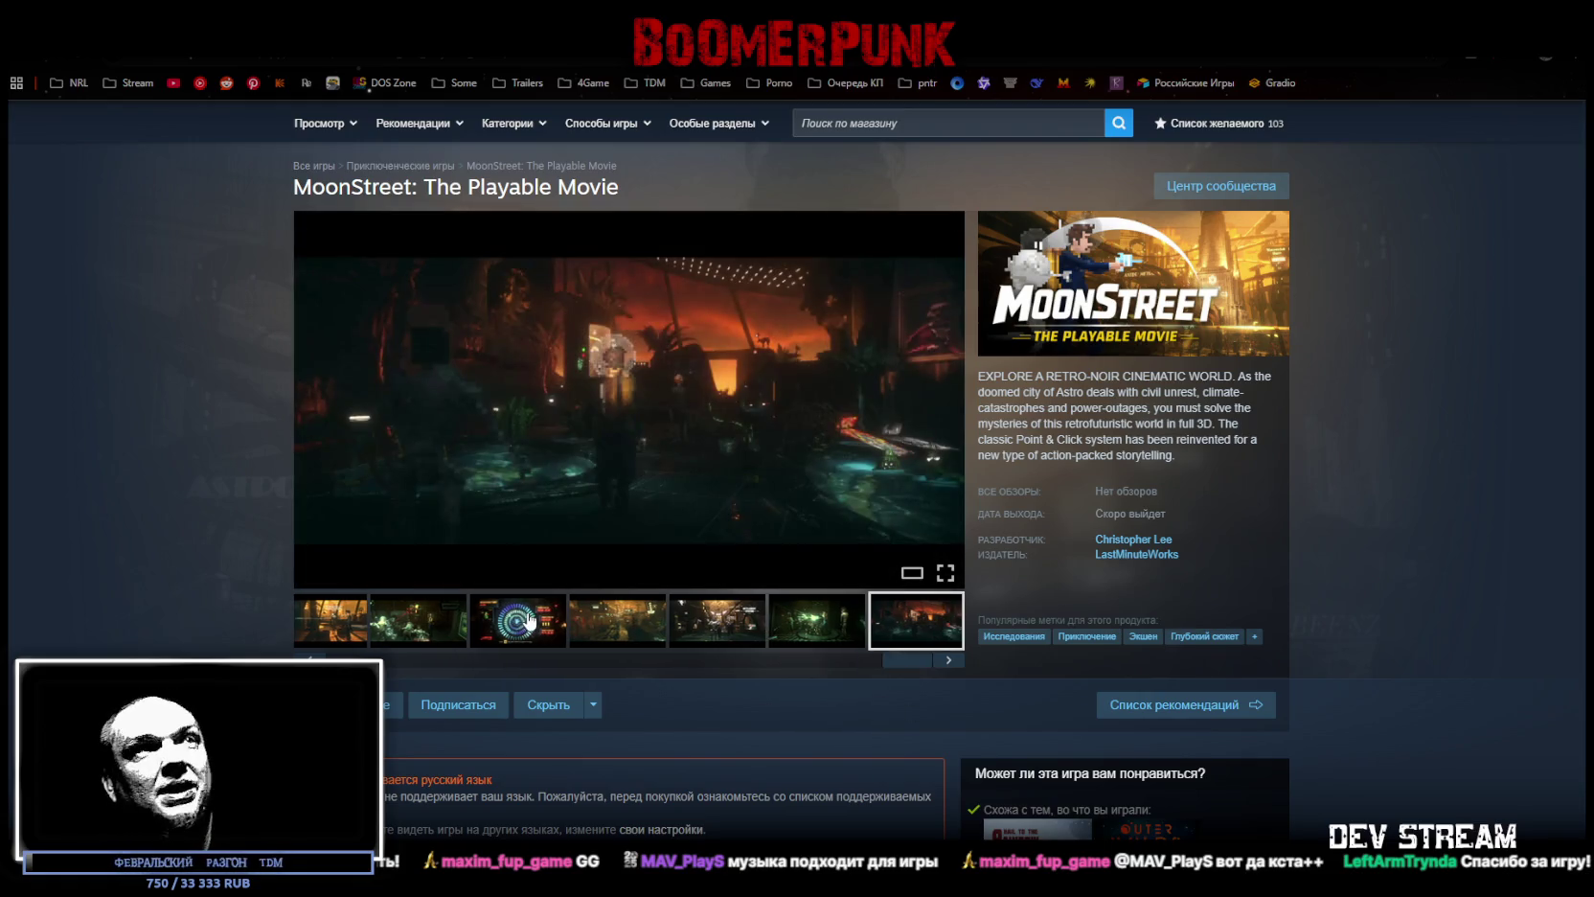
Step: Take the browser out of fullscreen with F11 and close the Steam store window
key(F11)
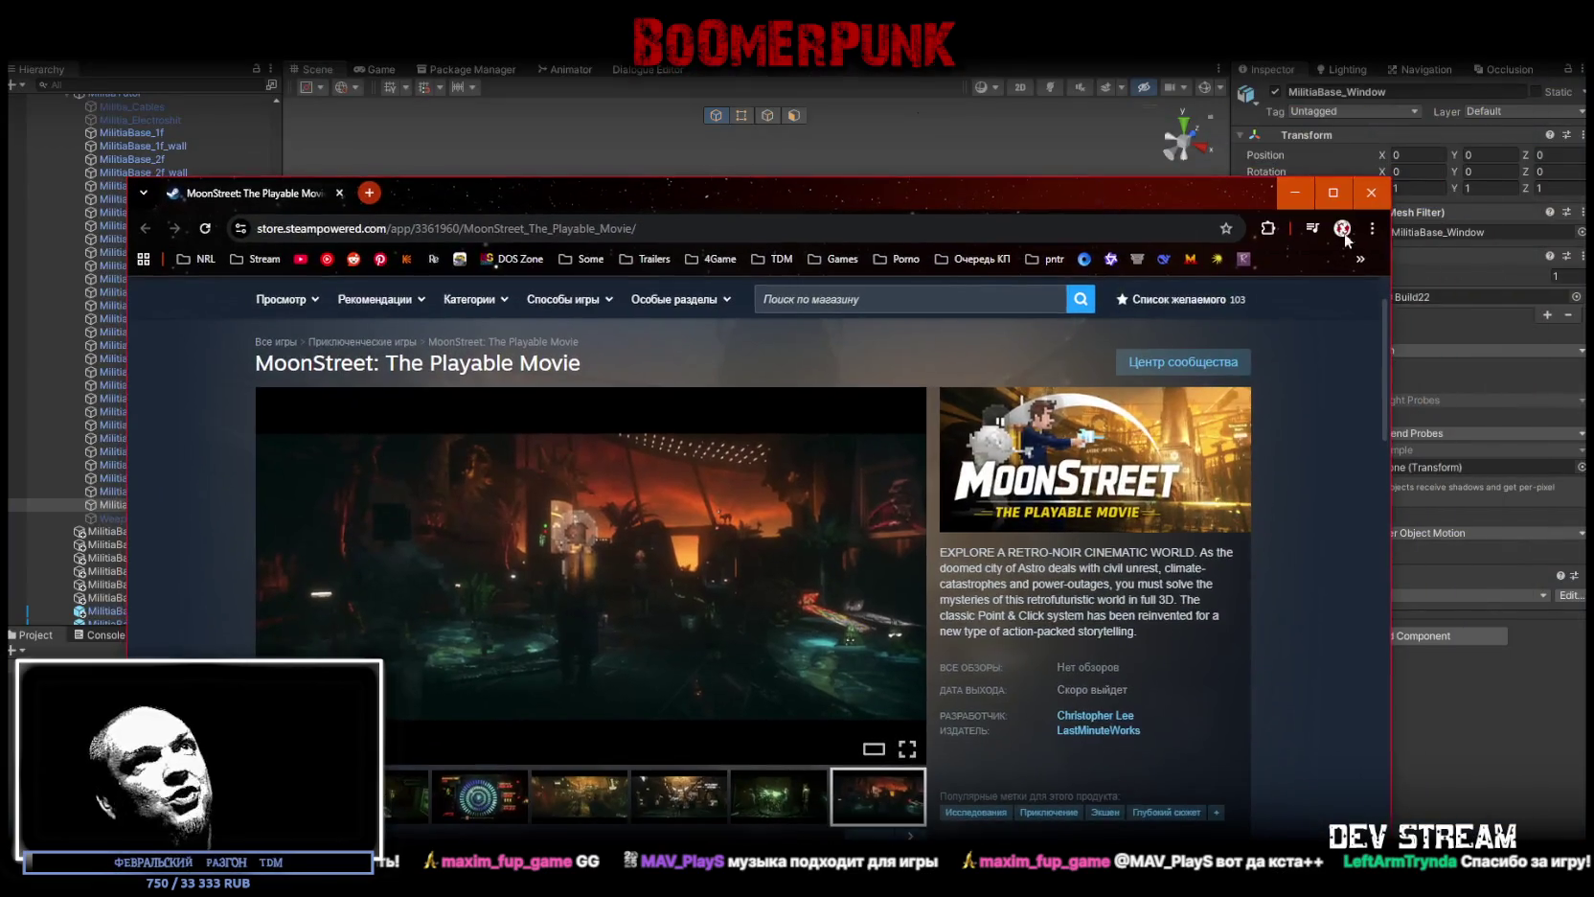
click(1383, 201)
Step: Collapse the Hierarchy groups, expand ==SYSTEM== and +++TraxPlayer+++, and select SnowCalm
mouse_move(671, 450)
mouse_down()
mouse_move(587, 474)
mouse_move(889, 428)
mouse_move(747, 455)
mouse_move(723, 428)
mouse_up()
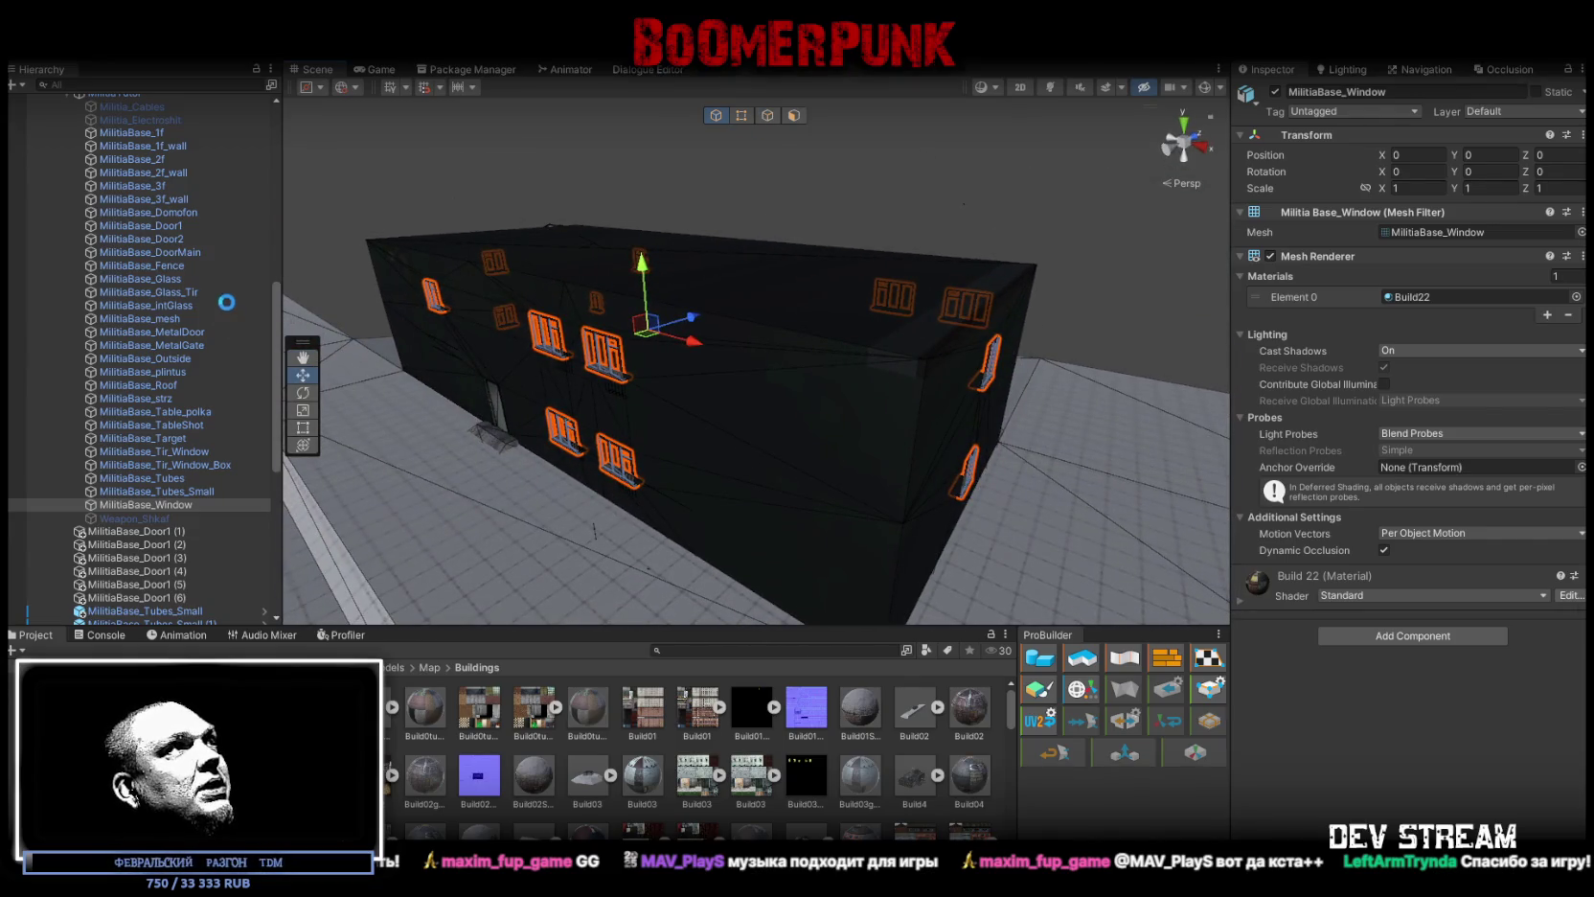
scroll(227, 287, up, 10)
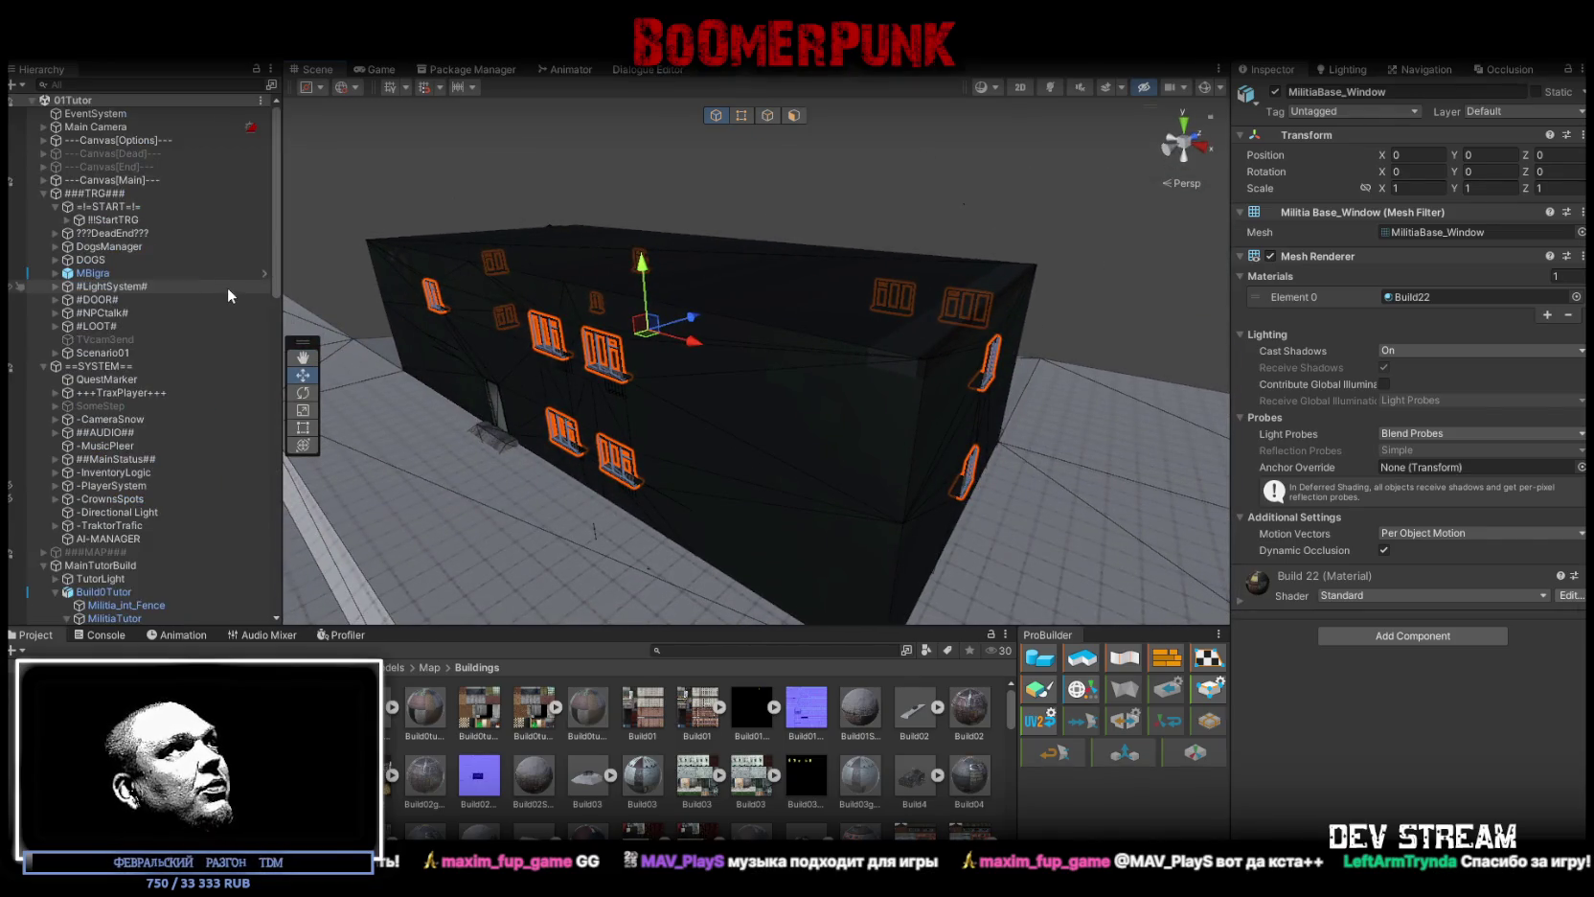
click(44, 366)
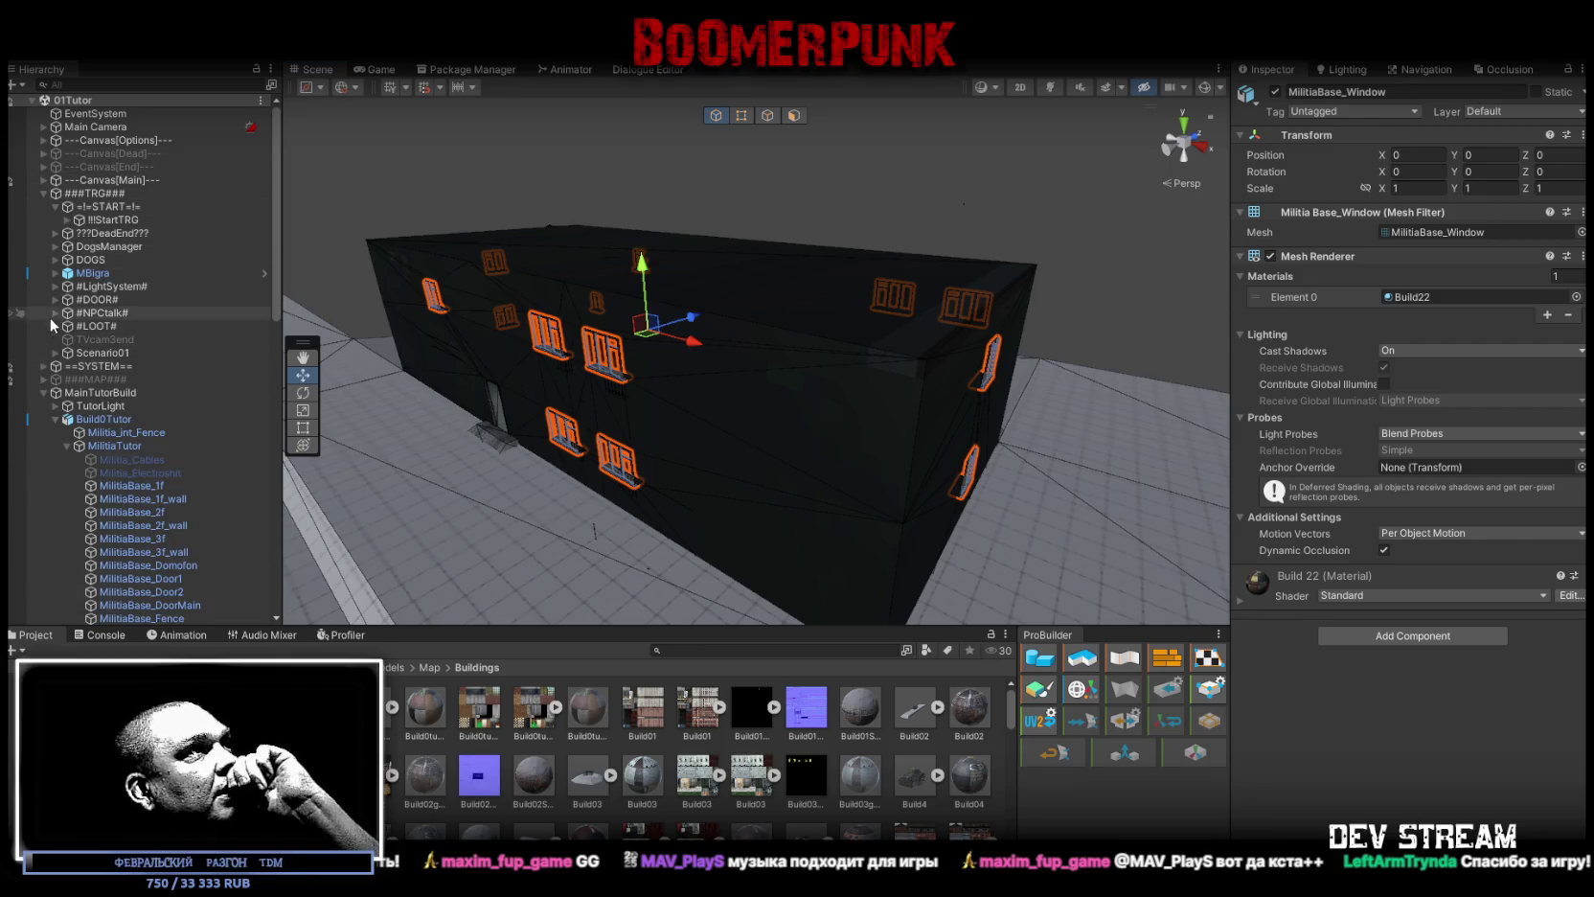
click(44, 394)
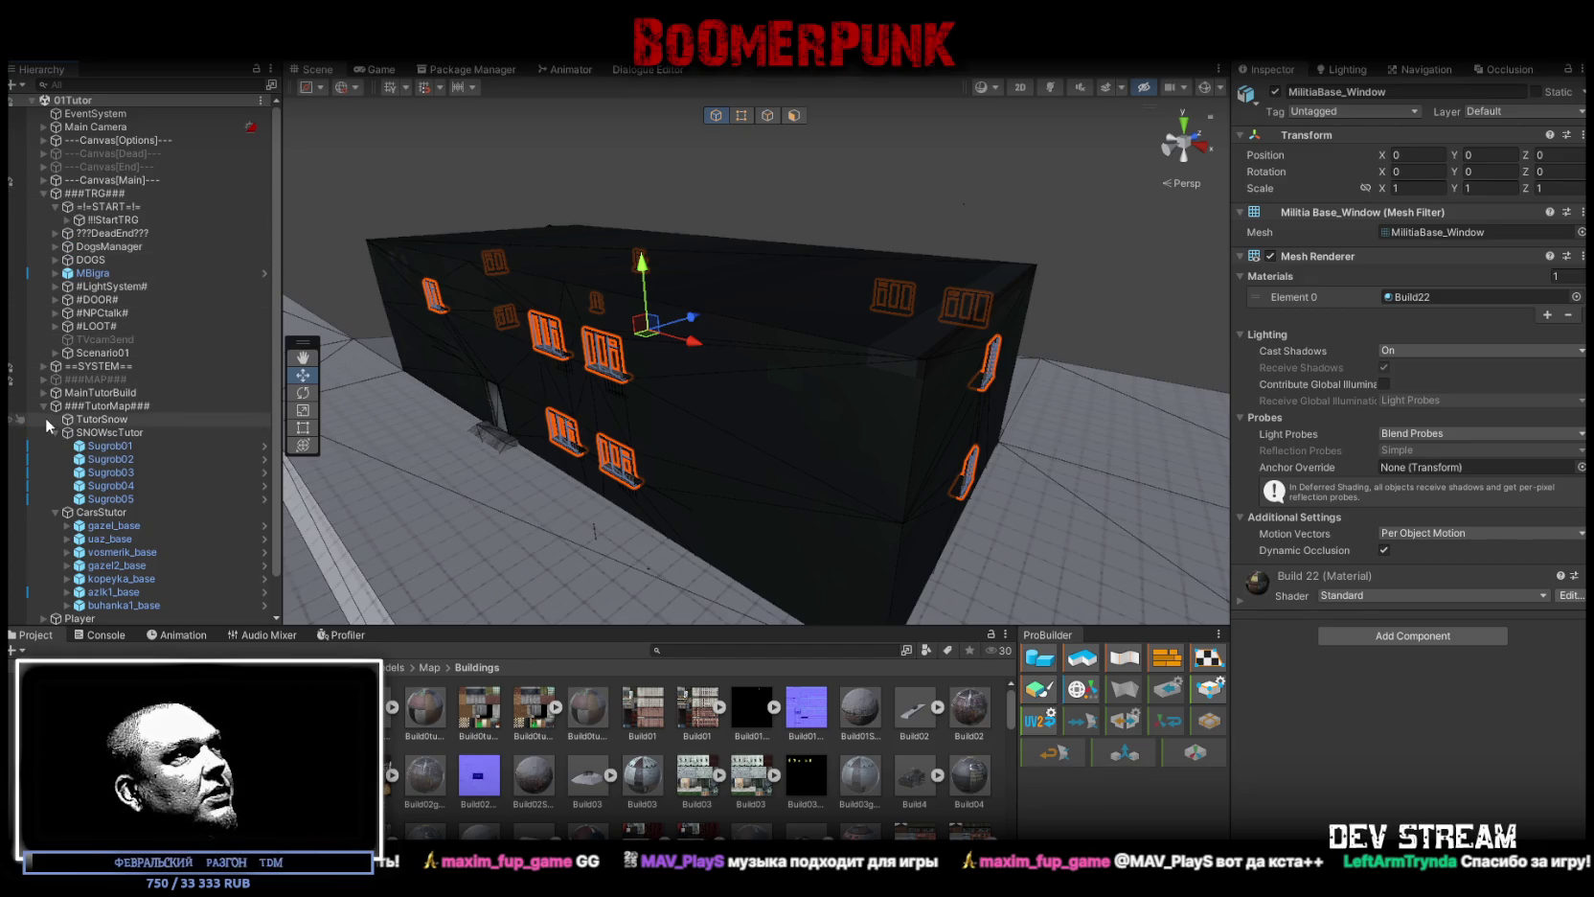
click(43, 365)
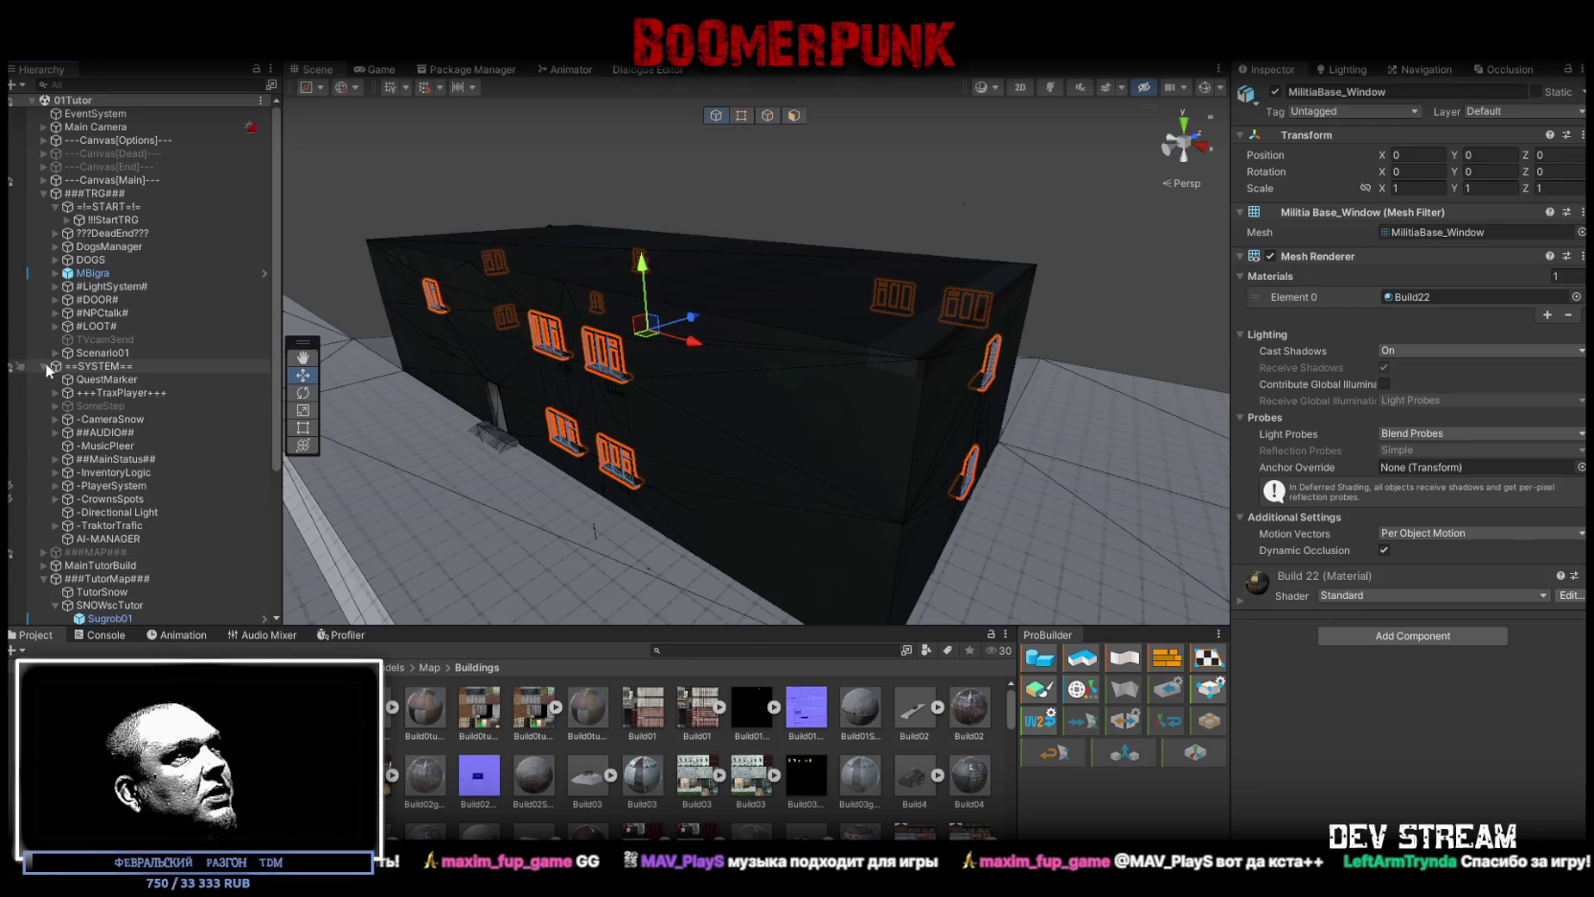
click(55, 392)
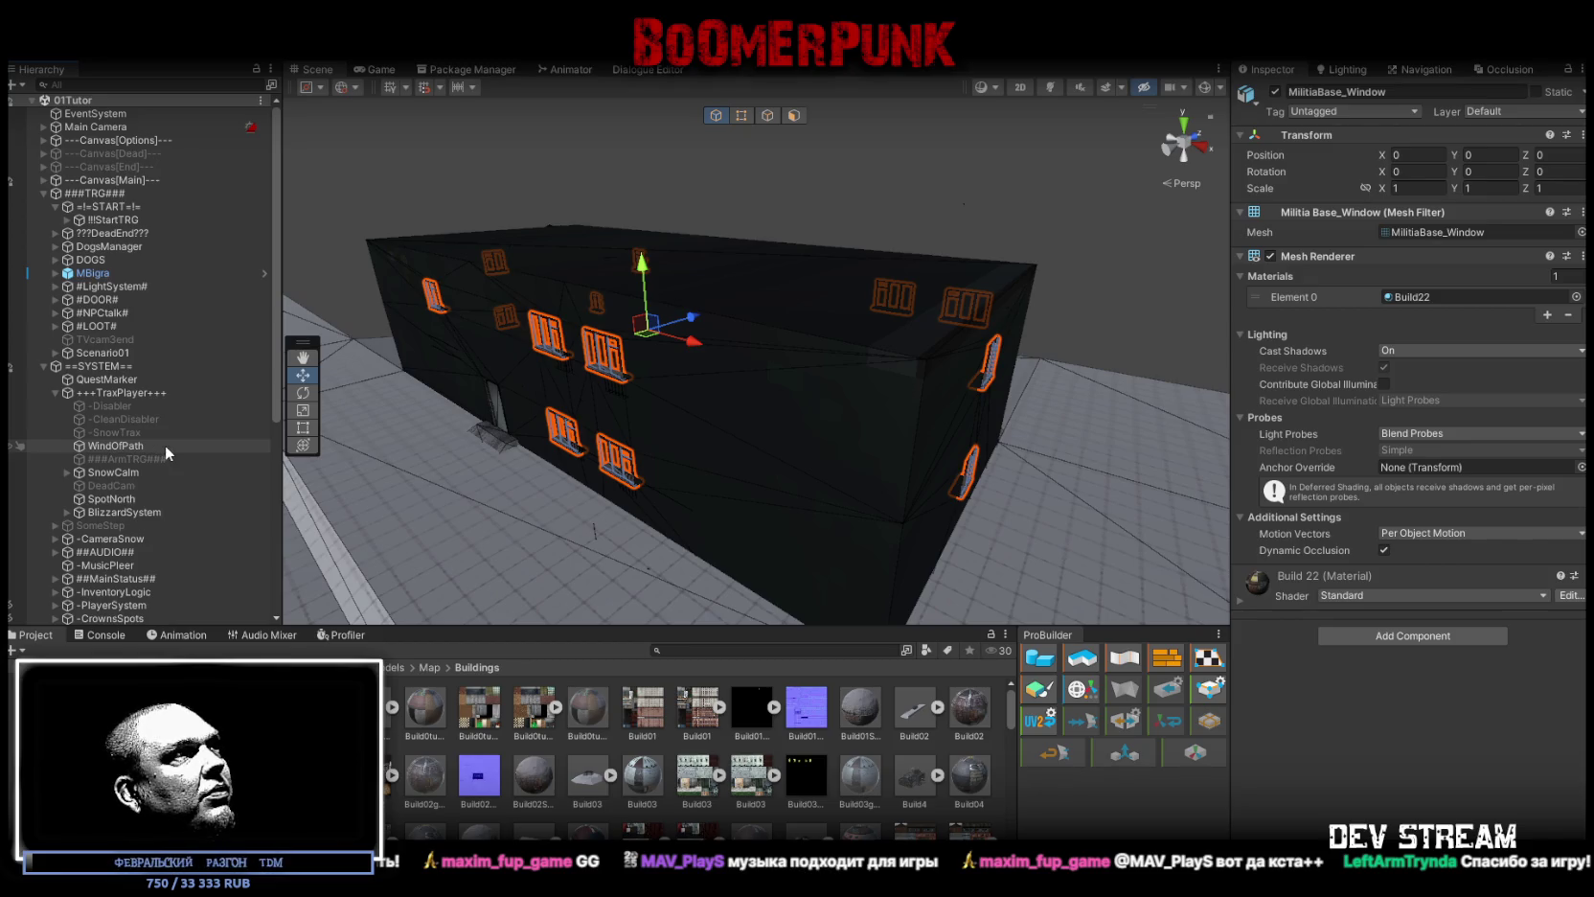
click(164, 444)
click(130, 474)
mouse_move(671, 441)
mouse_down()
mouse_move(772, 367)
mouse_move(743, 455)
mouse_move(852, 400)
mouse_move(824, 335)
mouse_move(788, 306)
mouse_move(793, 192)
mouse_move(815, 362)
mouse_up()
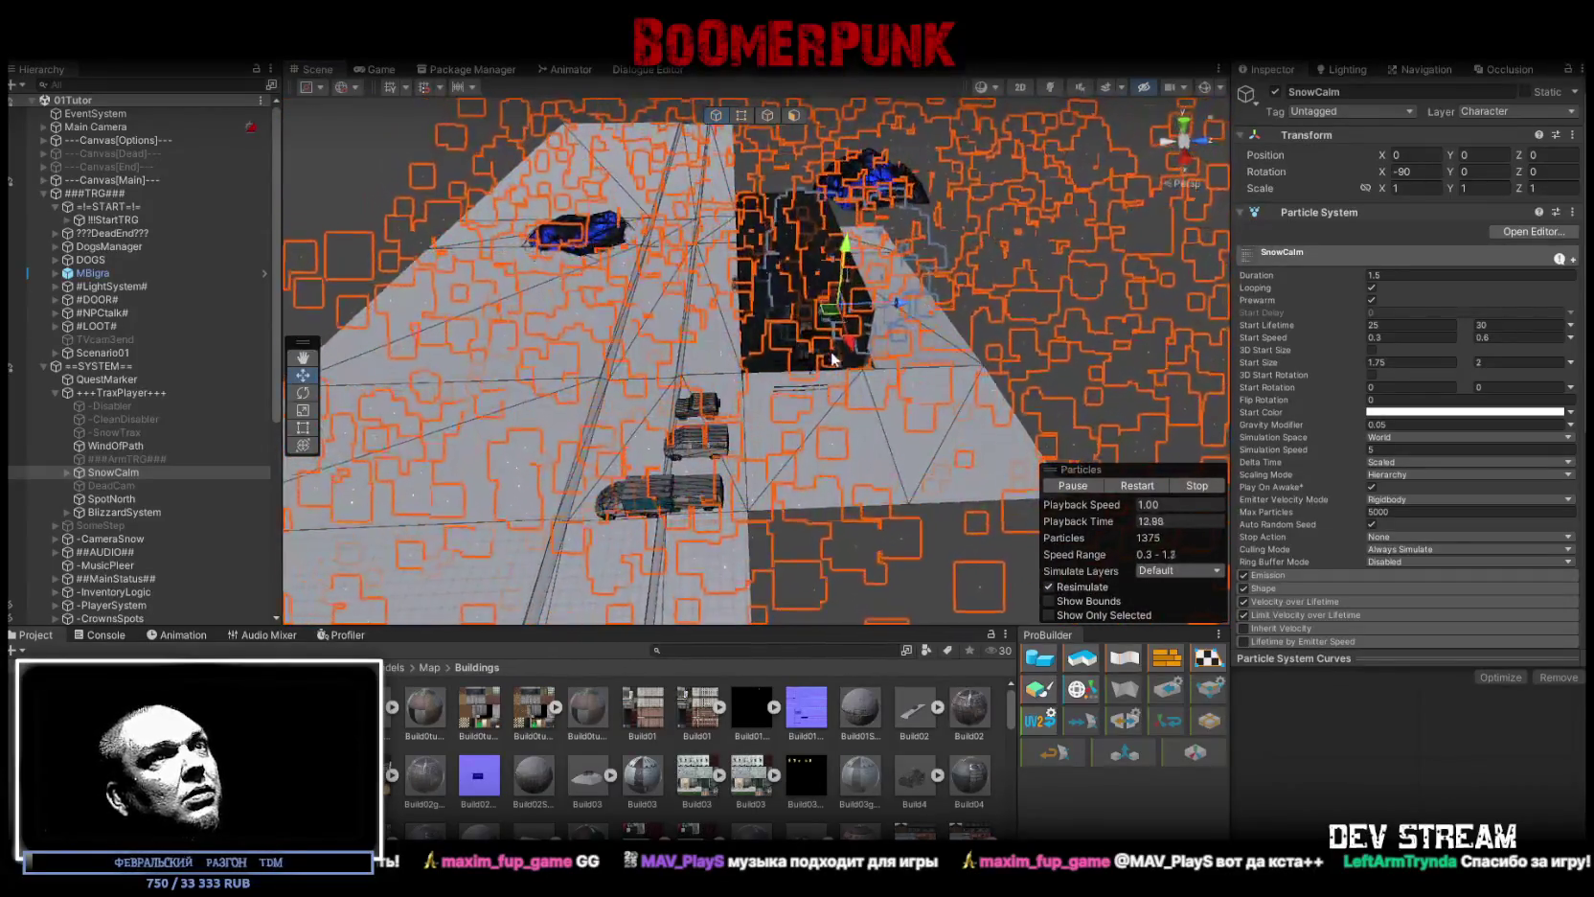
Step: Frame SnowCalm and drag it out of +++TraxPlayer+++ into ==SYSTEM==
double_click(108, 473)
double_click(109, 471)
drag(100, 620, 93, 533)
click(54, 392)
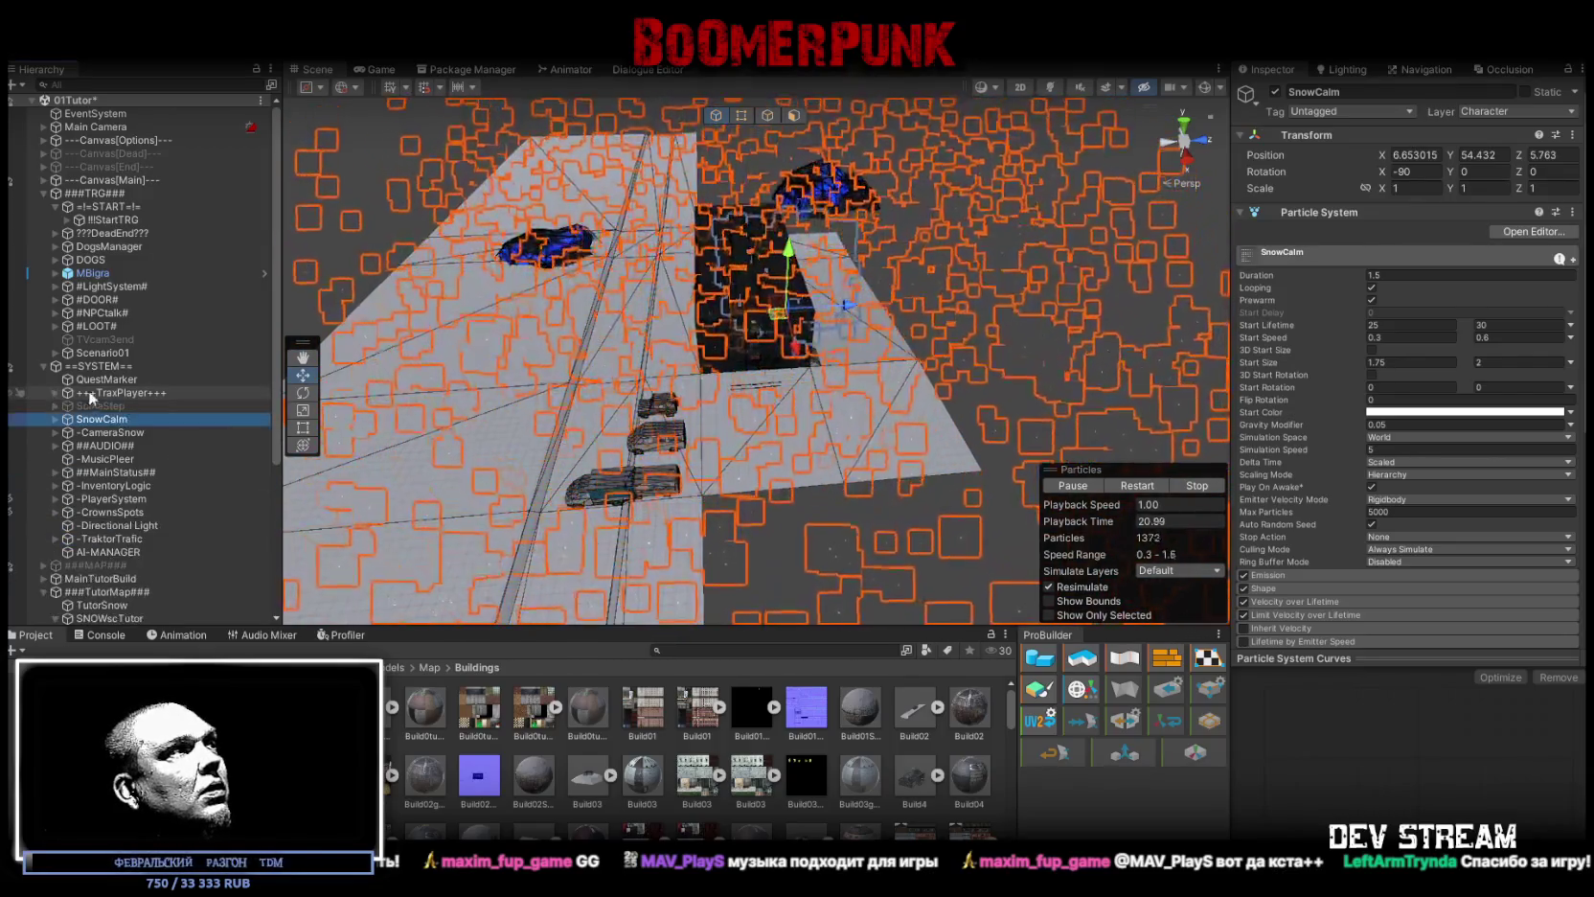
mouse_move(708, 399)
mouse_down()
mouse_move(754, 362)
mouse_move(838, 375)
mouse_up()
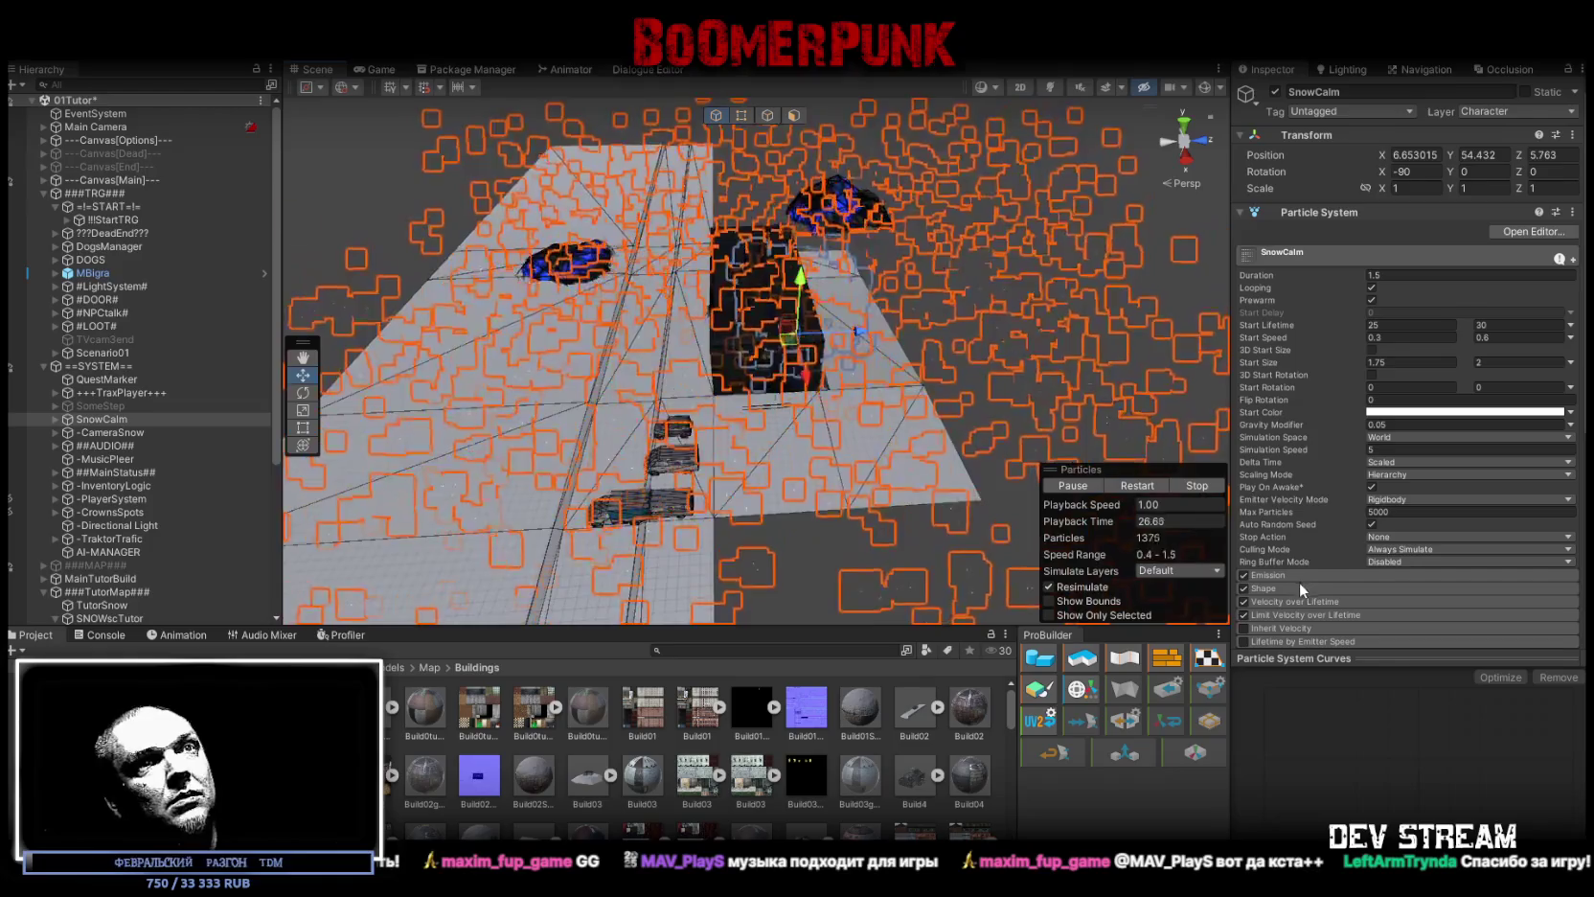
Step: Inspect the Shape module of SnowCalm and its child SnowCalm (1), then reselect and frame SnowCalm
click(1295, 590)
scroll(1428, 551, down, 3)
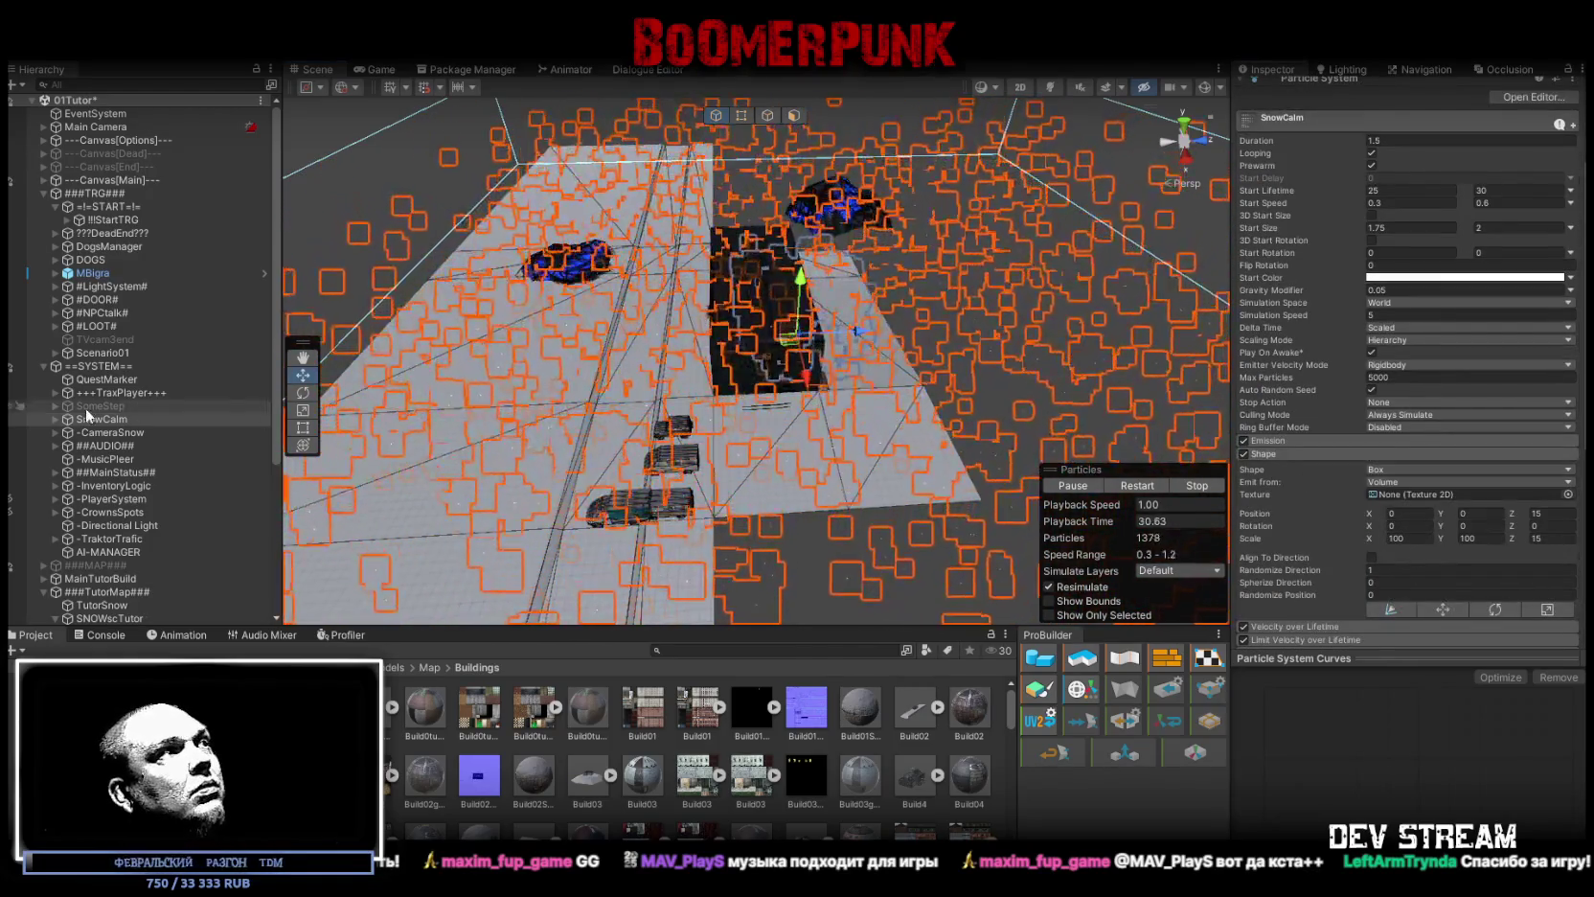
click(54, 418)
click(121, 432)
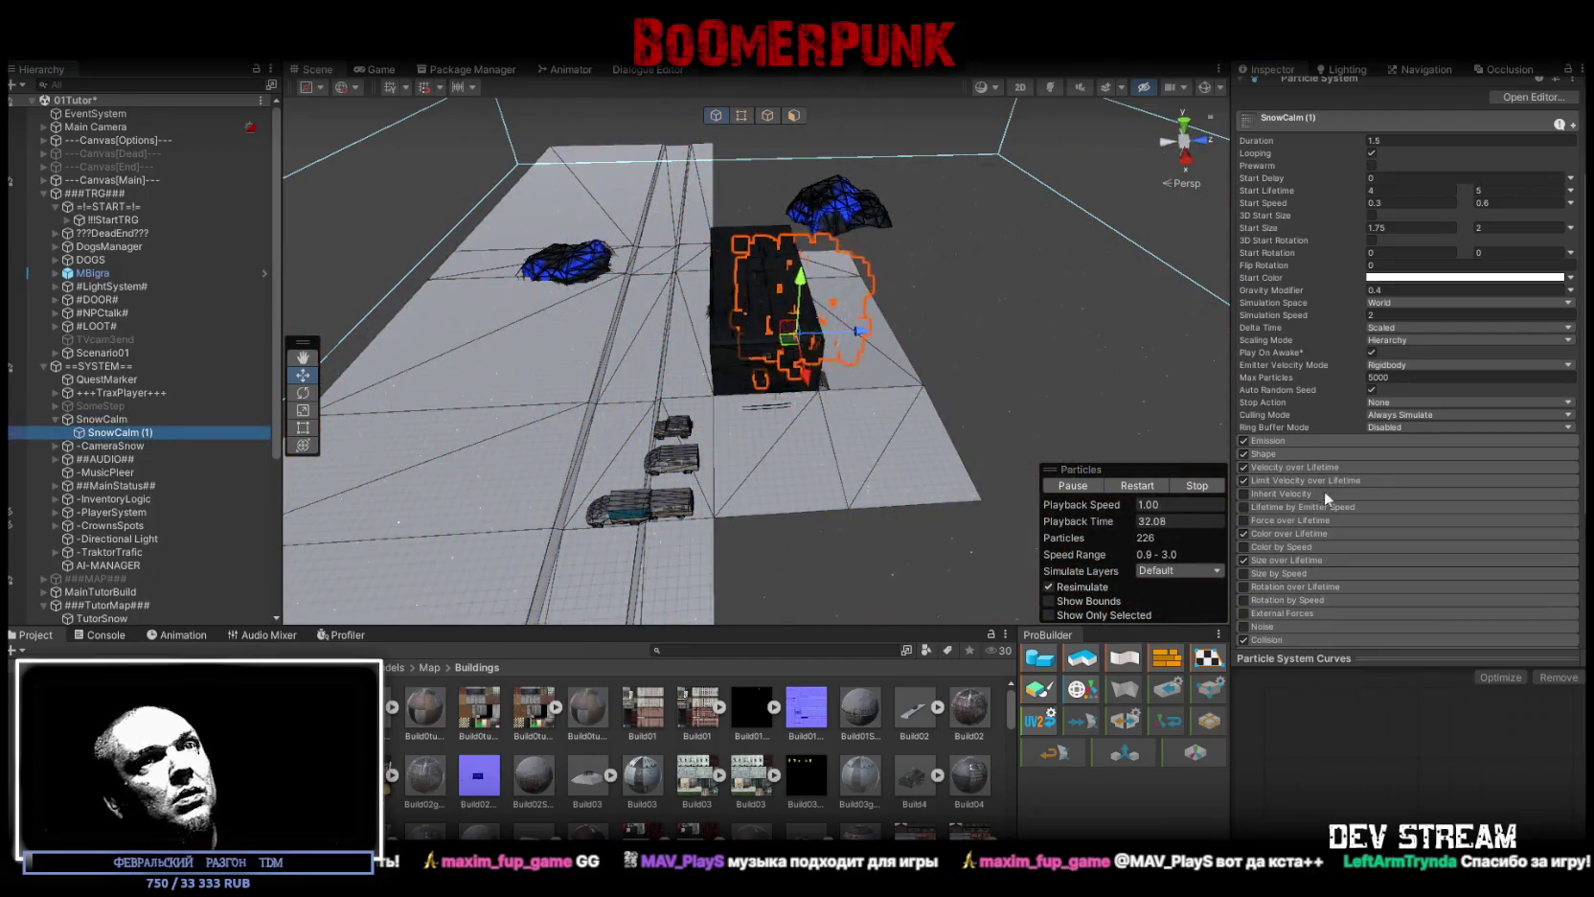
click(1290, 456)
click(102, 419)
drag(536, 373, 474, 365)
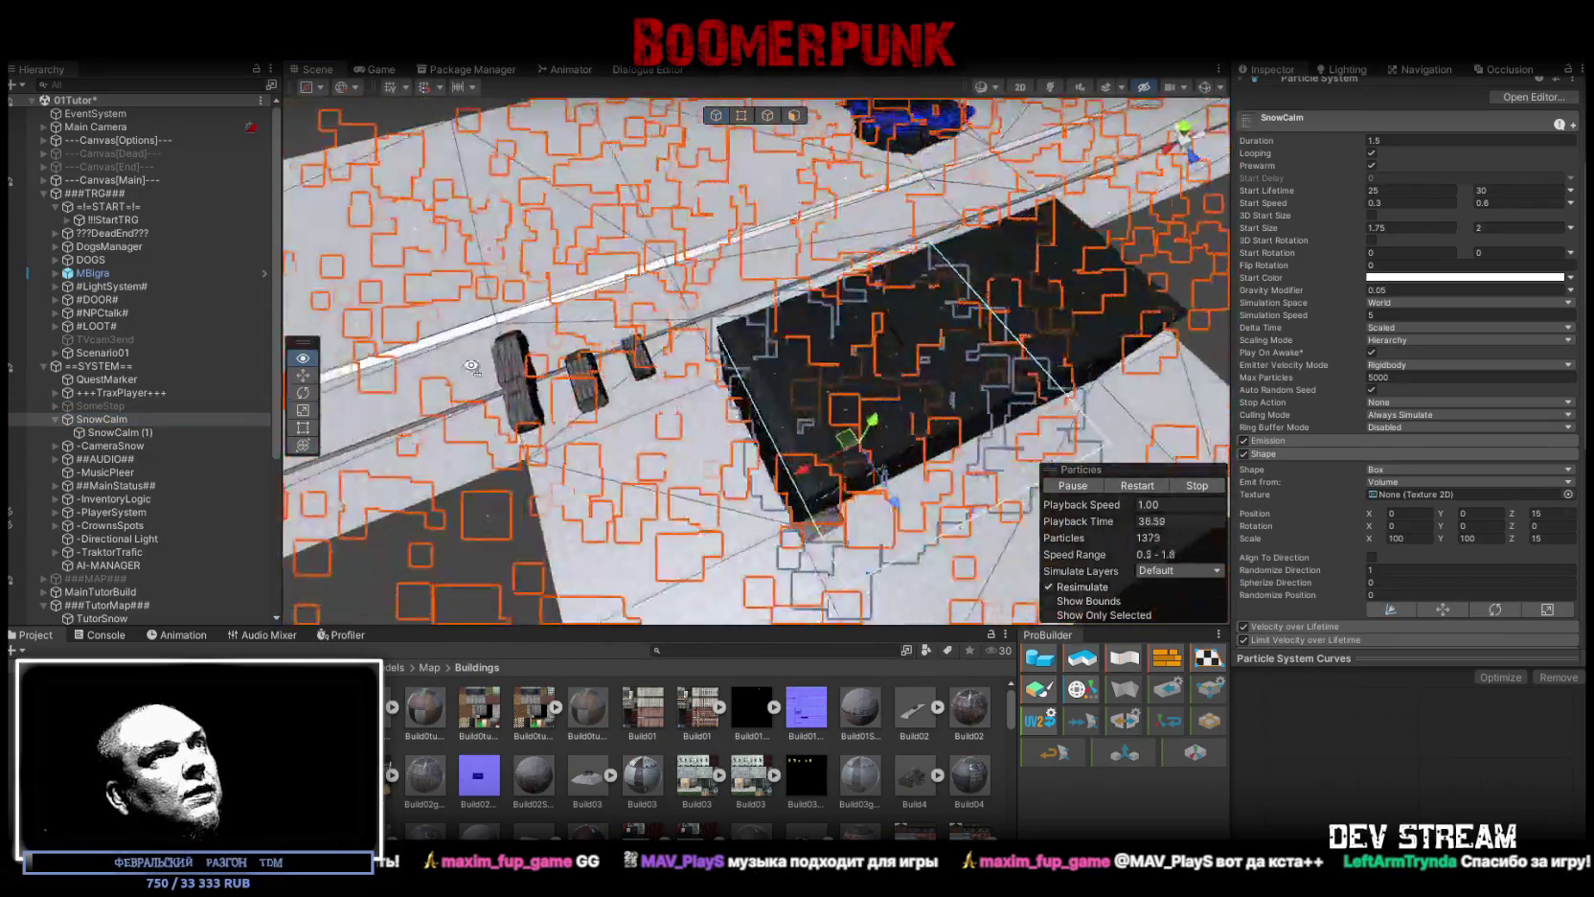
key(f)
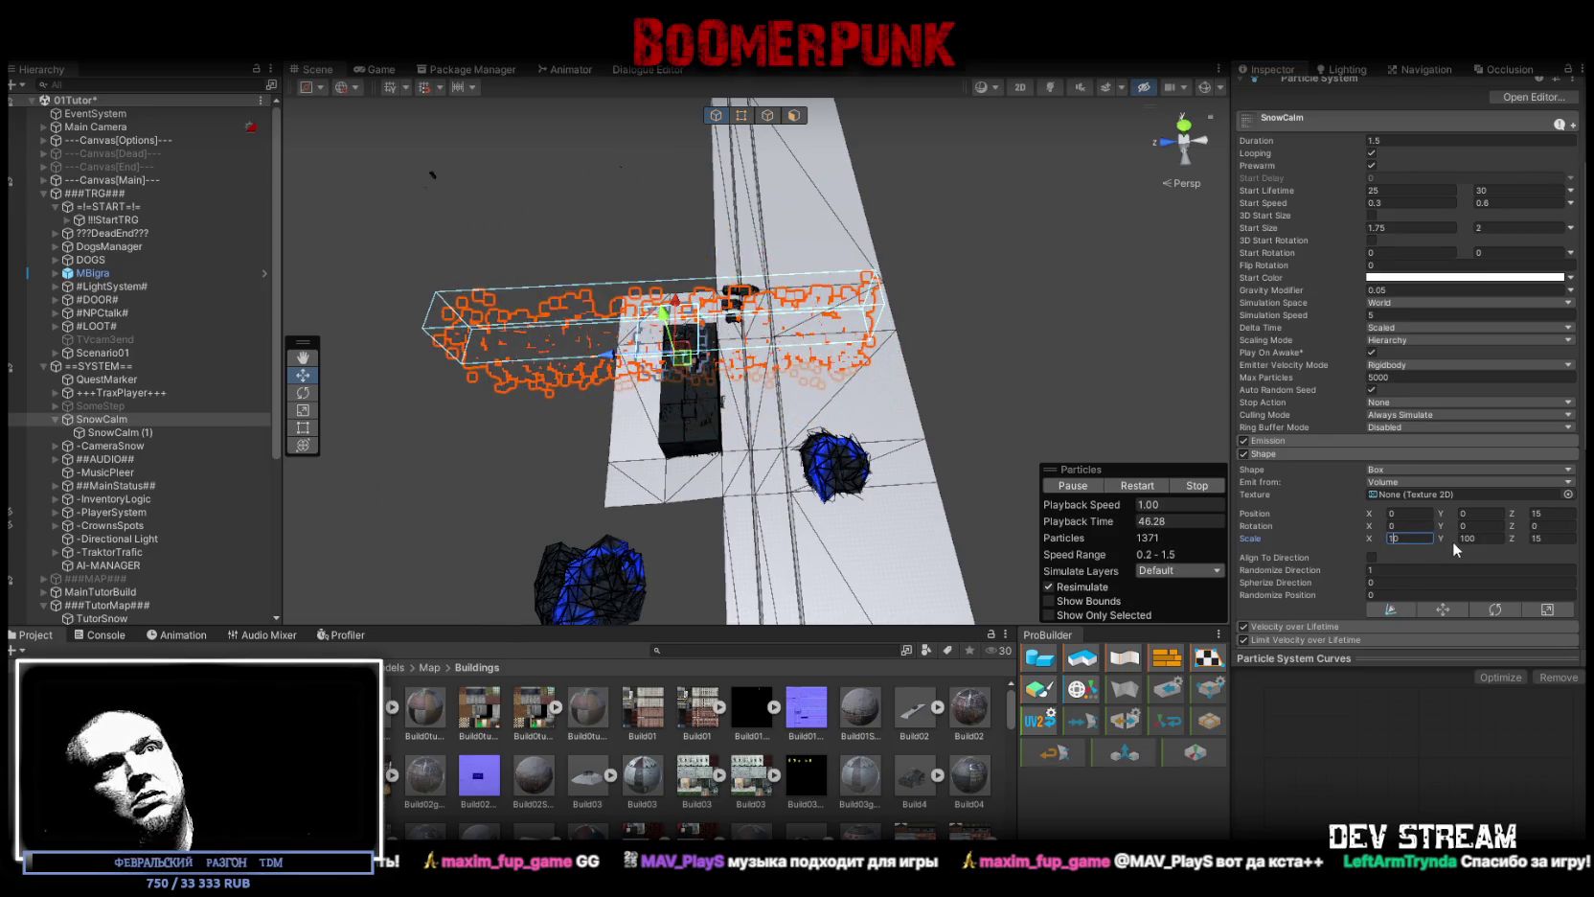
Step: Set SnowCalm's emitter box scale to X 100 and Y 40
text(0)
key(Tab)
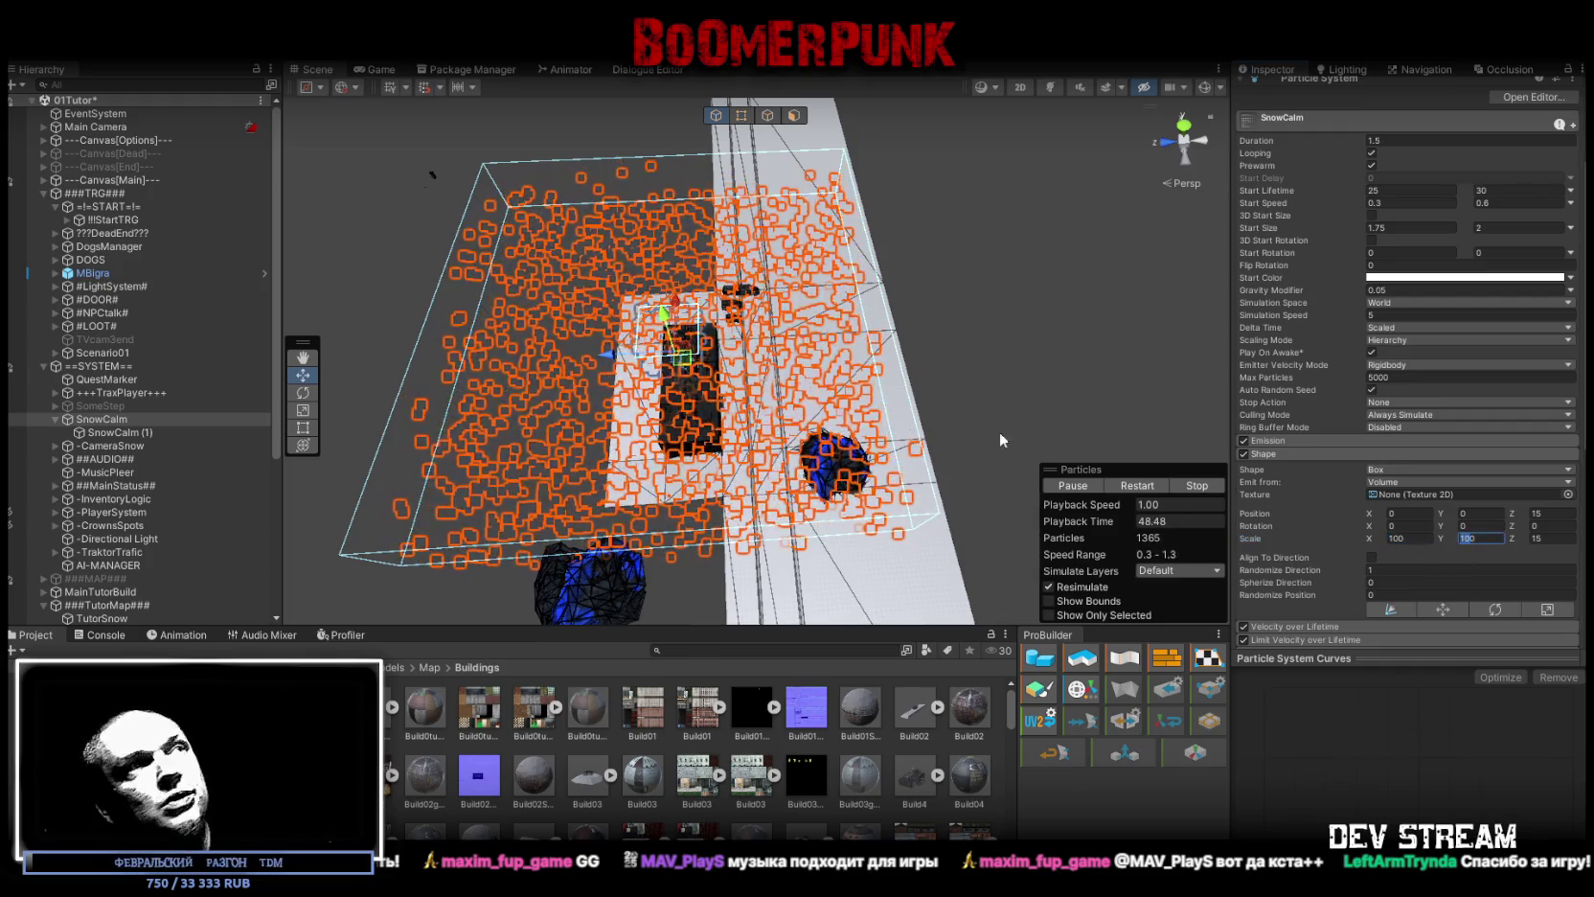
text(40)
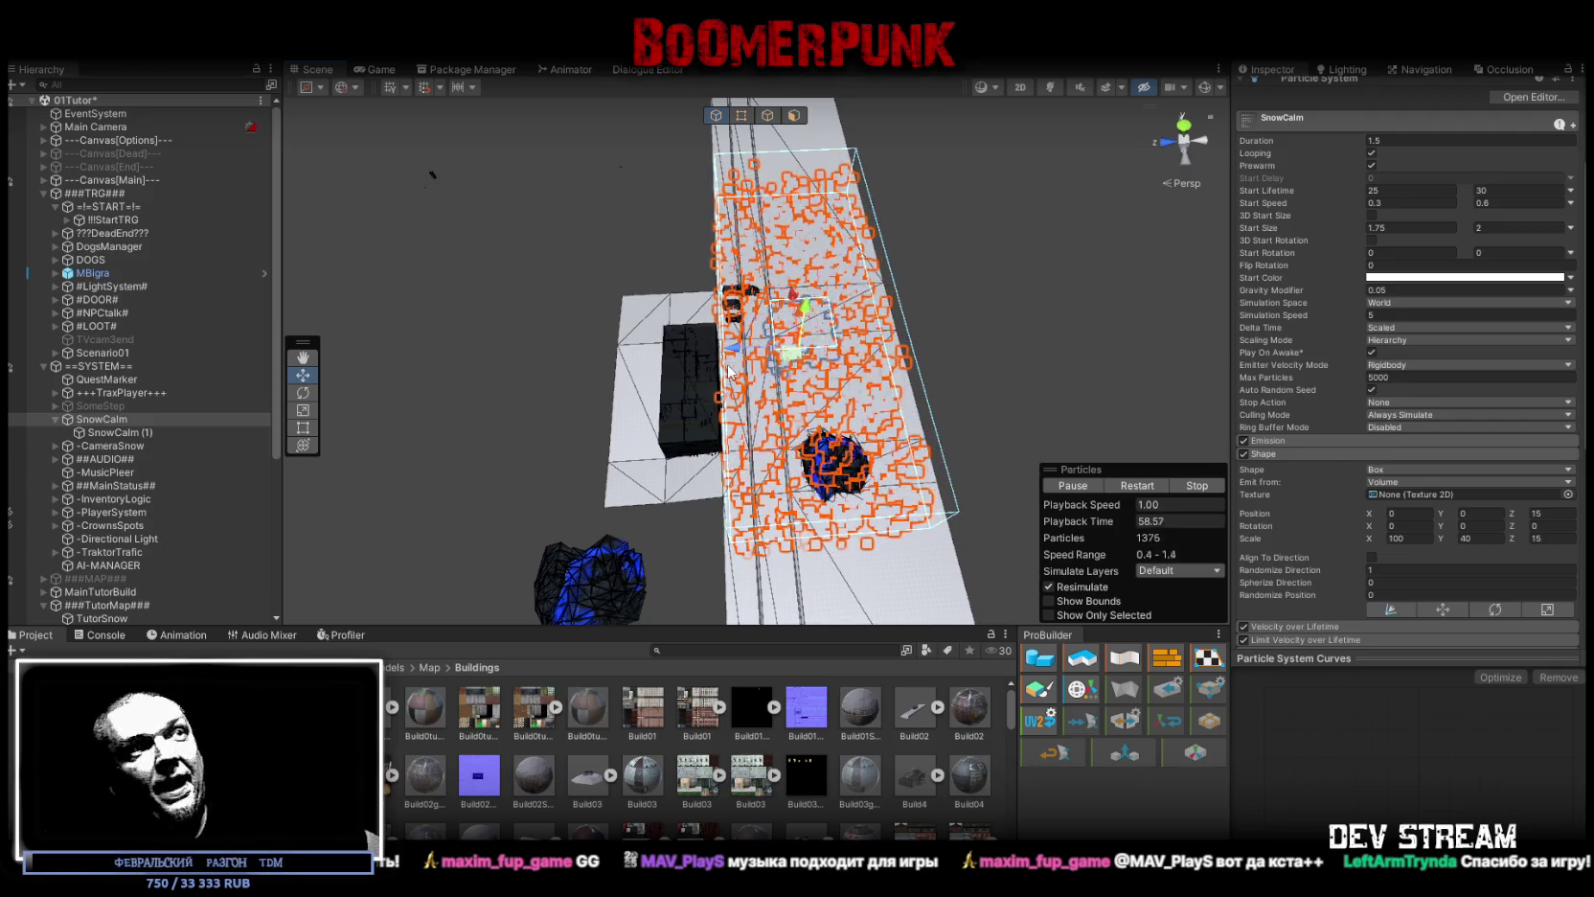
mouse_move(702, 367)
mouse_down()
mouse_move(847, 184)
mouse_move(958, 259)
mouse_move(1150, 316)
mouse_up()
scroll(1408, 350, up, 3)
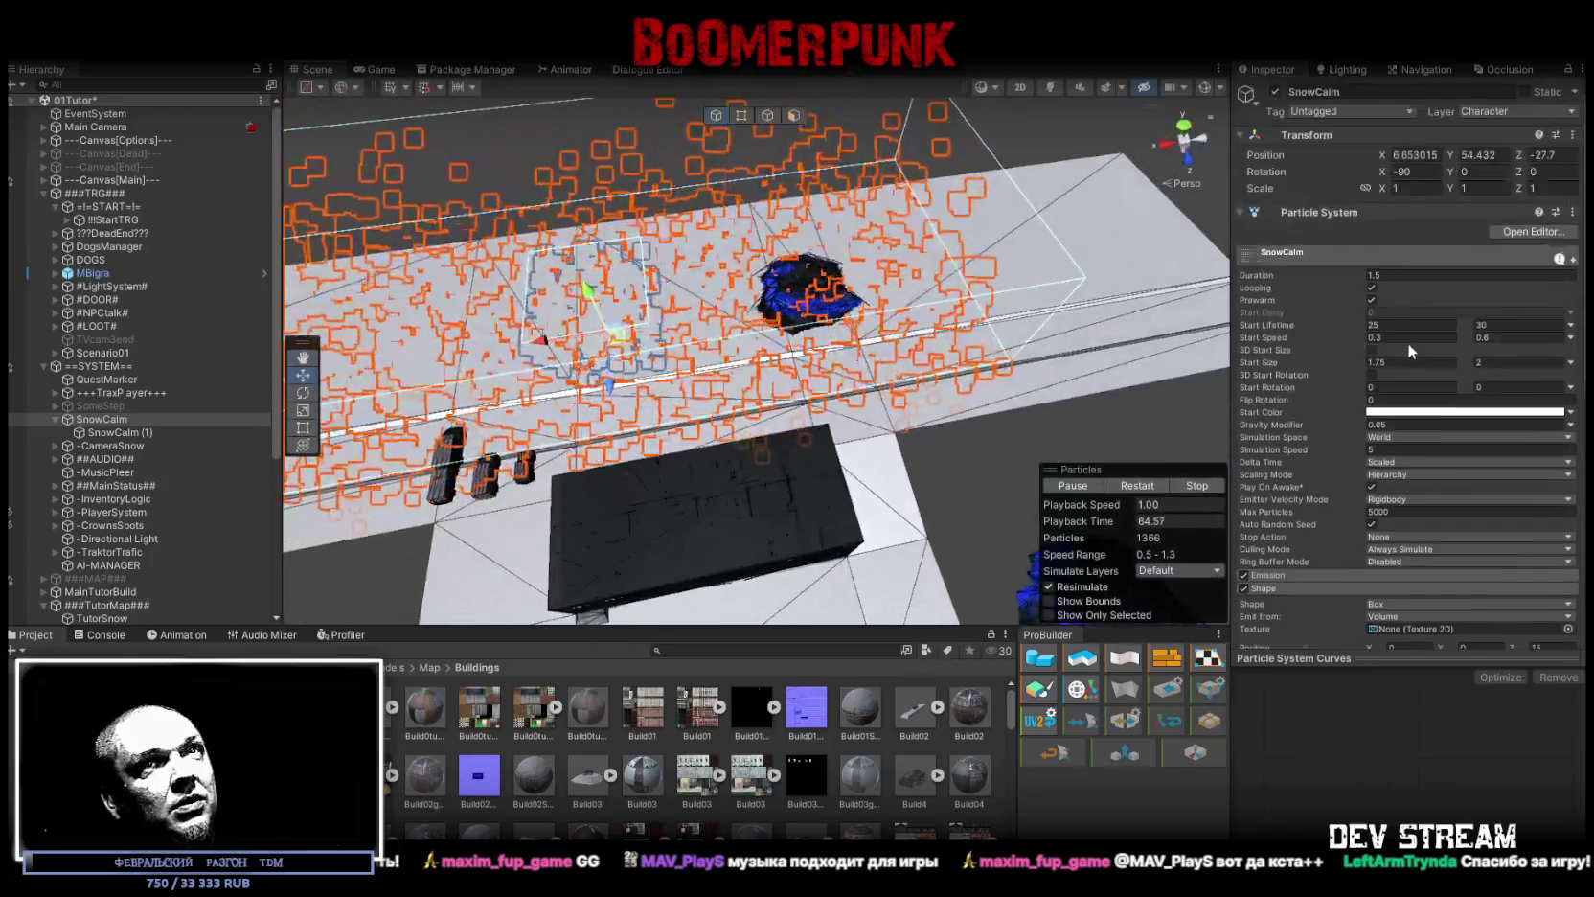
Step: Set SnowCalm's position to X 0, Y 55, Z 0
click(1427, 155)
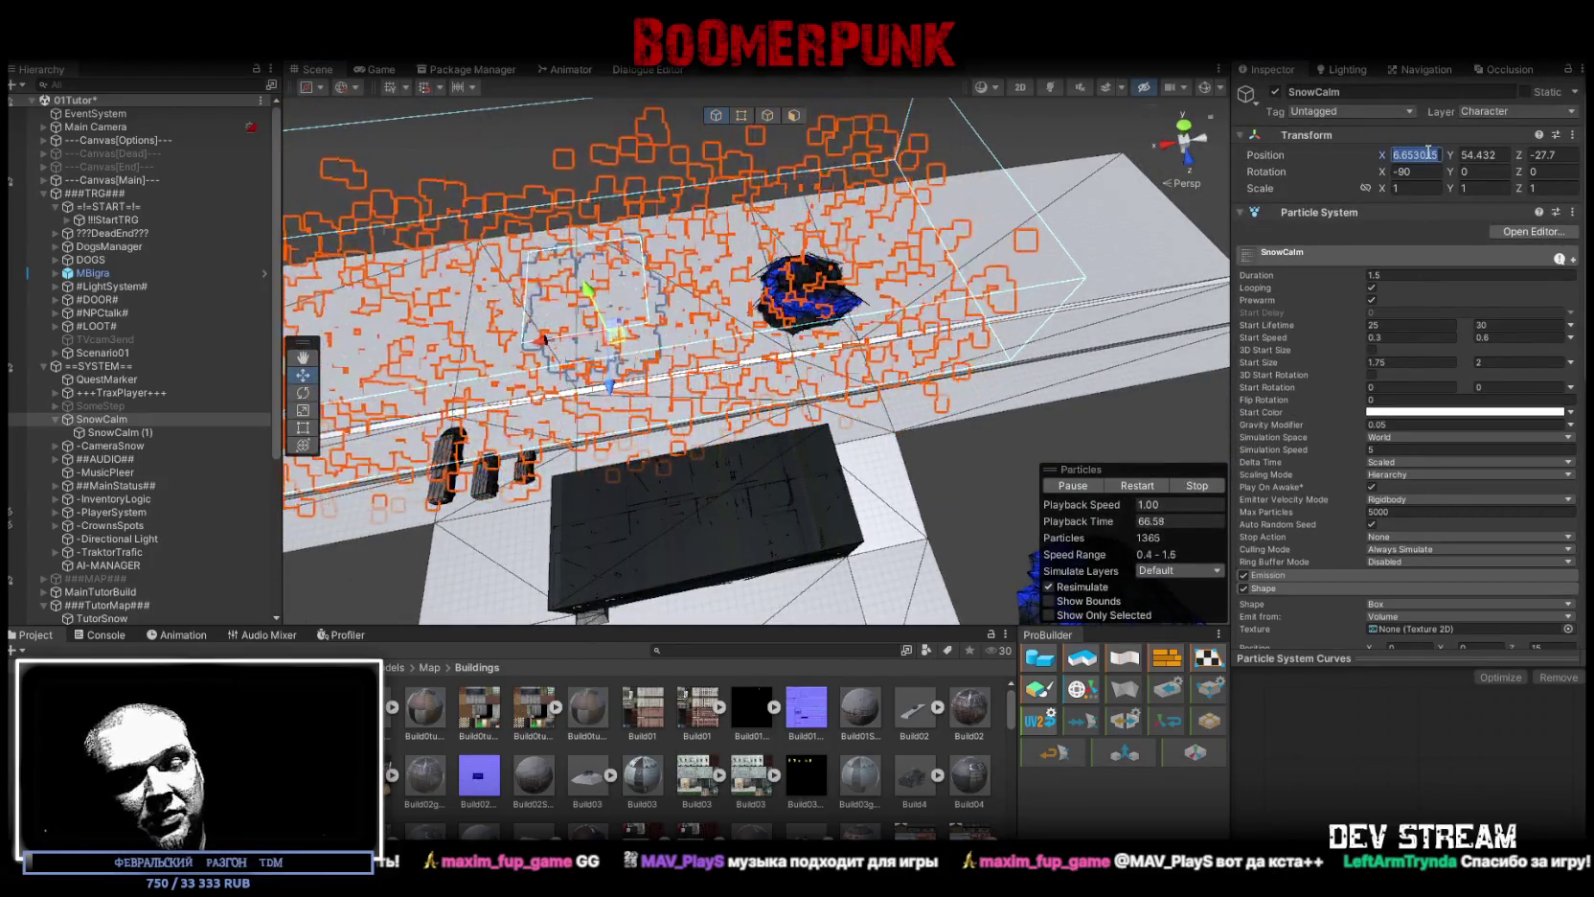
text(0)
key(Tab)
text(55)
key(Return)
mouse_move(843, 192)
mouse_down()
mouse_move(877, 153)
mouse_move(862, 215)
mouse_up()
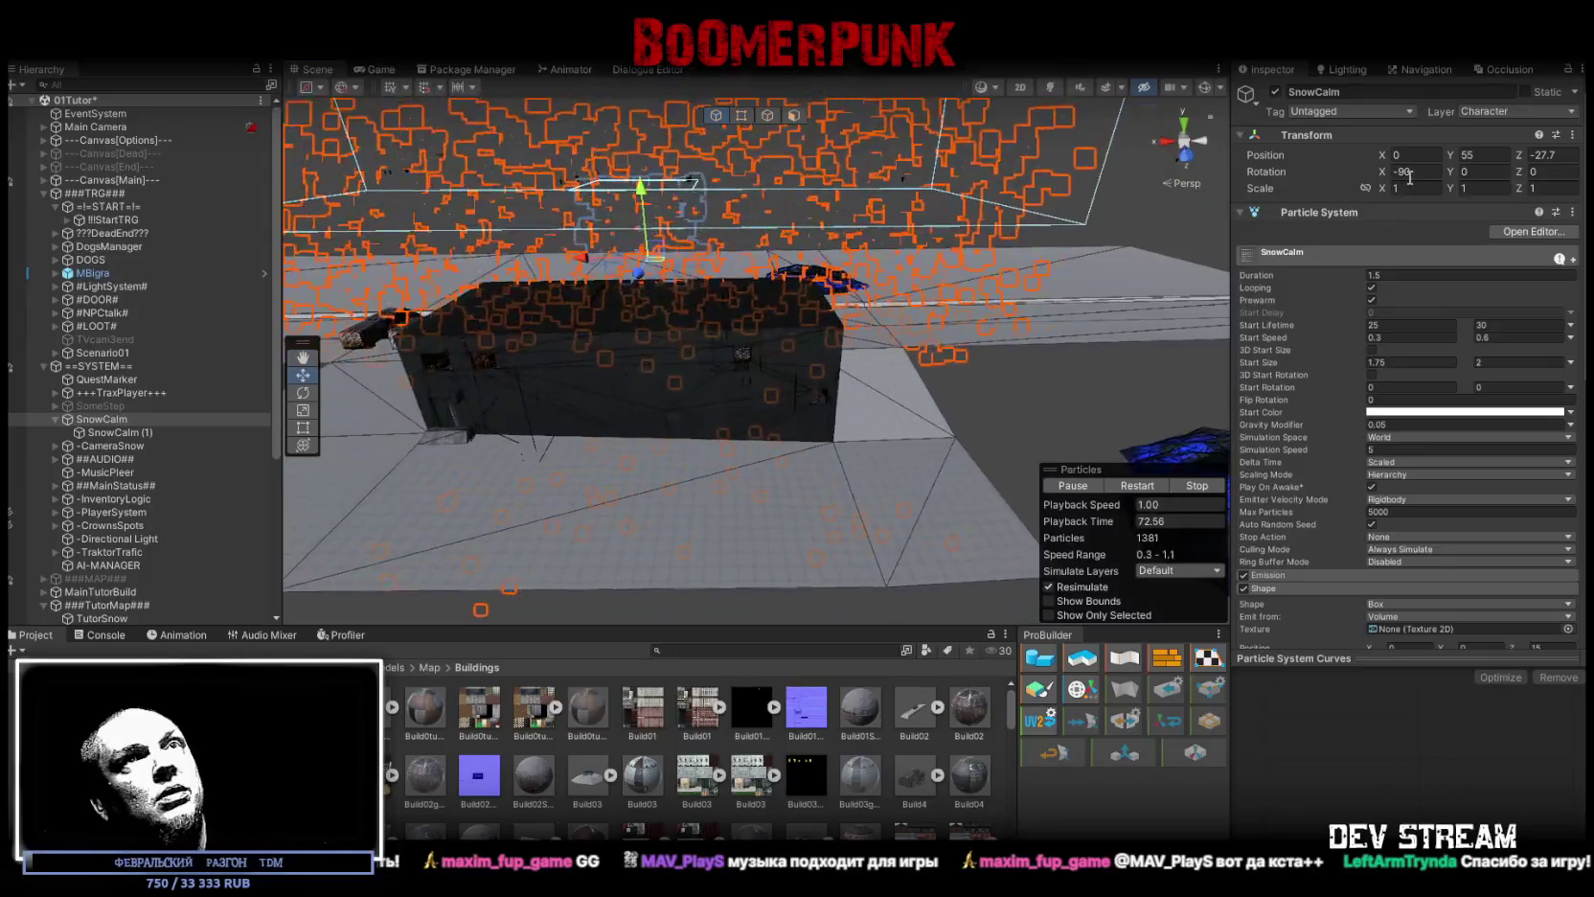
click(1547, 154)
text(0)
key(Return)
Step: Slide the emitter back and set its Z position to -27
drag(755, 303, 316, 388)
mouse_move(766, 308)
mouse_down()
mouse_move(862, 326)
mouse_move(832, 176)
mouse_move(869, 234)
mouse_up()
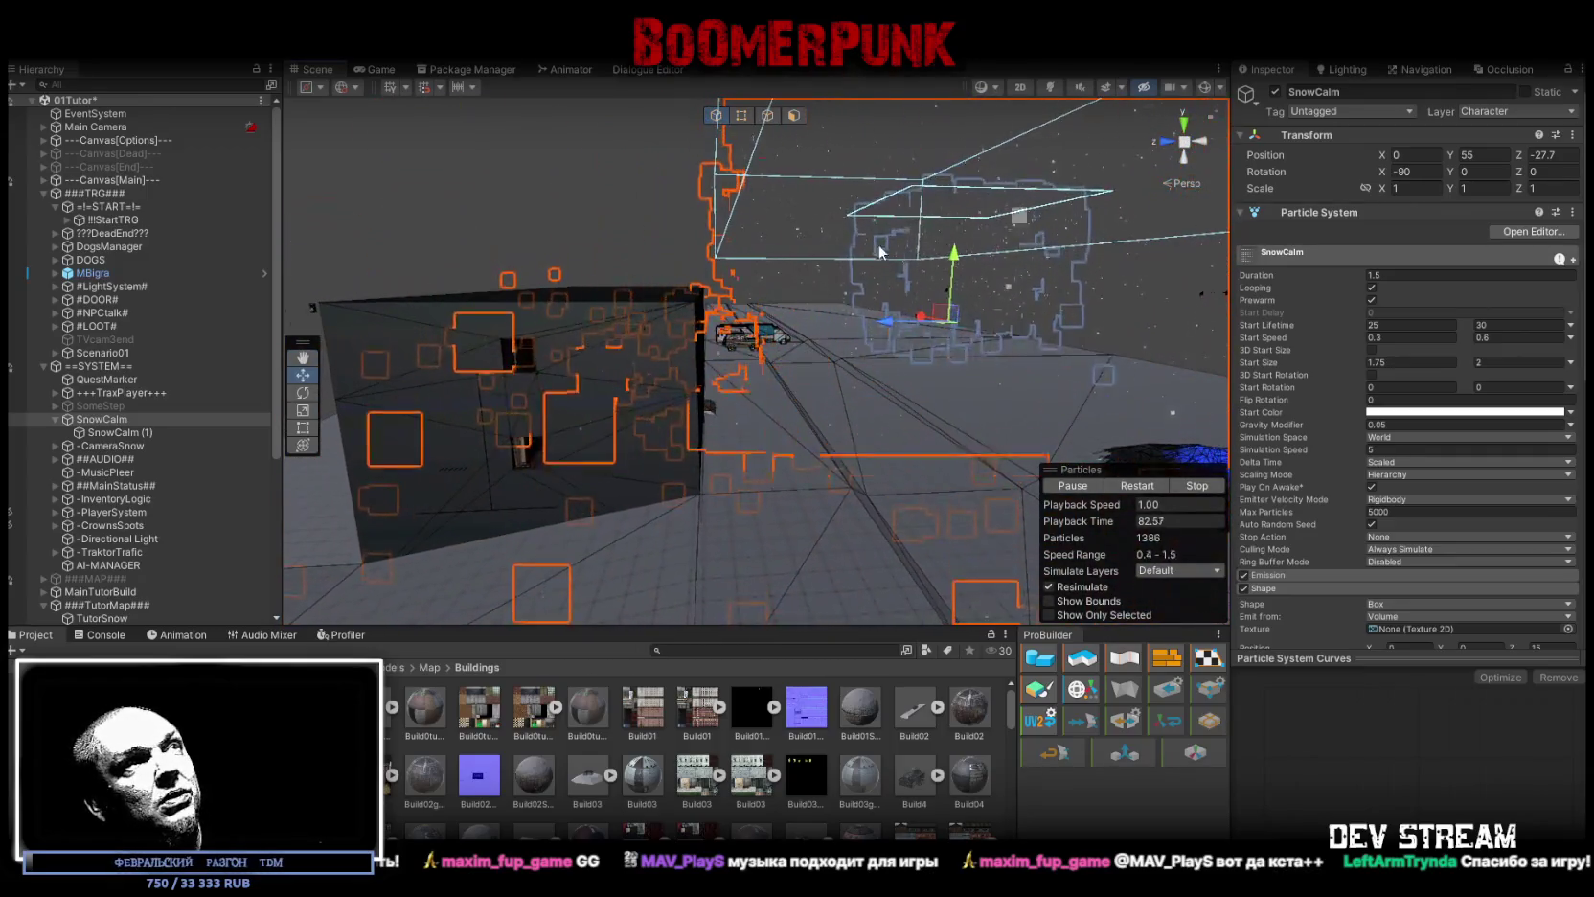
drag(886, 322, 890, 330)
text(-27)
key(Return)
mouse_move(747, 222)
mouse_down()
mouse_move(741, 209)
mouse_move(1101, 252)
mouse_move(908, 395)
mouse_move(613, 422)
mouse_up()
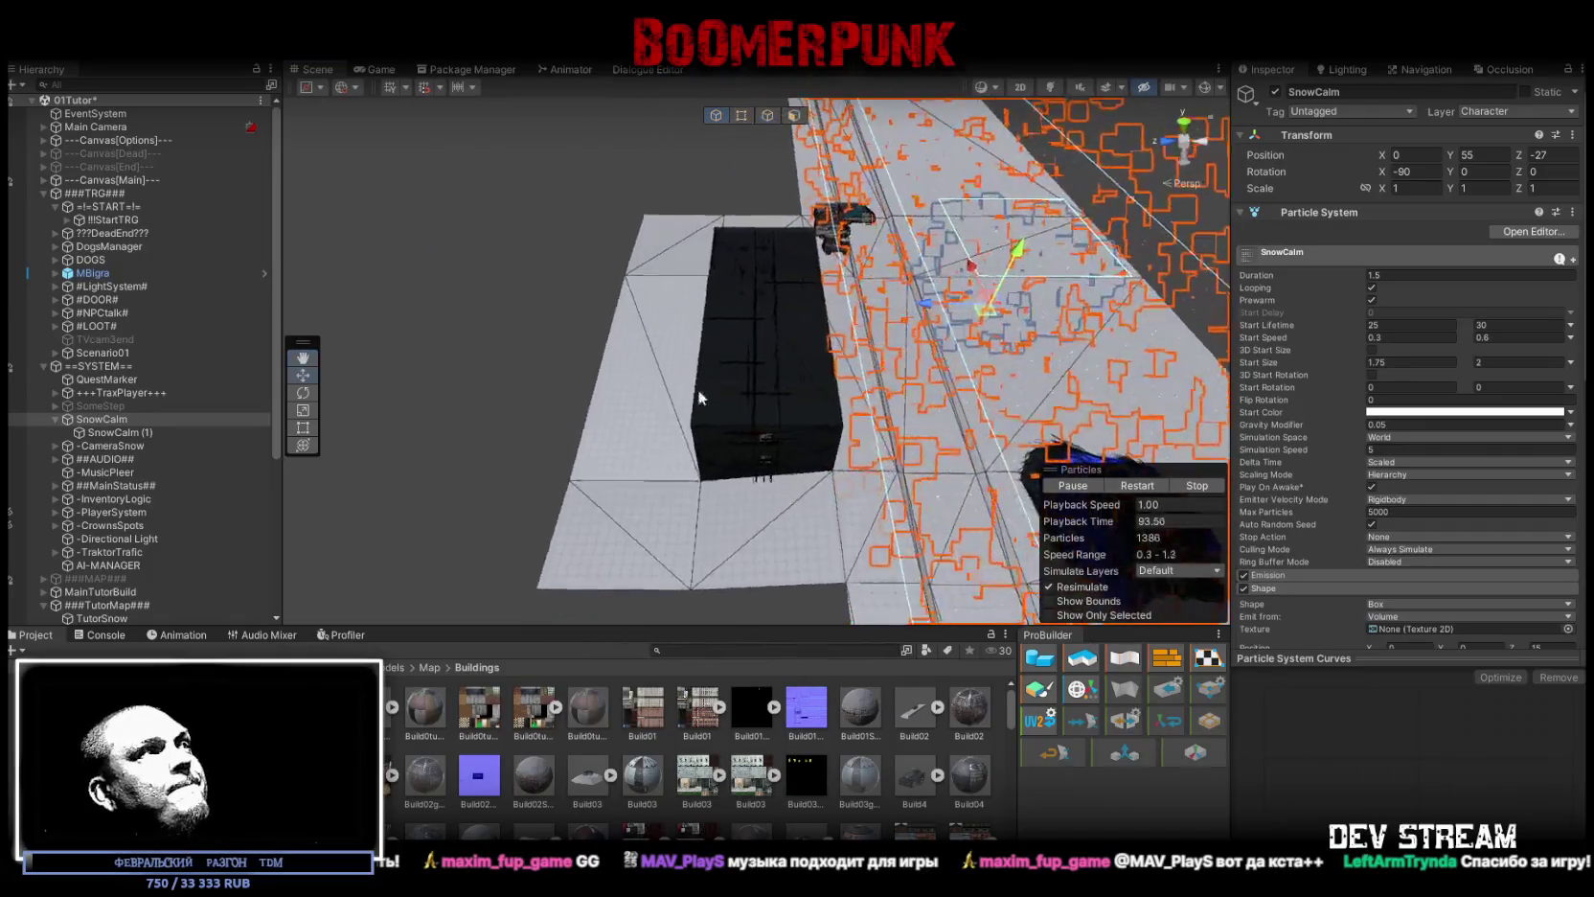
Step: Select SnowCalm (1) and resize its rectangle emitter to width 50 and height 15
click(103, 433)
key(f)
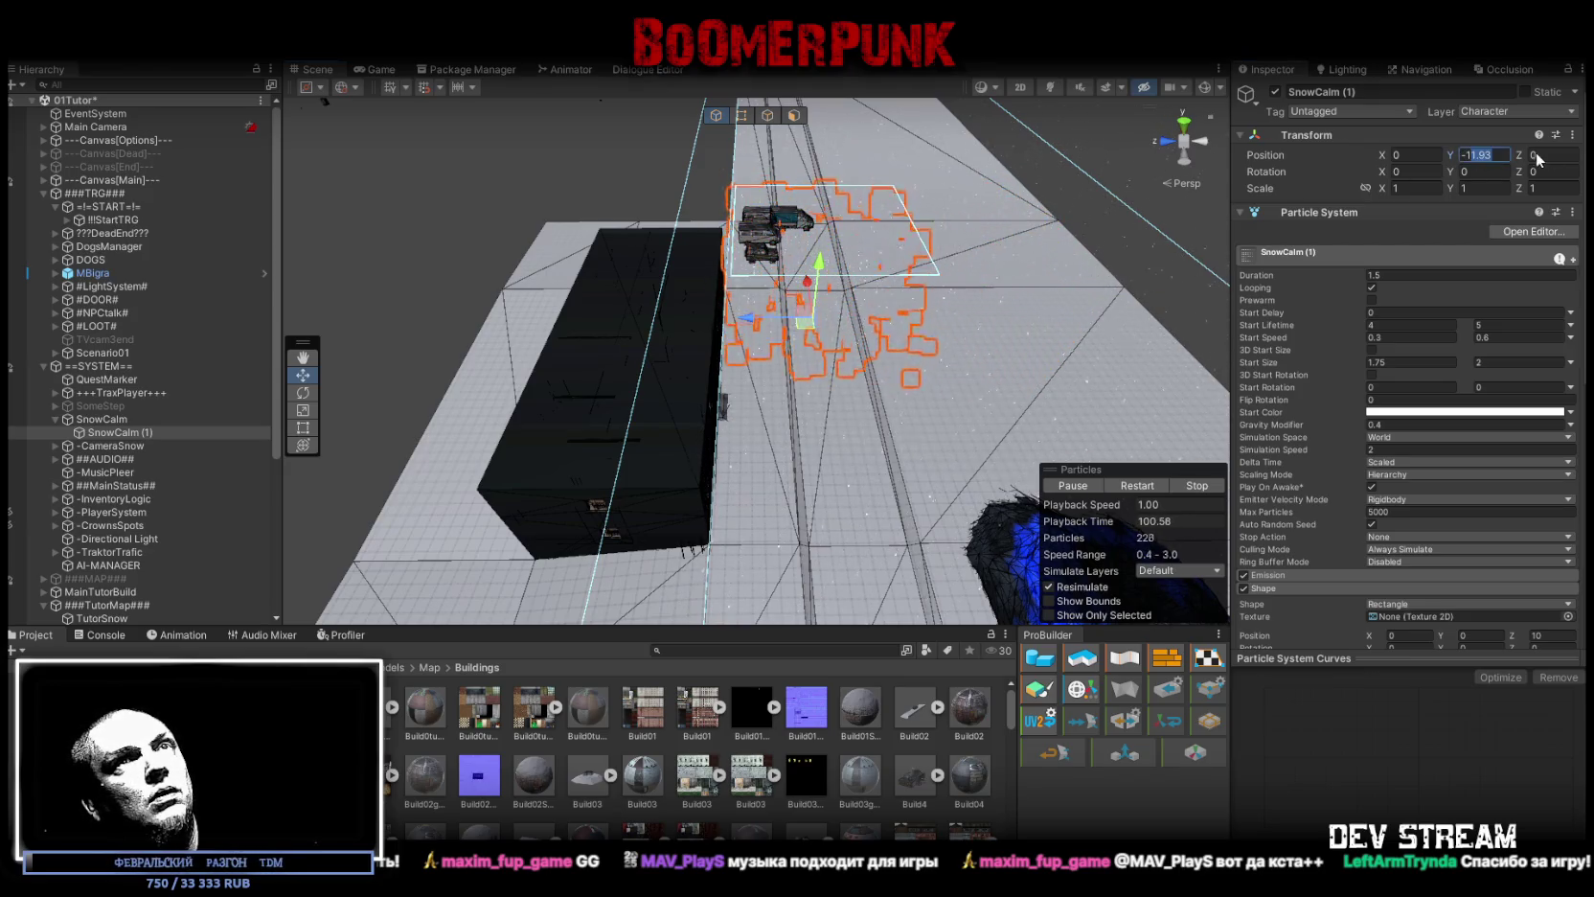
drag(793, 213, 670, 288)
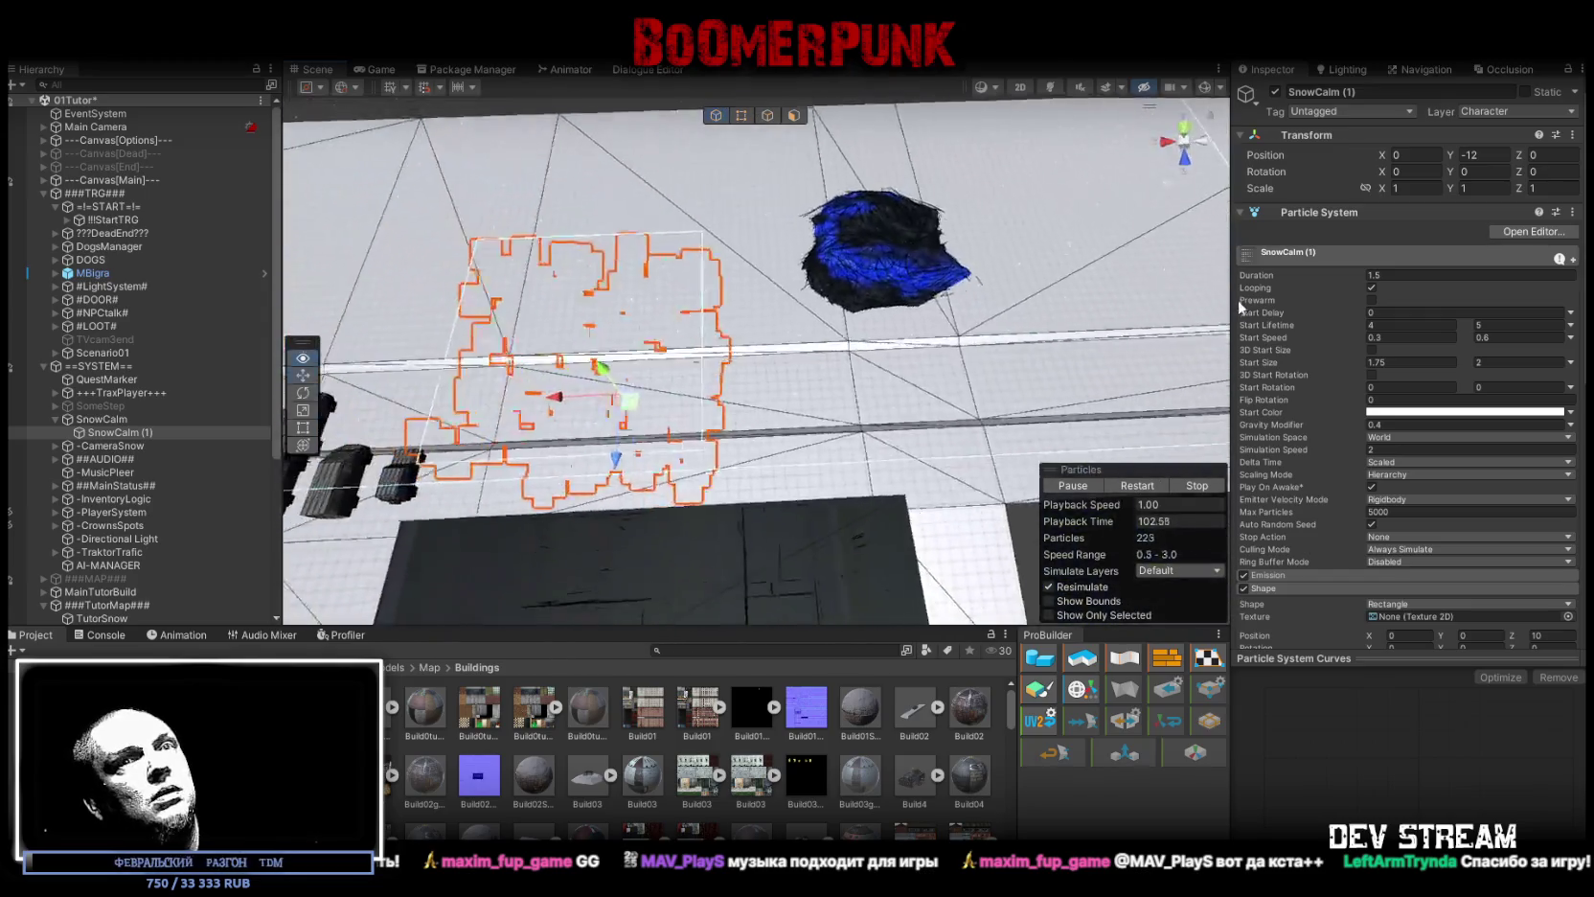
scroll(1478, 482, down, 5)
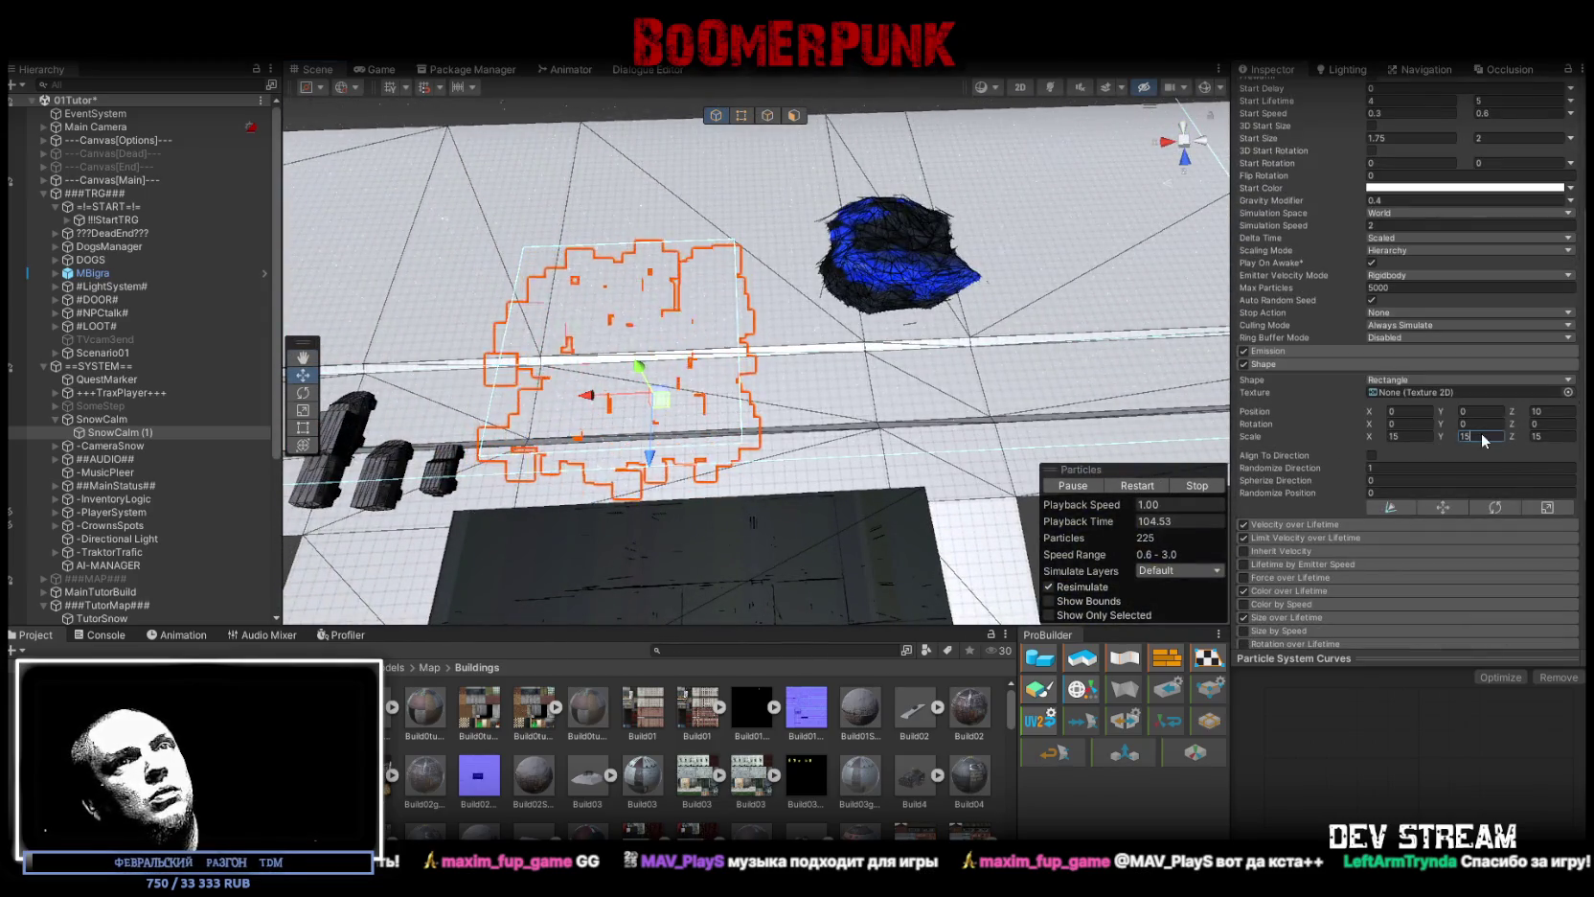
text(54)
key(Return)
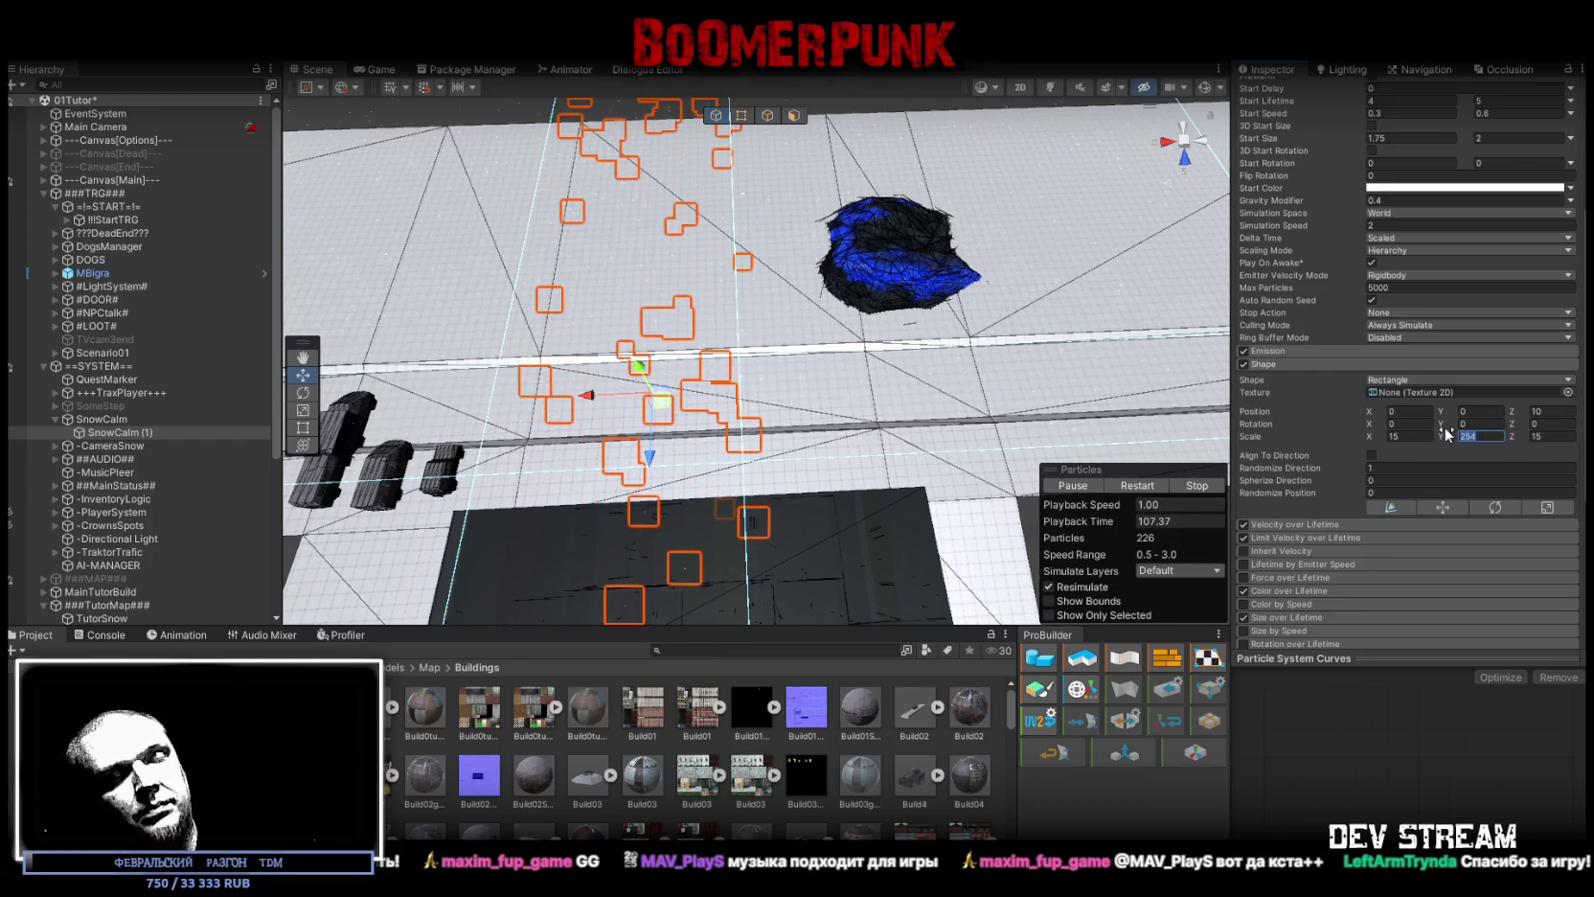
text(15)
key(Return)
click(1411, 436)
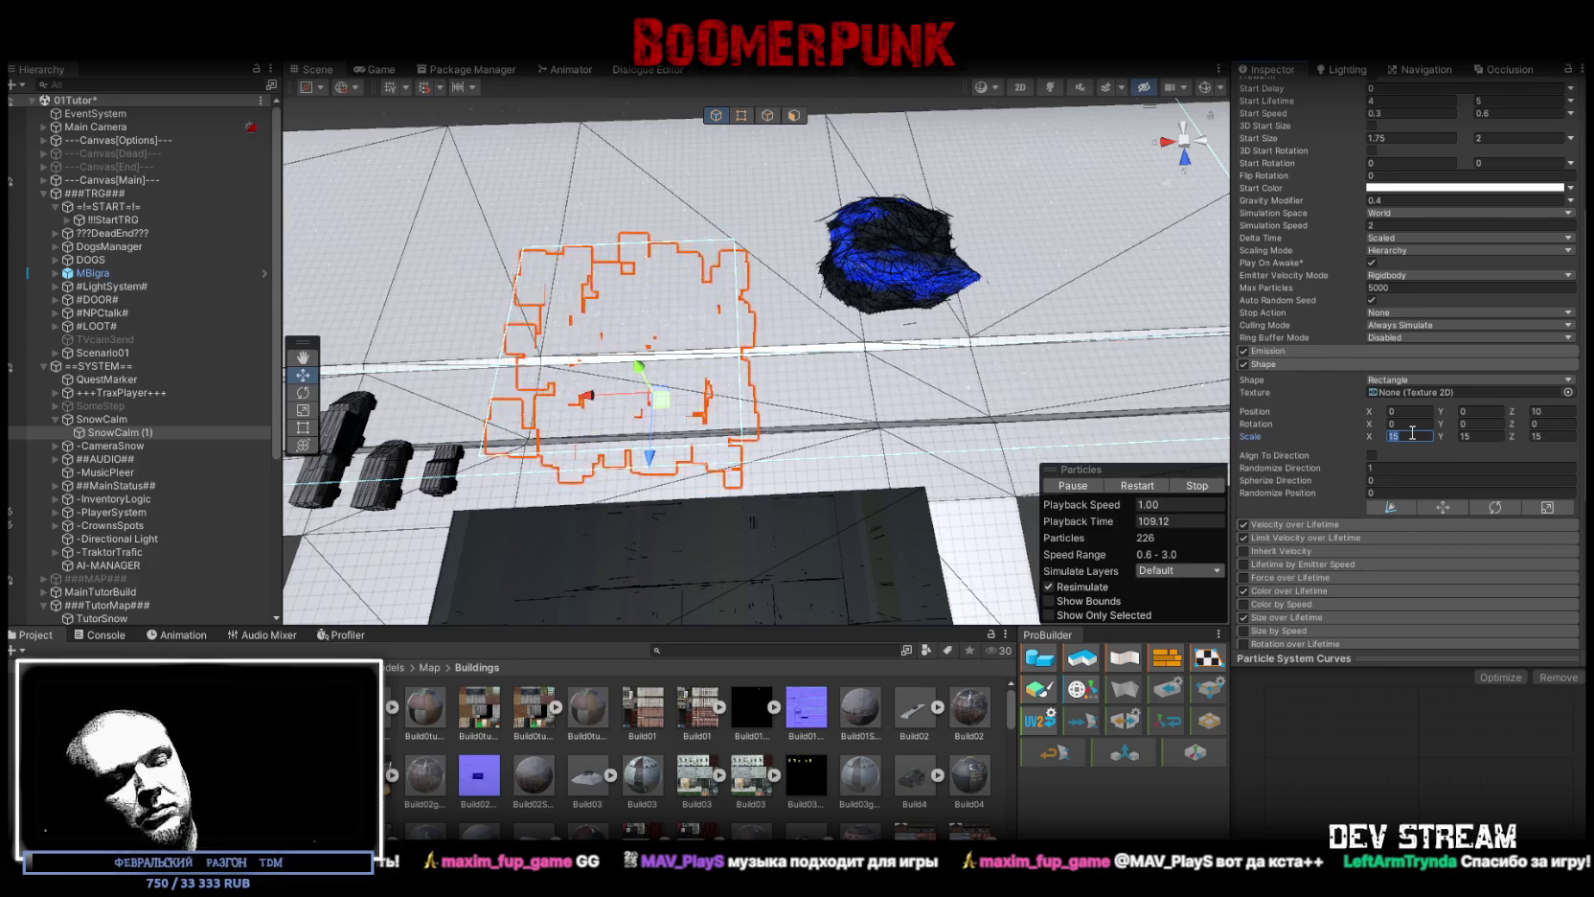
text(50)
key(Return)
mouse_move(671, 316)
mouse_down()
mouse_move(730, 308)
mouse_move(263, 280)
mouse_up()
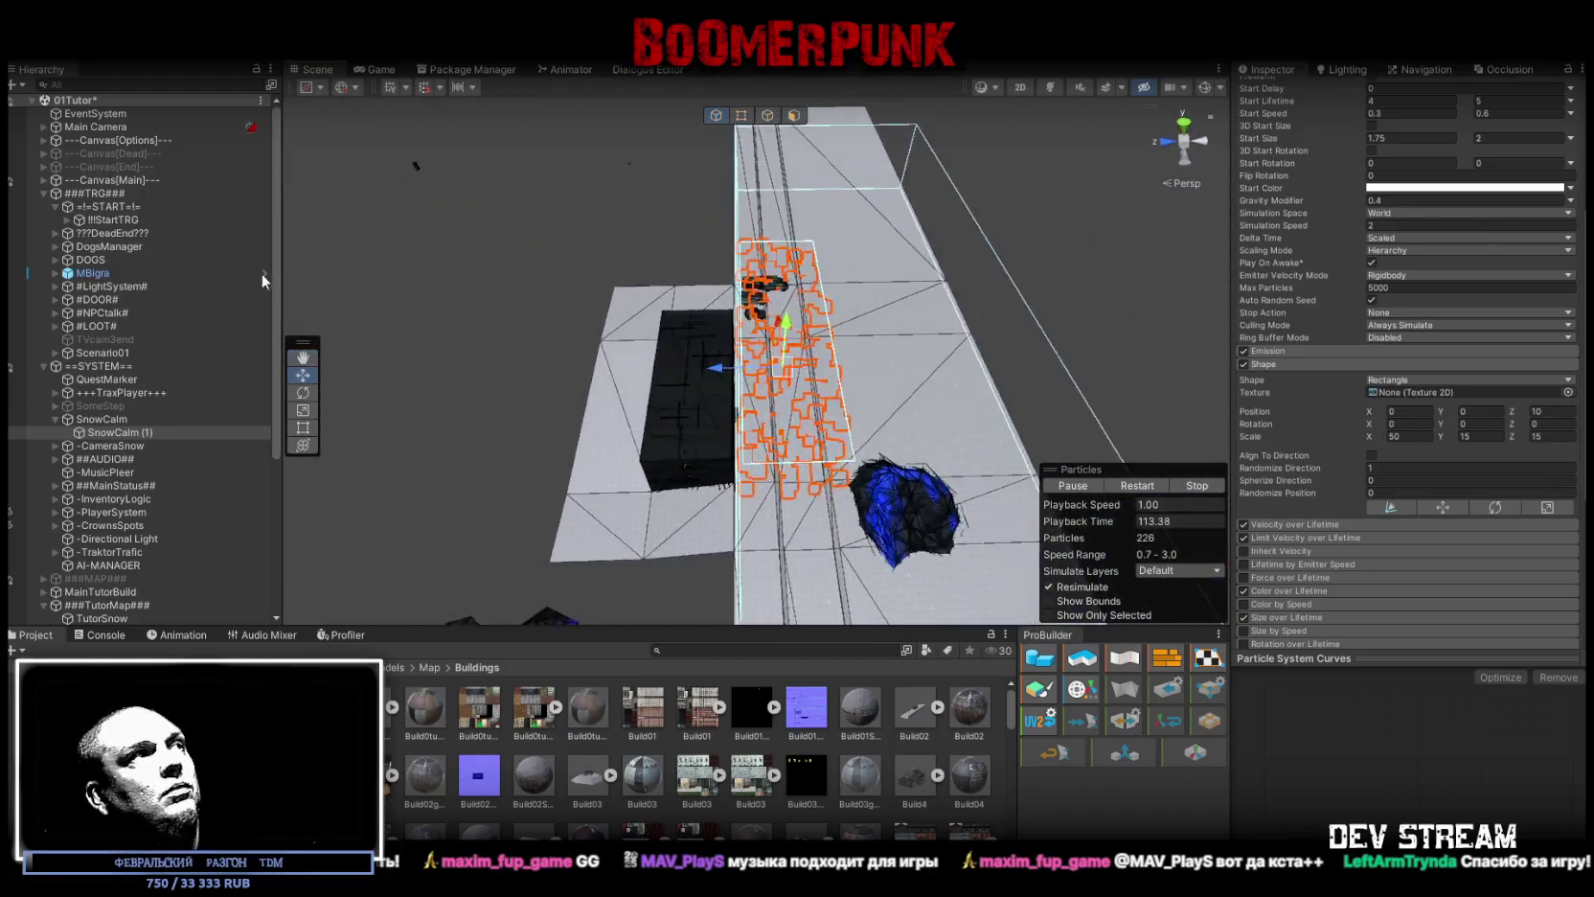
Step: Collapse SnowCalm and ###TutorMap### in the Hierarchy and select ###TutorMap###
click(54, 419)
scroll(96, 403, down, 5)
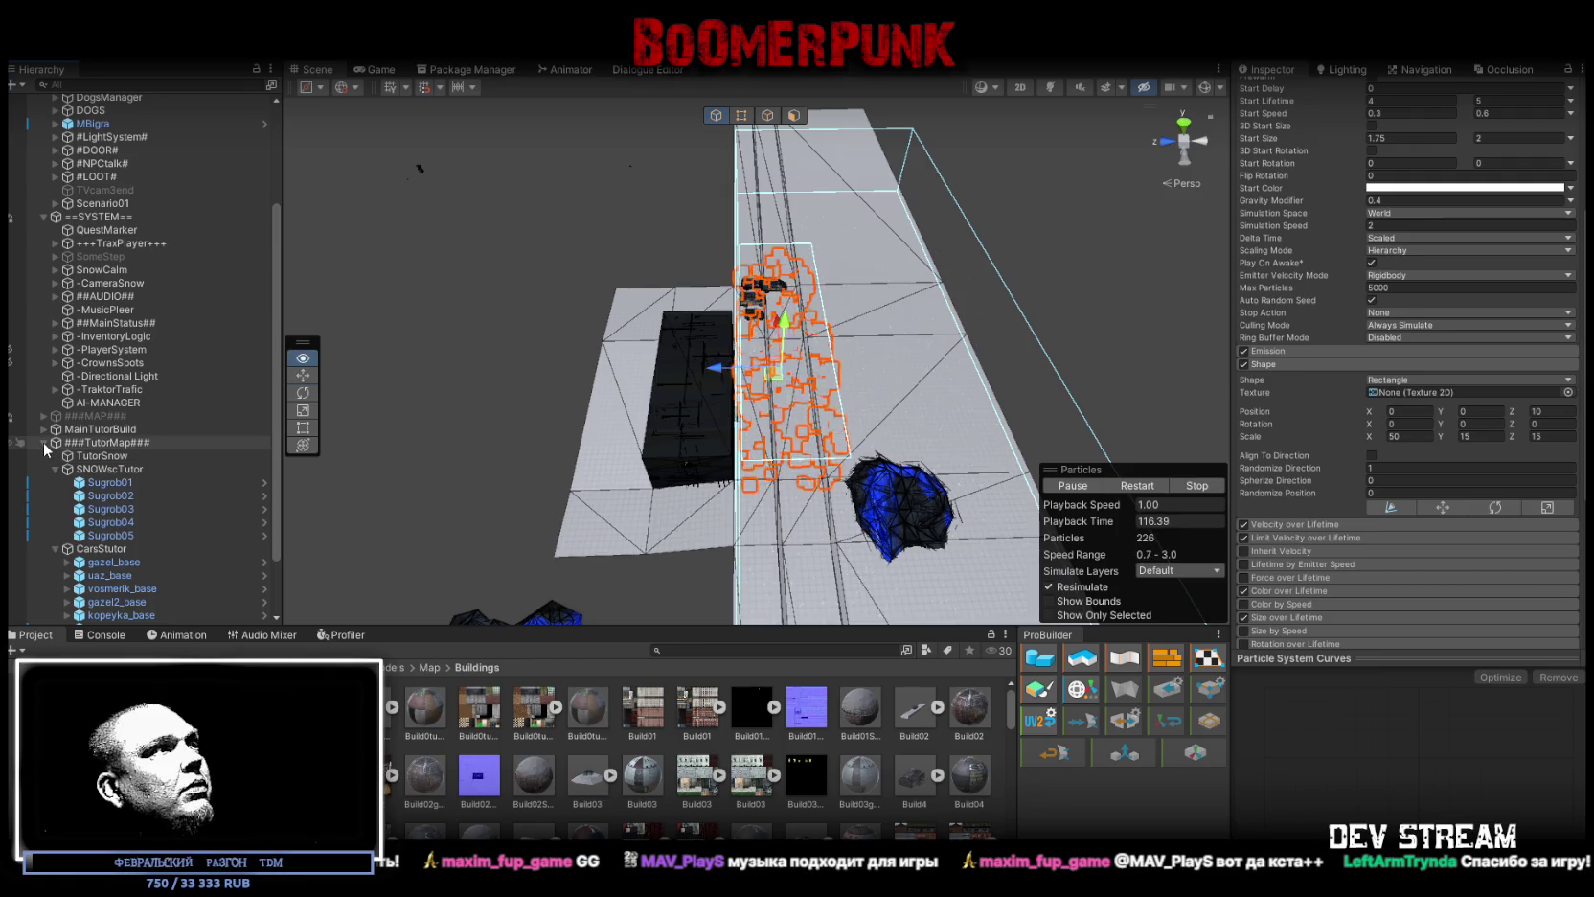
click(44, 443)
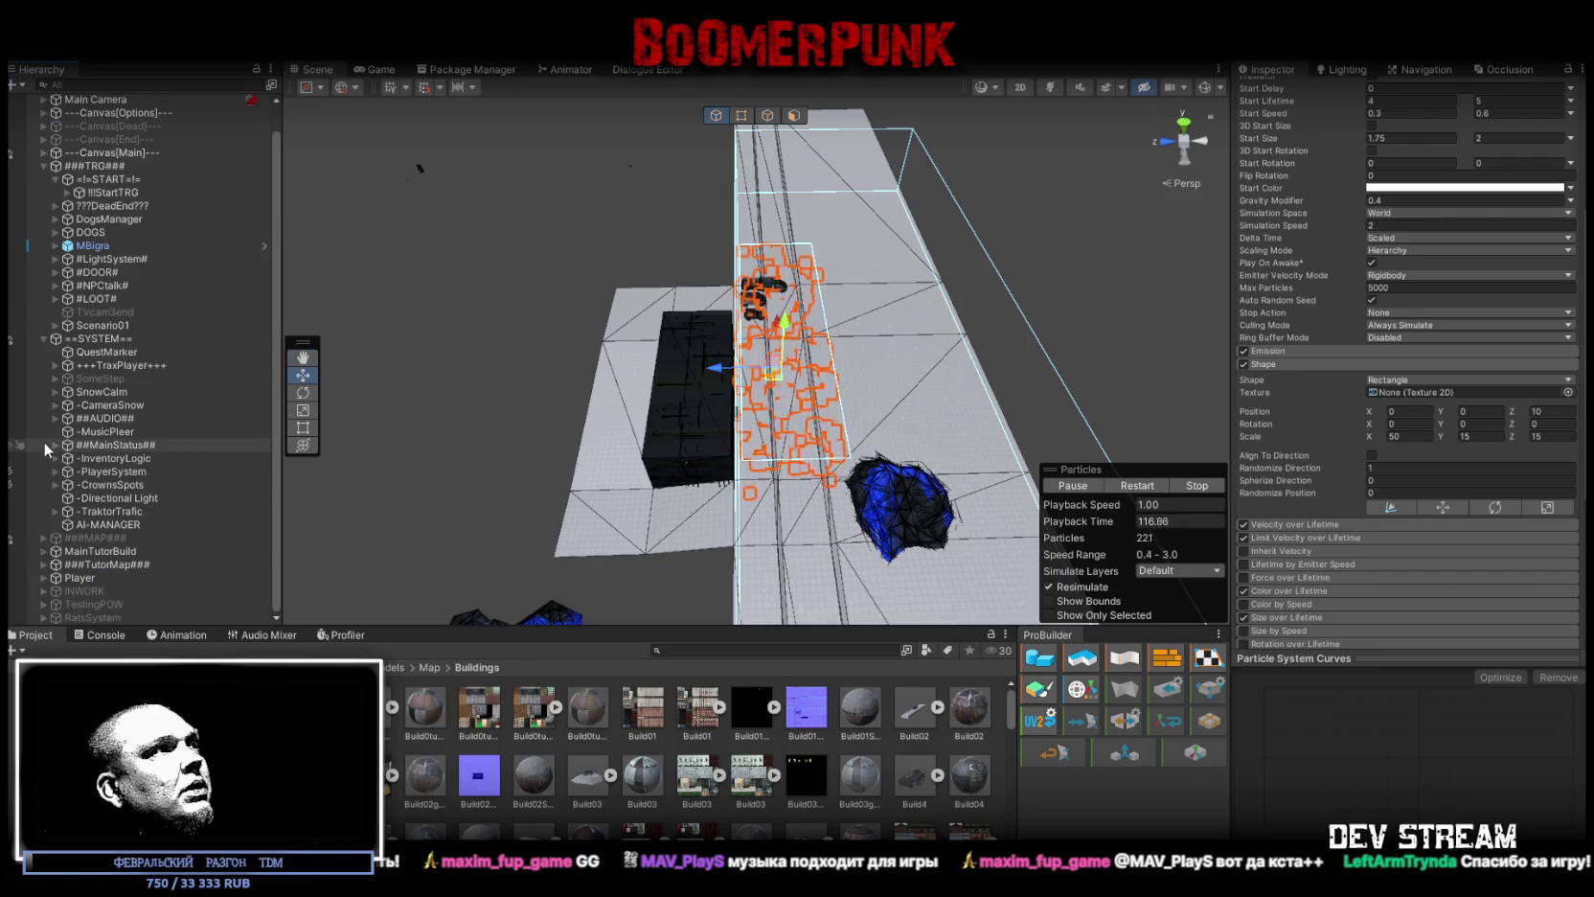
click(43, 565)
Step: Create an empty child named Particles under ###TutorMap###
right_click(103, 524)
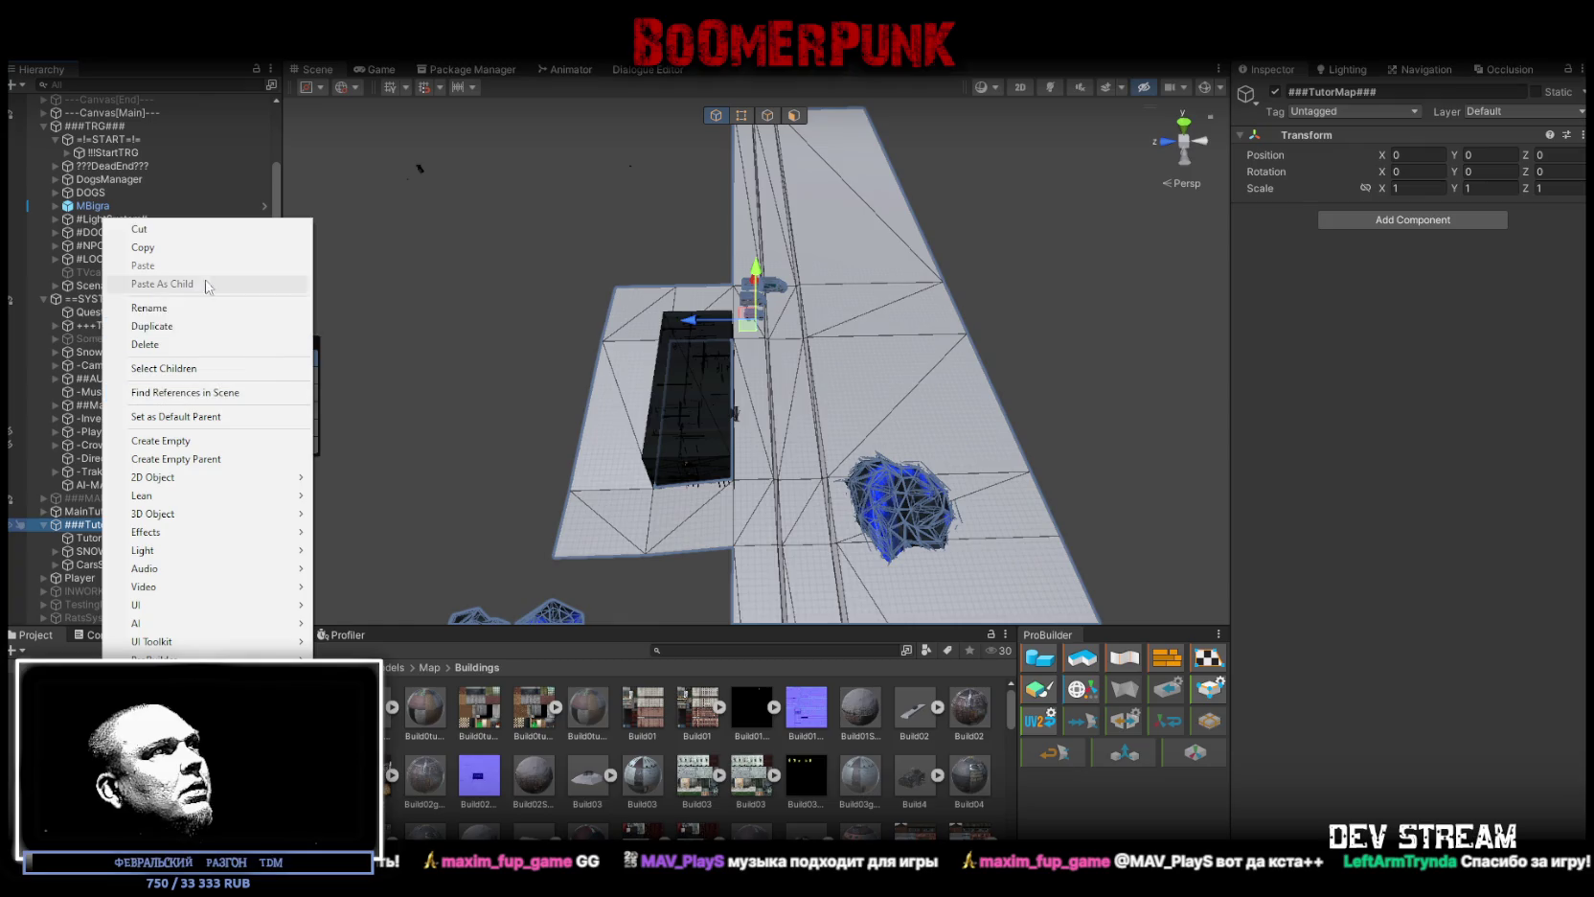
click(188, 442)
text(Particles)
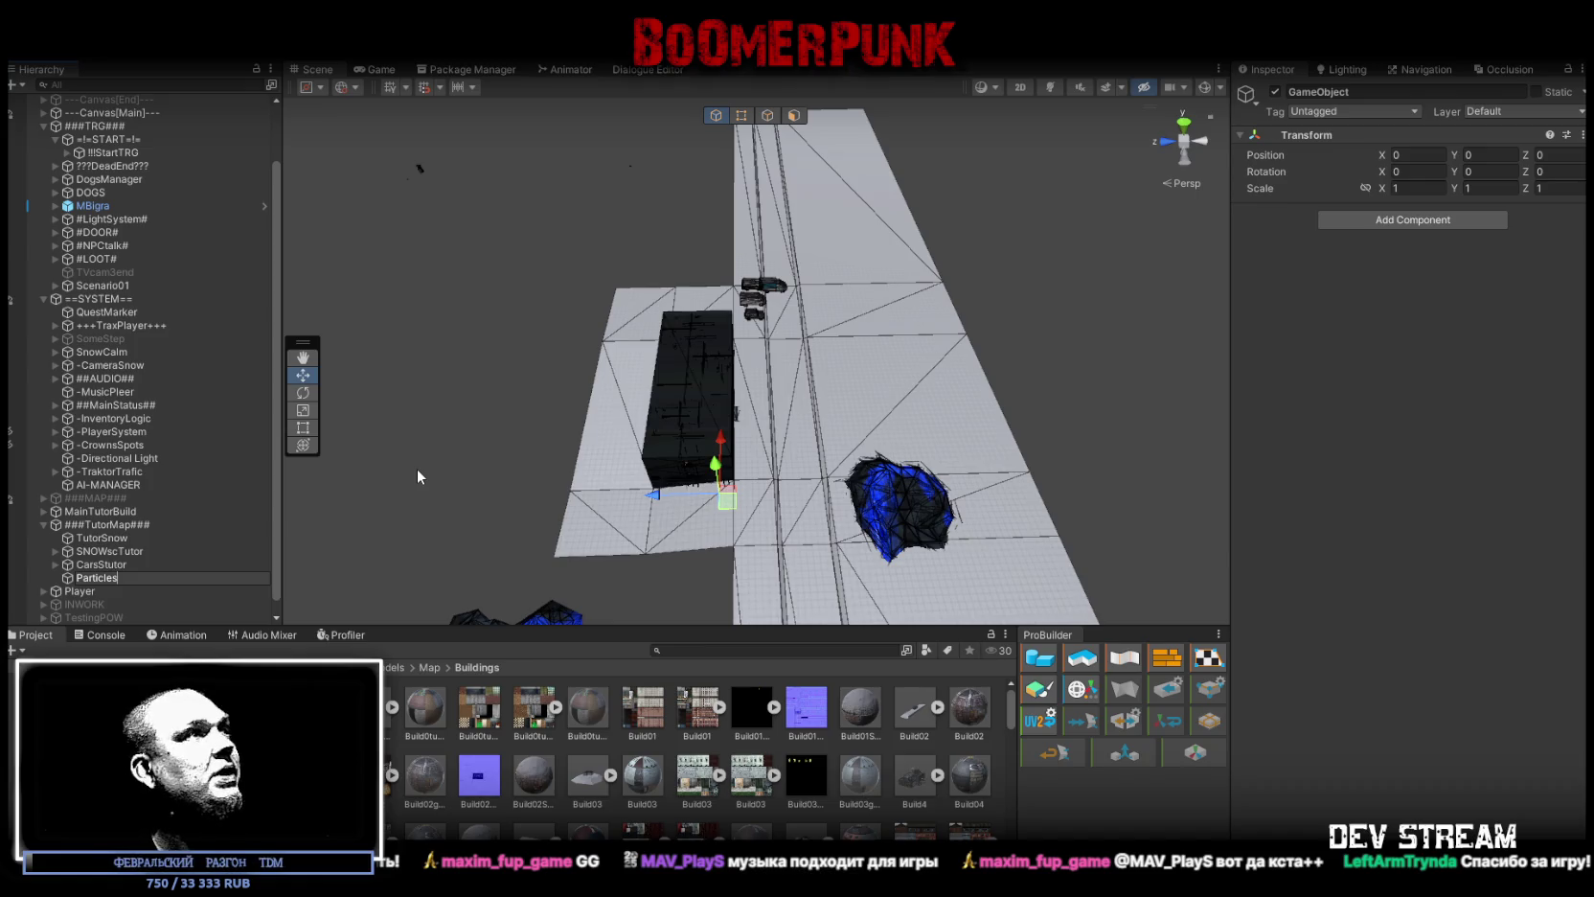
key(Return)
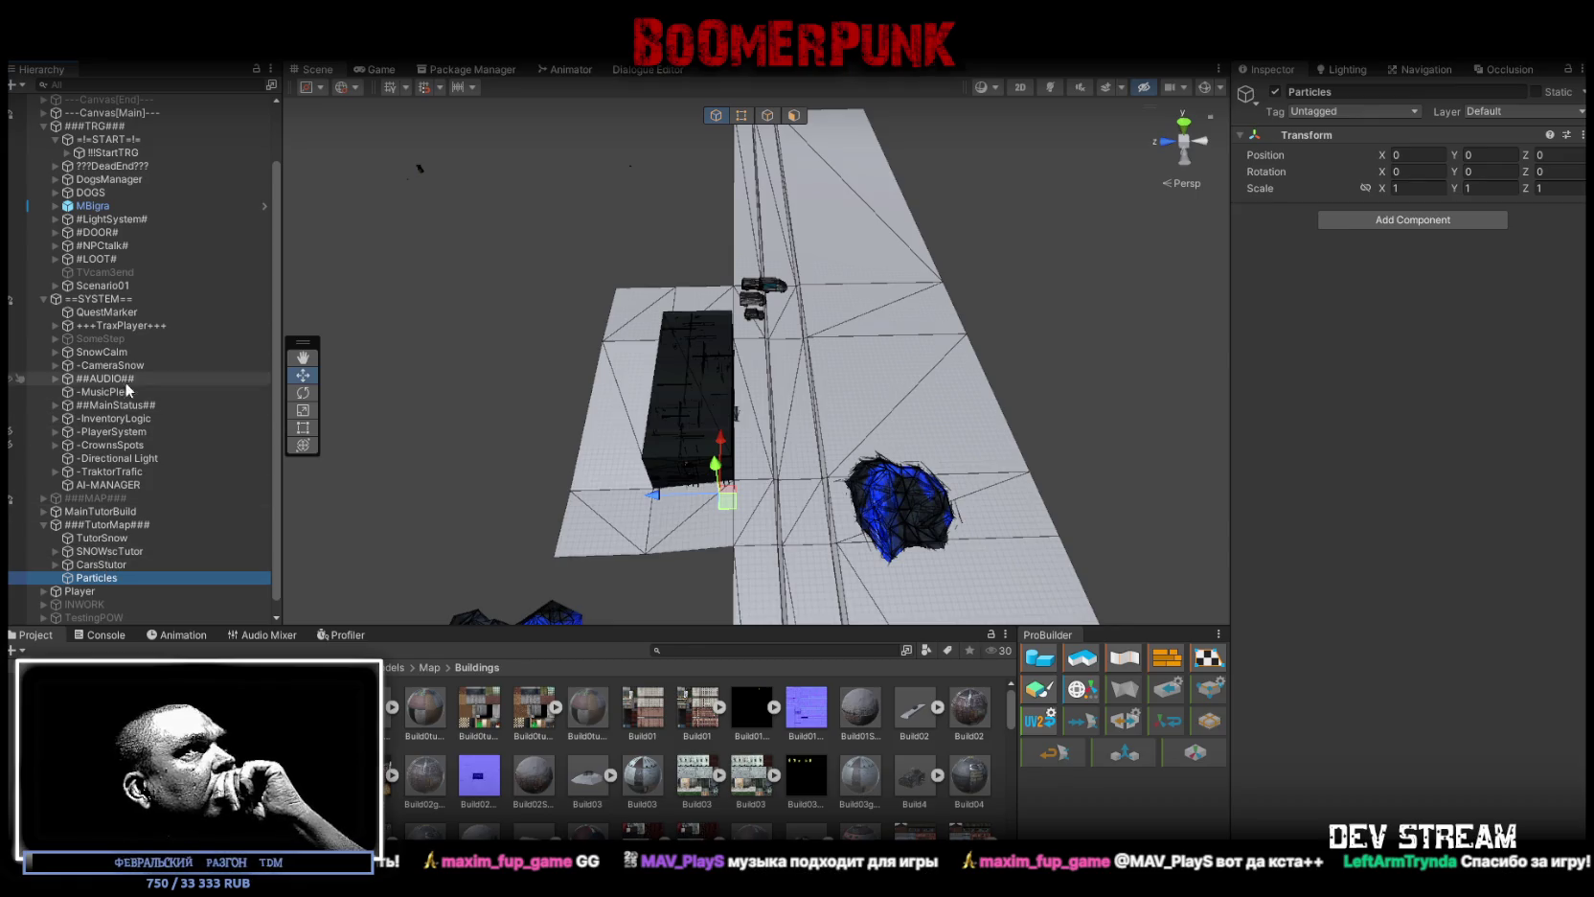
Step: Expand +++TraxPlayer+++ to check its children, then collapse it again
scroll(128, 392, up, 2)
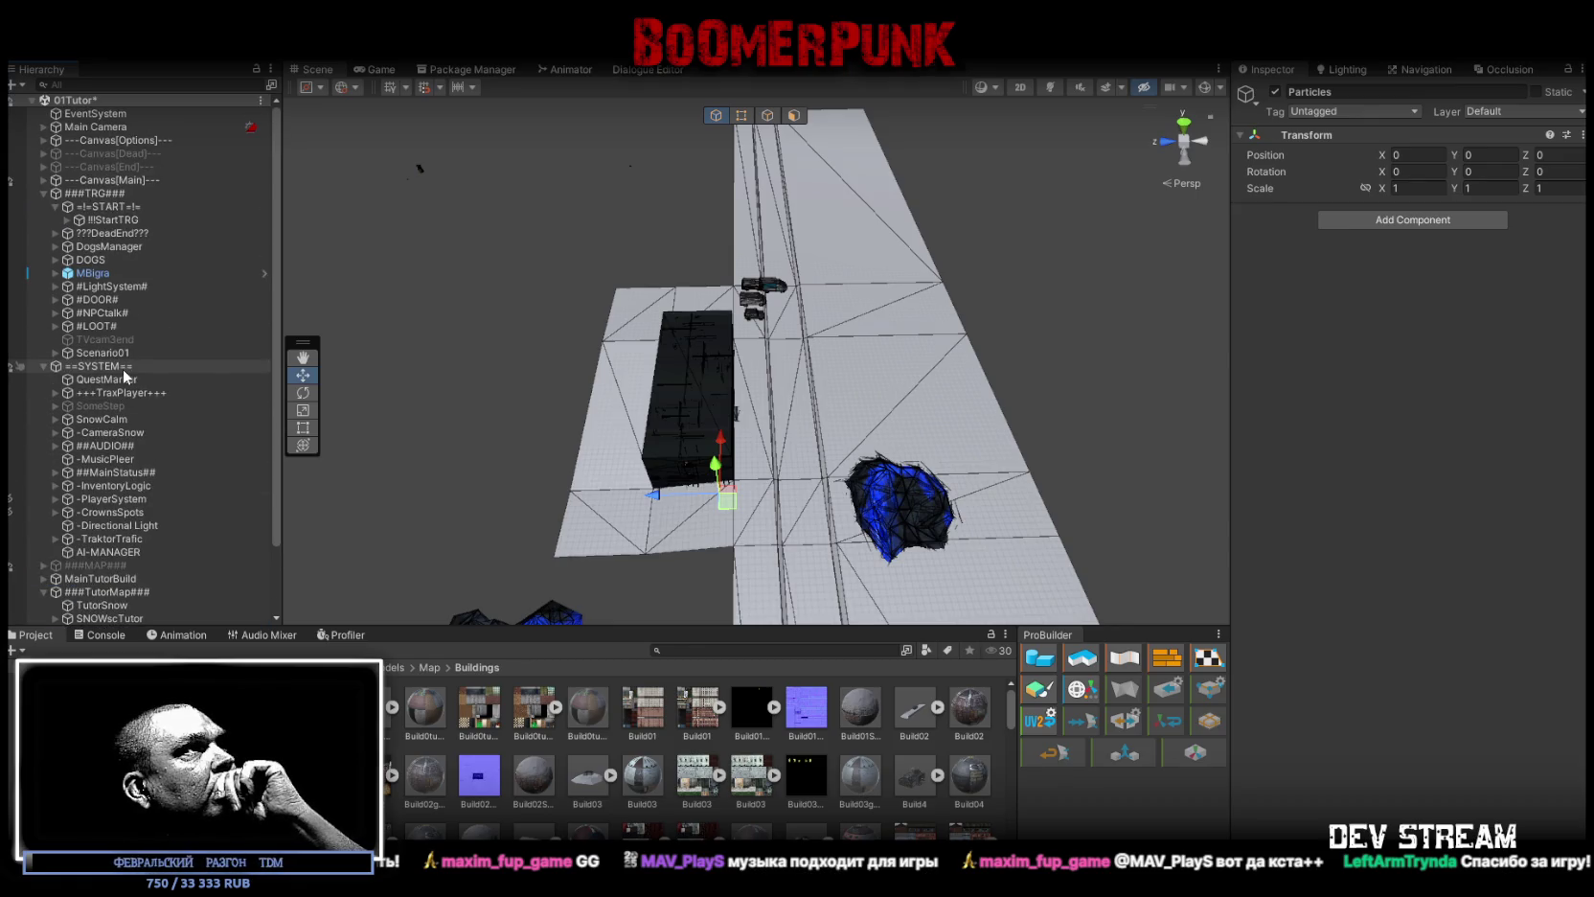
click(54, 392)
click(55, 393)
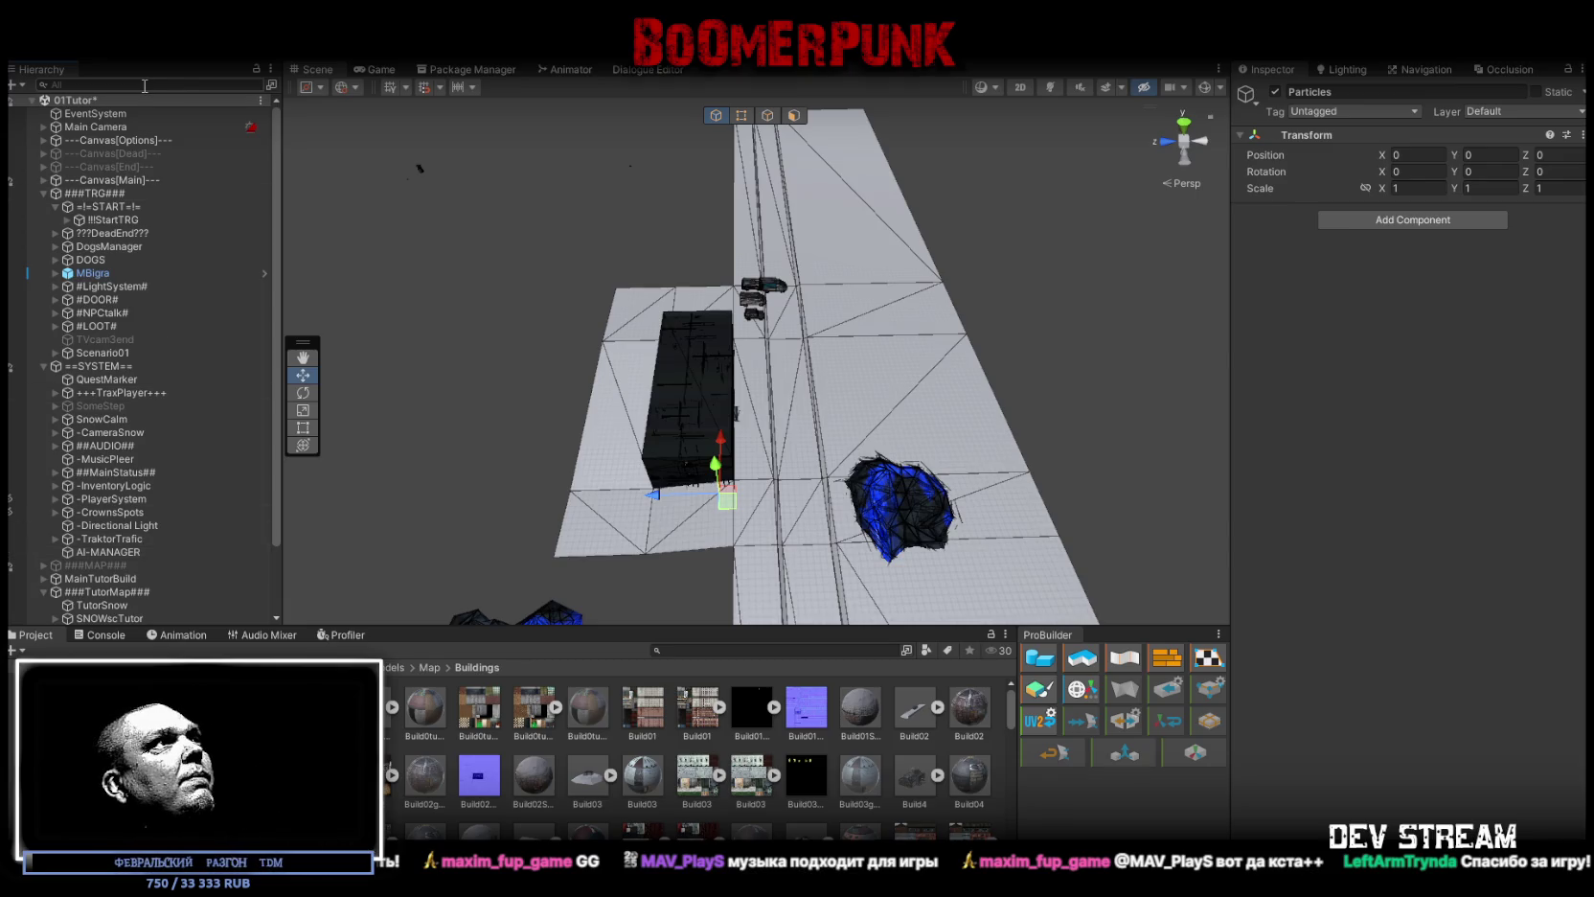
Step: Find SnowCalm in the Hierarchy and drag it into the Particles group
text(calm)
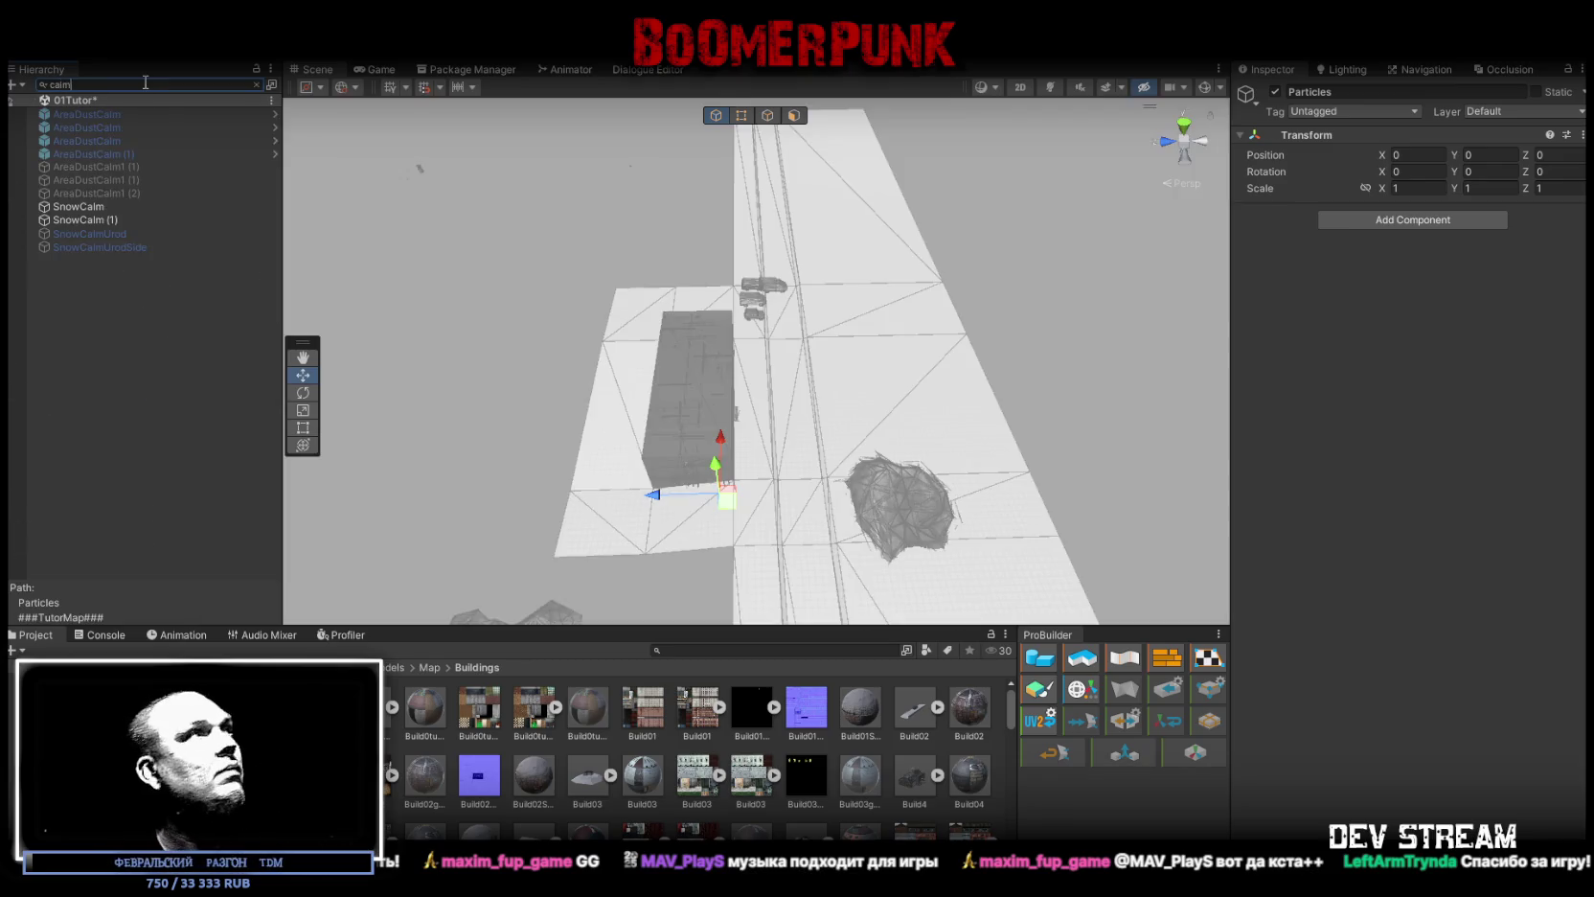
click(97, 208)
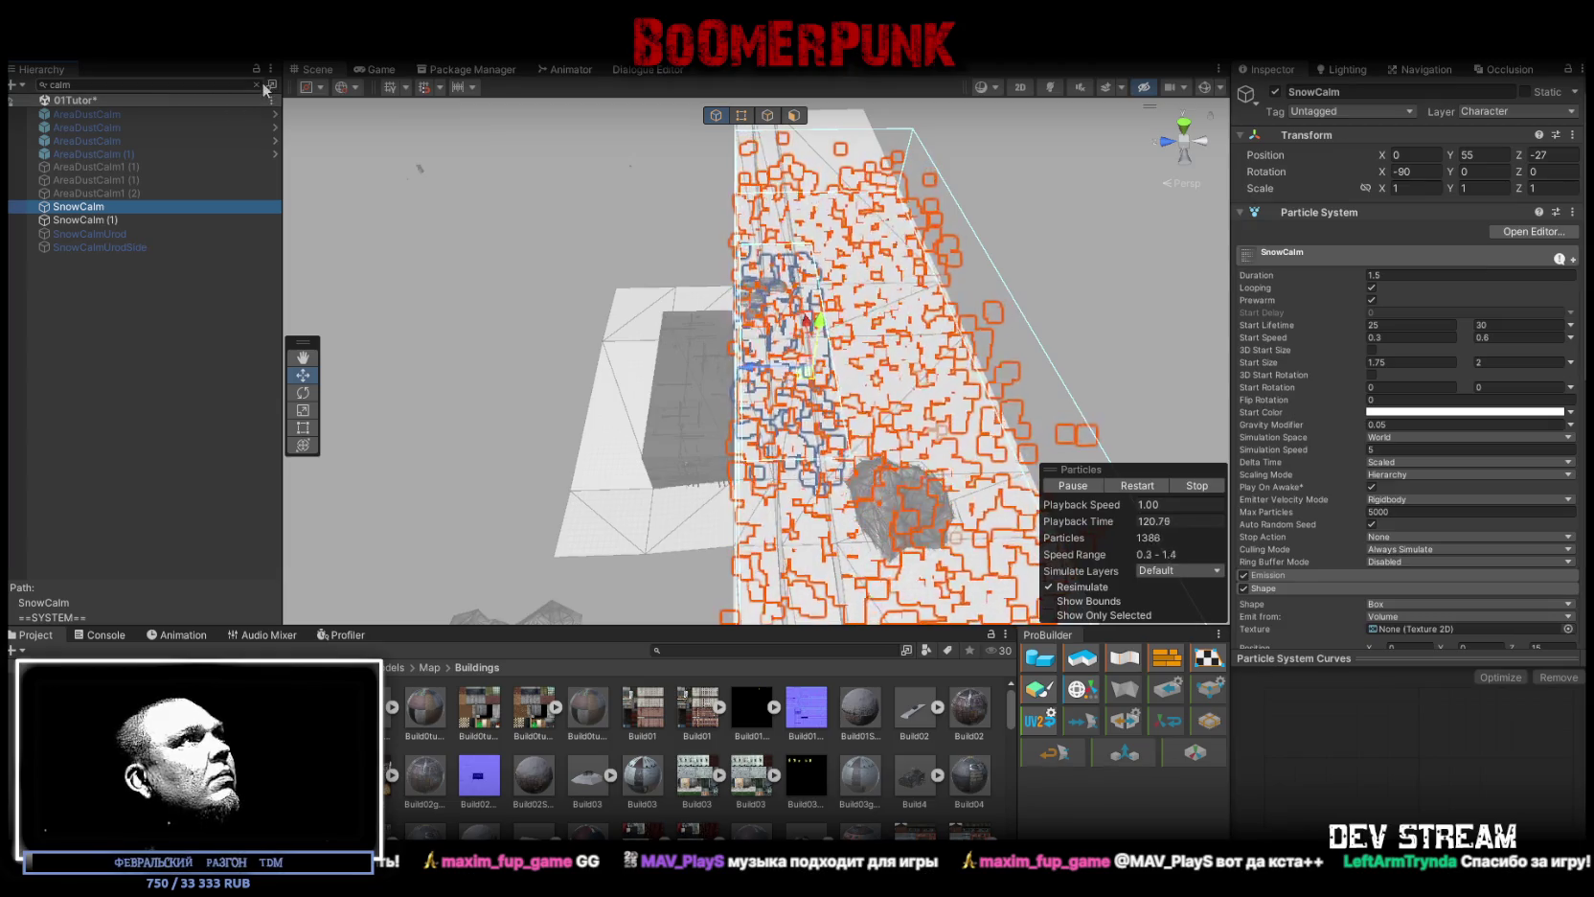
click(256, 85)
scroll(202, 390, down, 2)
click(113, 341)
drag(113, 341, 97, 564)
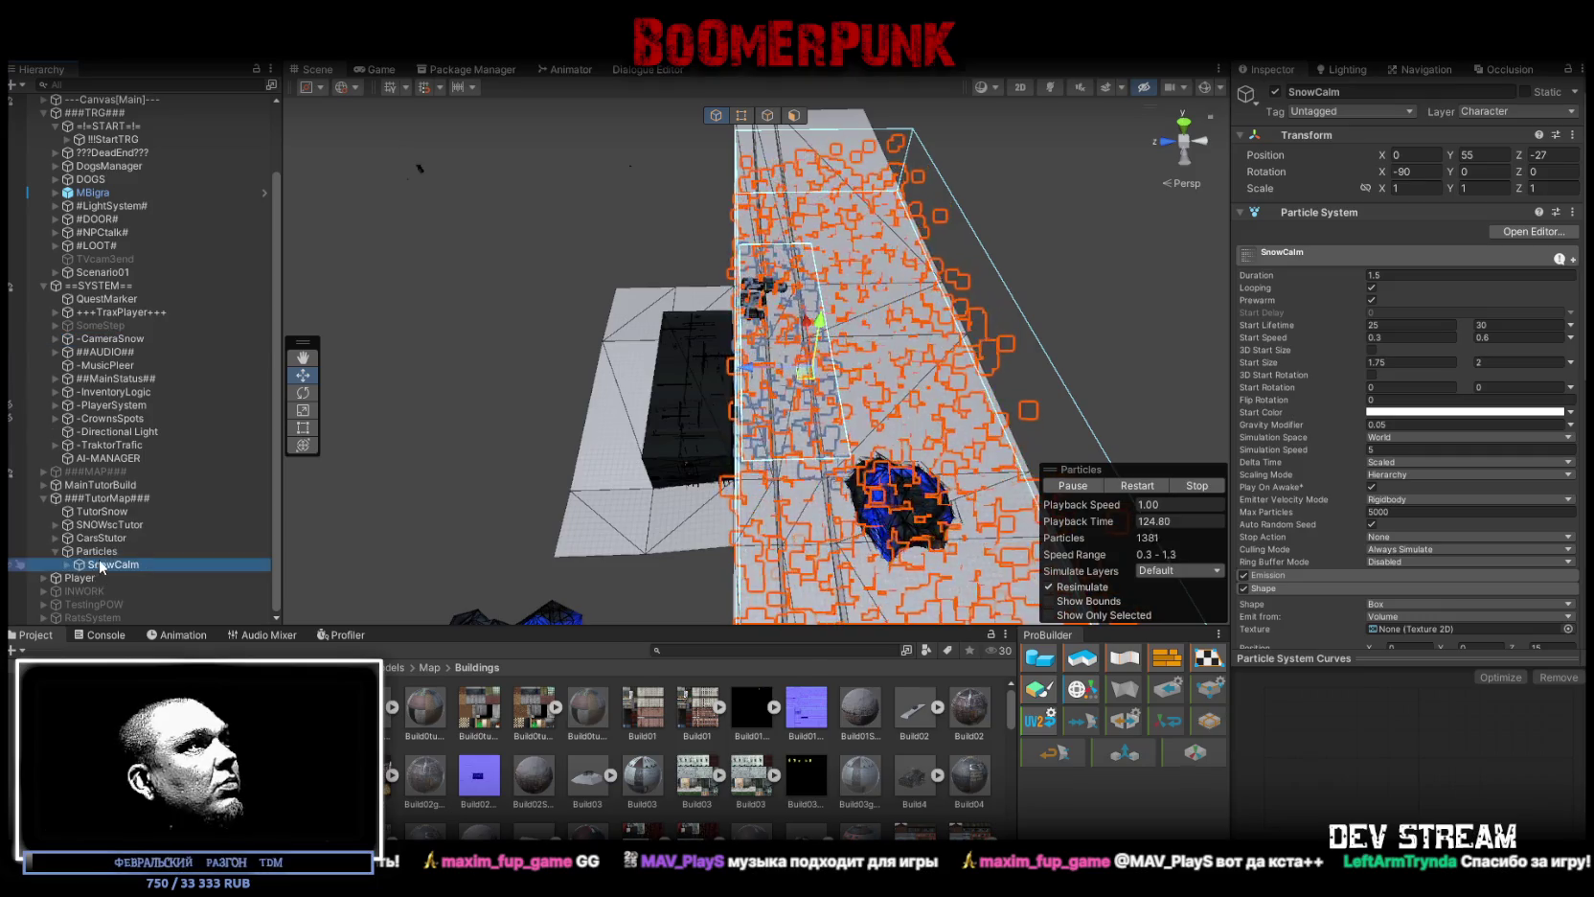
Step: Mark ###TutorMap### as Static and confirm the dialog
click(105, 499)
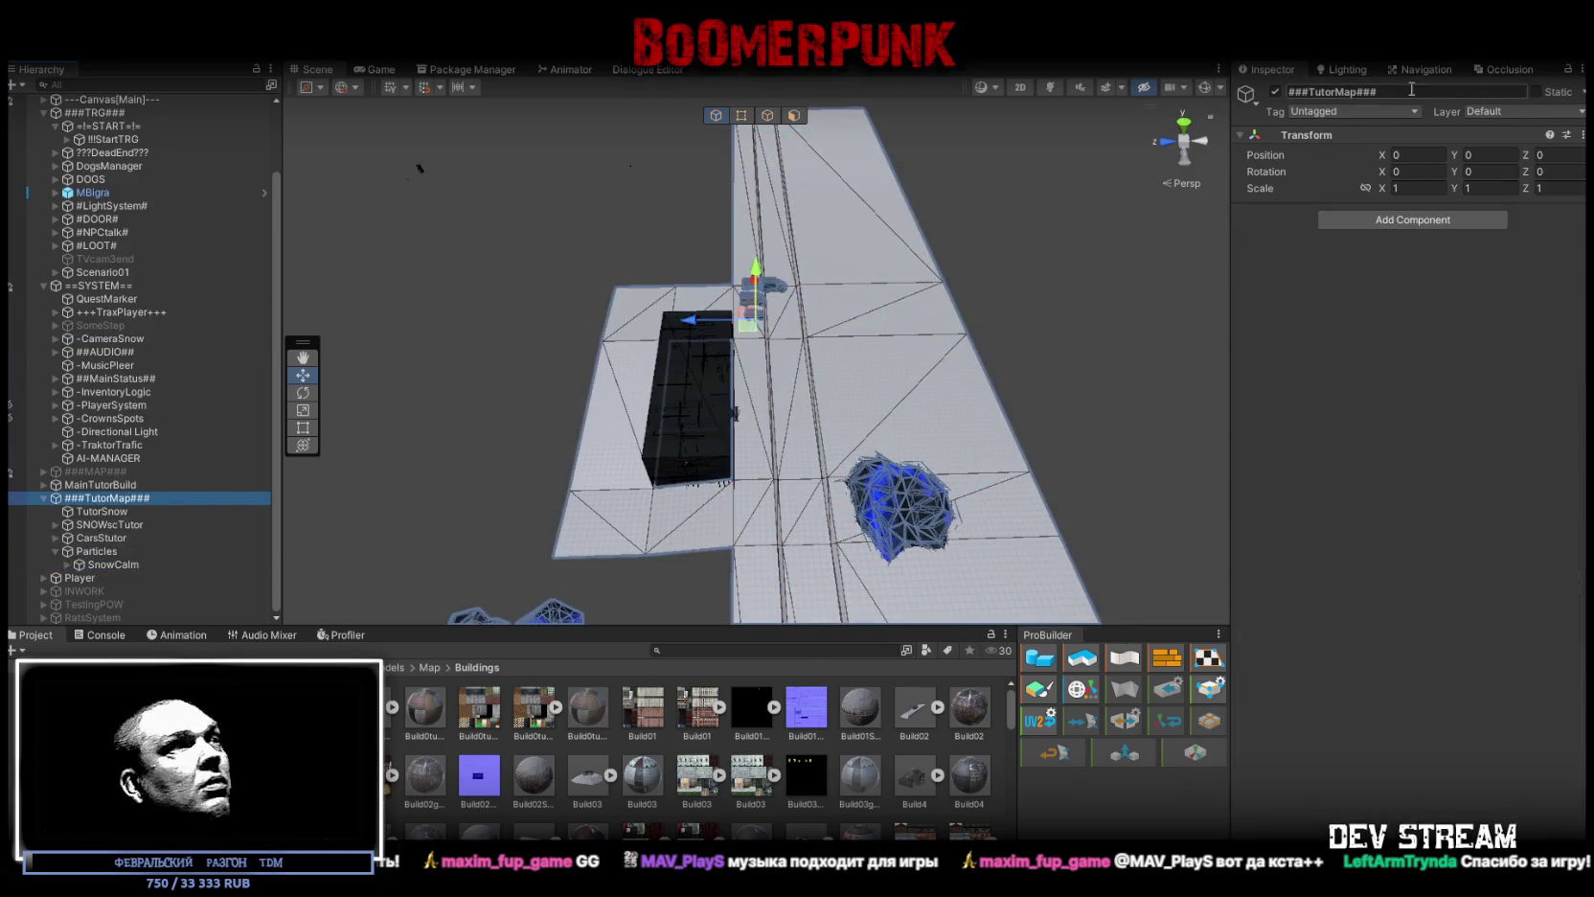
click(1535, 91)
key(Return)
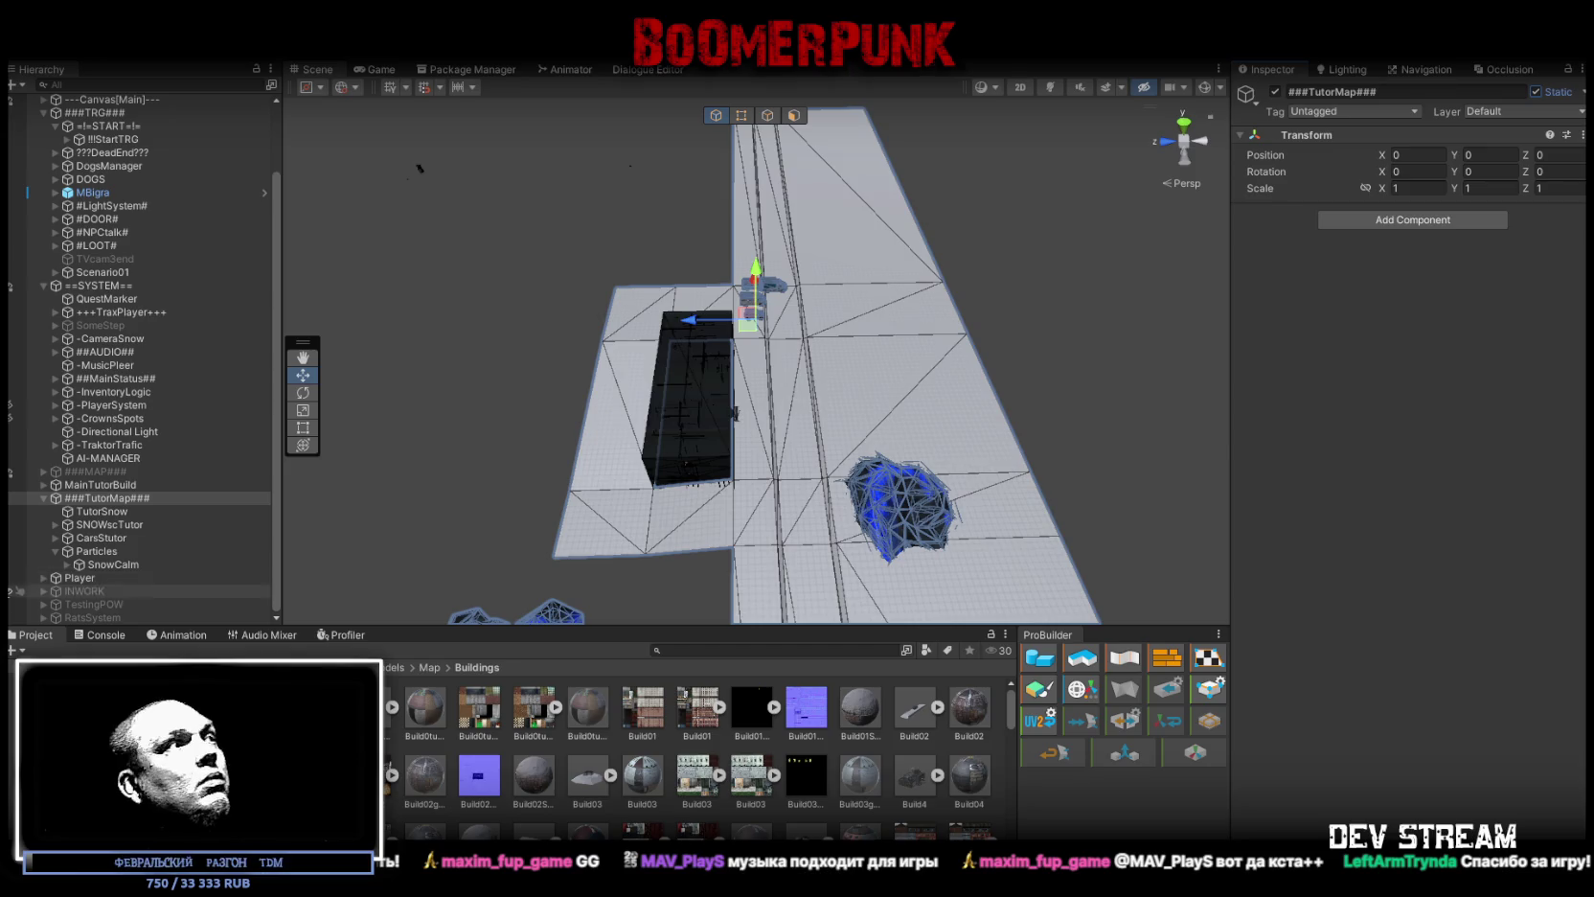
Step: Reselect SnowCalm, orbit to a low view of the snowy road, and select Particles
click(106, 563)
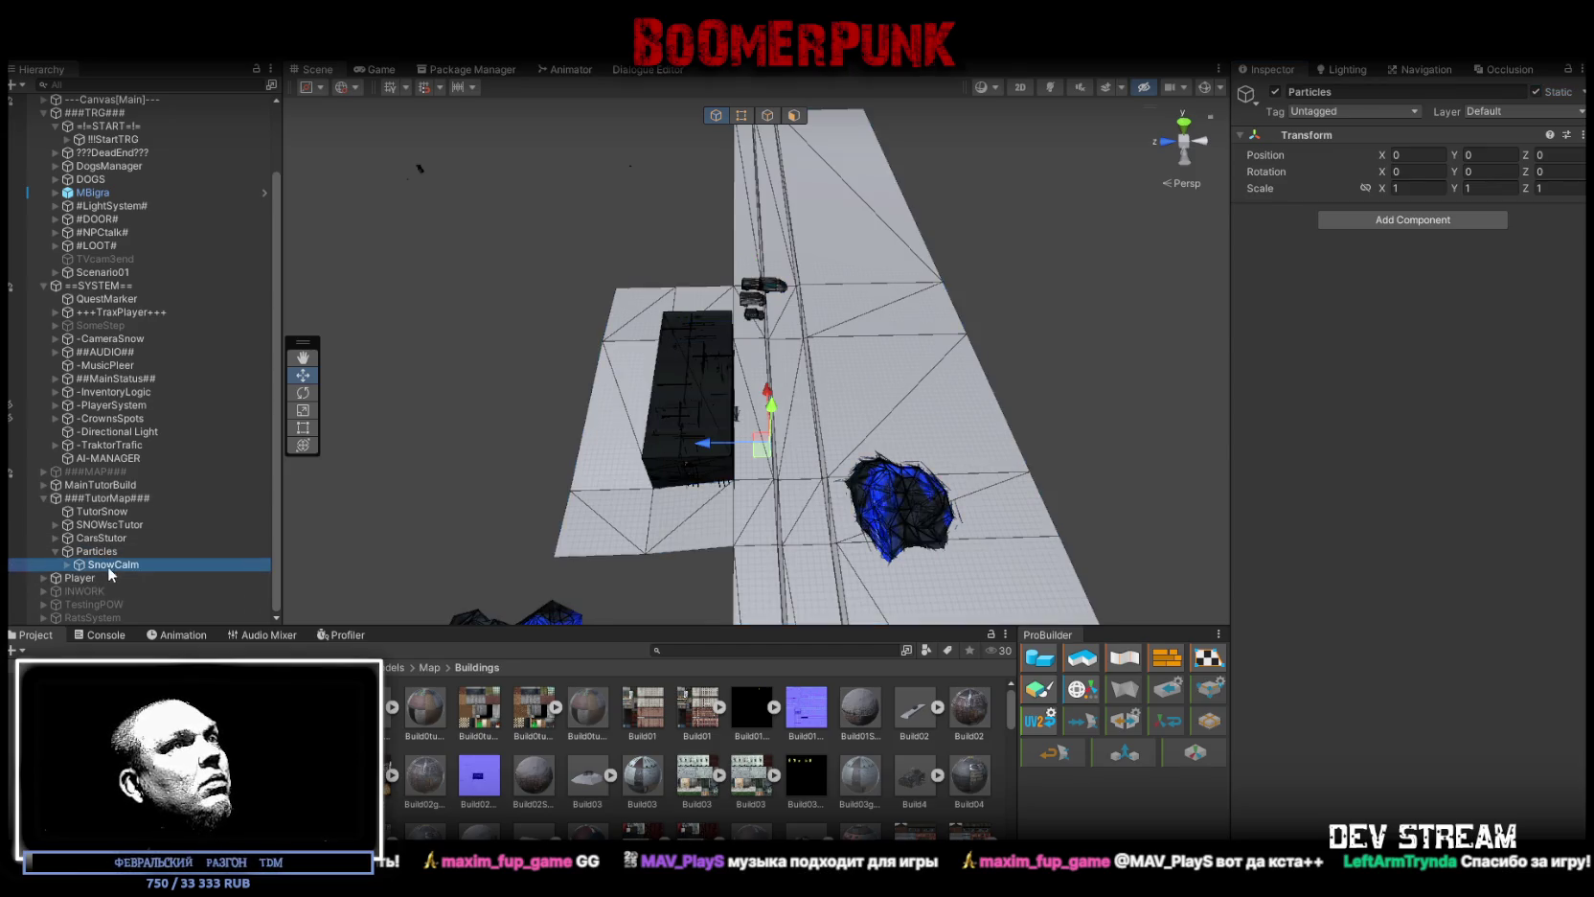
mouse_move(685, 393)
mouse_down()
mouse_move(702, 400)
mouse_move(693, 390)
mouse_up()
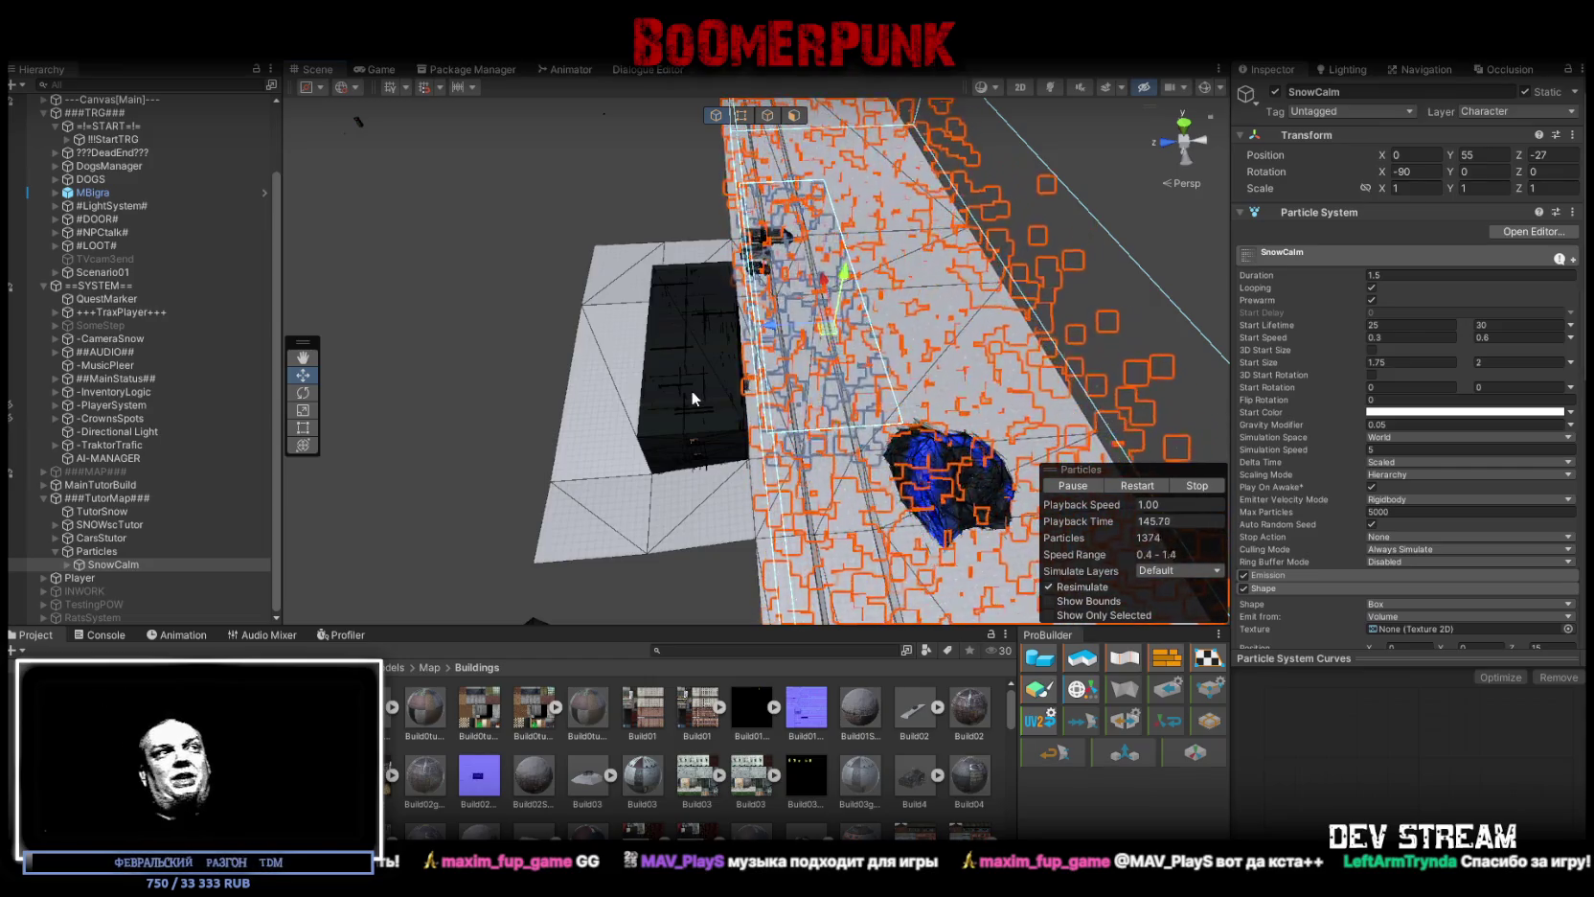
key(alt)
mouse_move(682, 261)
mouse_down()
mouse_move(686, 113)
mouse_move(681, 280)
mouse_up()
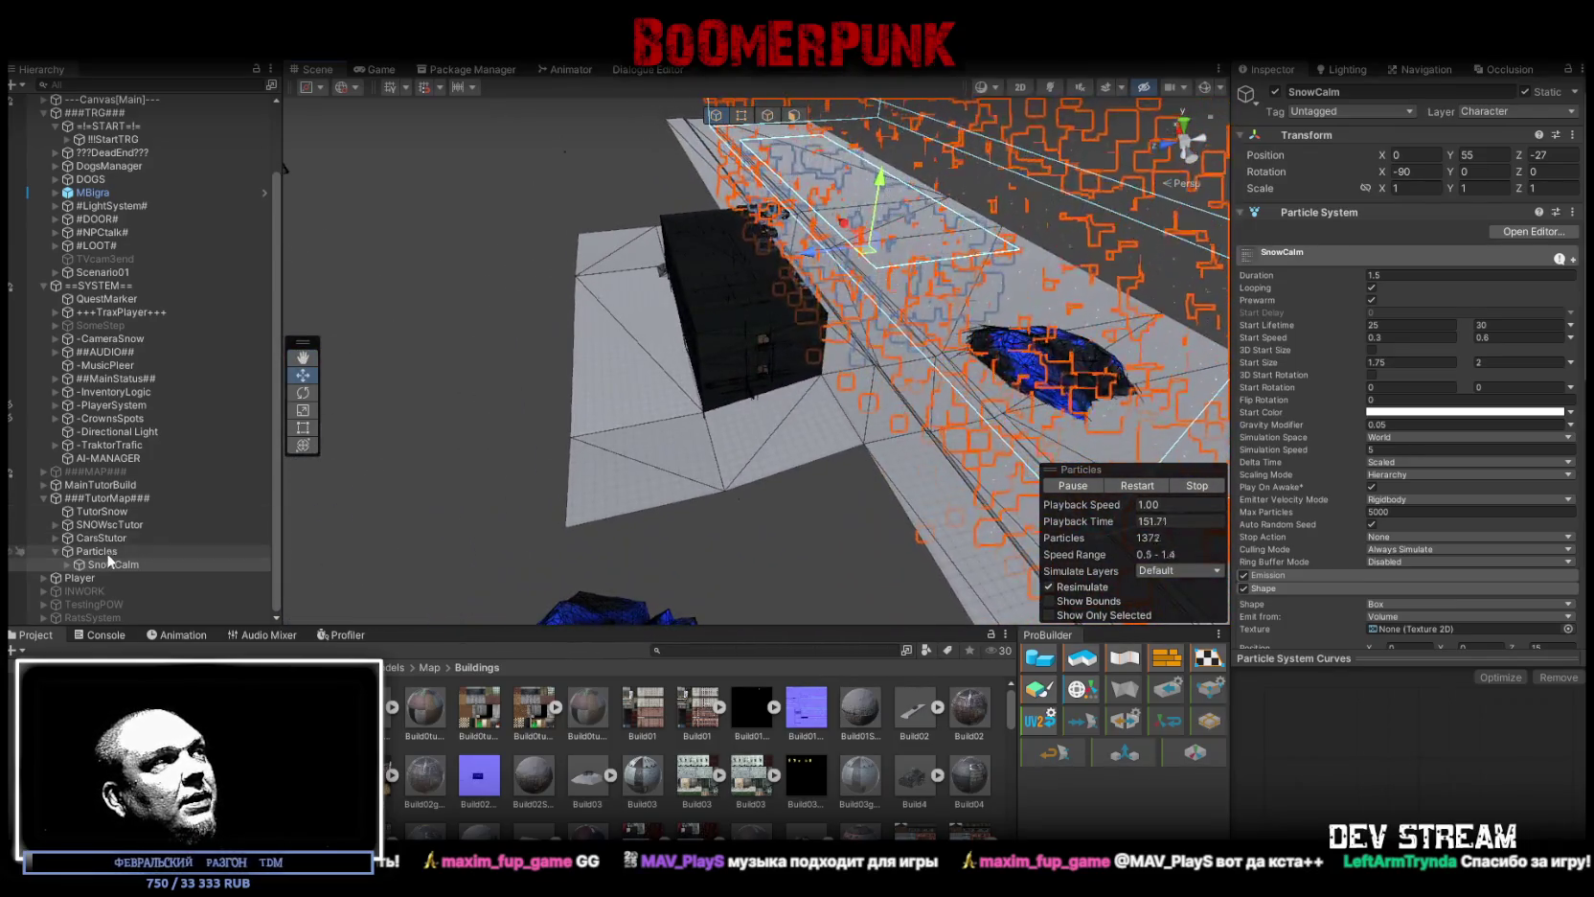
click(97, 551)
Step: Duplicate SnowCalm into SnowCalm (1) and move the copy far to the left
mouse_move(869, 197)
mouse_down()
mouse_move(797, 259)
mouse_move(832, 274)
mouse_up()
click(112, 565)
key(ctrl+d)
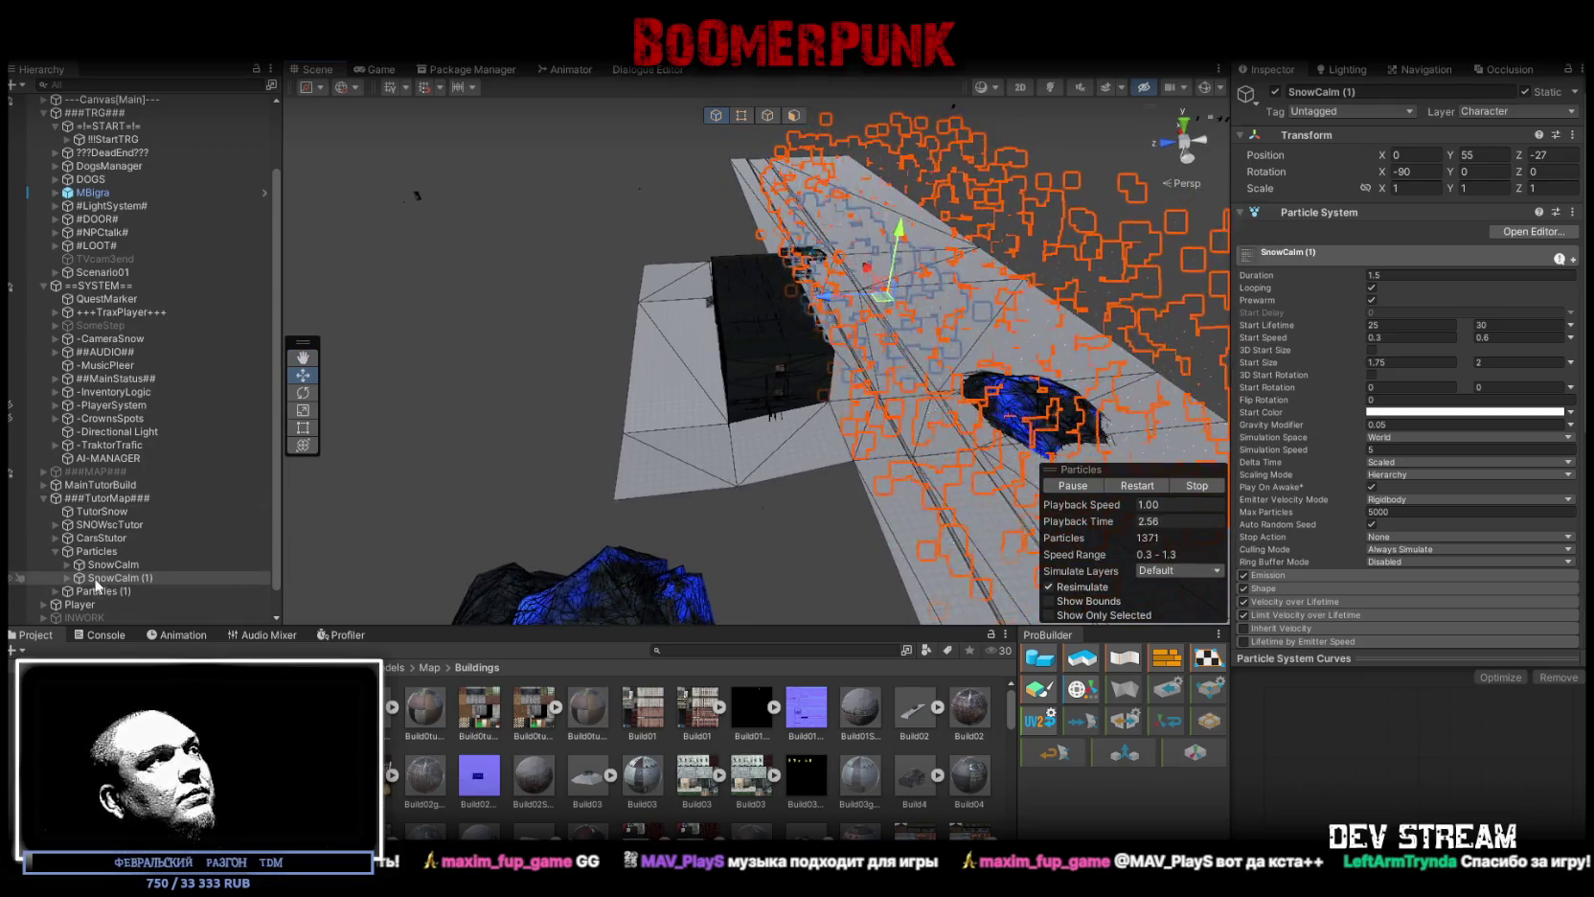
ctrl+click(132, 591)
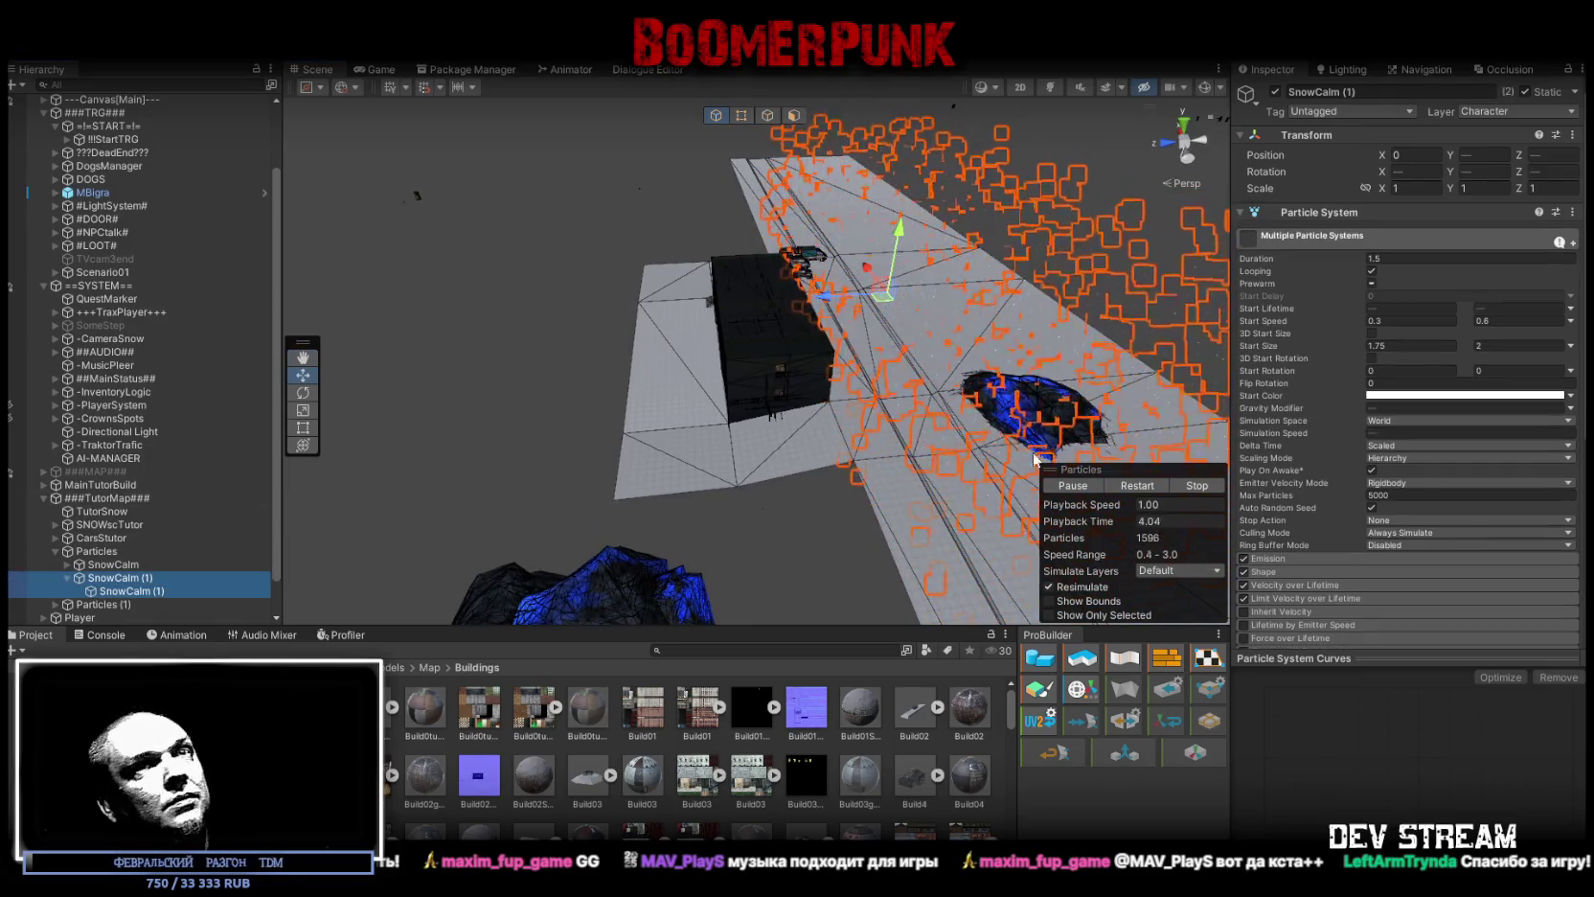
click(1264, 572)
mouse_move(805, 285)
mouse_down()
mouse_move(463, 293)
mouse_move(731, 214)
mouse_move(711, 220)
mouse_up()
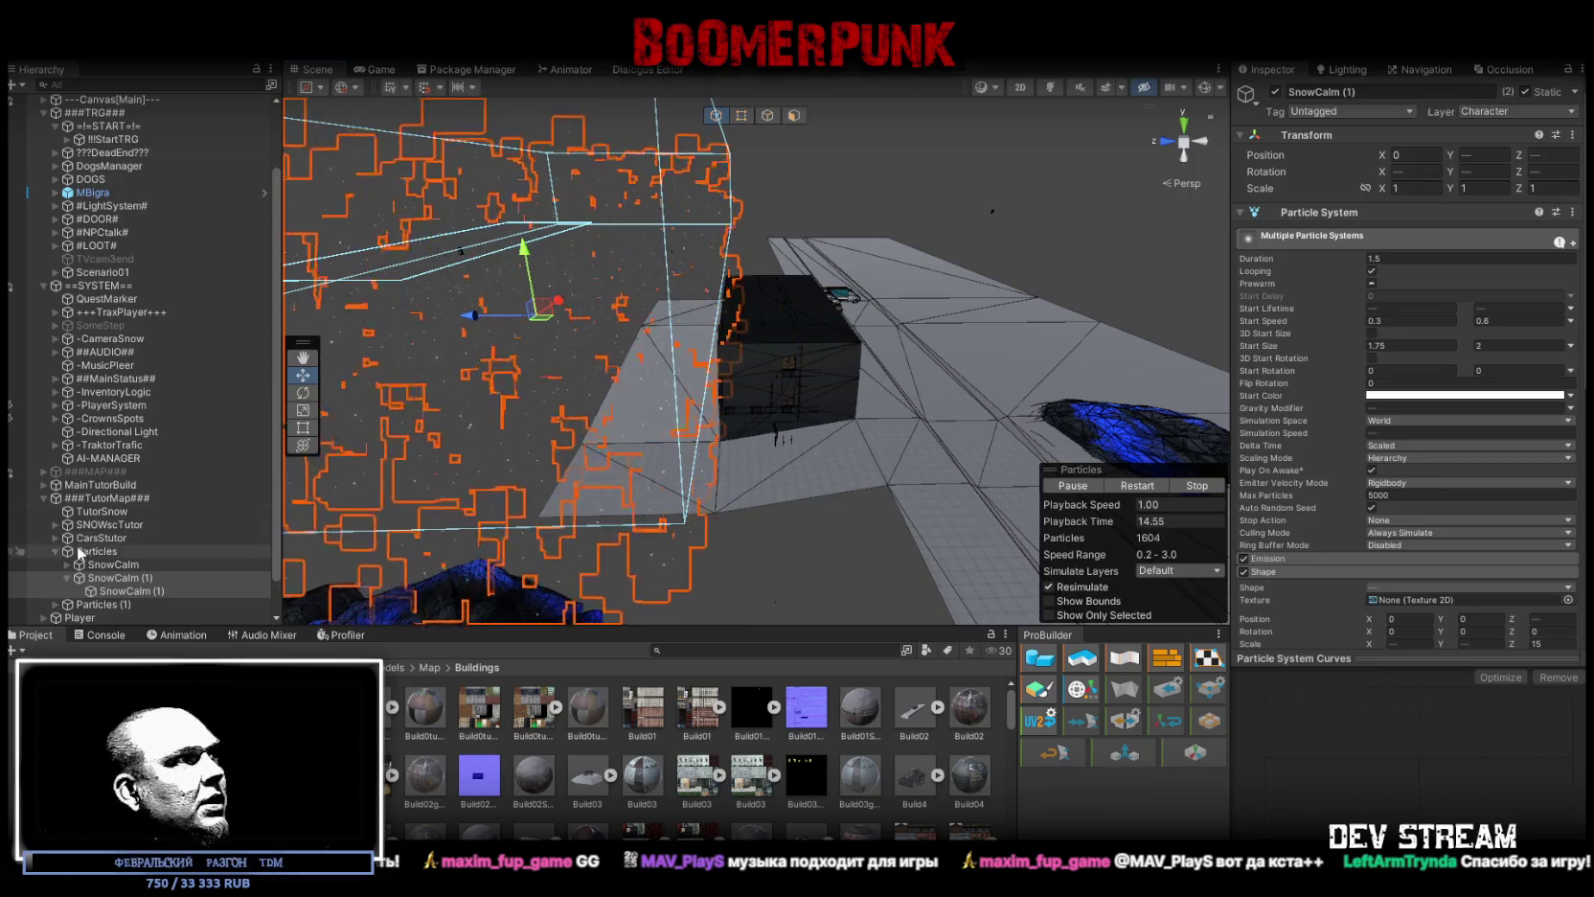
Step: Set Simulation Space to Local on all the SnowCalm particle systems
click(110, 564)
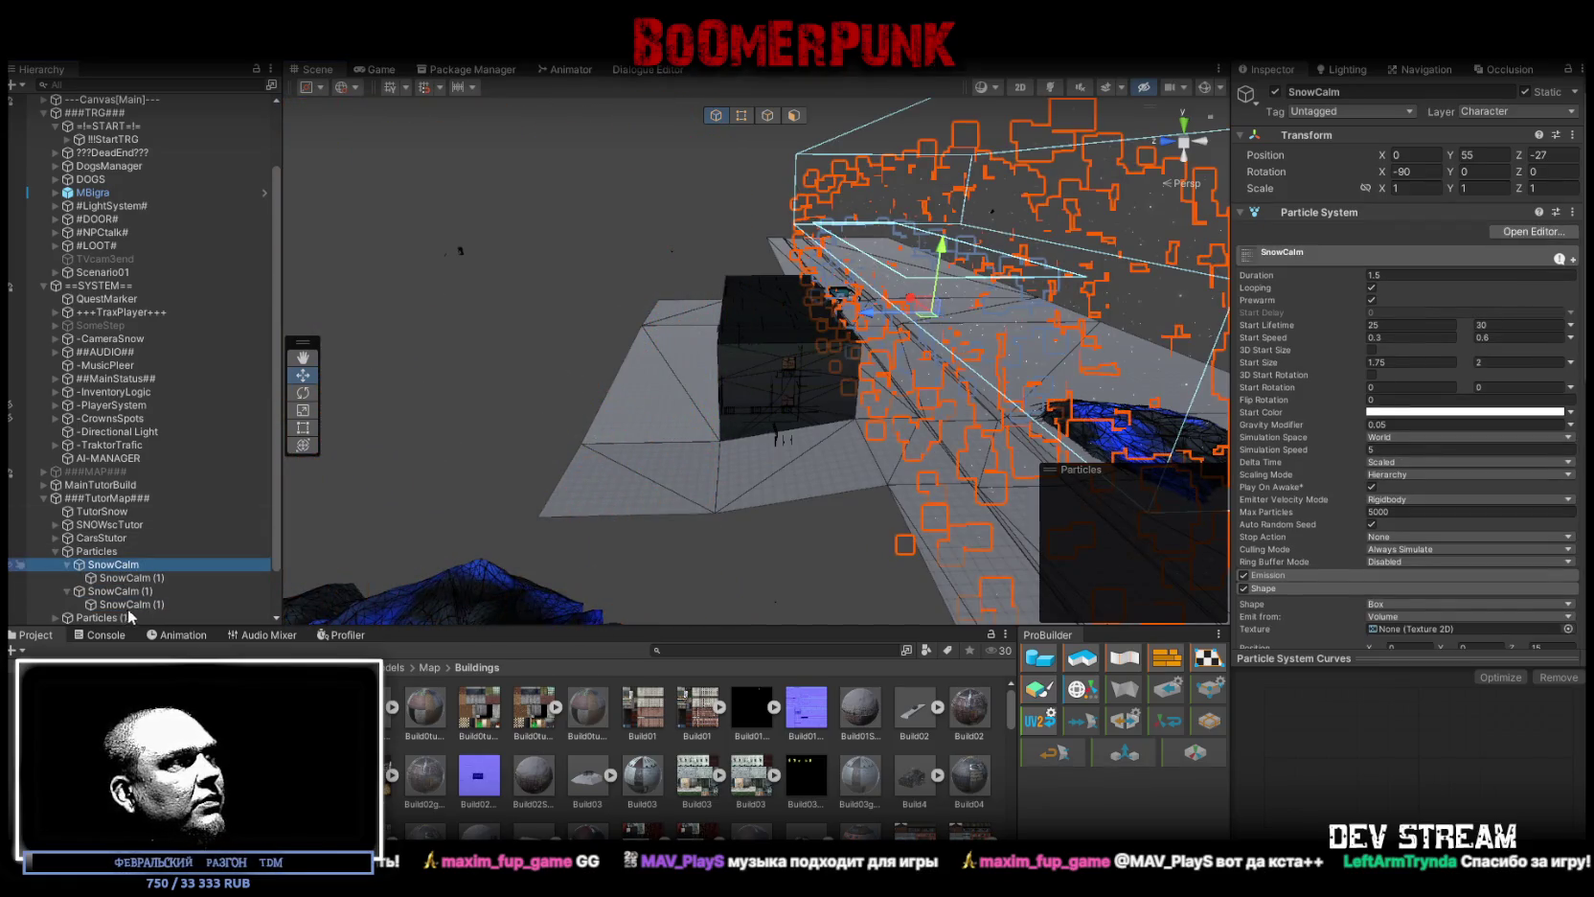
shift+click(127, 609)
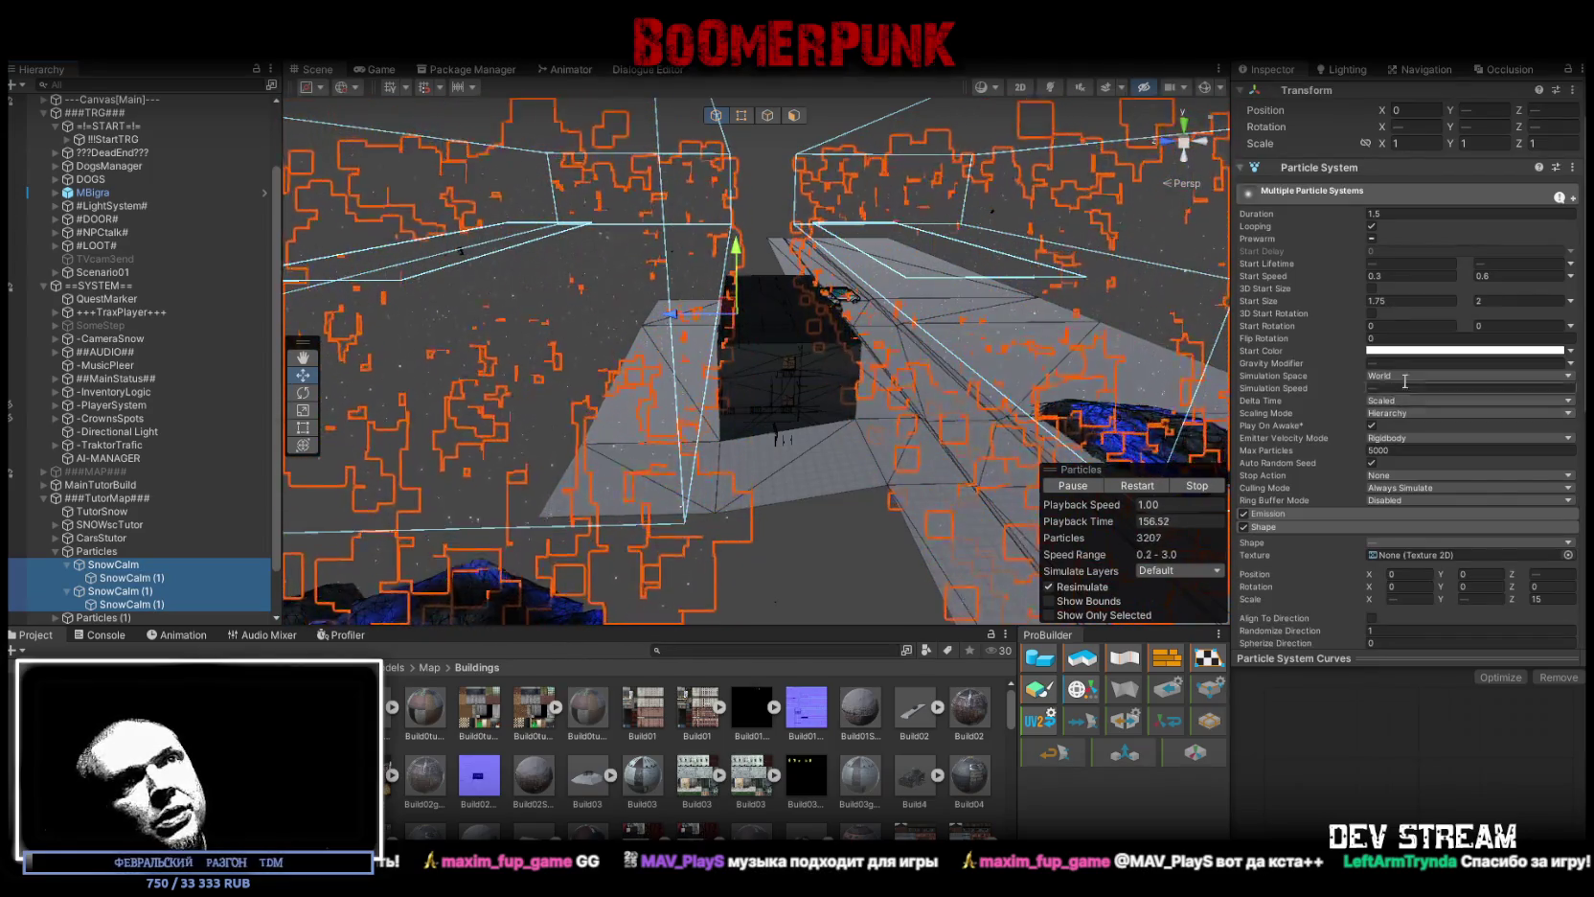
click(1406, 376)
click(1406, 392)
mouse_move(770, 257)
mouse_down()
mouse_move(706, 242)
mouse_move(690, 297)
mouse_up()
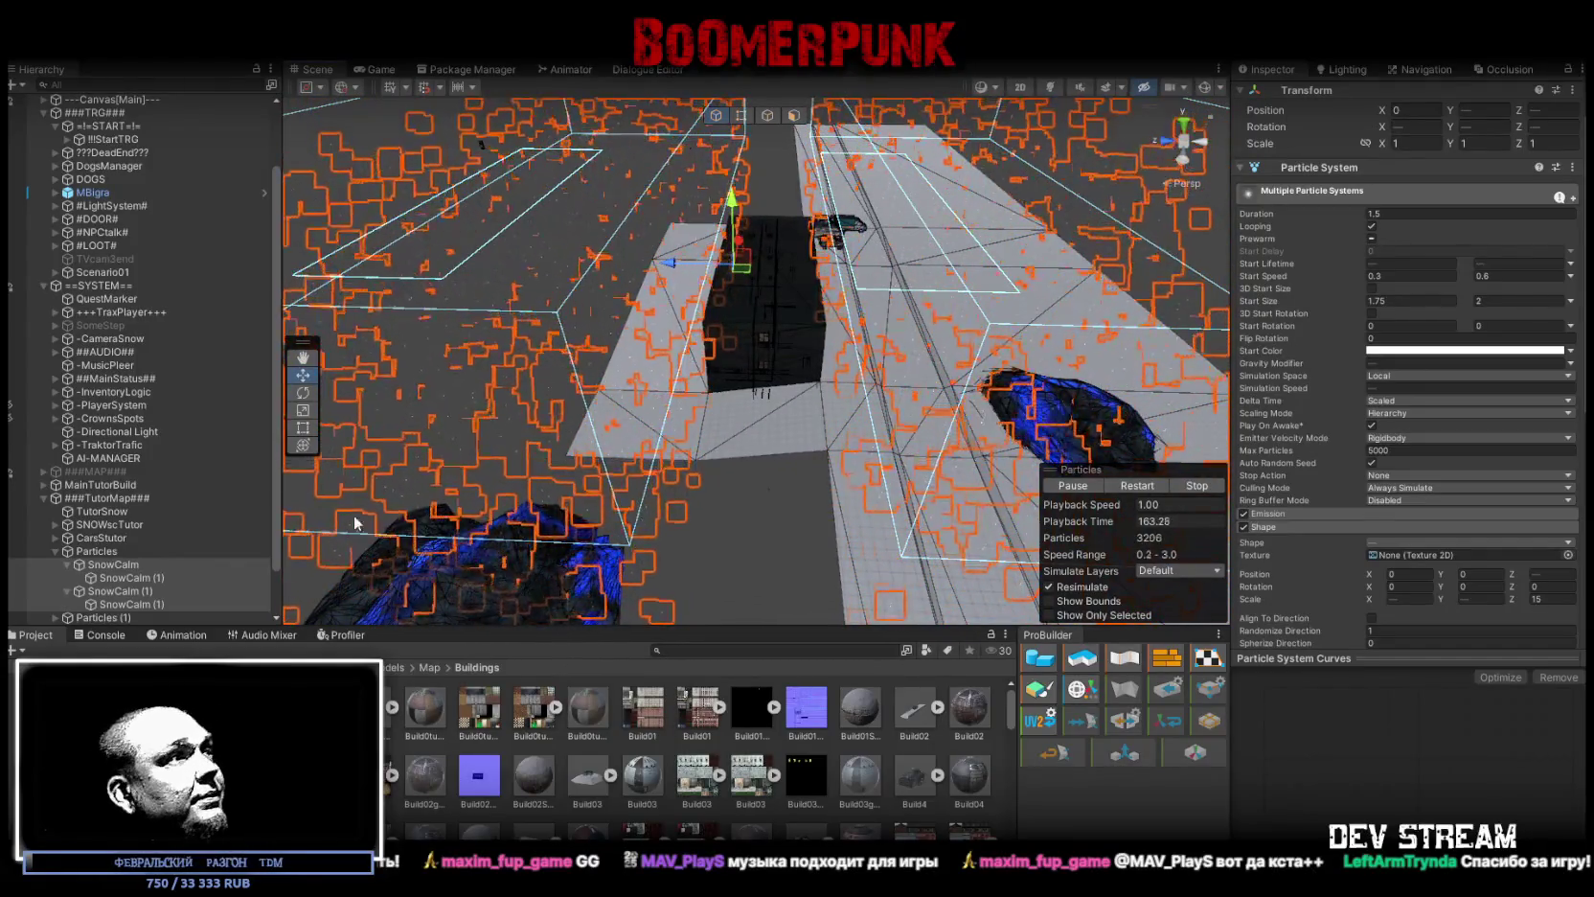
click(109, 578)
click(123, 604)
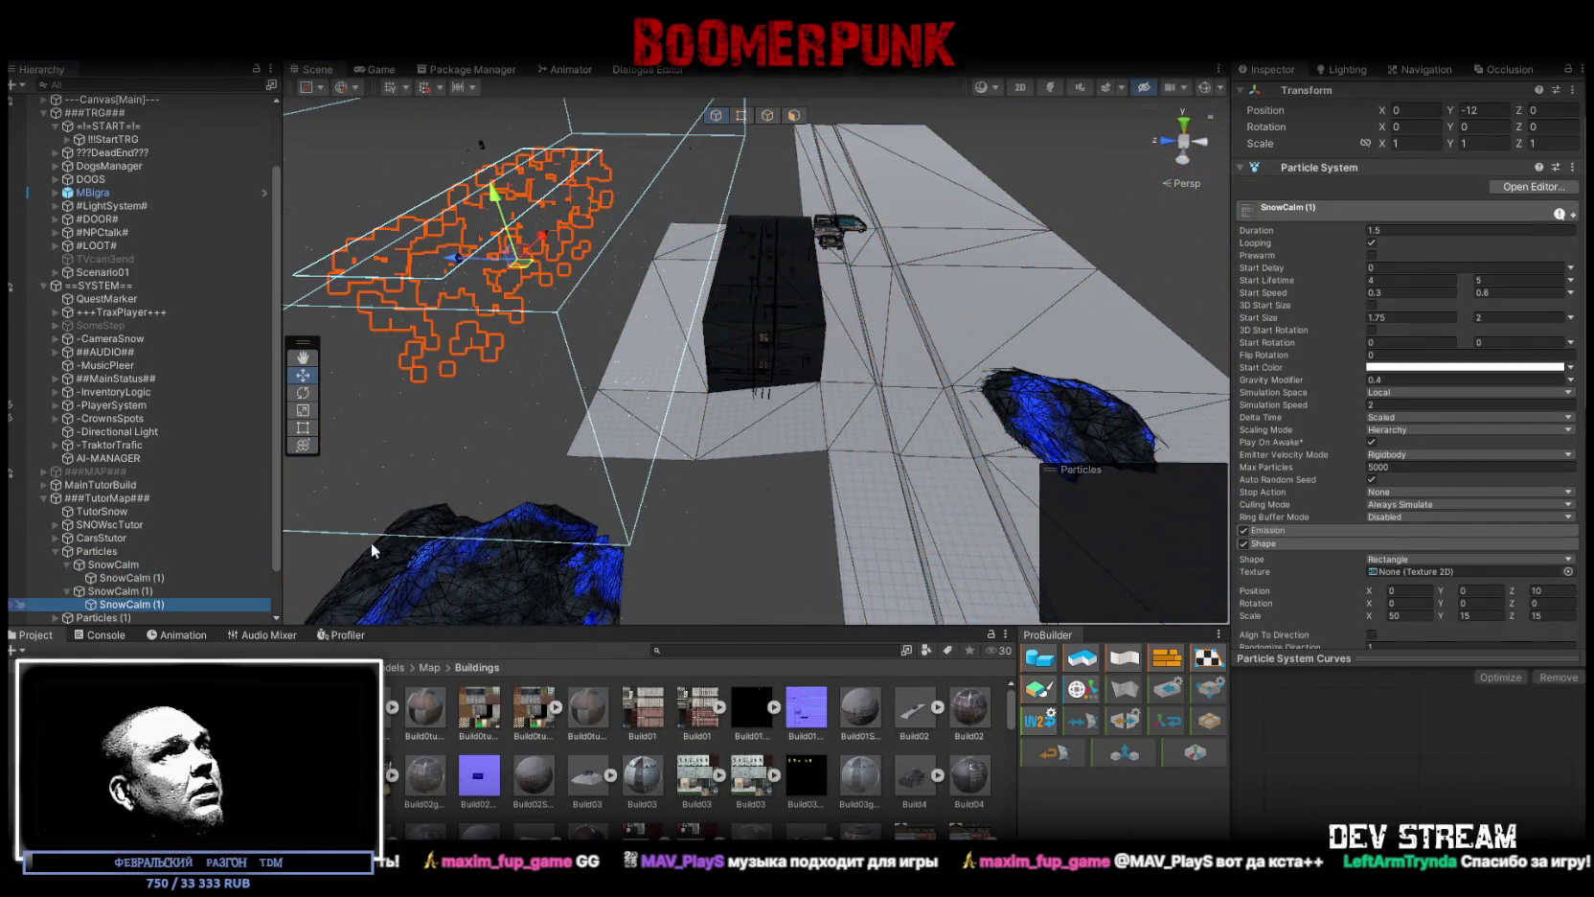
Step: Set SnowCalm (1)'s Position Y to 12, above the building
click(1480, 110)
text(12)
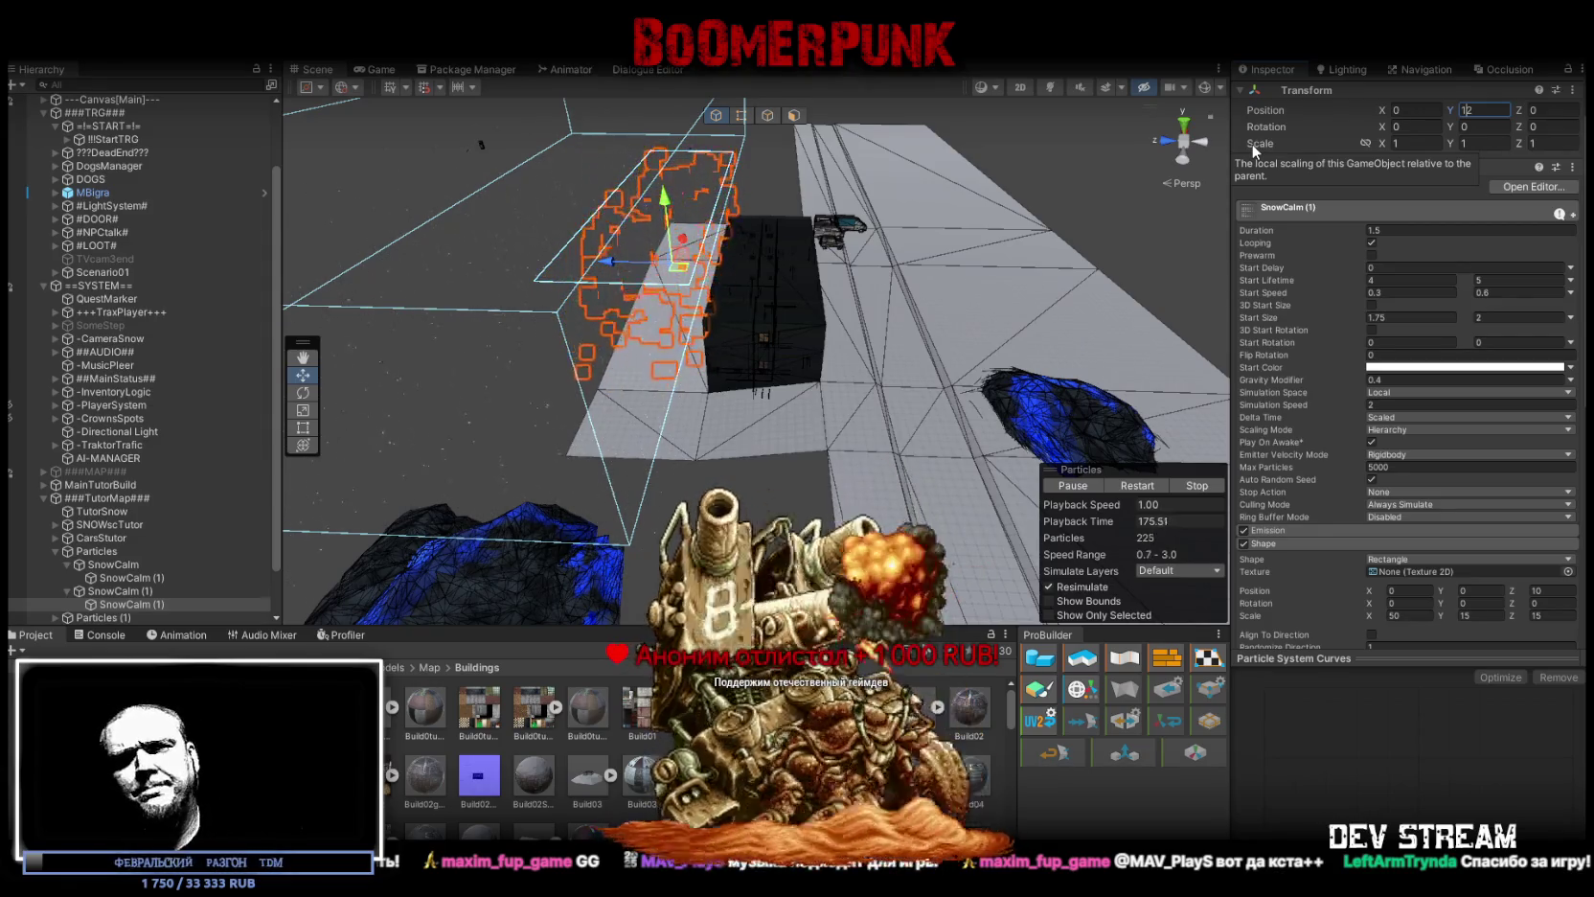
mouse_move(852, 216)
mouse_down()
mouse_move(437, 330)
mouse_move(482, 351)
mouse_up()
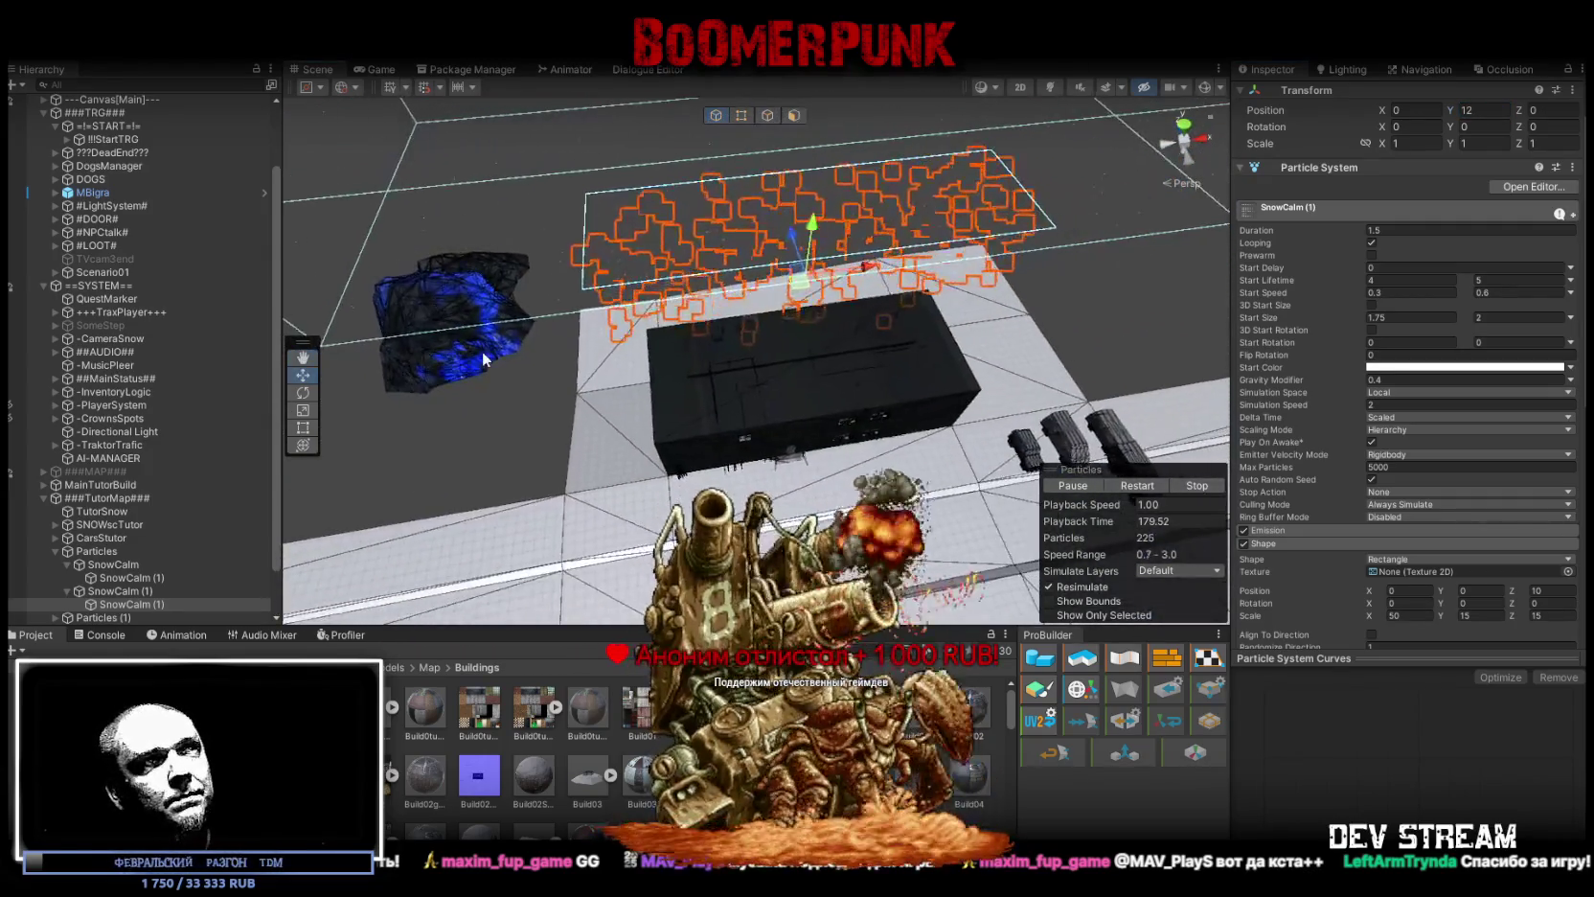
Step: Duplicate the lower SnowCalm (1) to create SnowCalm (2)
click(144, 578)
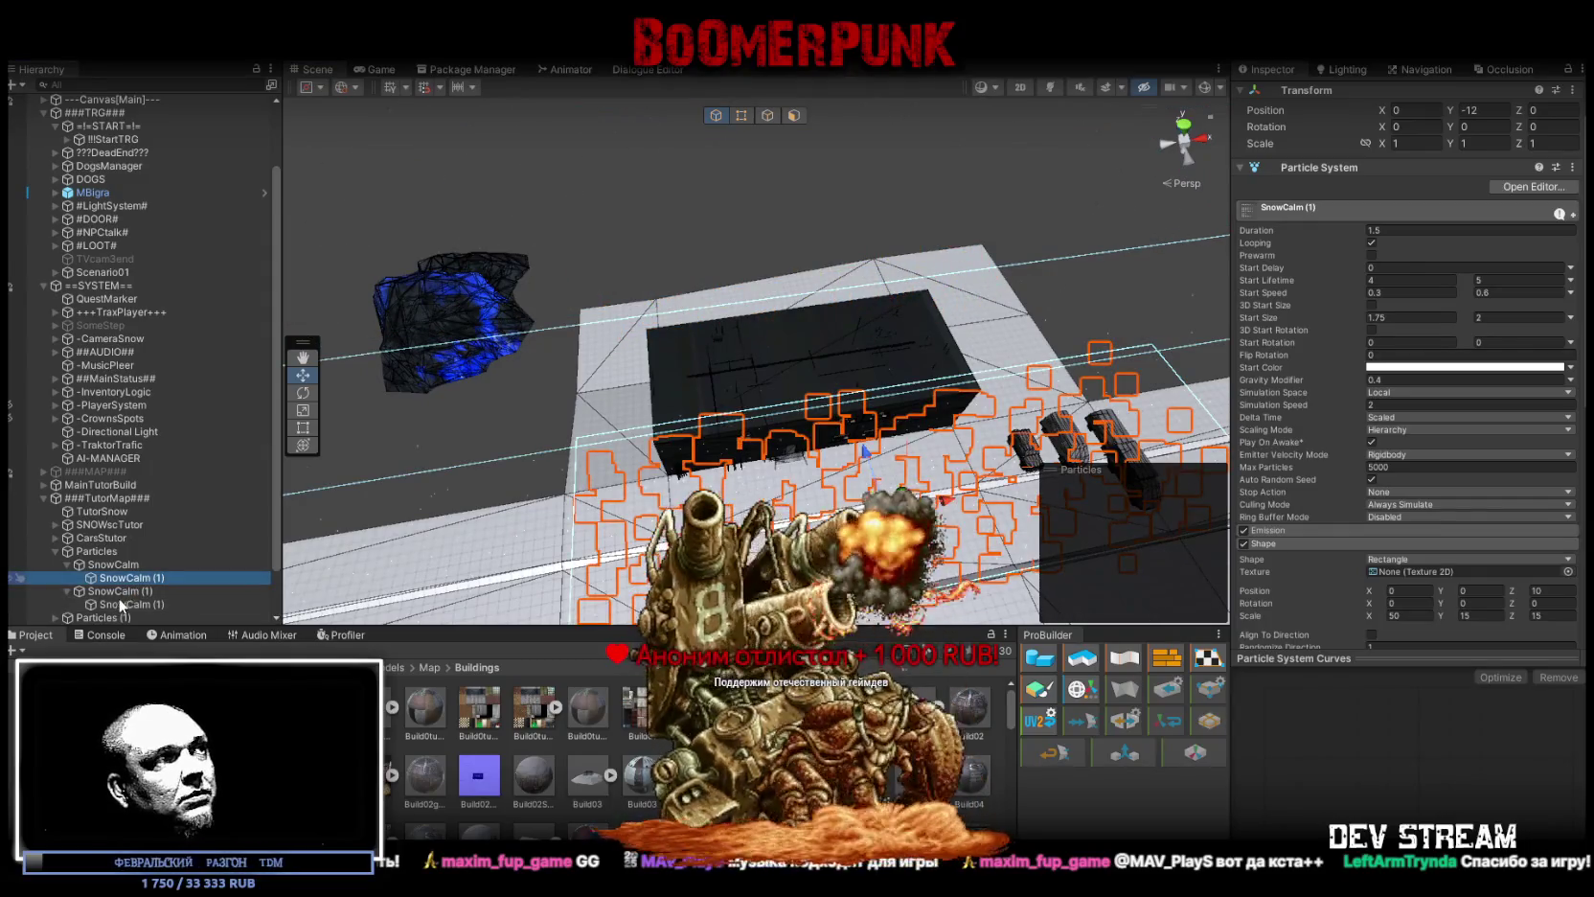
click(146, 603)
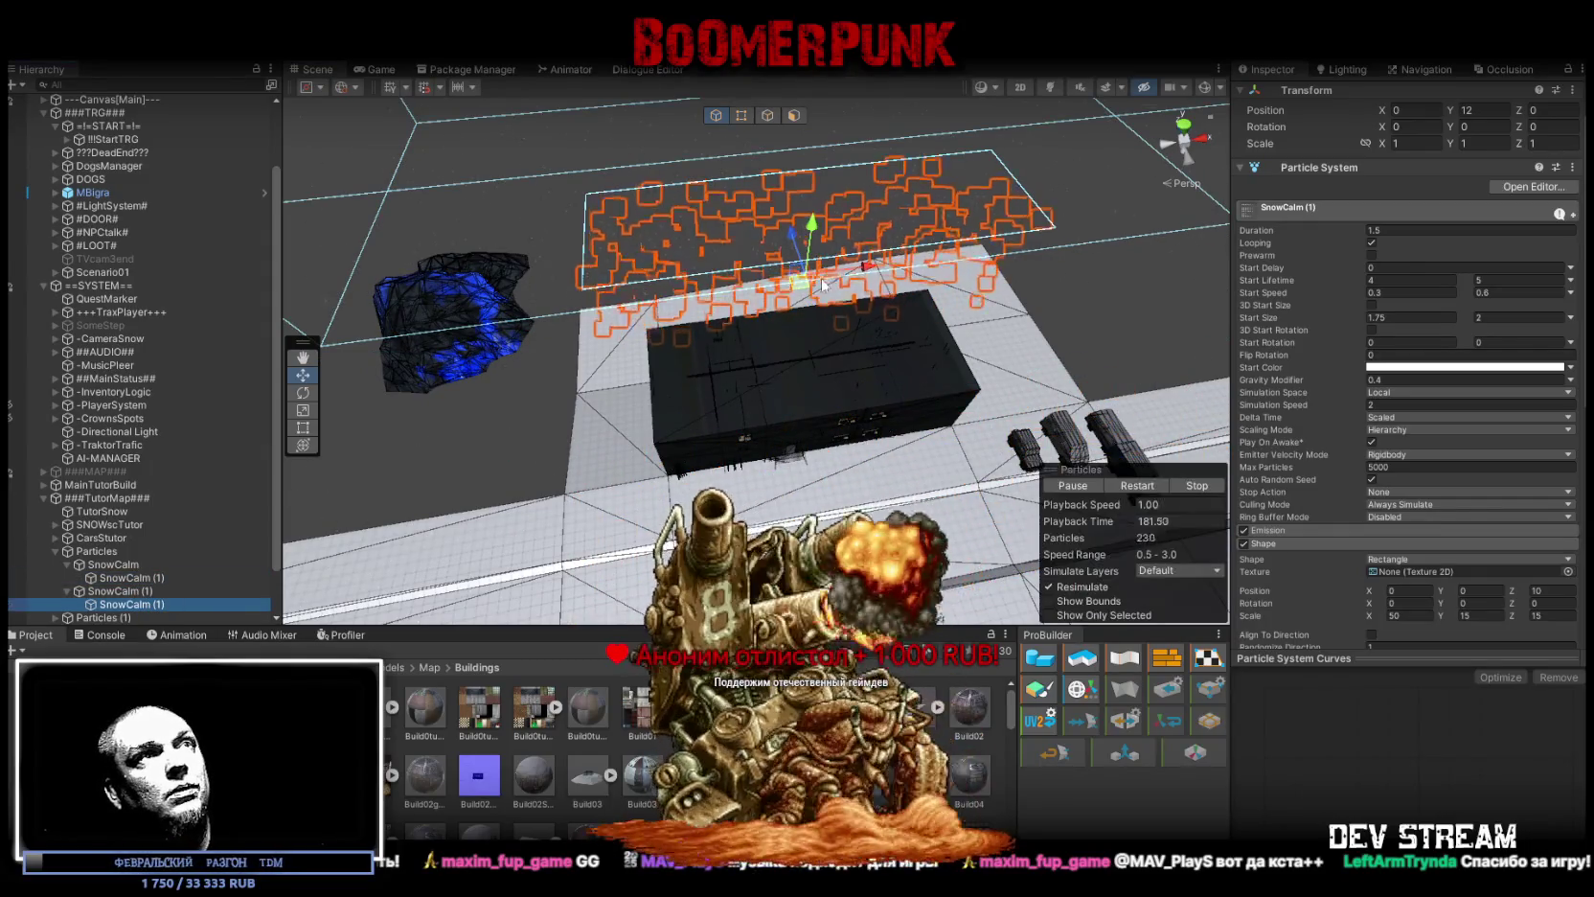
key(ctrl+d)
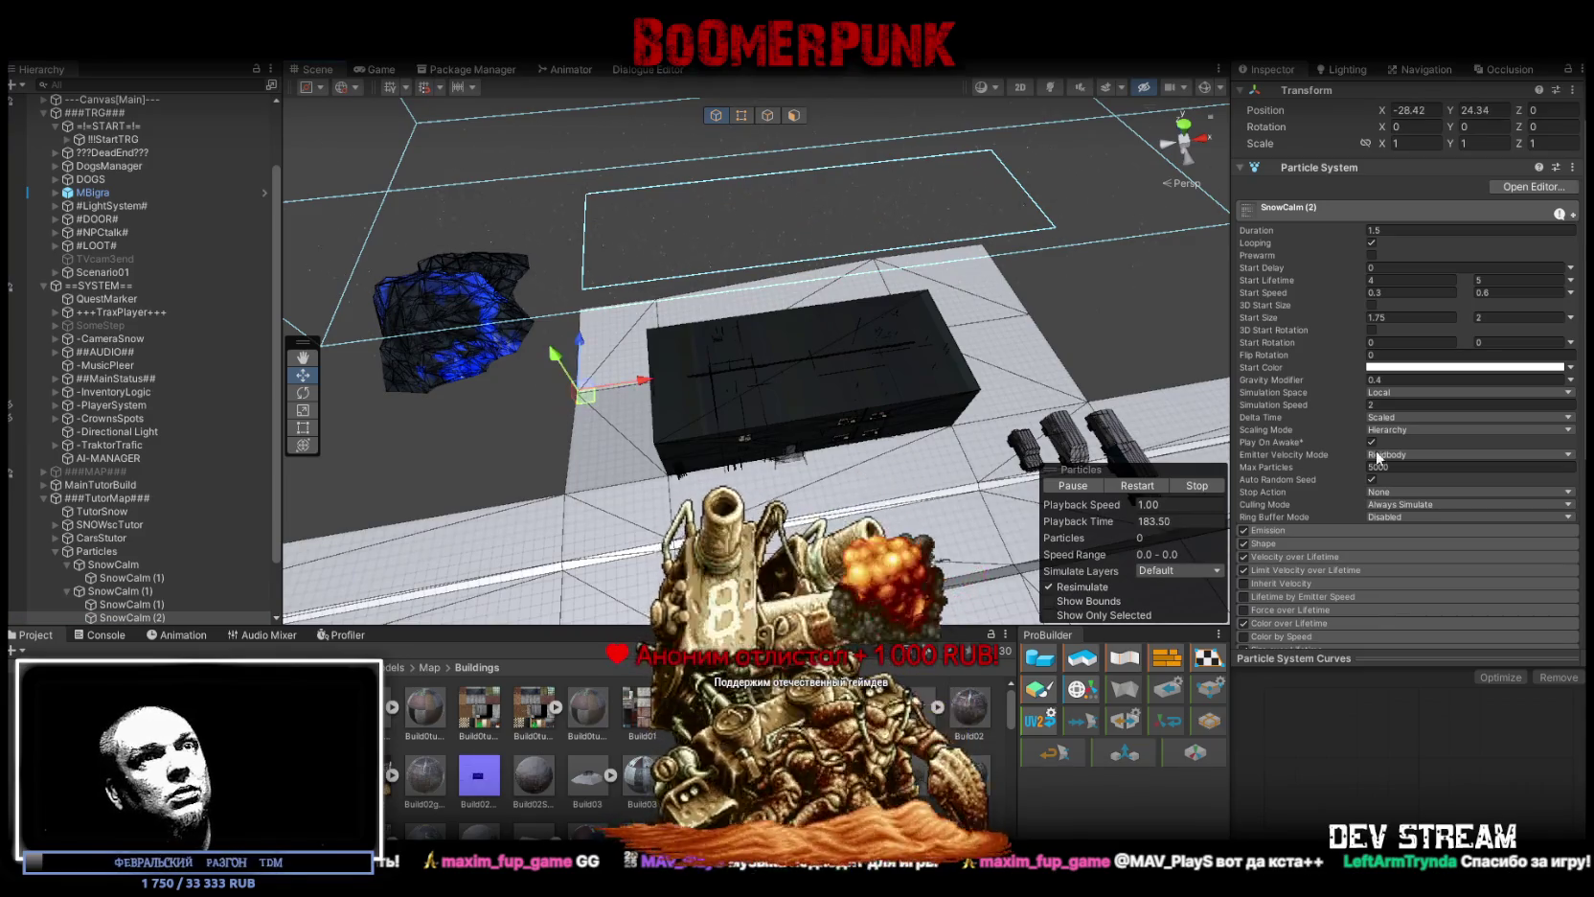
Step: Move SnowCalm (2) under the Particles group in the Hierarchy
click(1263, 543)
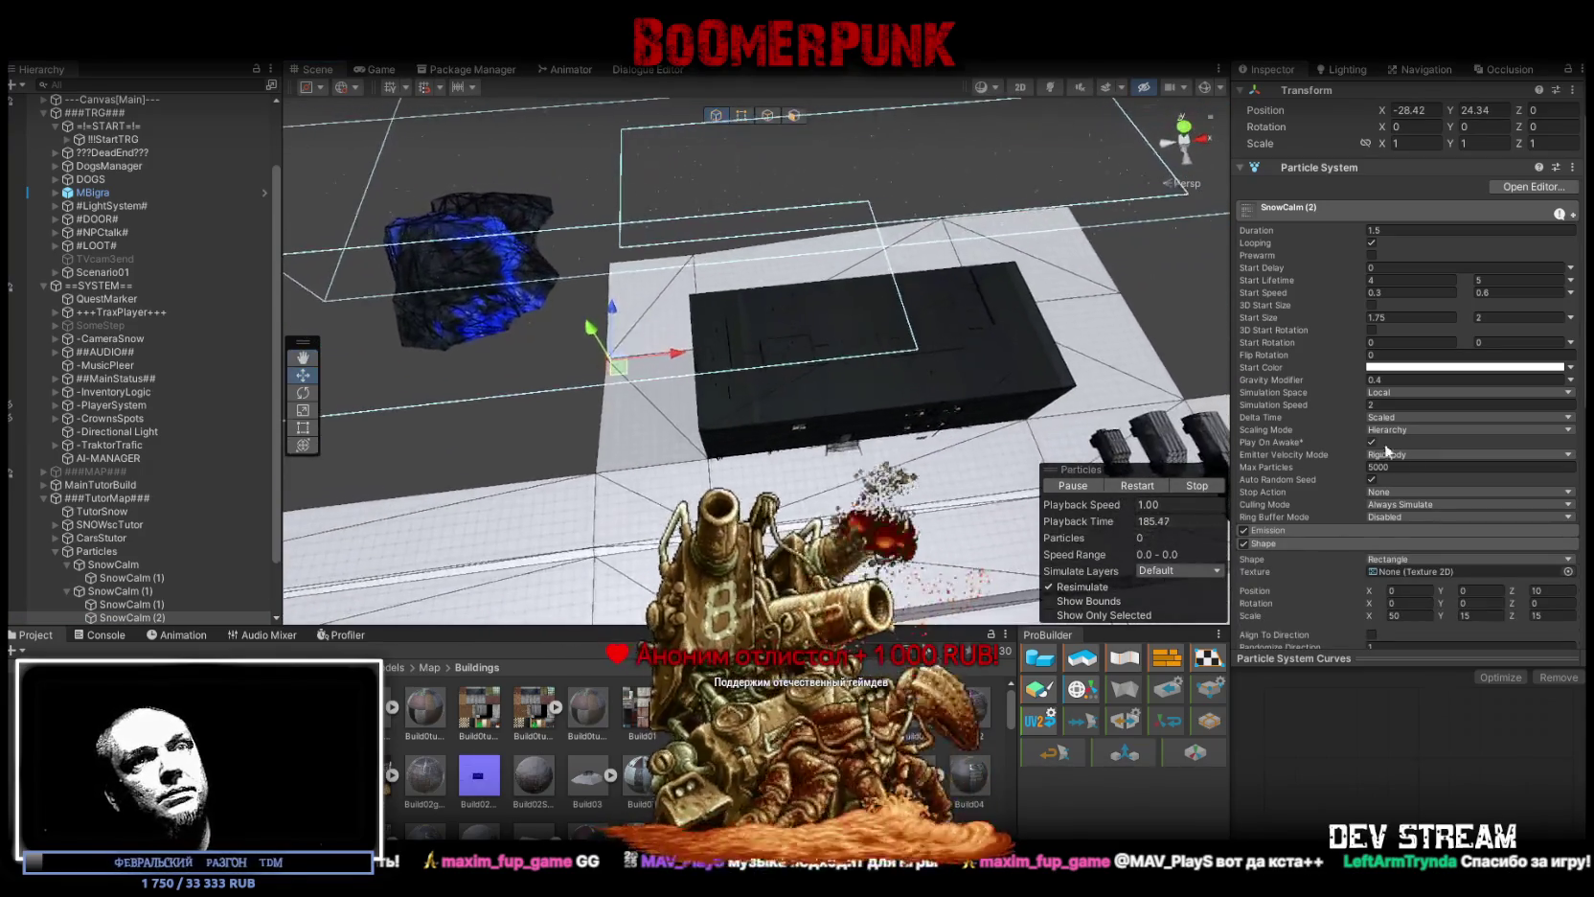
scroll(1425, 469, down, 1)
mouse_move(727, 307)
mouse_down()
mouse_move(709, 239)
mouse_move(763, 328)
mouse_up()
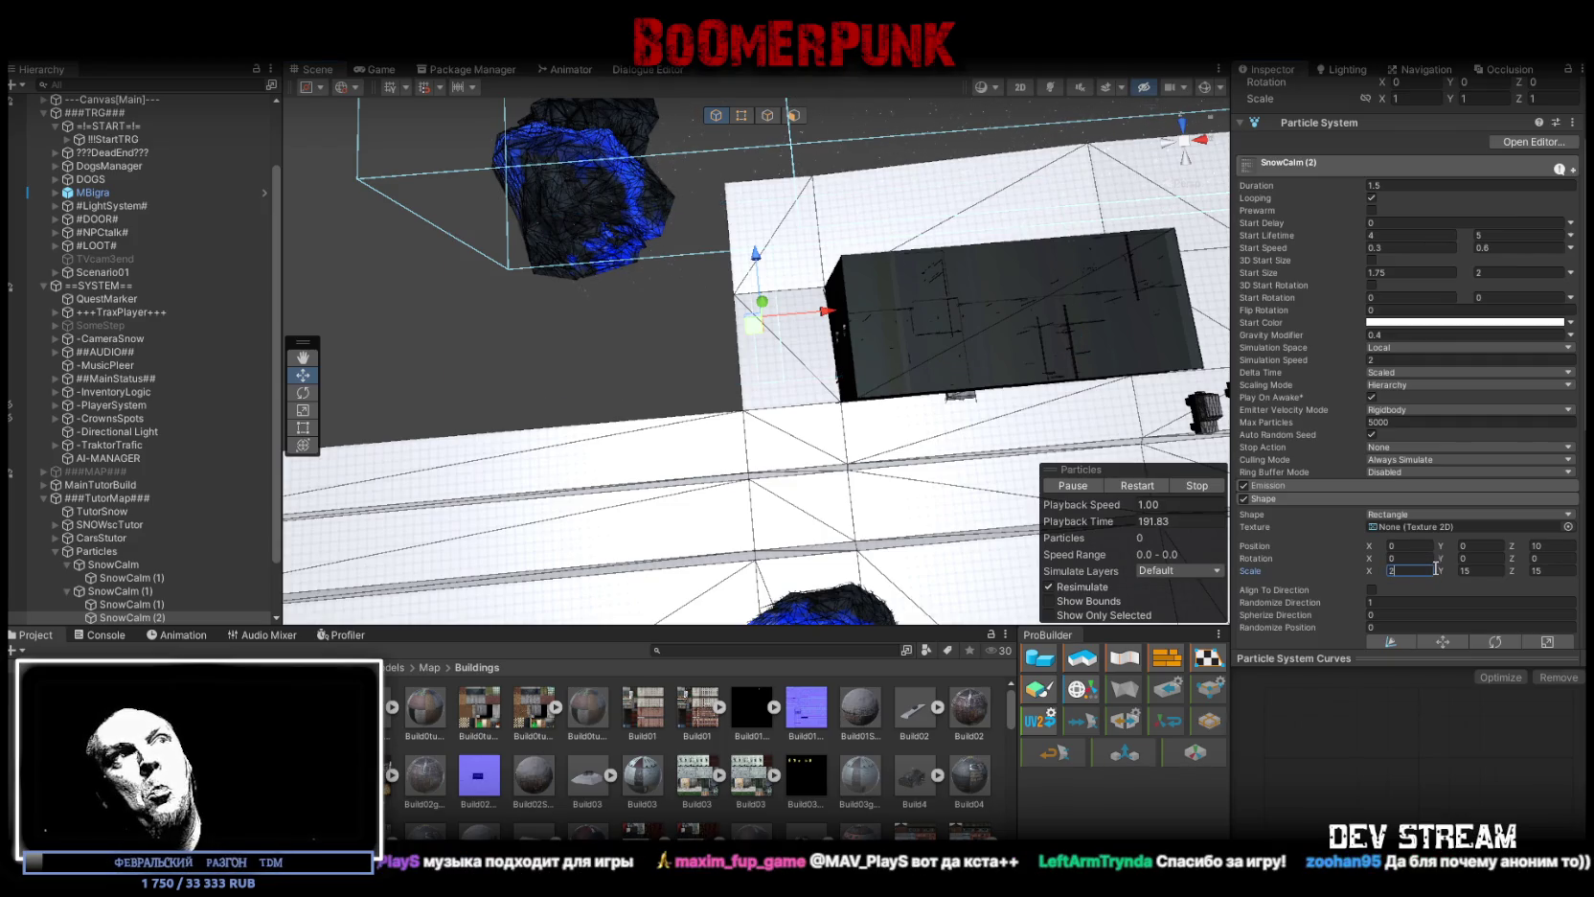
drag(897, 312, 1420, 324)
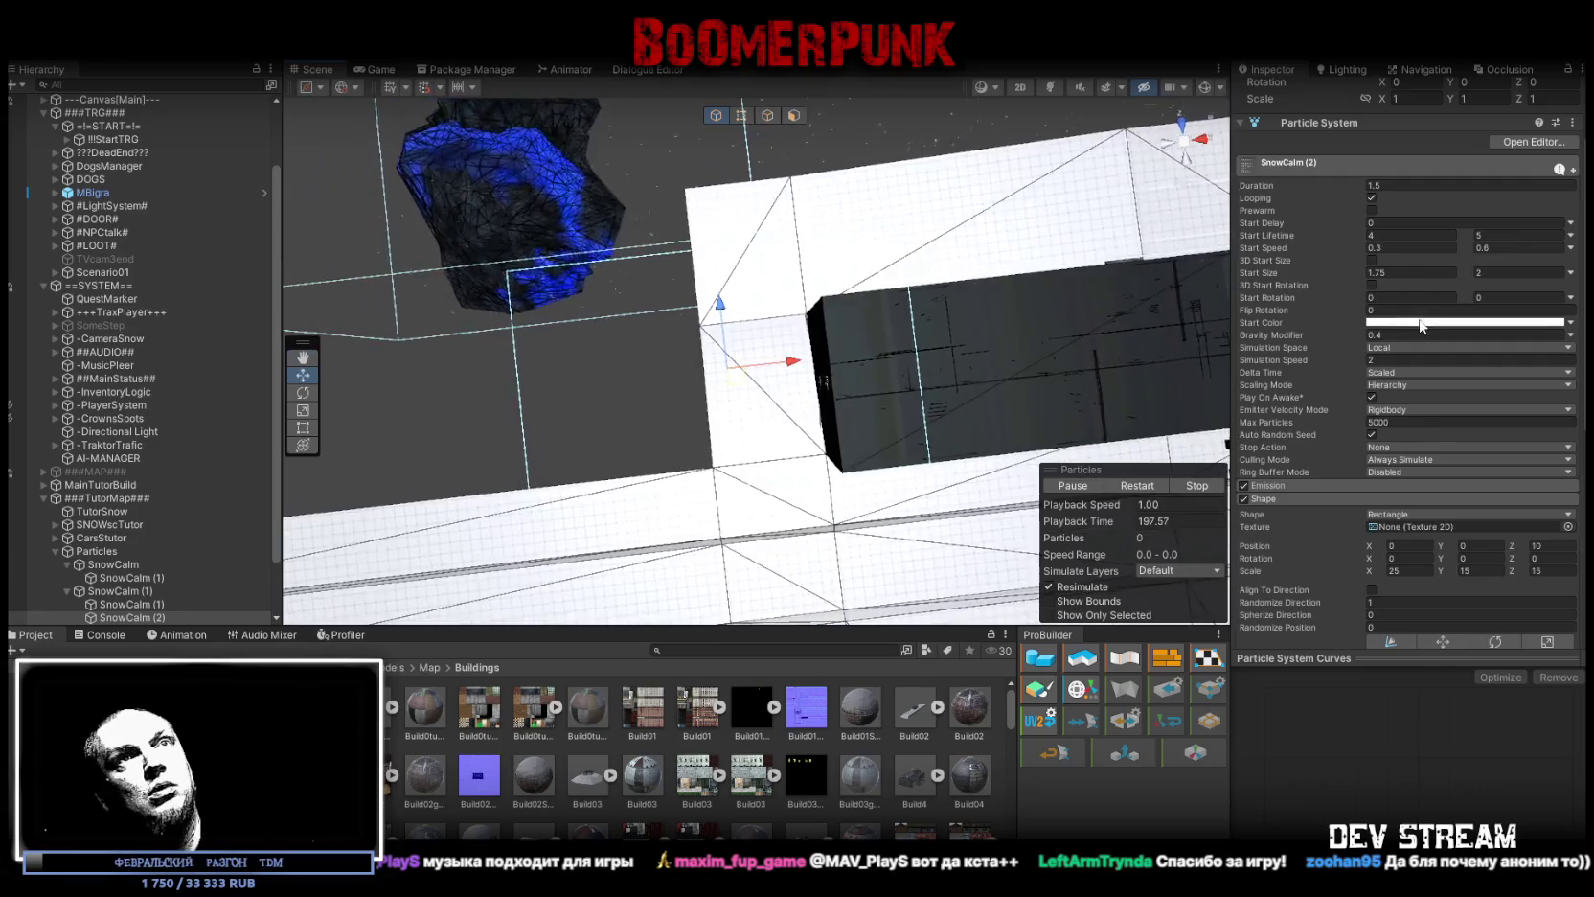
drag(103, 542, 99, 552)
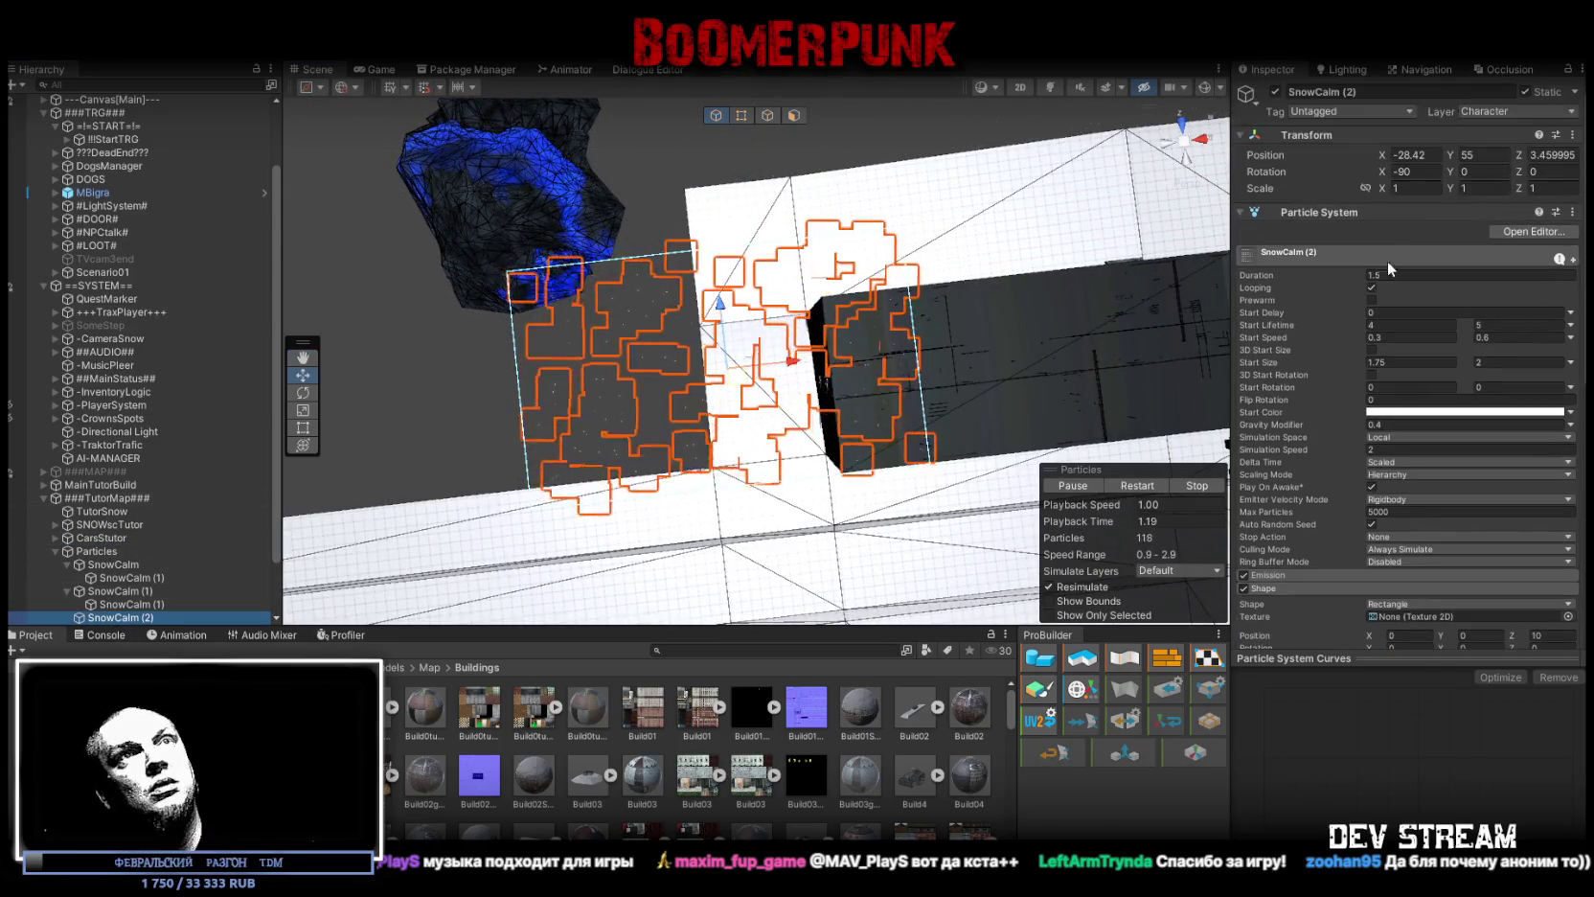
Step: Edit SnowCalm (2)'s X and Z position values and slide it left over the plane
click(1437, 153)
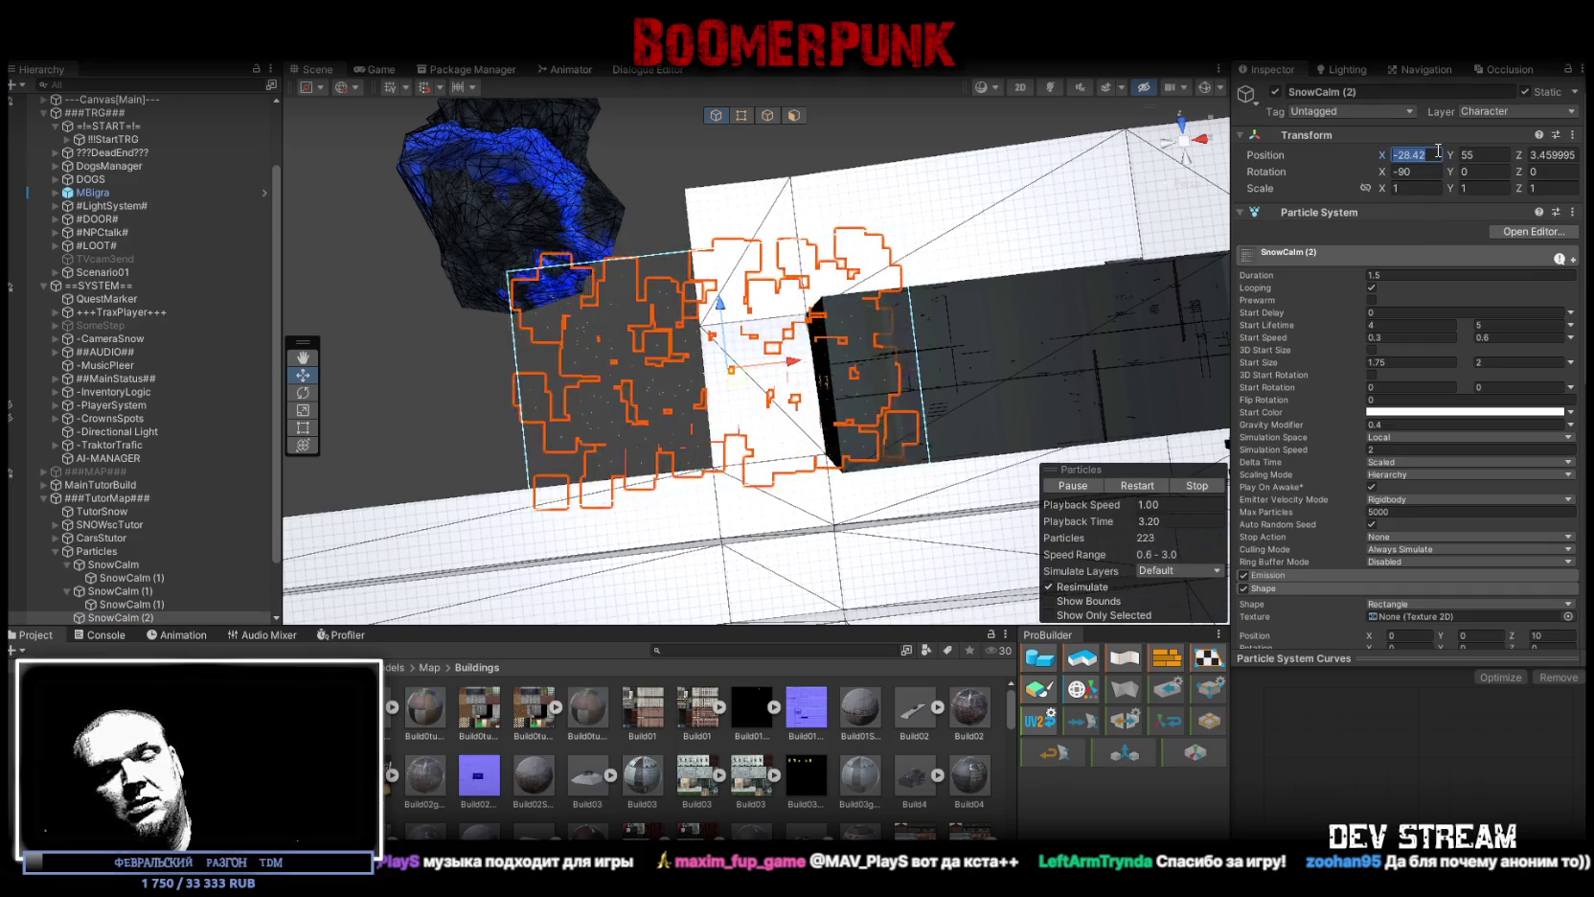
text(0)
click(1544, 154)
text(-)
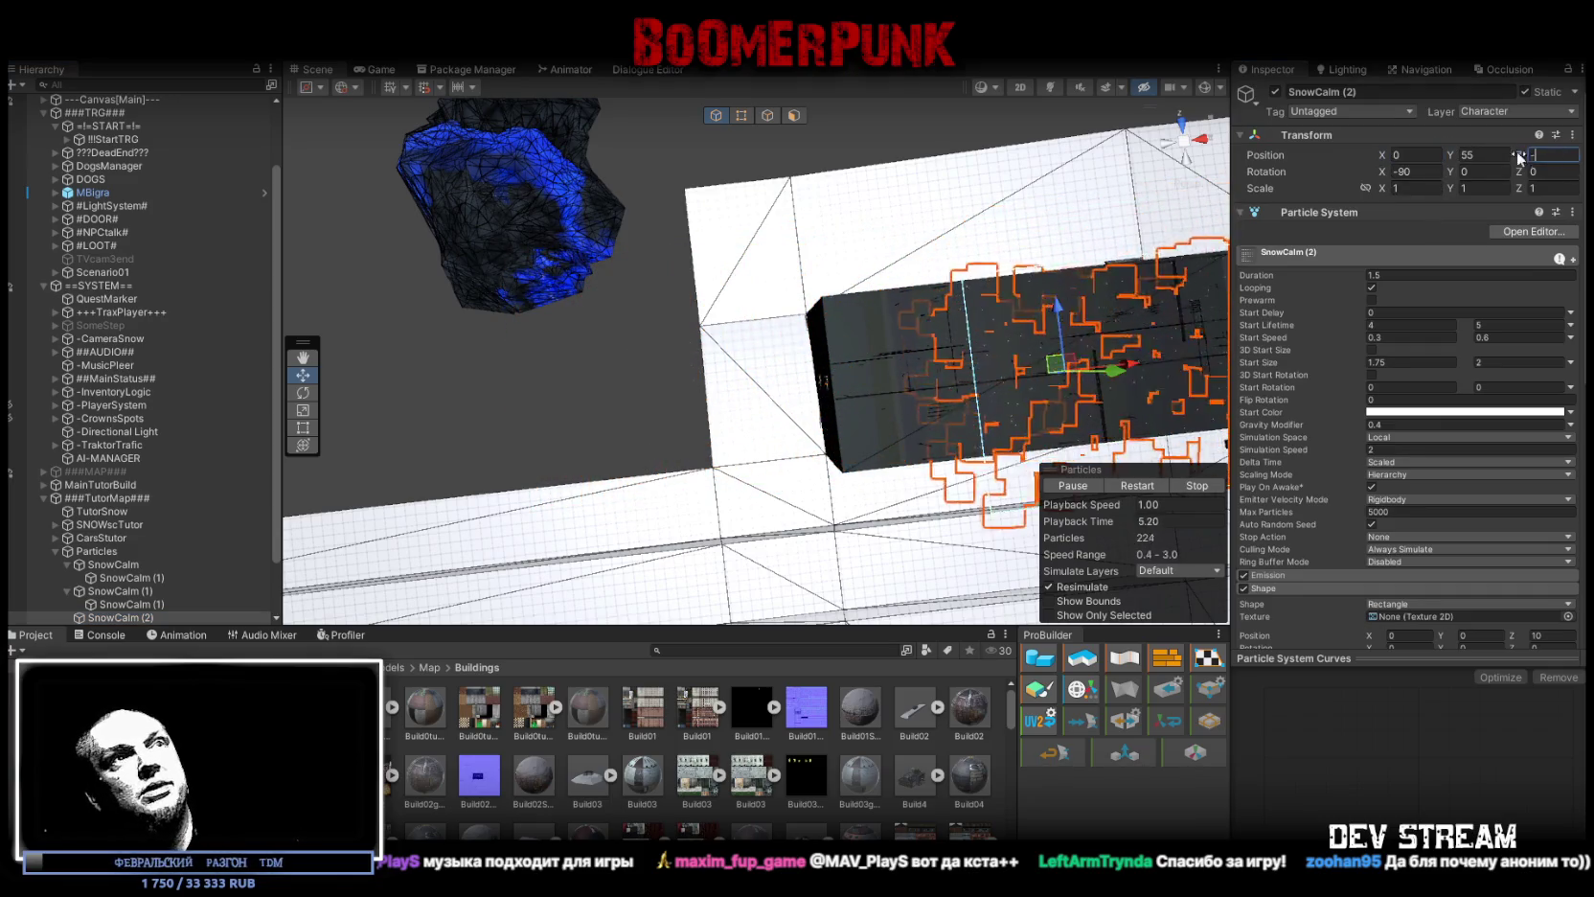
drag(1048, 374, 652, 402)
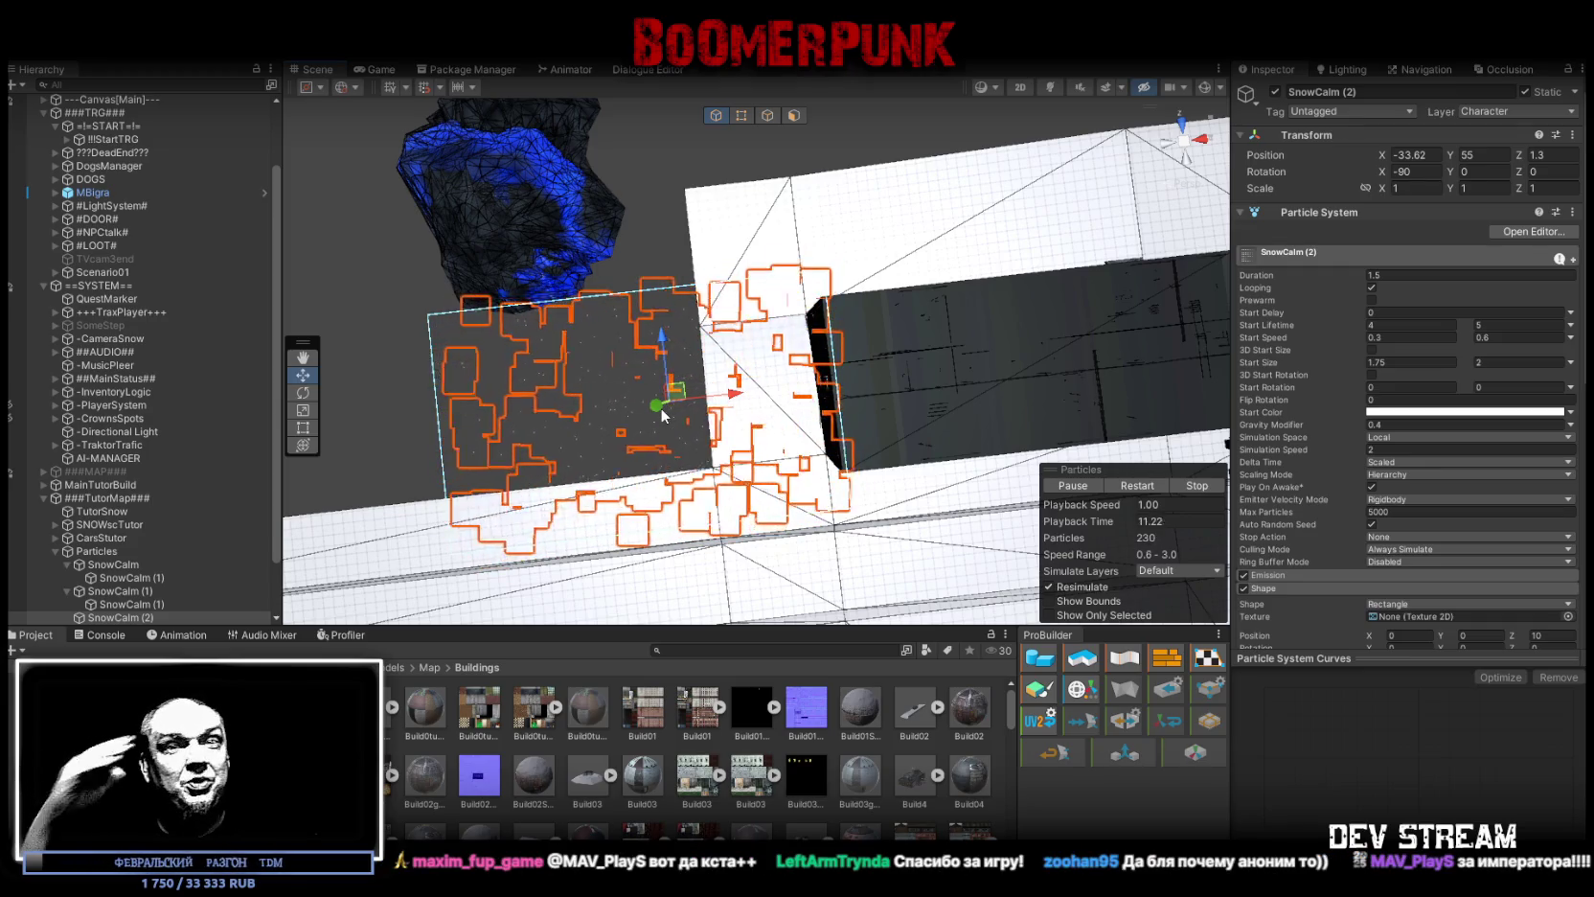
mouse_move(728, 345)
mouse_down()
mouse_move(845, 254)
mouse_move(814, 252)
mouse_up()
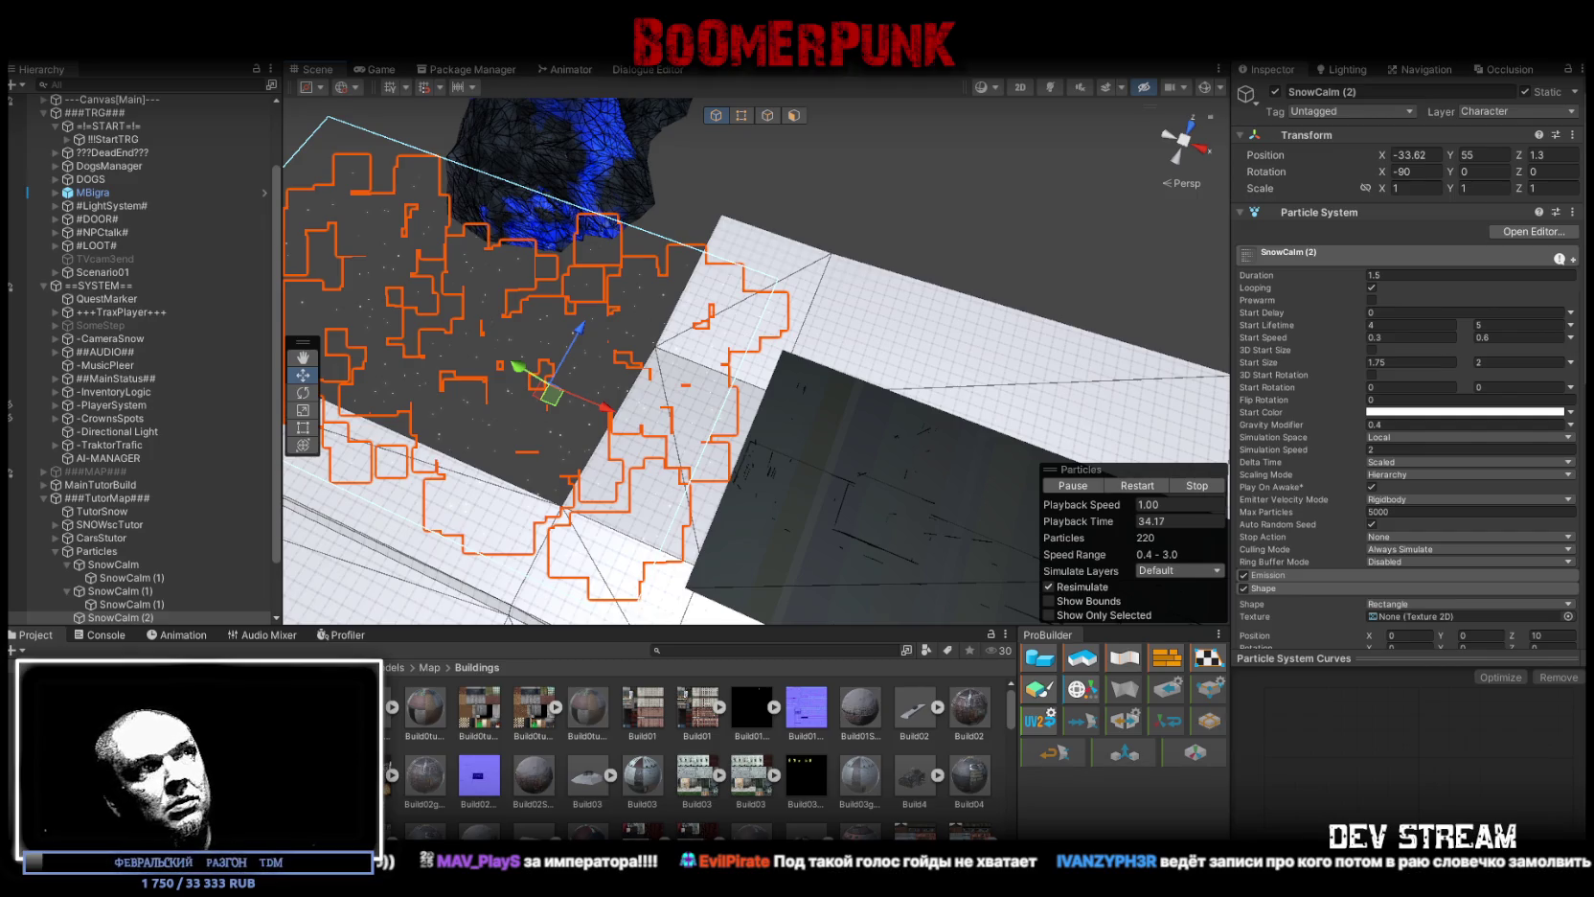
mouse_move(796, 298)
mouse_down()
mouse_move(911, 313)
mouse_move(679, 289)
mouse_up()
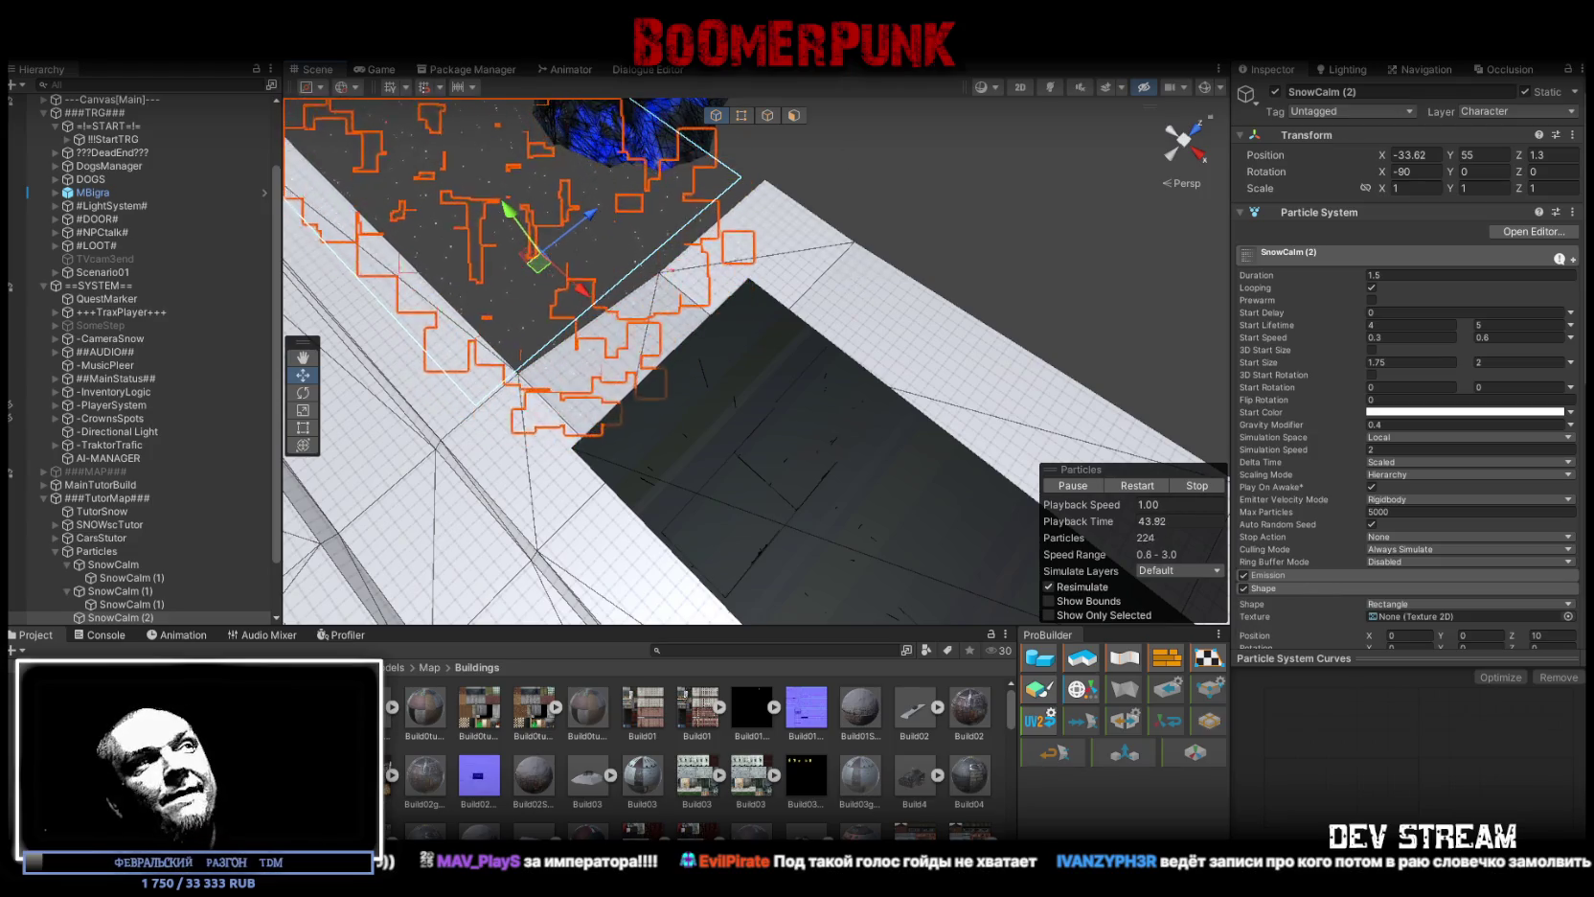
mouse_move(790, 300)
mouse_down()
mouse_move(609, 252)
mouse_move(931, 199)
mouse_move(875, 290)
mouse_move(812, 156)
mouse_move(737, 273)
mouse_up()
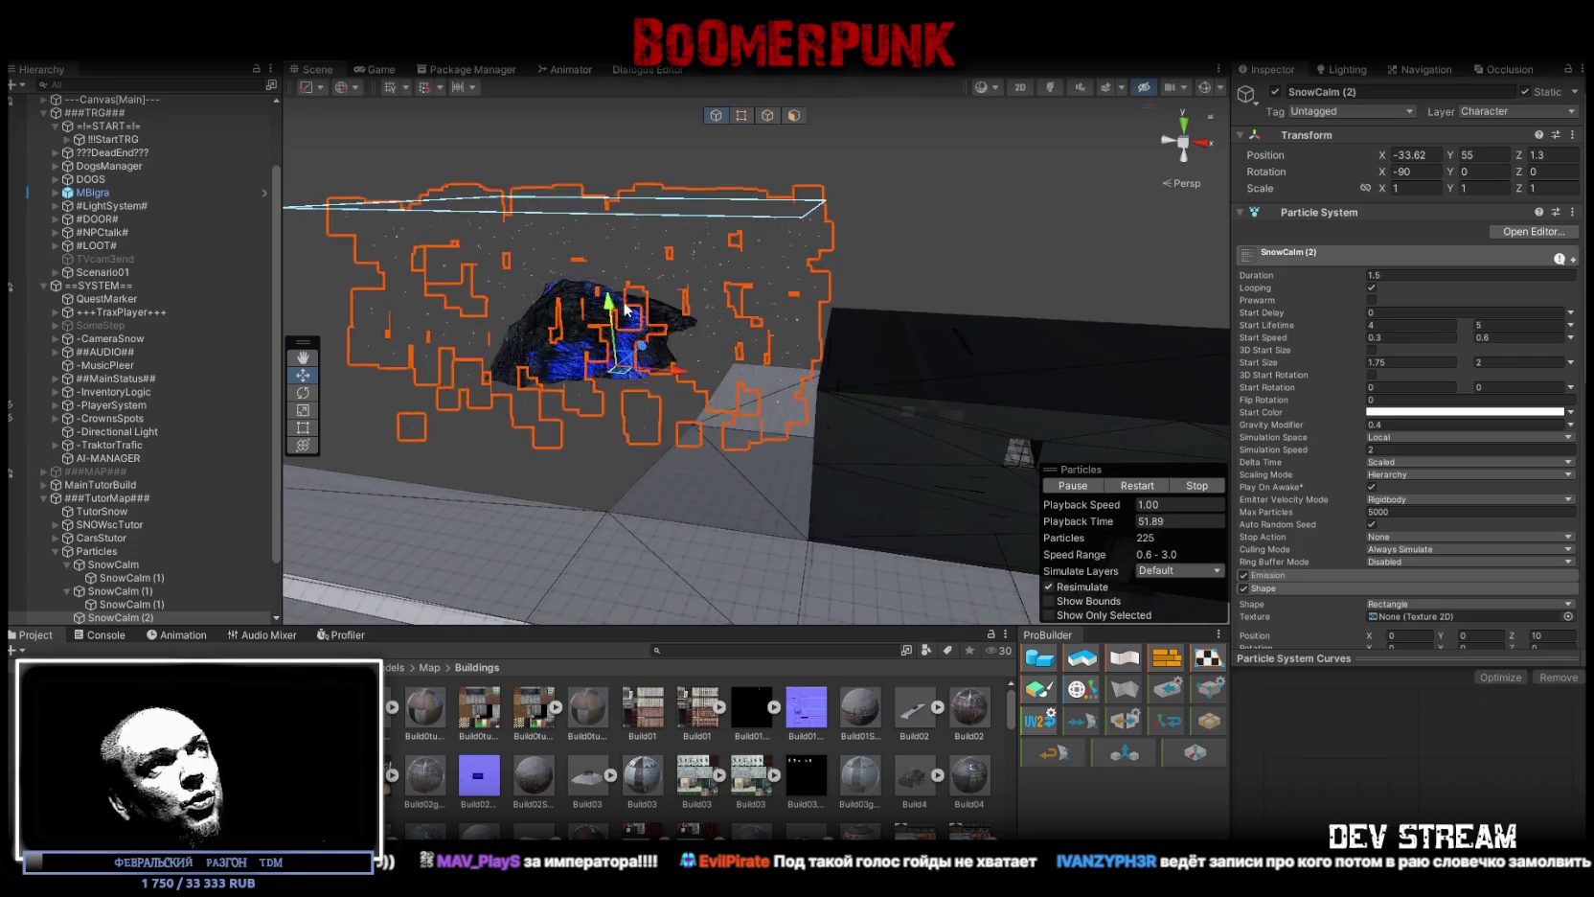
drag(610, 304, 613, 337)
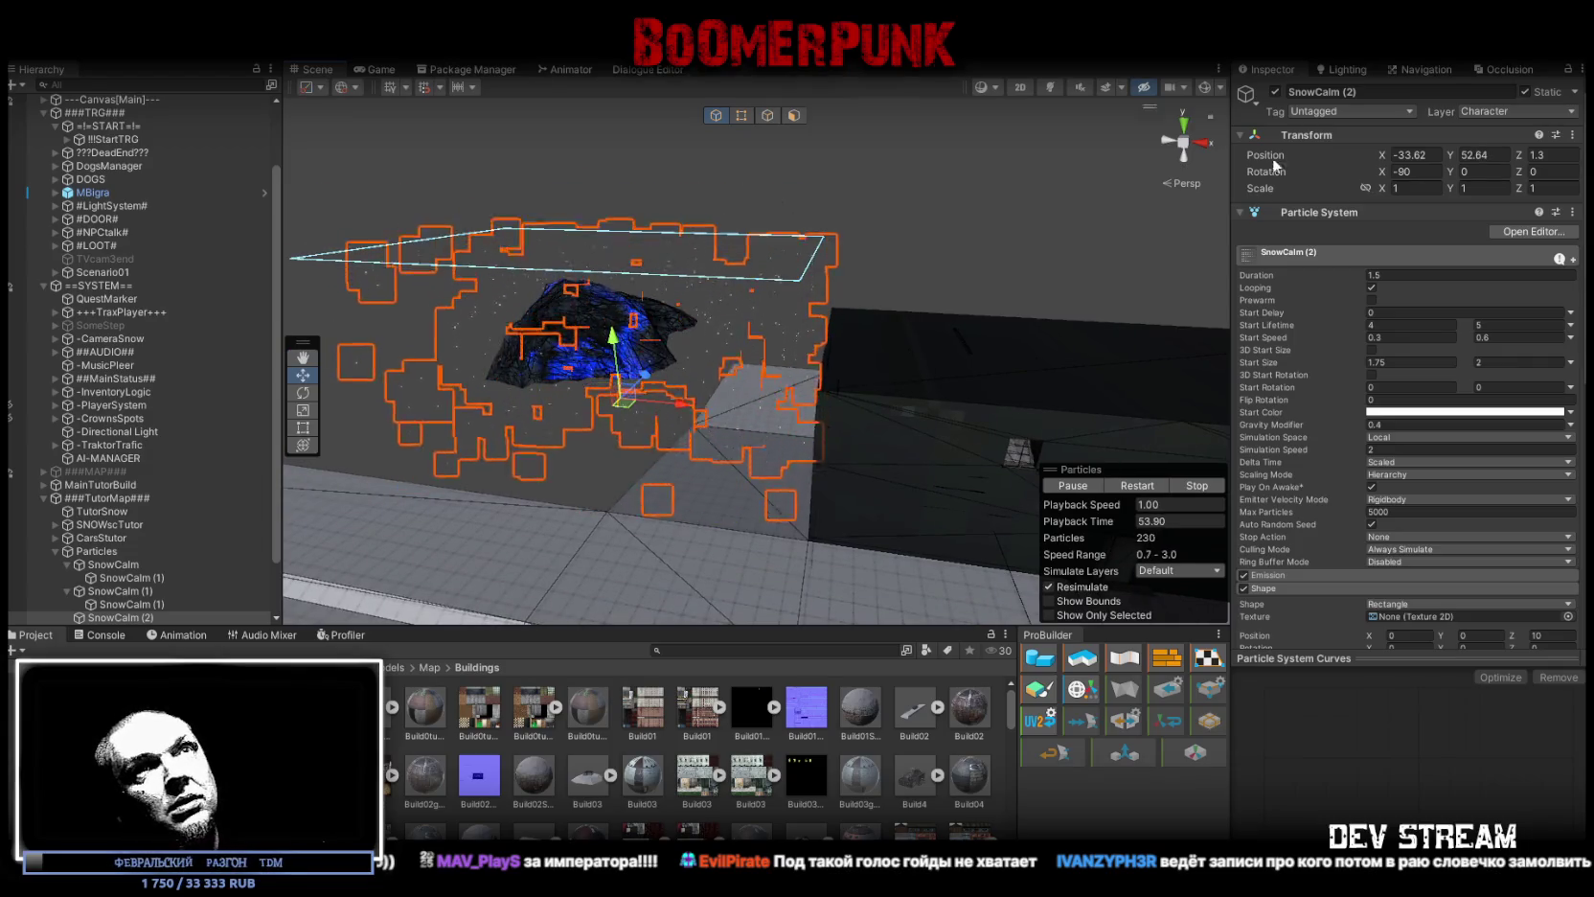
Step: Retype the emitter's height value and slide it right along X near the rock
double_click(1475, 154)
text(55)
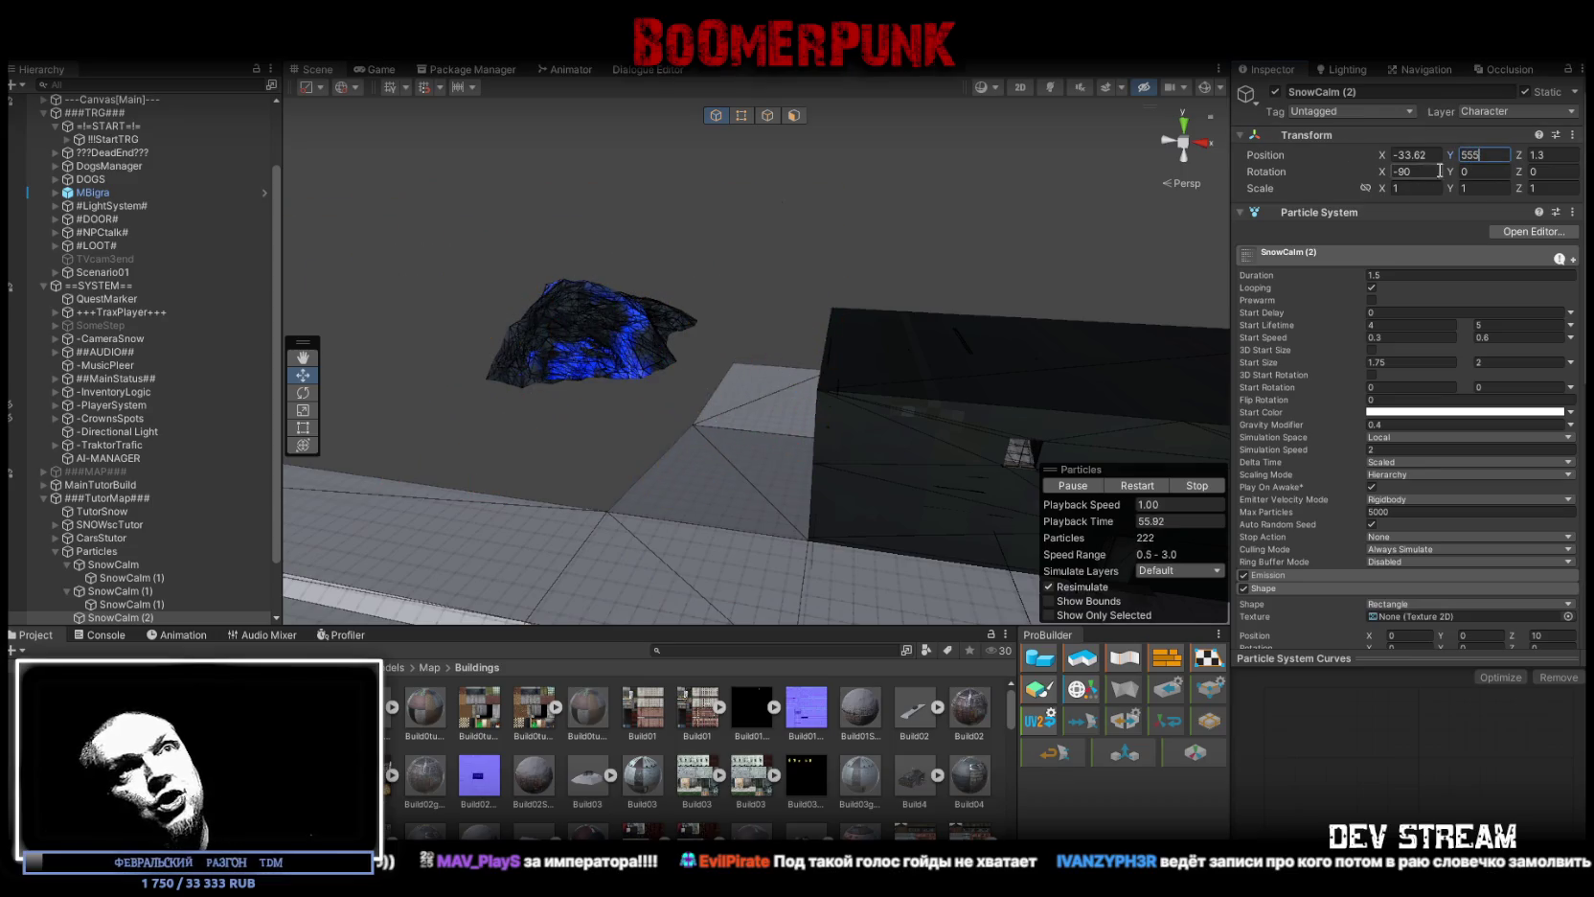
drag(1054, 143, 1116, 249)
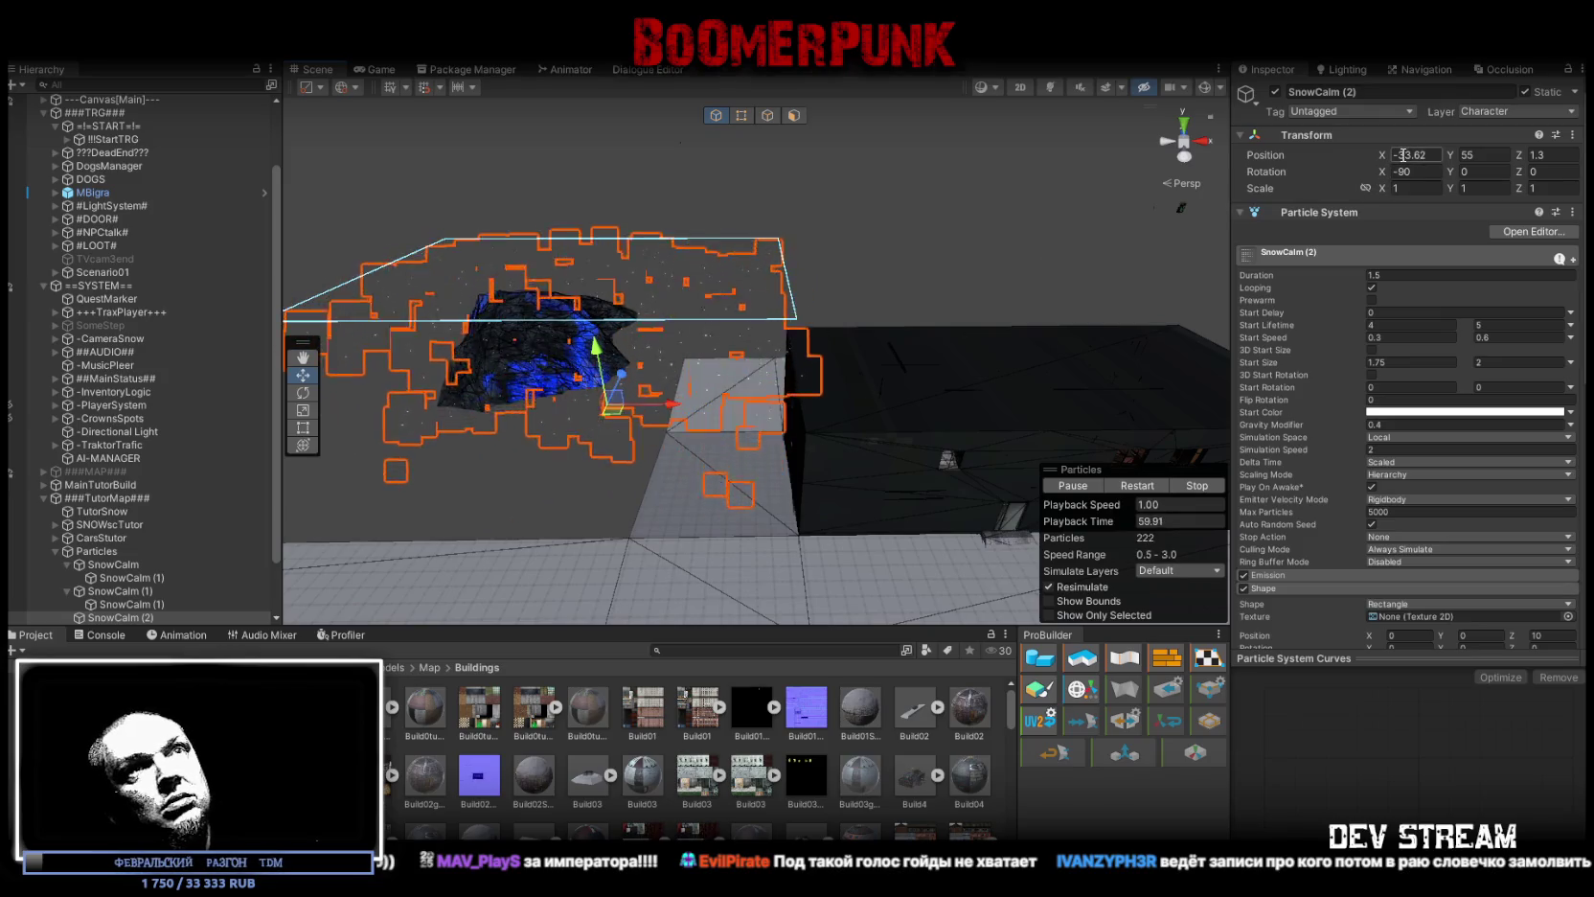
click(1415, 154)
text(-35)
drag(1052, 200, 1015, 197)
mouse_move(905, 144)
mouse_down()
mouse_move(888, 108)
mouse_move(625, 387)
mouse_move(629, 406)
mouse_up()
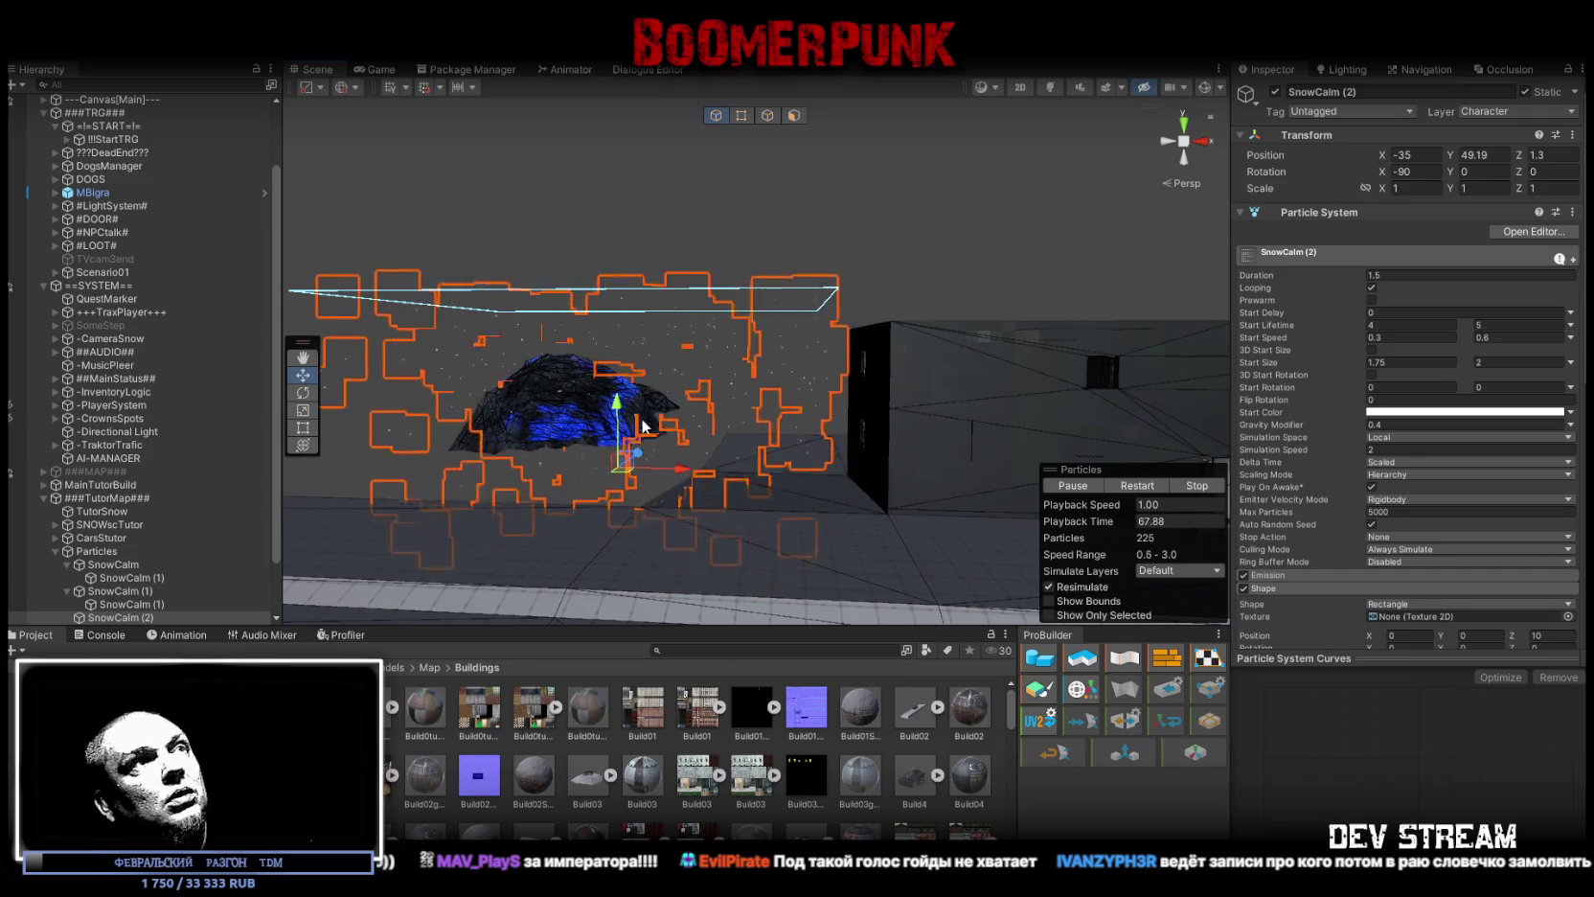
drag(680, 475, 711, 469)
click(1499, 153)
text(50)
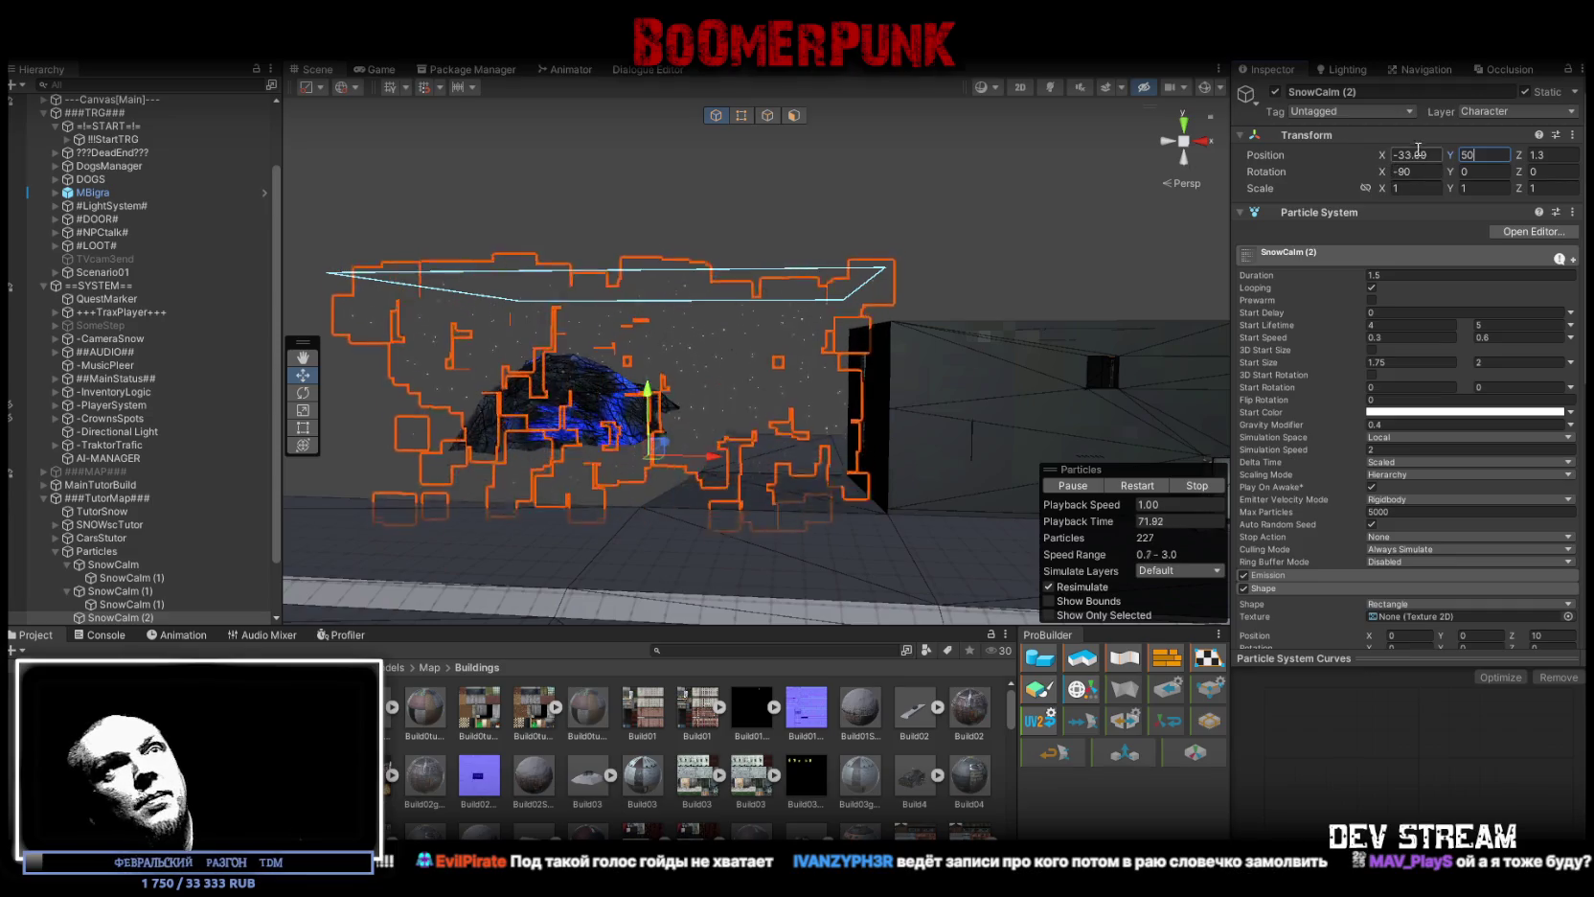
Step: Fine-tune the emitter's X position through -32 and -33 to a final -34
click(1413, 154)
text(-32)
drag(958, 287, 1033, 282)
drag(745, 377, 722, 374)
click(1413, 155)
text(-33)
key(Return)
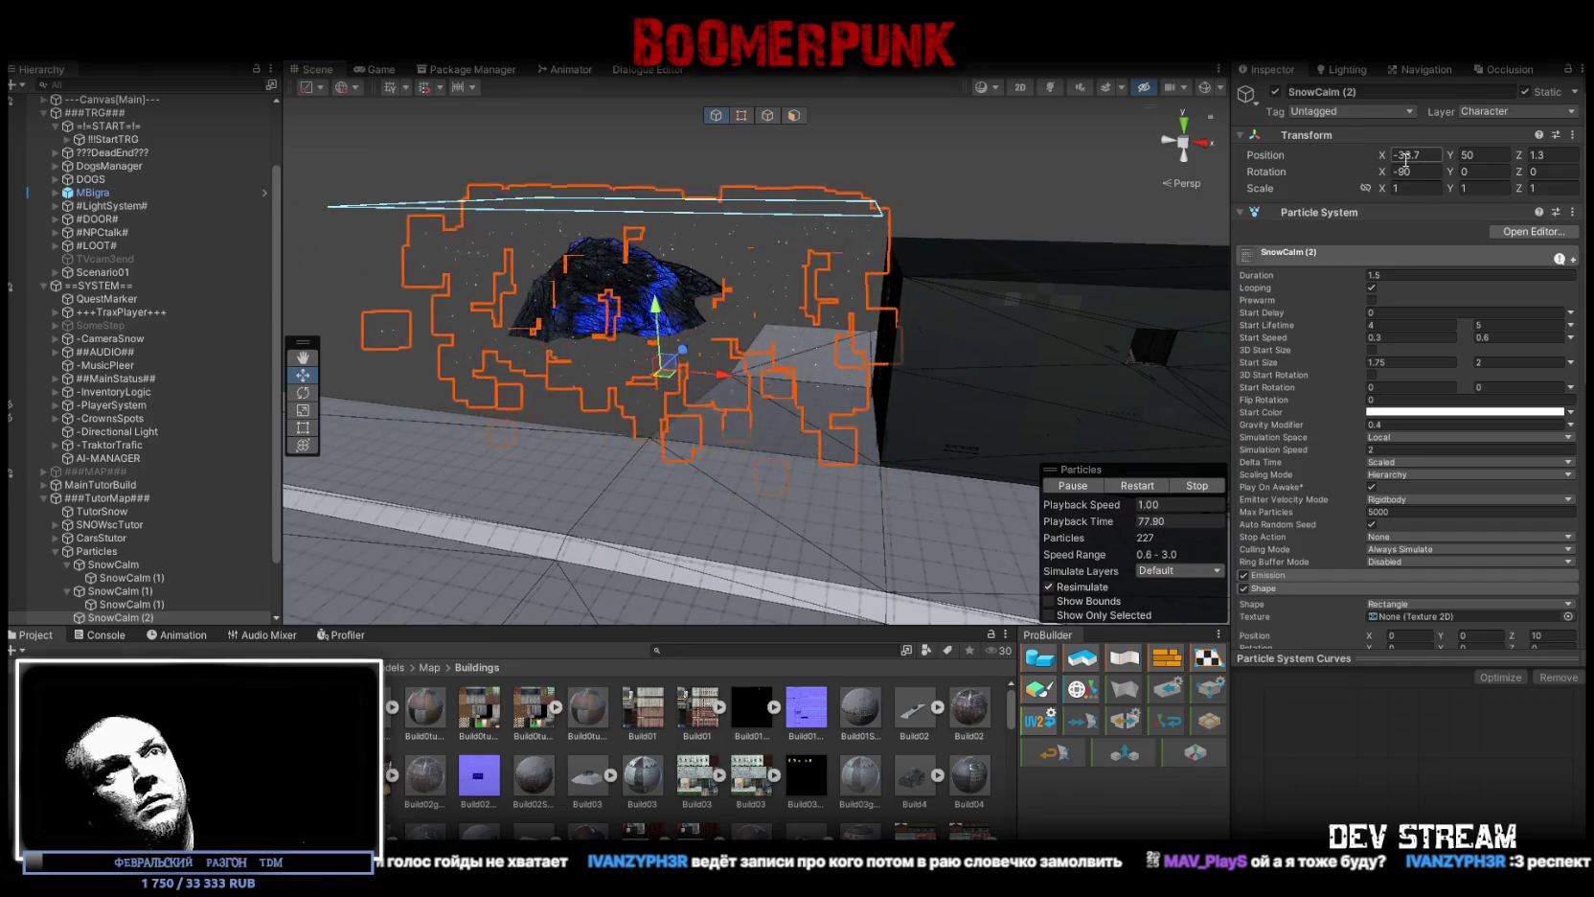
mouse_move(1102, 210)
mouse_down()
mouse_move(1044, 203)
mouse_move(1149, 182)
mouse_up()
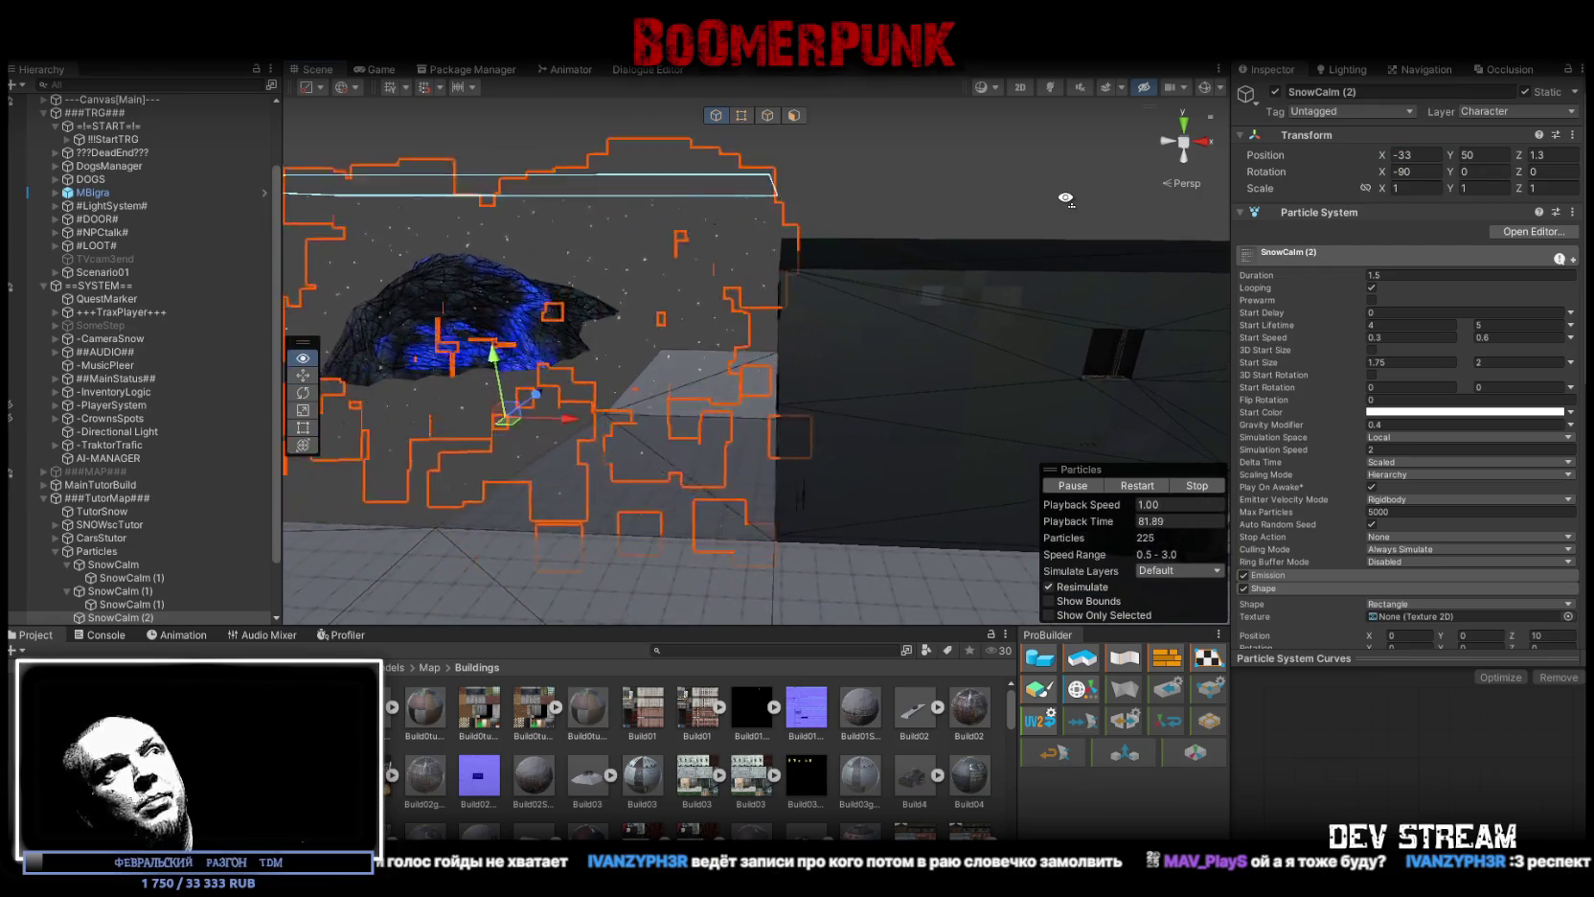
text(-34)
key(Return)
drag(814, 251, 640, 266)
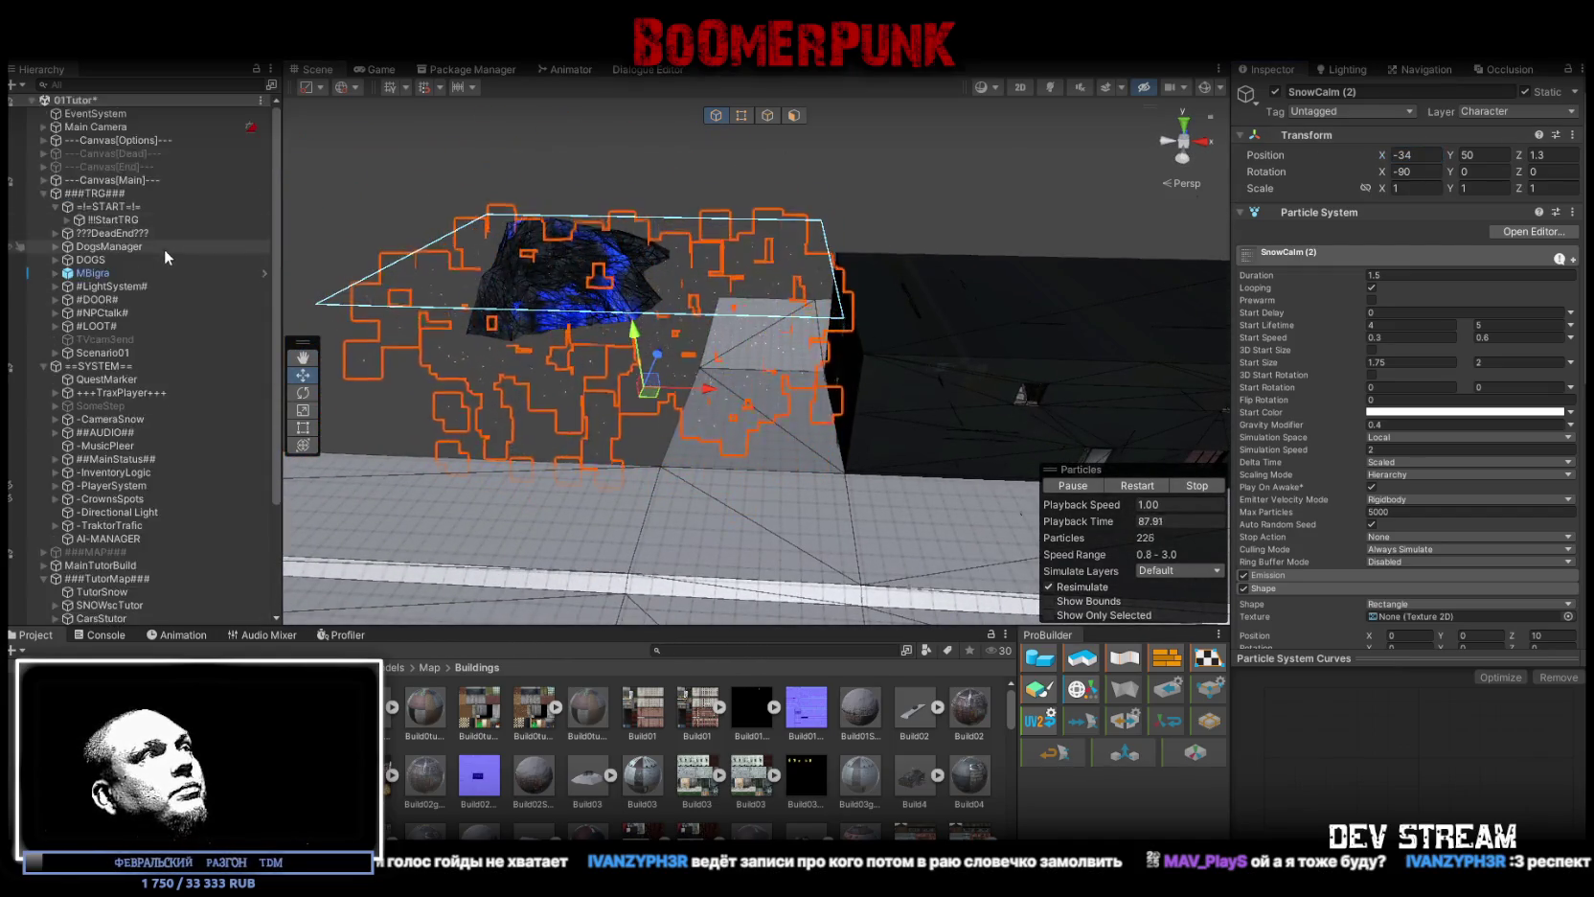
Step: Set Position Y to 50 for both SnowCalm and SnowCalm (1)
scroll(161, 325, down, 3)
click(140, 511)
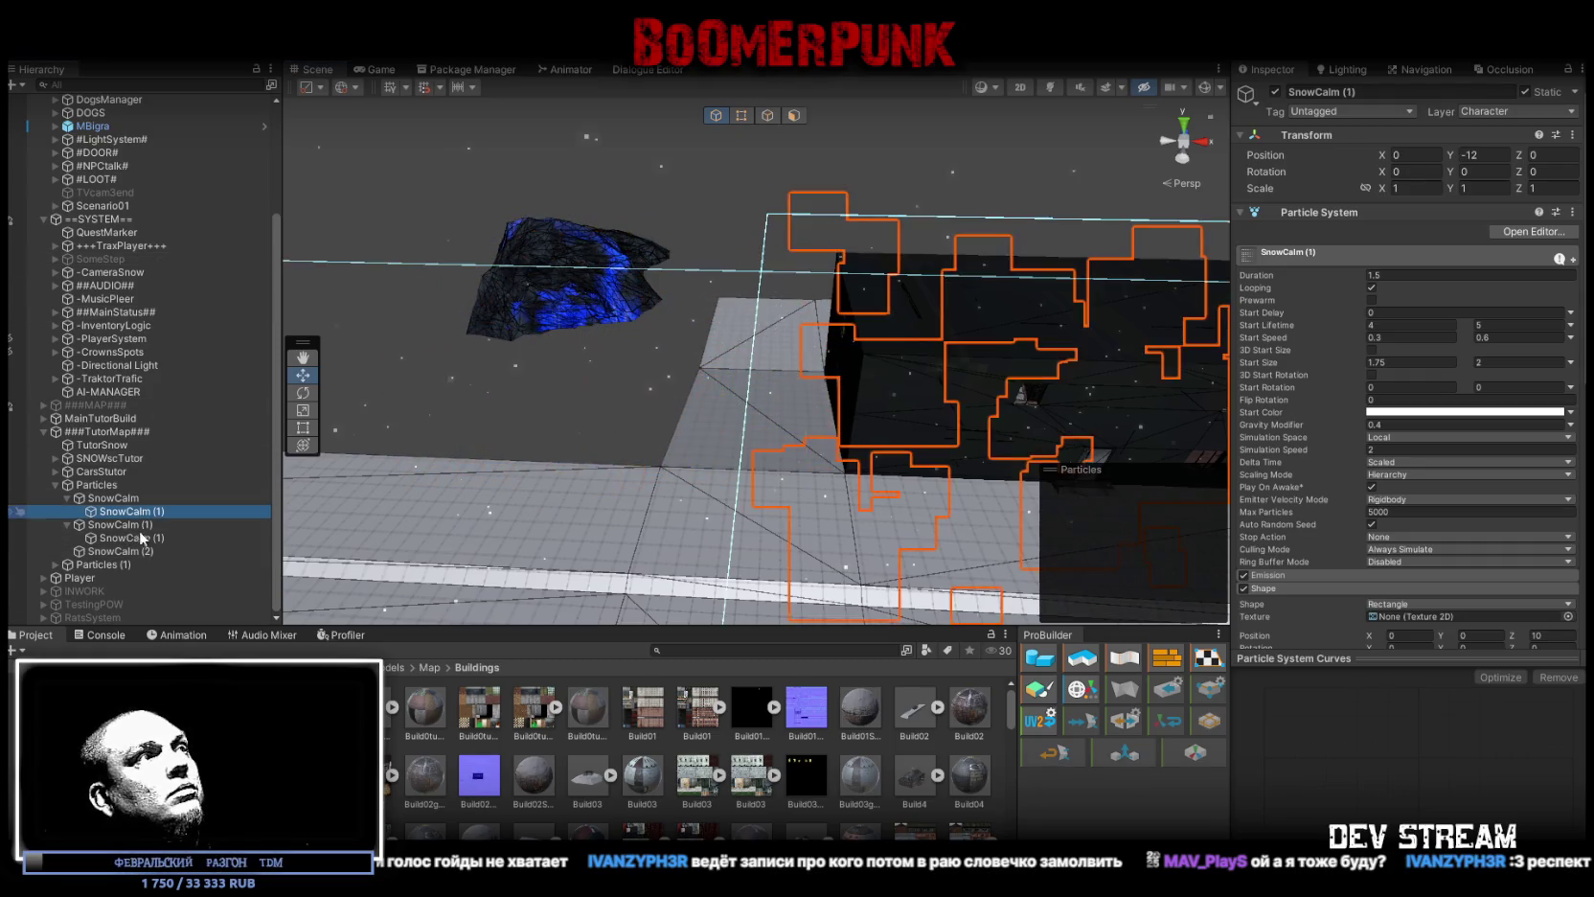
shift+click(792, 389)
drag(792, 389, 823, 220)
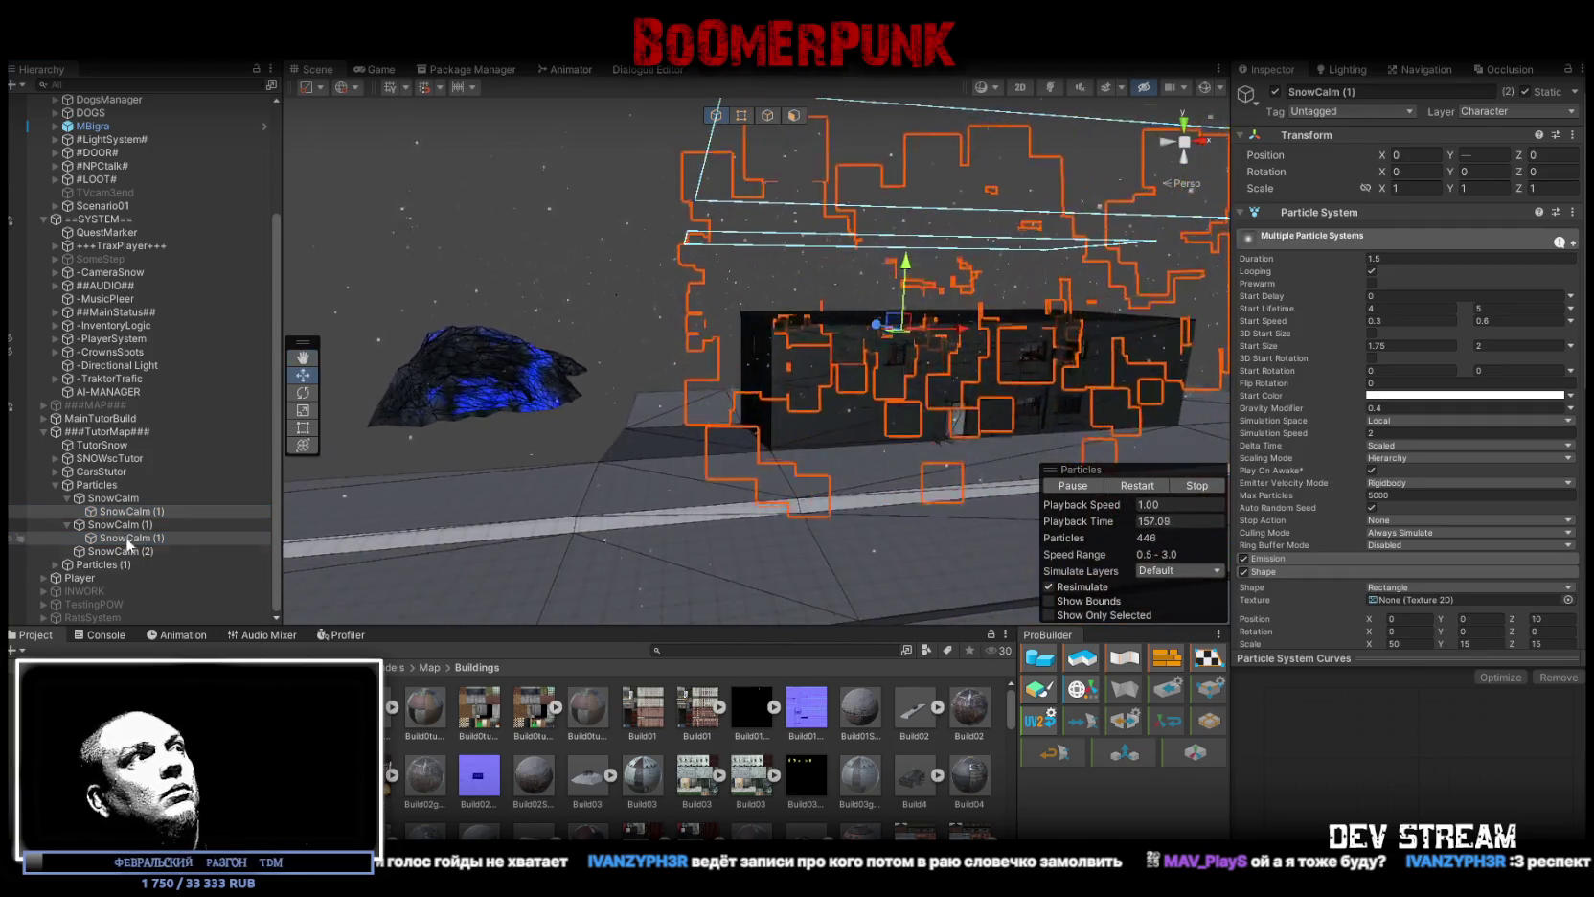
click(105, 494)
ctrl+click(121, 524)
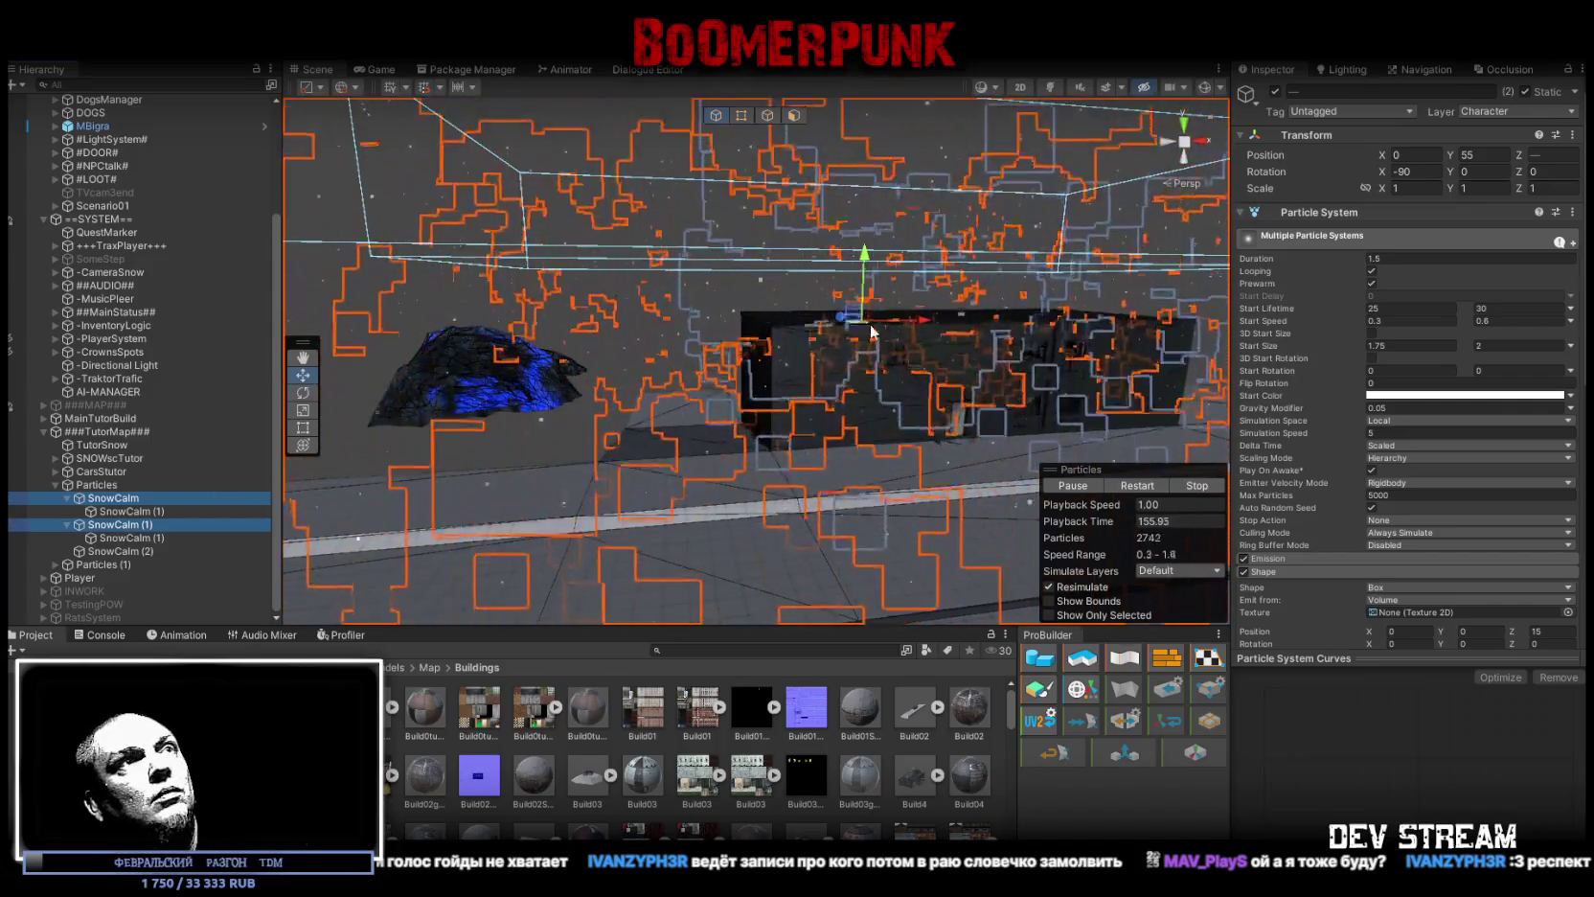
double_click(1473, 155)
text(50)
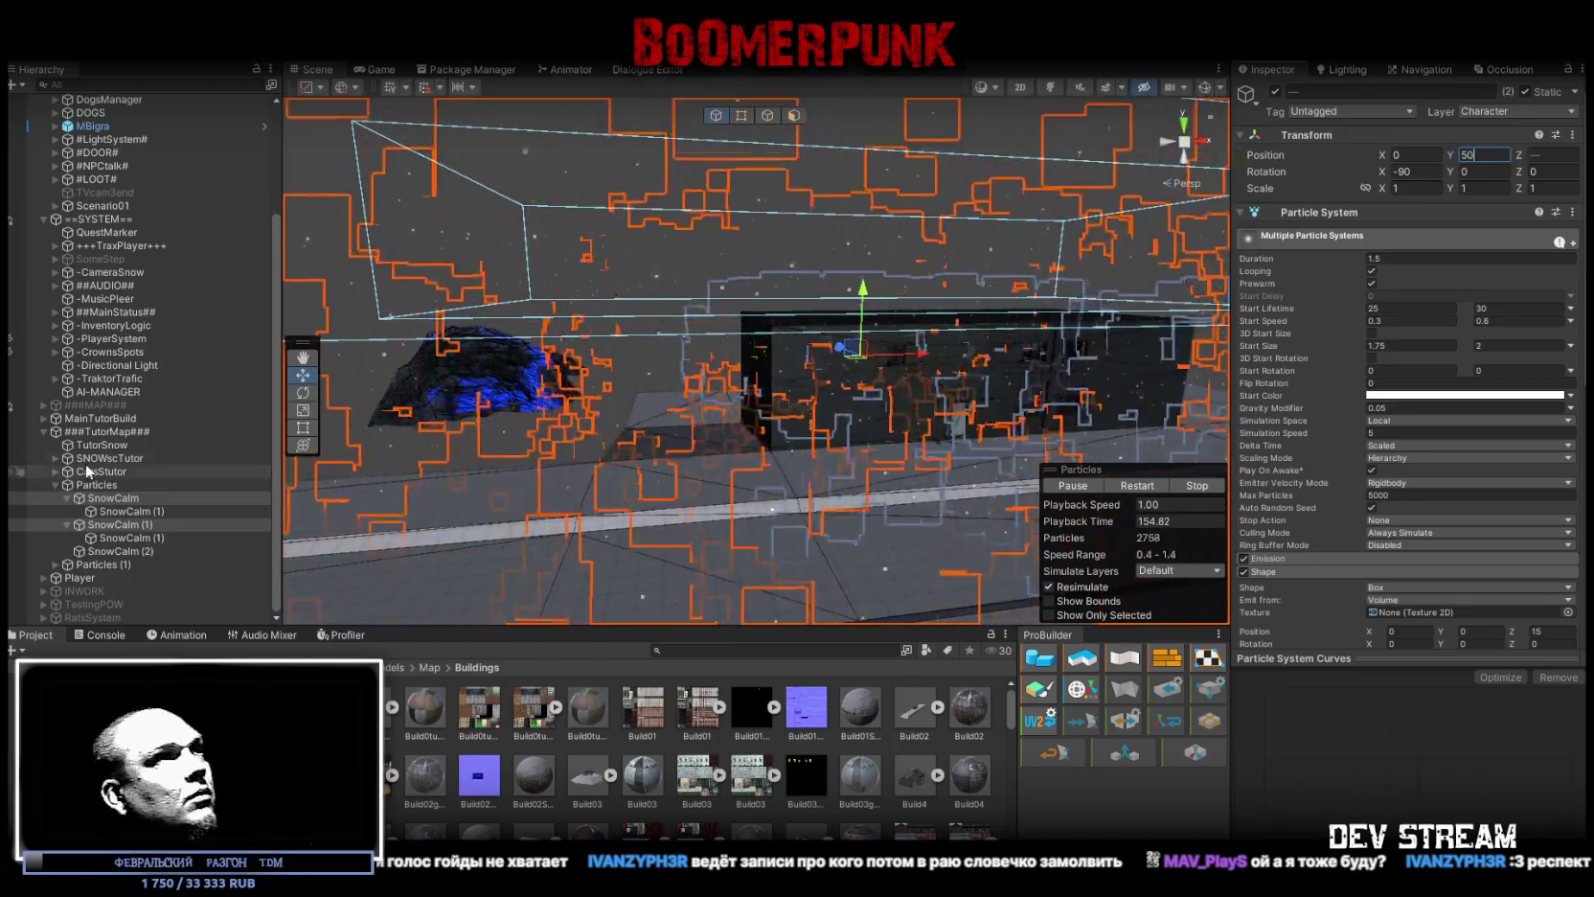
Step: Duplicate both SnowCalm (1) emitters and SnowCalm (2), then select the new SnowCalm (3)
click(147, 509)
ctrl+click(148, 537)
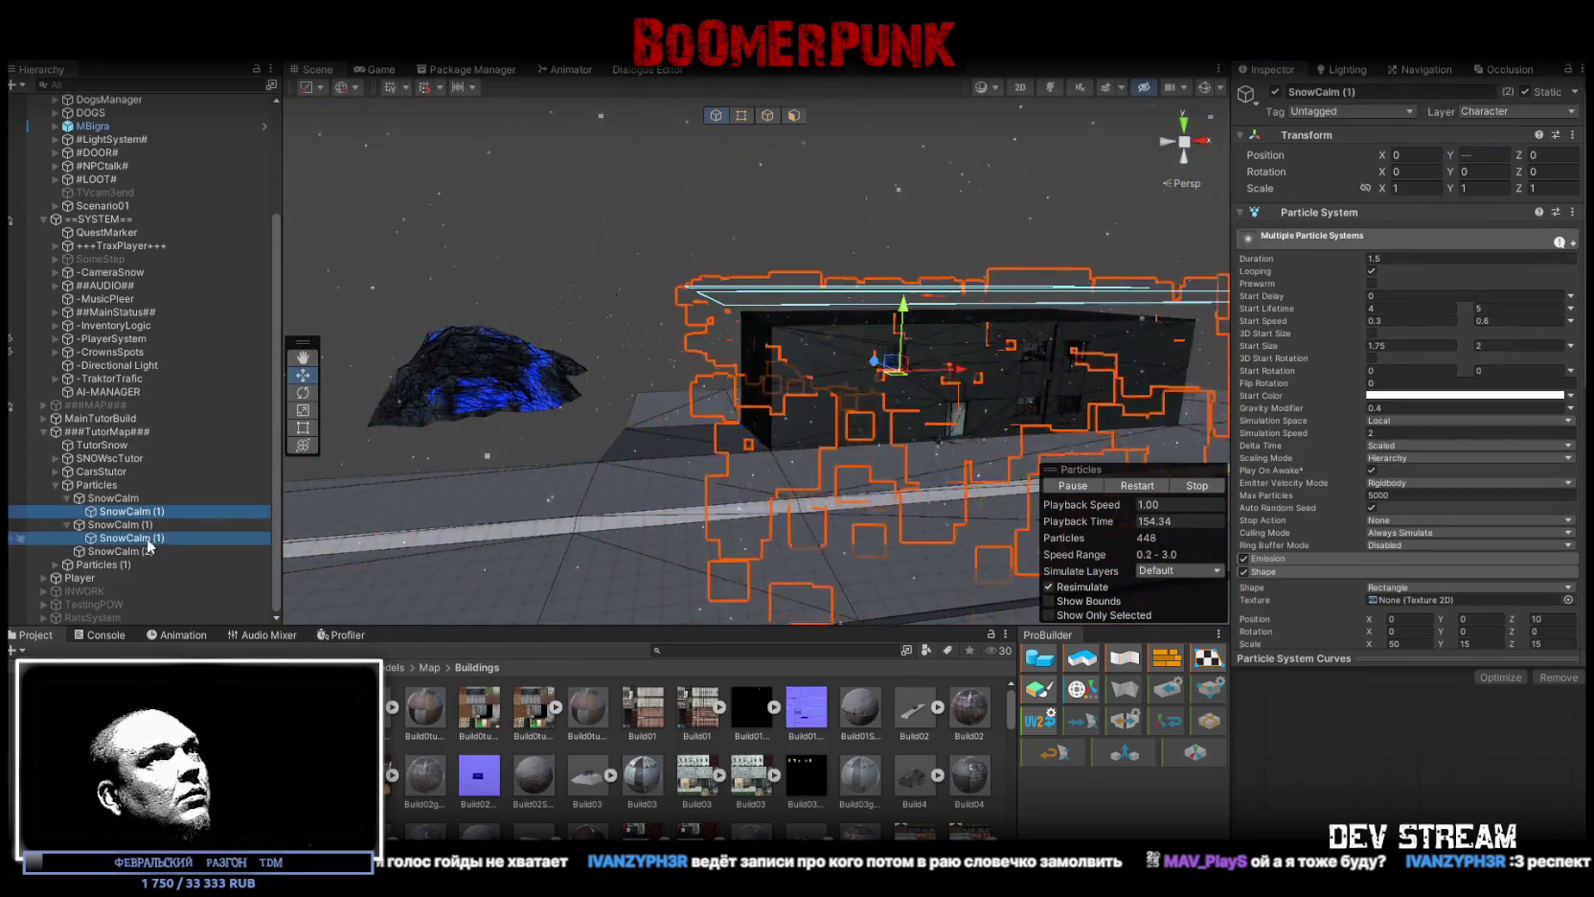
ctrl+click(120, 554)
mouse_move(603, 364)
mouse_down()
mouse_move(716, 353)
mouse_move(613, 362)
mouse_move(642, 362)
mouse_move(634, 399)
mouse_up()
key(ctrl+d)
click(129, 590)
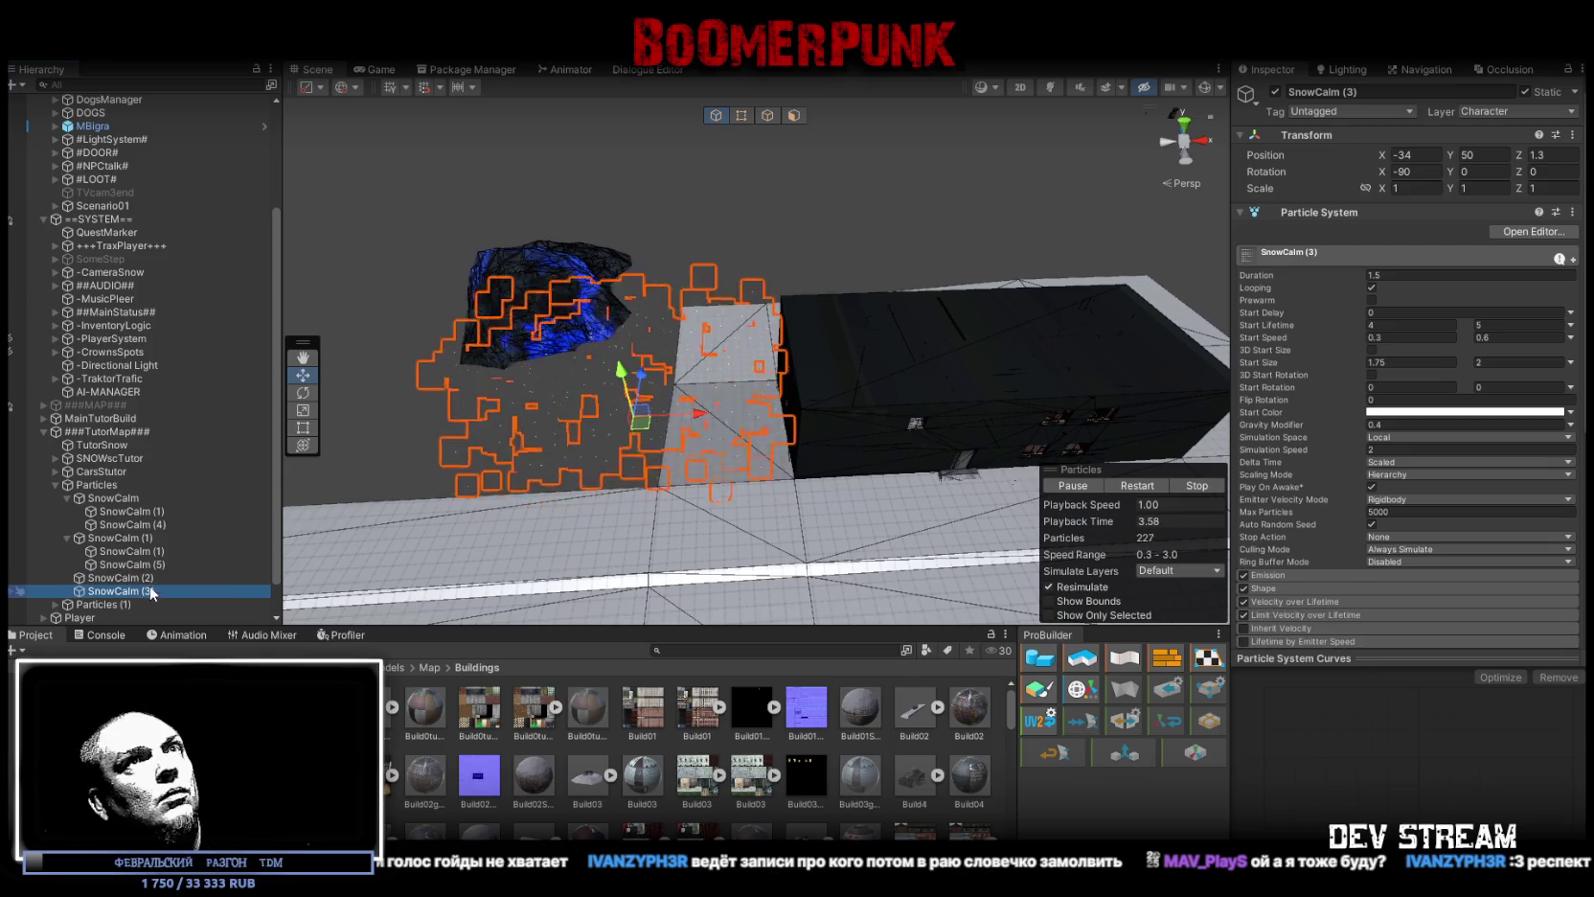
Step: Move SnowCalm (3) from X 34 to X 27, over the parked trucks
key(Return)
key(f)
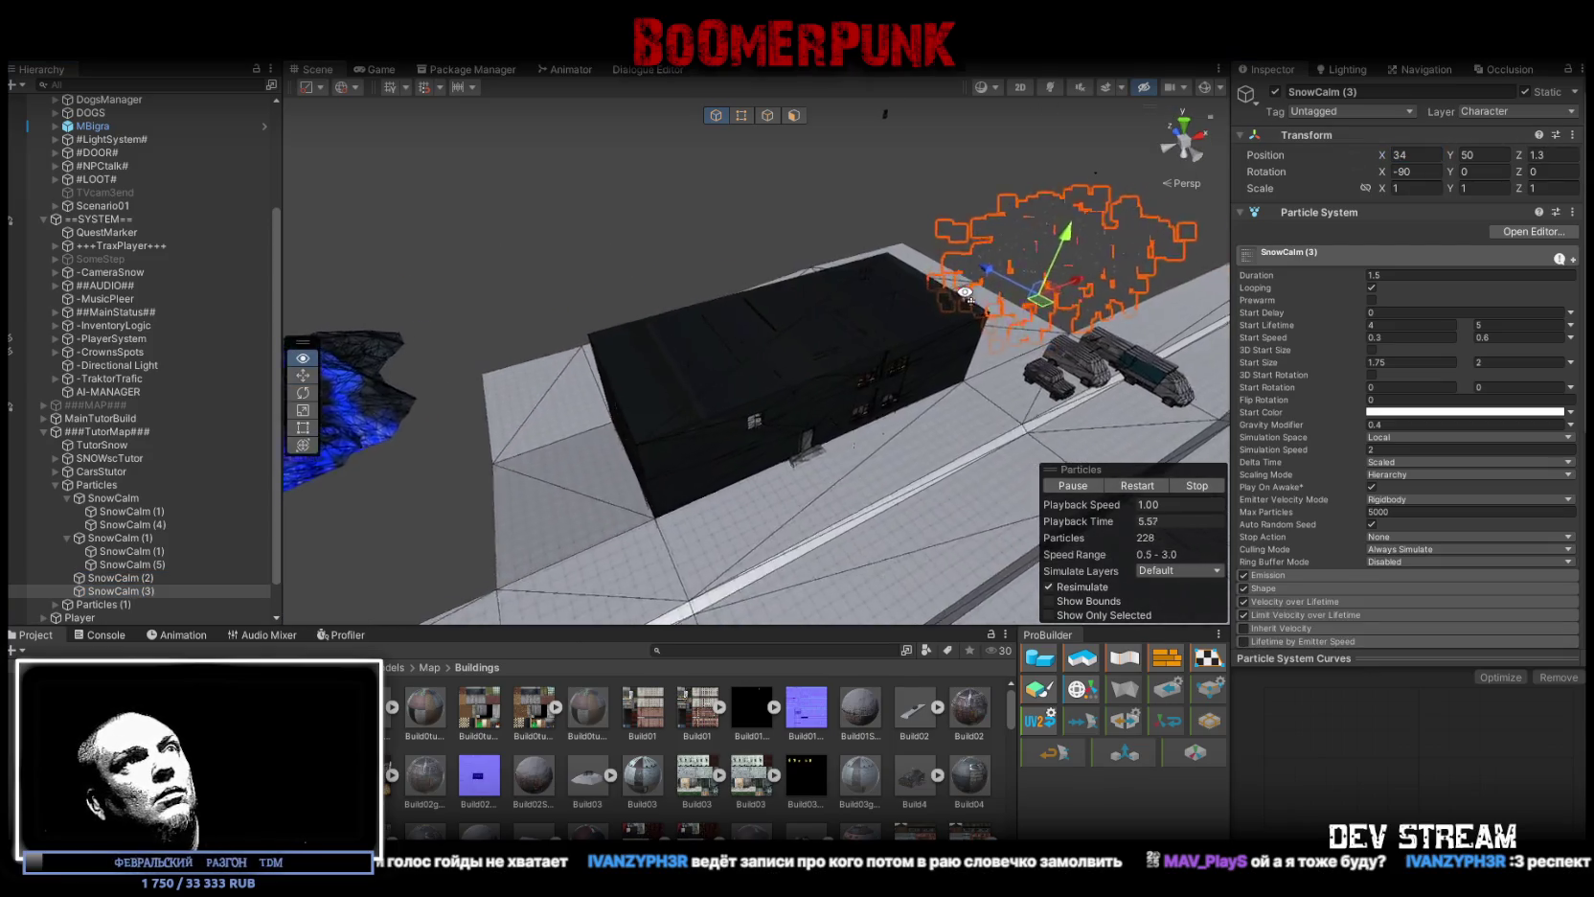
click(1262, 587)
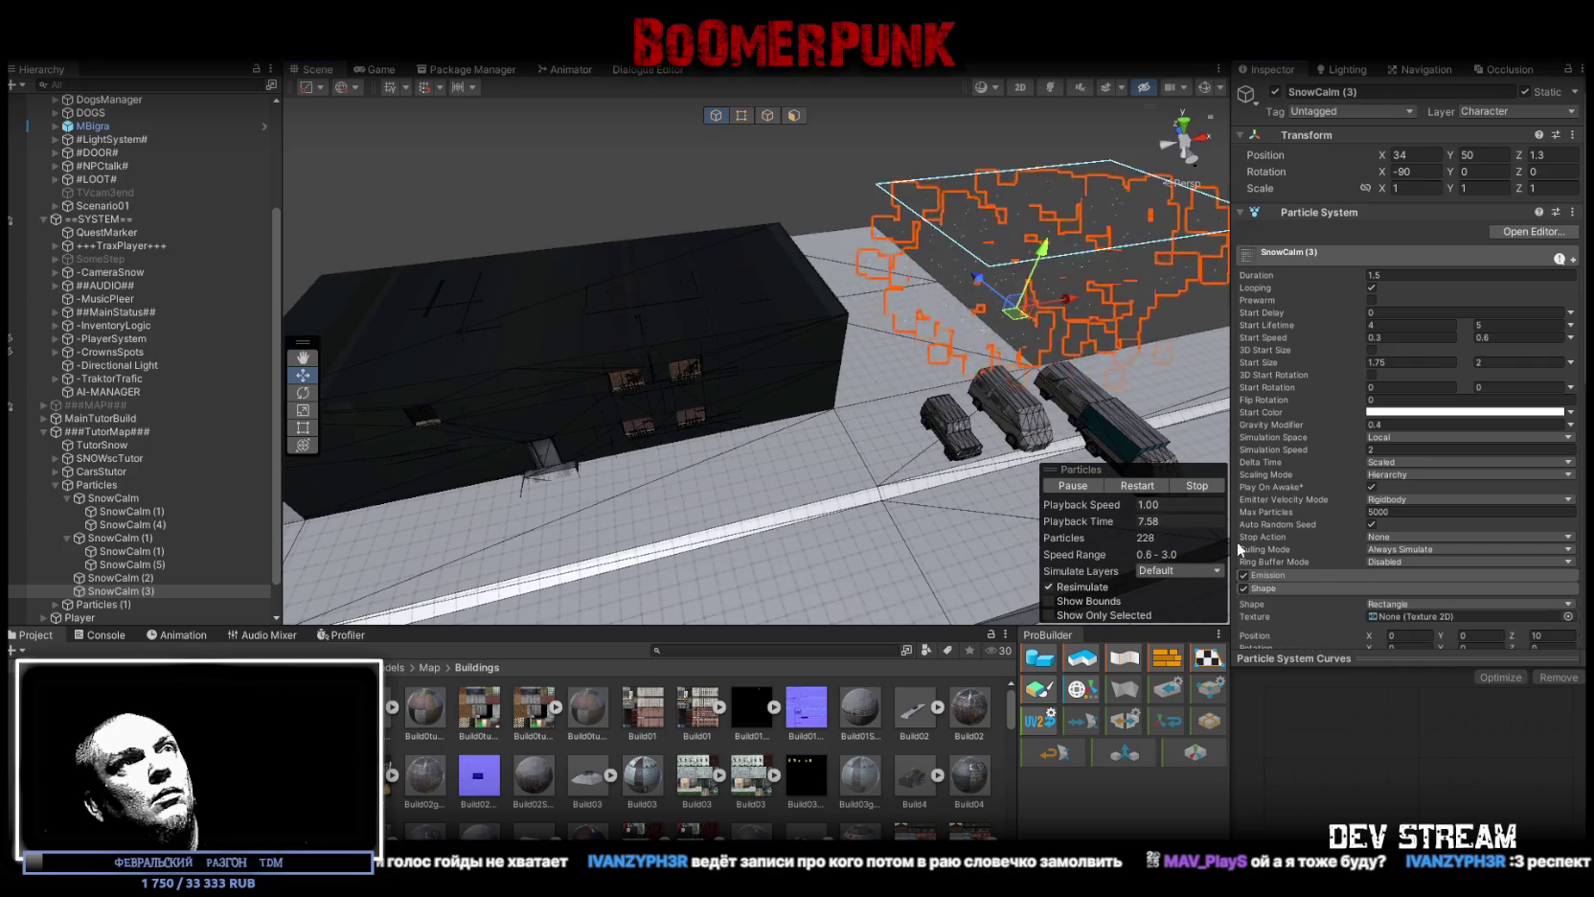
mouse_move(1043, 328)
mouse_down()
mouse_move(943, 325)
mouse_move(916, 259)
mouse_move(919, 187)
mouse_up()
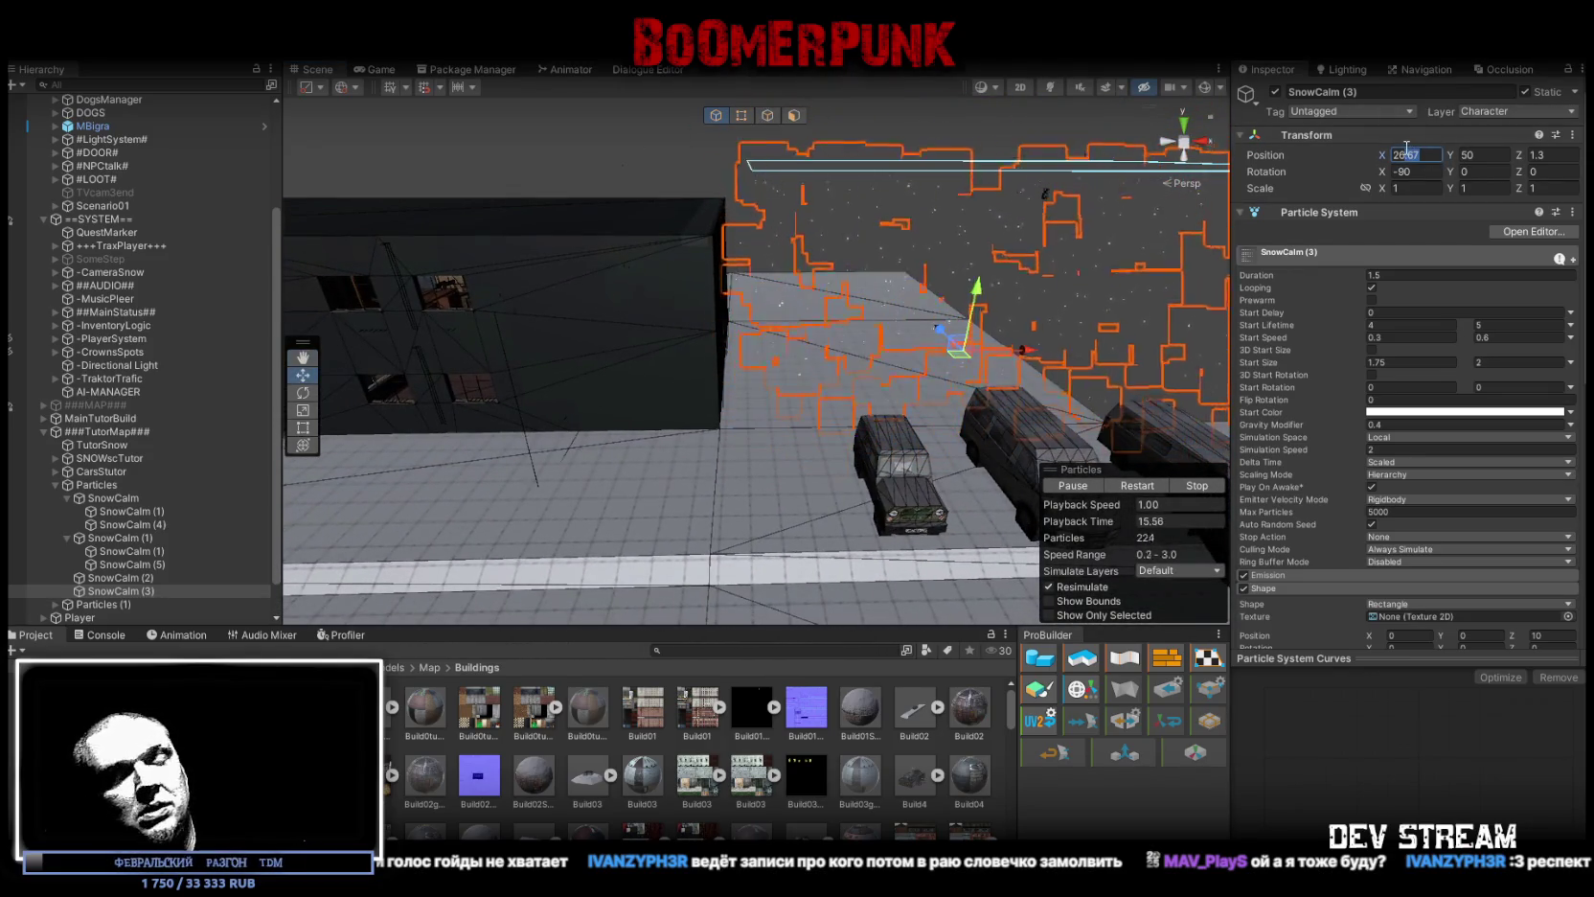
text(27)
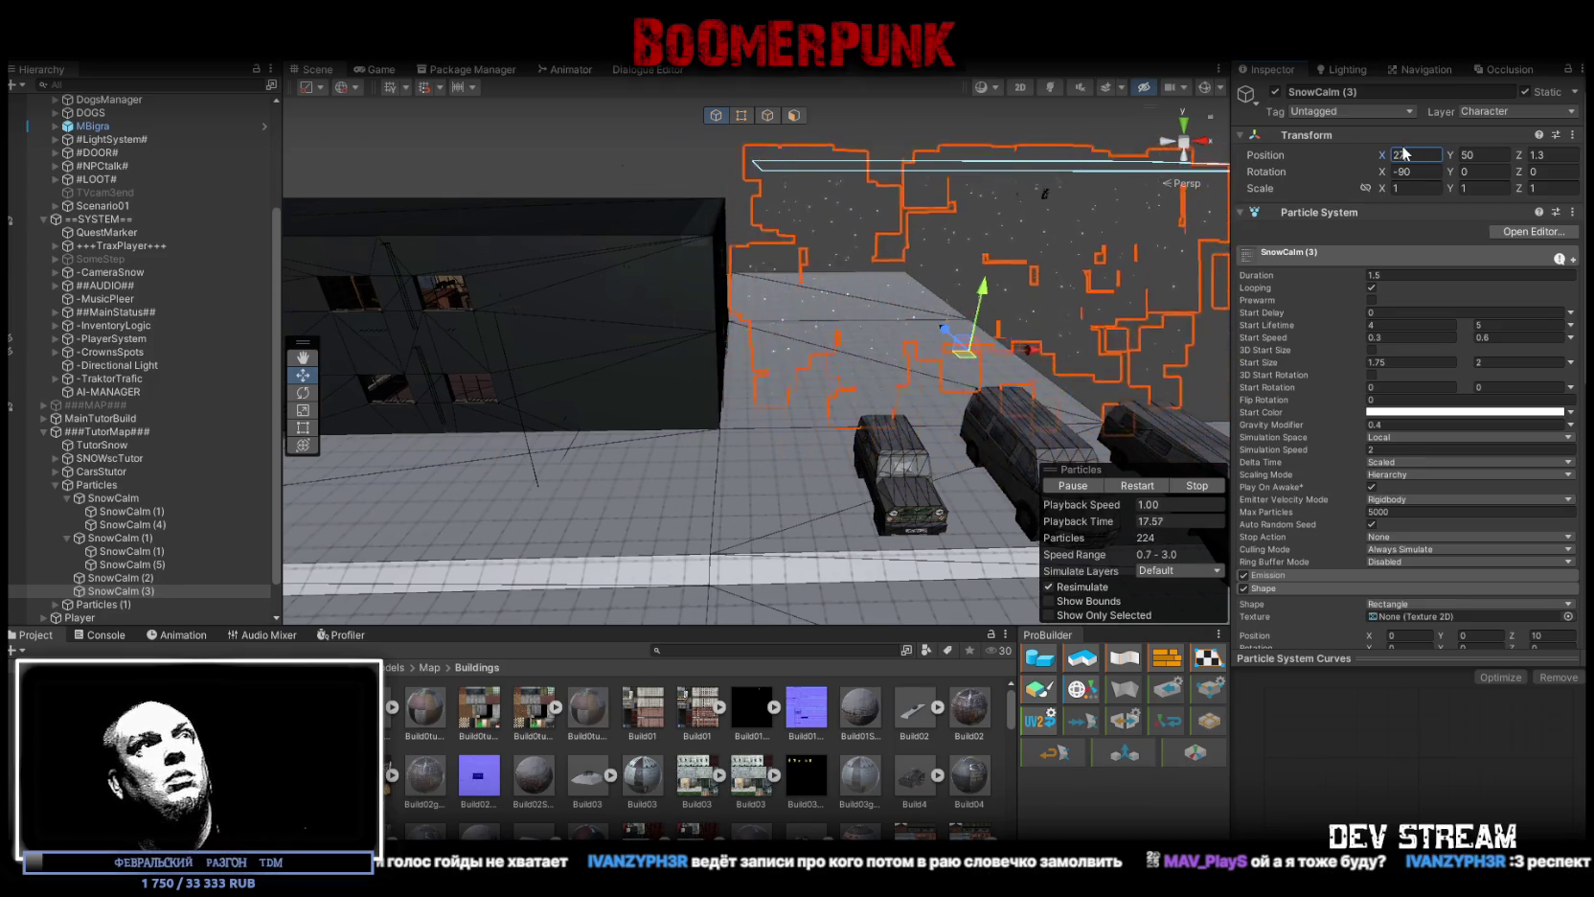
mouse_move(879, 230)
mouse_down()
mouse_move(912, 337)
mouse_move(991, 343)
mouse_move(987, 304)
mouse_up()
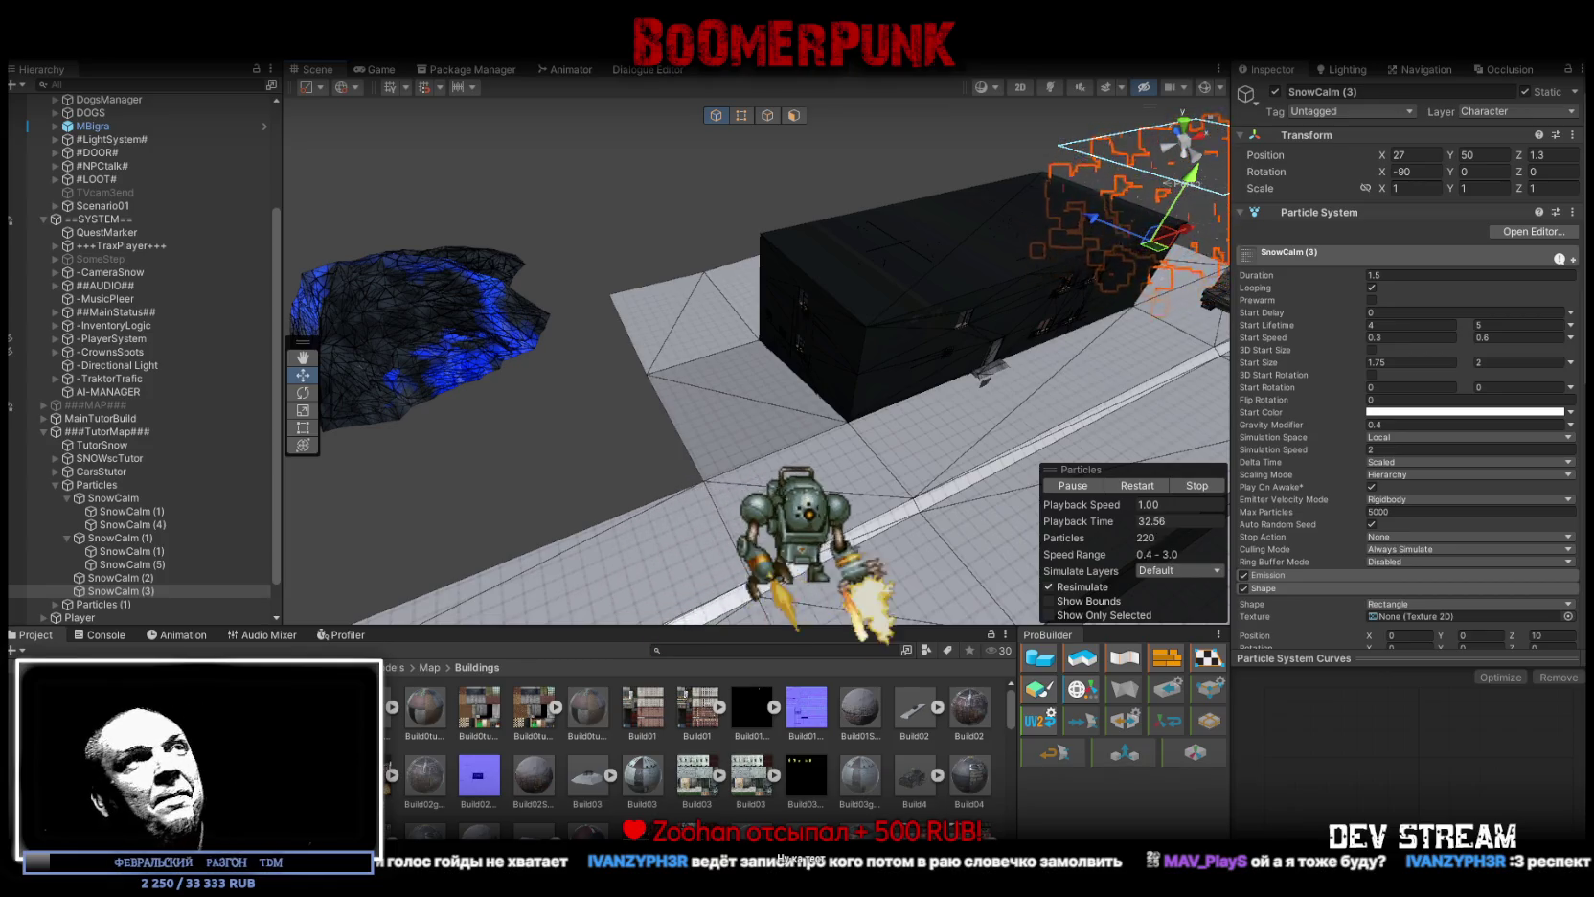
mouse_move(725, 225)
mouse_down()
mouse_move(844, 171)
mouse_move(974, 261)
mouse_up()
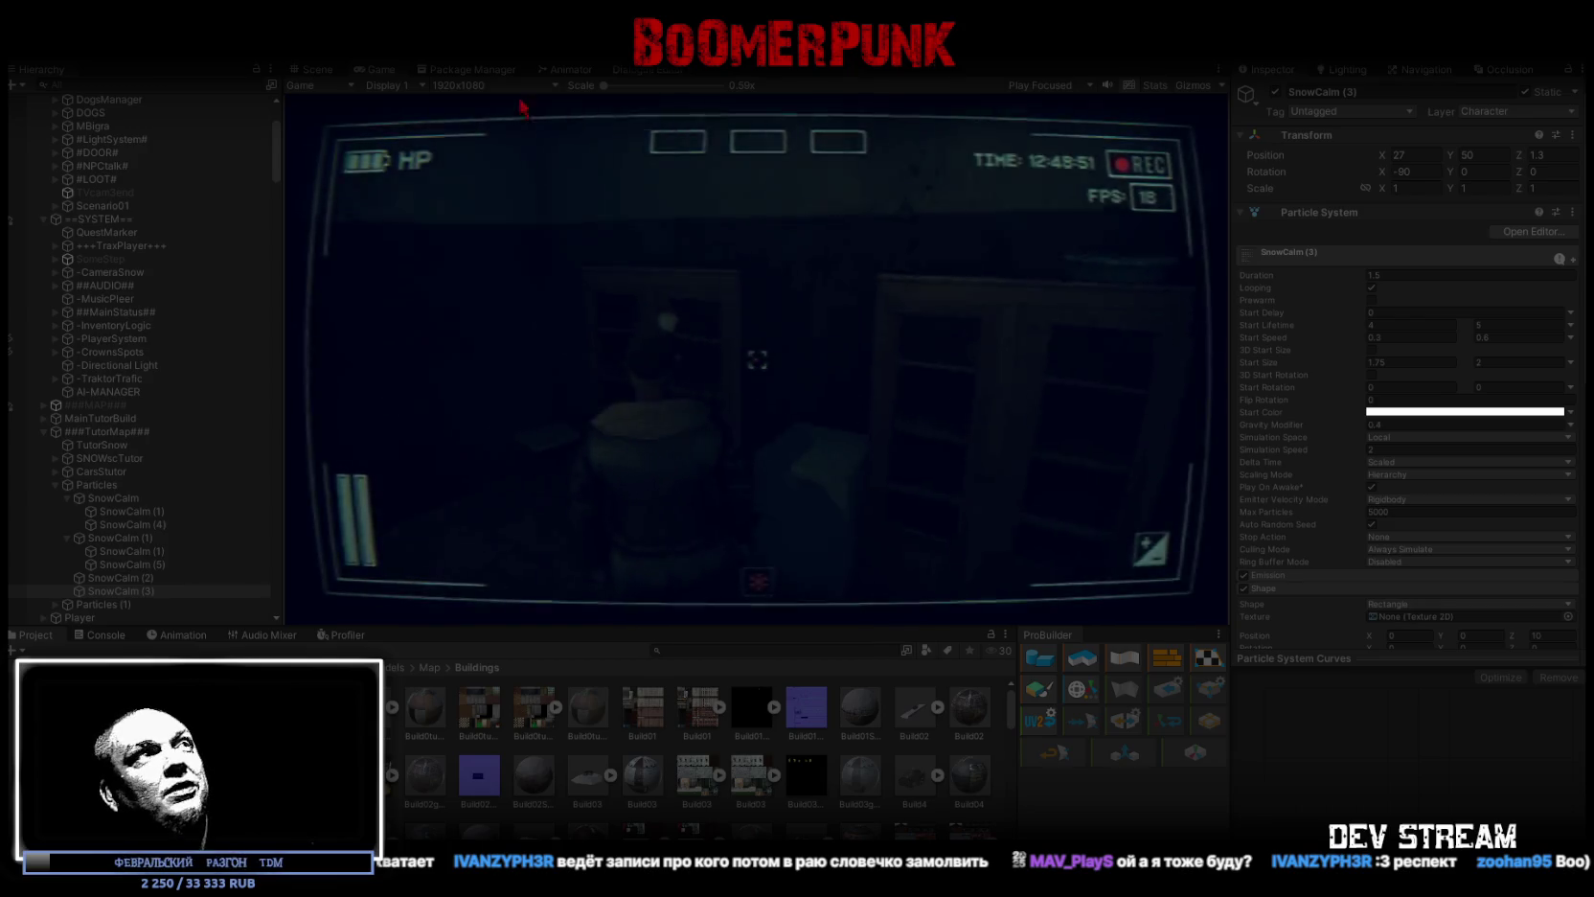
double_click(373, 68)
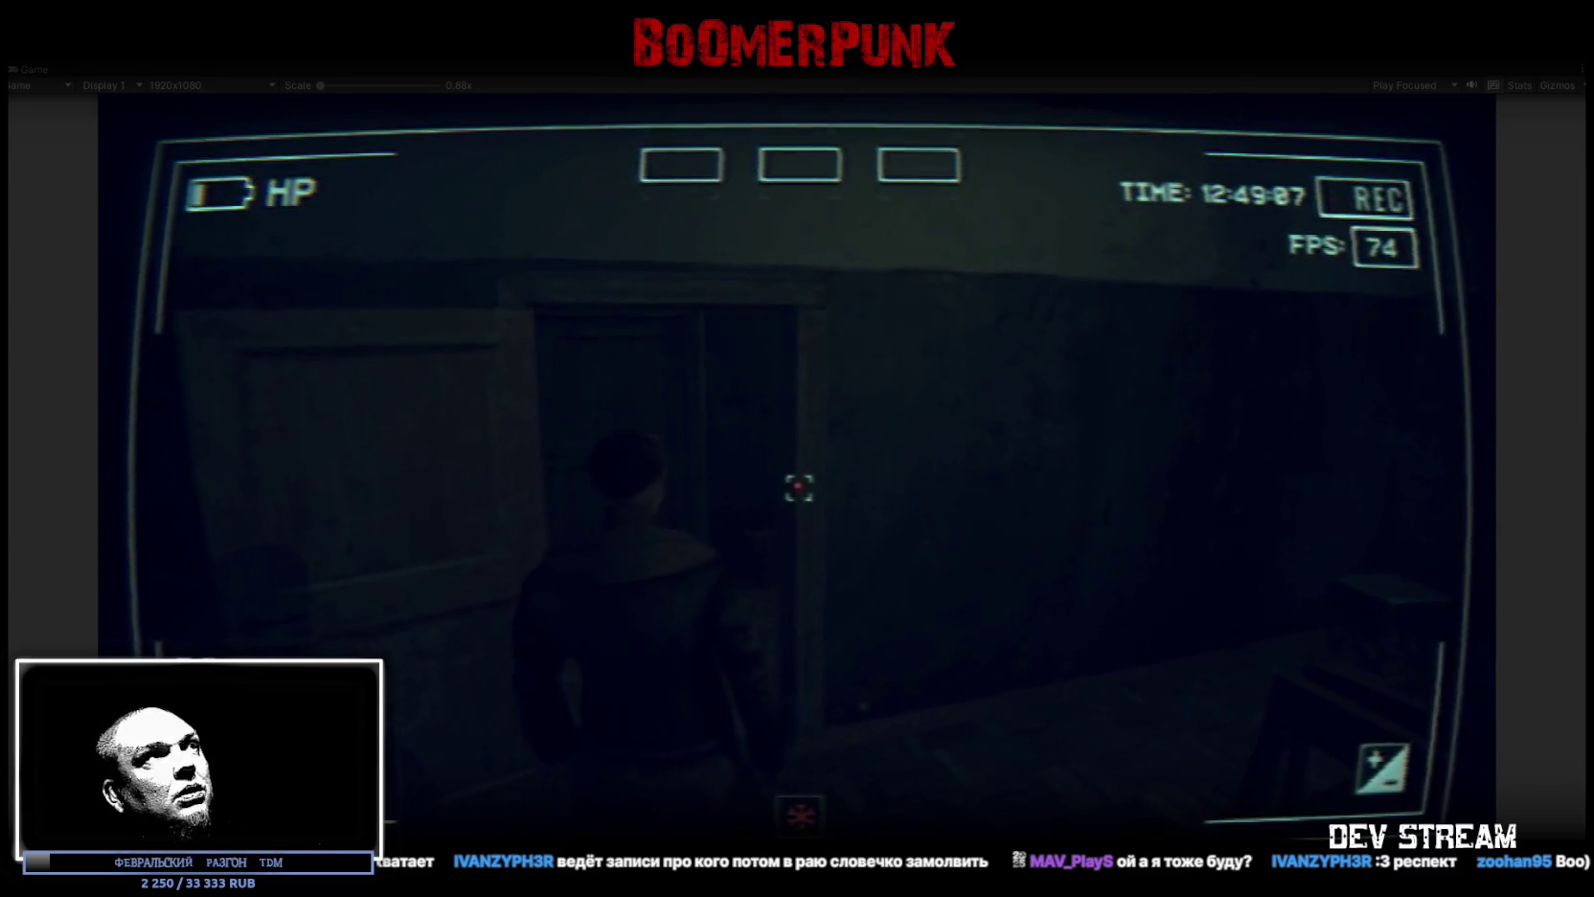
key(Escape)
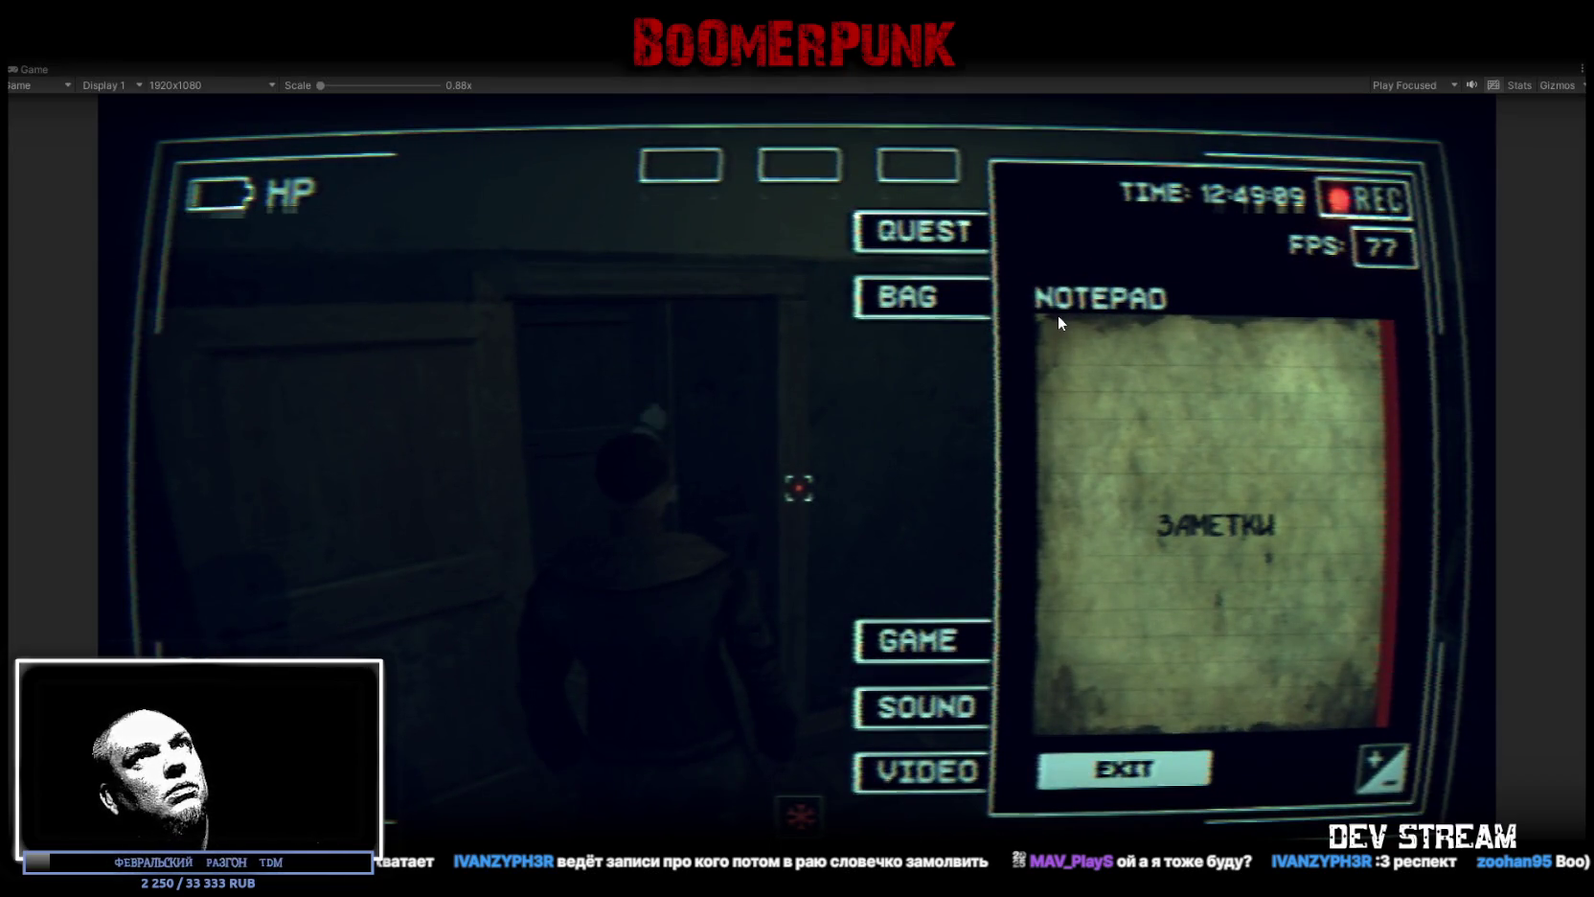
key(ctrl+p)
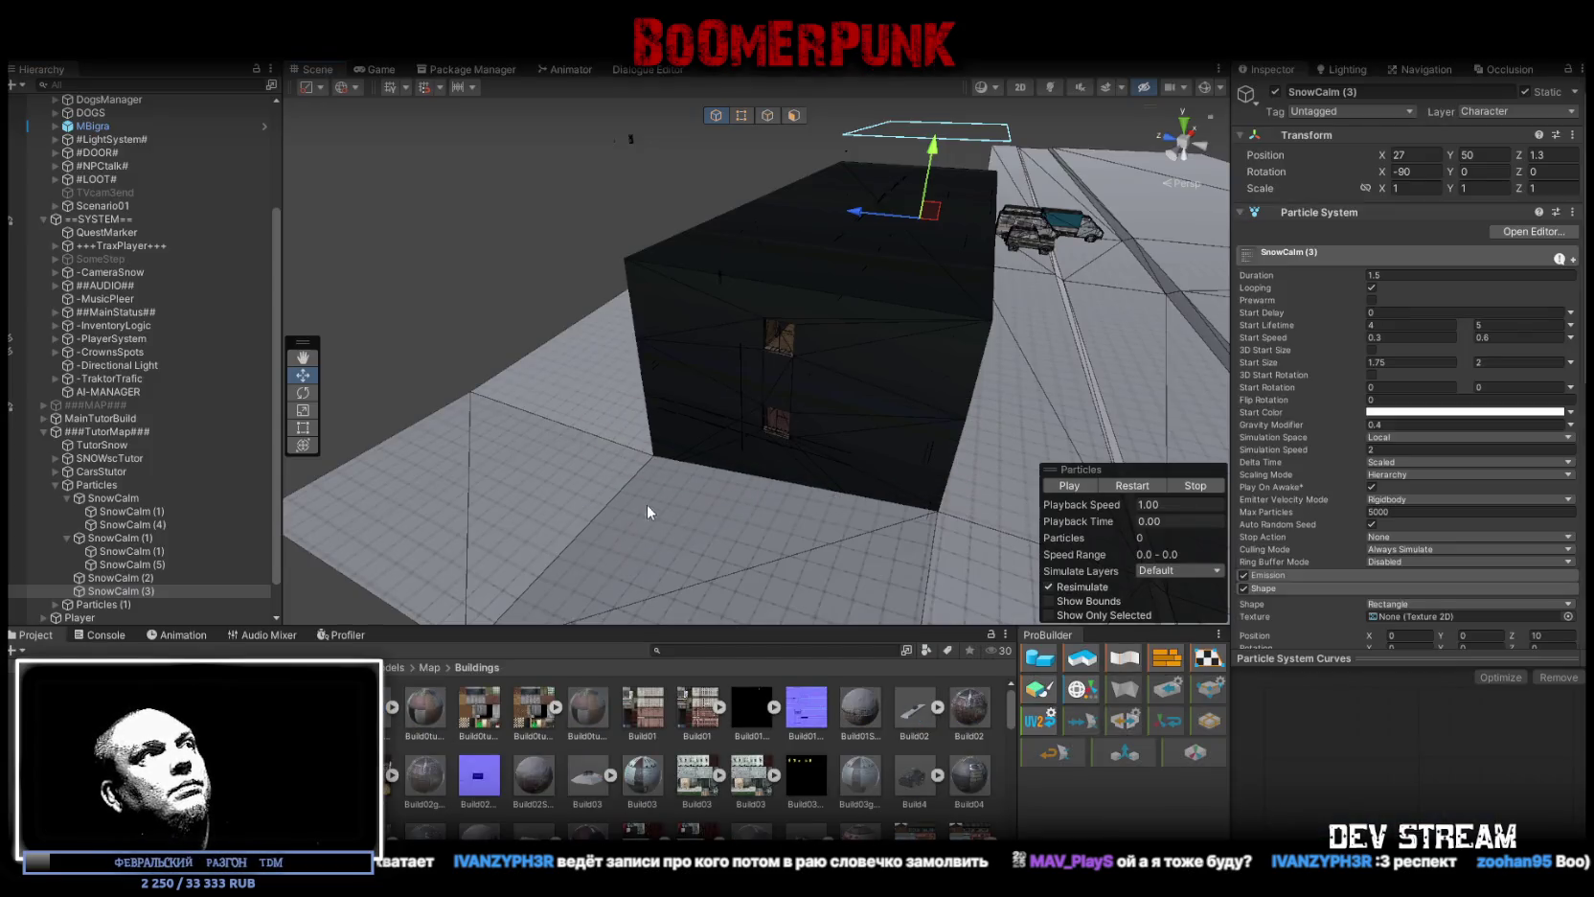
Step: Select the !!!StartTRG trigger and then its referenced ##MainStatus## object
scroll(96, 393, up, 5)
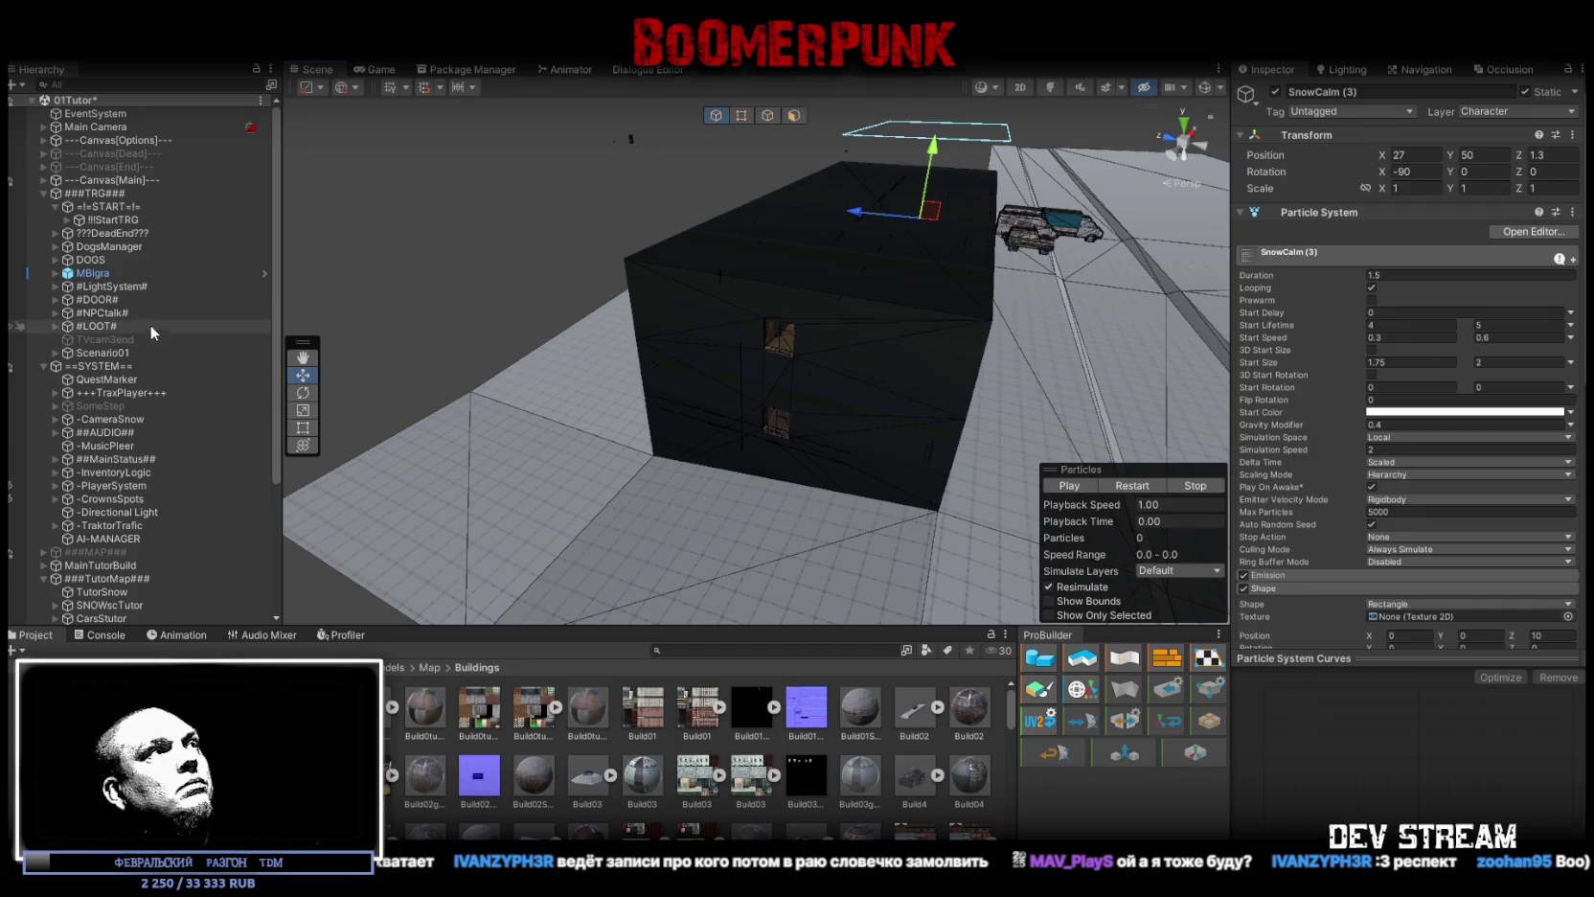
click(158, 220)
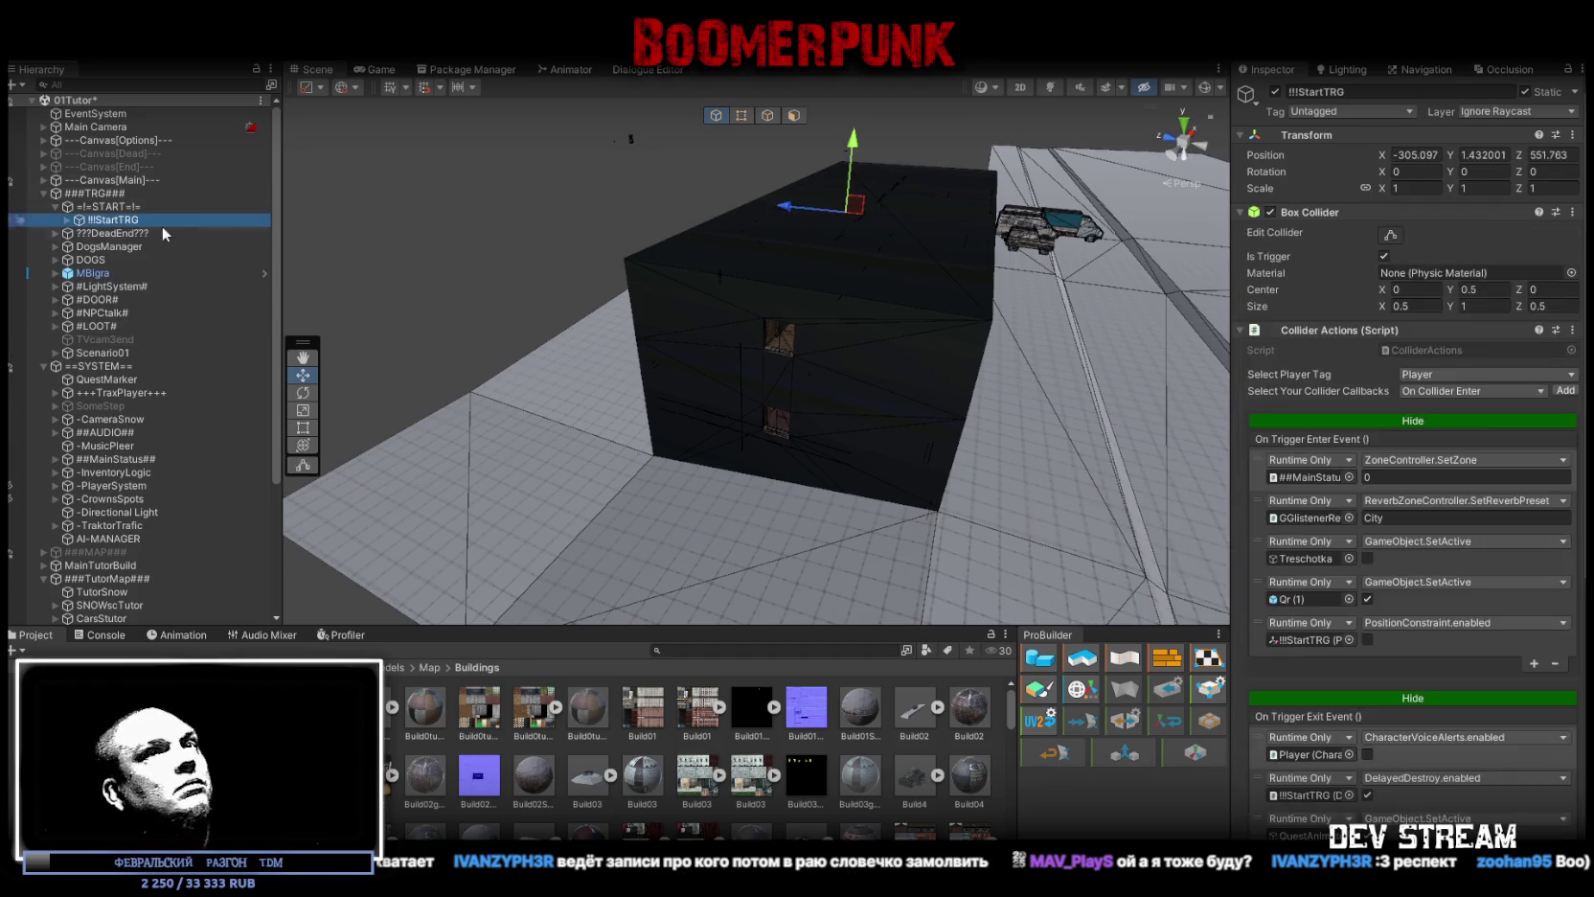
click(1317, 479)
click(119, 460)
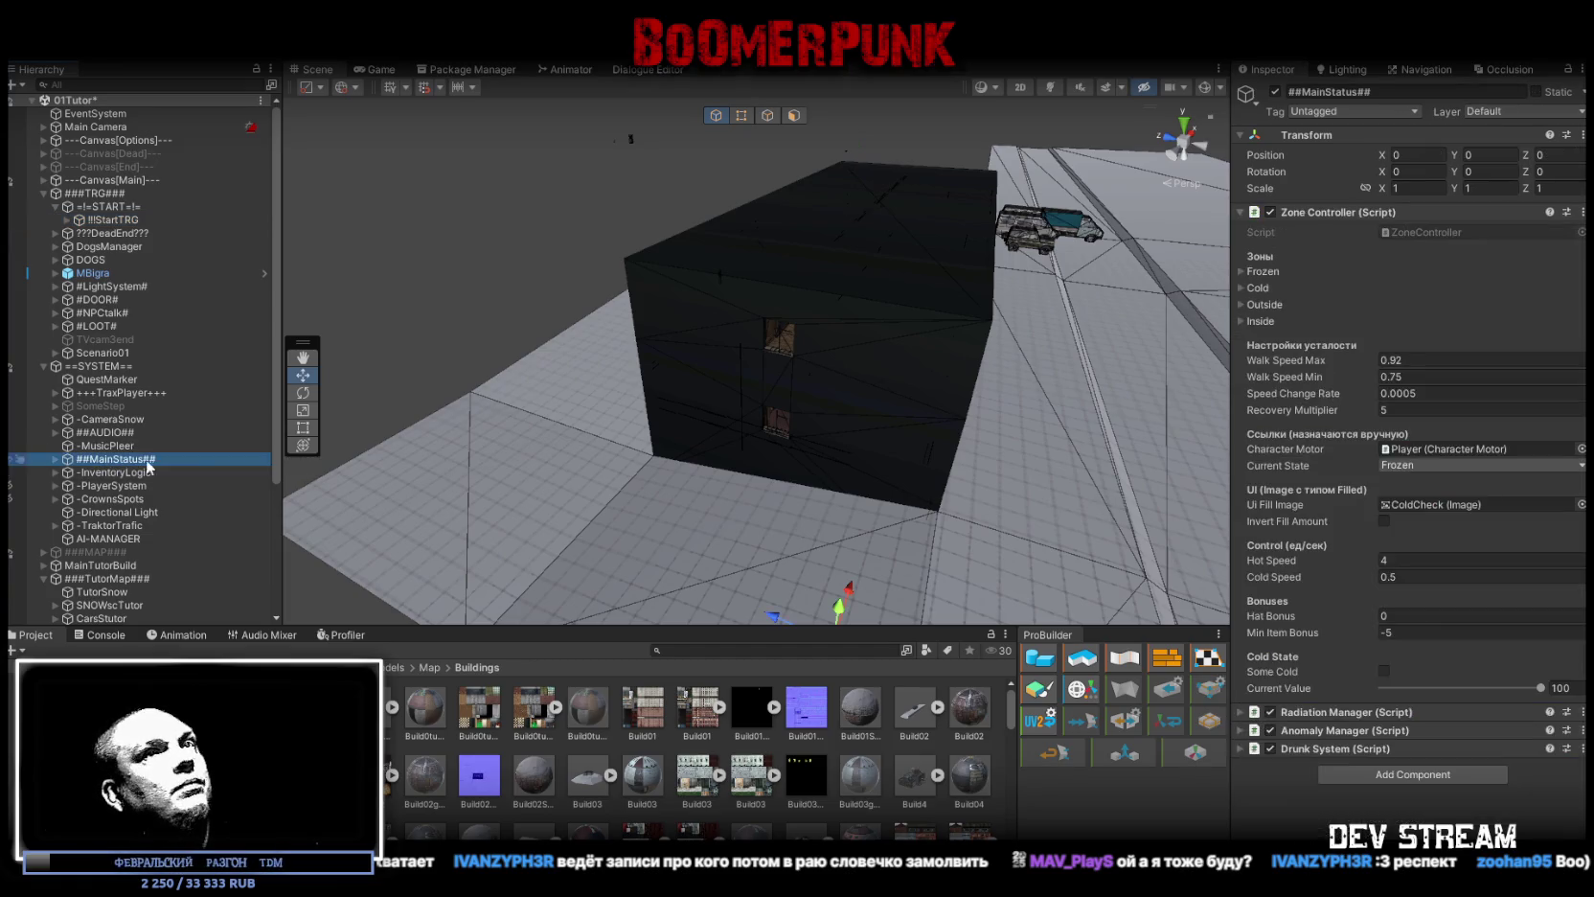
Step: Review the Frozen, Cold, Outside and Inside zone settings on ##MainStatus##
click(1239, 267)
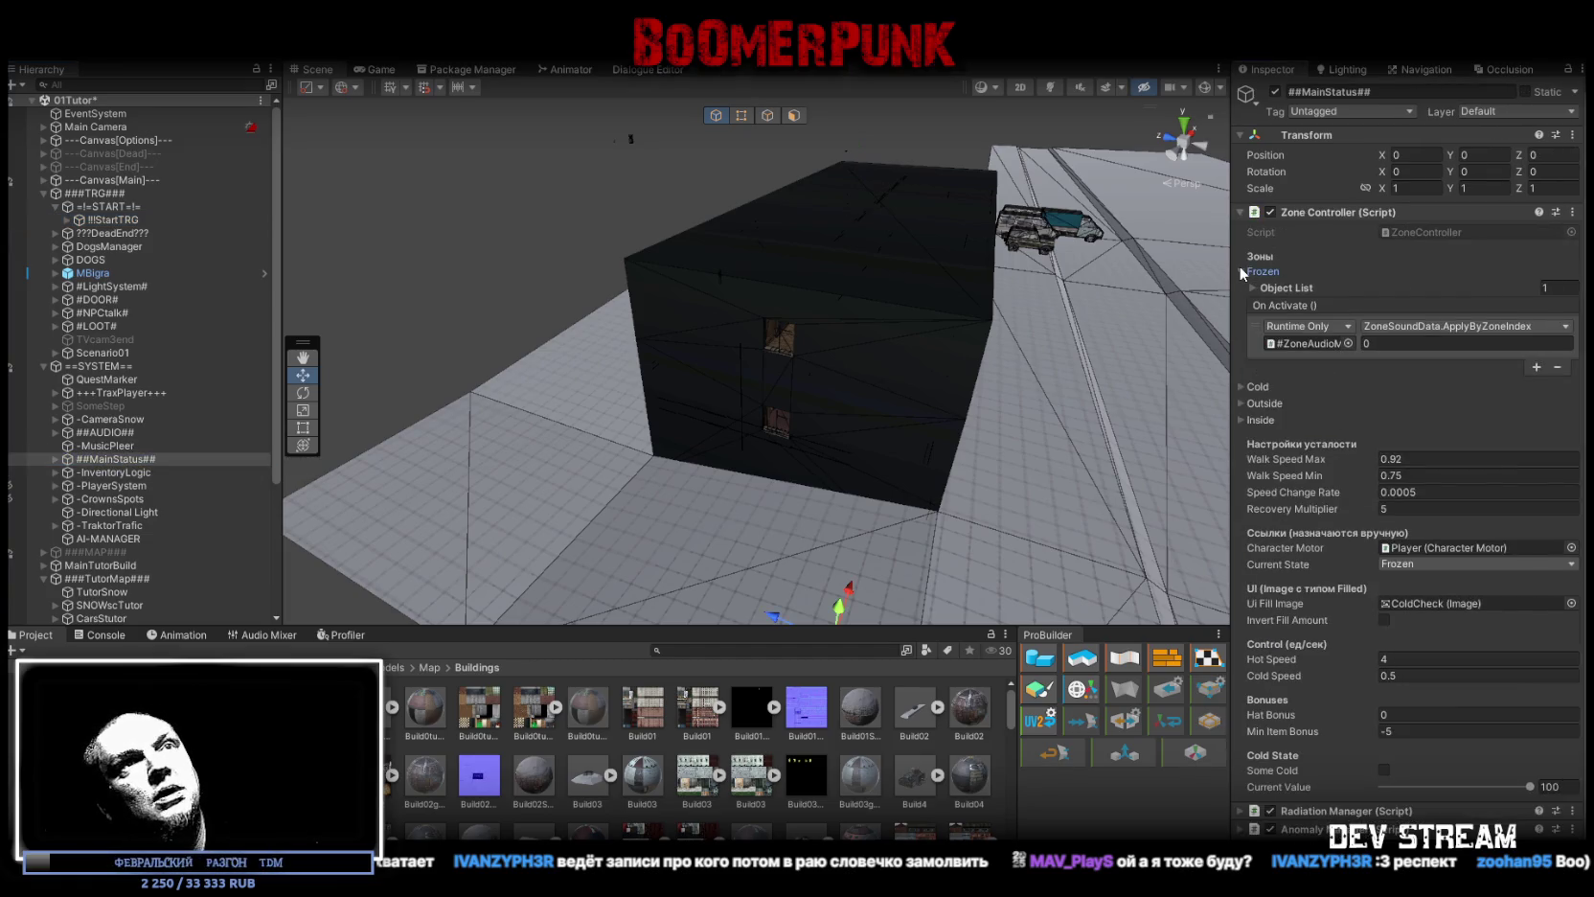
click(1240, 269)
click(1239, 269)
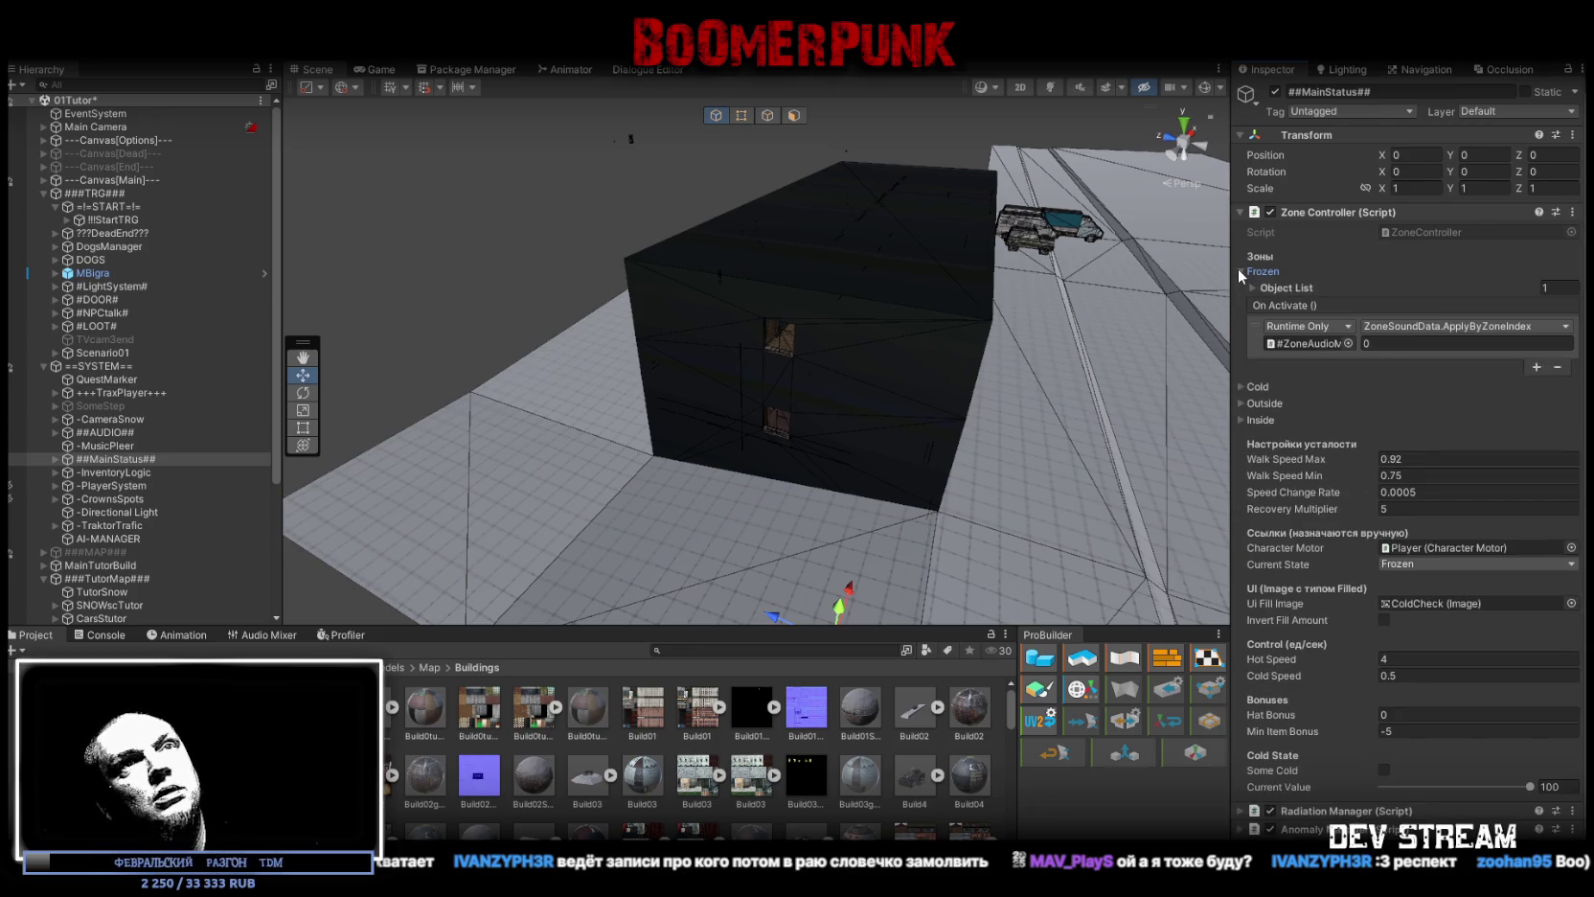
click(1238, 268)
click(1238, 283)
click(1239, 287)
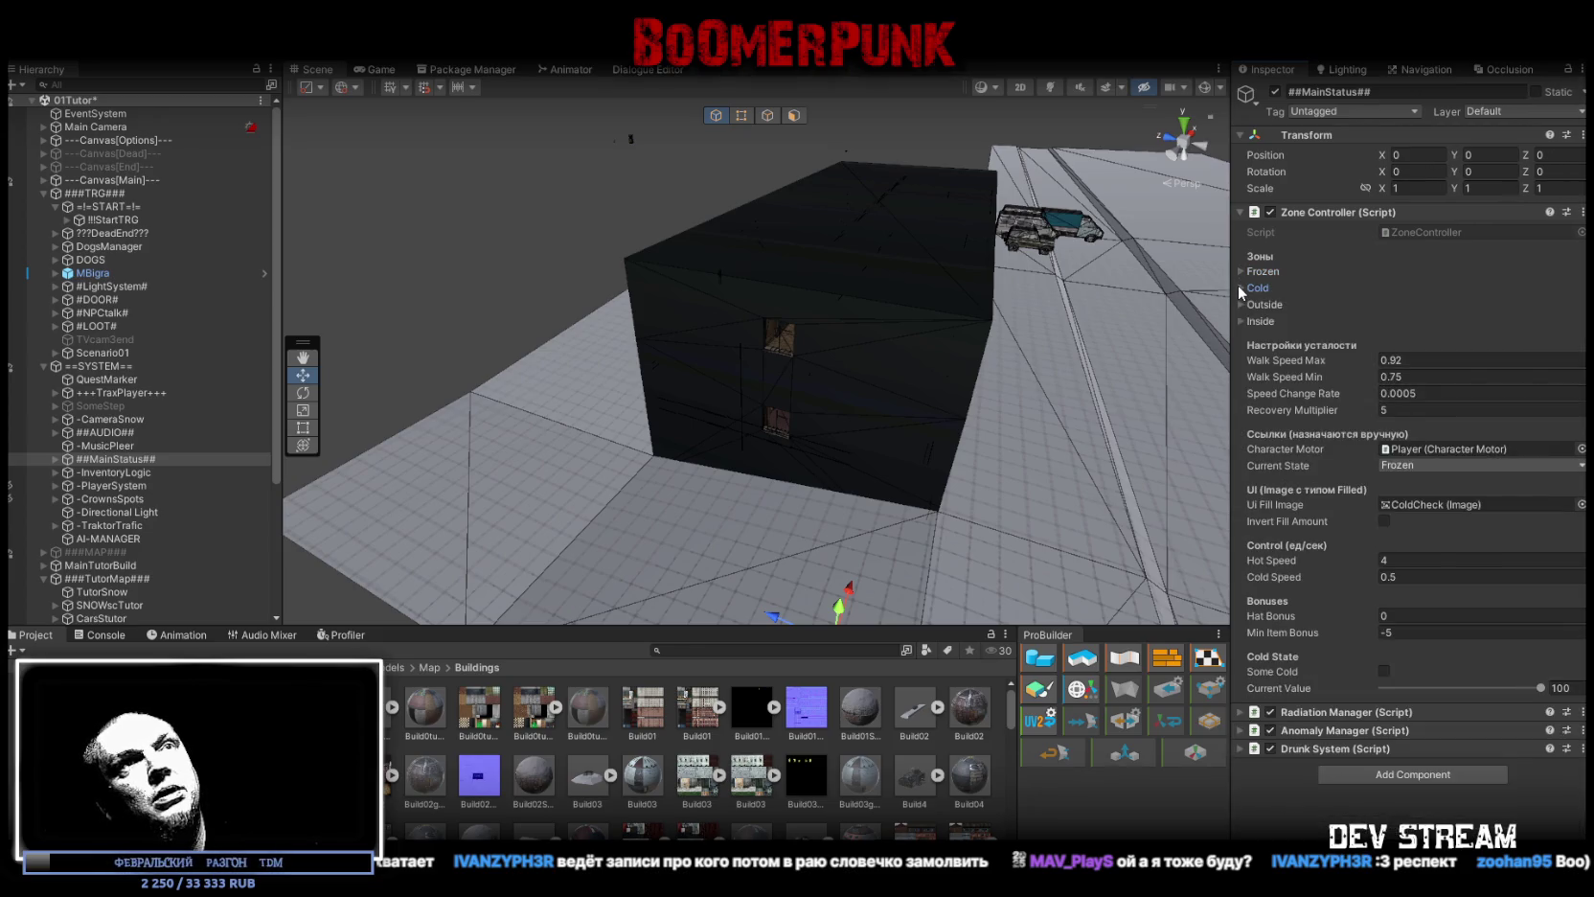
click(1240, 303)
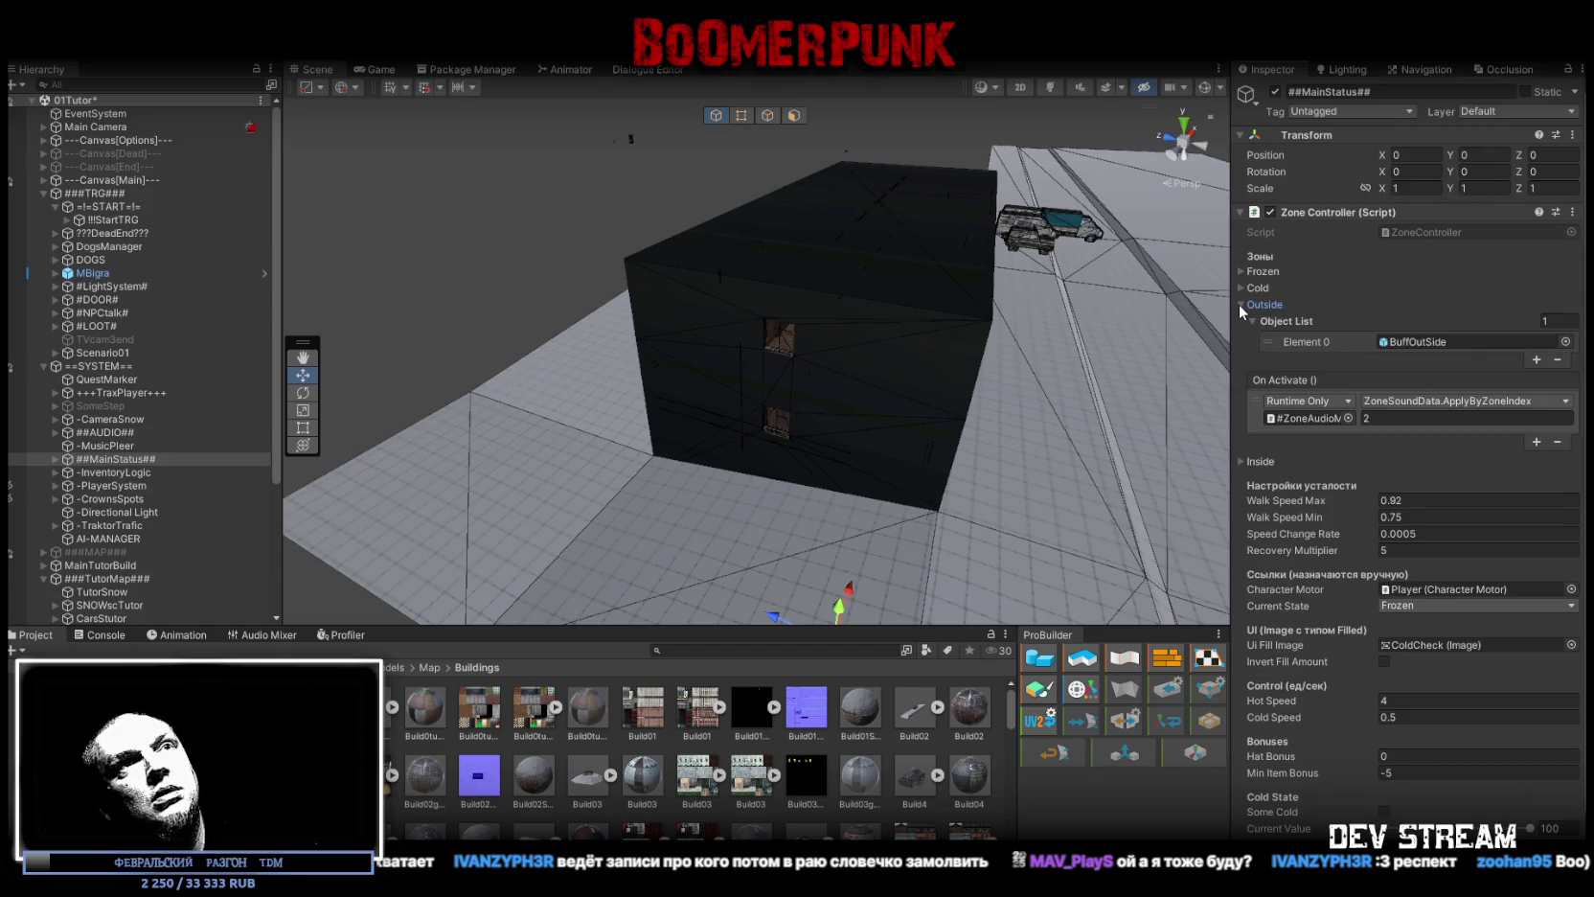
click(1240, 303)
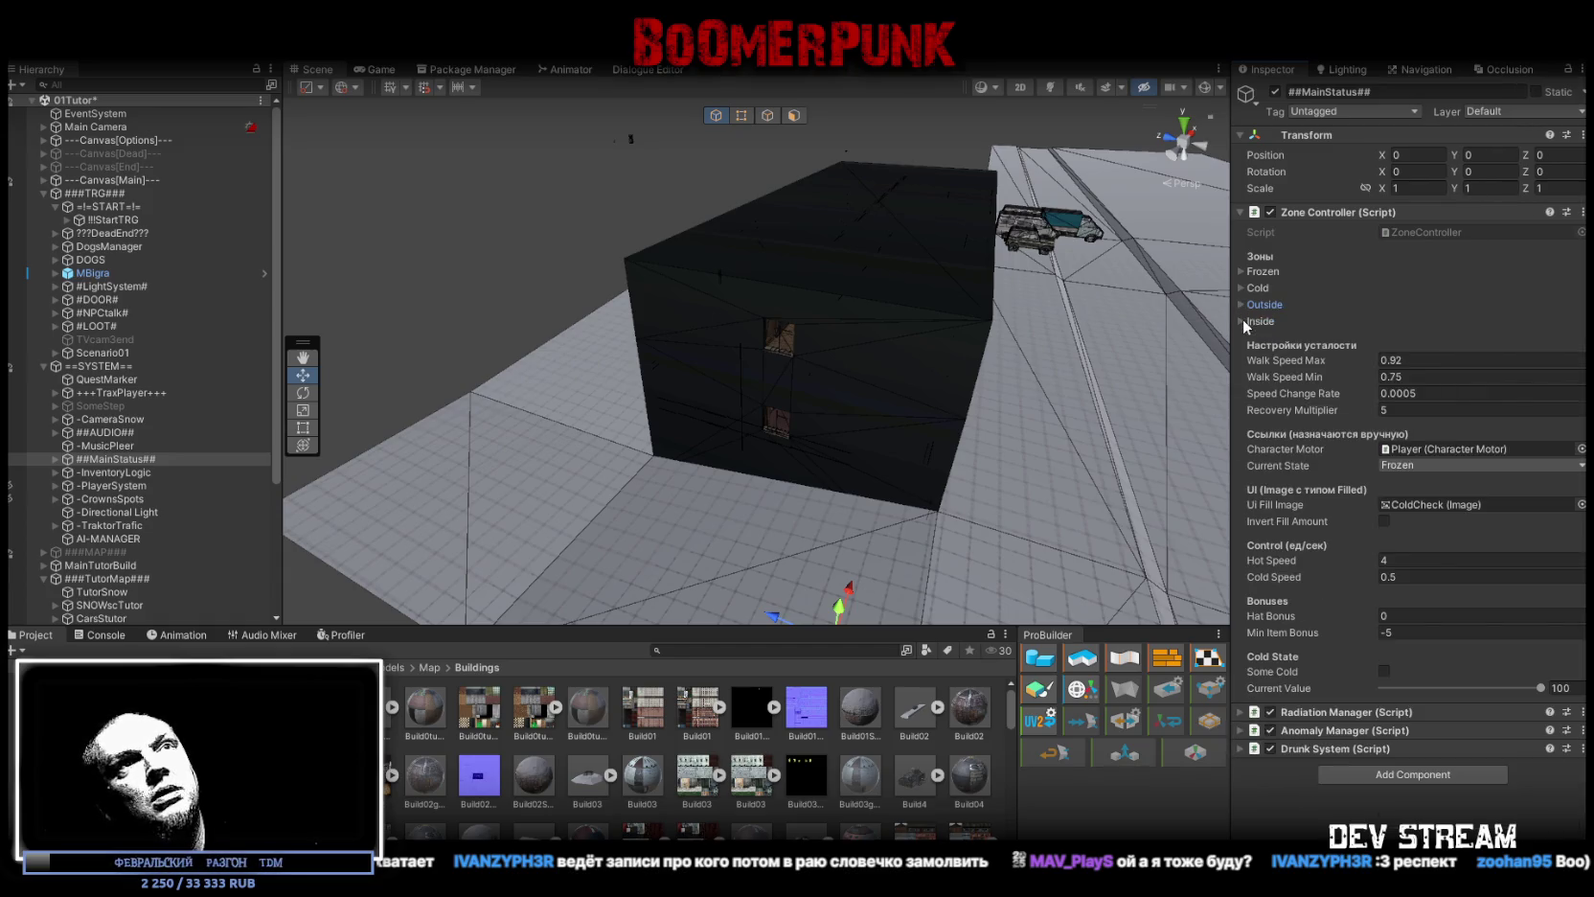
click(1240, 319)
click(1239, 320)
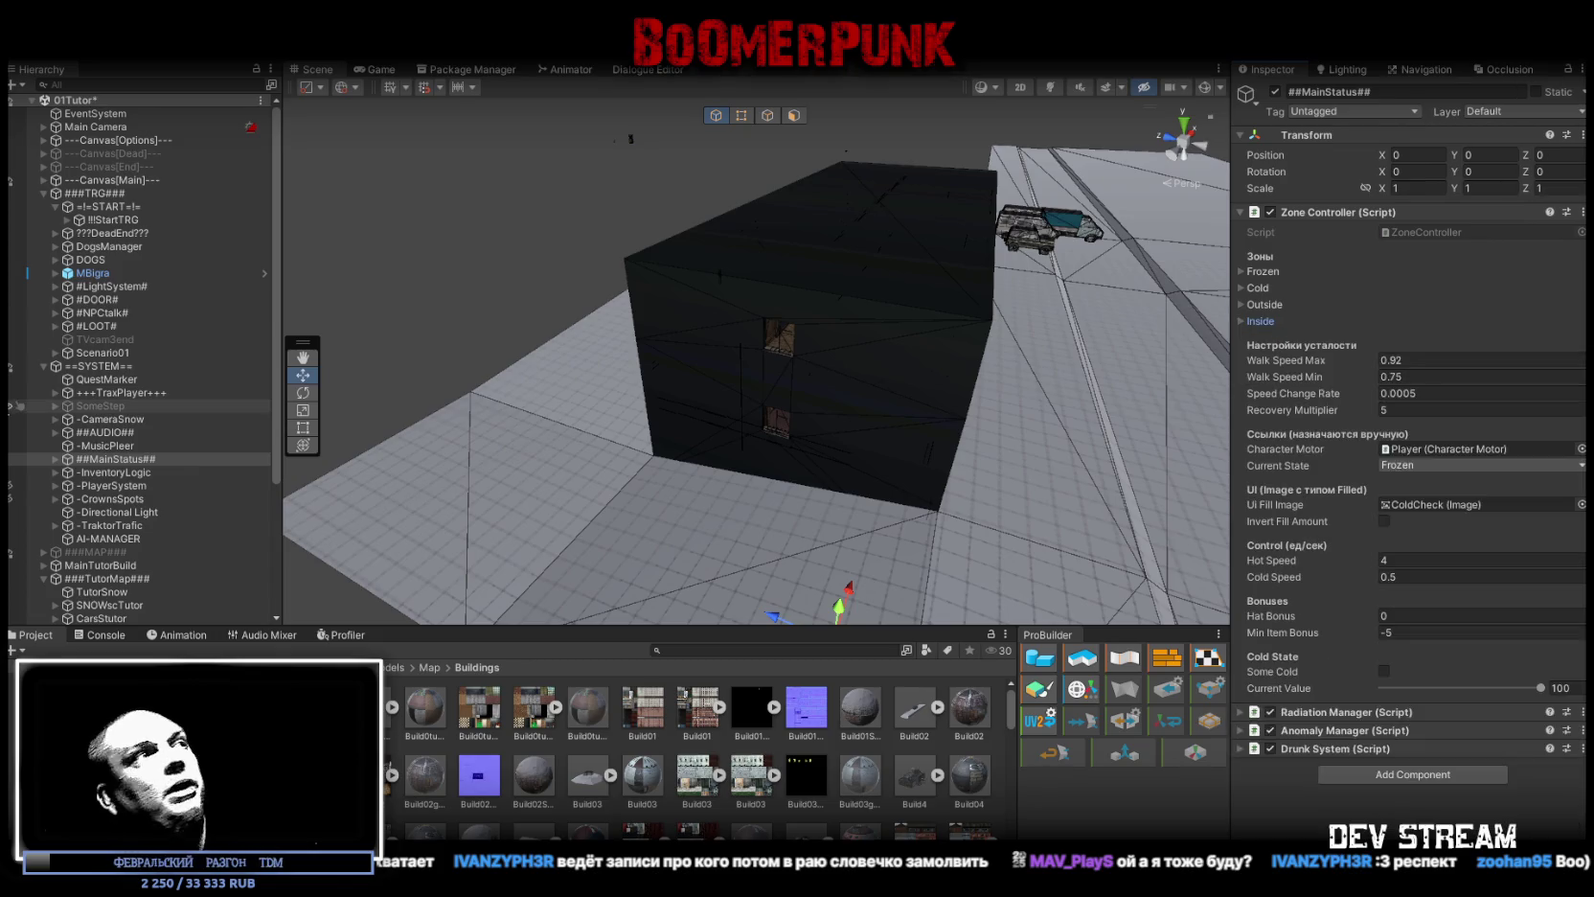
Step: Reselect the !!StartTRG trigger under =!=START=!= and pan the Scene view
click(121, 210)
click(130, 221)
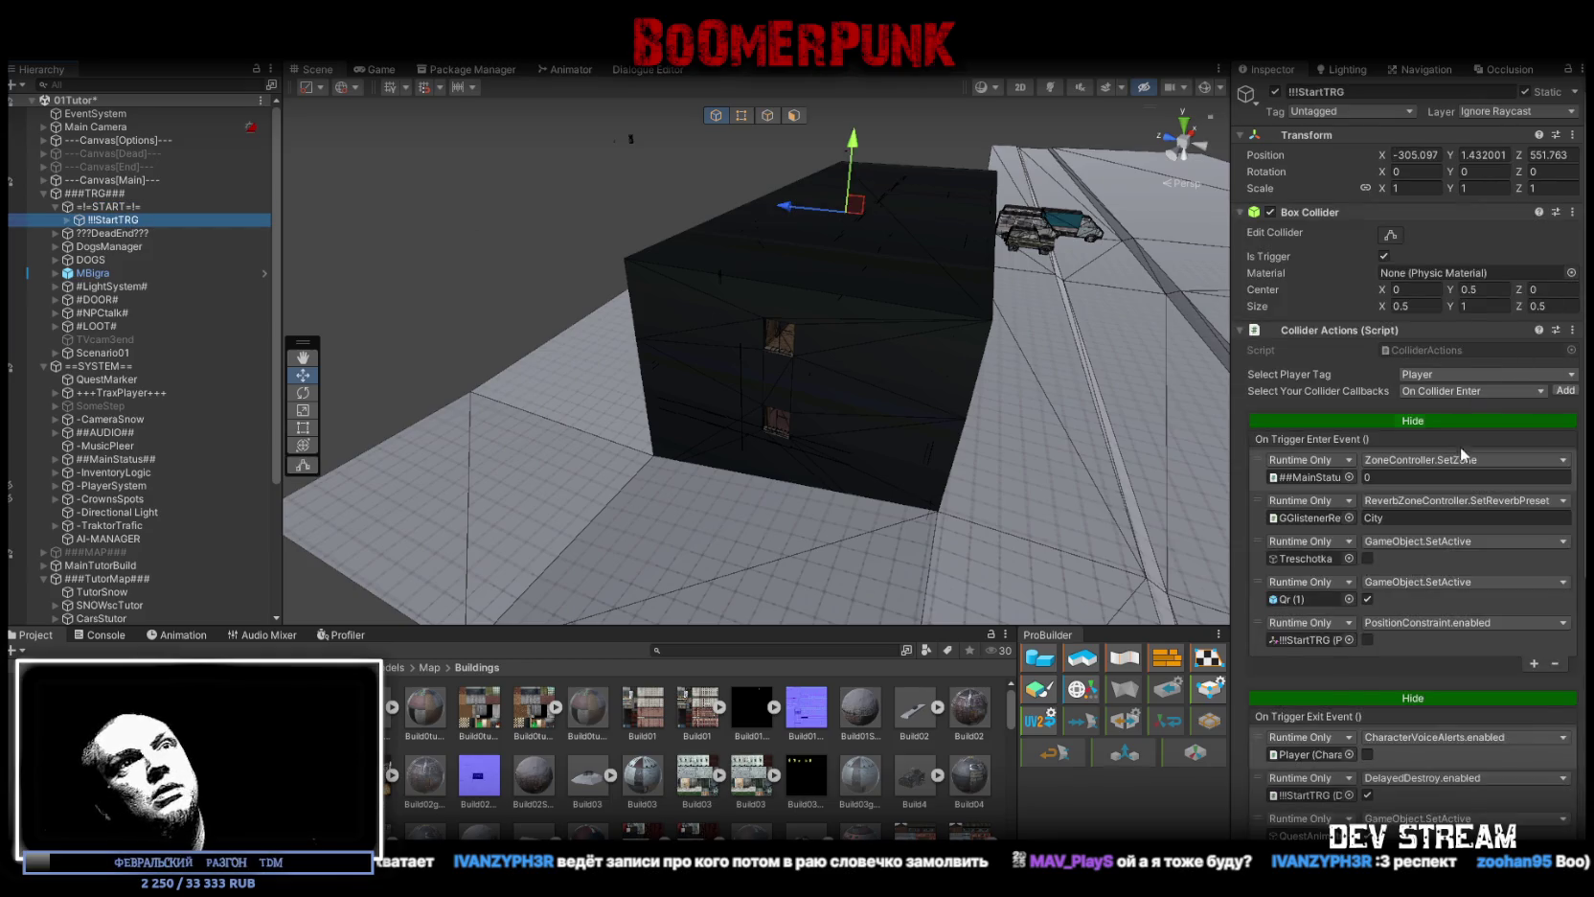
drag(868, 388, 771, 383)
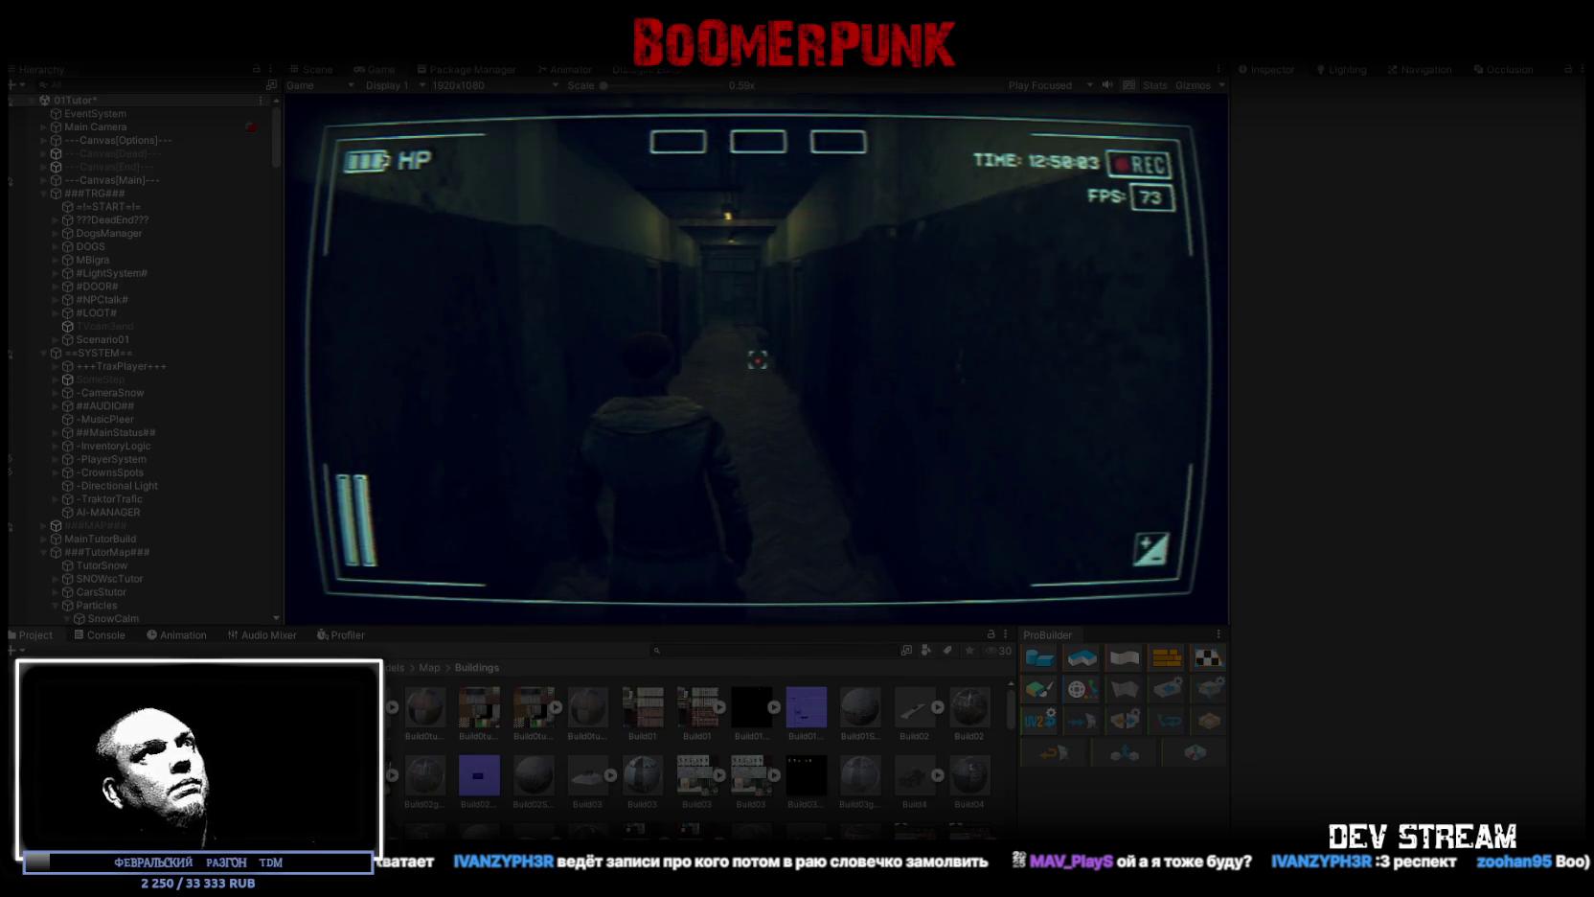
Step: Release the game's locked cursor with Escape and exit play mode with Ctrl+P
key(Escape)
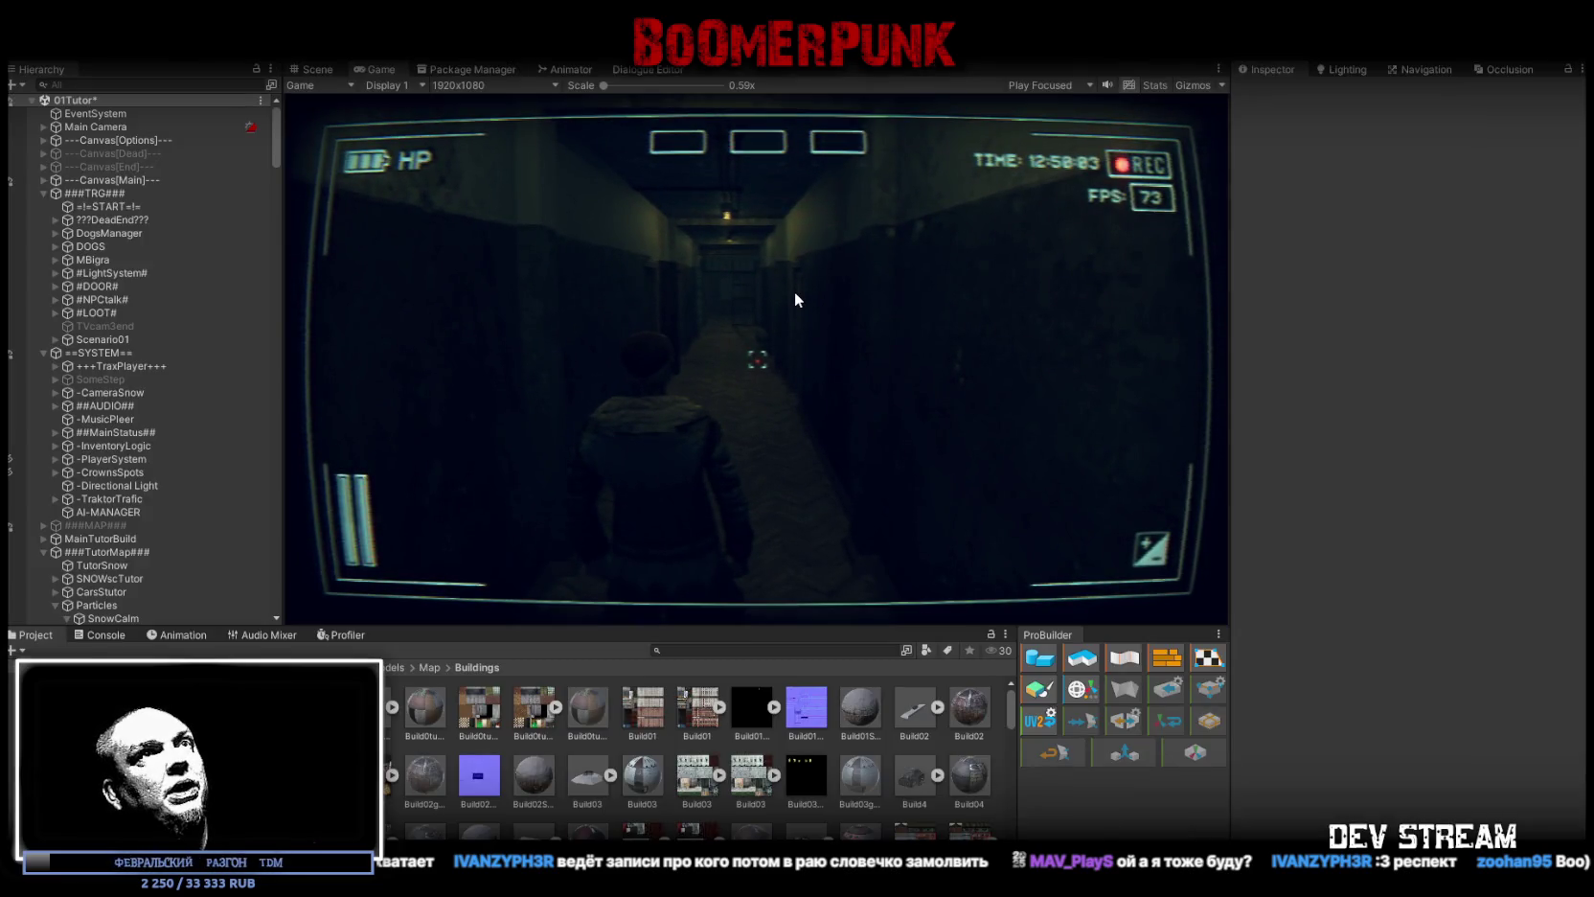
key(ctrl+p)
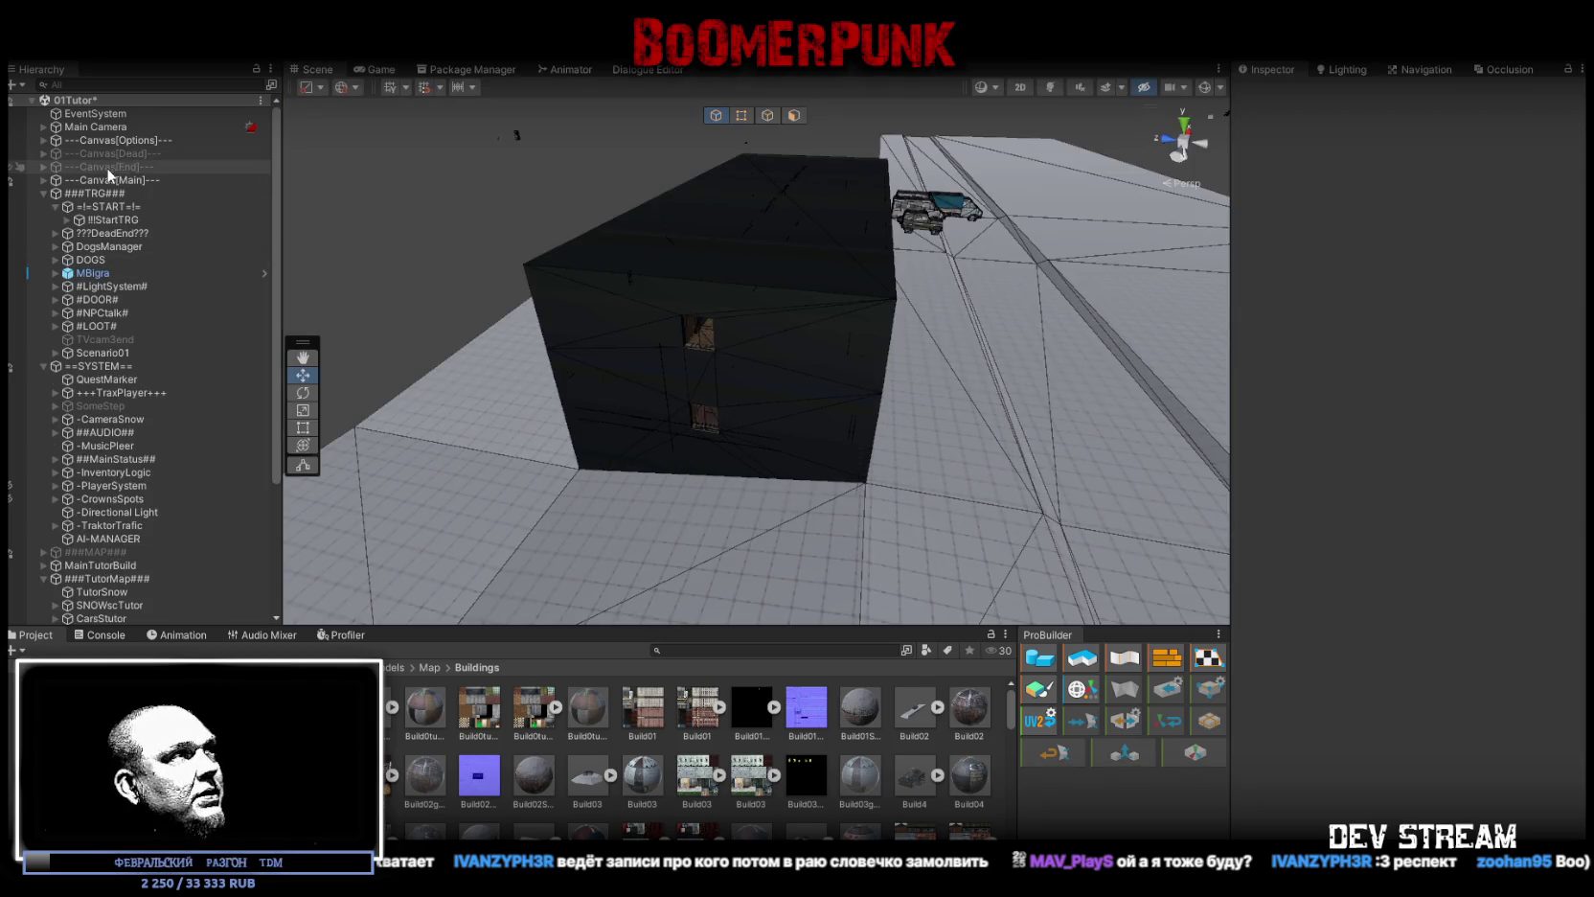
Step: Select StationI_Wood under ###MAP### > -LOCATION > TrainStation and open its Step Index Controller menu
scroll(96, 486, down, 5)
scroll(88, 483, up, 2)
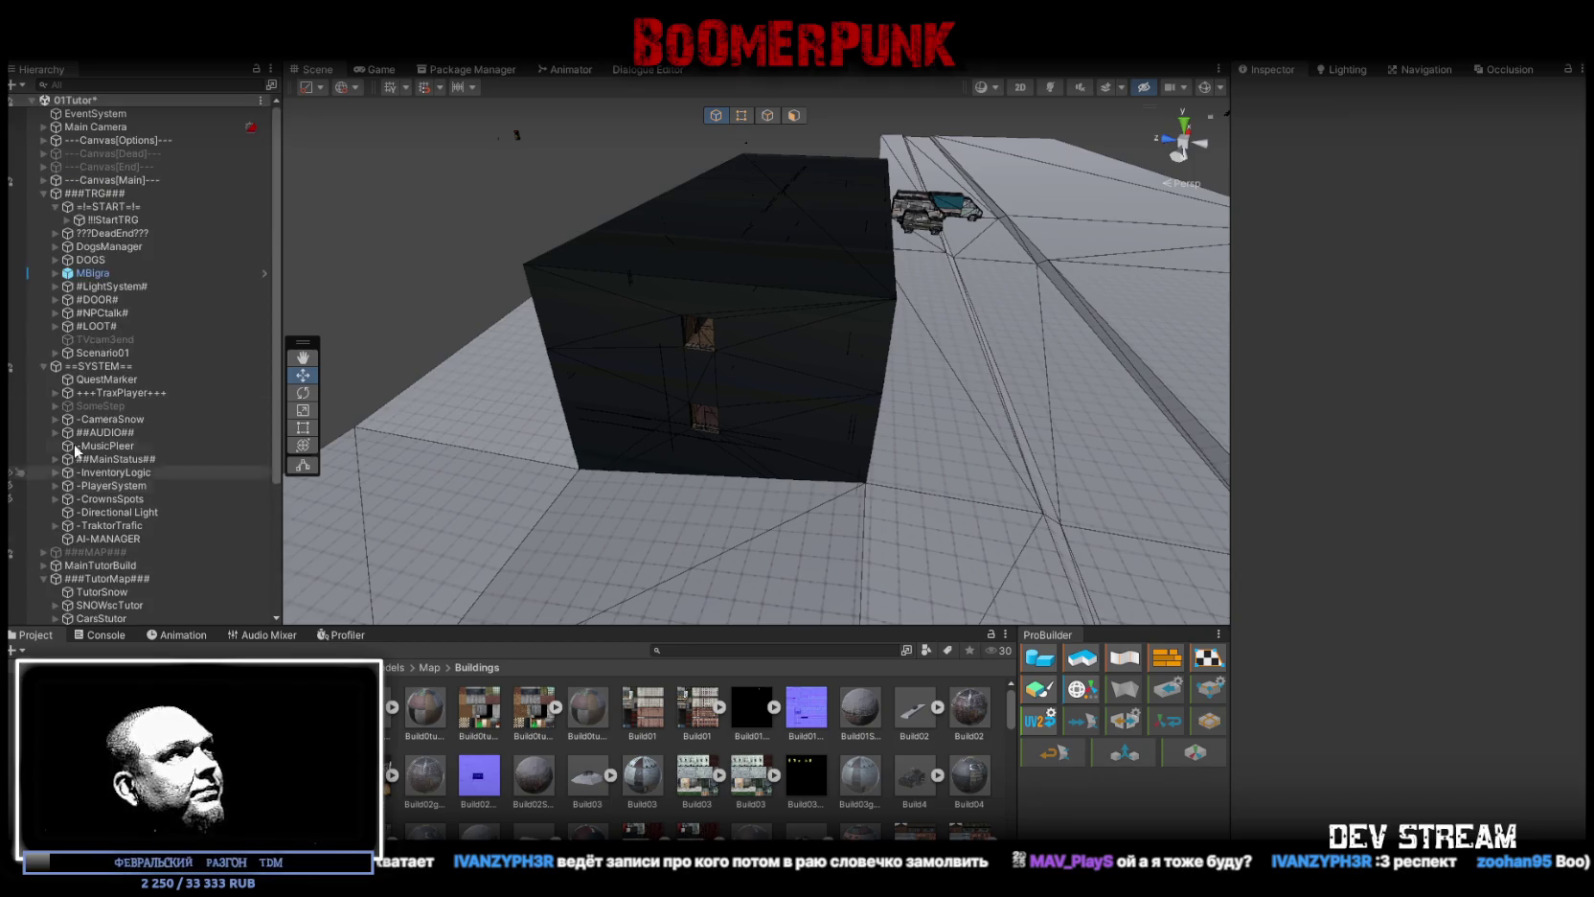
click(44, 206)
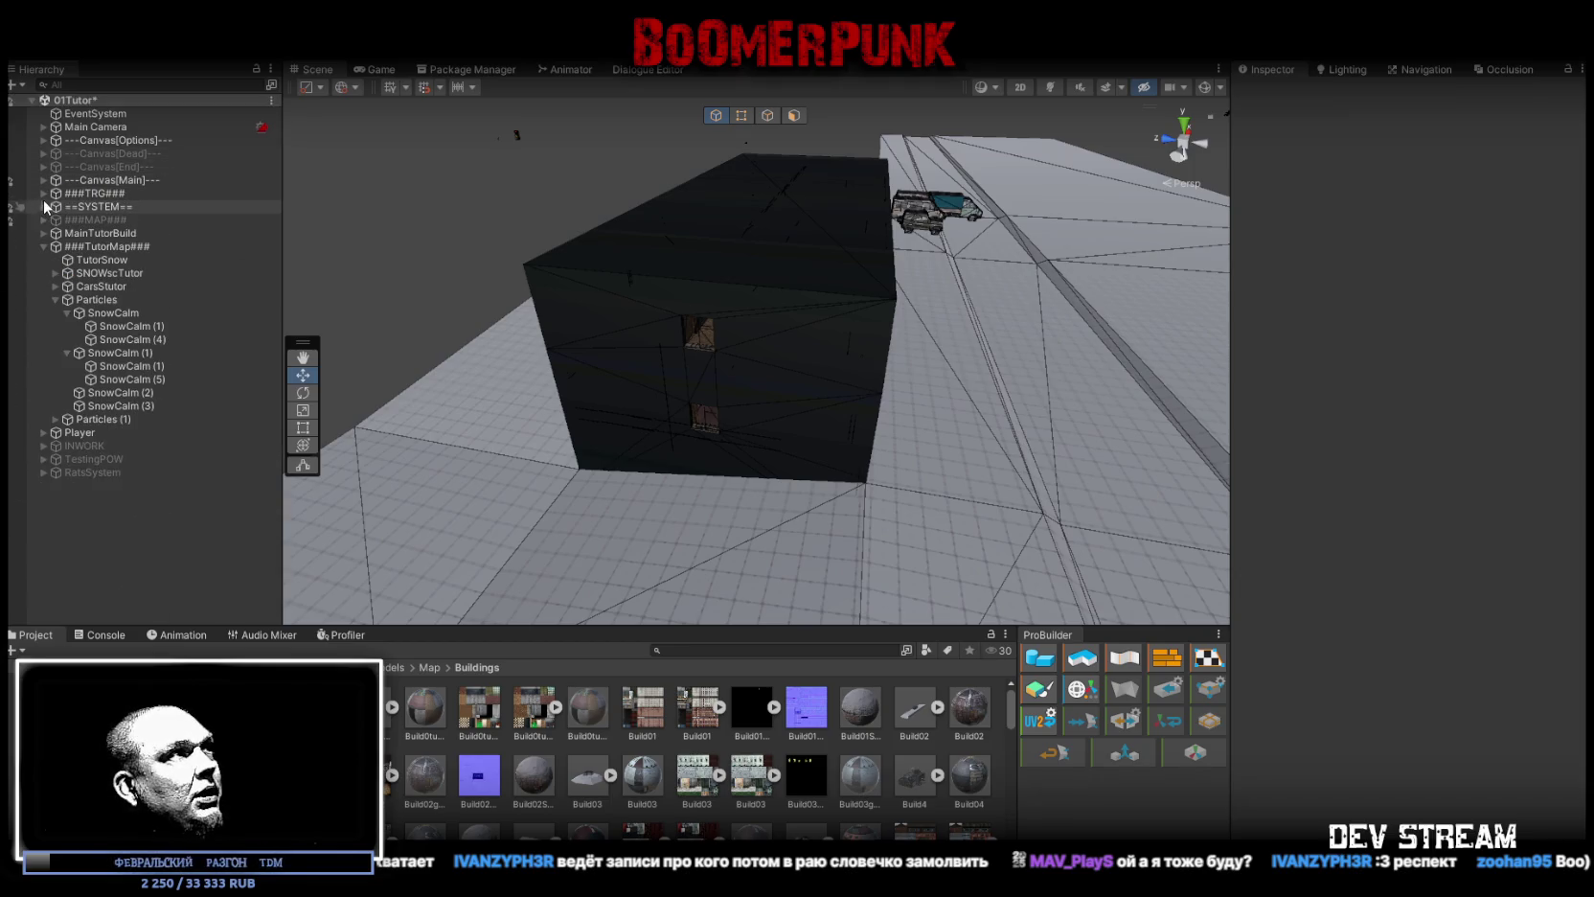
click(43, 219)
click(99, 221)
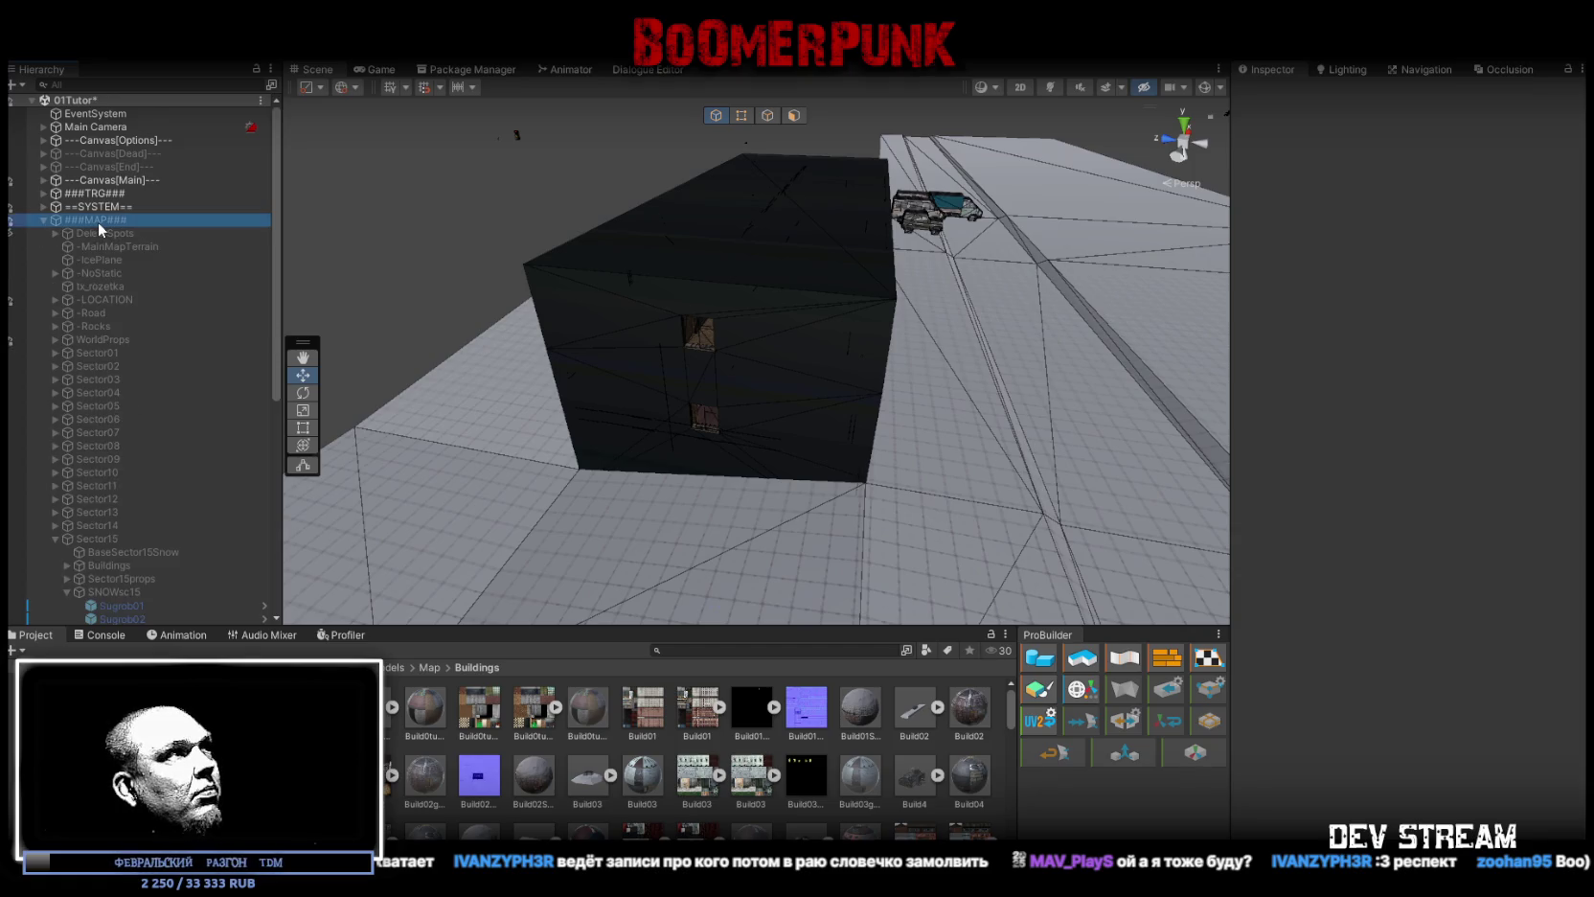
click(55, 299)
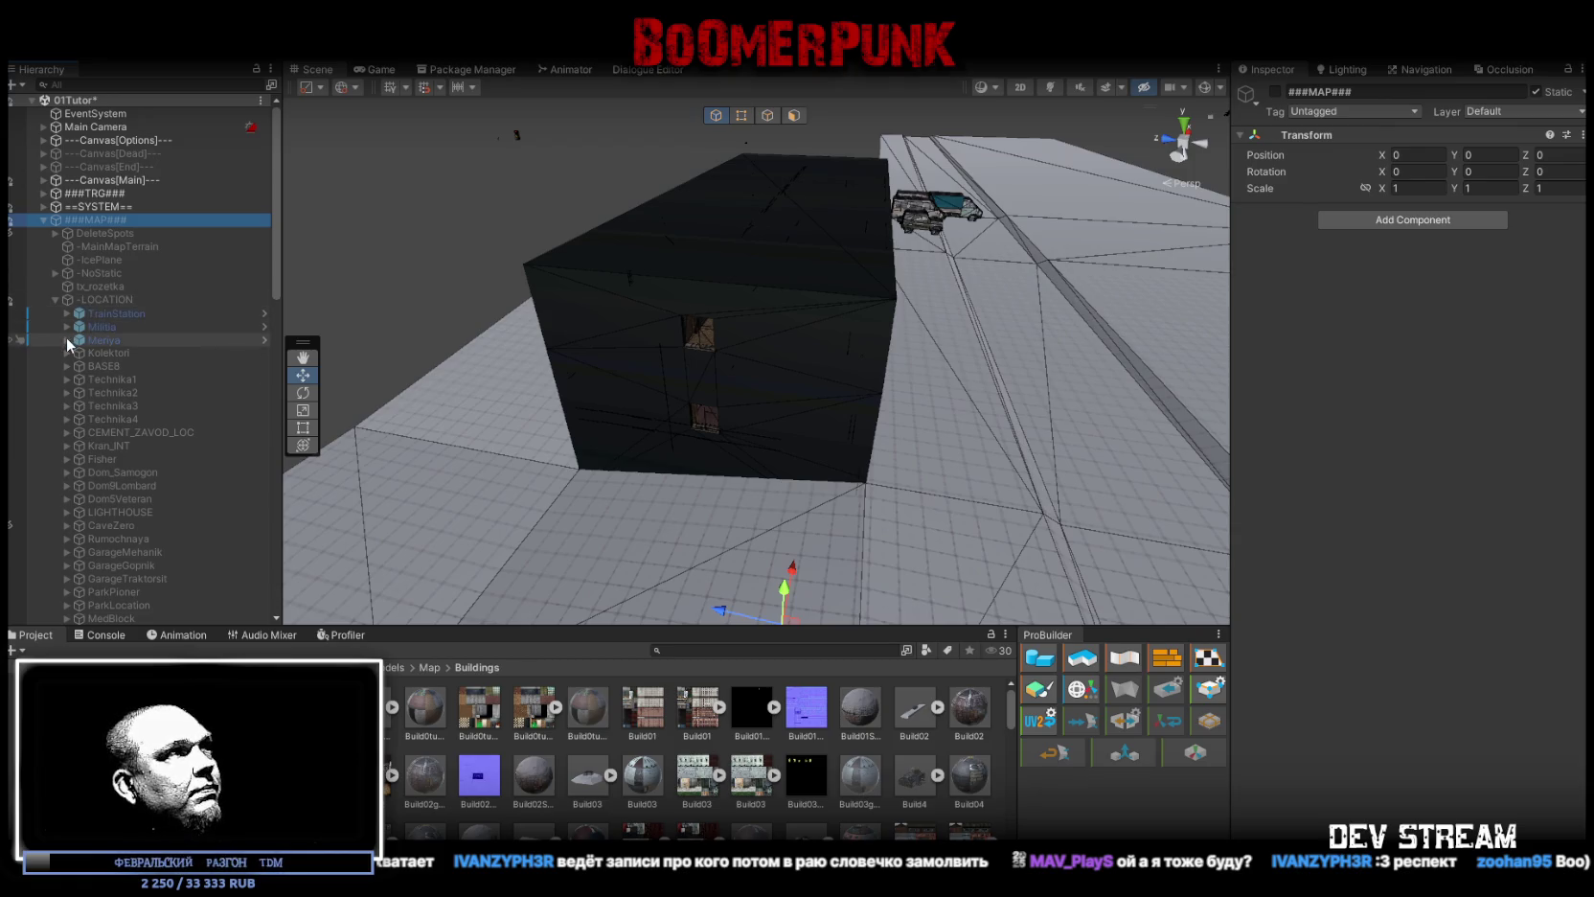
click(66, 312)
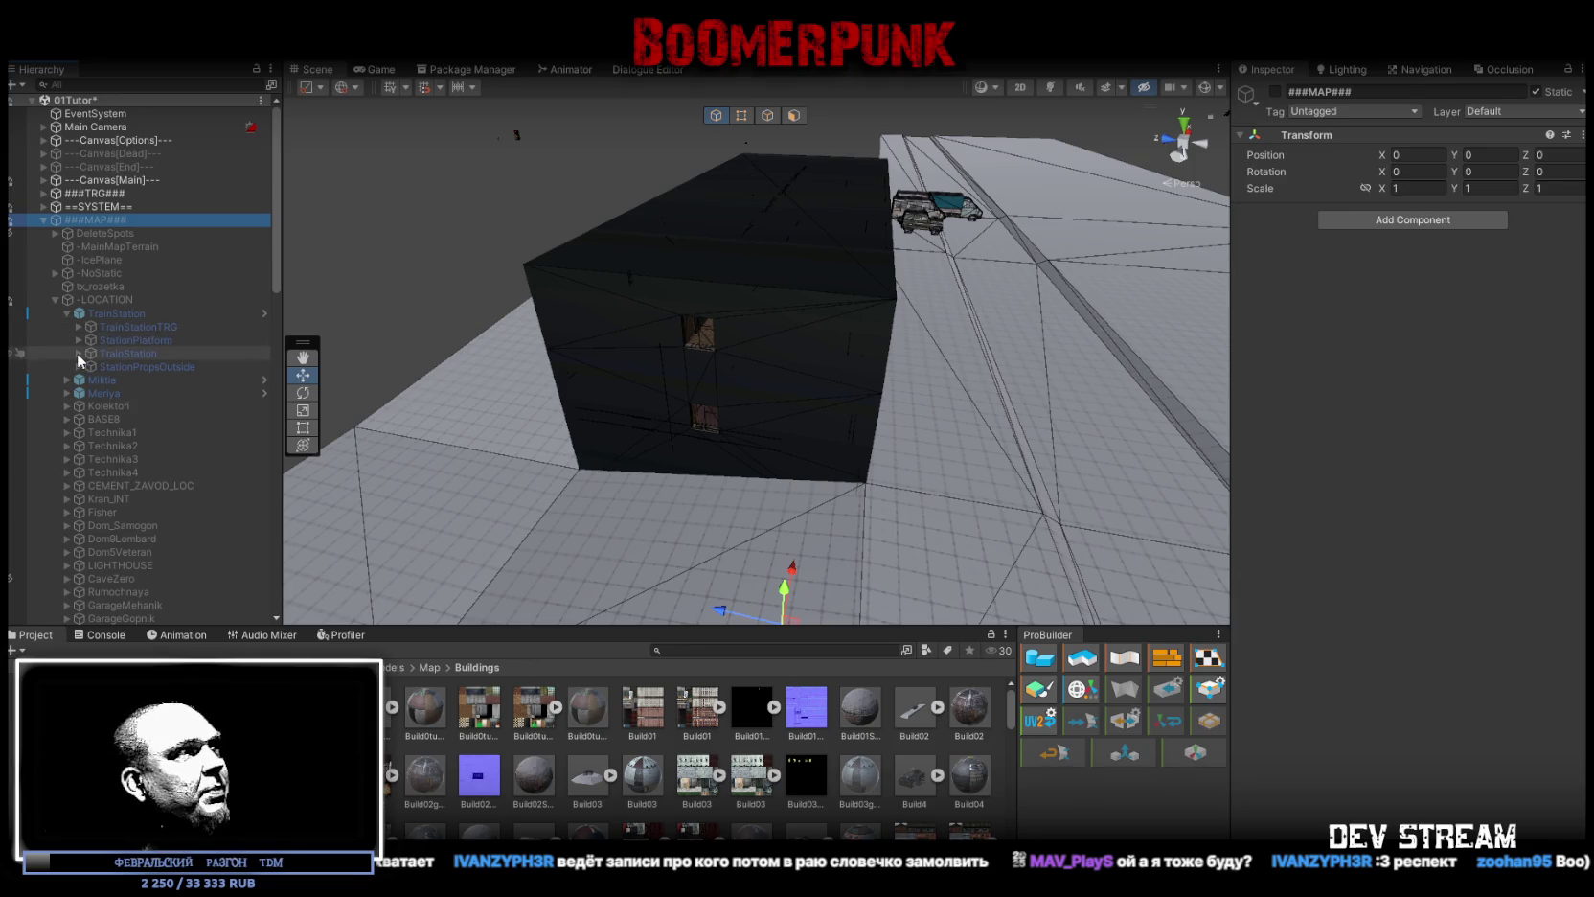
click(78, 353)
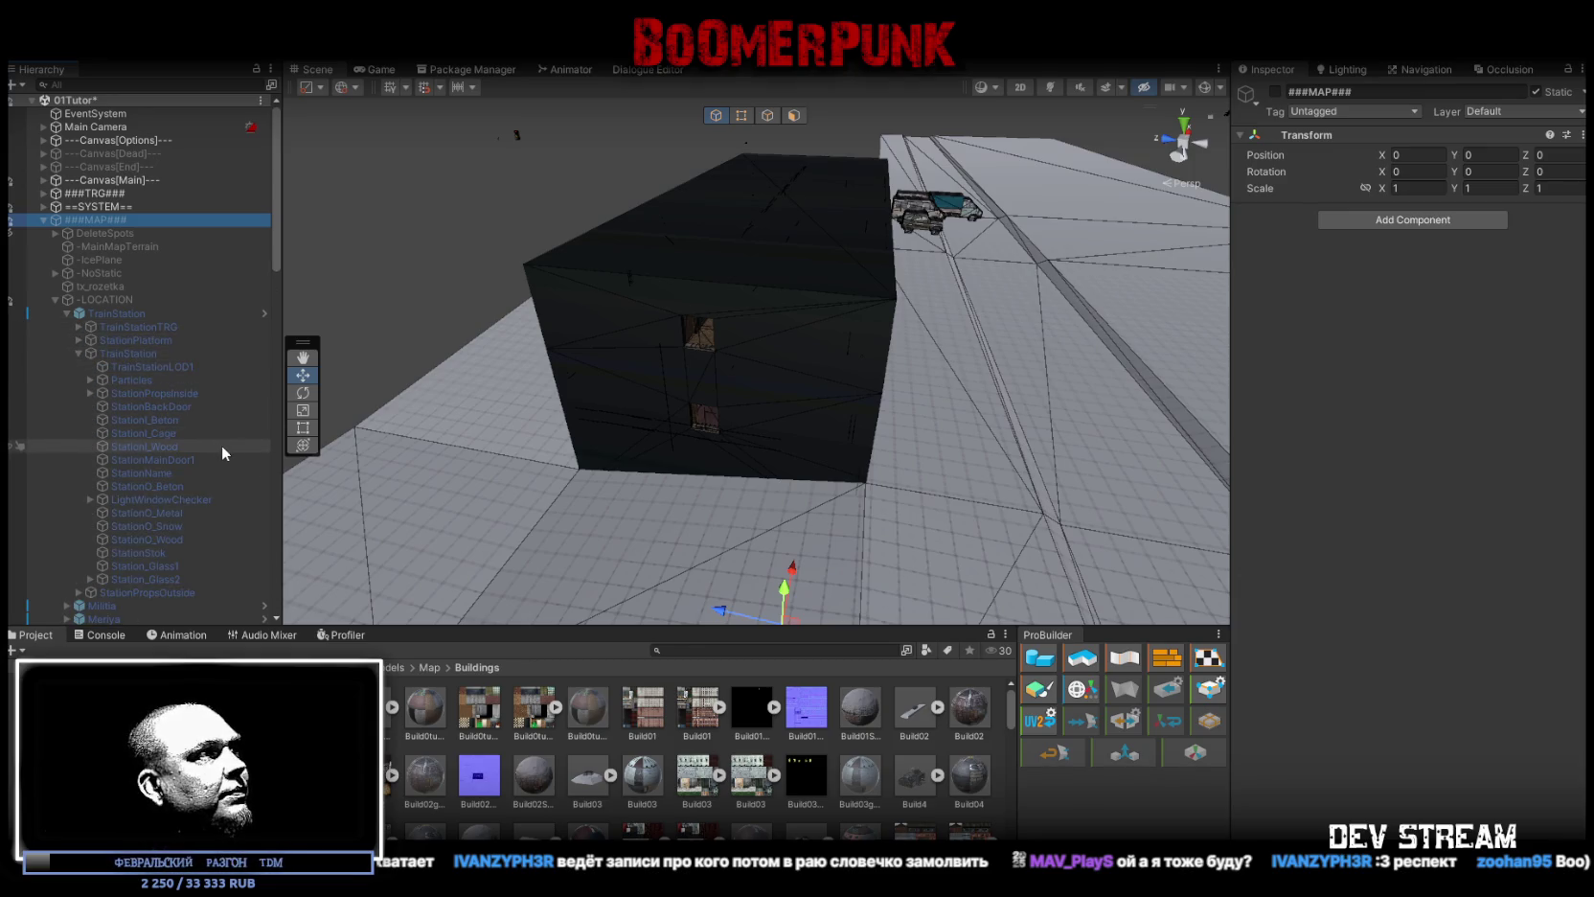
click(153, 447)
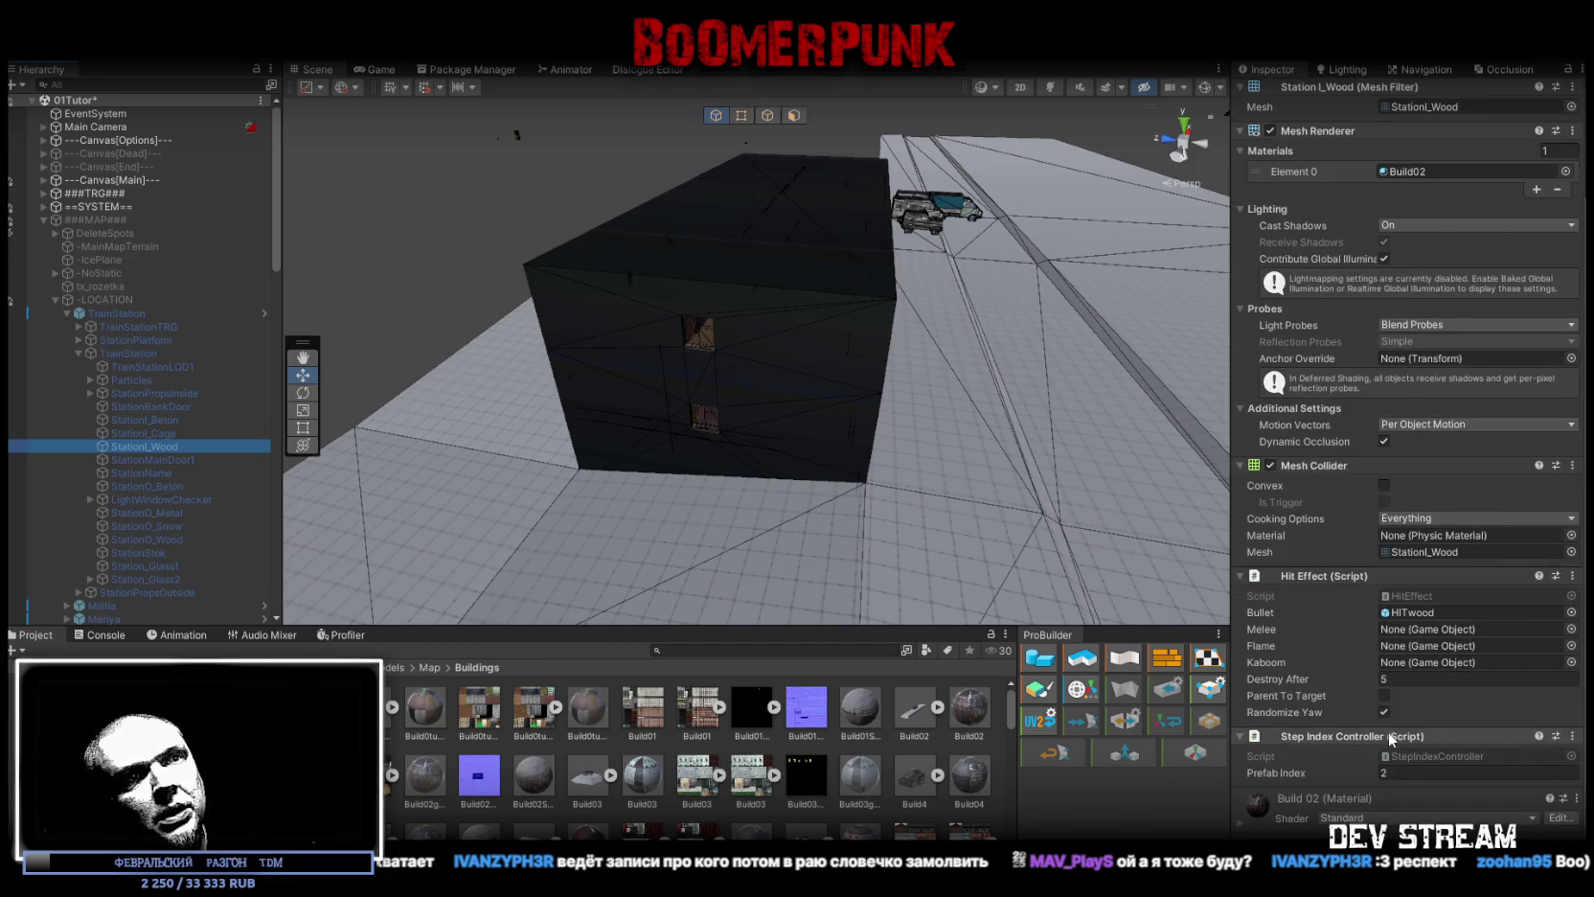
click(1574, 735)
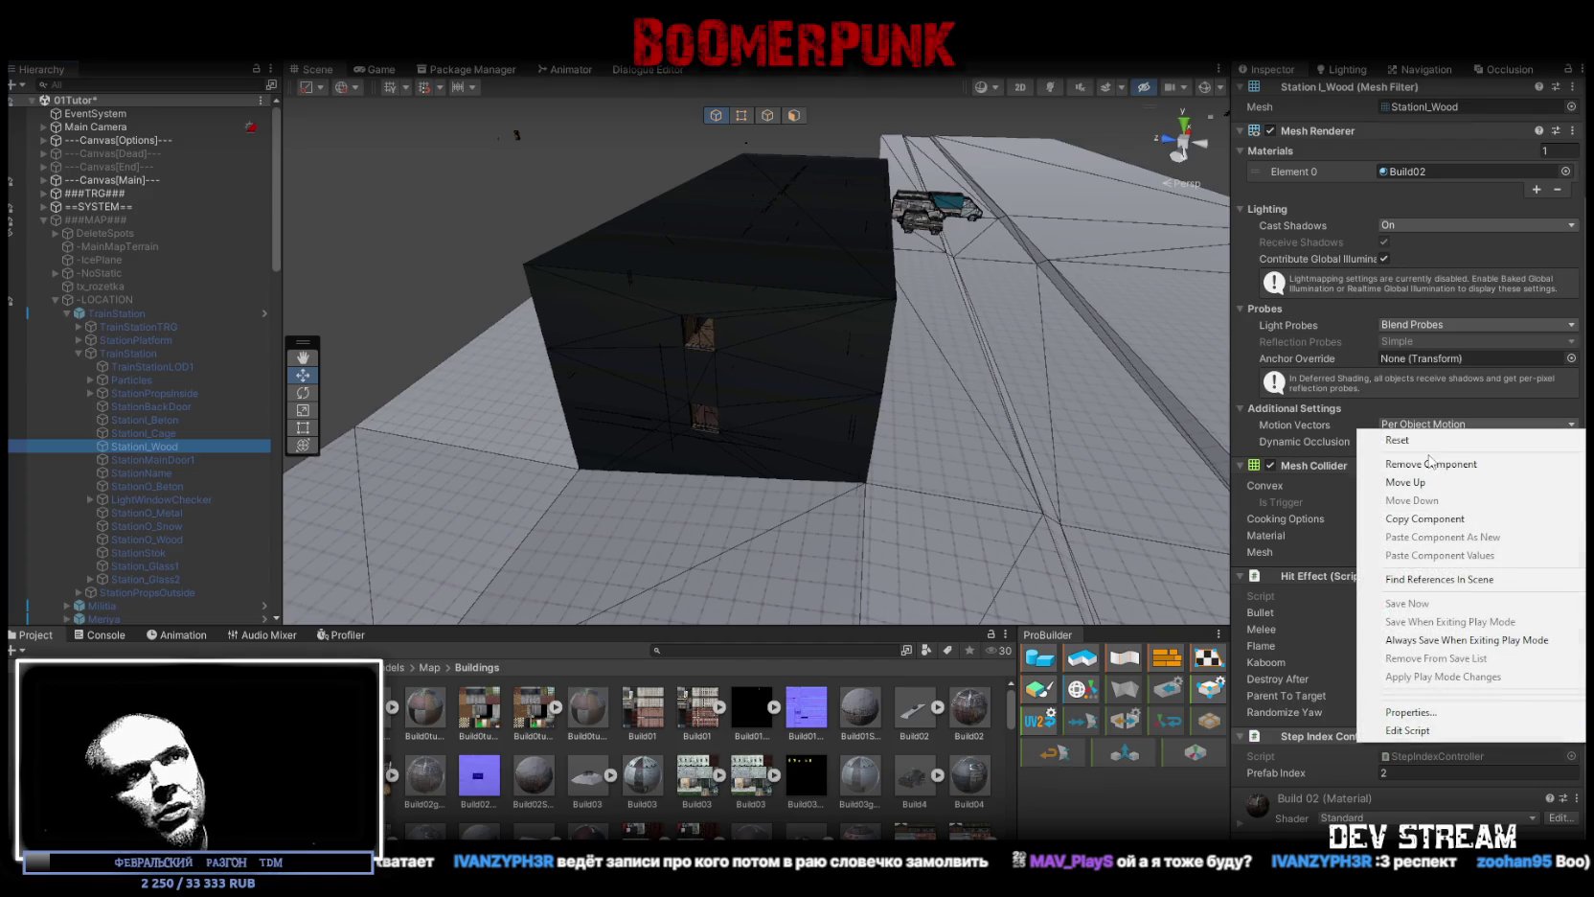
Step: Copy the Step Index Controller and paste it as new onto MilitiaBase_1f, _2f and _3f
click(1436, 518)
click(803, 339)
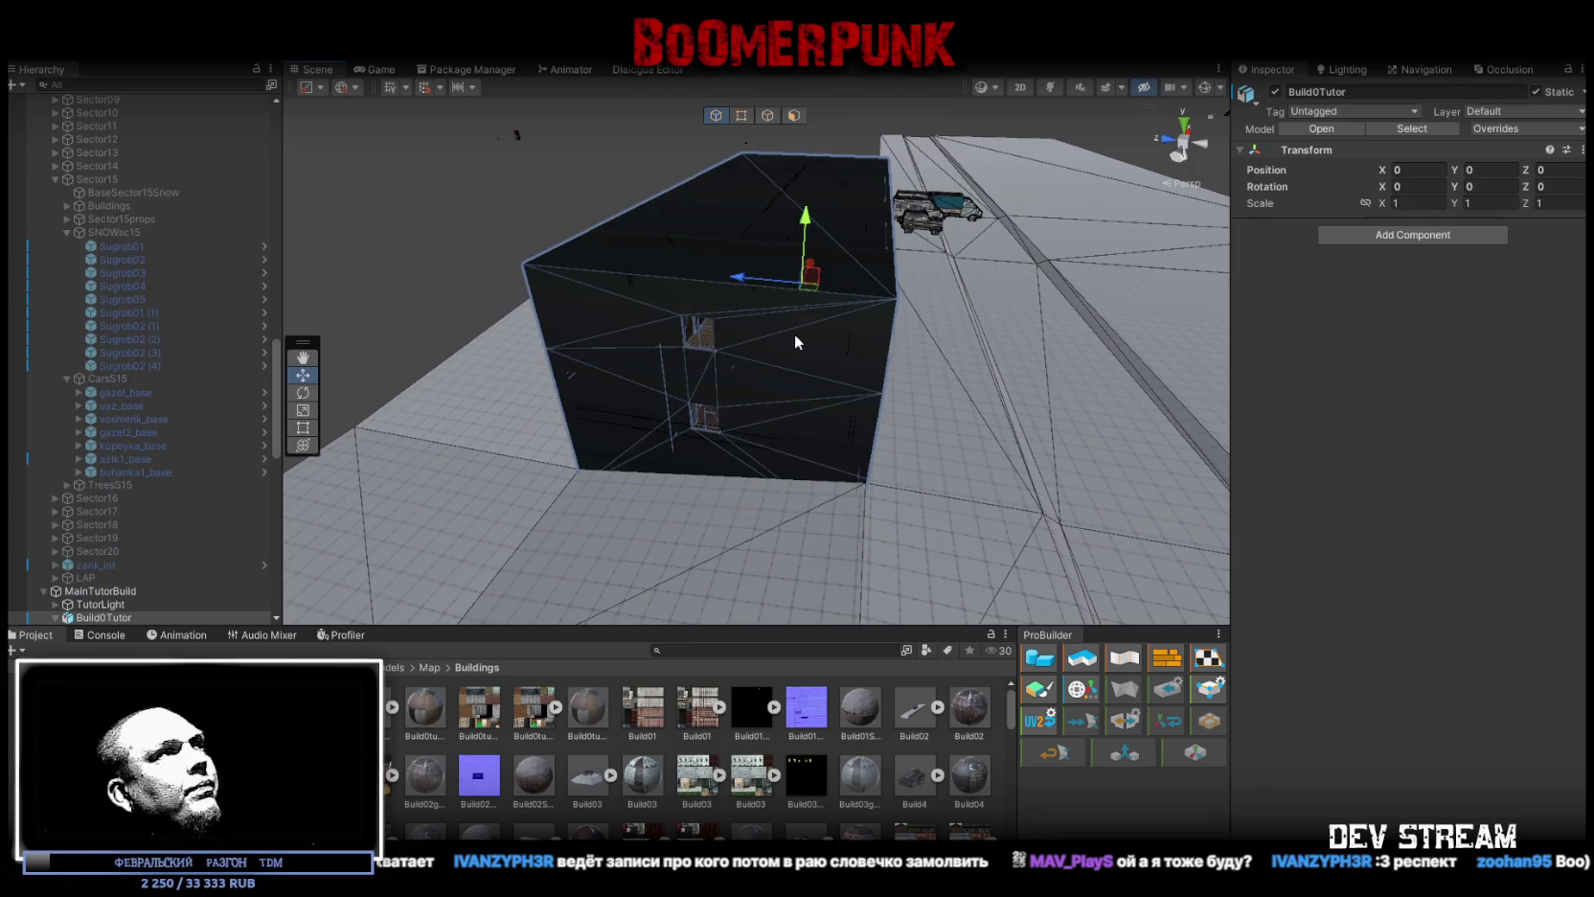
click(56, 617)
scroll(144, 431, down, 5)
click(146, 384)
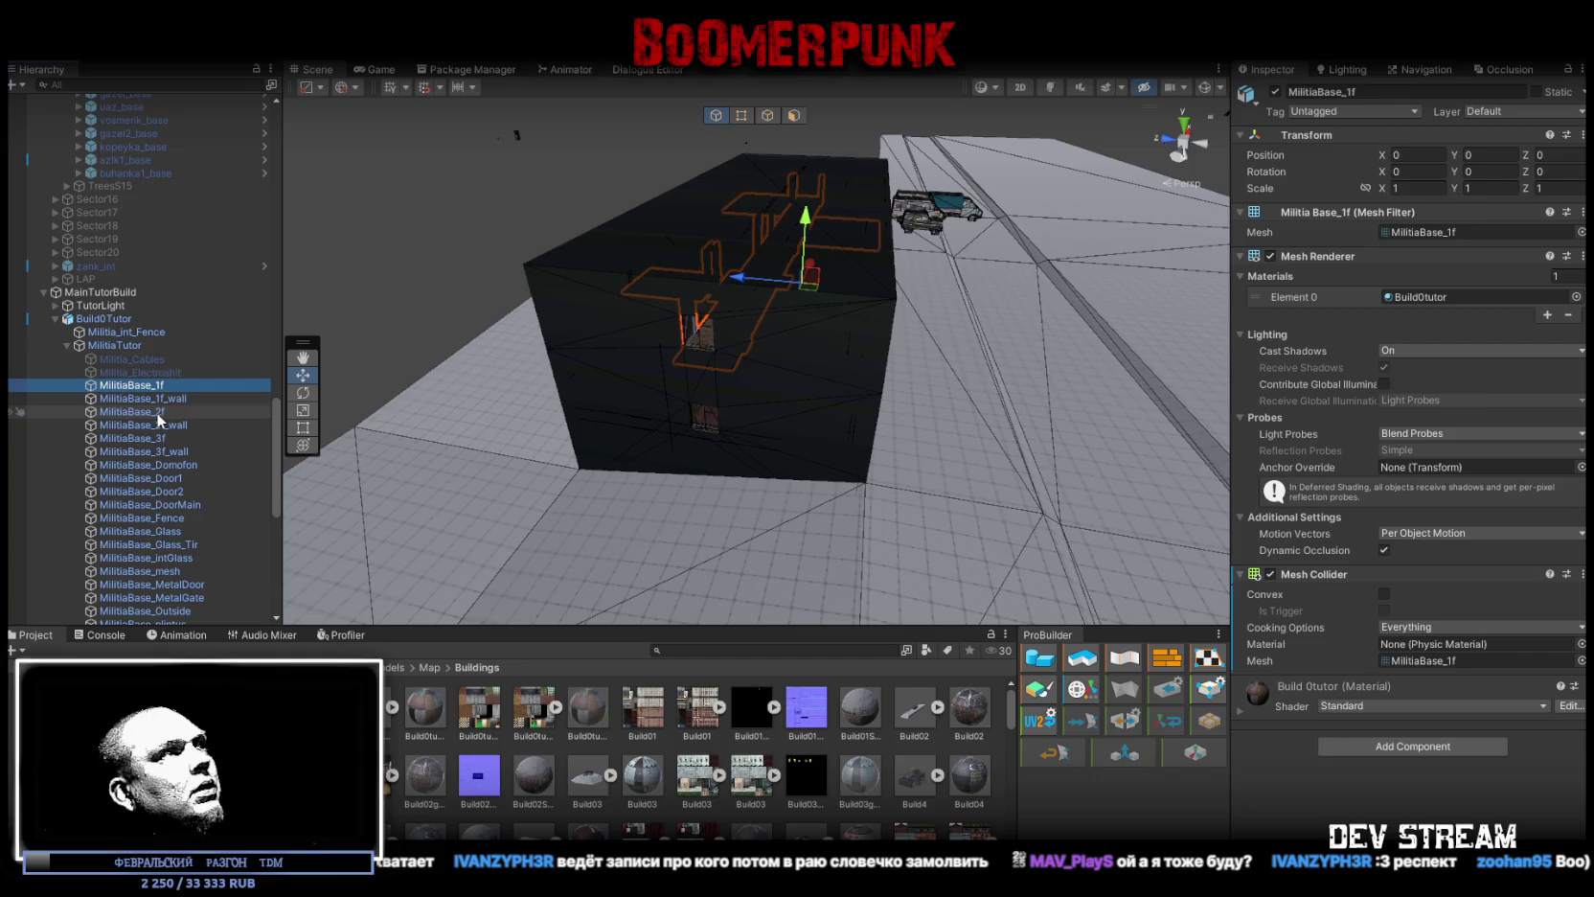
ctrl+click(155, 412)
ctrl+click(165, 437)
right_click(1323, 574)
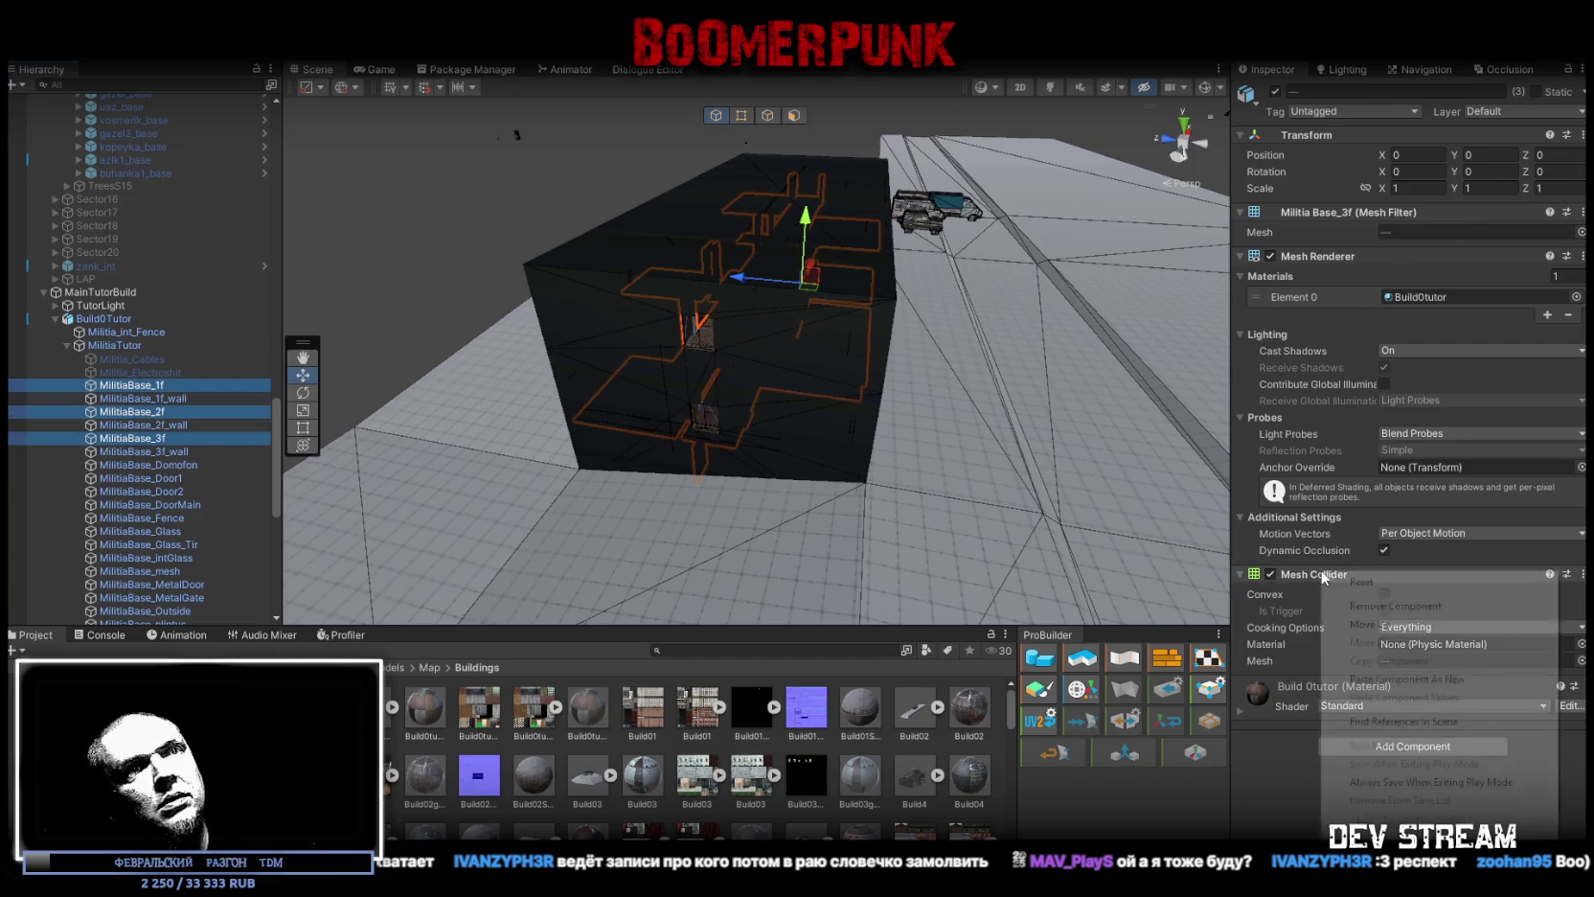
click(1475, 679)
Step: Inspect the building interior and ping the StepIndexController script in the Project window
mouse_move(904, 399)
mouse_down()
mouse_move(804, 370)
mouse_move(844, 375)
mouse_up()
scroll(843, 375, up, 10)
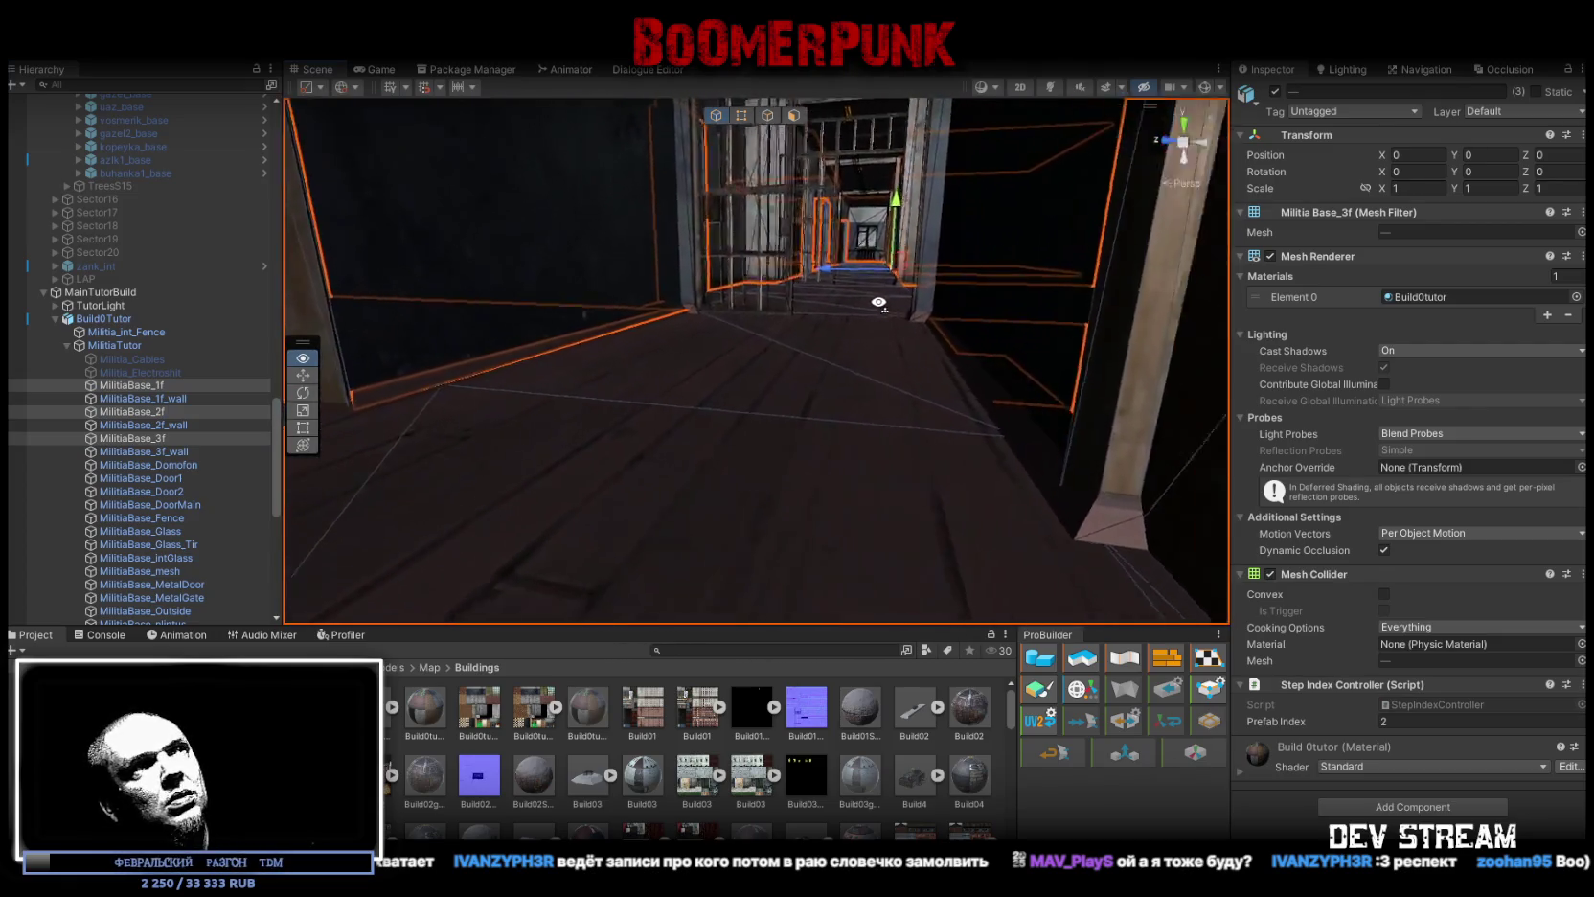
drag(870, 303, 860, 352)
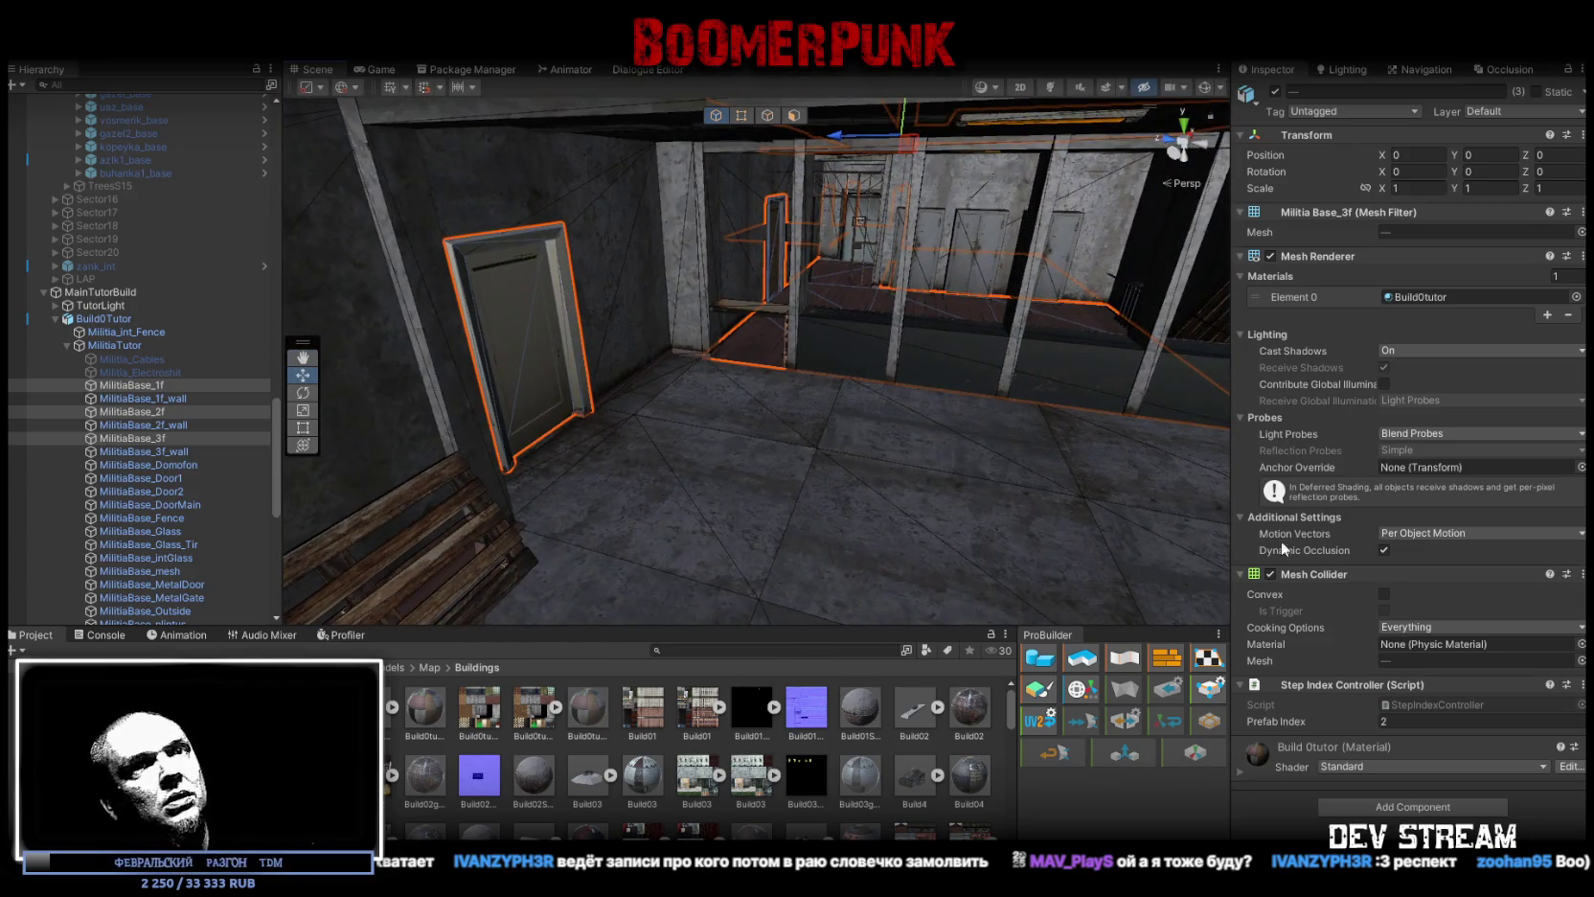
click(1410, 703)
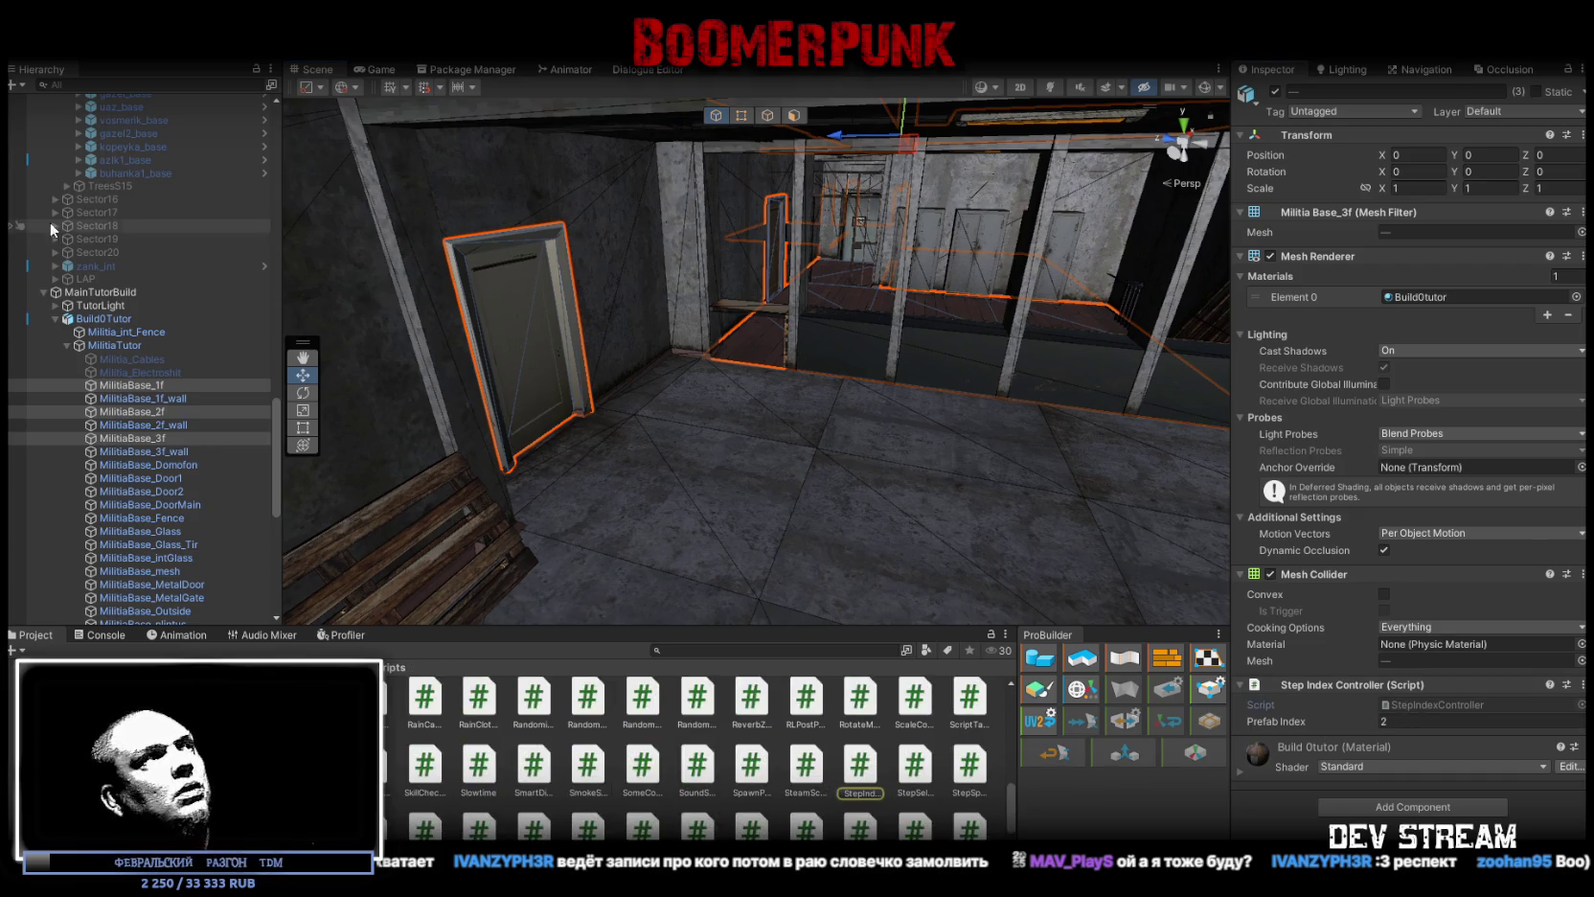
Step: Collapse the -LOCATION, ###MAP###, MainTutorBuild and Sector15 groups in the Hierarchy
scroll(143, 263, up, 10)
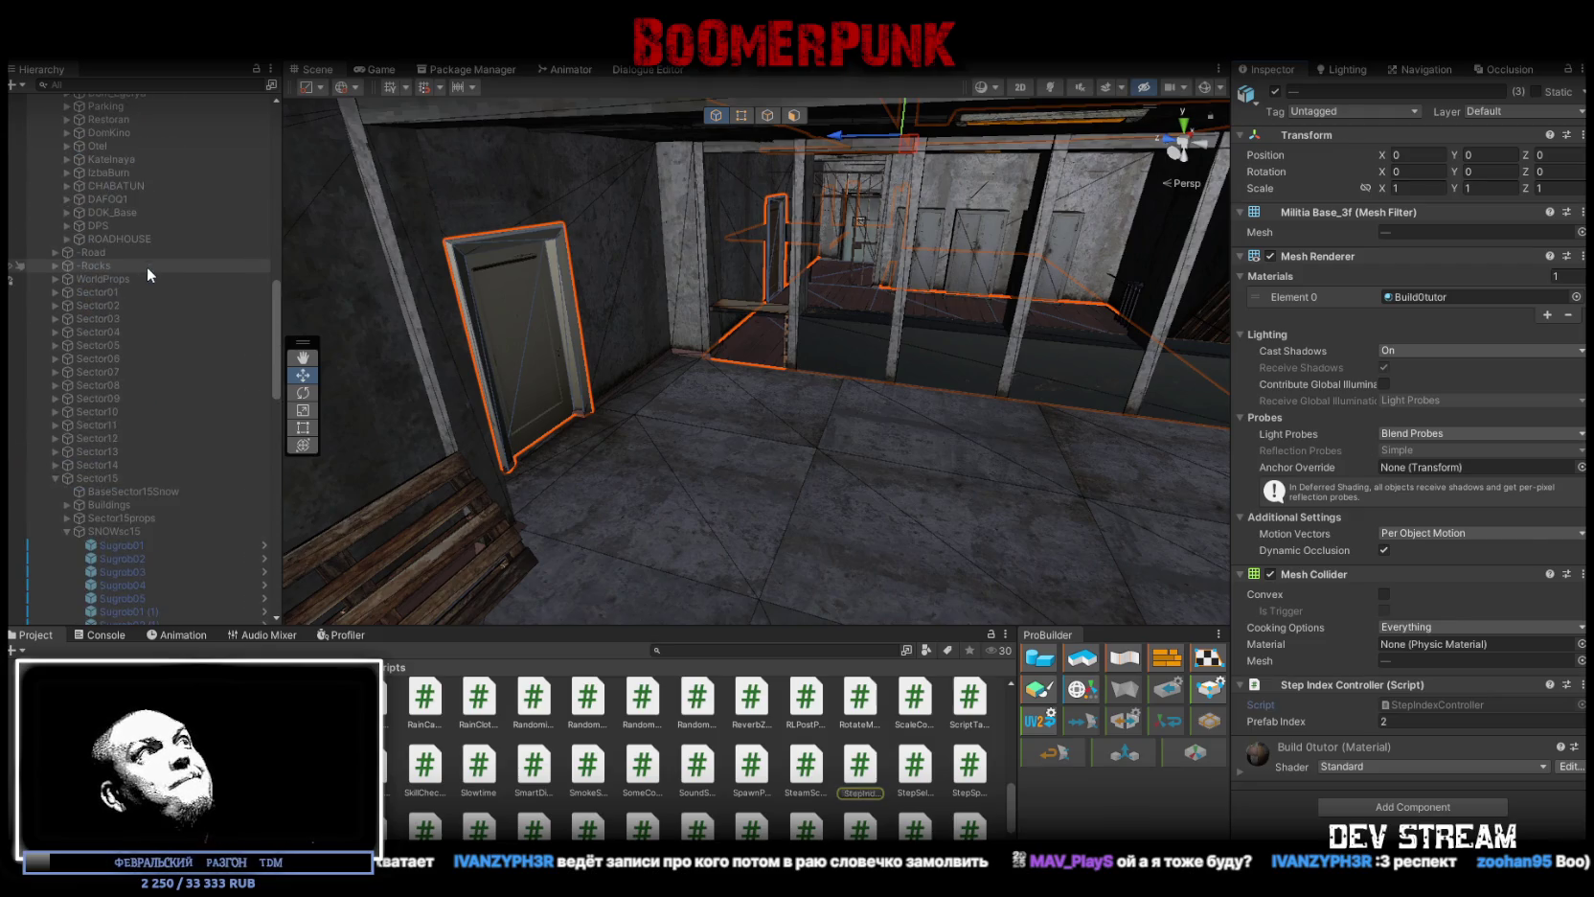
scroll(156, 266, up, 15)
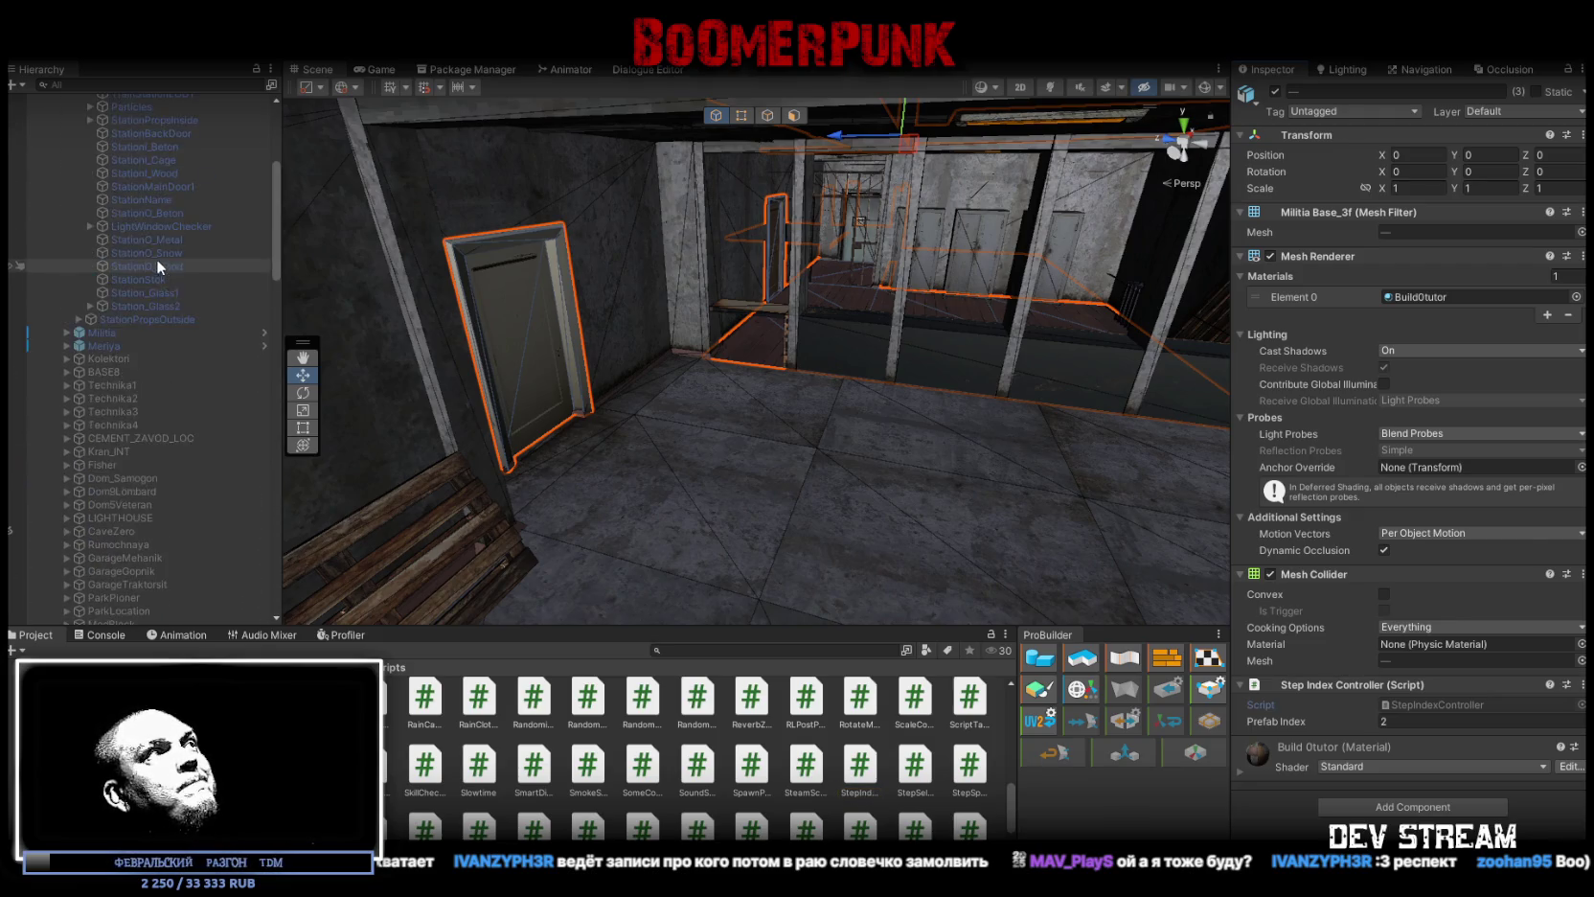
click(55, 300)
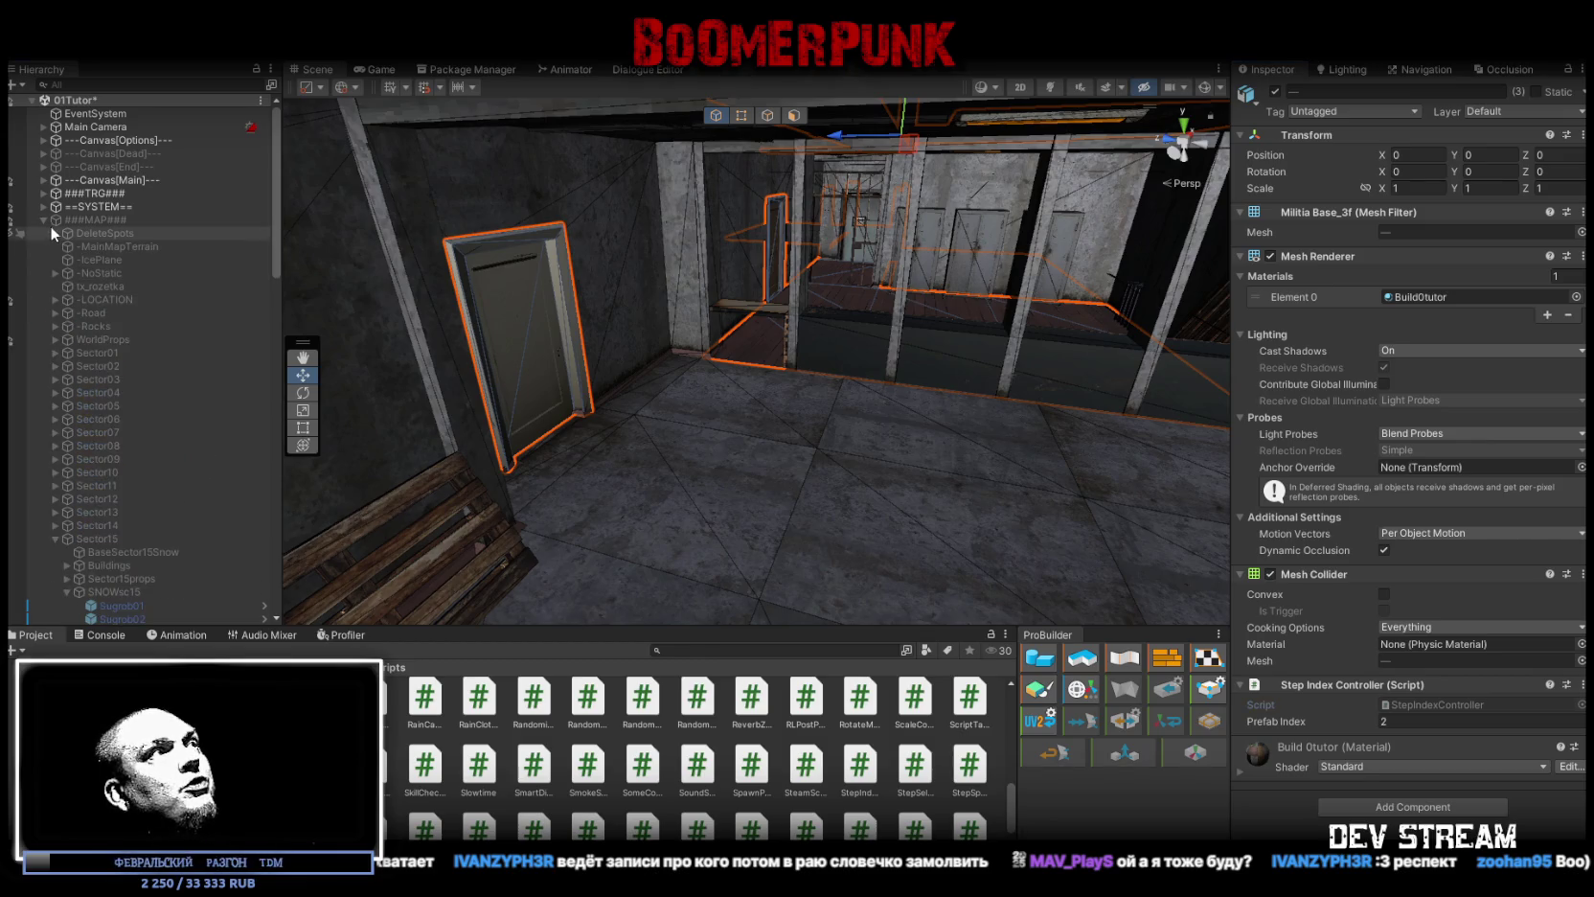
click(42, 221)
scroll(163, 335, down, 5)
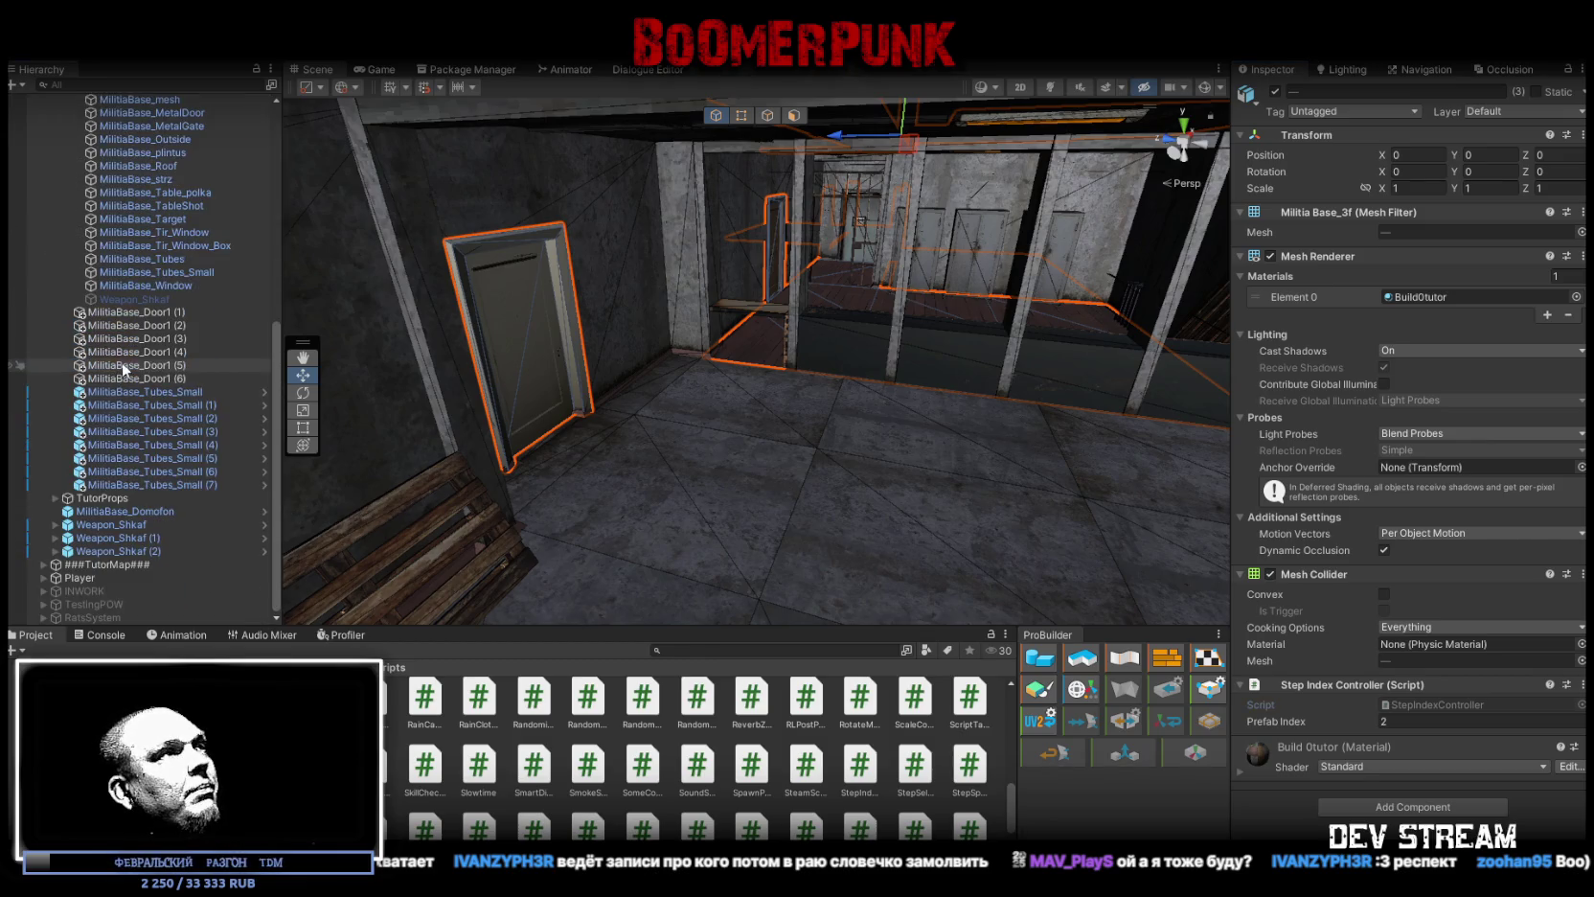
scroll(124, 398, up, 4)
scroll(120, 403, up, 3)
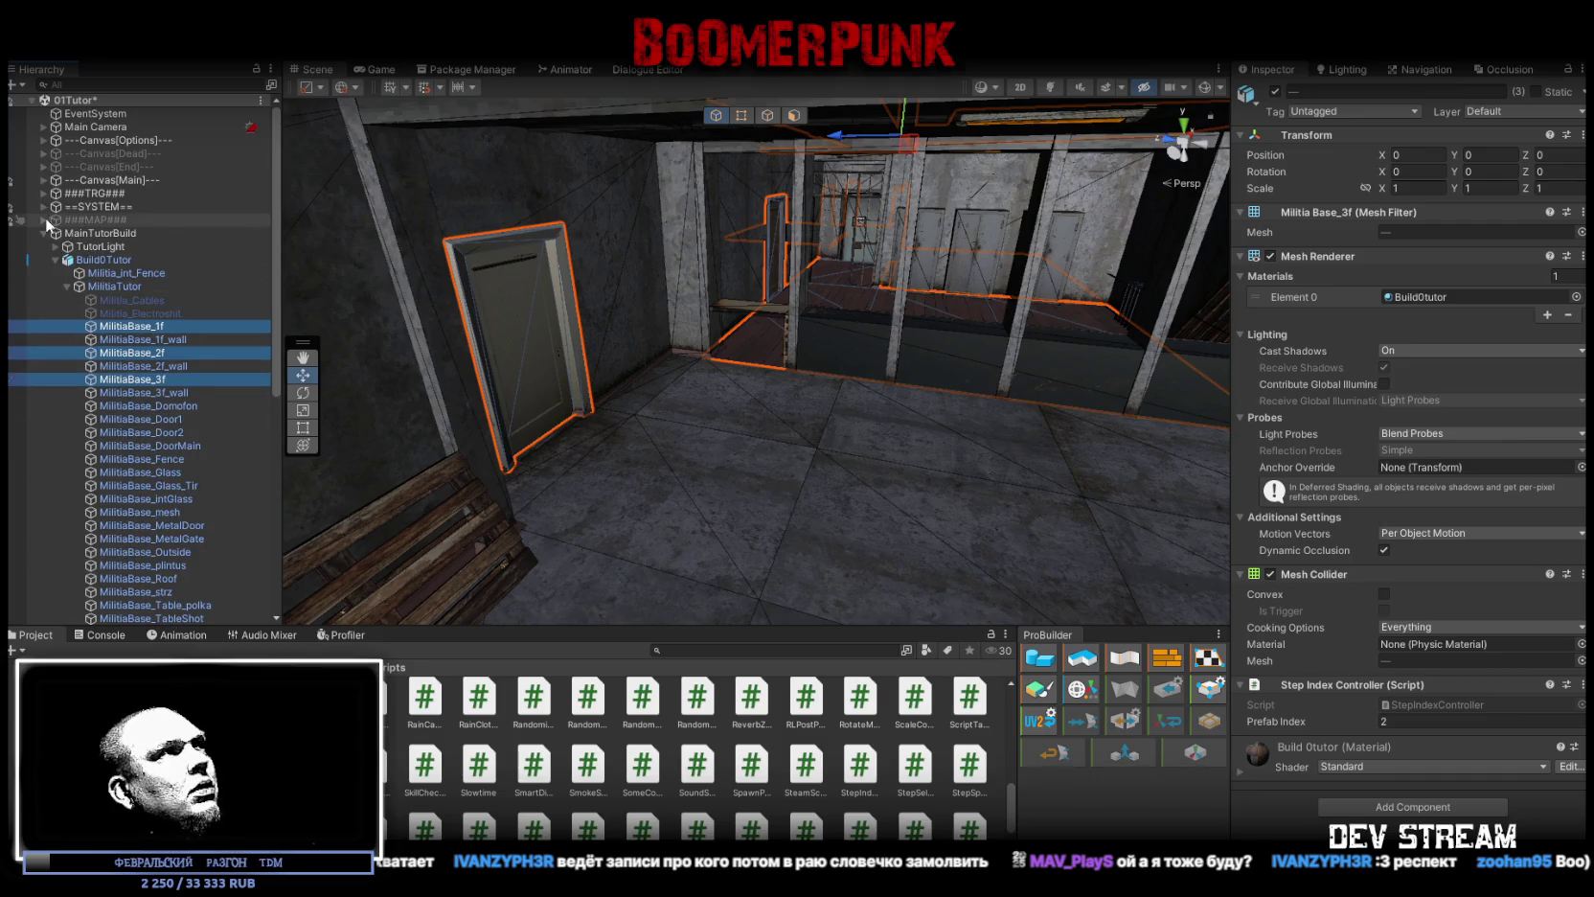
click(45, 220)
scroll(174, 452, down, 5)
scroll(174, 451, down, 8)
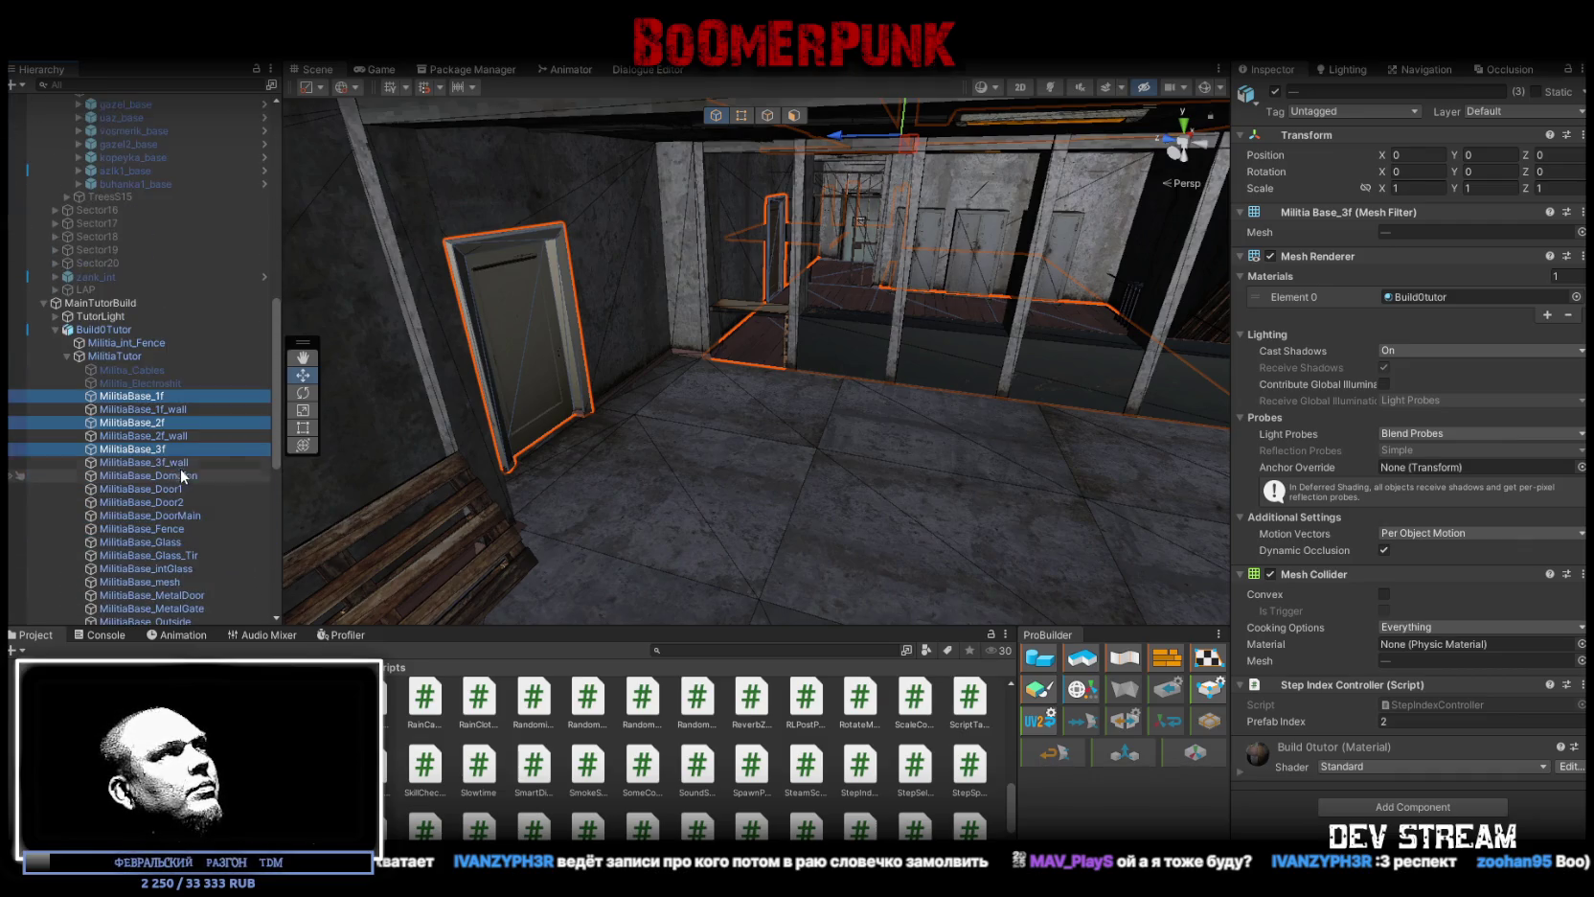
scroll(197, 383, up, 5)
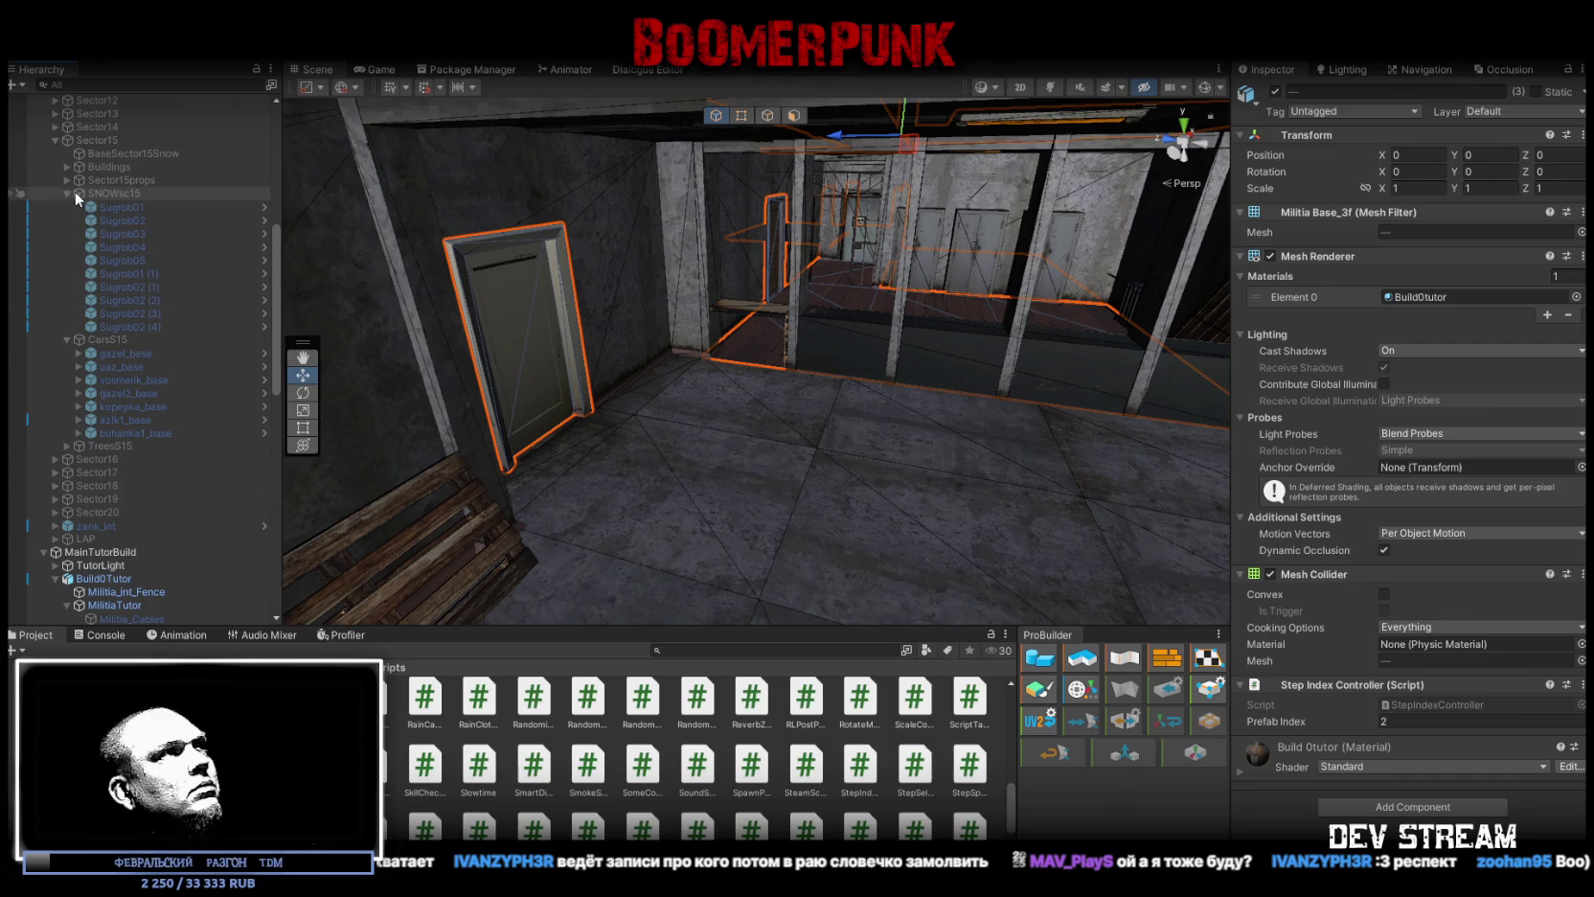
click(56, 139)
scroll(94, 212, up, 8)
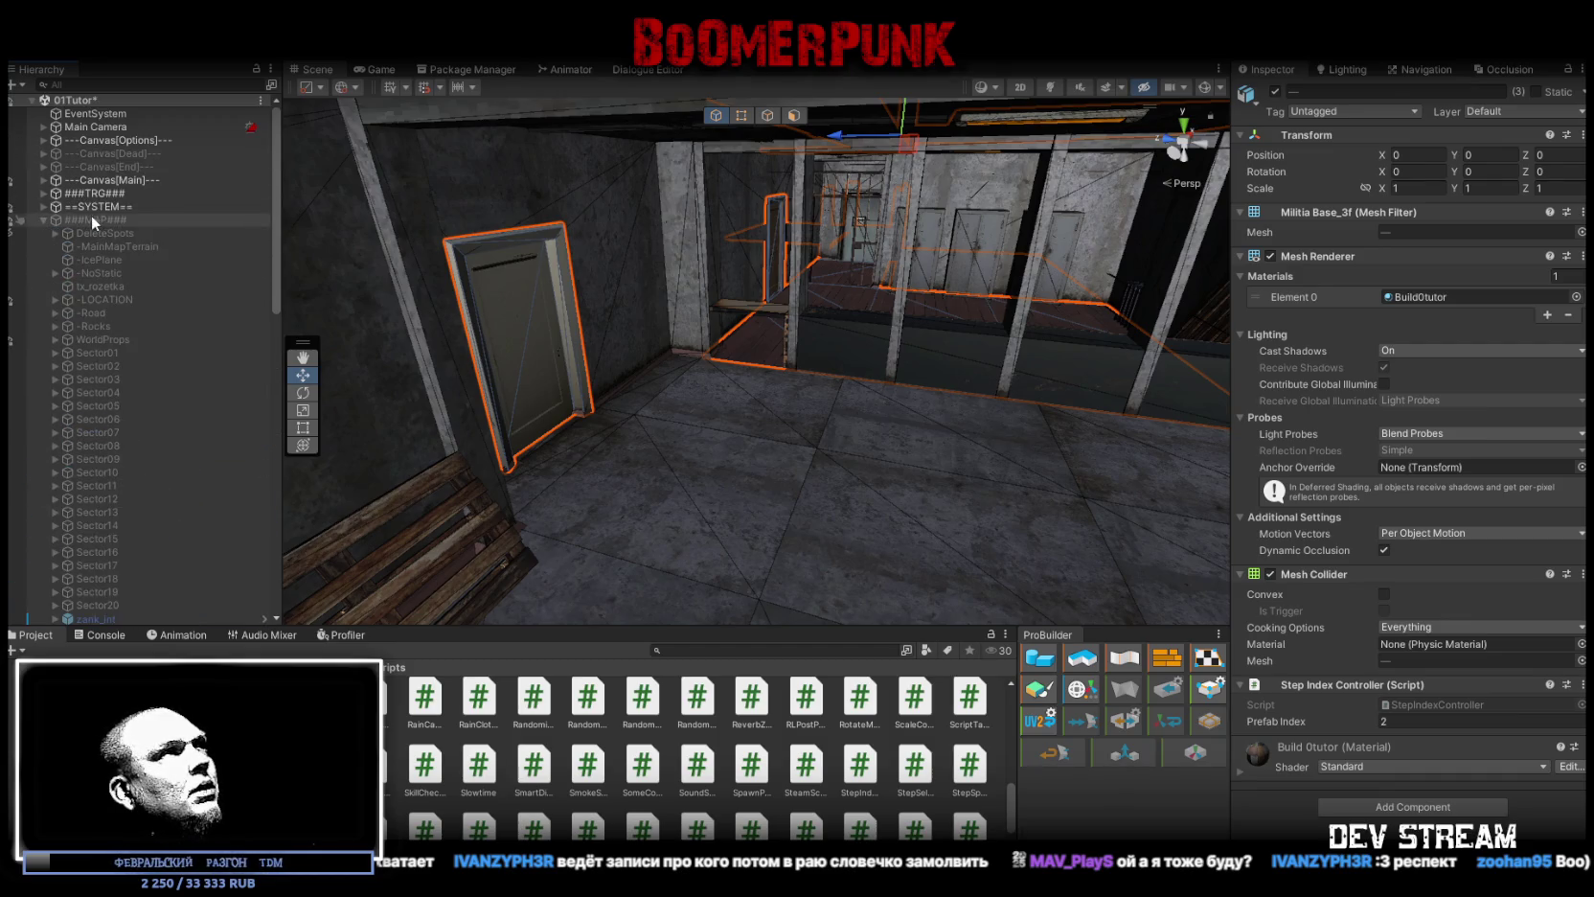
Step: Expand -LOCATION and select StationI_Beton to view its Mesh Collider and HitBeton effect
click(54, 300)
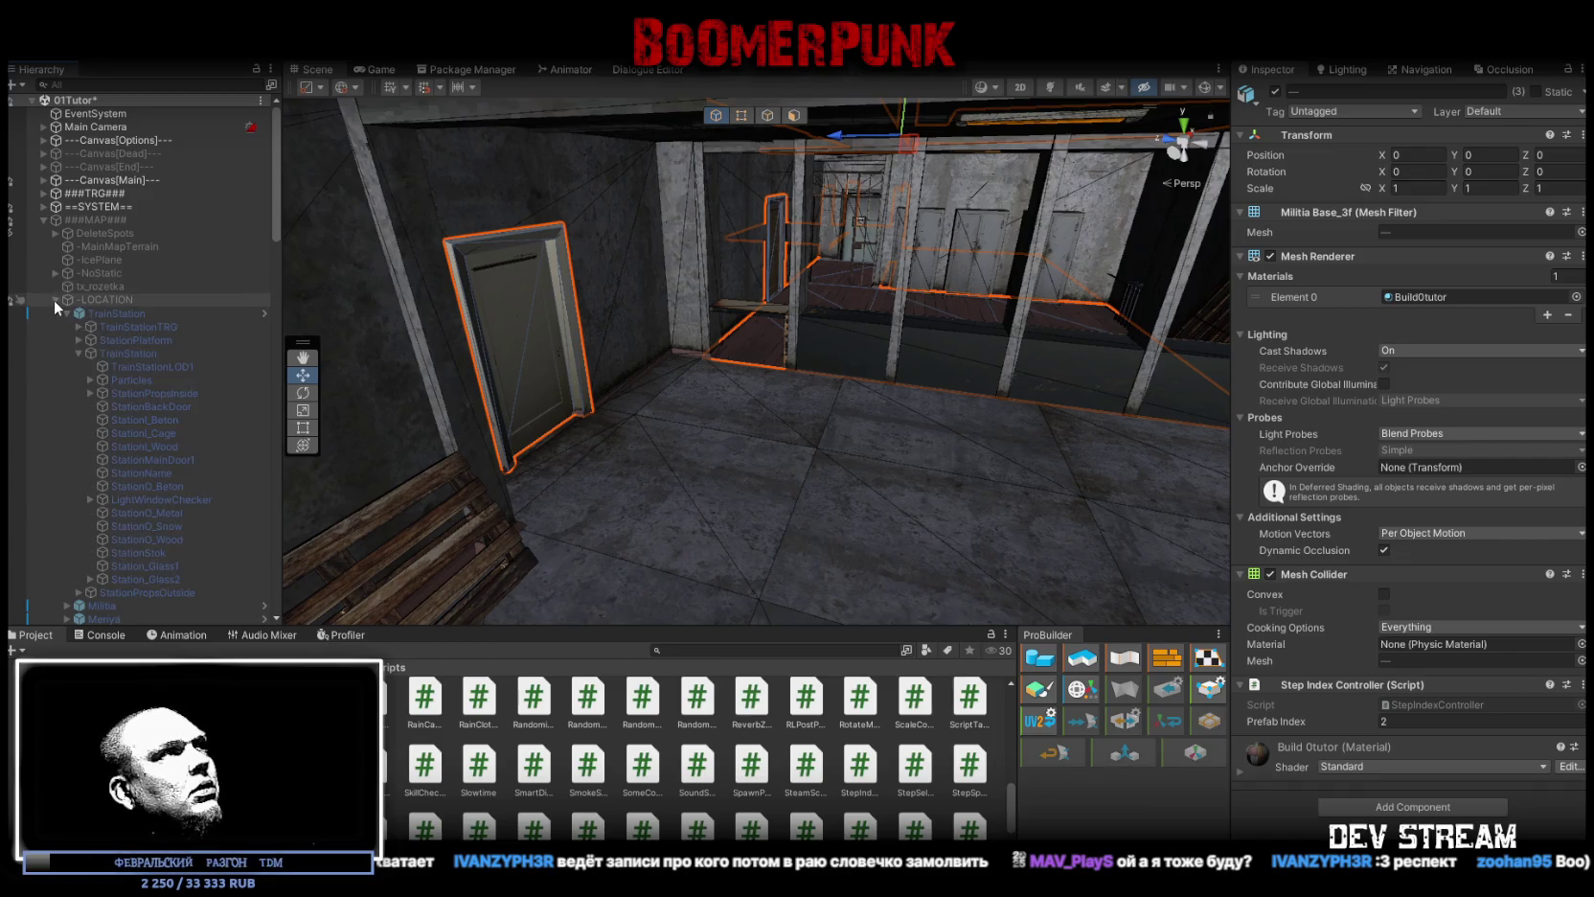
click(171, 419)
scroll(1500, 713, down, 2)
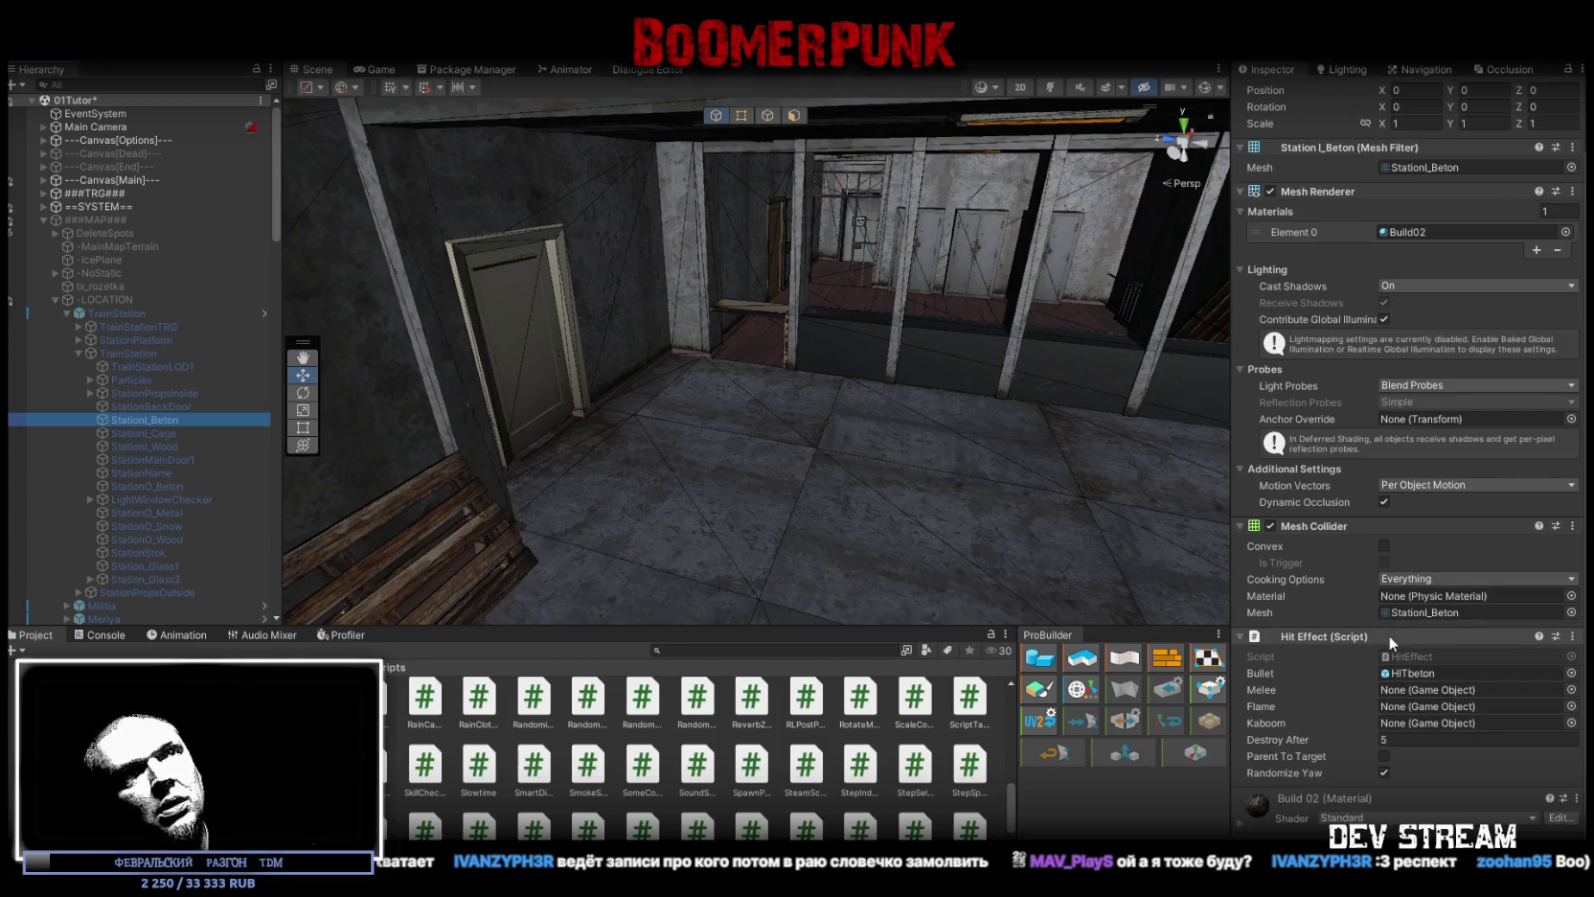
Step: Collapse TrainStation and expand Kolektori > TuneliMain to inspect Kolektori_Tunel_Down's Step Index Controller (Prefab Index 4)
click(78, 353)
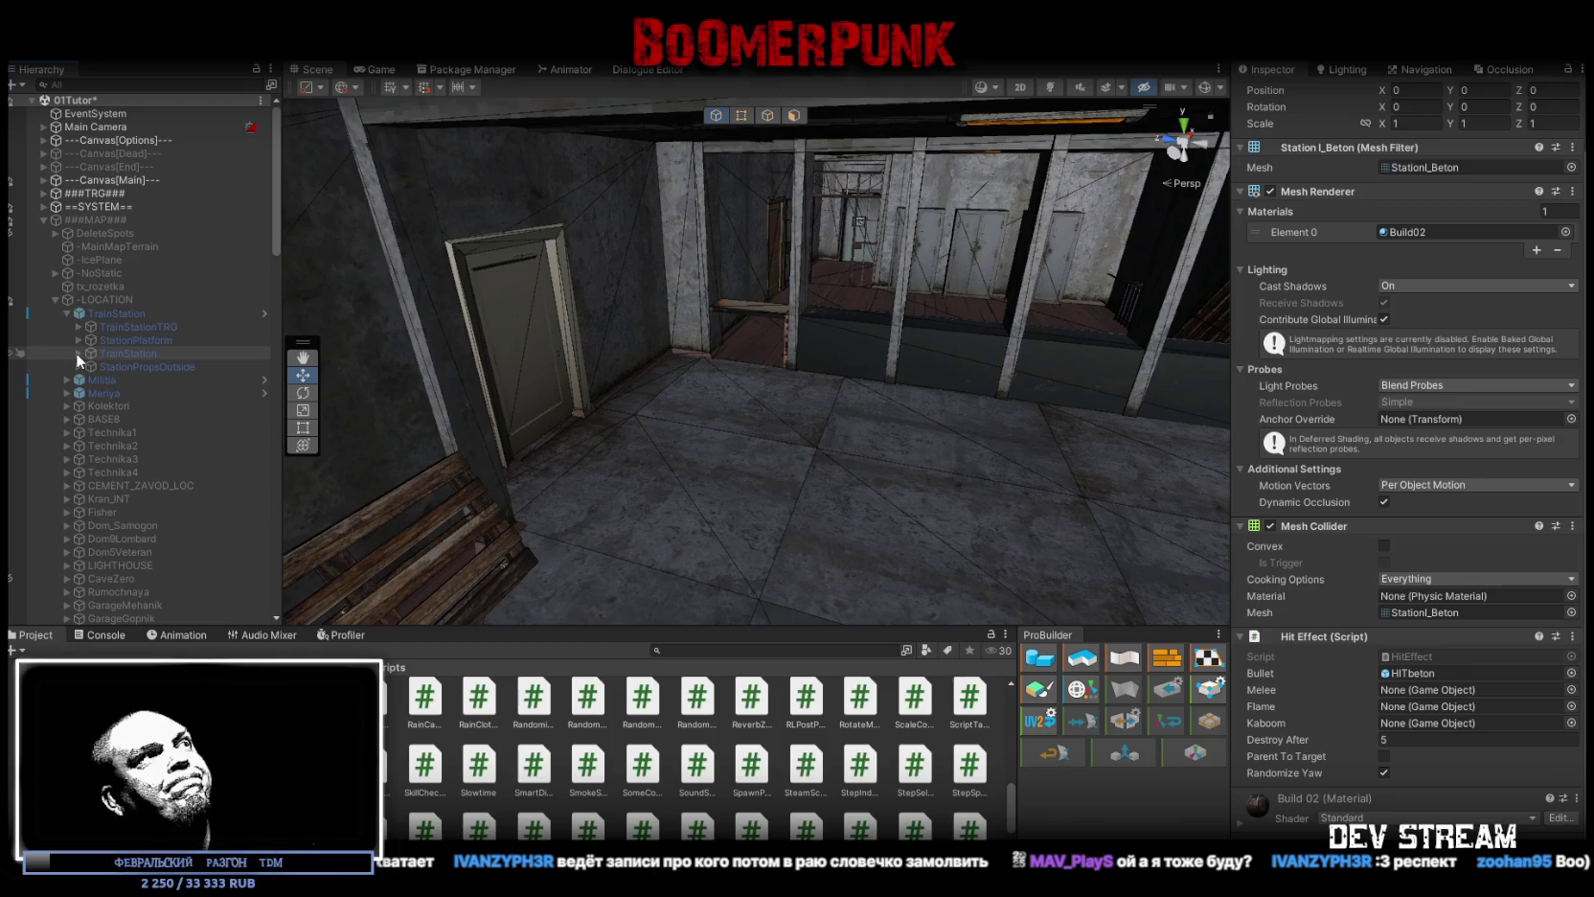
click(65, 314)
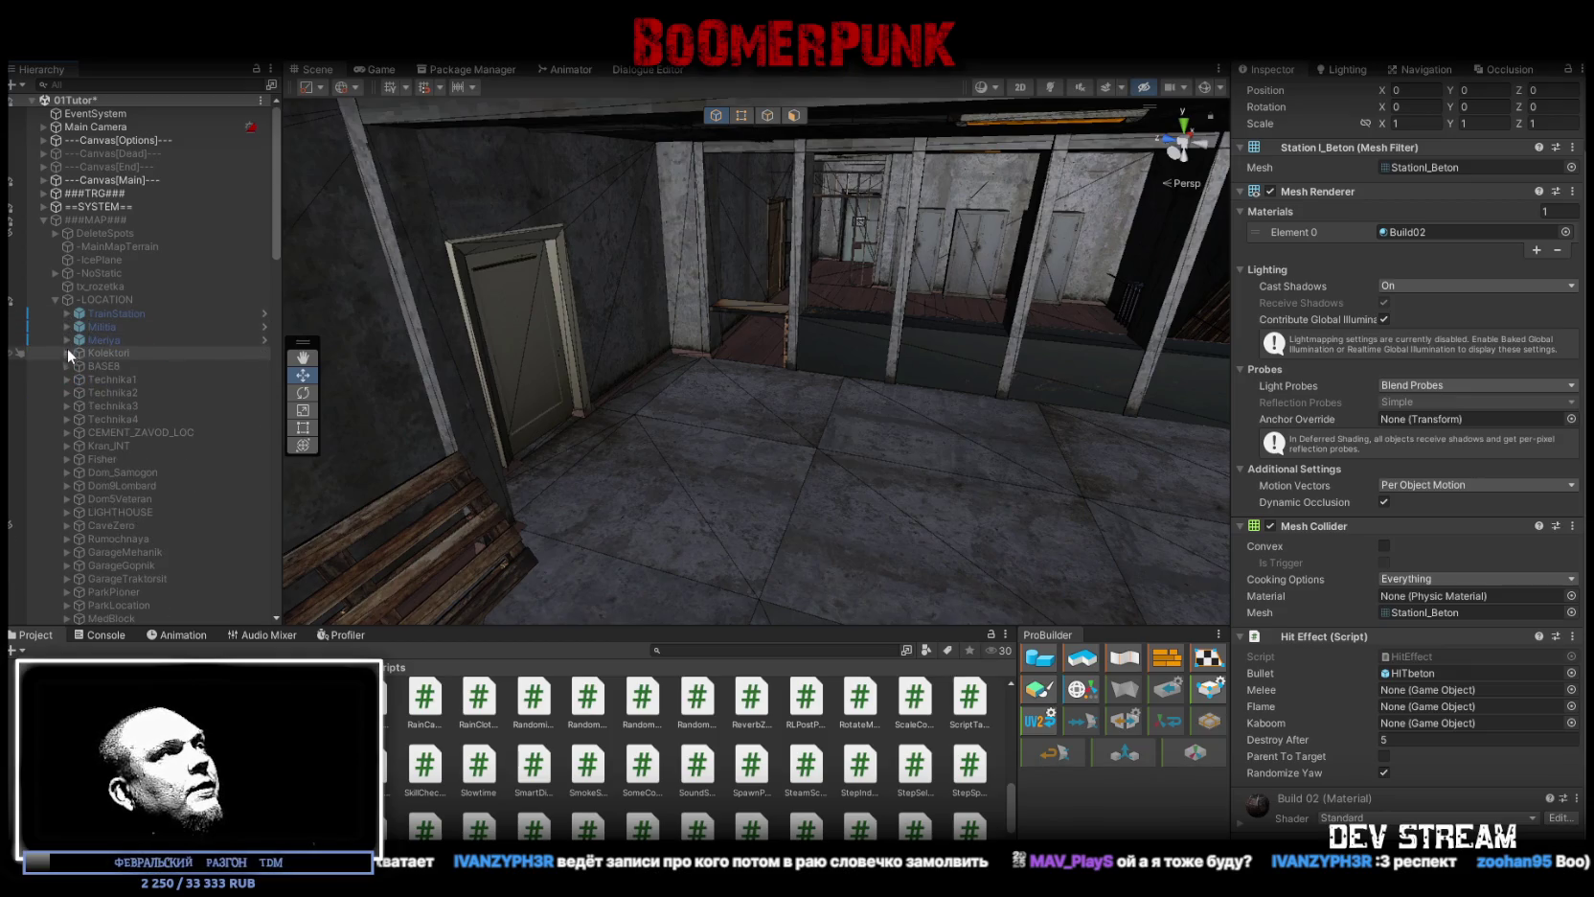
scroll(87, 494, down, 5)
scroll(87, 494, down, 2)
scroll(84, 487, up, 2)
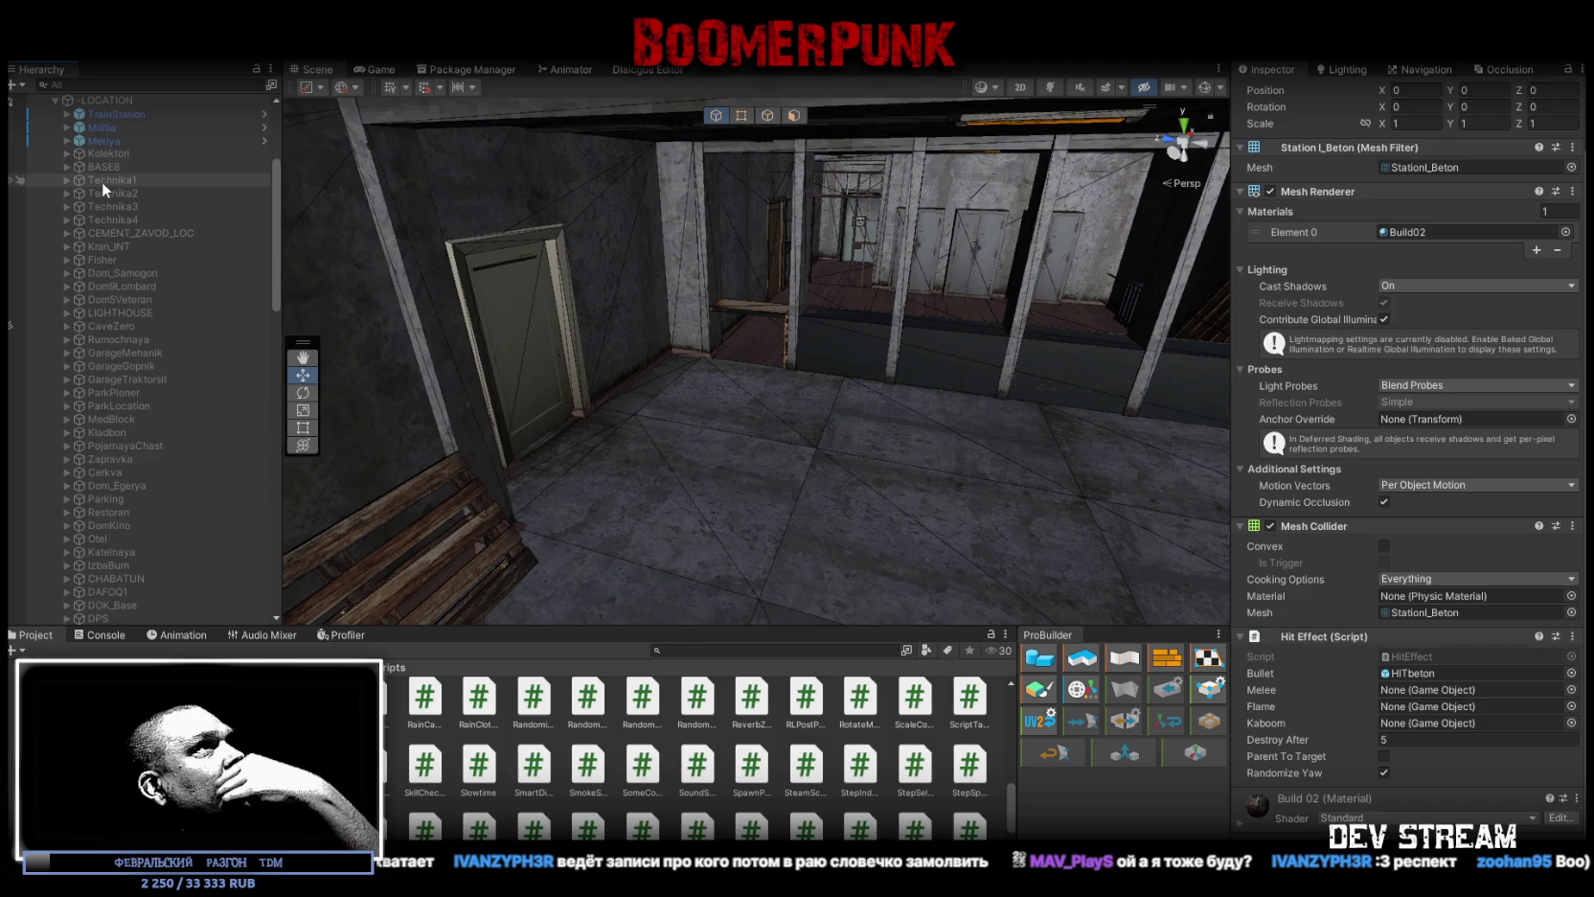
click(66, 154)
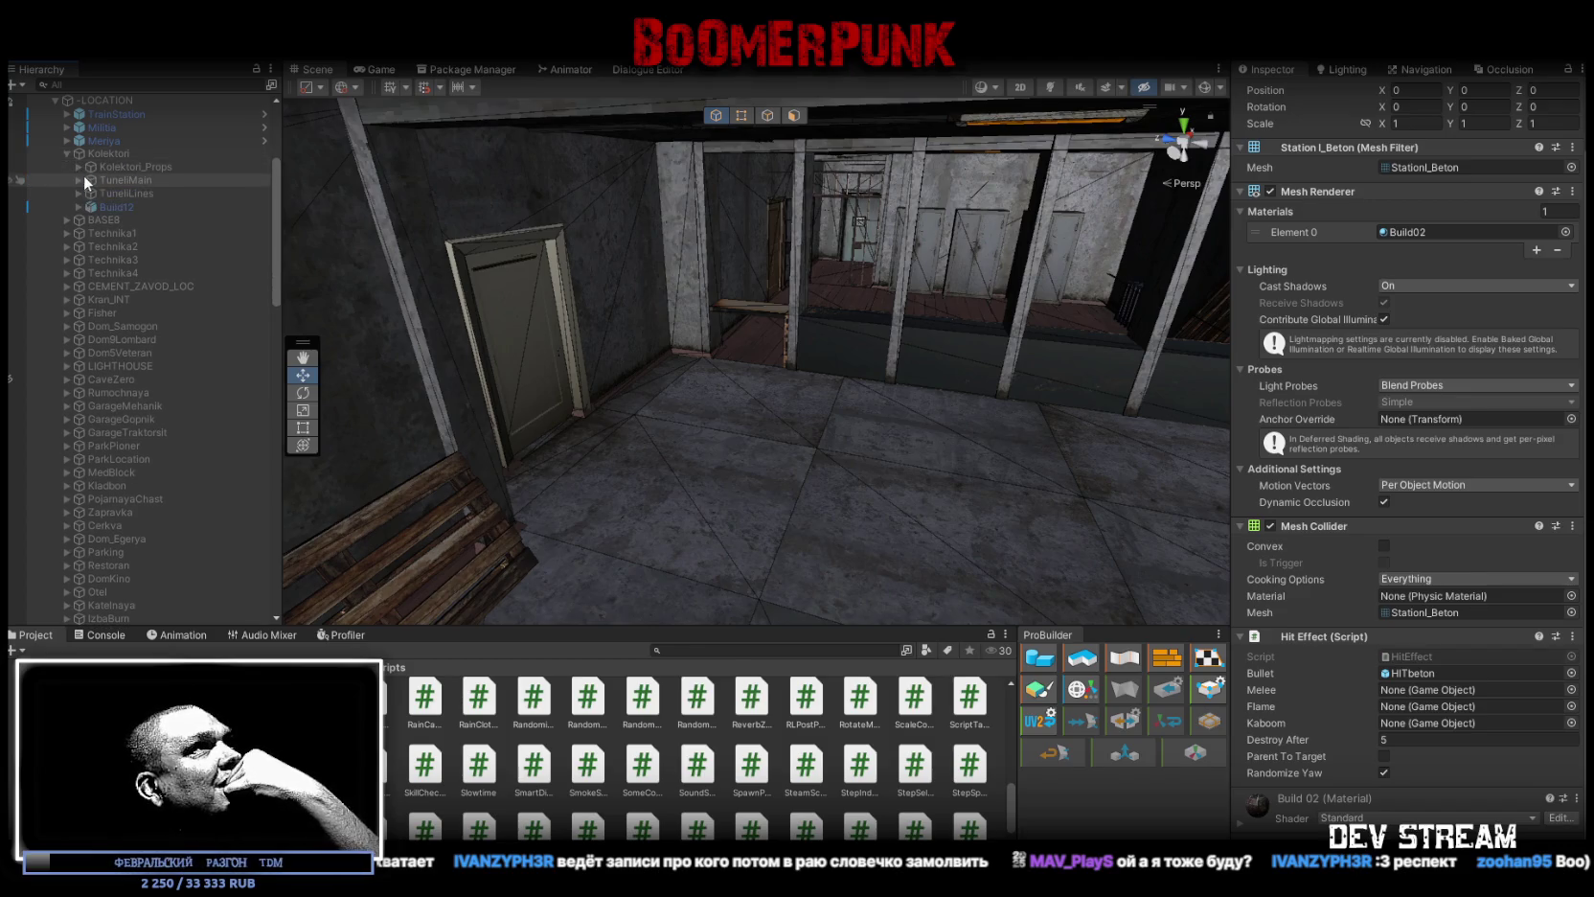
click(77, 179)
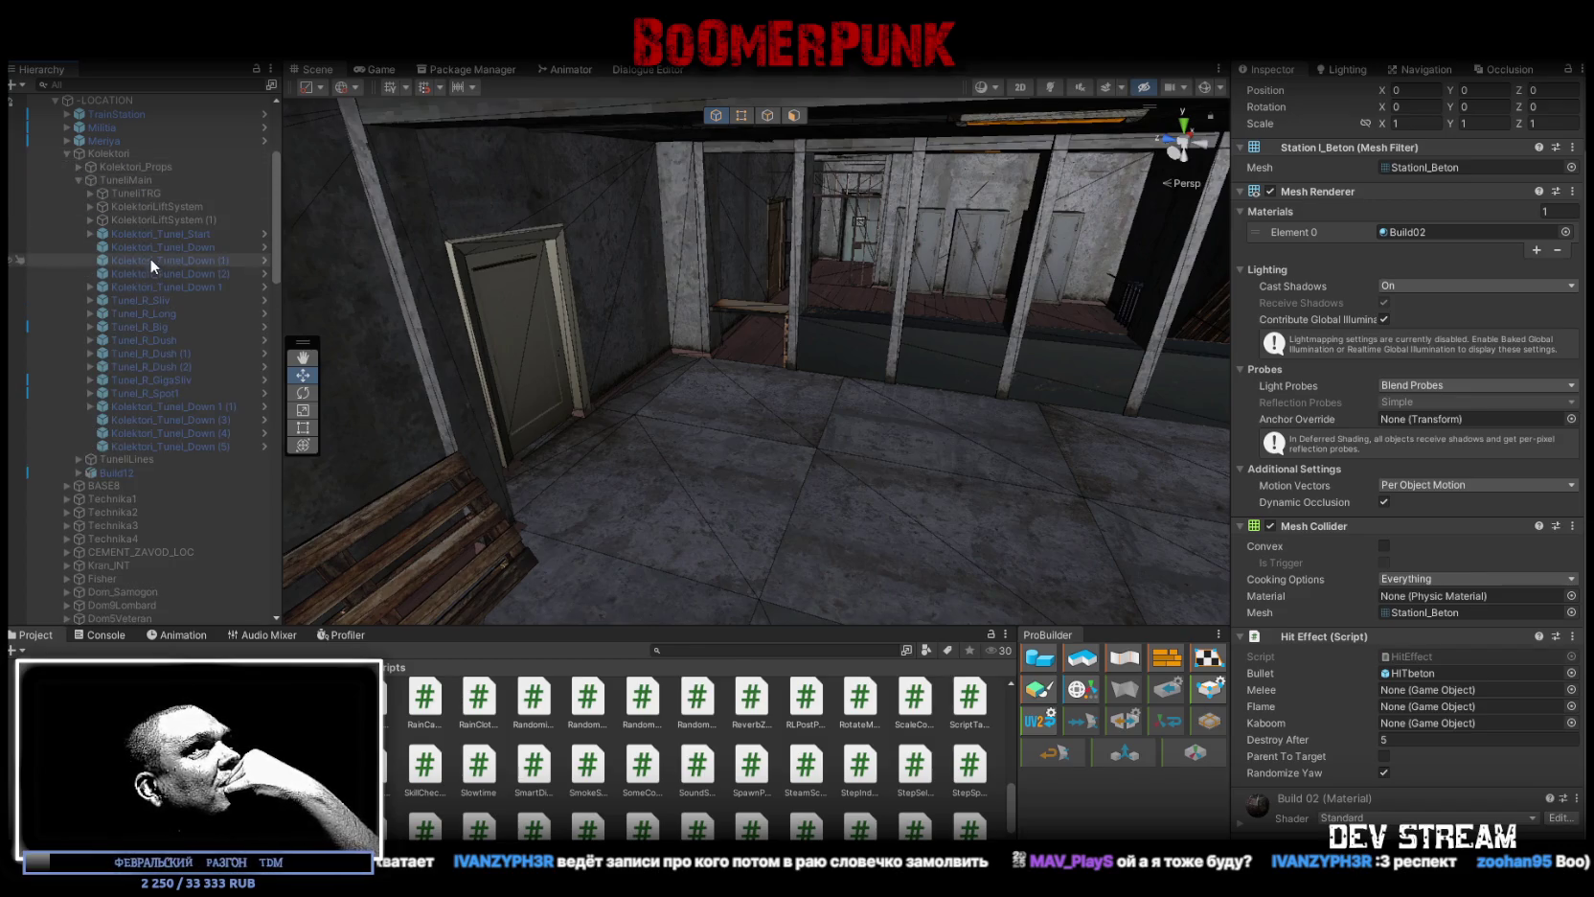
click(154, 246)
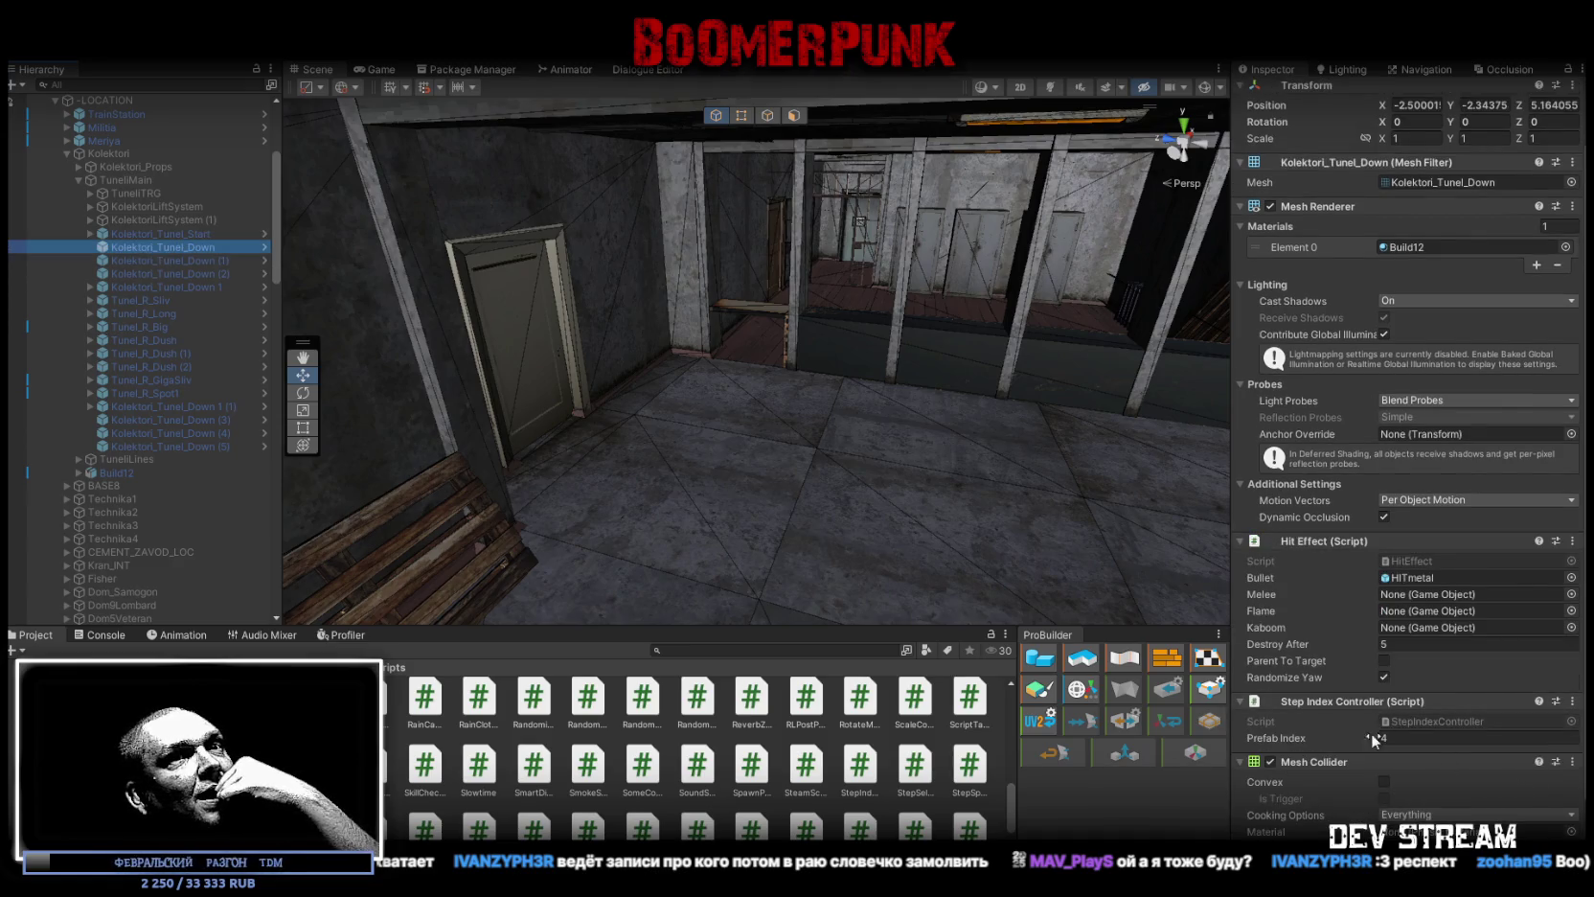
scroll(1379, 718, down, 2)
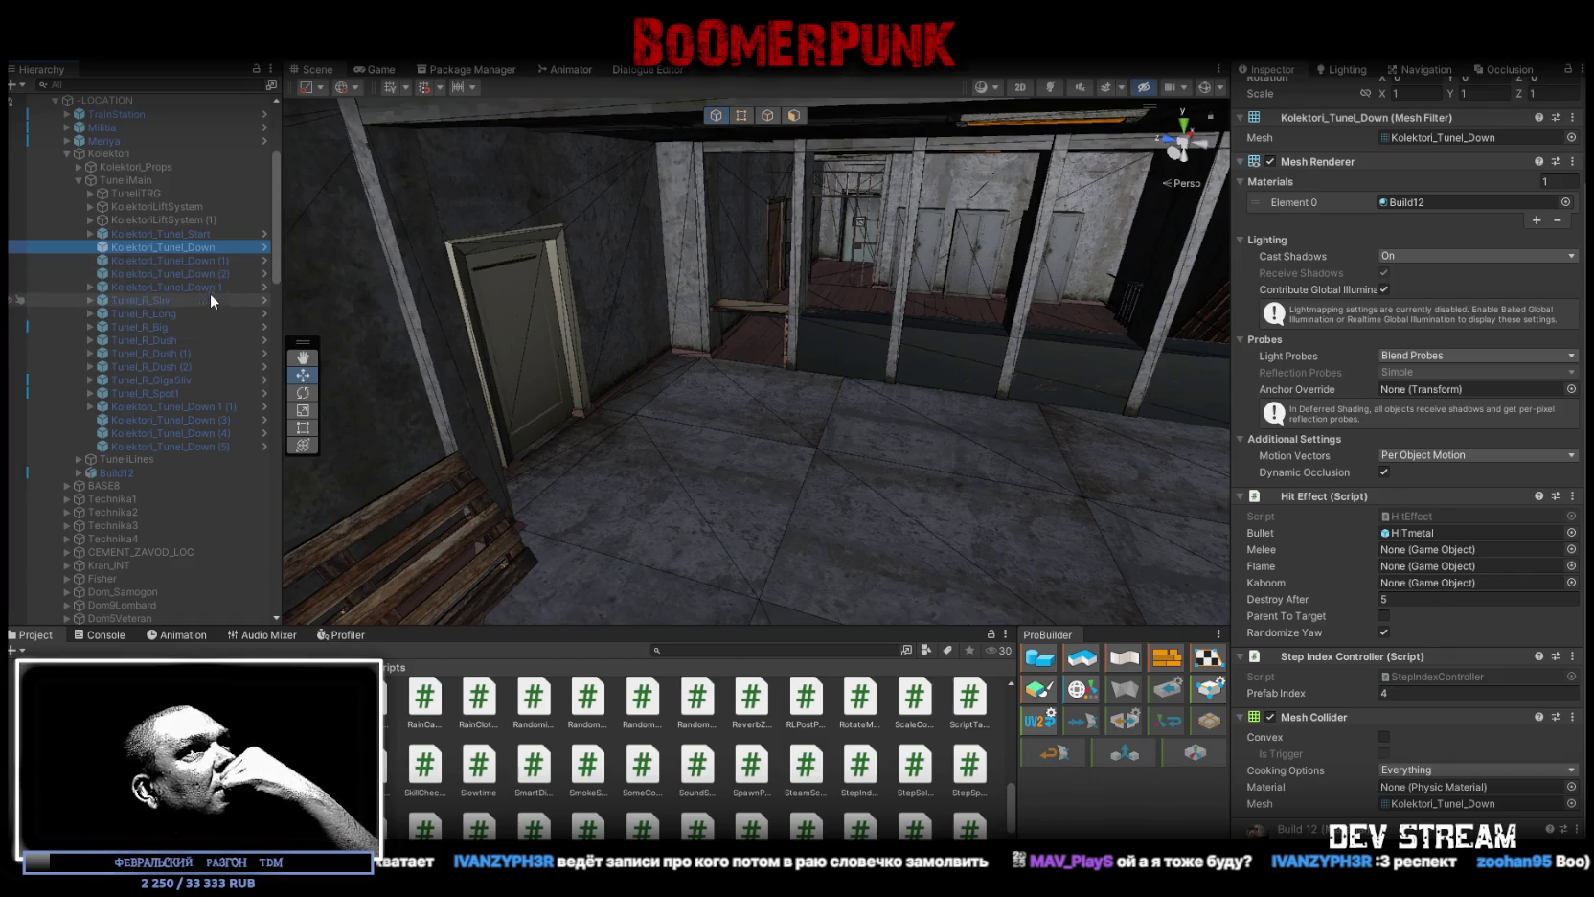
Step: Copy the Step Index Controller from Kolektori_Tunel_Down (4) and paste it as new onto MilitiaBase_3f_wall
click(160, 432)
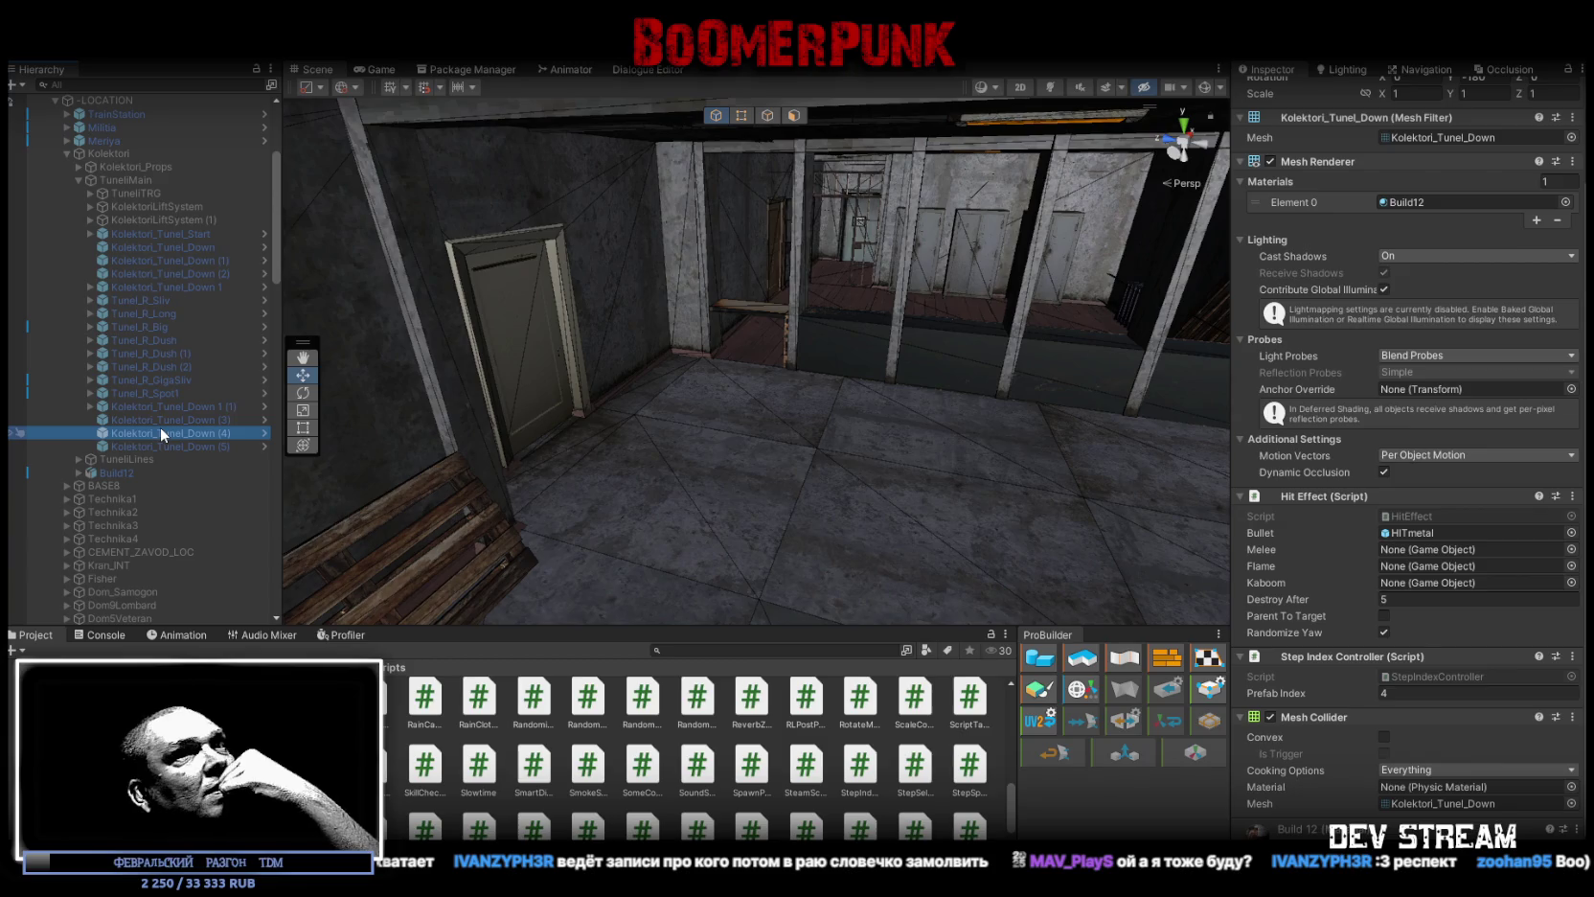
click(1572, 657)
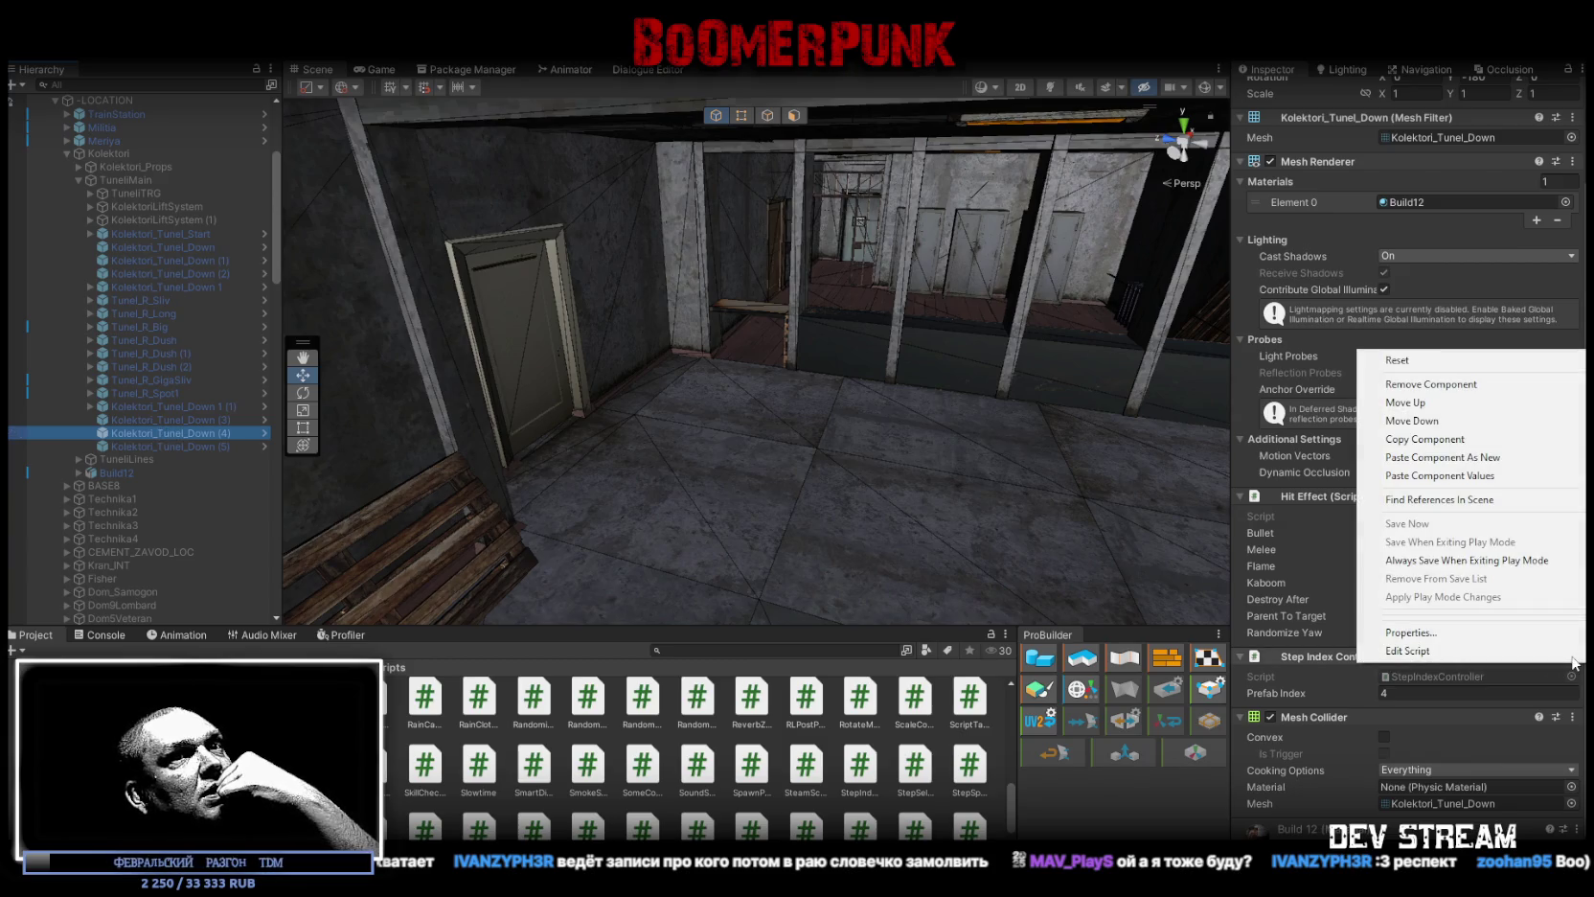
click(1446, 438)
click(732, 513)
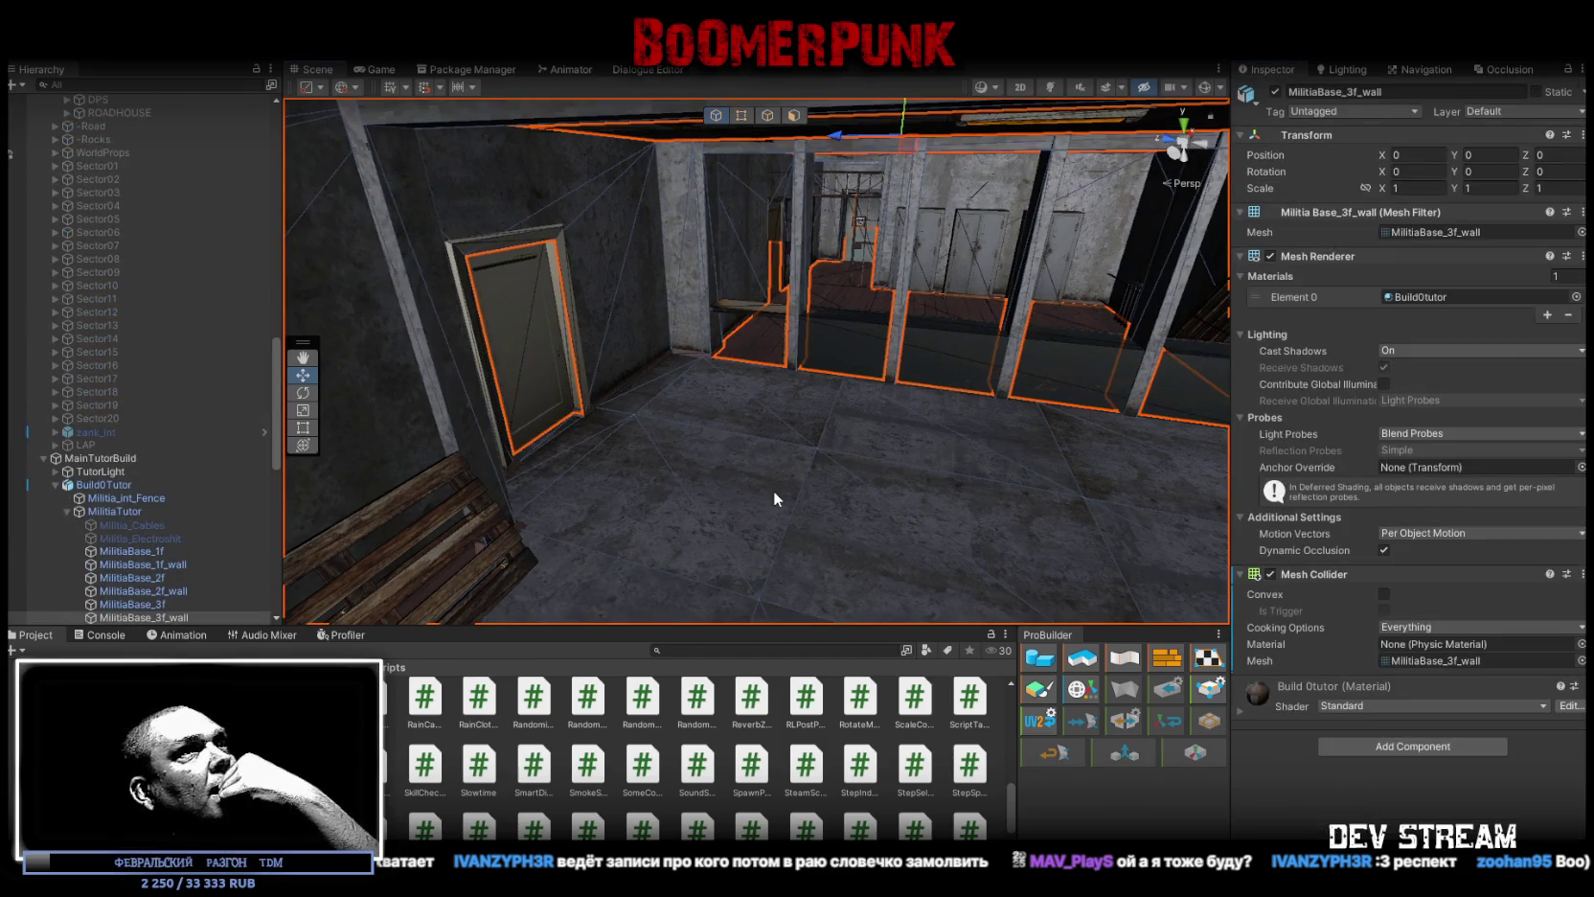
right_click(1315, 578)
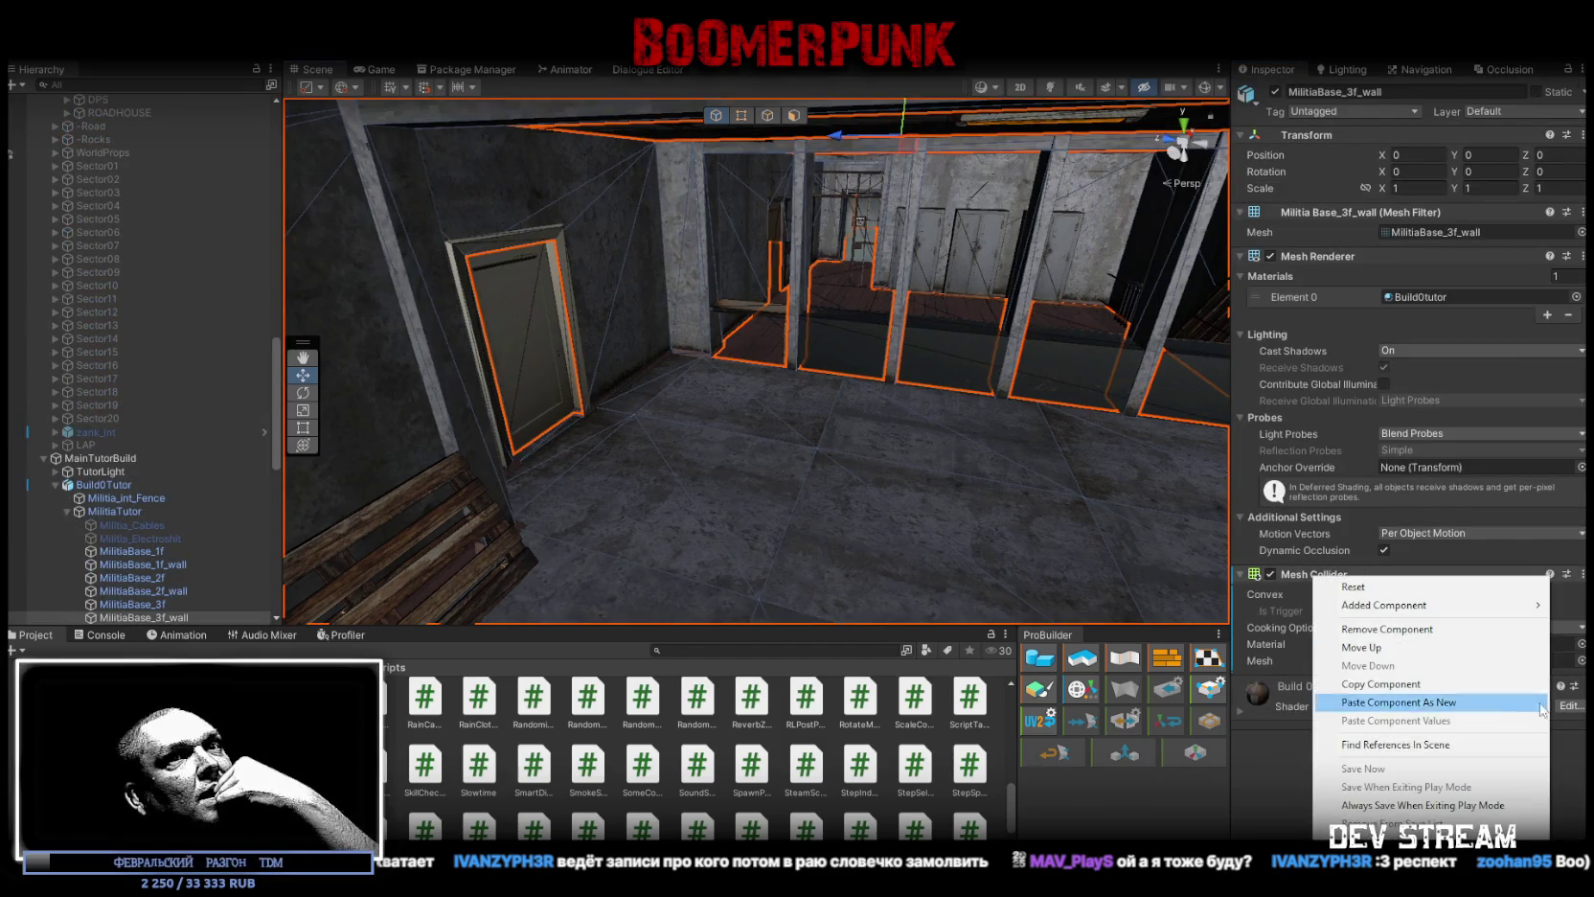
click(1469, 709)
Step: Review the wall's pasted component, then start a play-test of the scene
scroll(691, 318, down, 10)
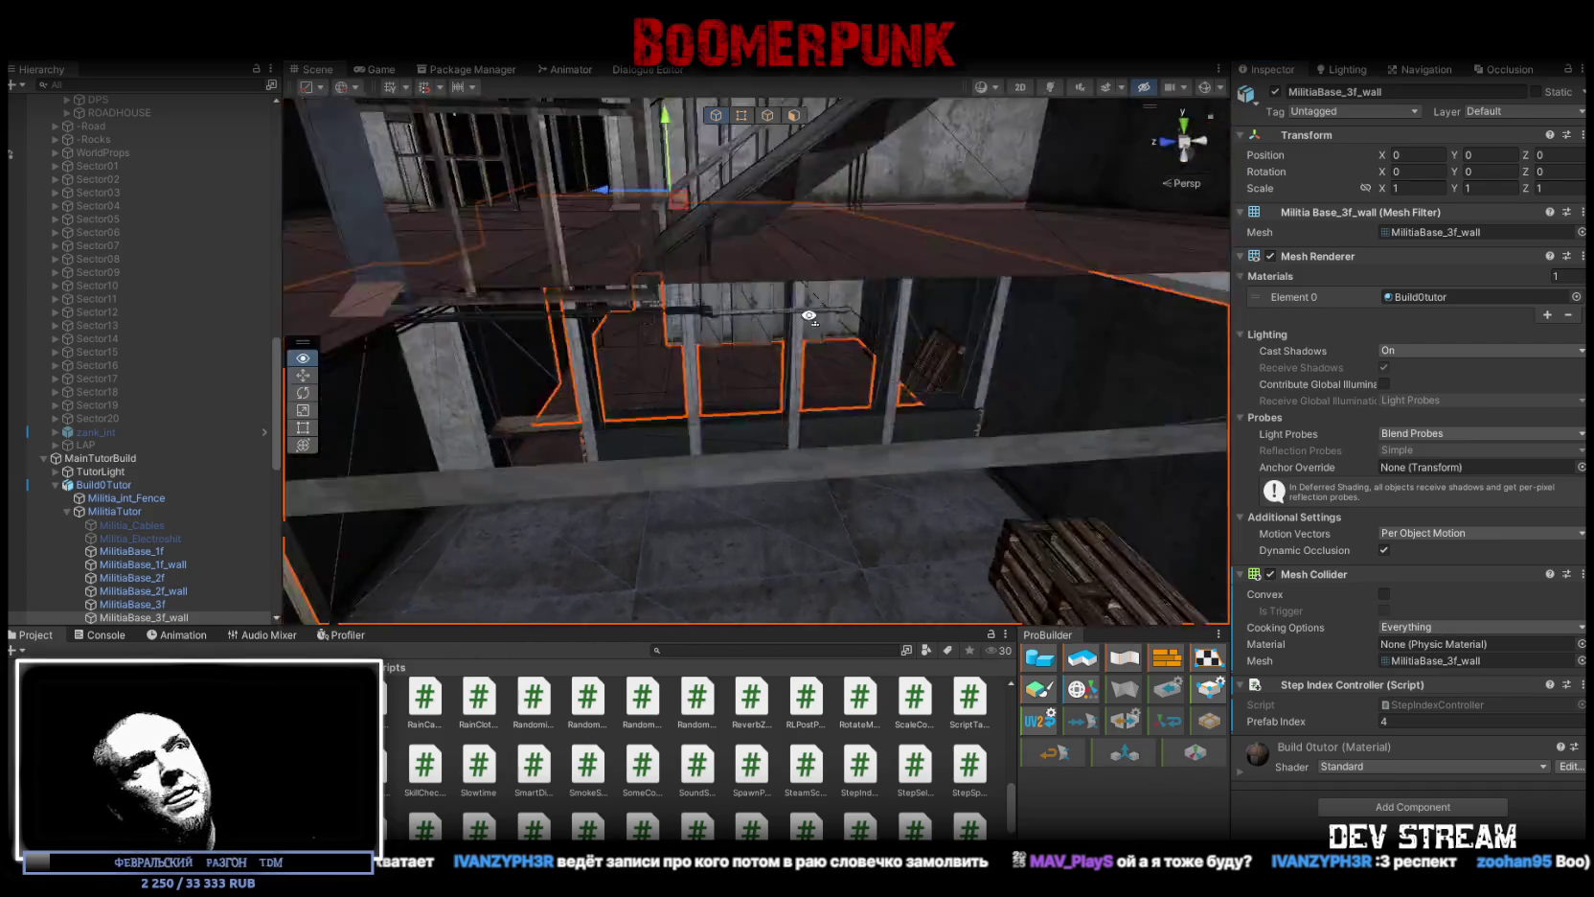
scroll(774, 321, up, 10)
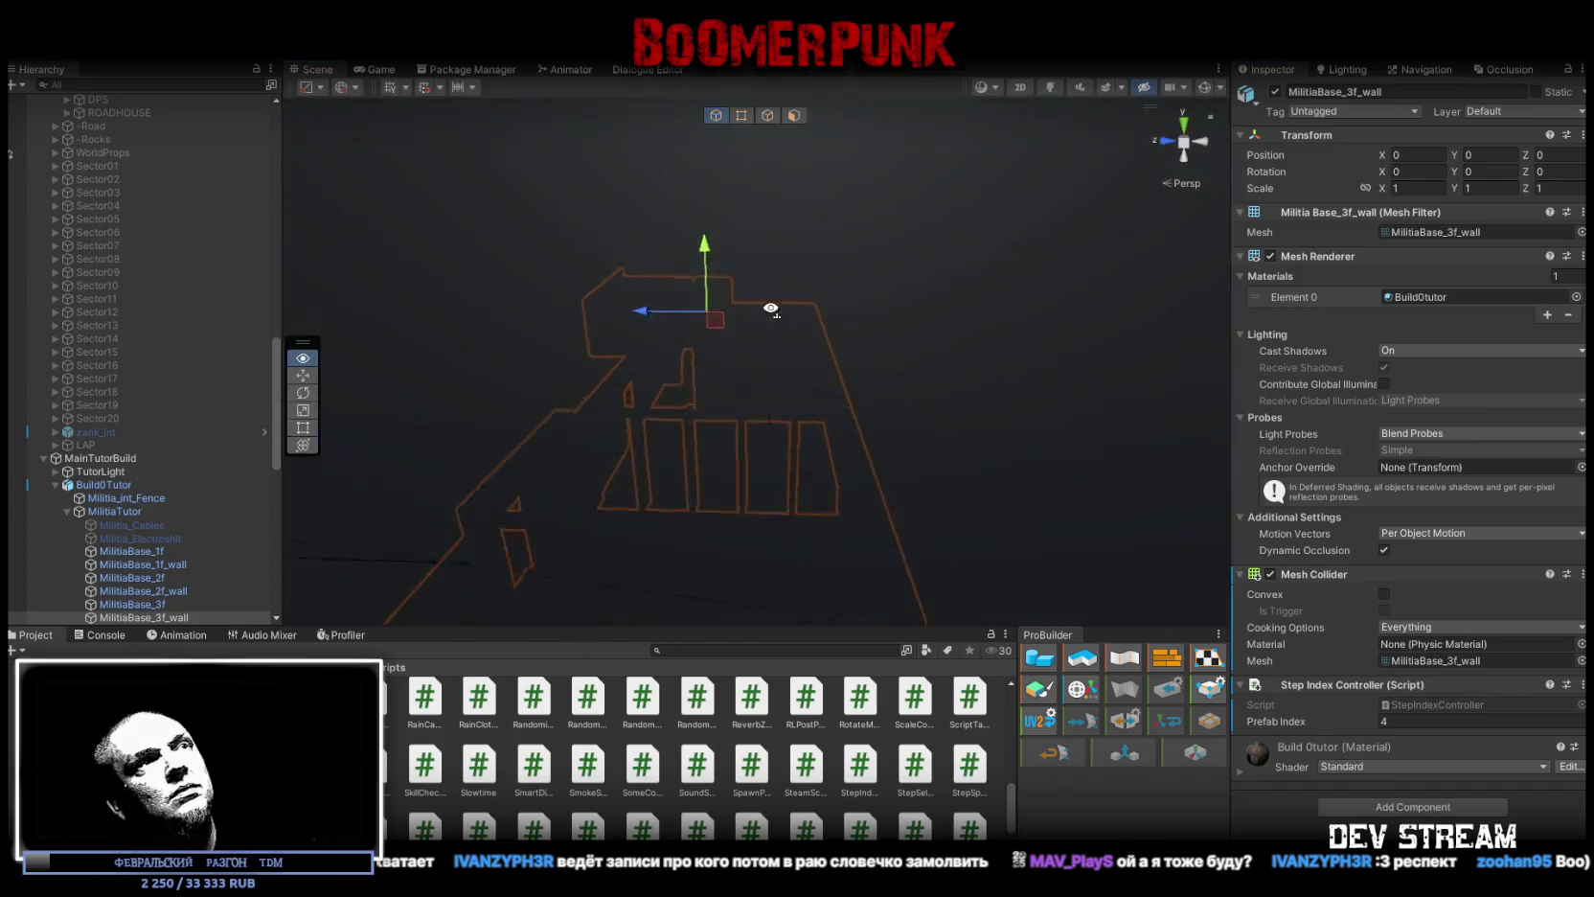
scroll(772, 388, down, 10)
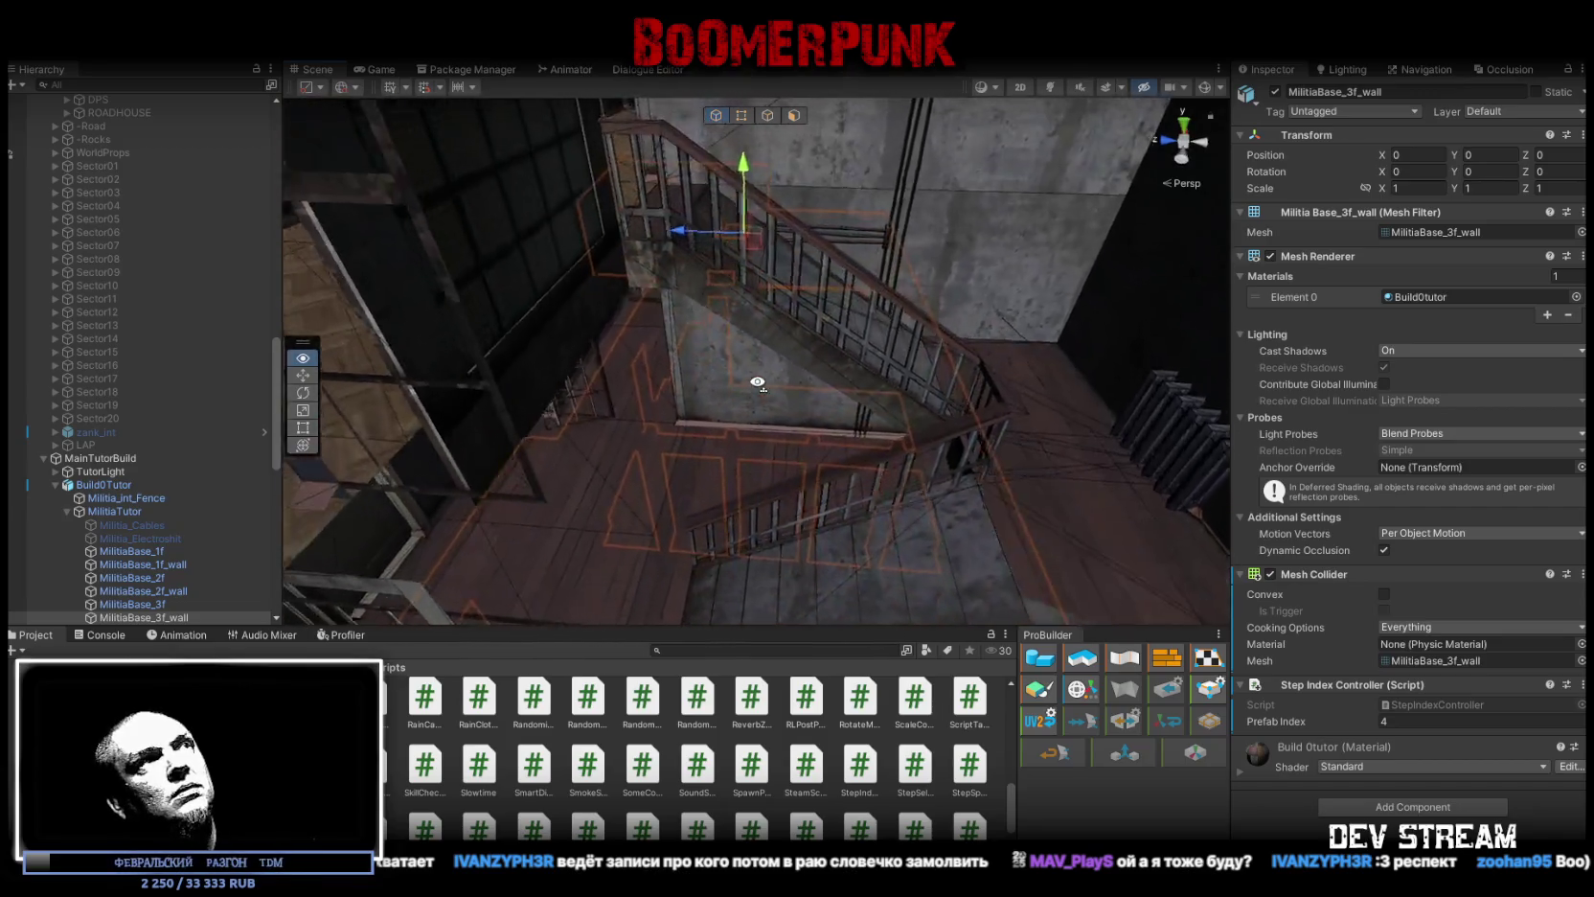
scroll(783, 370, down, 5)
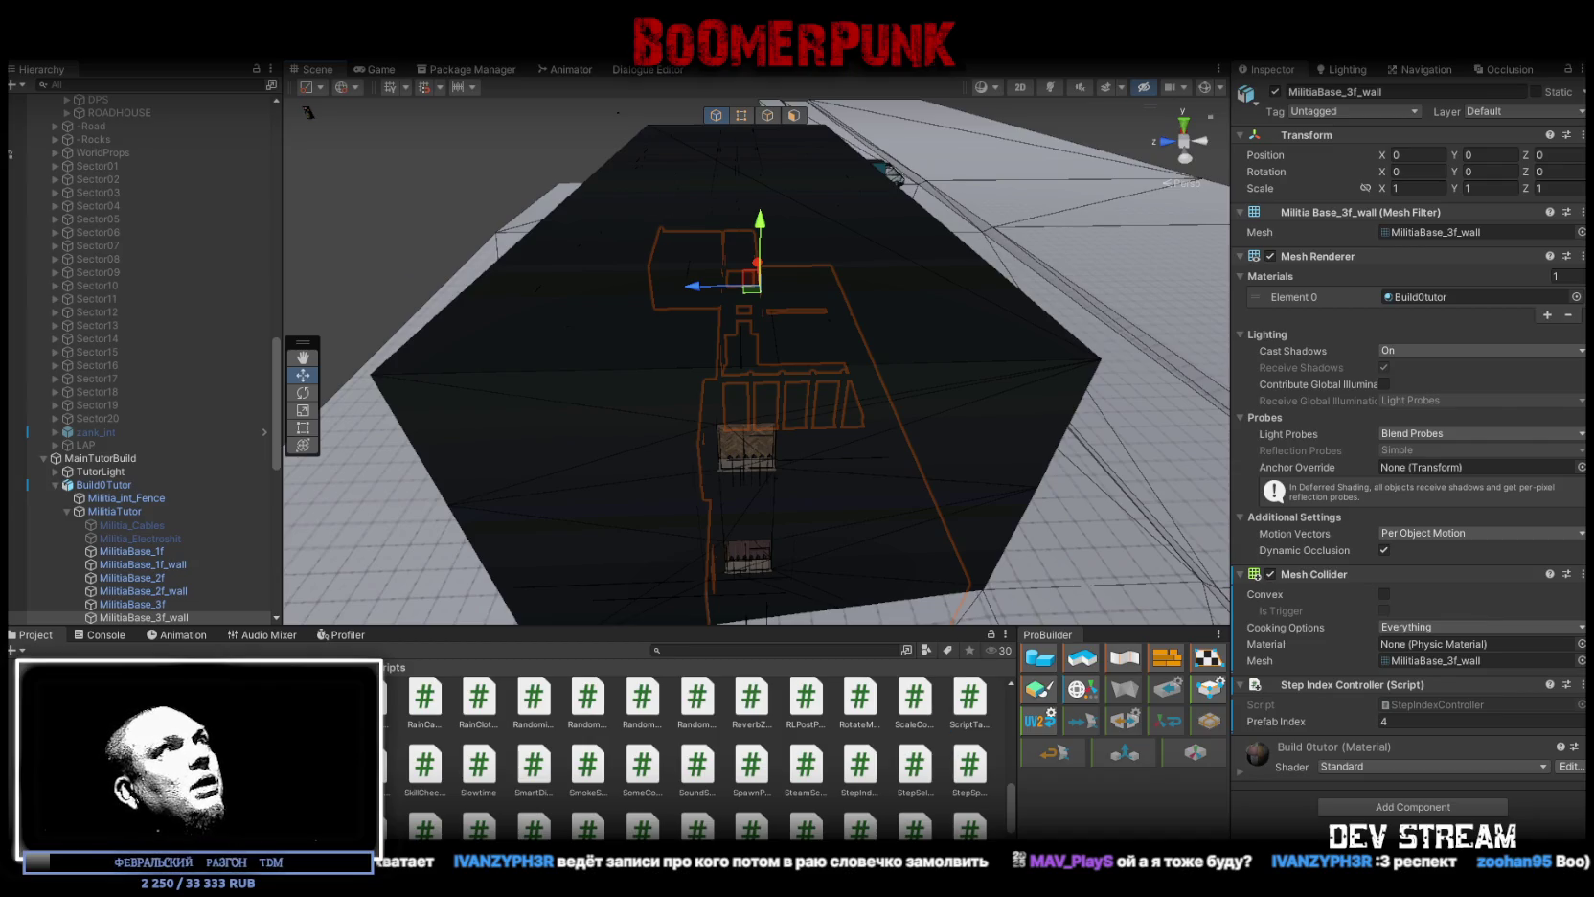
key(ctrl+p)
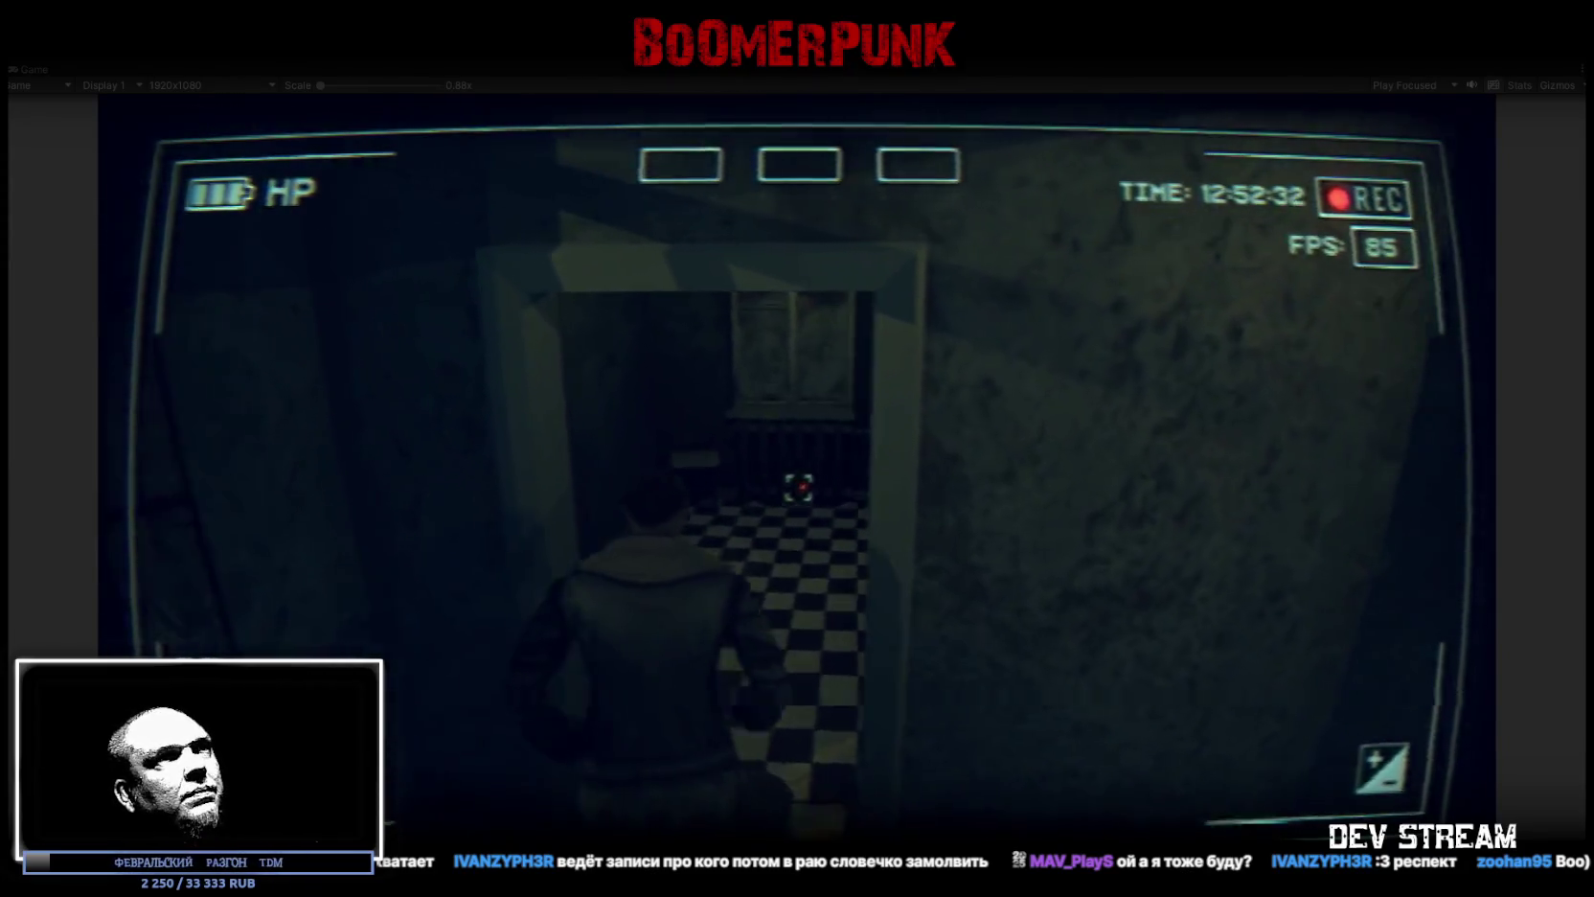
key(ctrl+p)
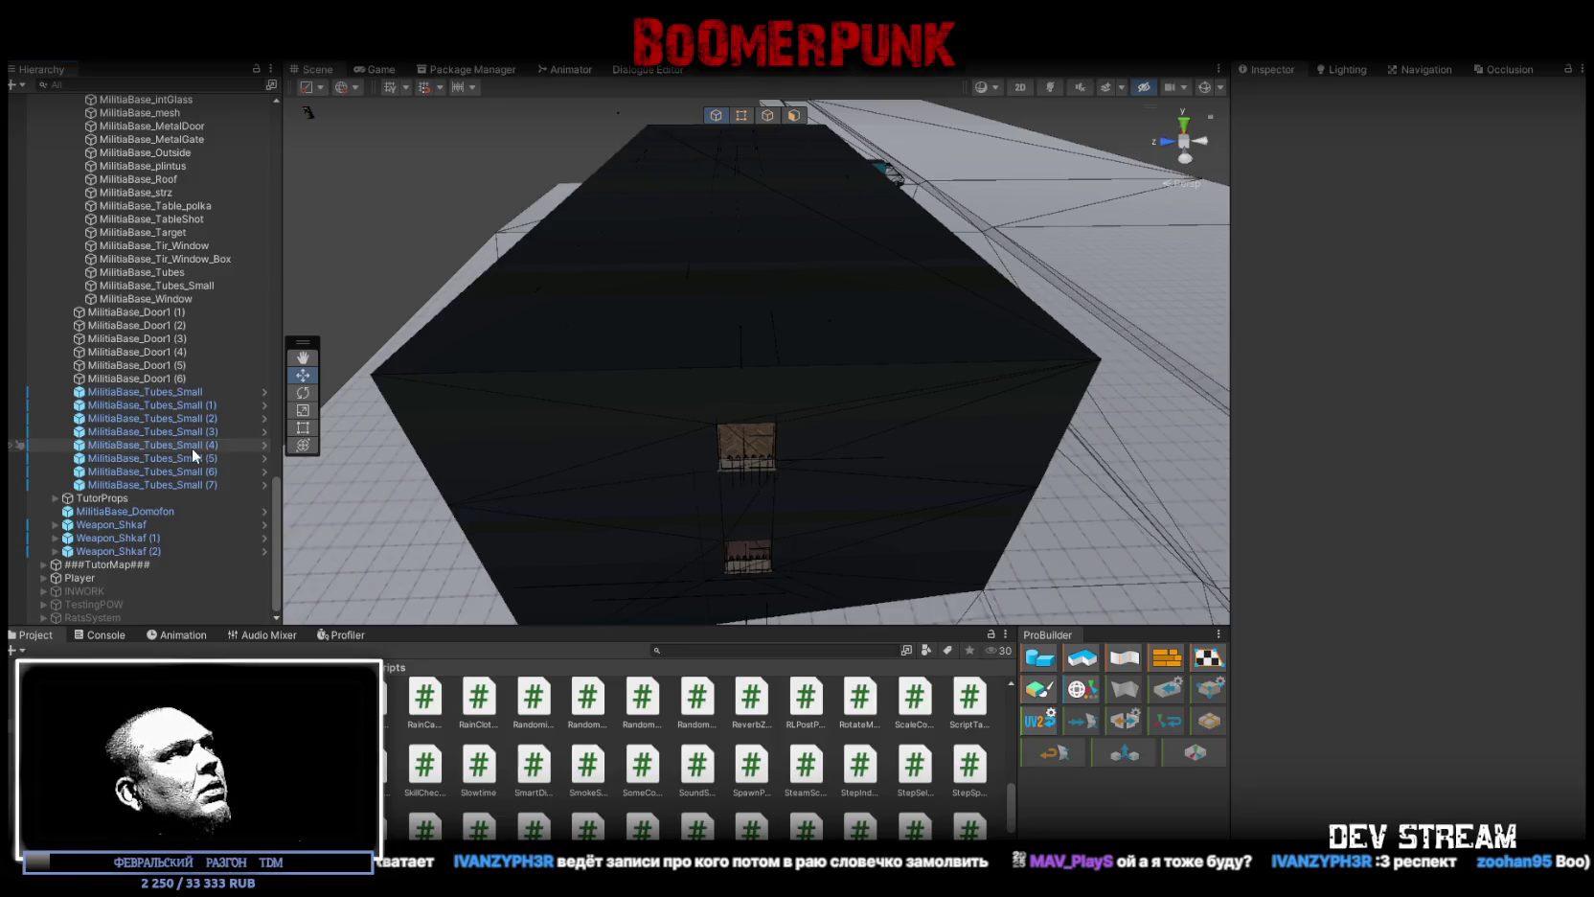
Step: Set MilitiaBase_Outside's Mesh Renderer Cast Shadows to Shadows Only
scroll(177, 451, up, 10)
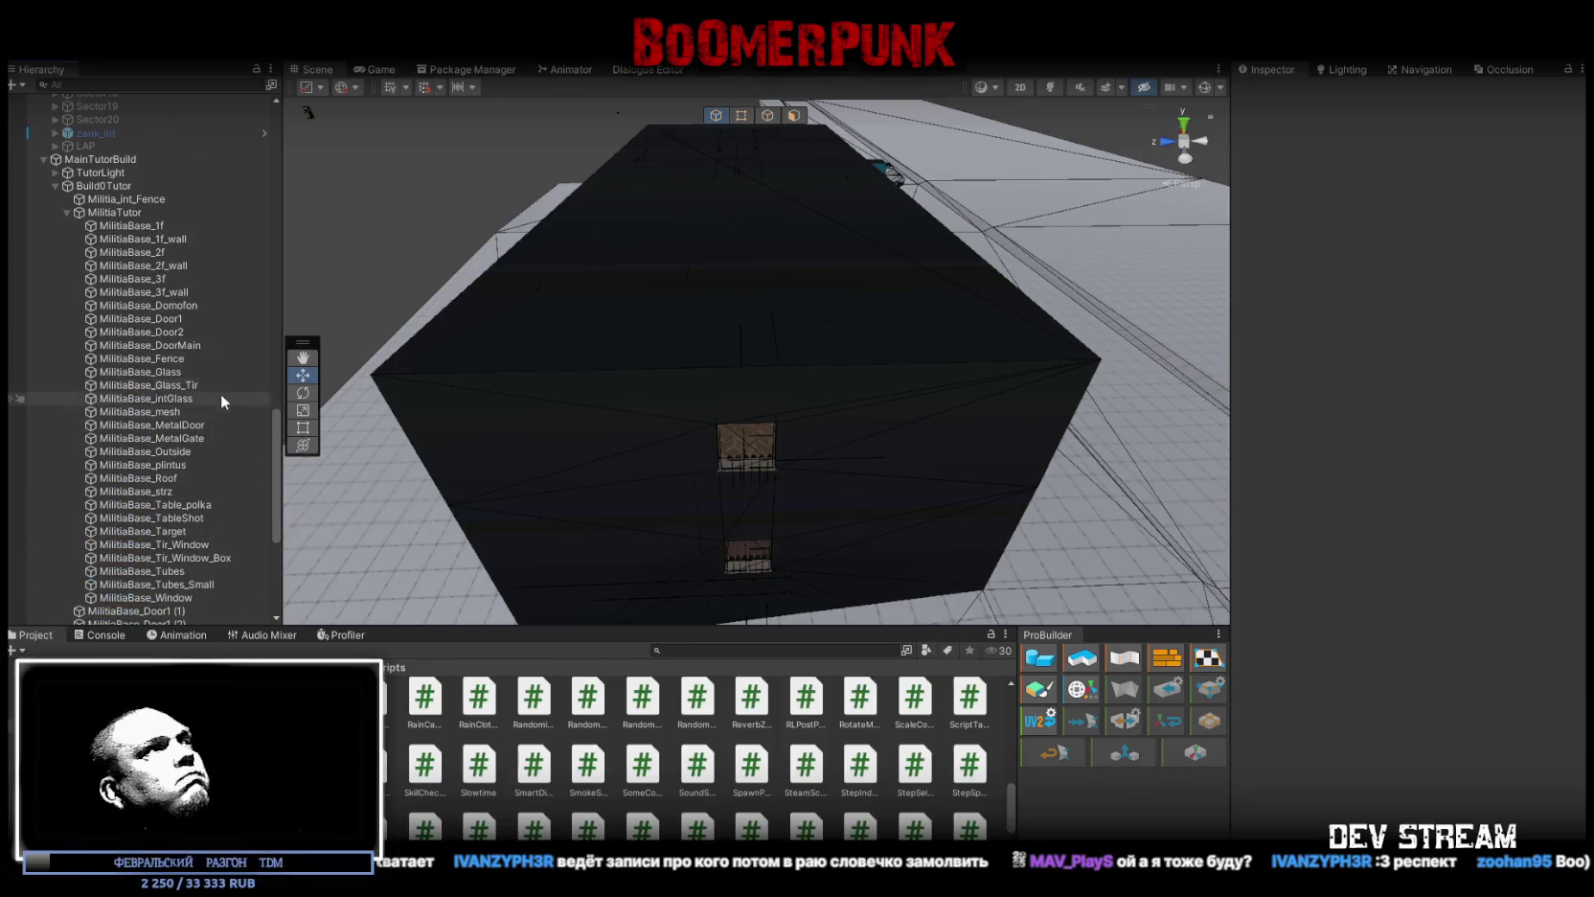
click(196, 447)
mouse_move(910, 402)
mouse_down()
mouse_move(967, 263)
mouse_move(853, 244)
mouse_move(869, 275)
mouse_up()
click(1429, 350)
click(1417, 428)
Step: Select MilitiaBase_Fence, then move in close and select the MilitiaBase_Glass window panes
scroll(767, 326, up, 3)
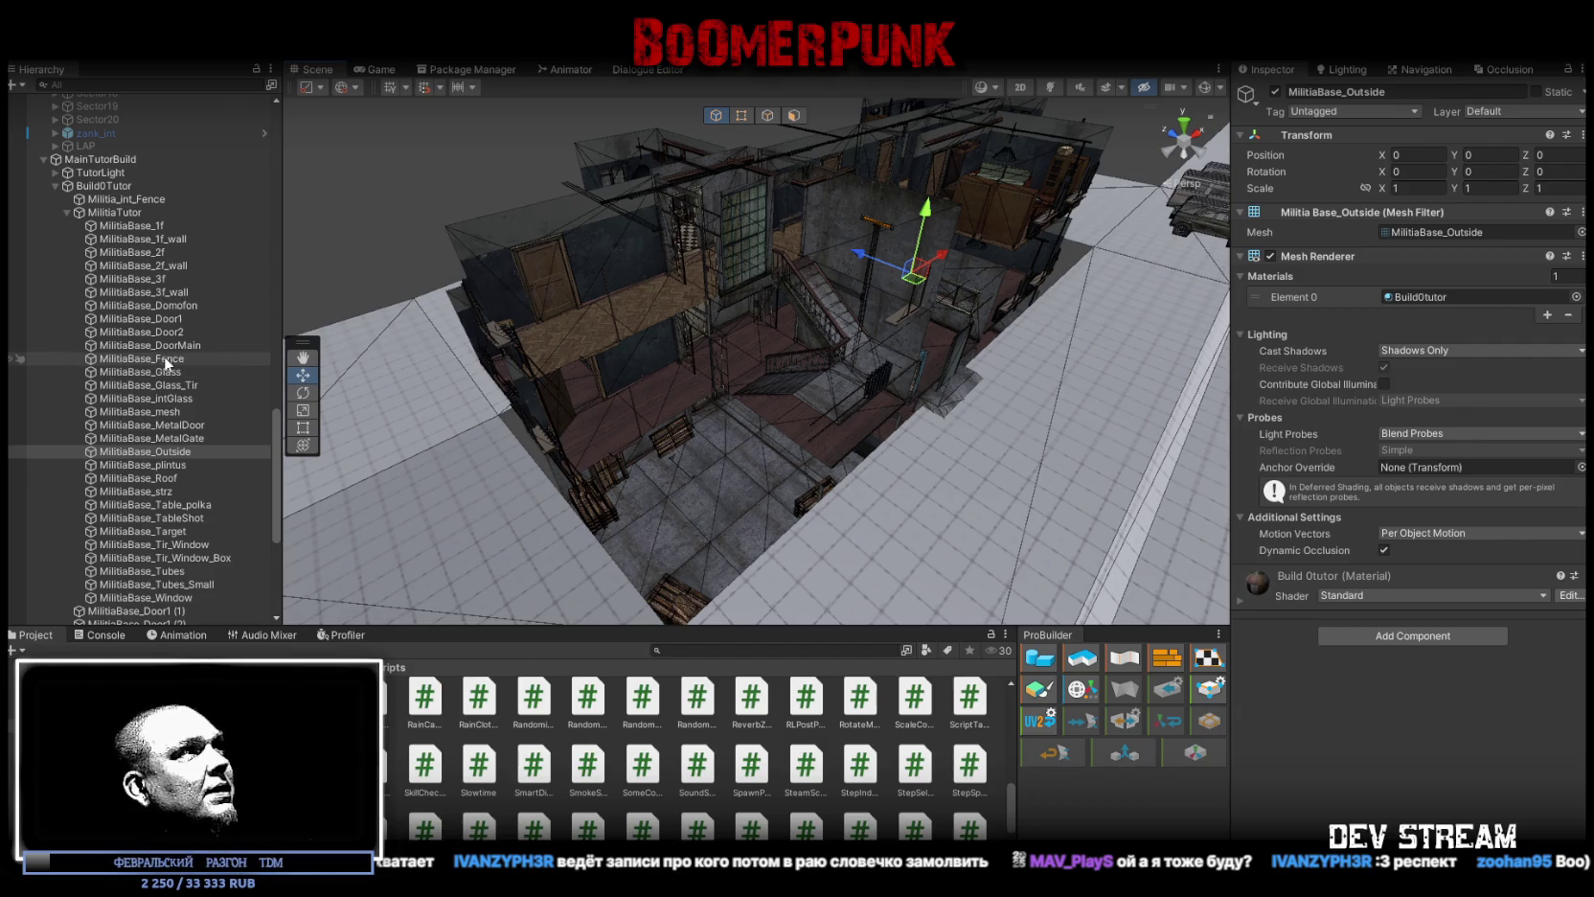
click(161, 359)
mouse_move(1130, 348)
mouse_down()
mouse_move(1414, 369)
mouse_move(954, 244)
mouse_up()
click(910, 204)
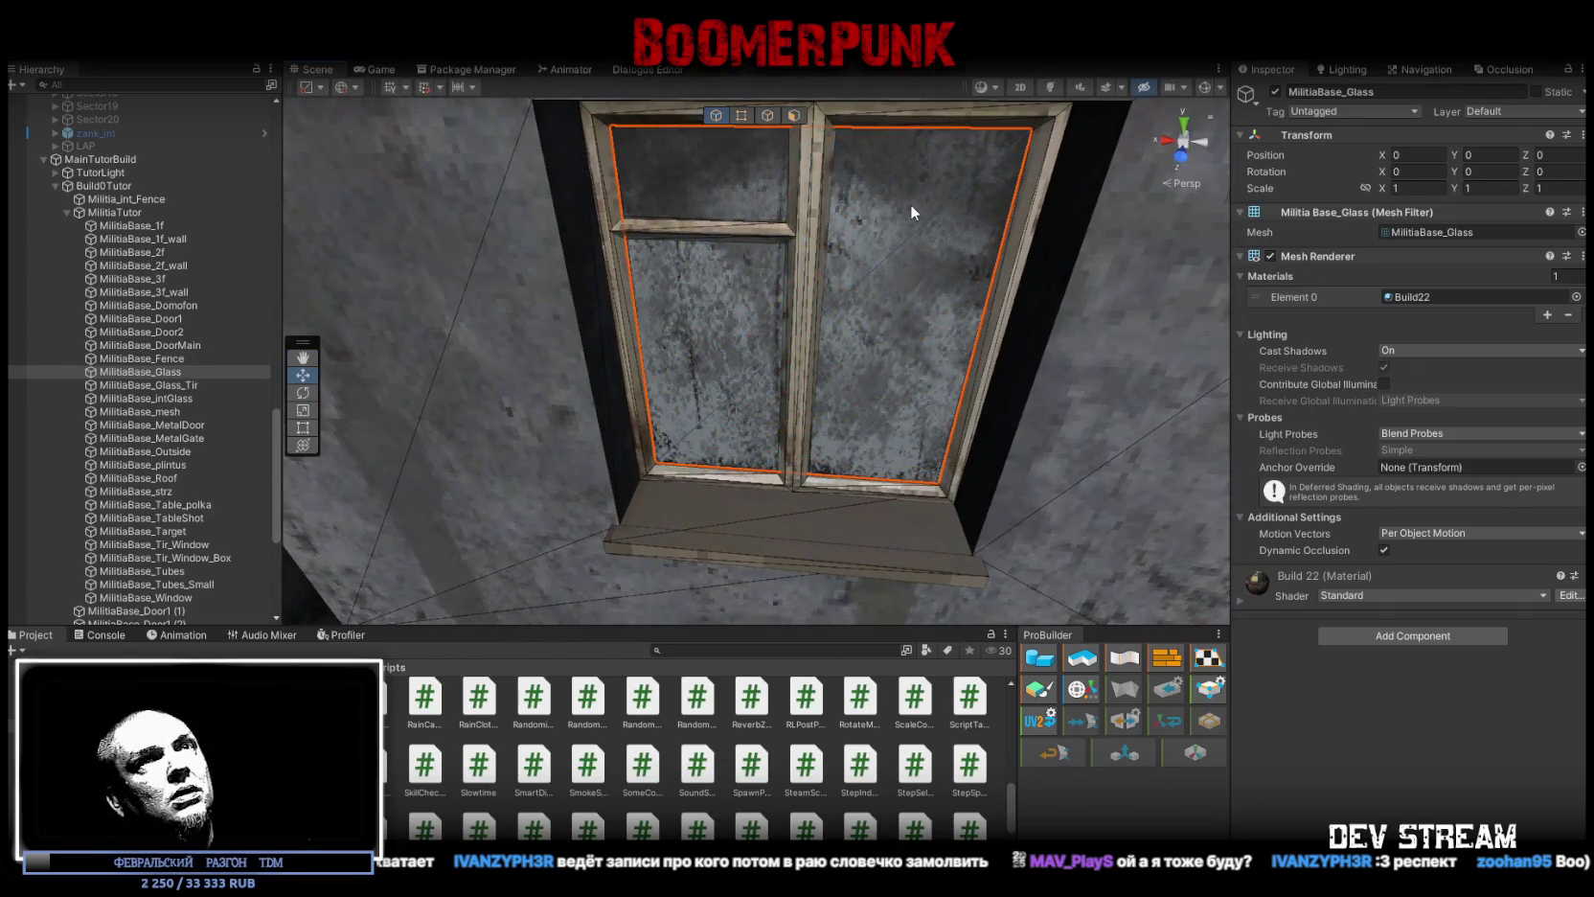
Step: Try the Build0tutorglass material on the window glass's Element 0, then undo back to Build22
click(1419, 299)
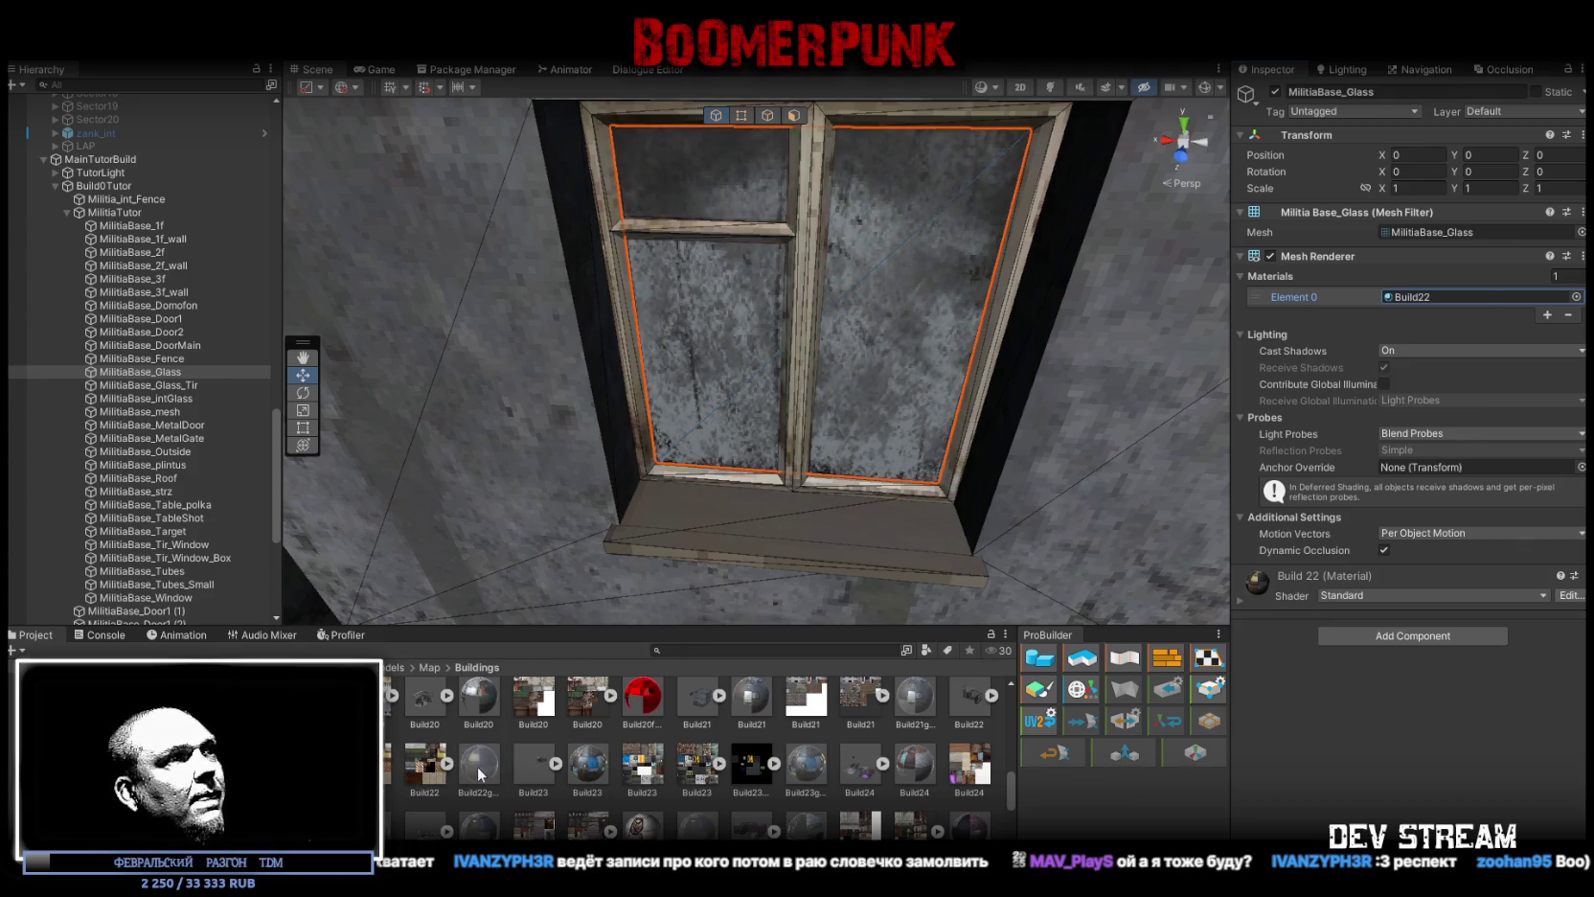
scroll(479, 768, up, 5)
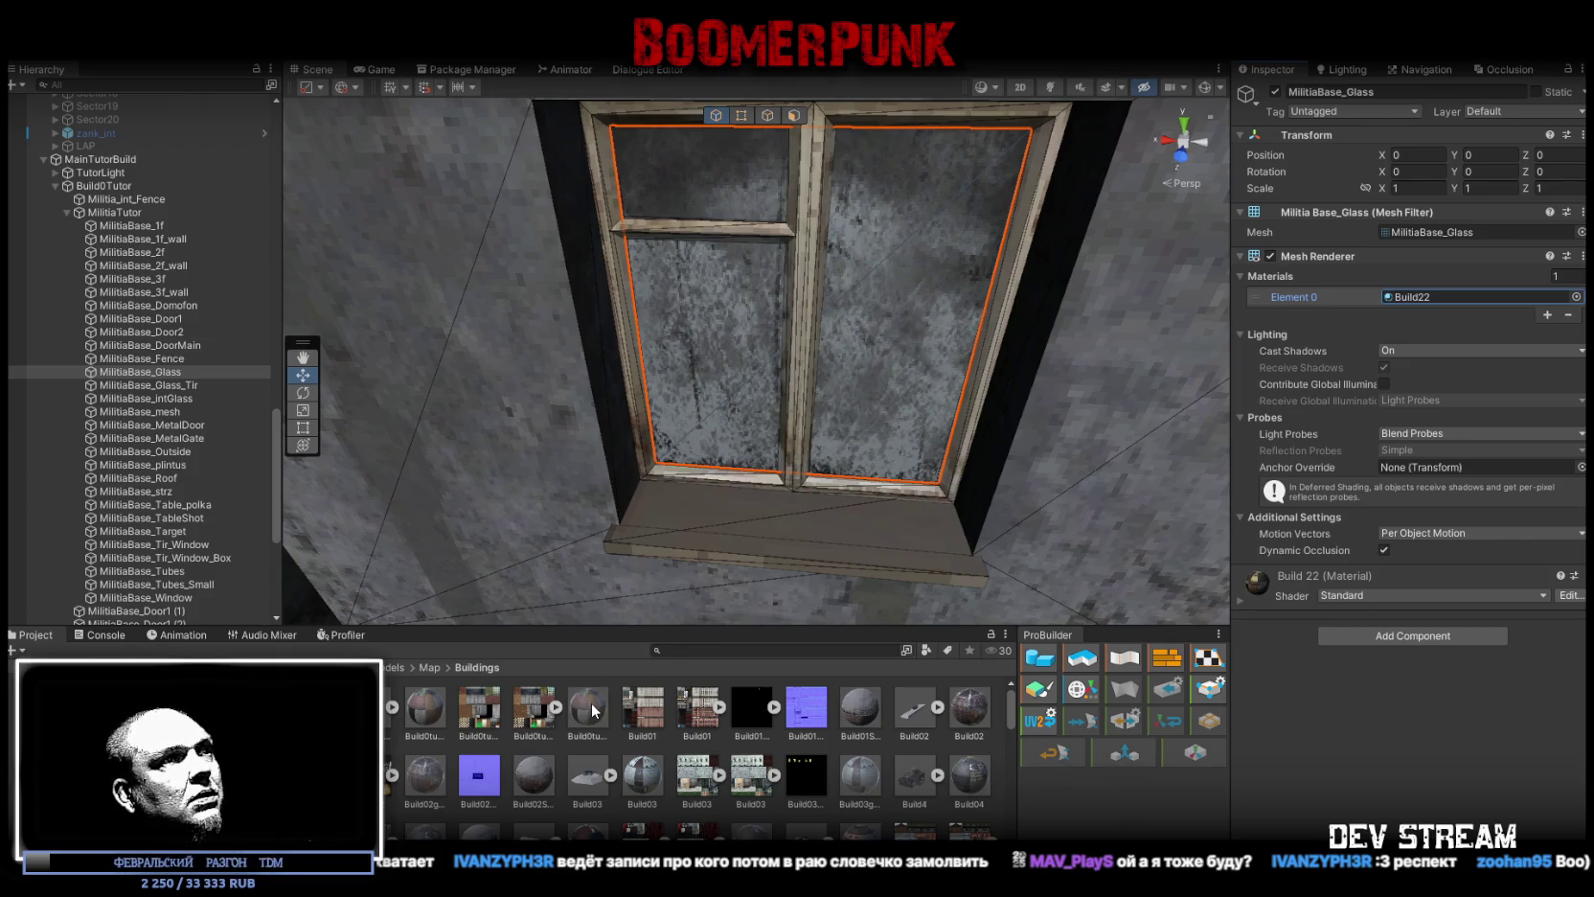
drag(598, 706, 1432, 299)
scroll(938, 421, up, 3)
scroll(717, 520, down, 2)
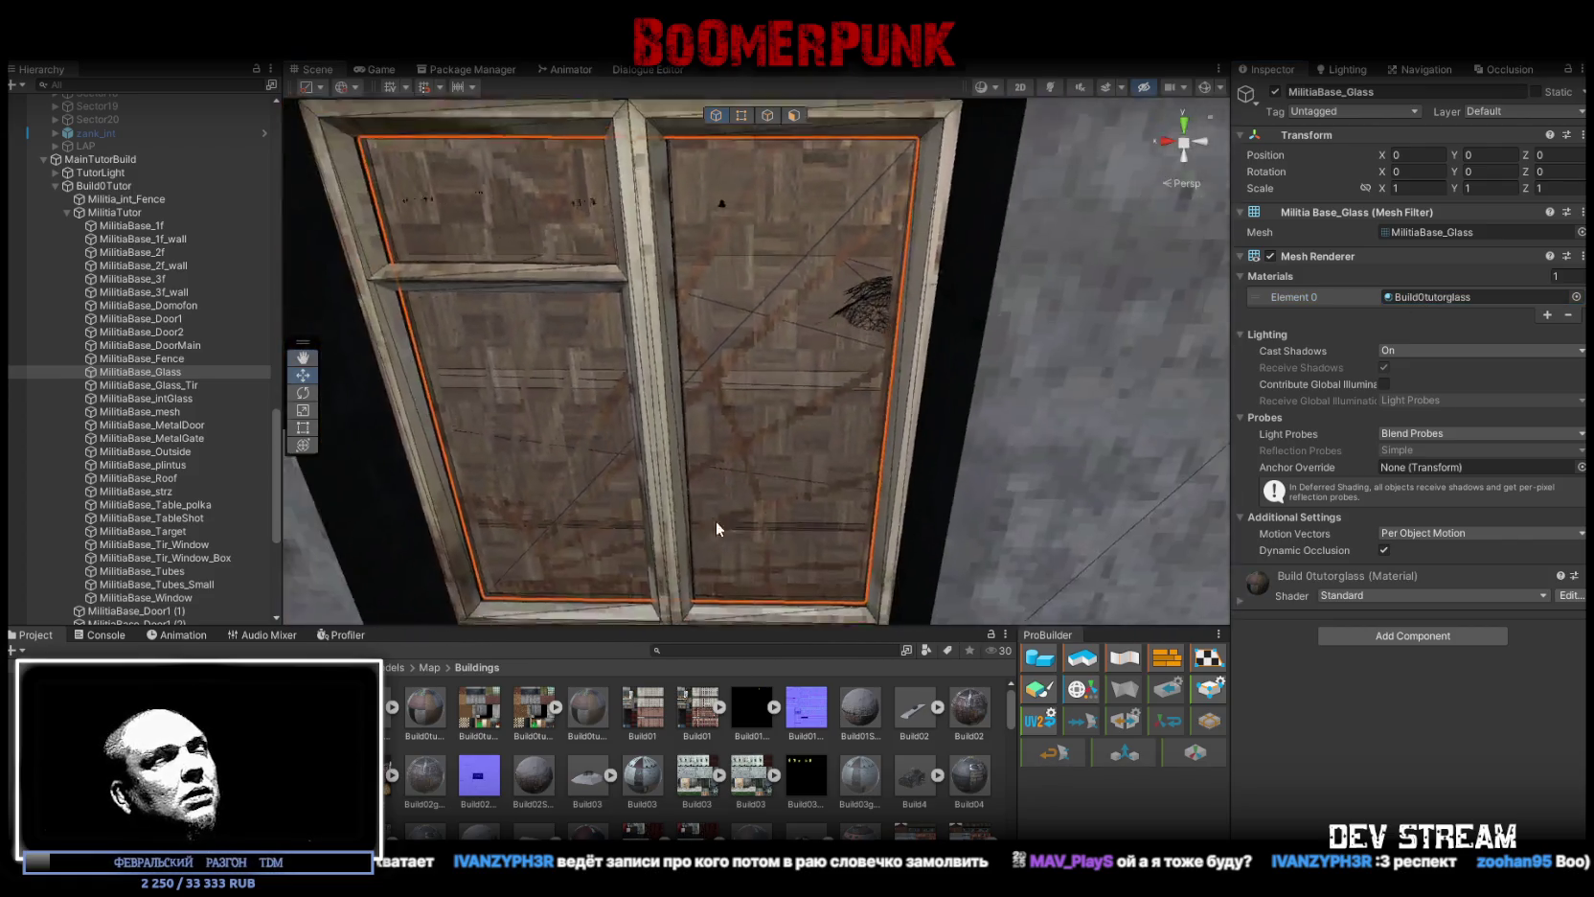
scroll(699, 757, down, 5)
scroll(700, 757, down, 3)
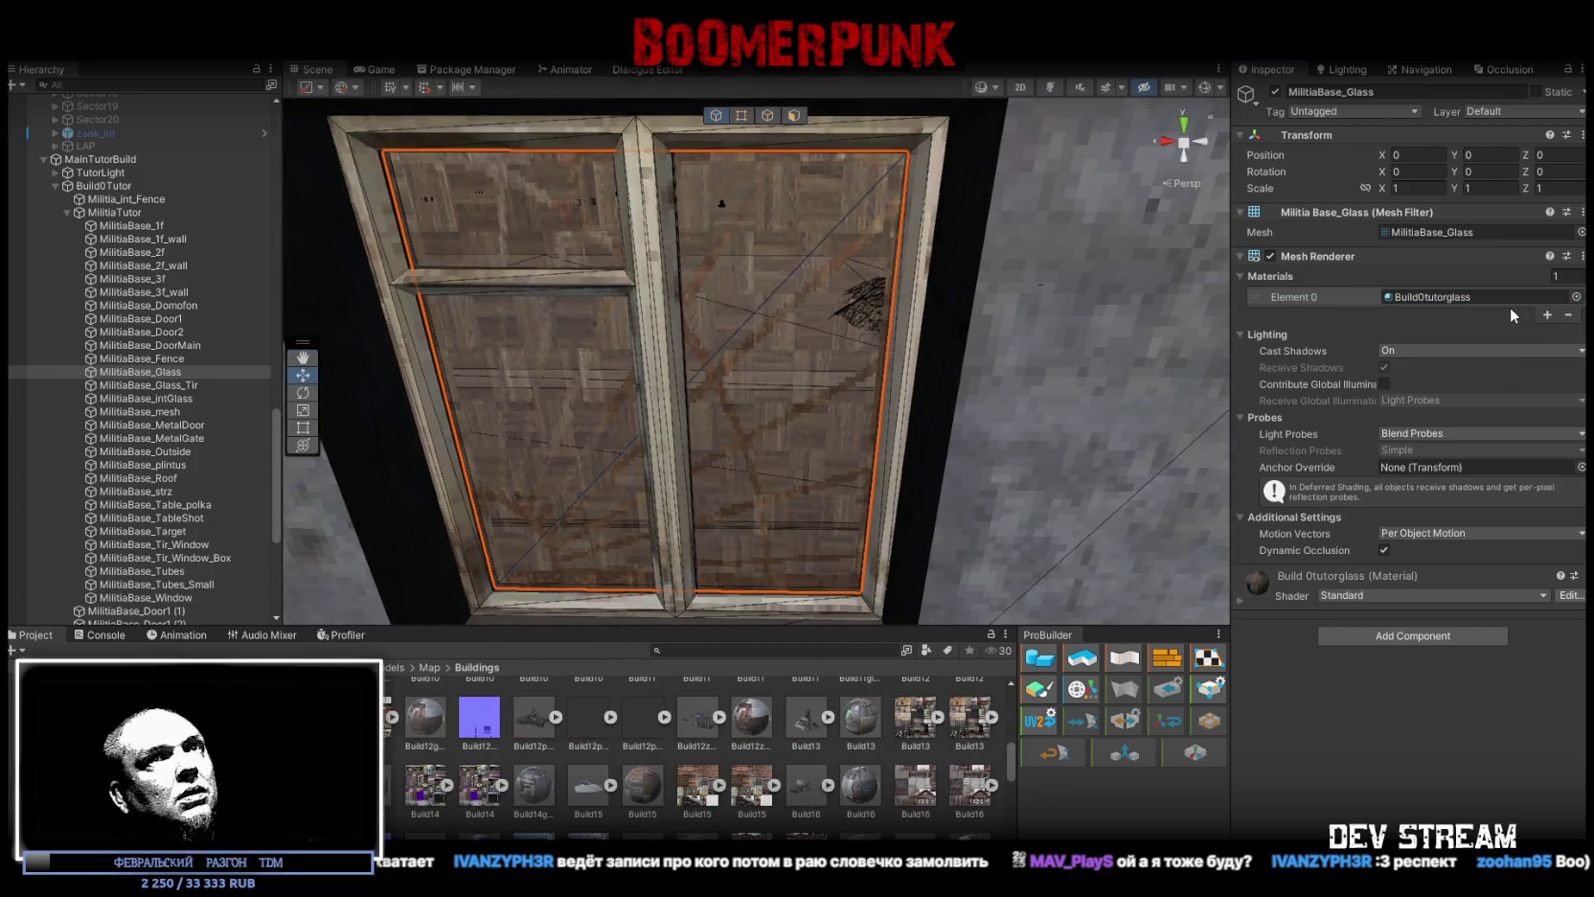
key(ctrl+z)
Step: Assign the Build22glass material to MilitiaBase_Glass's Element 0 slot
click(1417, 300)
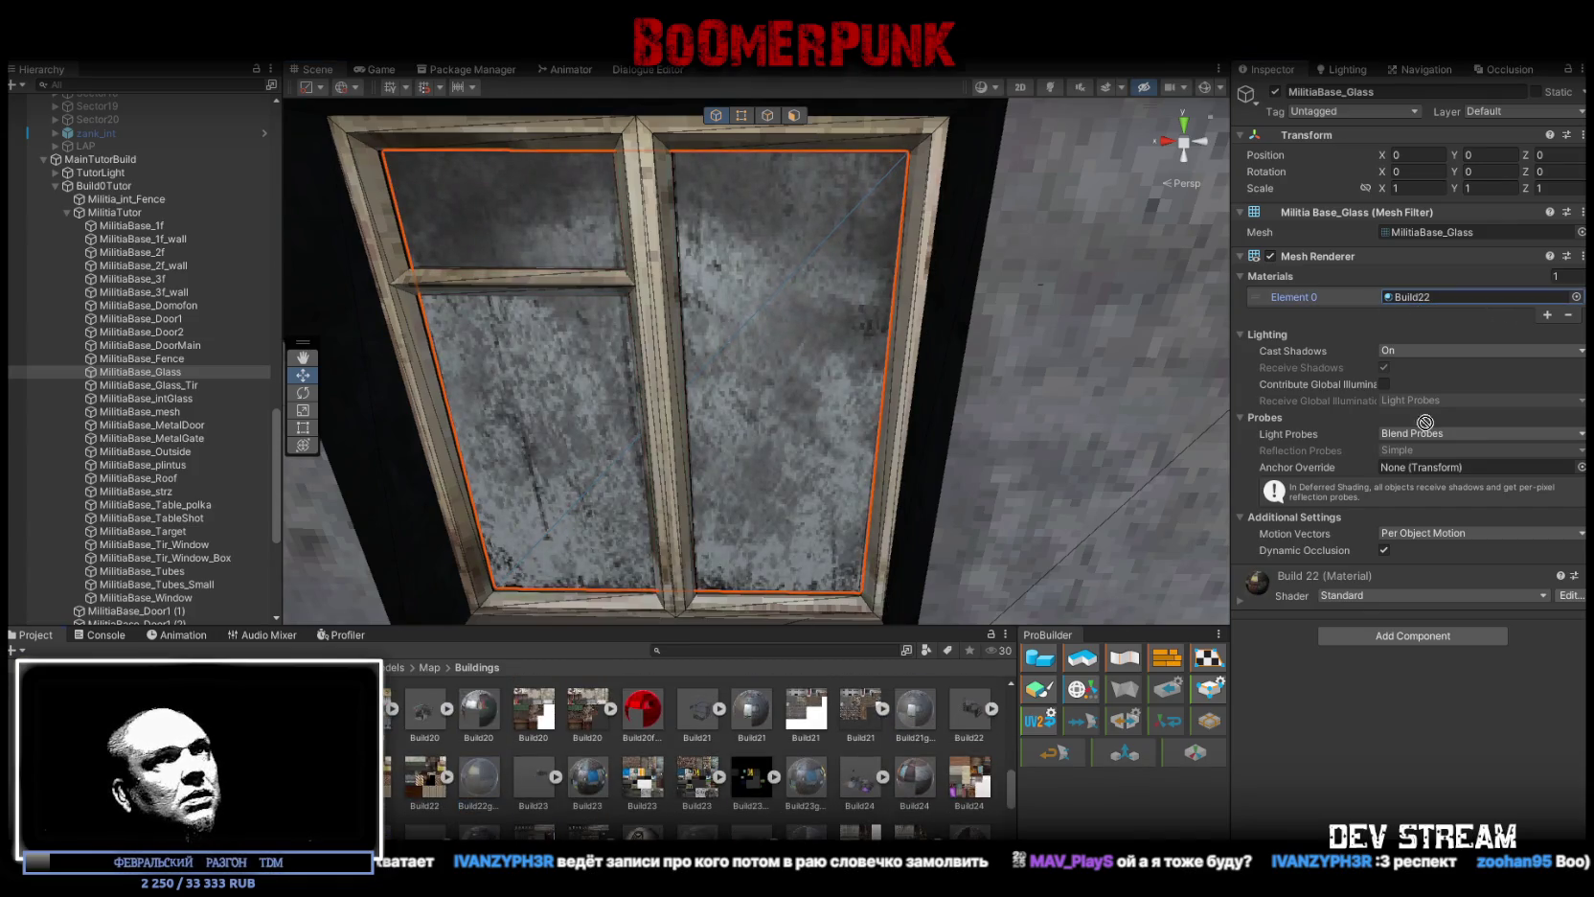
drag(1416, 296, 1416, 296)
mouse_move(943, 355)
mouse_down()
mouse_move(460, 394)
mouse_move(970, 561)
mouse_move(945, 420)
mouse_up()
click(941, 420)
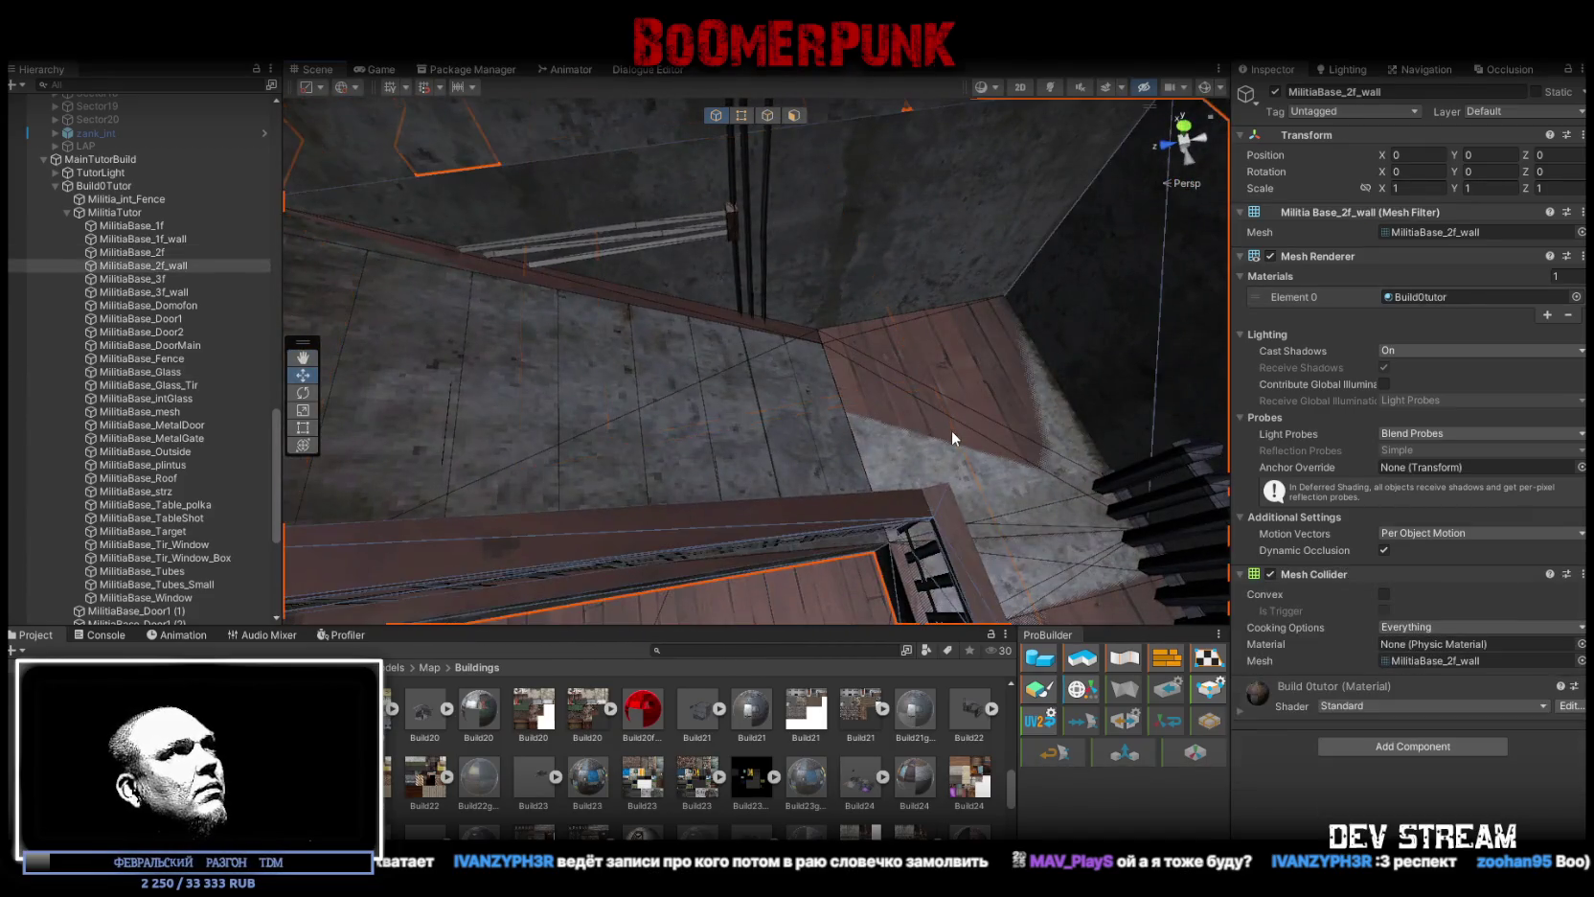
Step: Inspect the MilitiaBase_2f, 2f_wall, 1f_wall, 3f and 3f_wall meshes in turn
click(878, 449)
click(1040, 535)
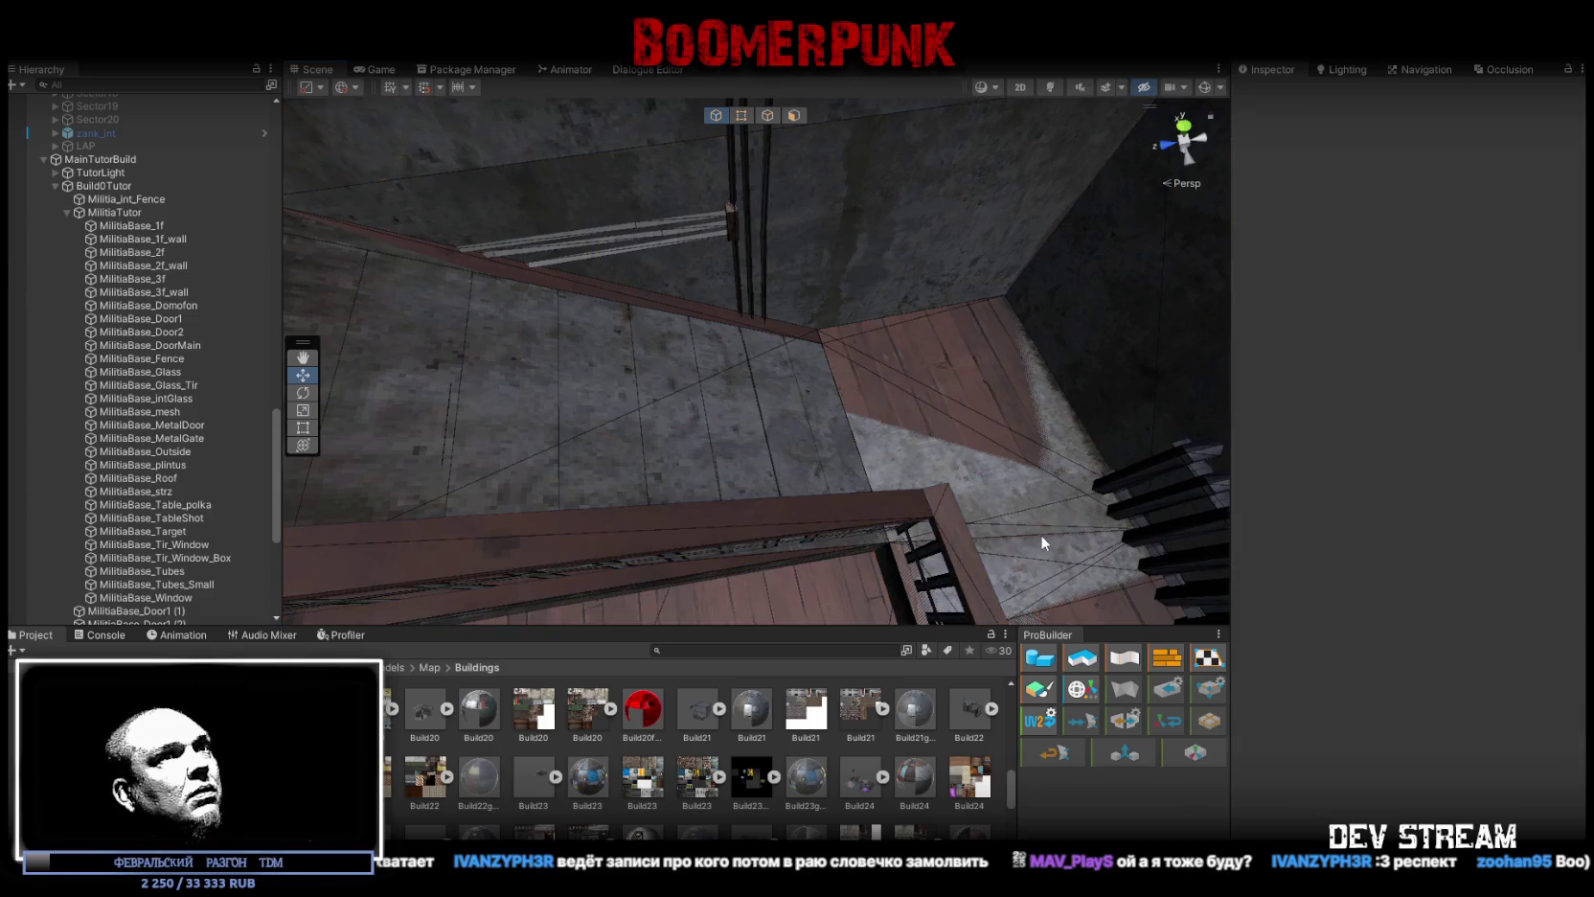
click(1036, 542)
drag(1045, 547, 906, 453)
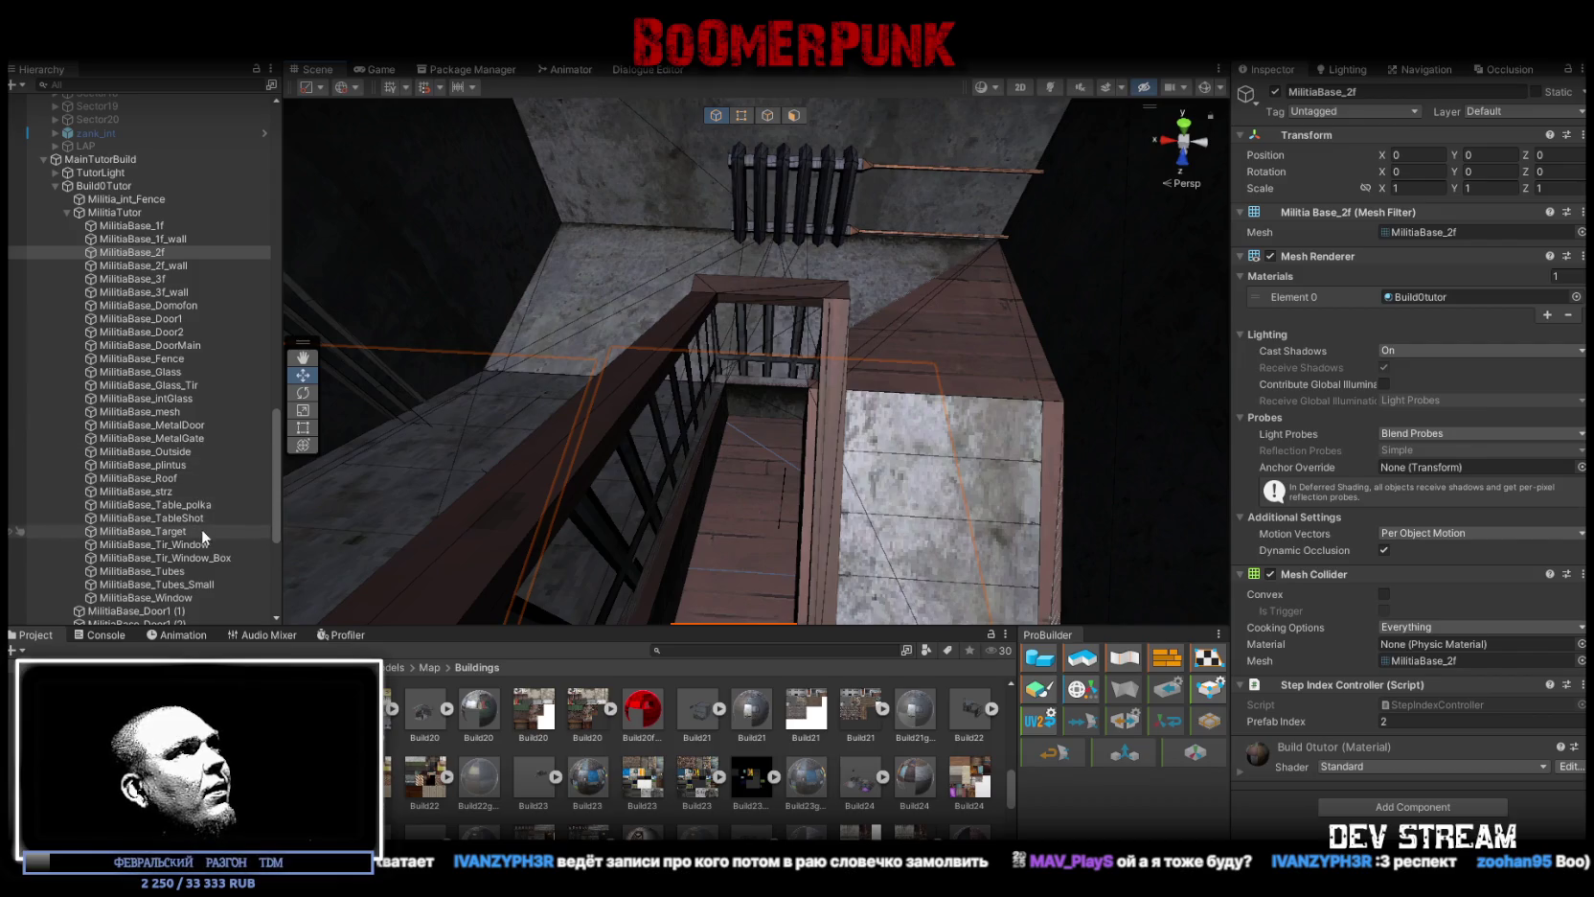
click(175, 238)
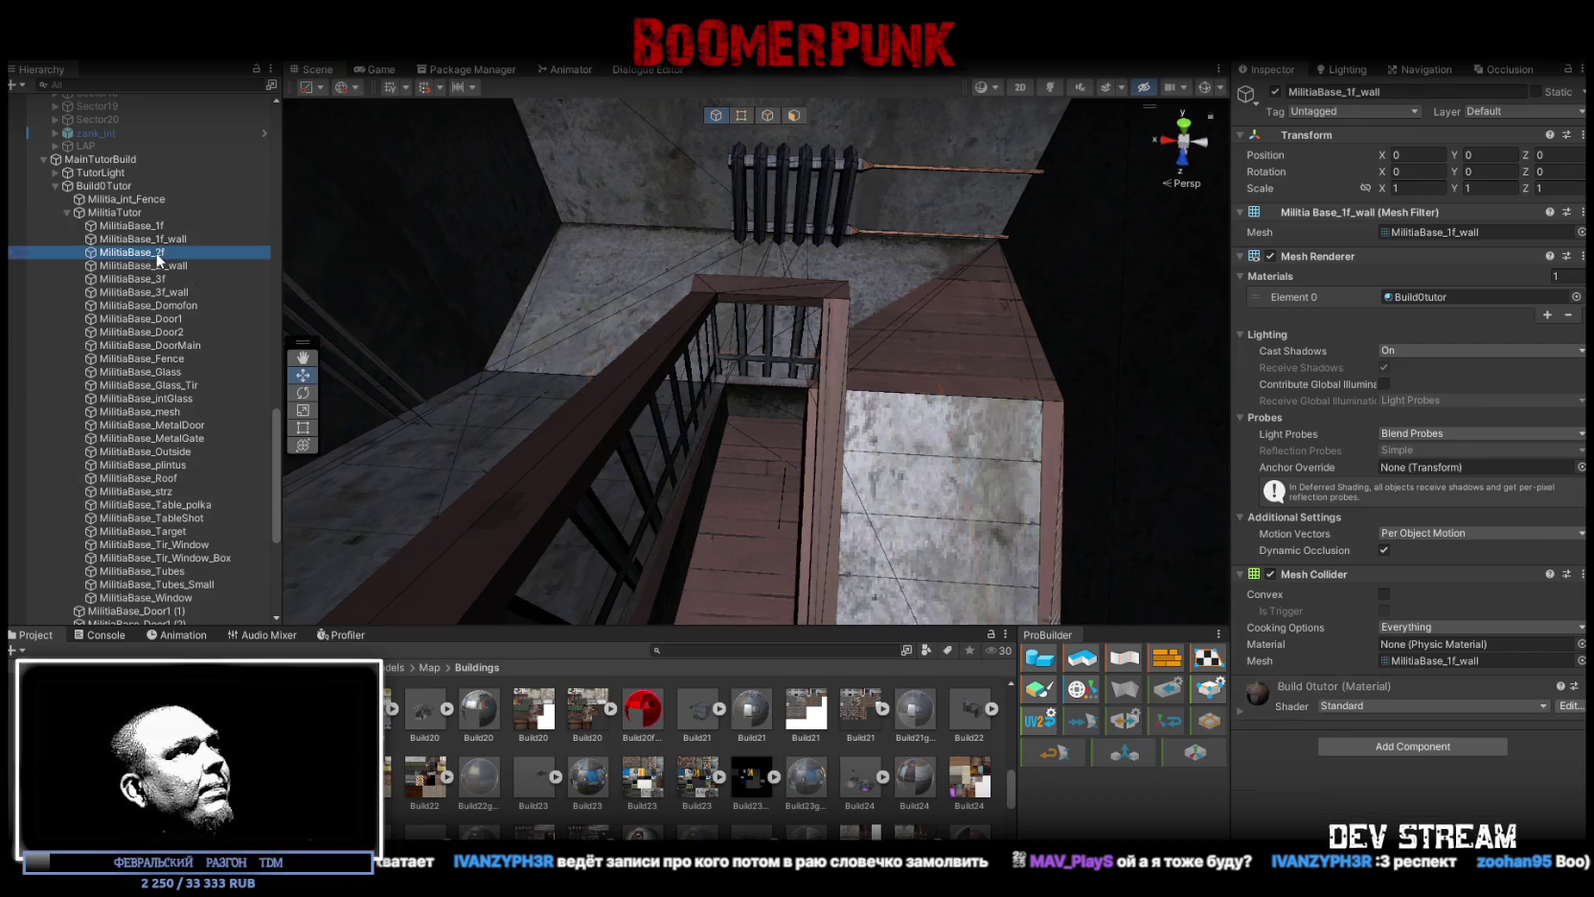
click(168, 267)
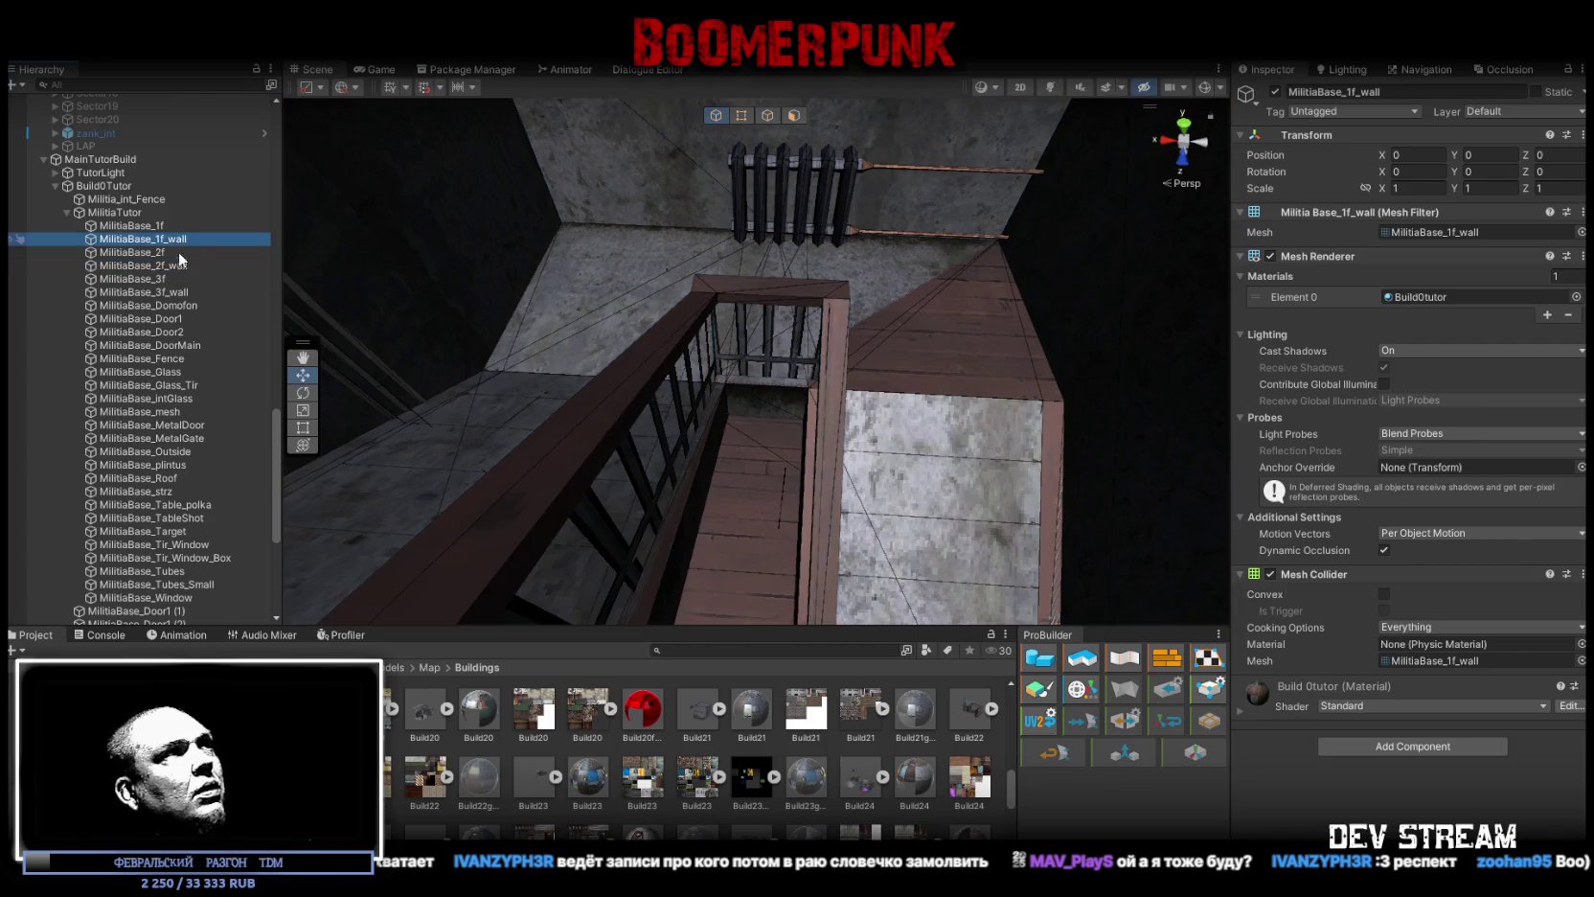
click(179, 277)
click(179, 289)
Step: Frame MilitiaBase_Domofon and cut the intercom panel out of its group
double_click(199, 307)
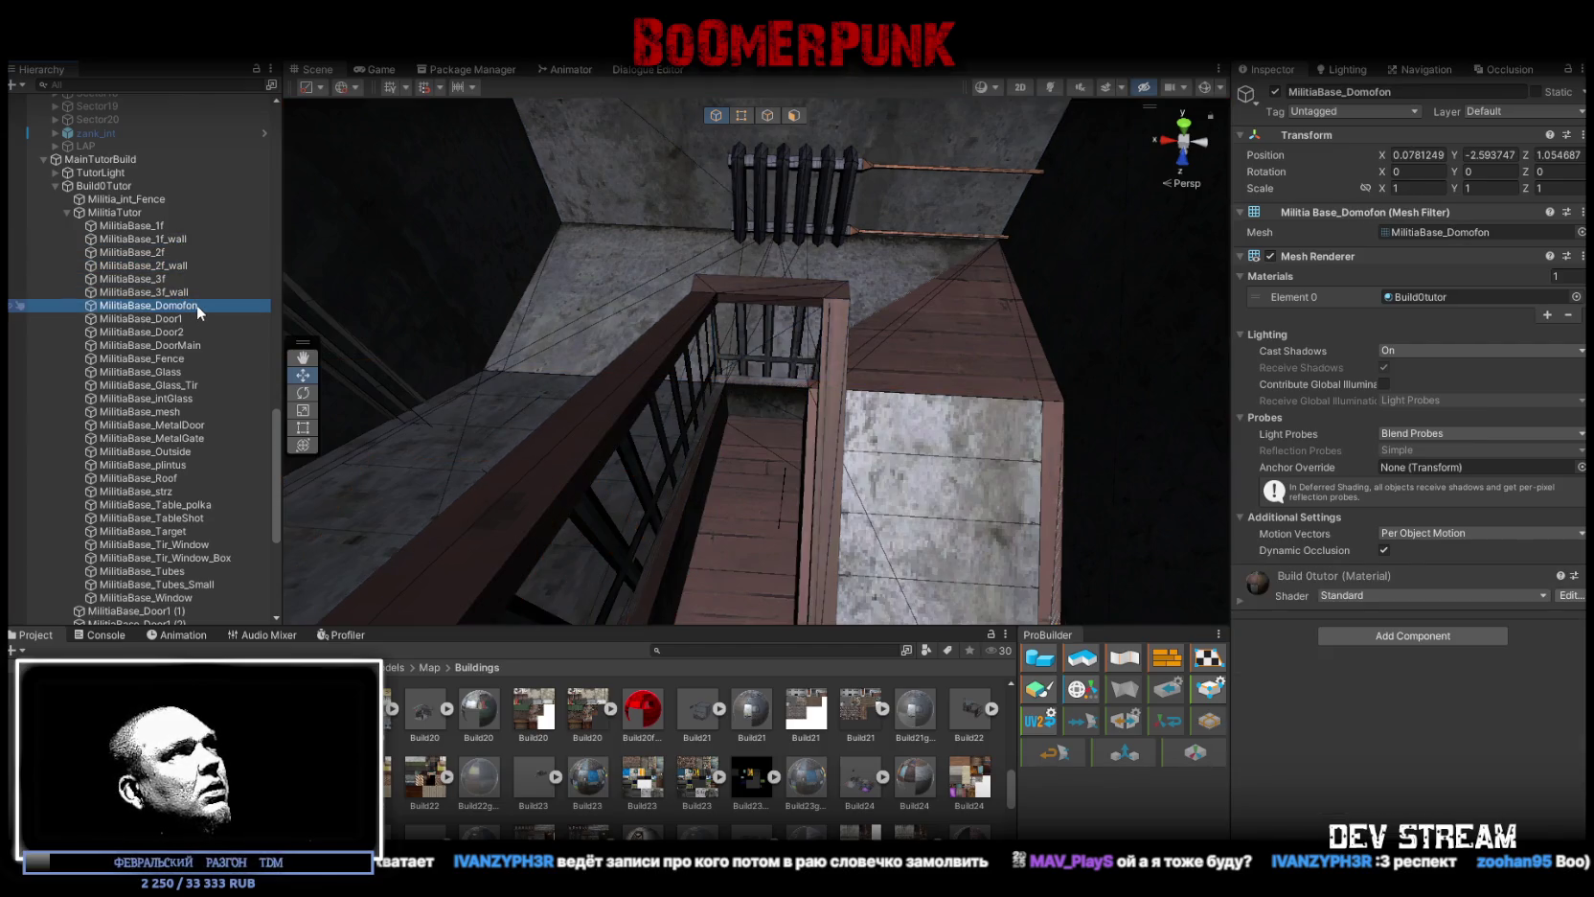
drag(483, 198, 501, 269)
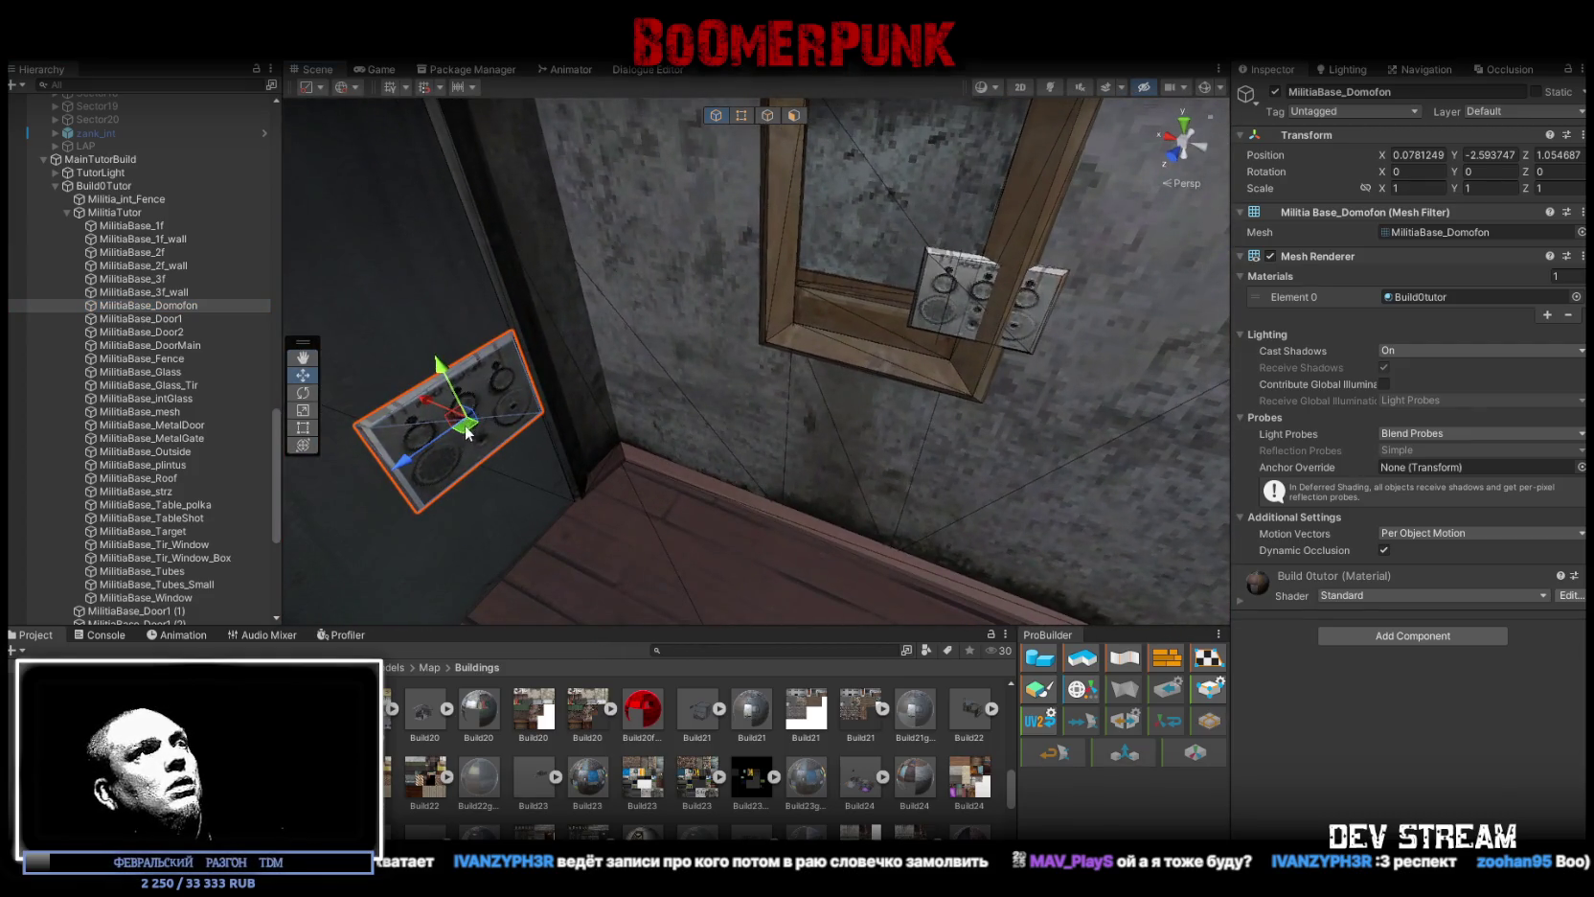
key(Delete)
Step: Apply the Build22glass material to the MilitiaBase_Glass_Tir shooting-range window pane
click(851, 218)
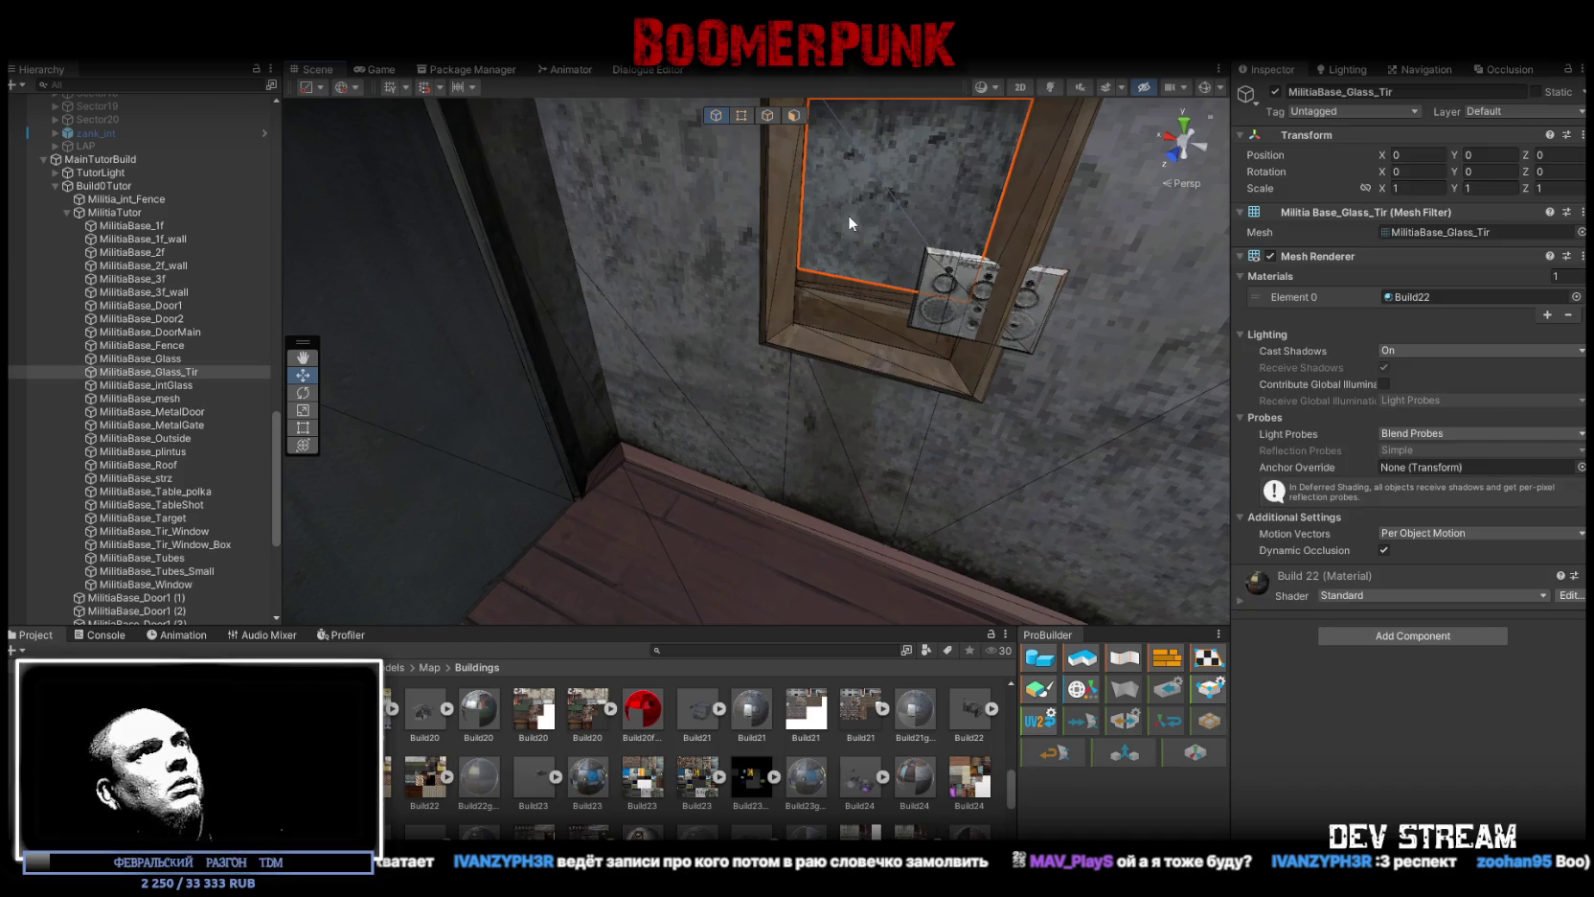
drag(801, 398, 857, 350)
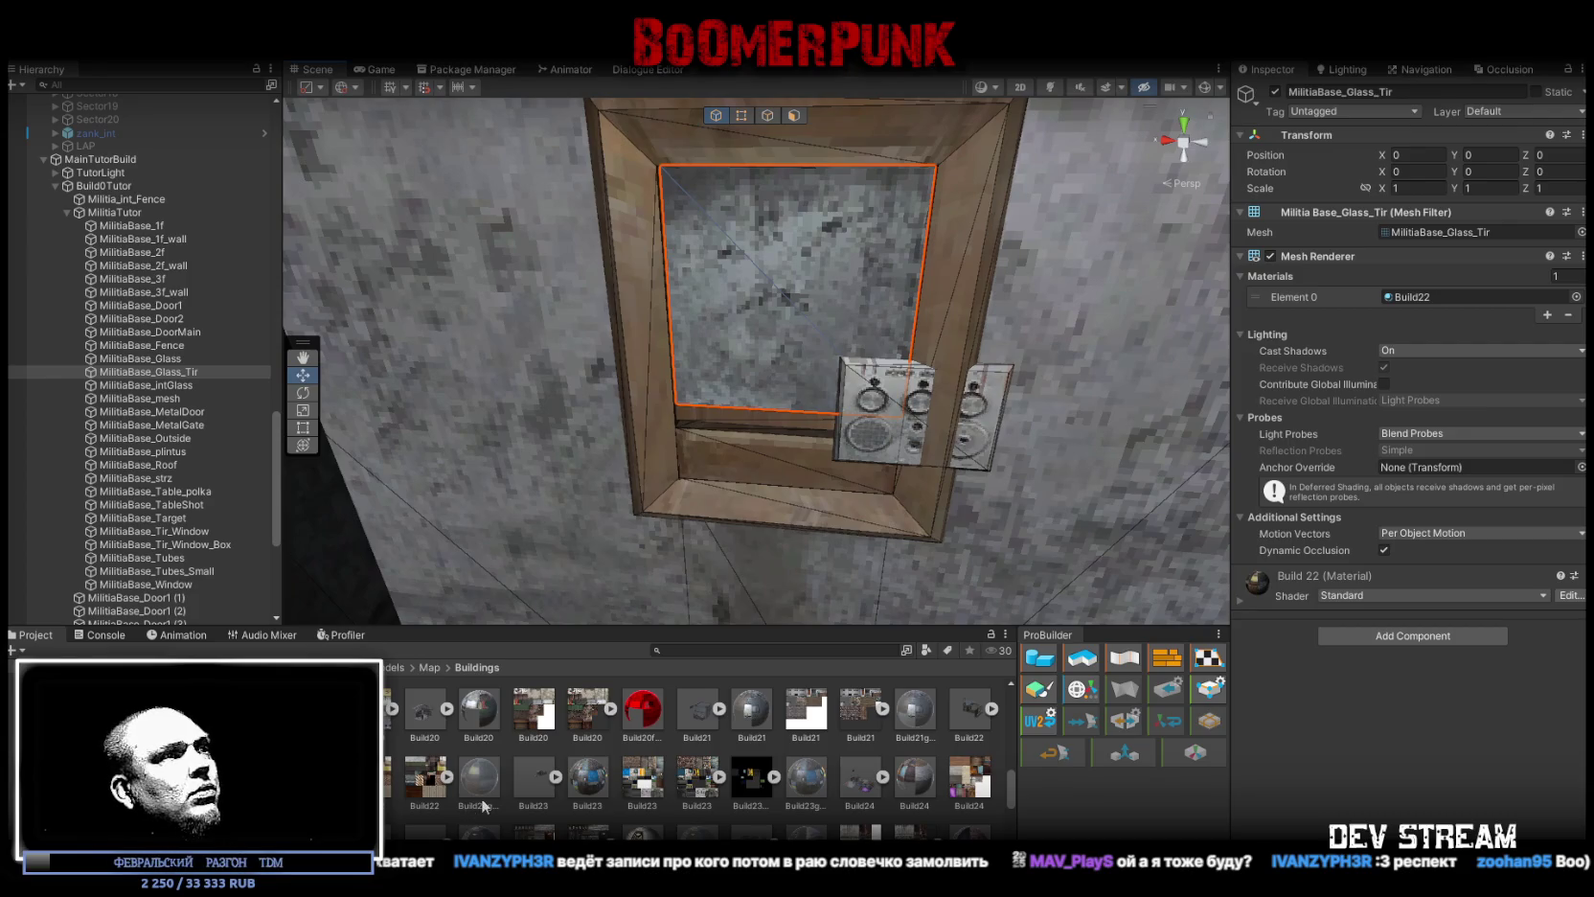
drag(1433, 298, 1433, 298)
mouse_move(954, 374)
mouse_down()
mouse_move(780, 356)
mouse_move(791, 412)
mouse_move(517, 326)
mouse_move(487, 337)
mouse_move(933, 357)
mouse_move(912, 368)
mouse_up()
key(ctrl+z)
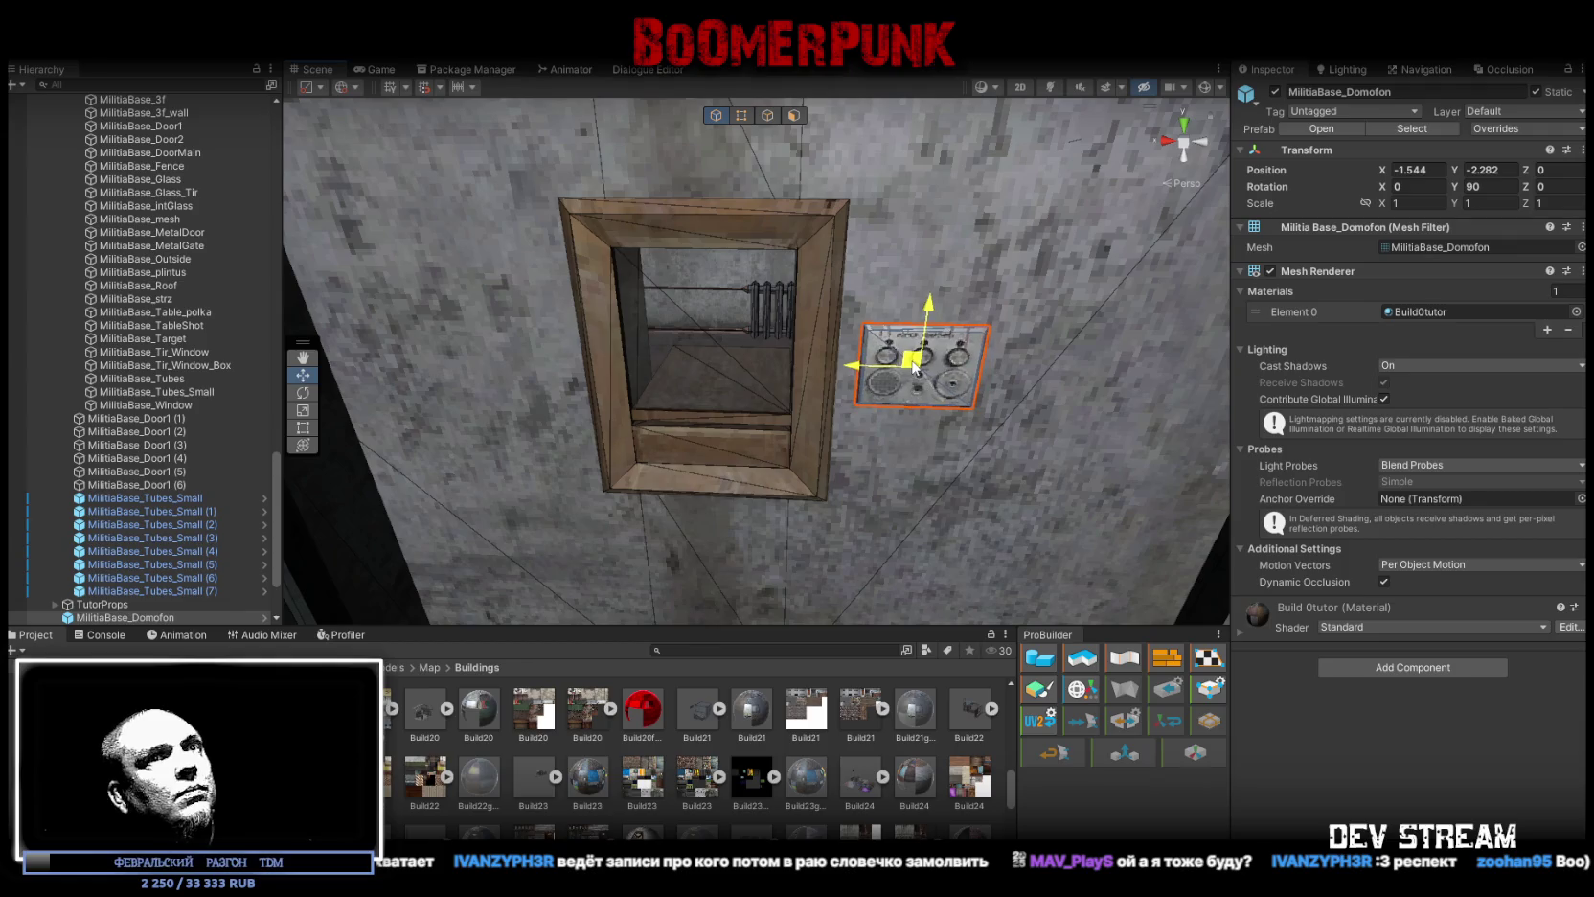
Step: Add a Box Collider to MilitiaBase_Domofon and apply it to the prefab with Apply All
click(1364, 669)
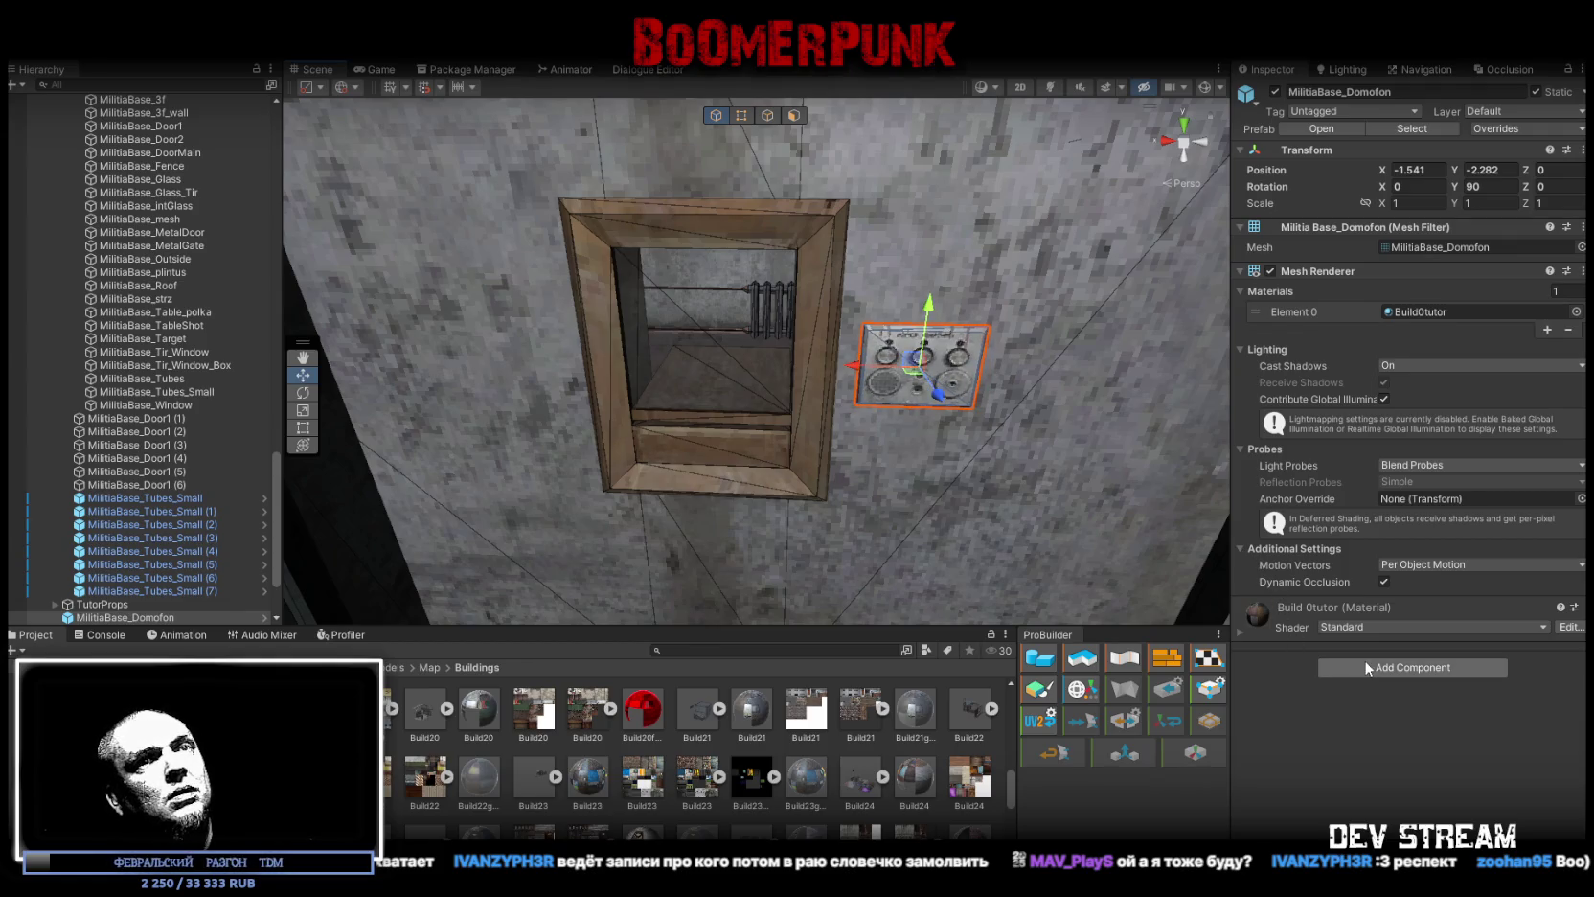
click(1417, 757)
drag(1119, 513, 1468, 196)
click(1544, 131)
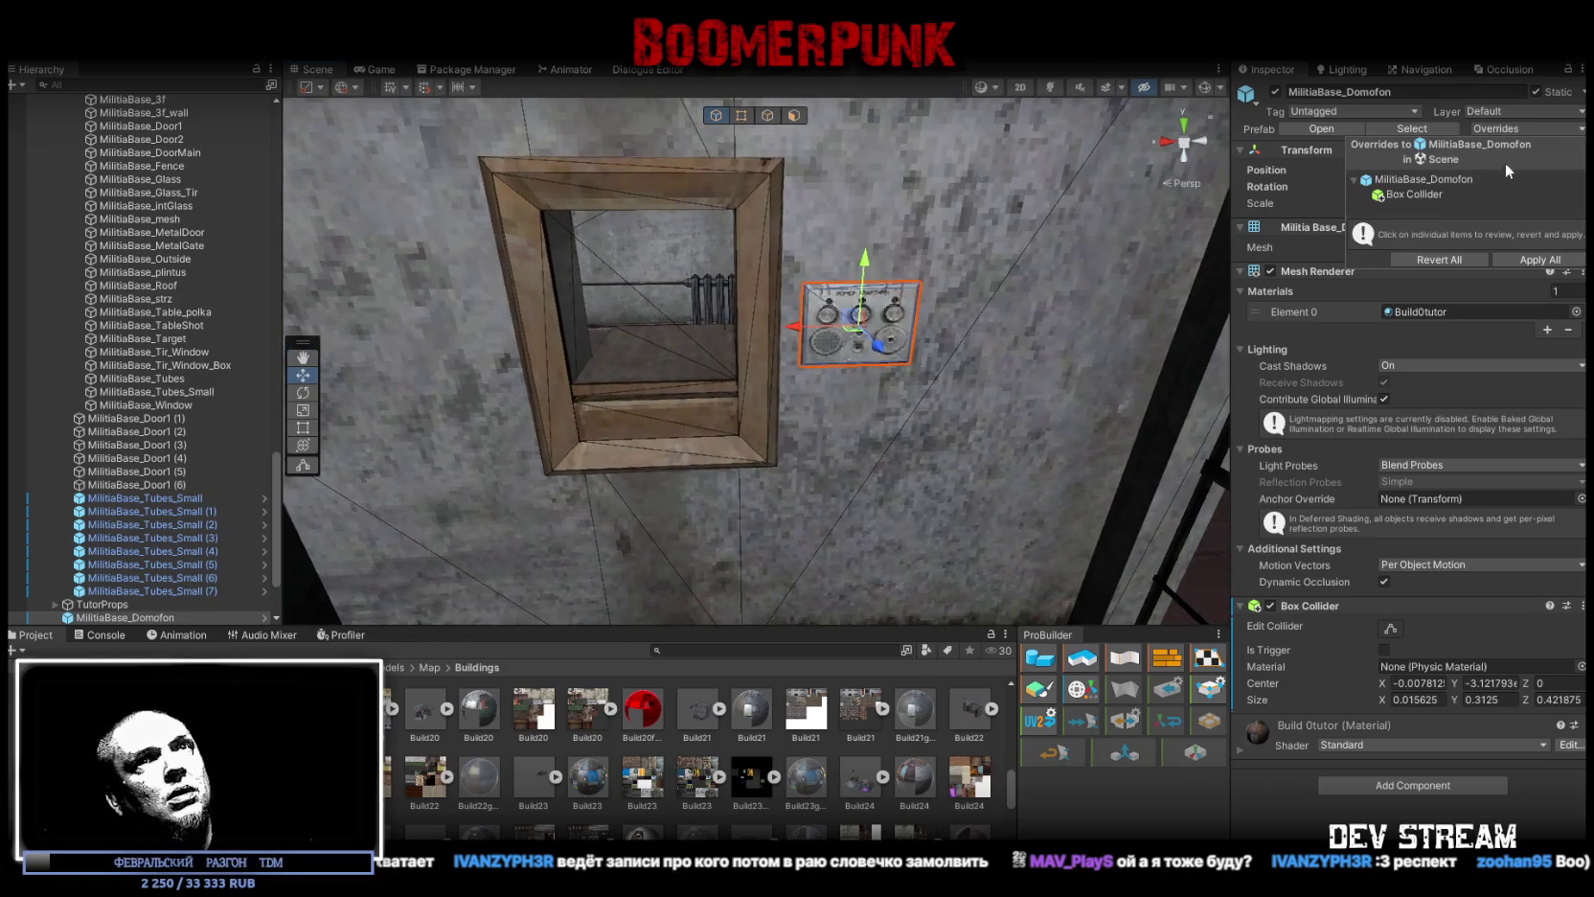
click(1538, 260)
scroll(74, 480, down, 3)
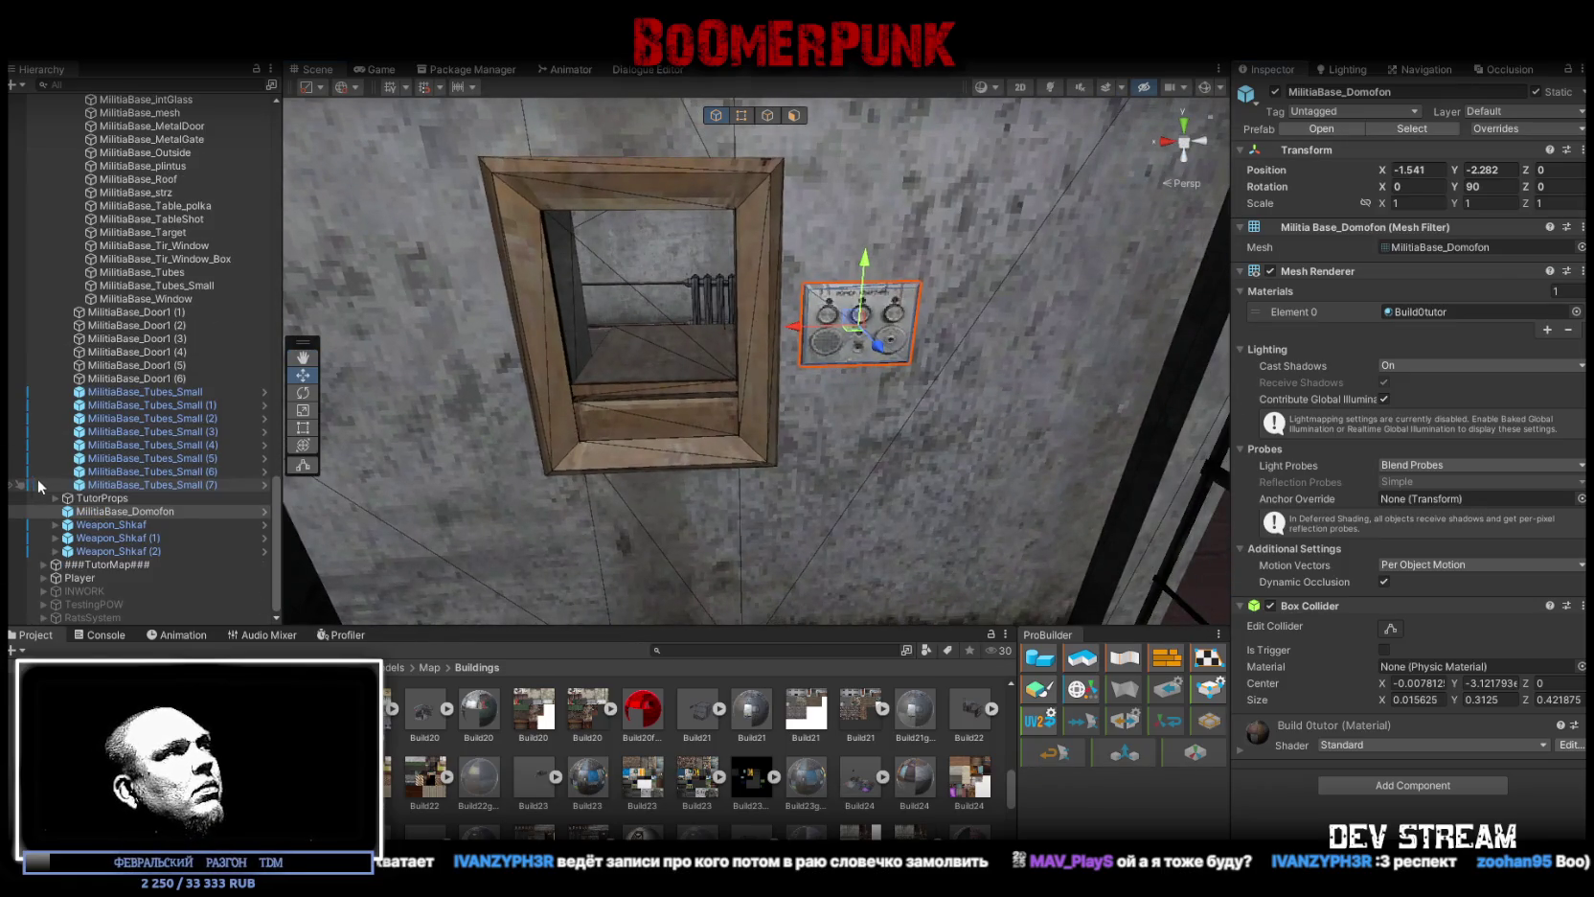
Step: Frame the Weapon_Shkaf cabinet, then the MilitiaBase_Tubes pipes, in the Scene view
double_click(146, 524)
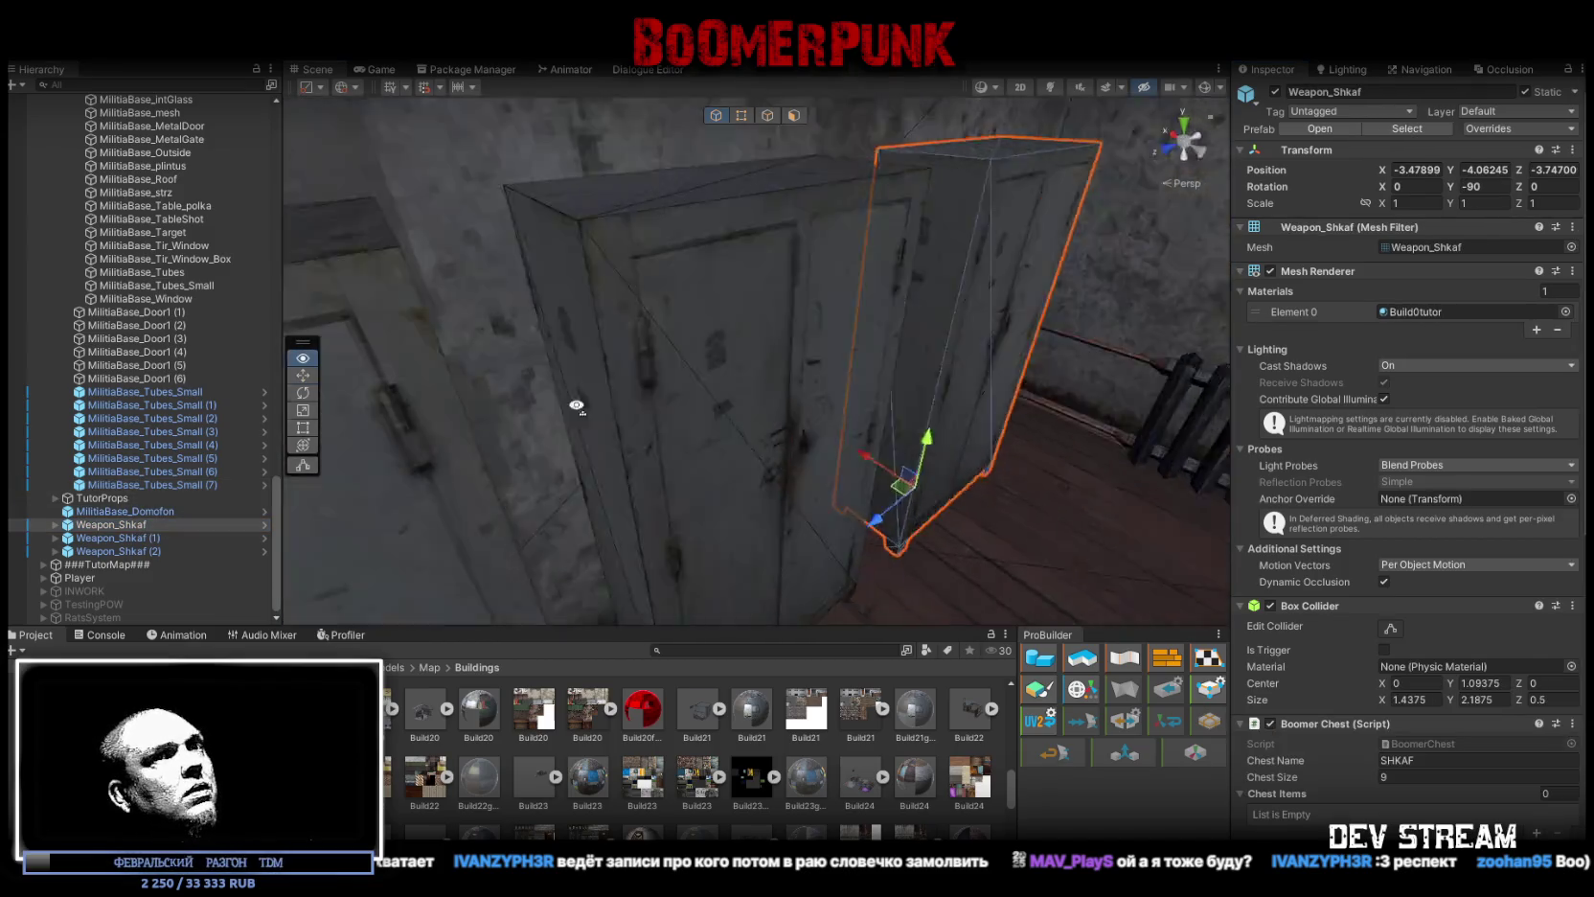
drag(494, 412, 468, 404)
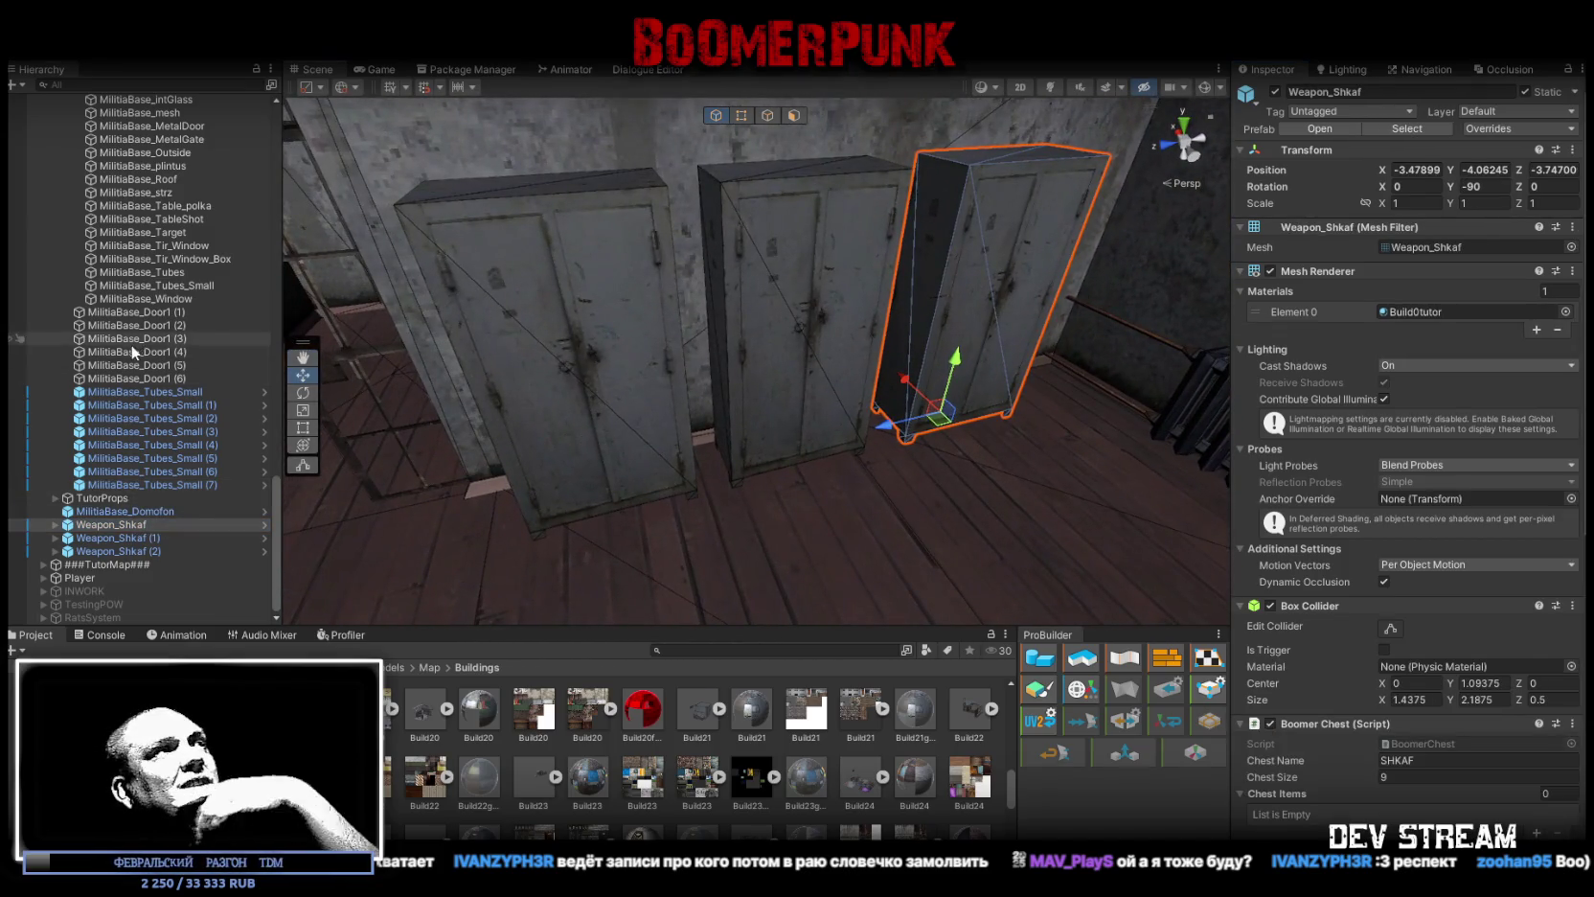
scroll(159, 364, up, 4)
scroll(159, 364, up, 3)
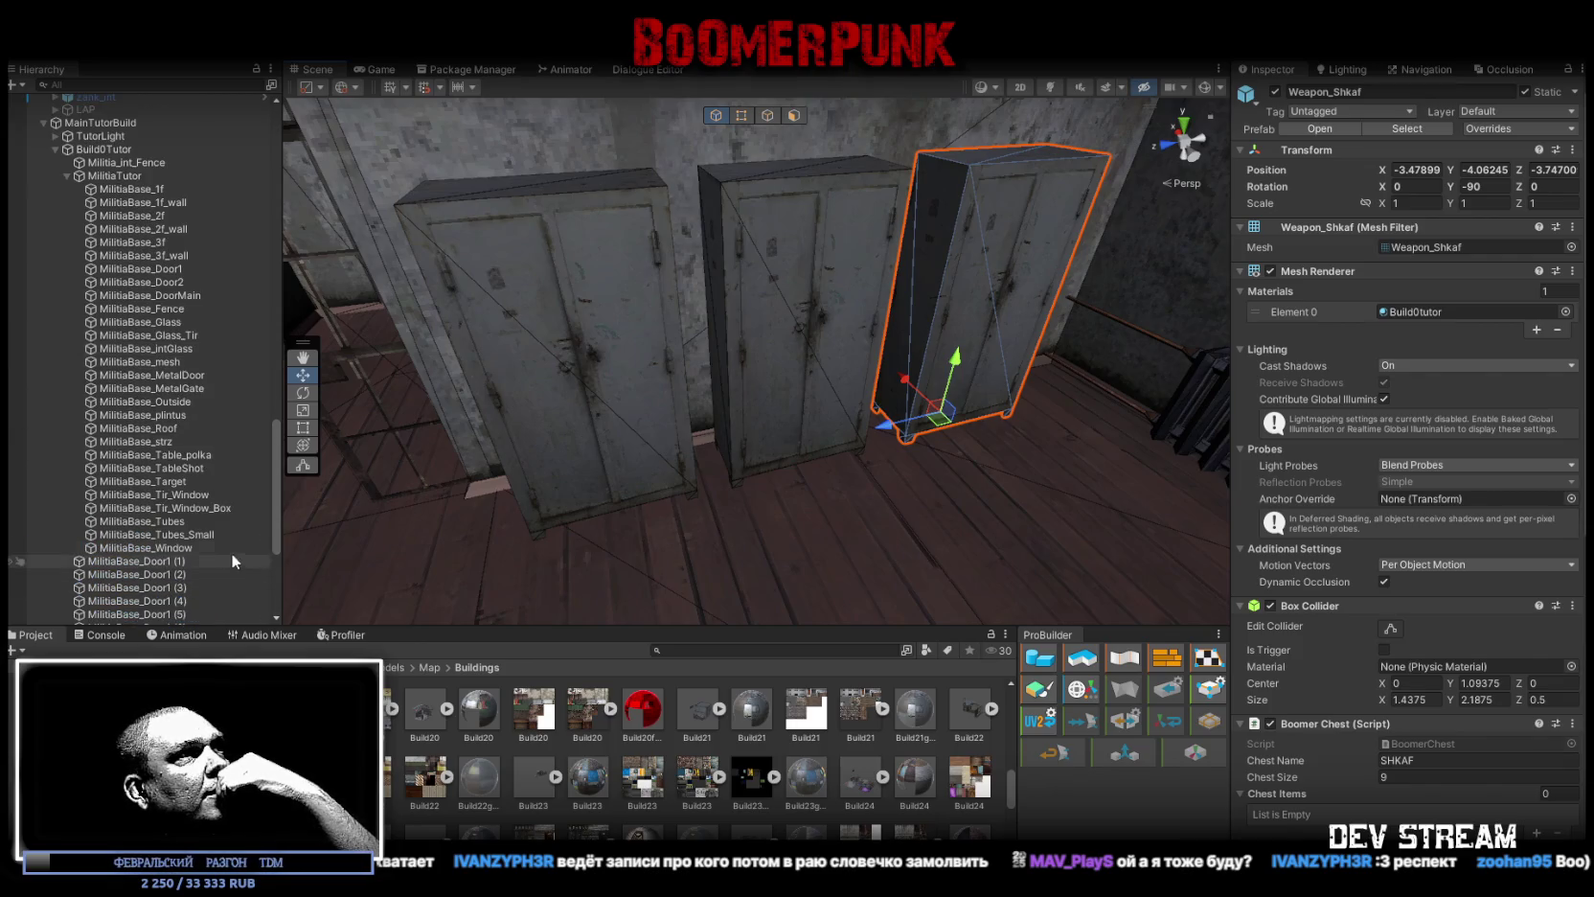
double_click(176, 534)
double_click(170, 521)
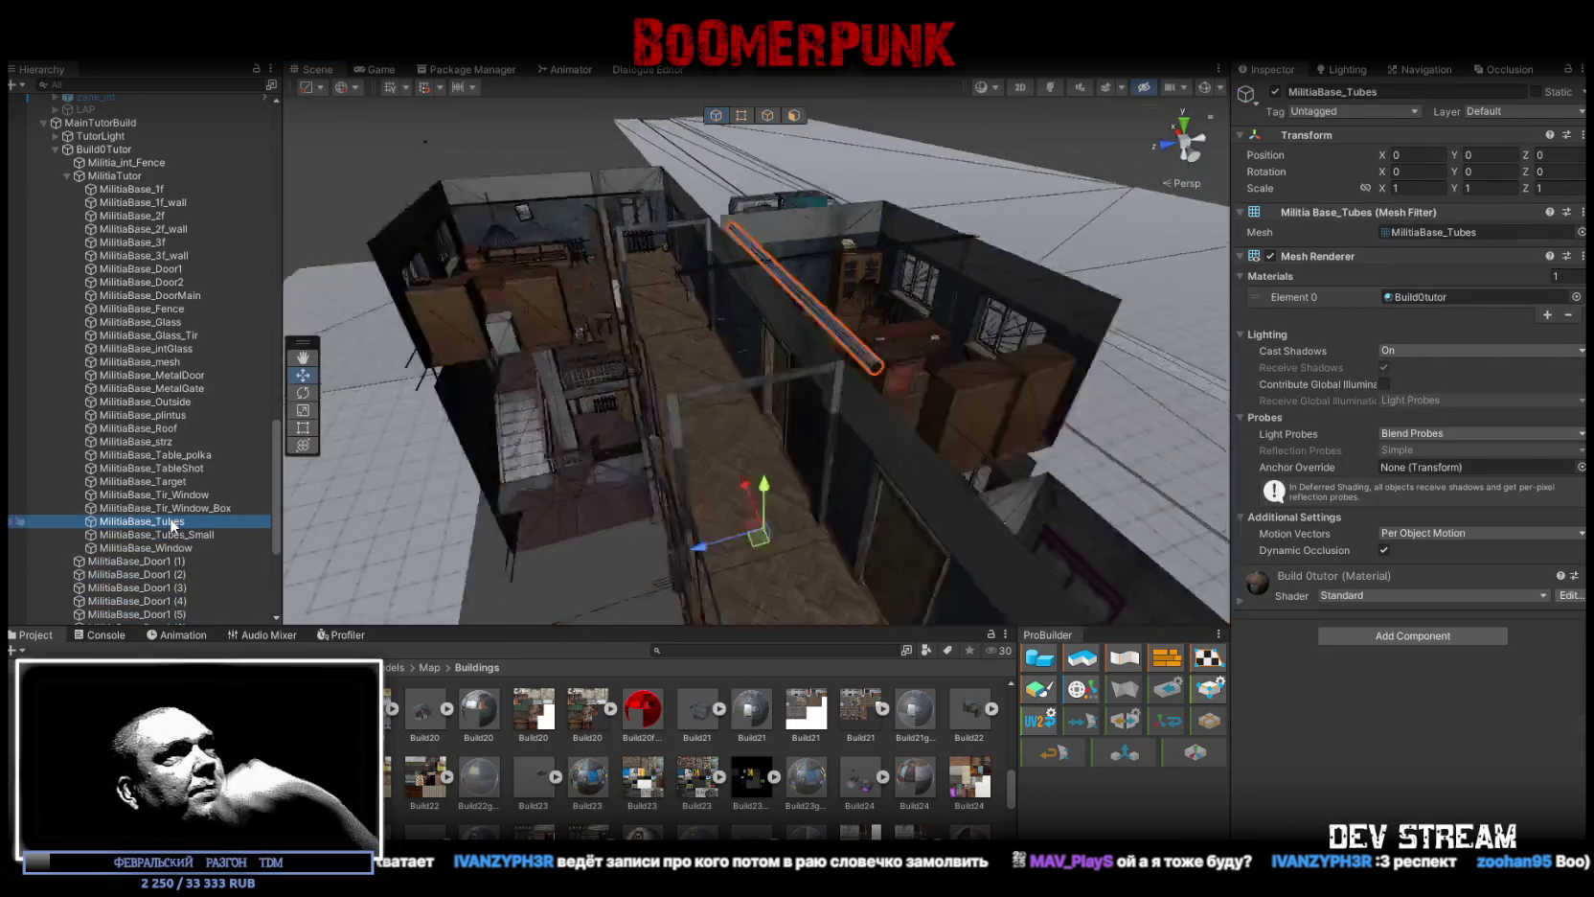
Step: Add a Mesh Collider to MilitiaBase_Tubes using the collmesh component search
drag(734, 422, 819, 407)
click(1413, 635)
text(coll)
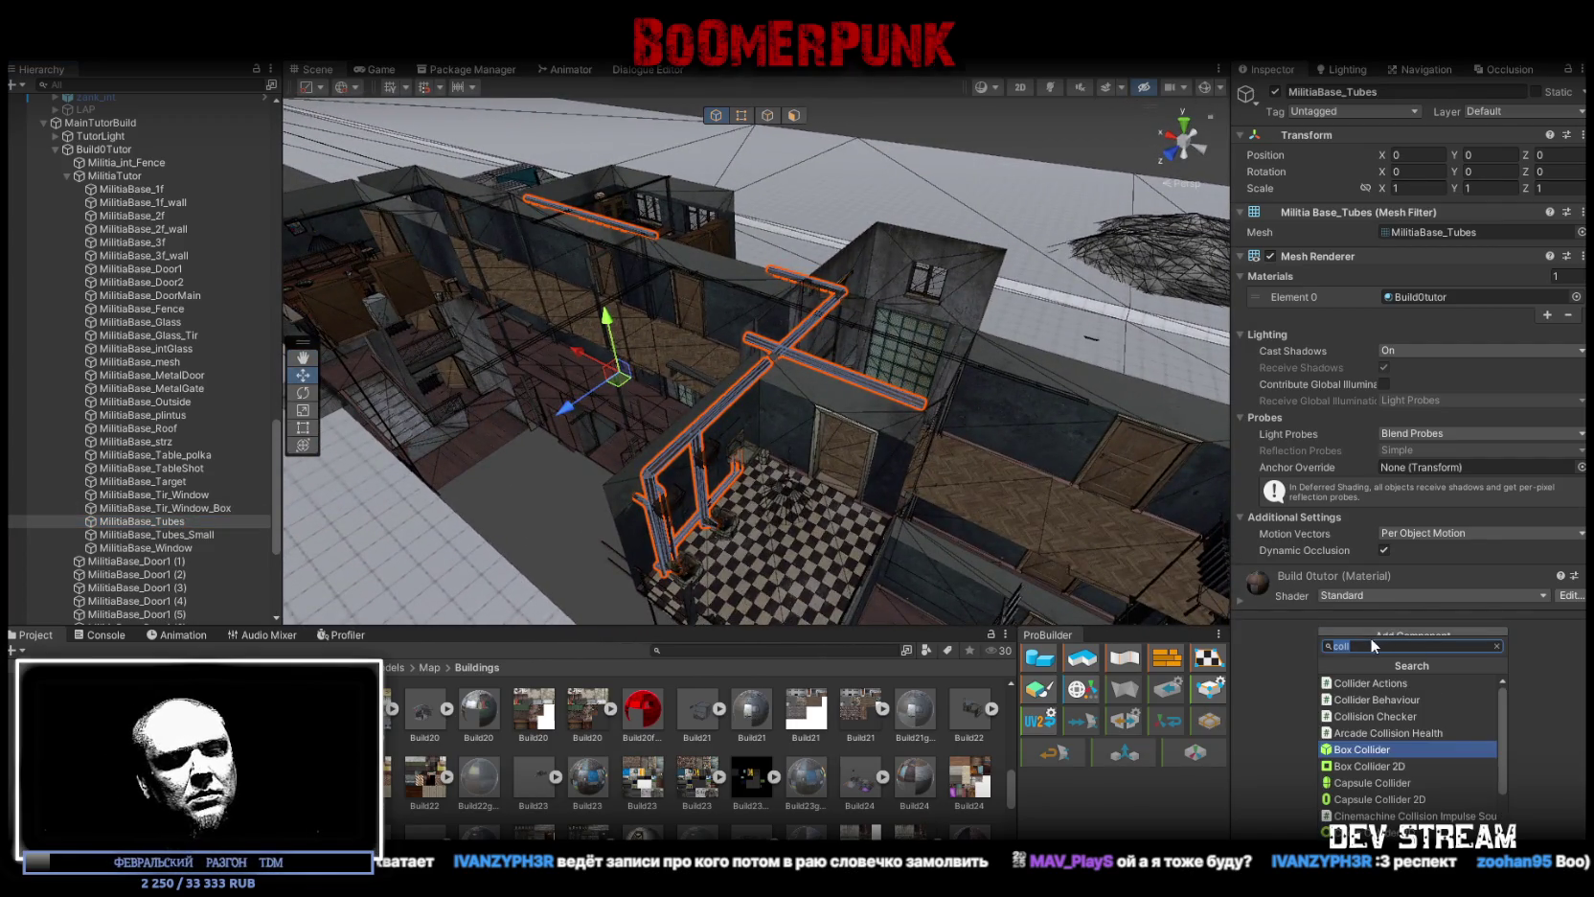
text(mesh)
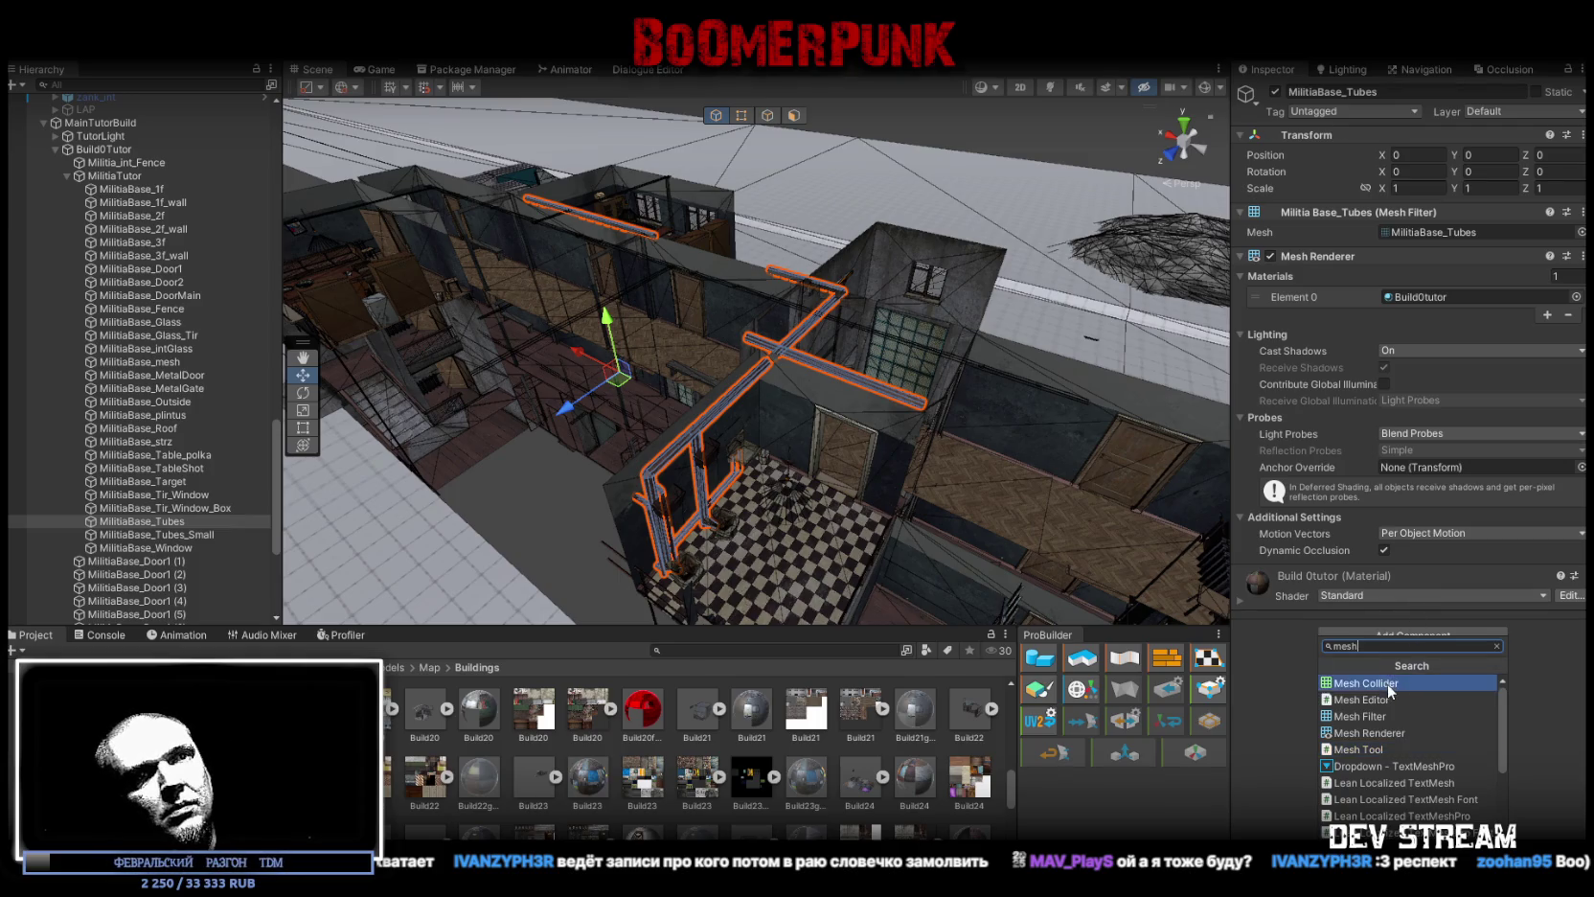
click(1387, 682)
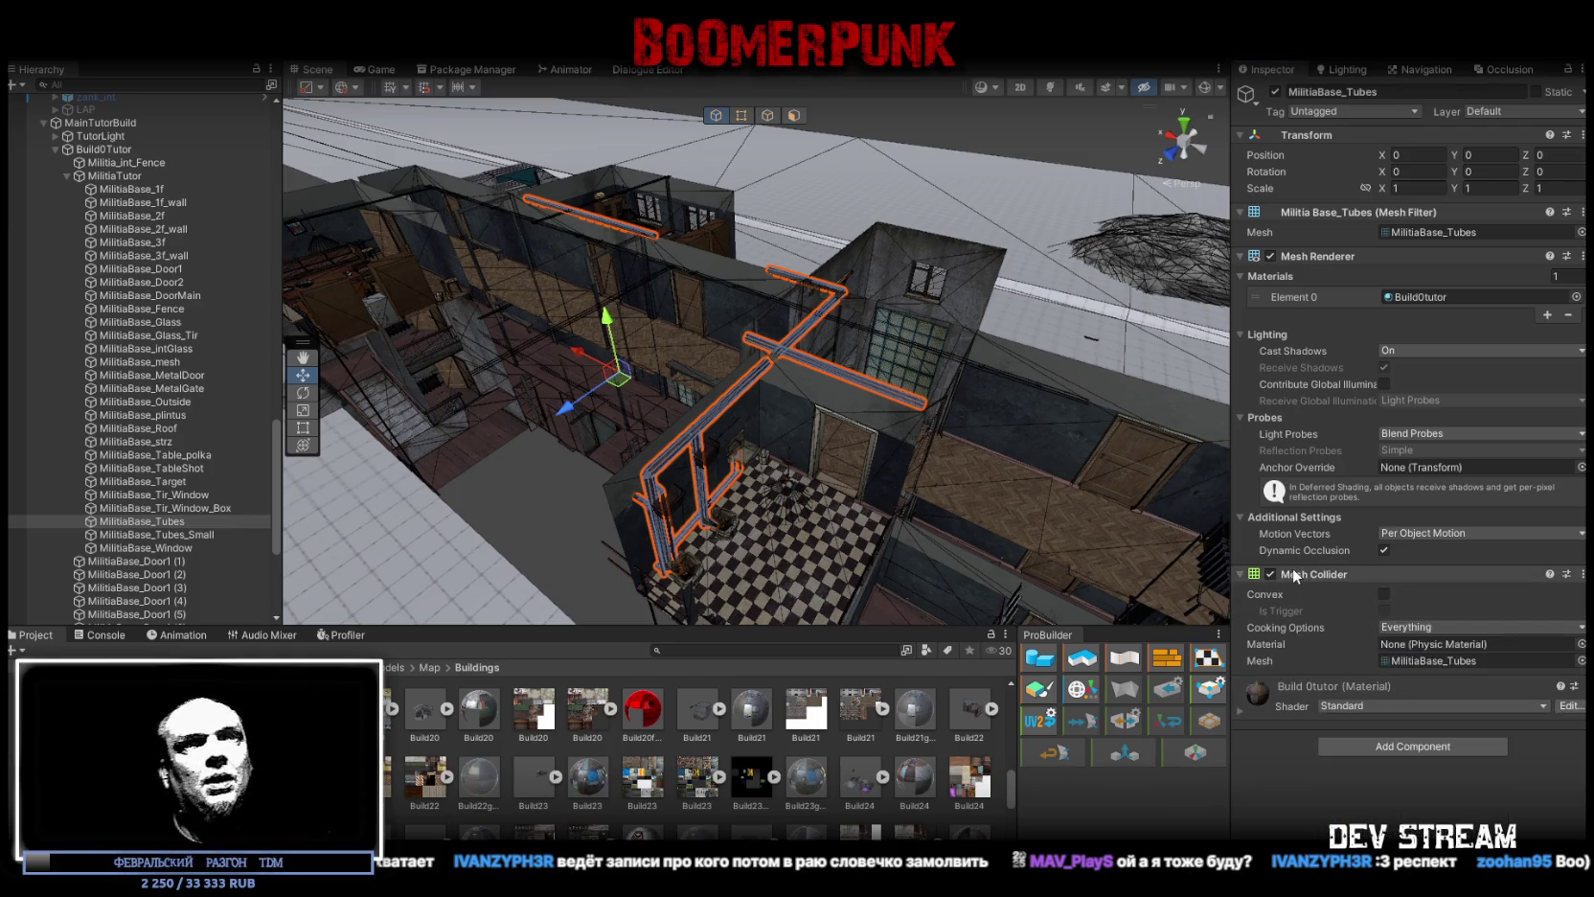
Step: Delete MilitiaBase_Tubes_Small from the group and select the corridor door
click(185, 534)
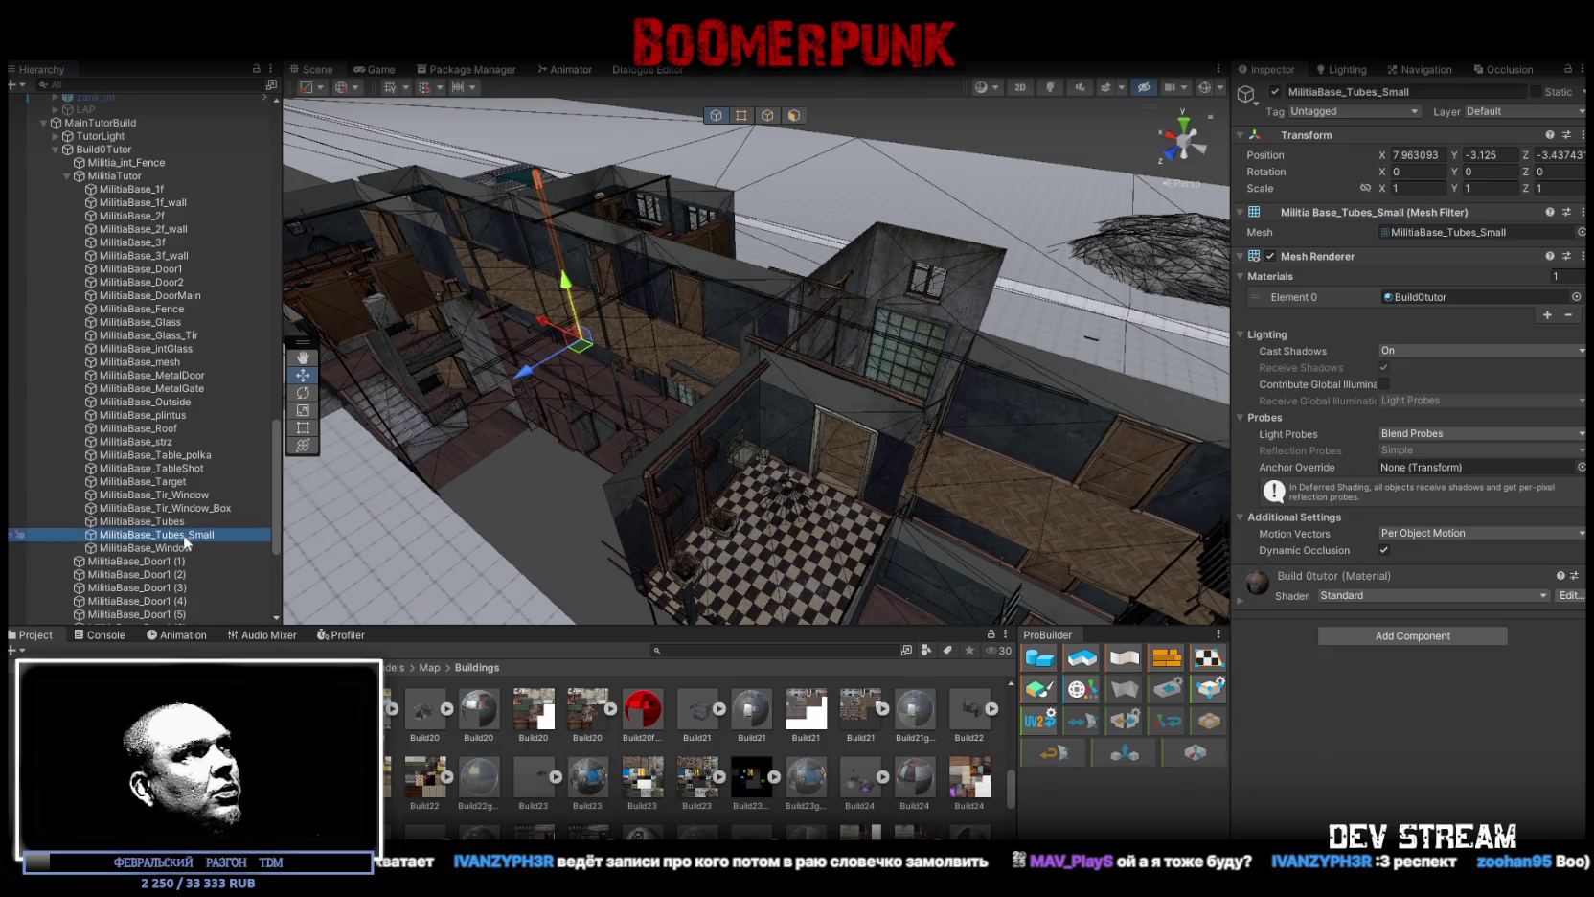
key(f)
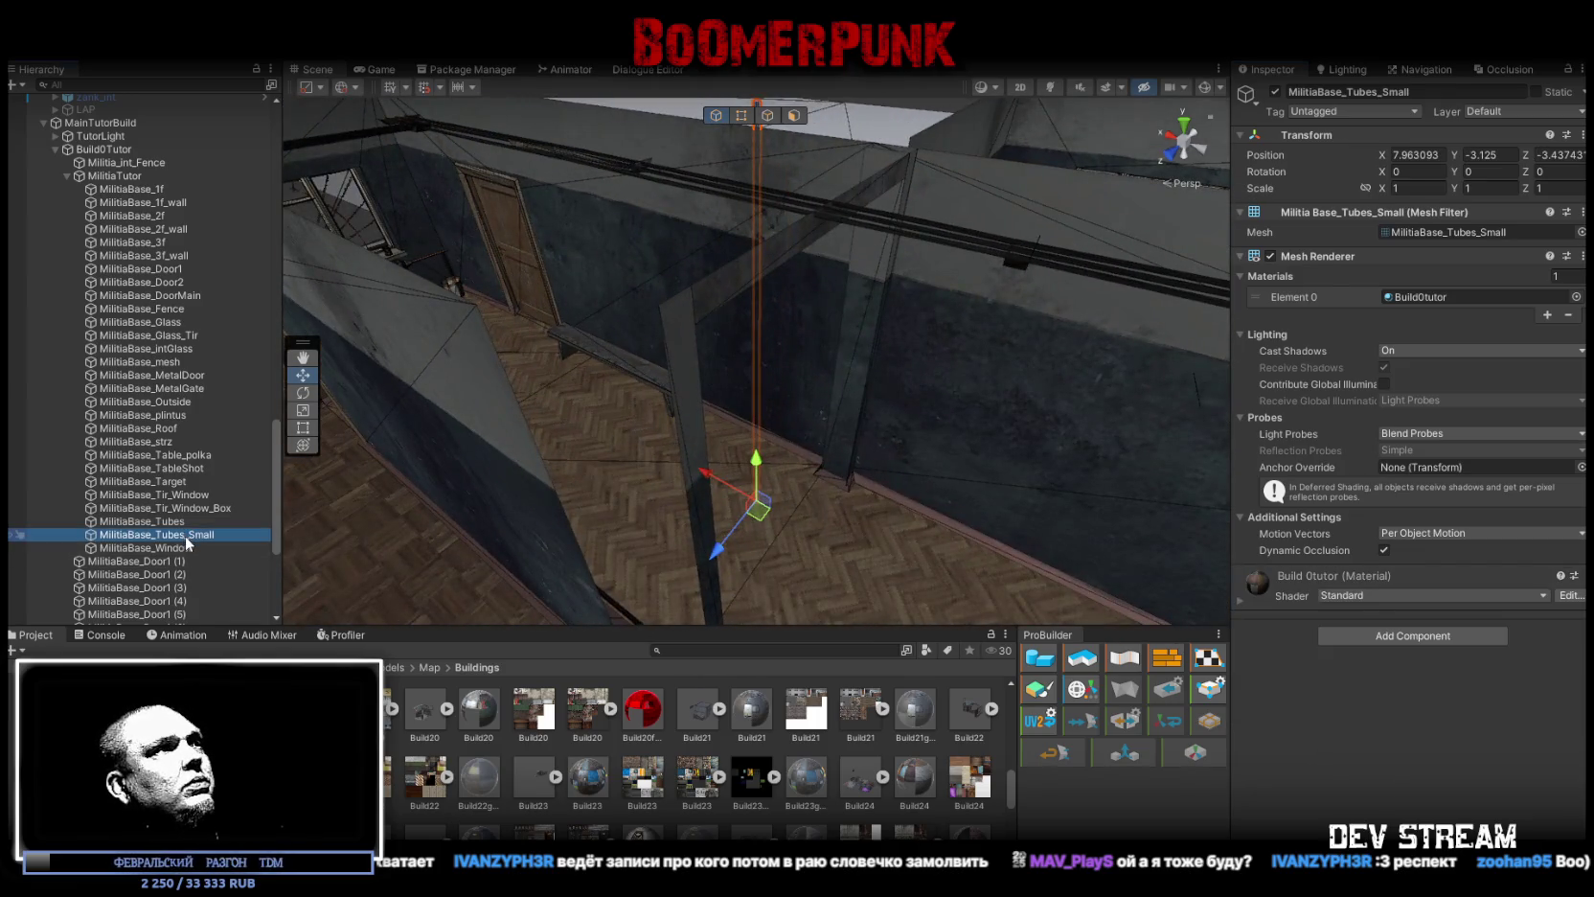
key(Delete)
scroll(184, 534, down, 5)
double_click(202, 433)
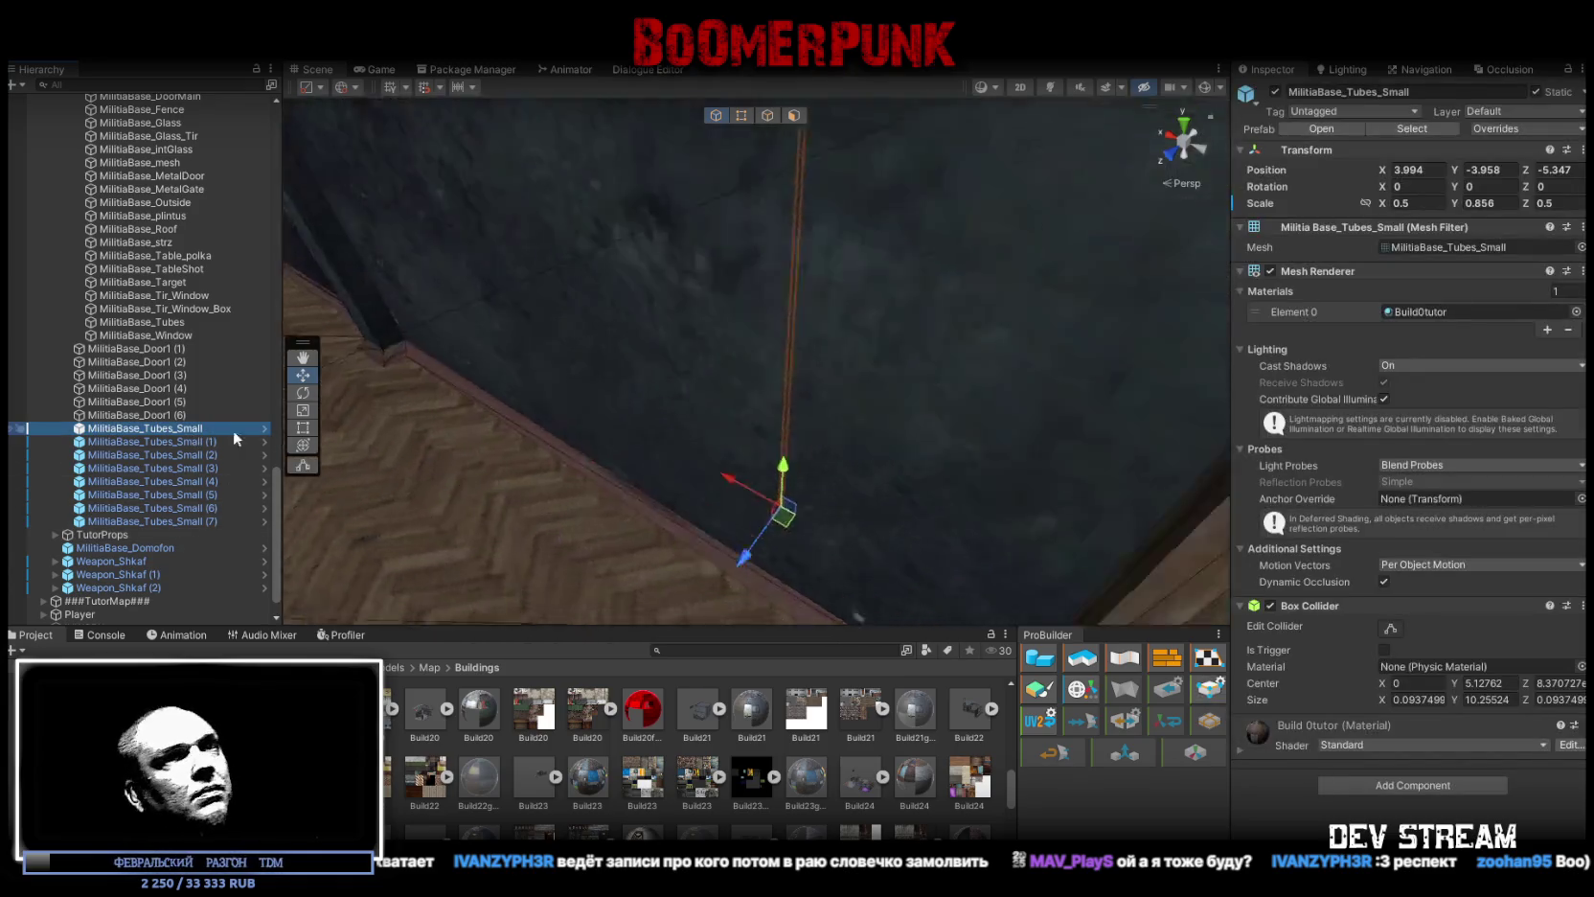
drag(523, 297, 737, 386)
click(735, 381)
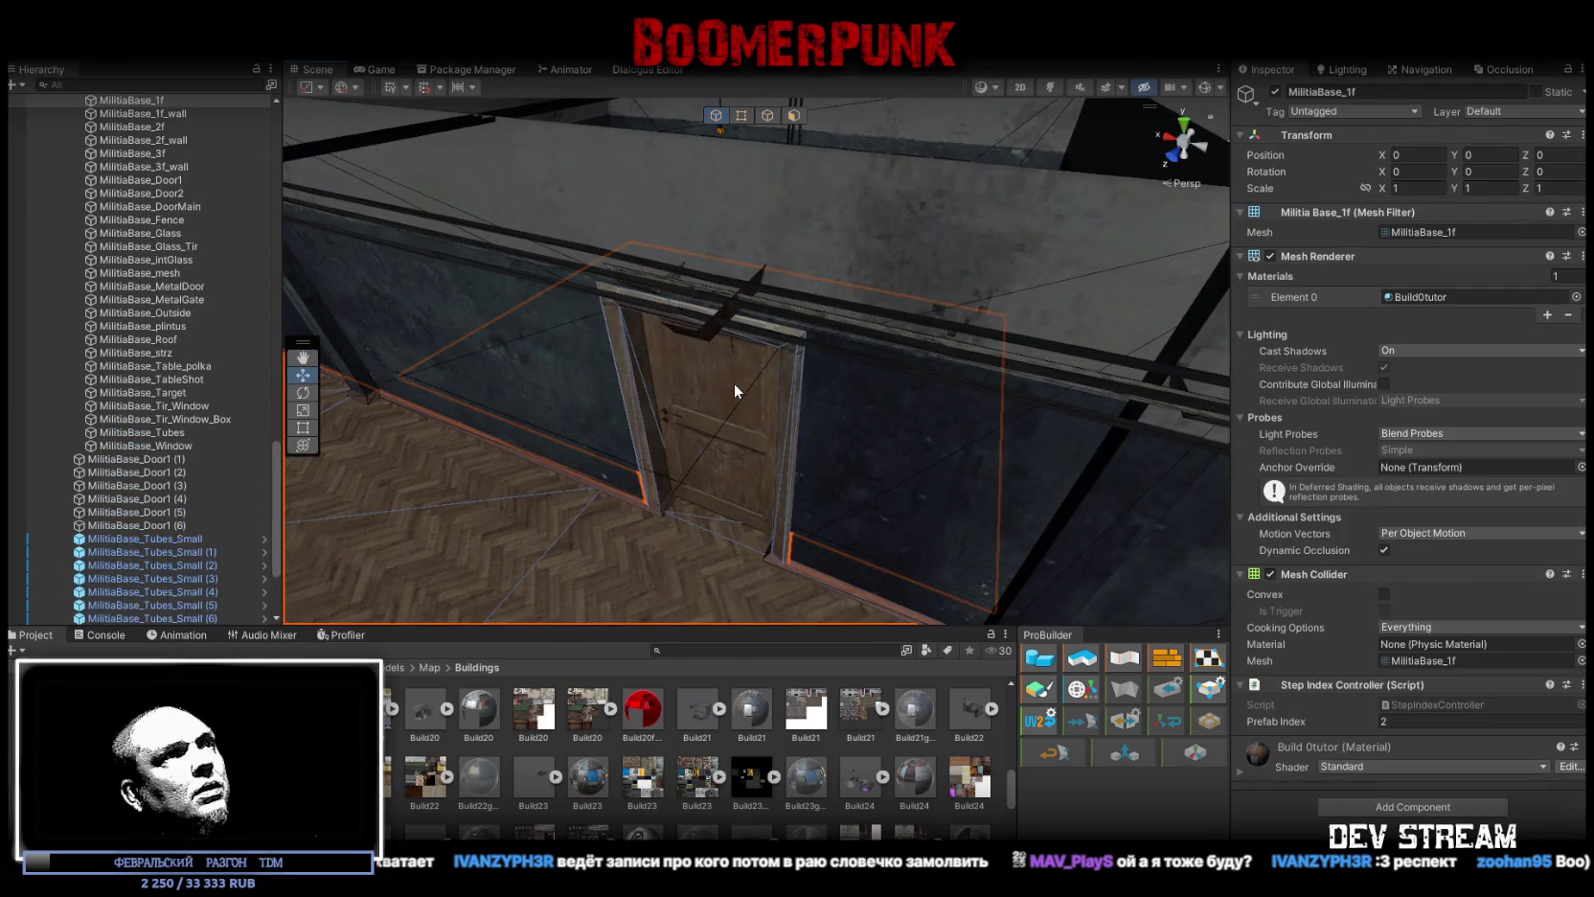
Step: Move the eight MilitiaBase door objects out of MilitiaTutor directly under Build0Tutor
scroll(212, 220, up, 2)
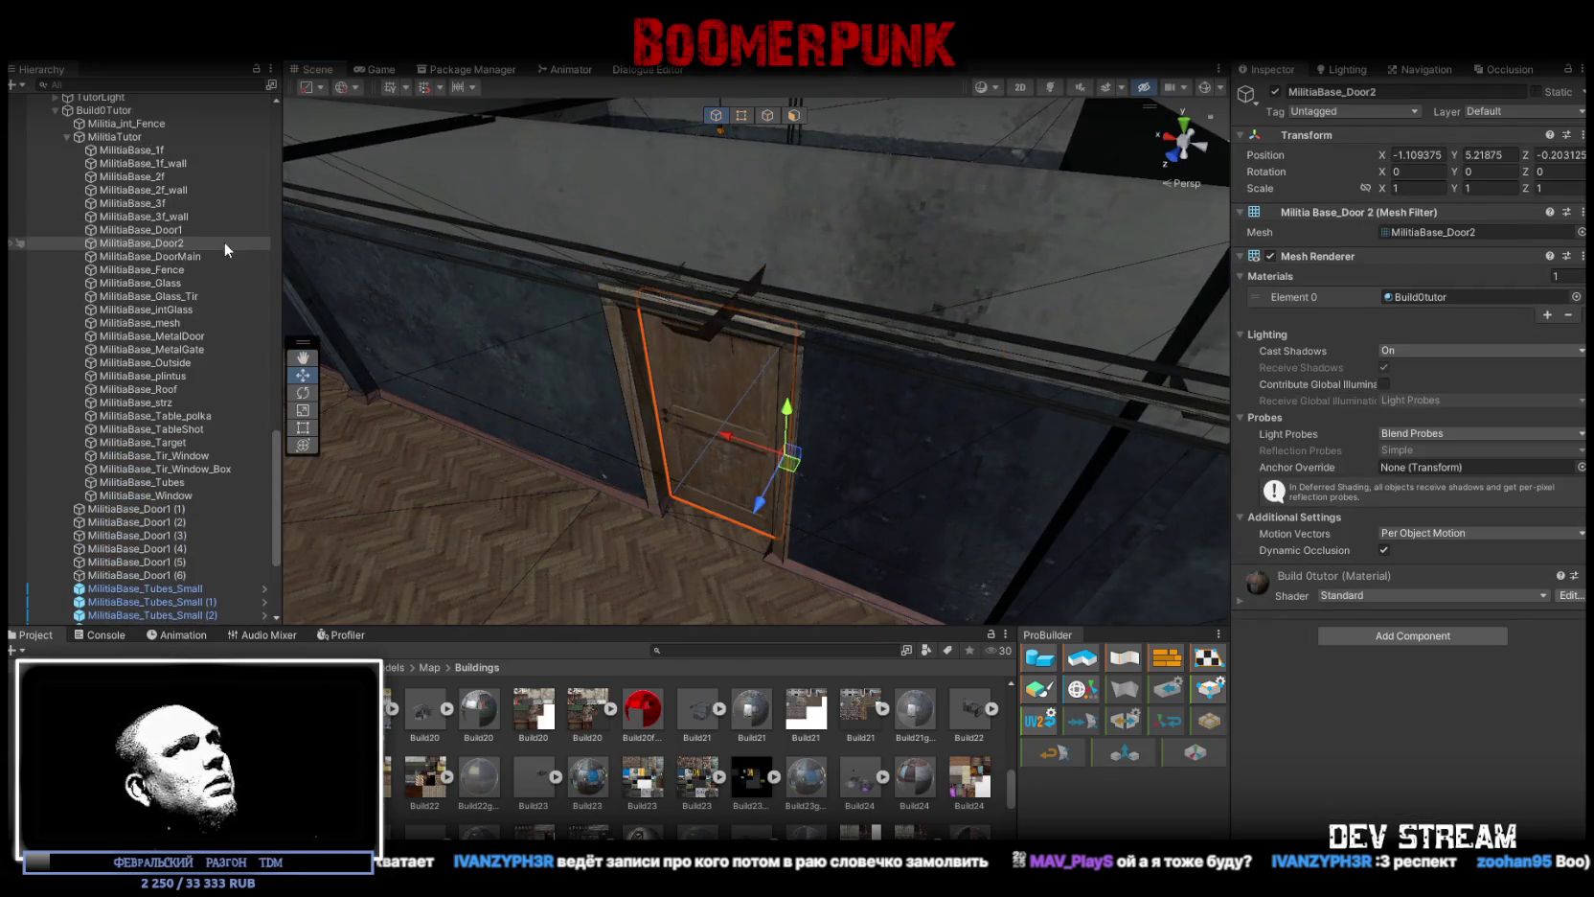
ctrl+click(172, 230)
key(f)
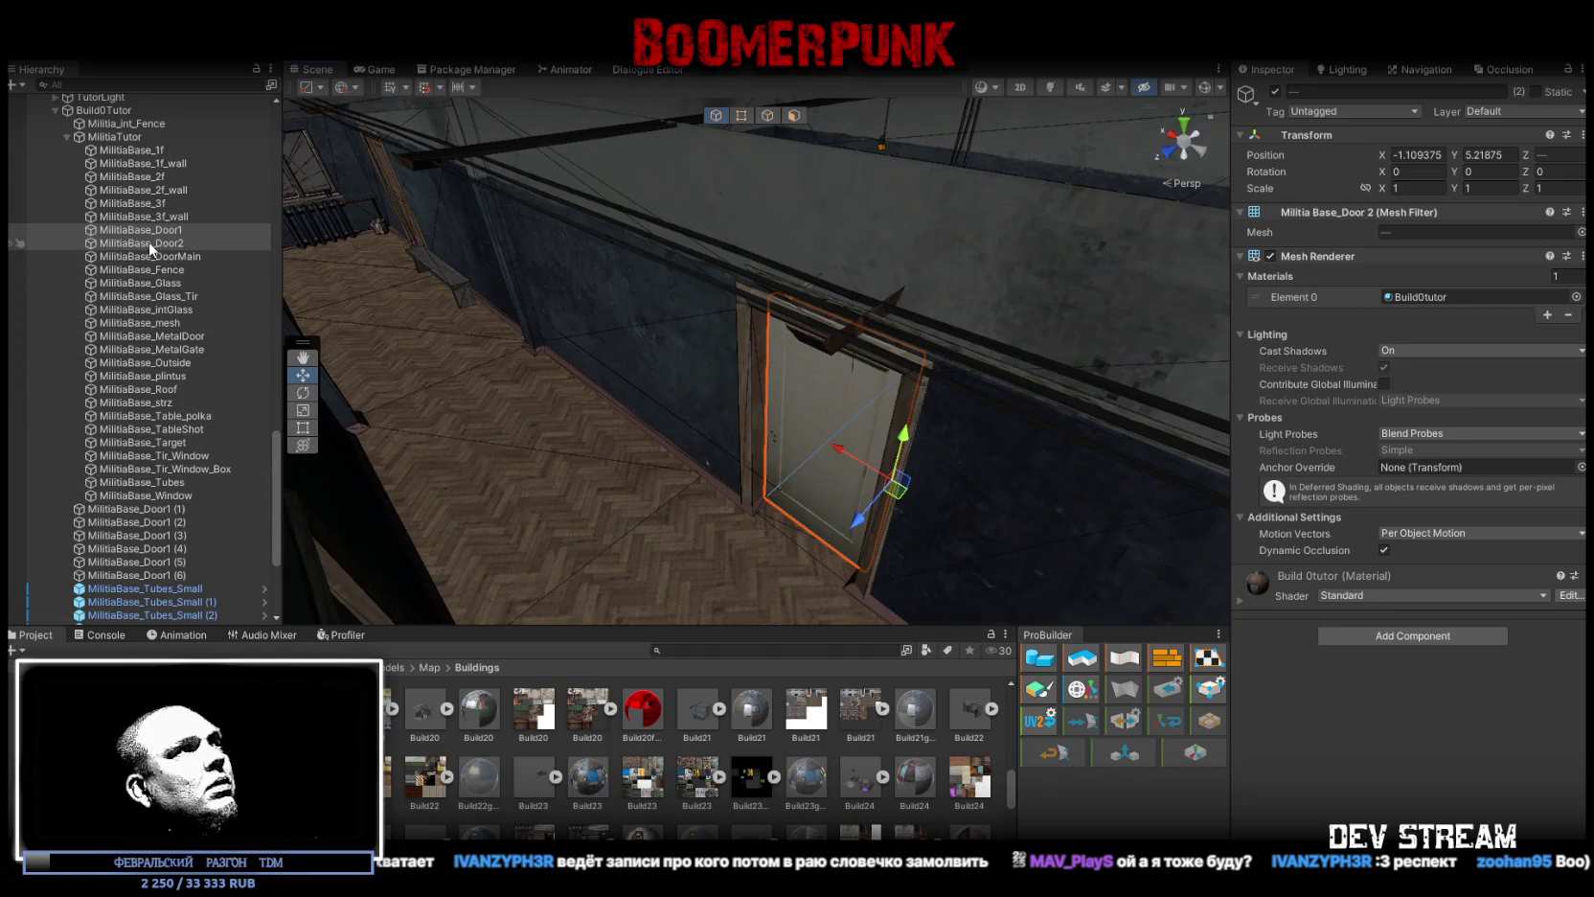
drag(149, 241, 137, 516)
drag(142, 587, 142, 583)
shift+click(129, 482)
scroll(169, 463, down, 5)
scroll(161, 404, up, 5)
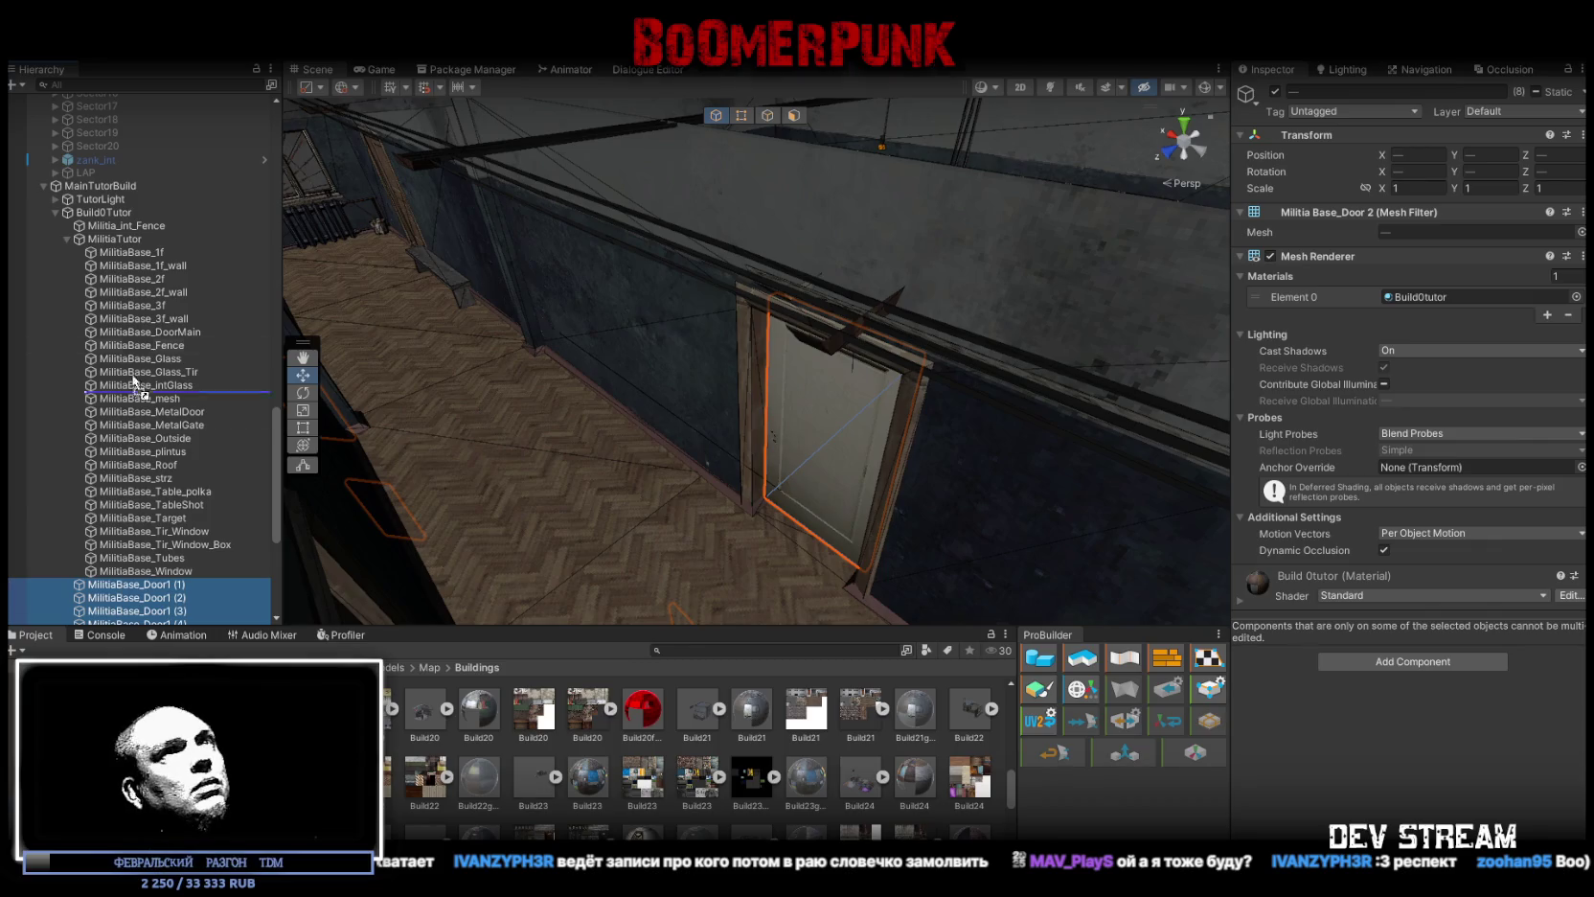
drag(120, 227, 113, 233)
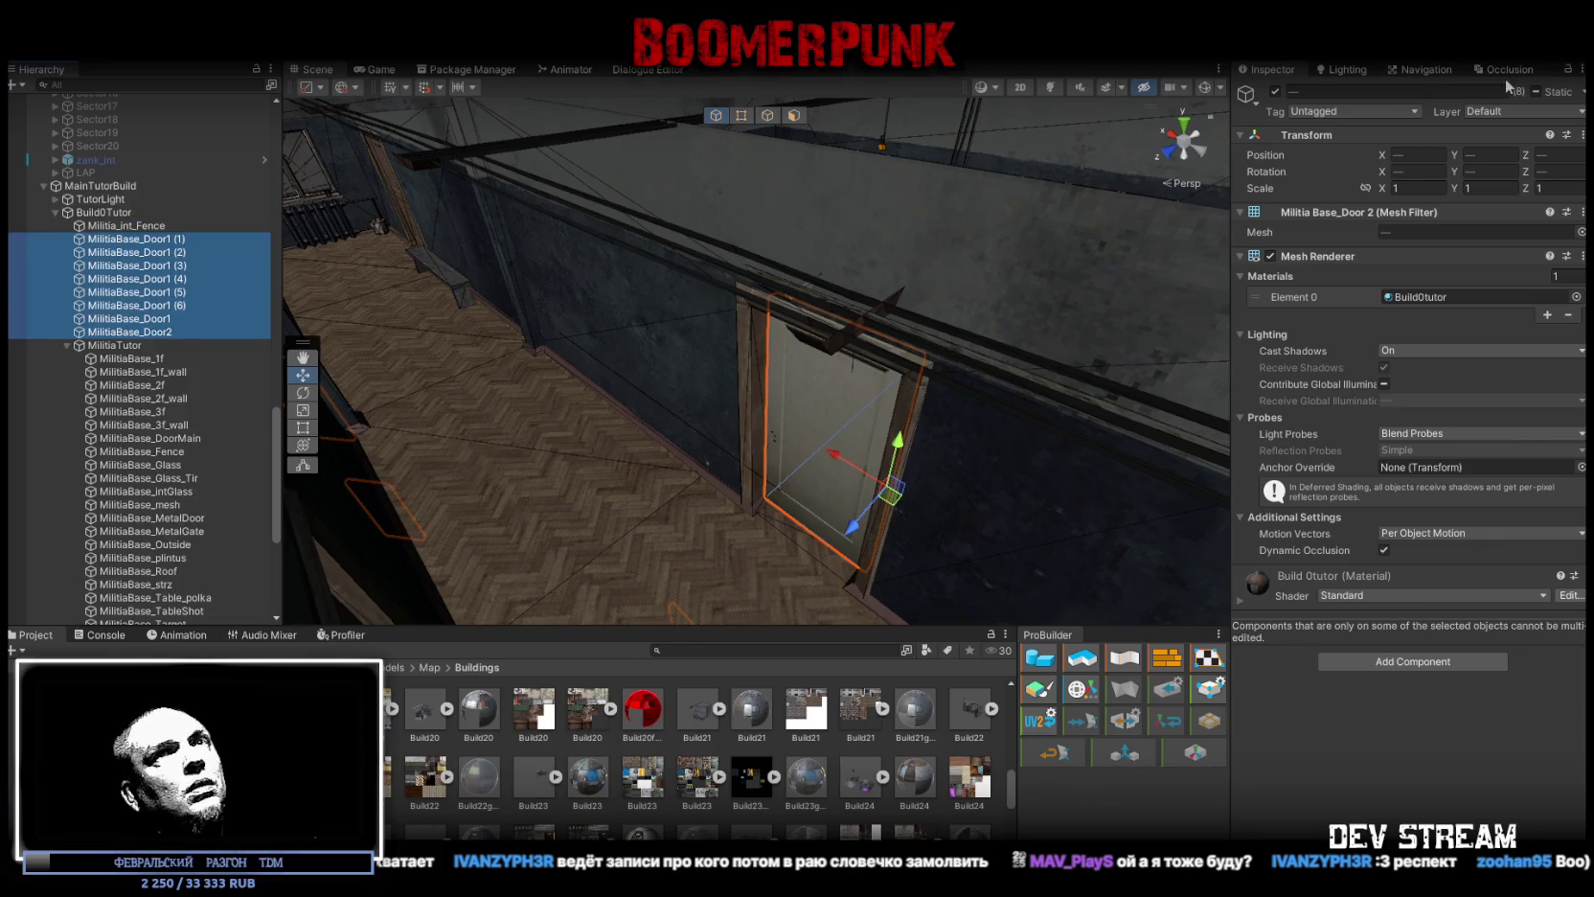
Step: Mark the MilitiaTutor group as Static
click(1536, 92)
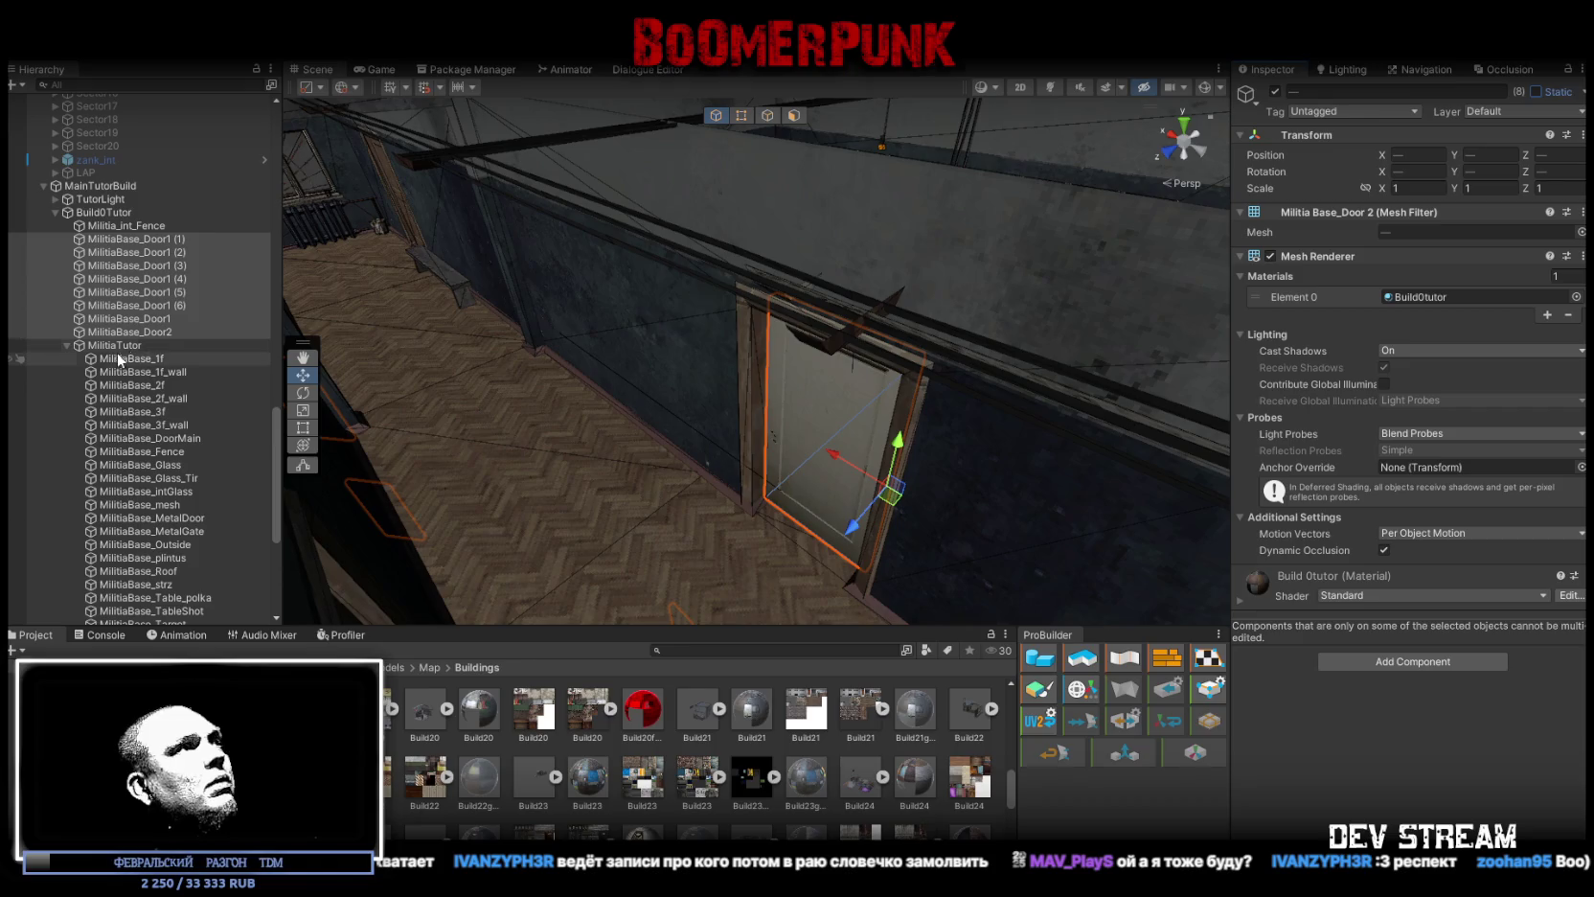
click(162, 346)
click(1534, 90)
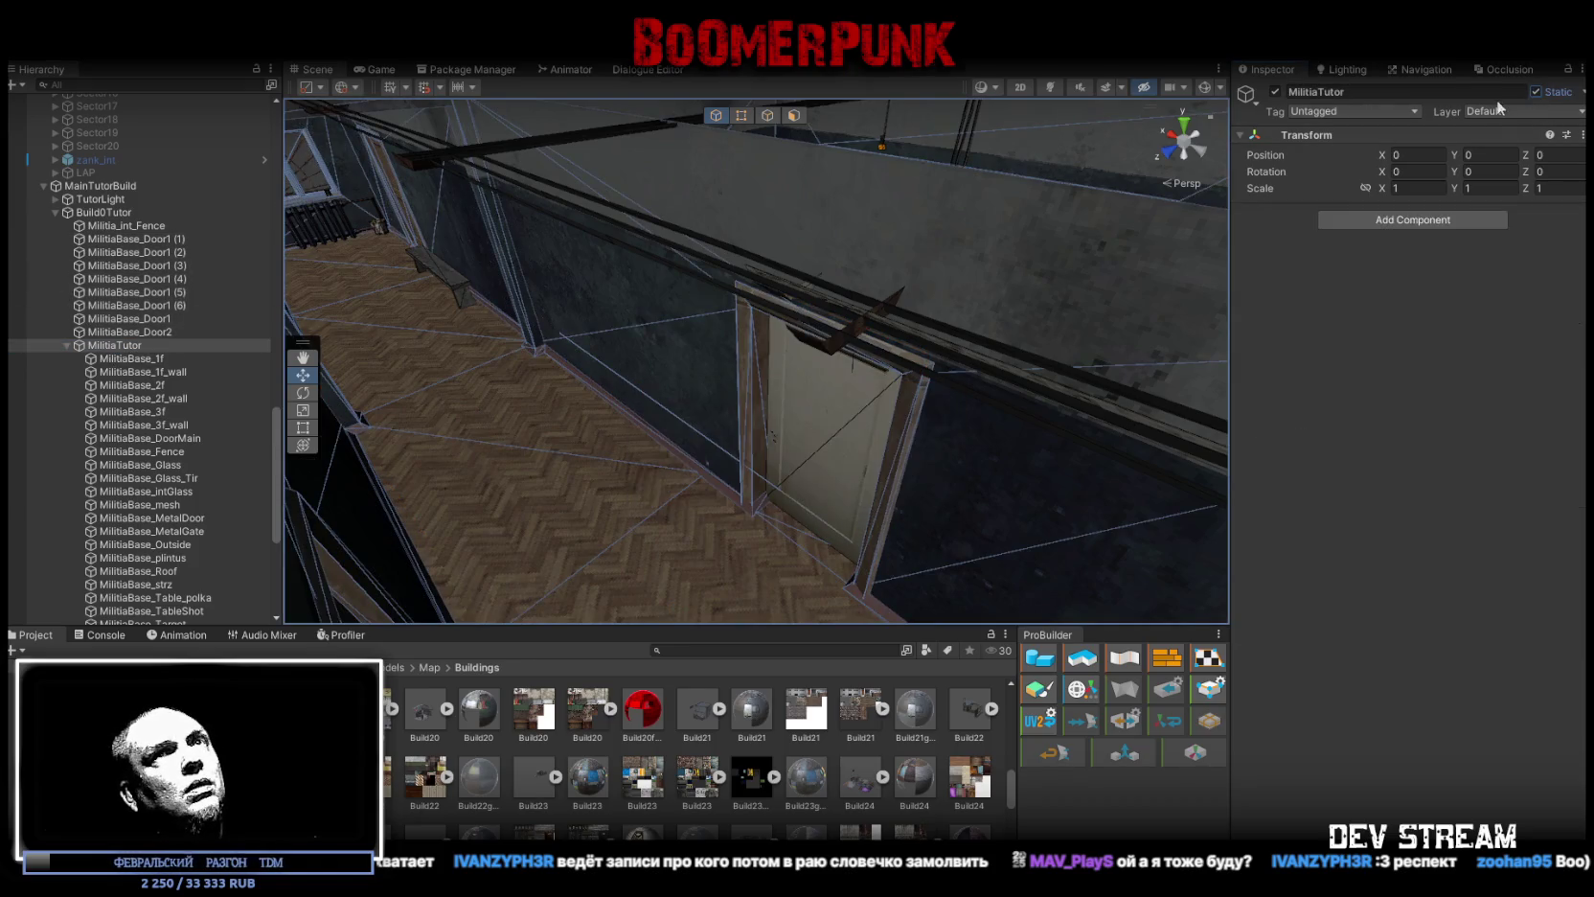
scroll(38, 464, down, 5)
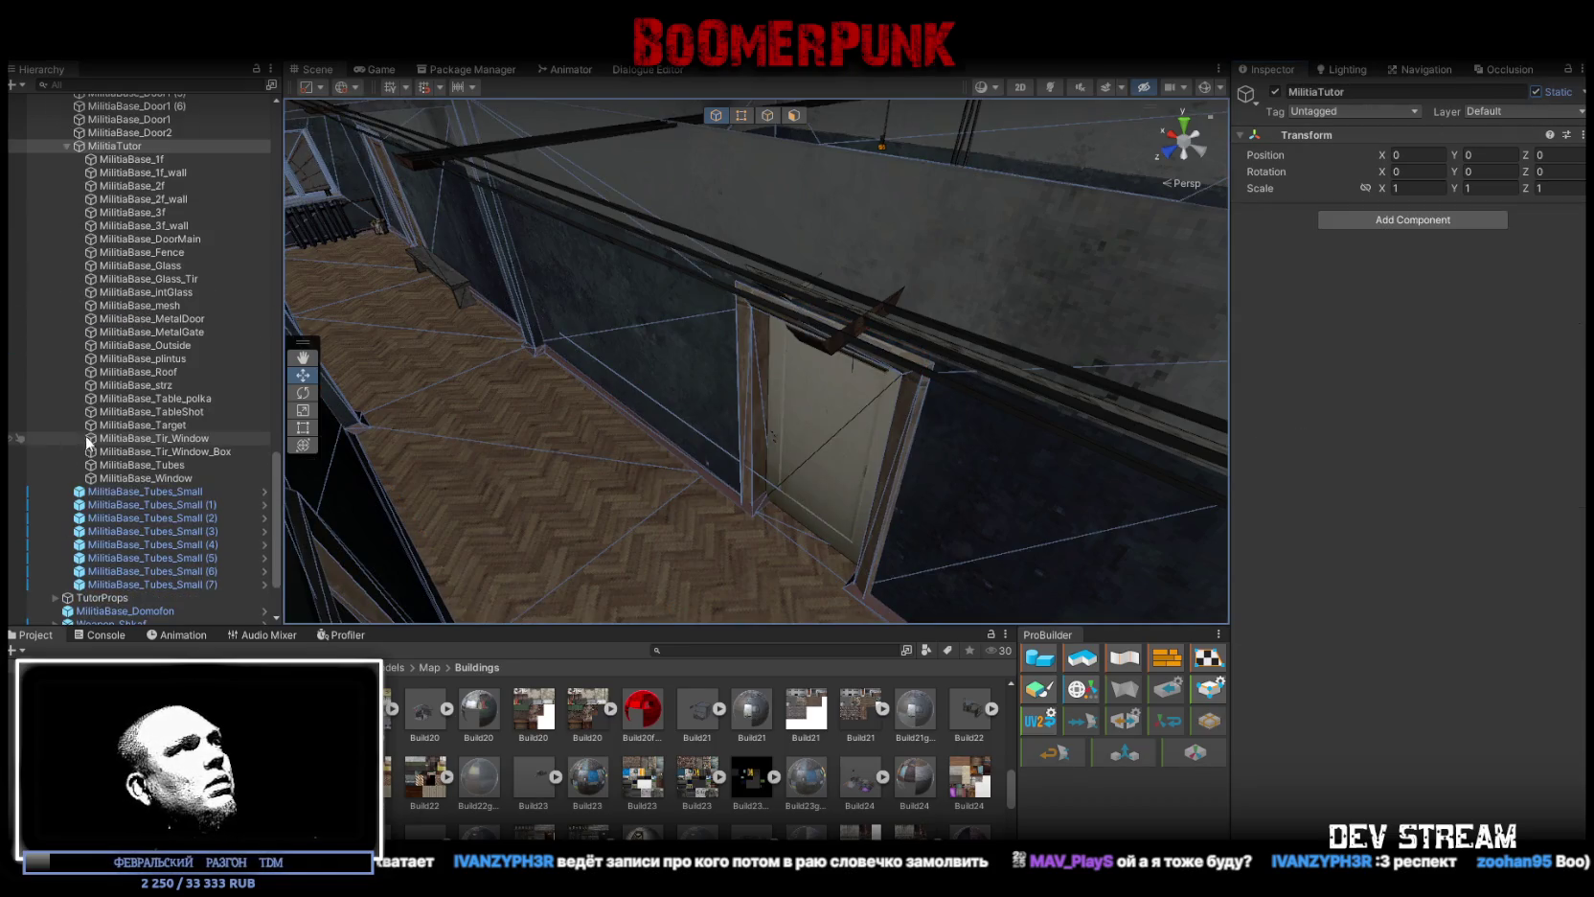
Step: Add a Mesh Collider to MilitiaBase_Roof after checking the Outside and plintus objects
click(184, 345)
click(182, 358)
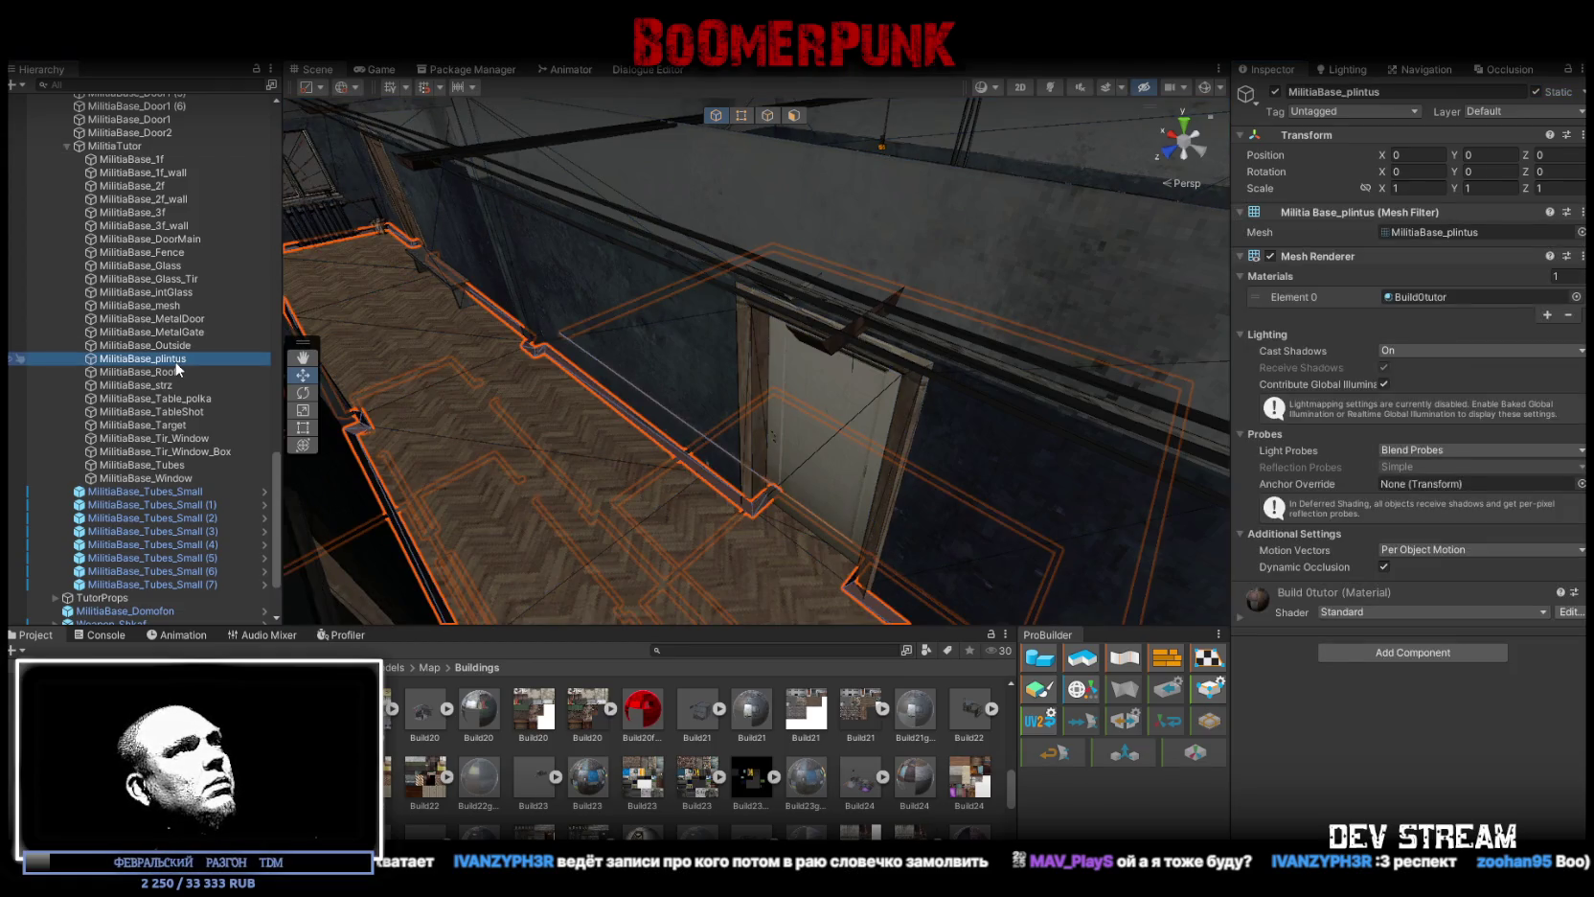
click(173, 372)
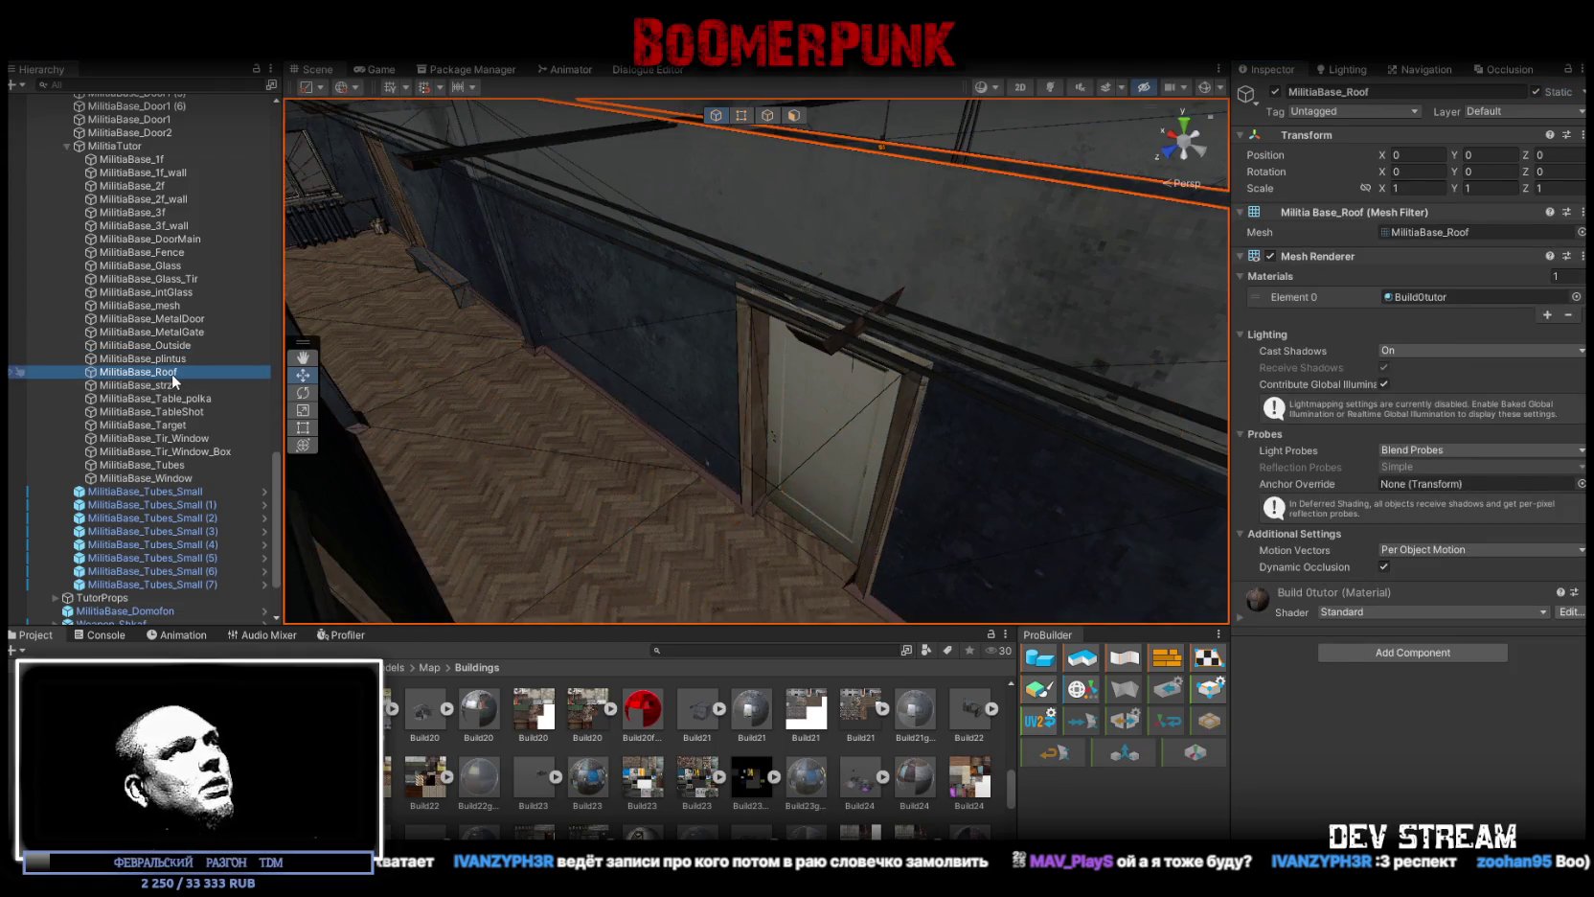
scroll(743, 365, down, 6)
mouse_move(670, 354)
mouse_down()
mouse_move(540, 339)
mouse_move(500, 280)
mouse_up()
scroll(540, 339, up, 8)
scroll(501, 280, down, 5)
click(1436, 653)
text(mesh)
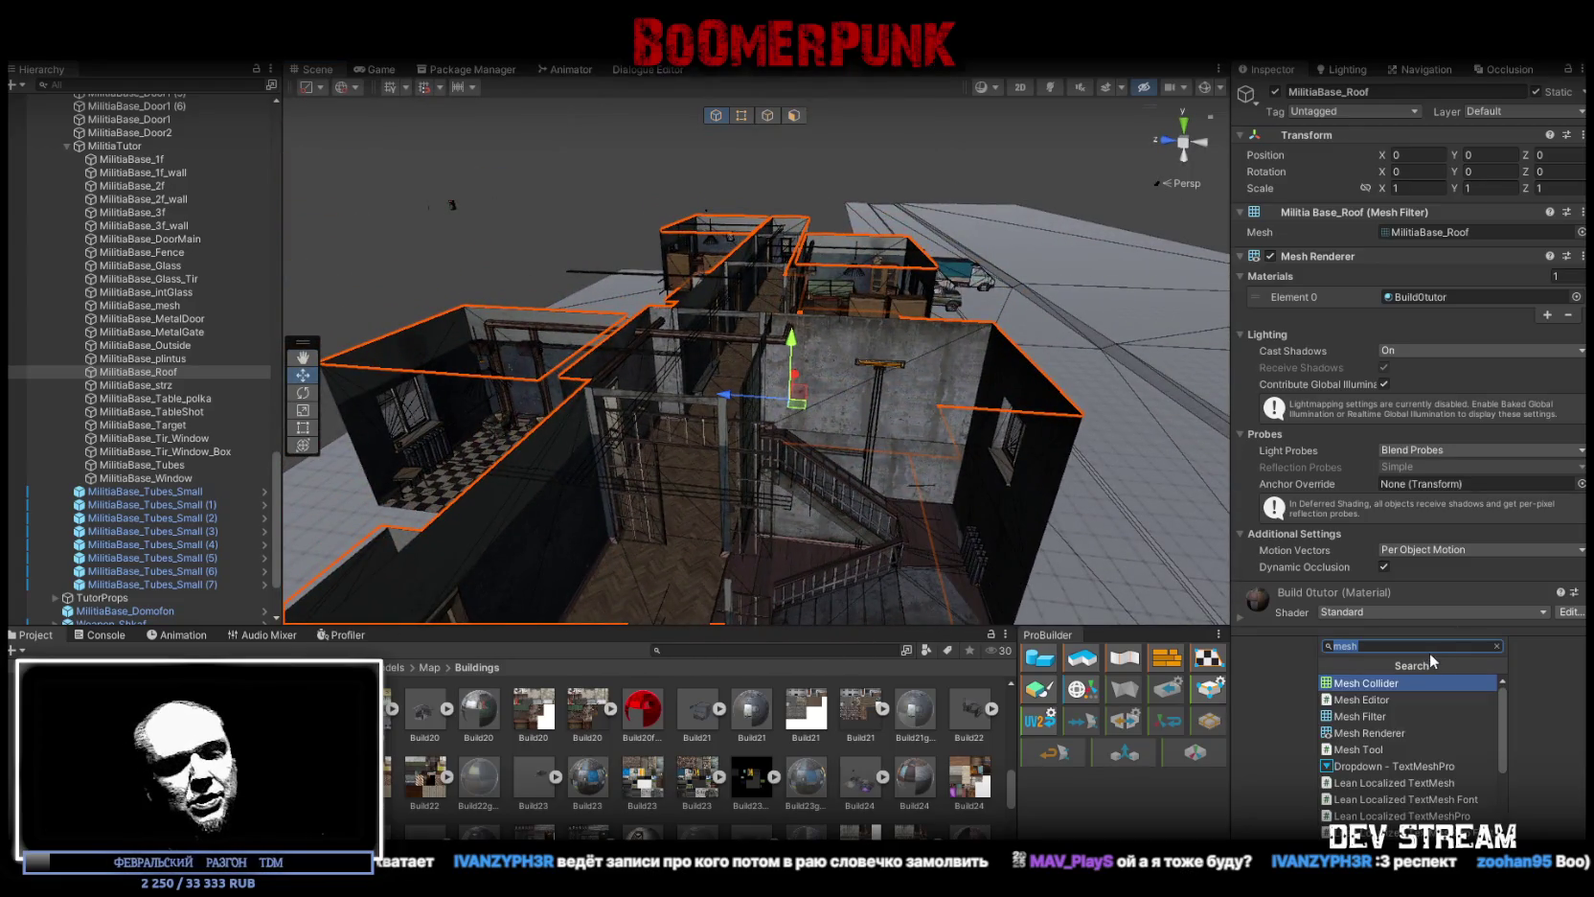
click(1389, 684)
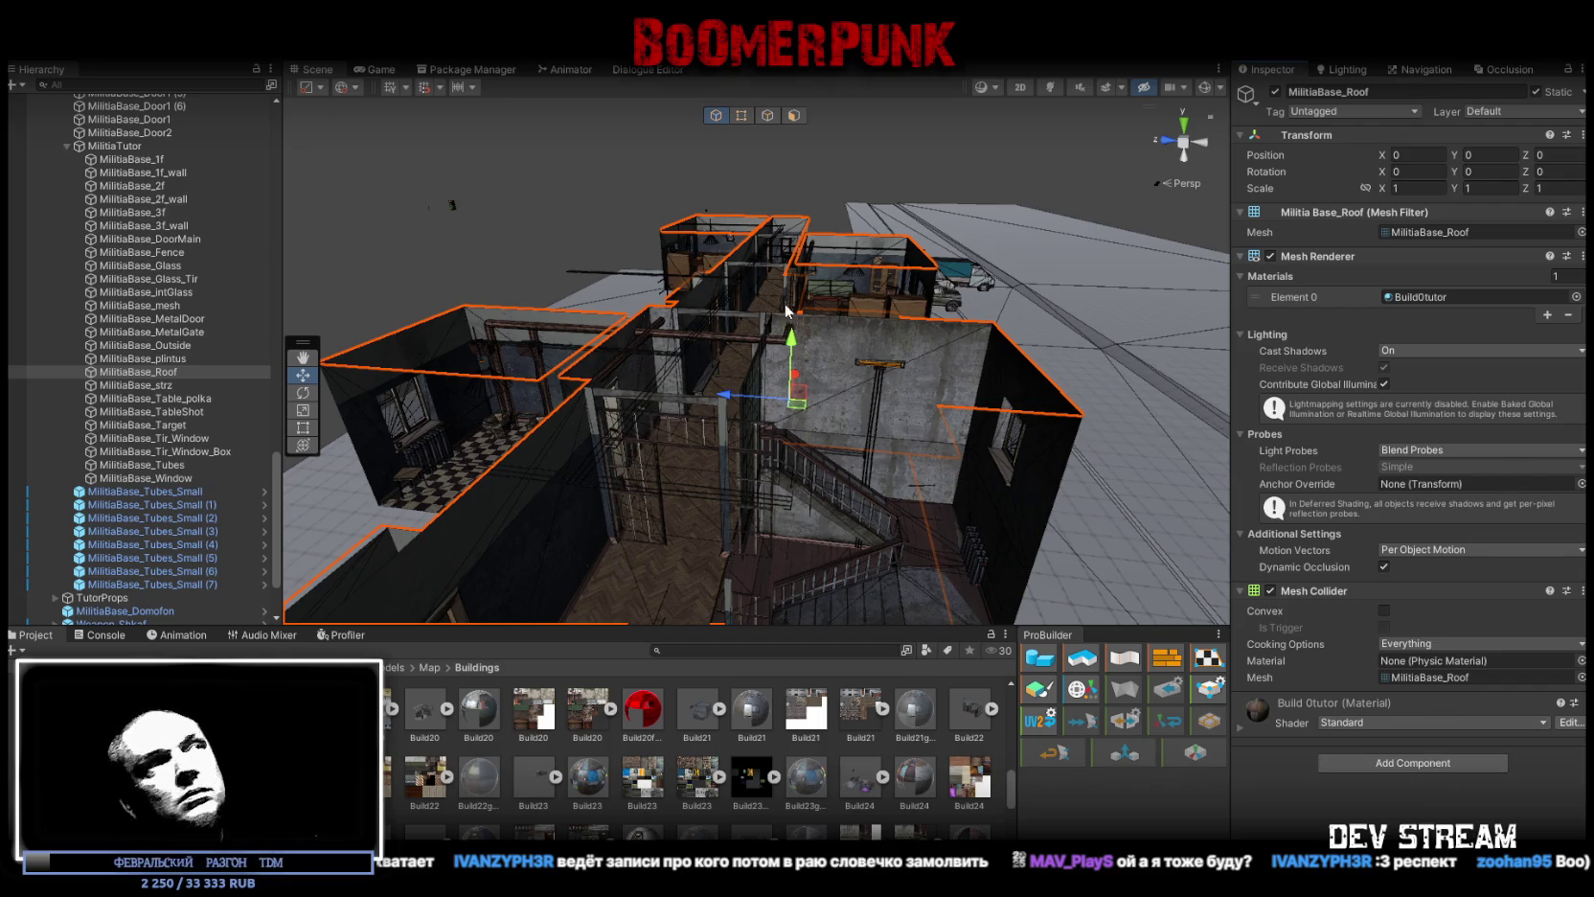
Step: Move MilitiaBase_strz above MilitiaBase_mesh in the Hierarchy
double_click(156, 384)
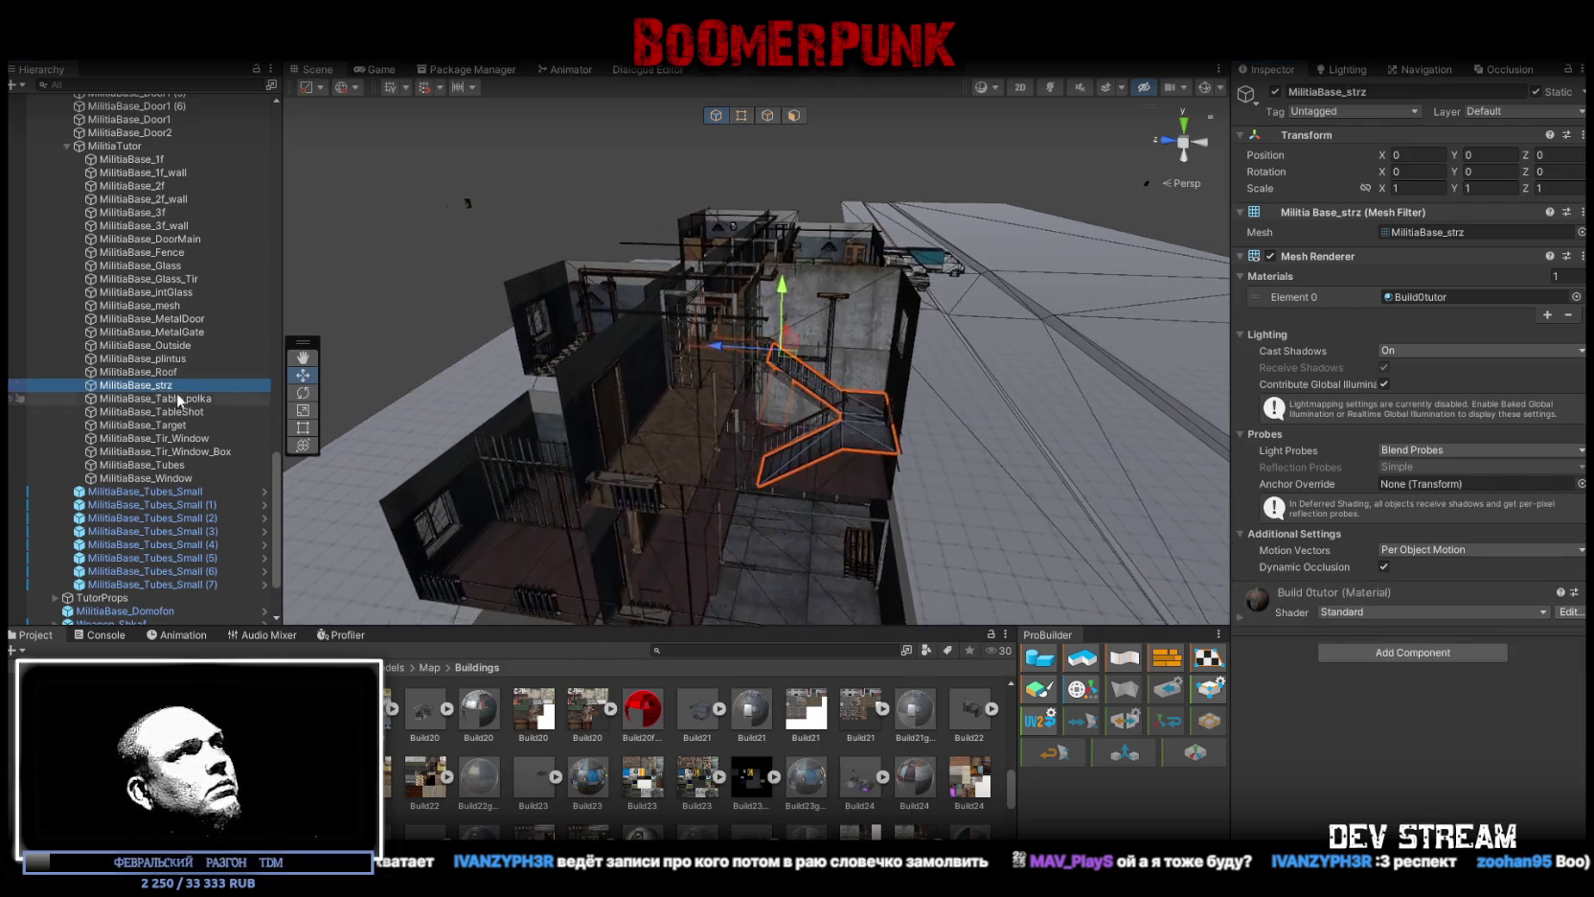
scroll(182, 419, up, 3)
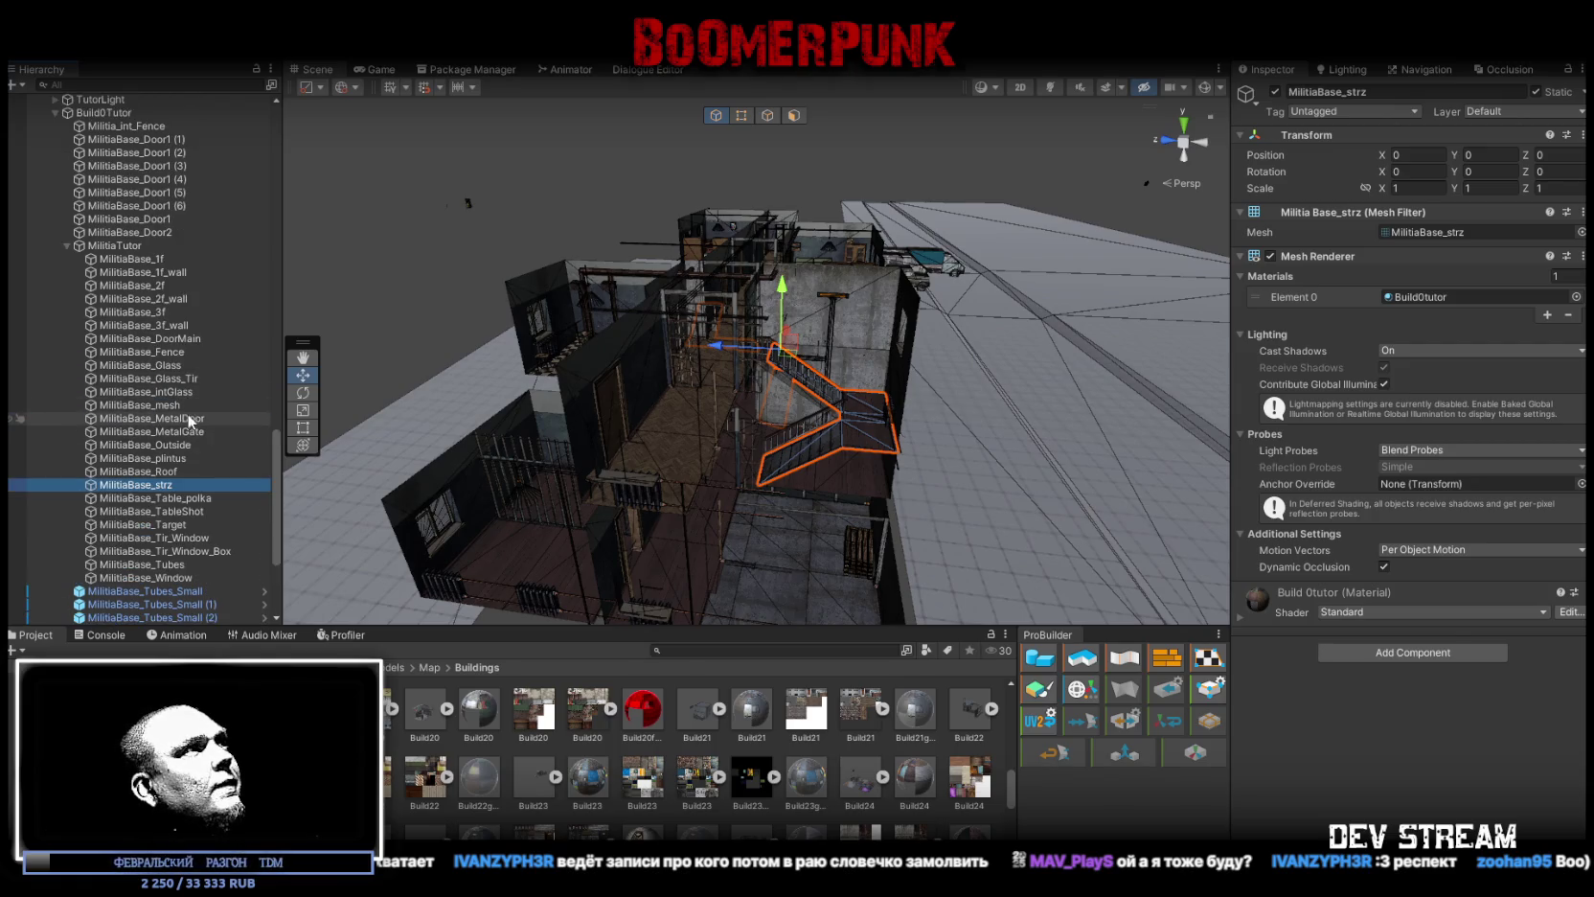
drag(163, 418, 163, 410)
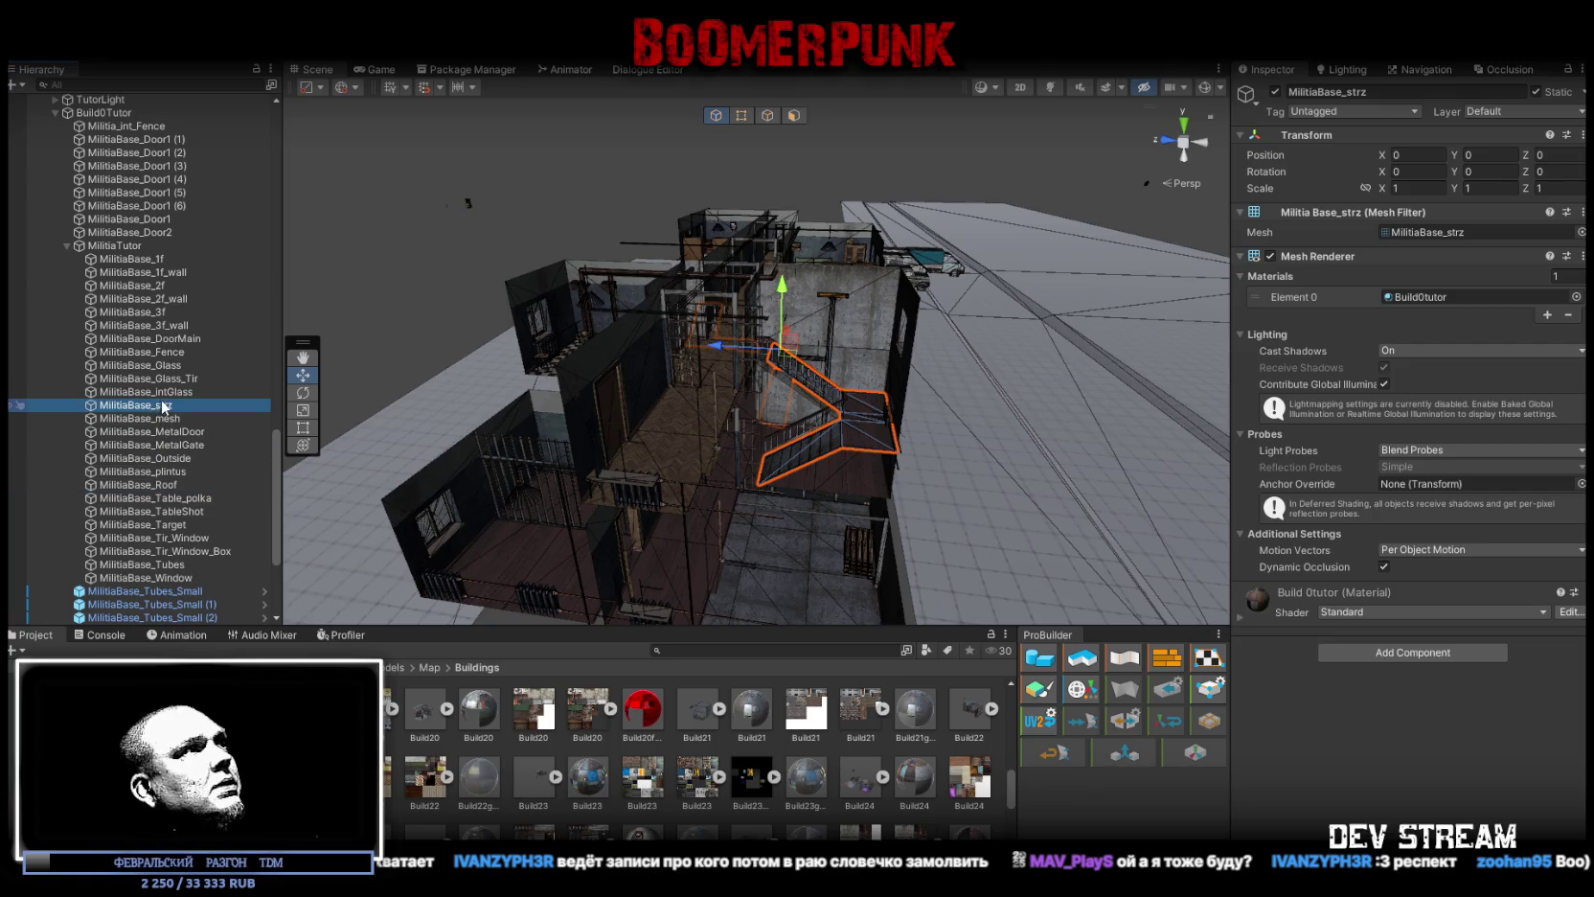
Step: Put MilitiaBase_mesh on the FakeMesh layer and give it a Mesh Collider
click(154, 417)
click(1563, 116)
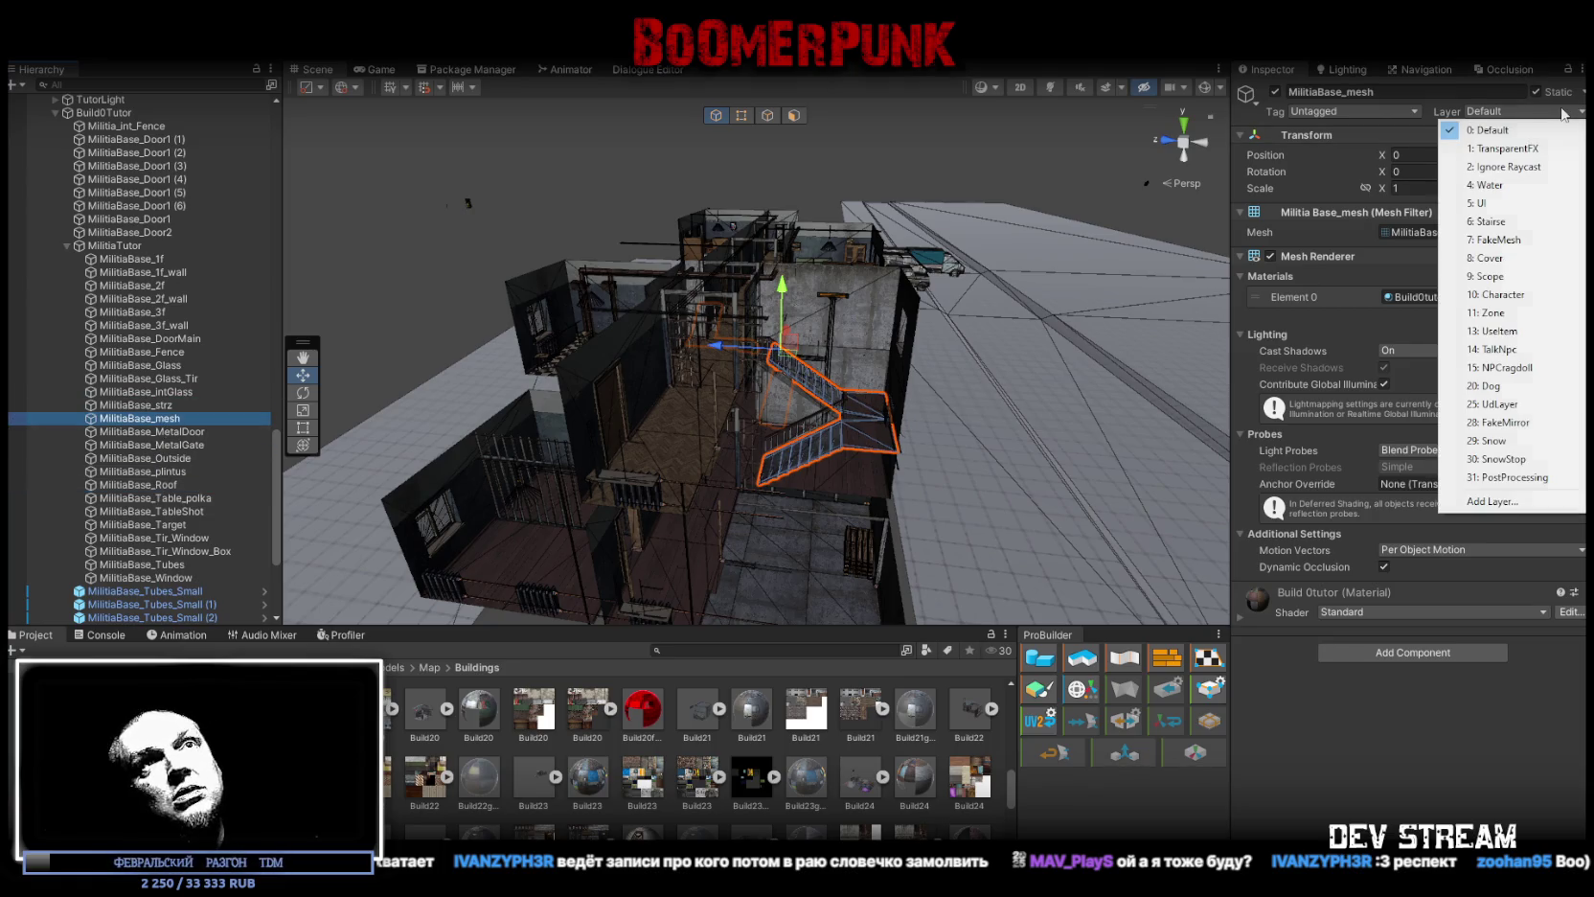
click(1523, 240)
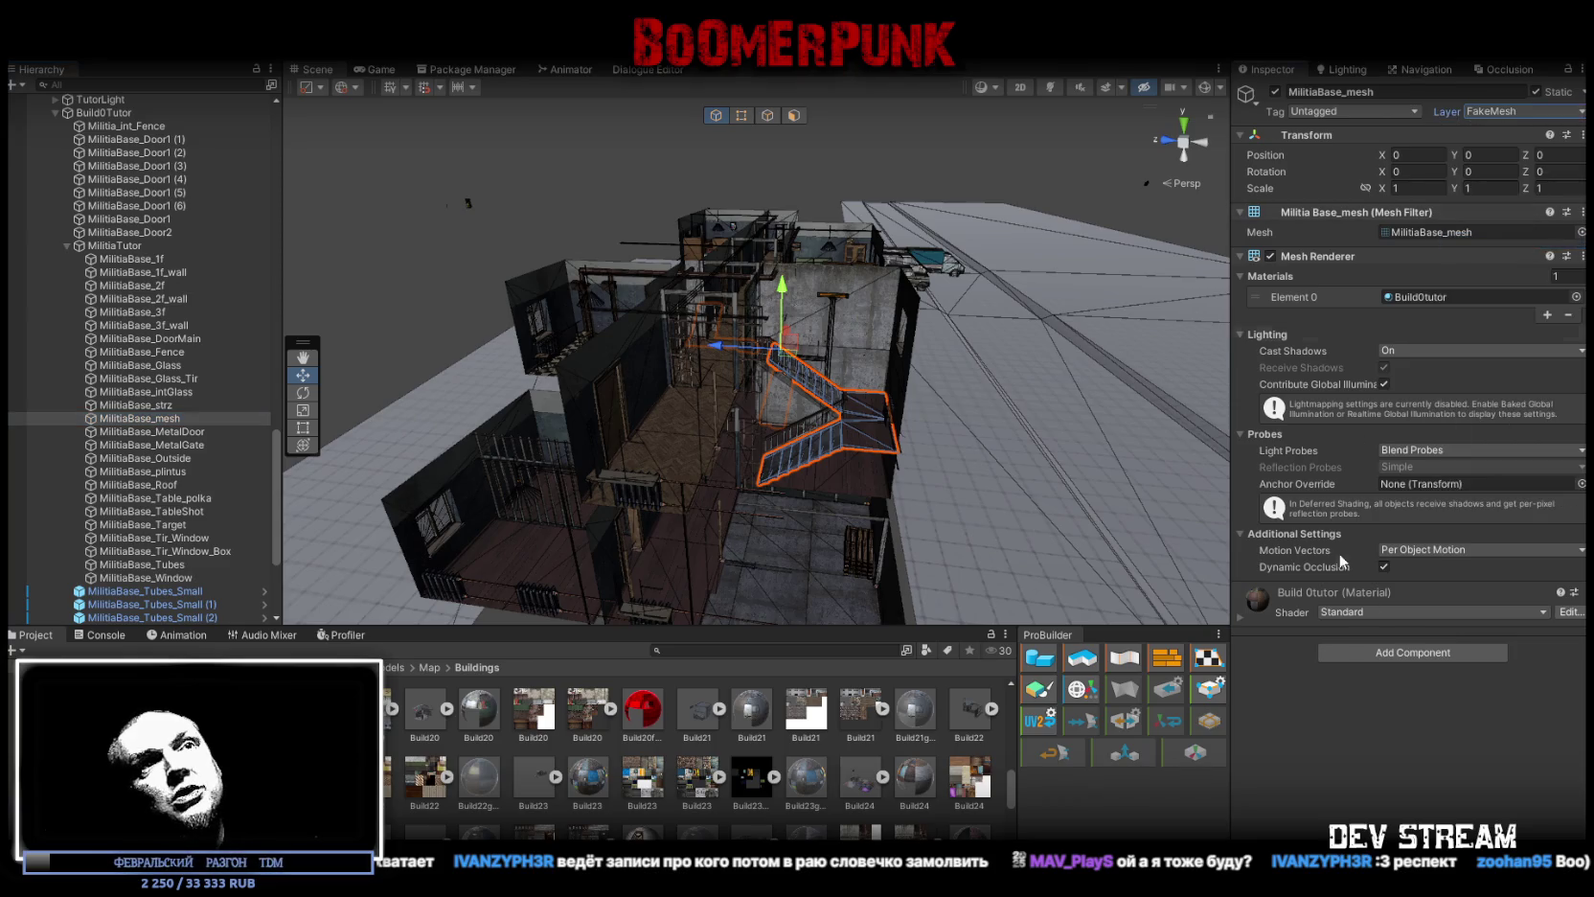
click(1423, 659)
click(1414, 683)
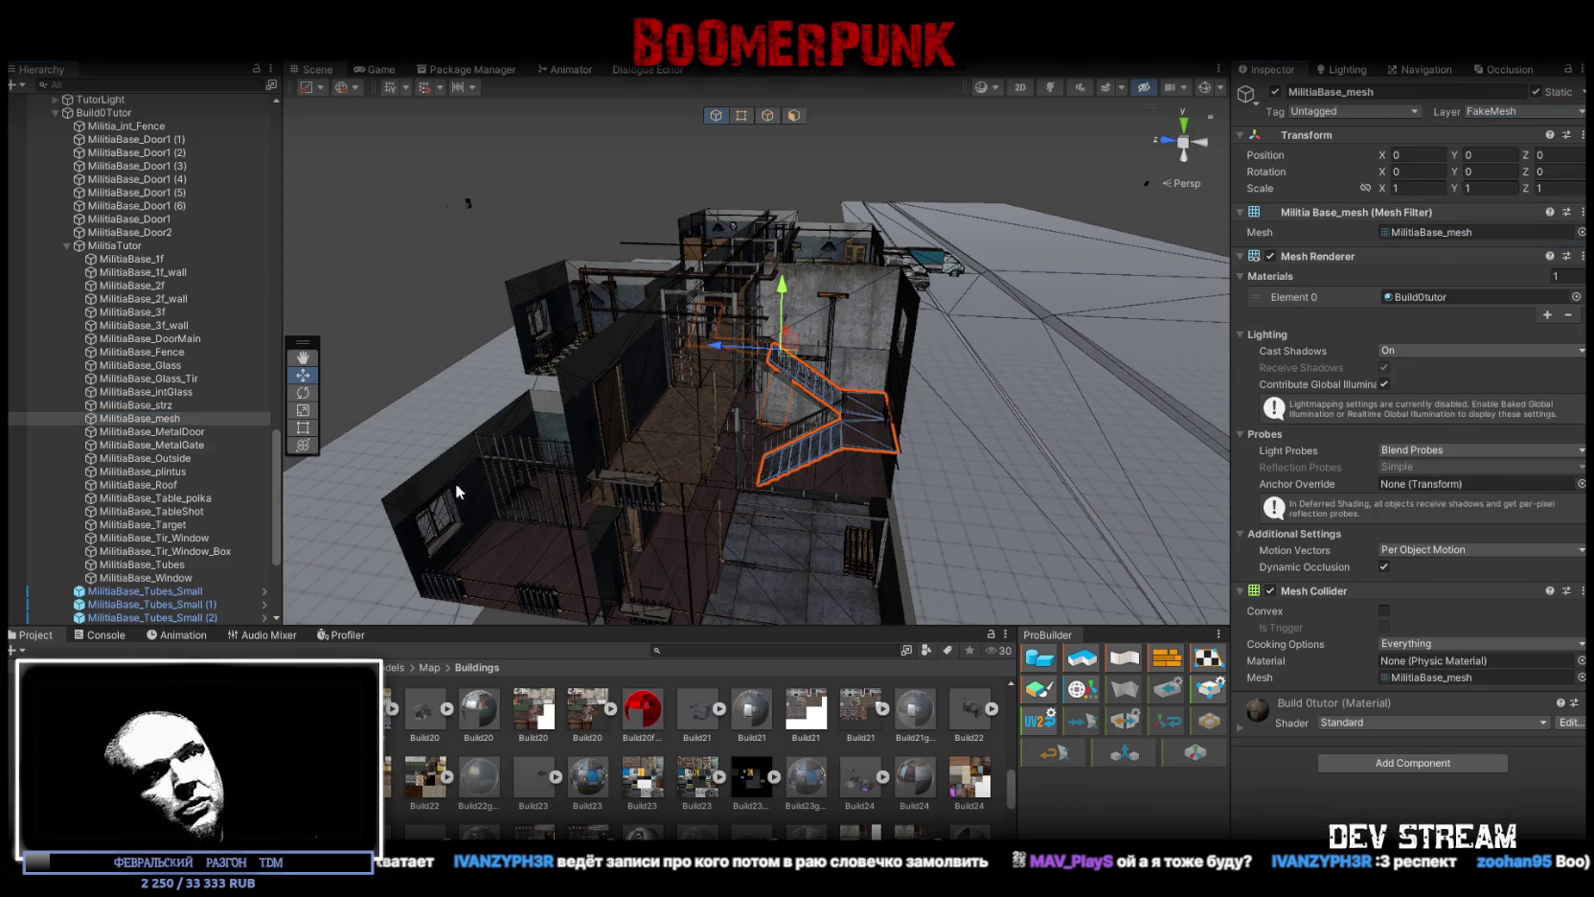
click(135, 405)
click(1533, 112)
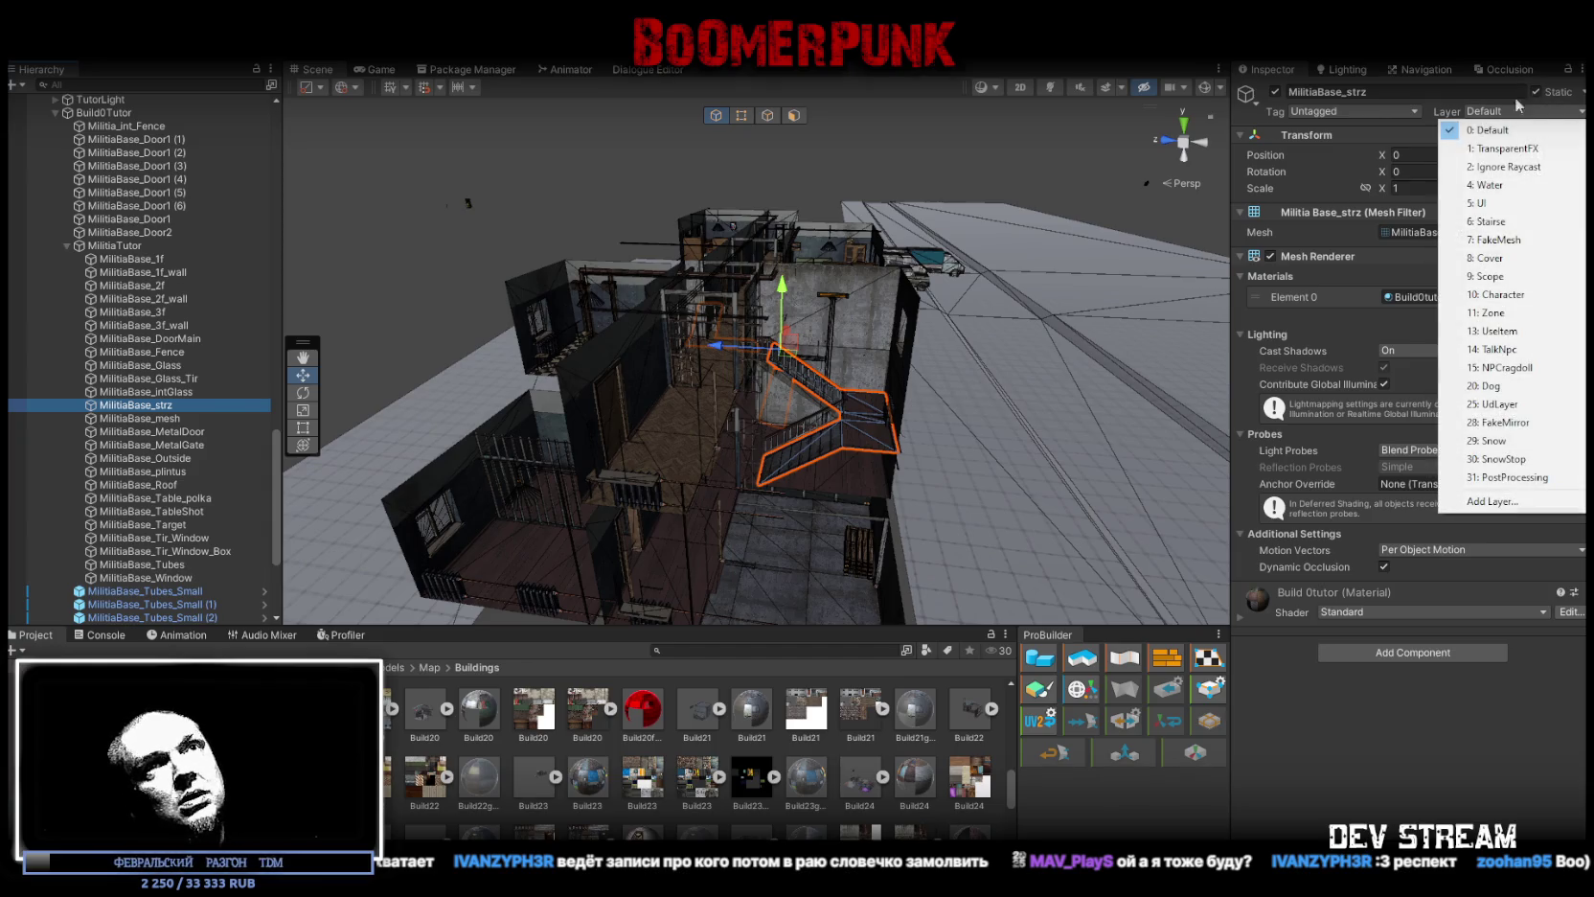
Step: Set MilitiaBase_strz's layer to Stairse and add a Mesh Collider
click(1509, 221)
click(1471, 655)
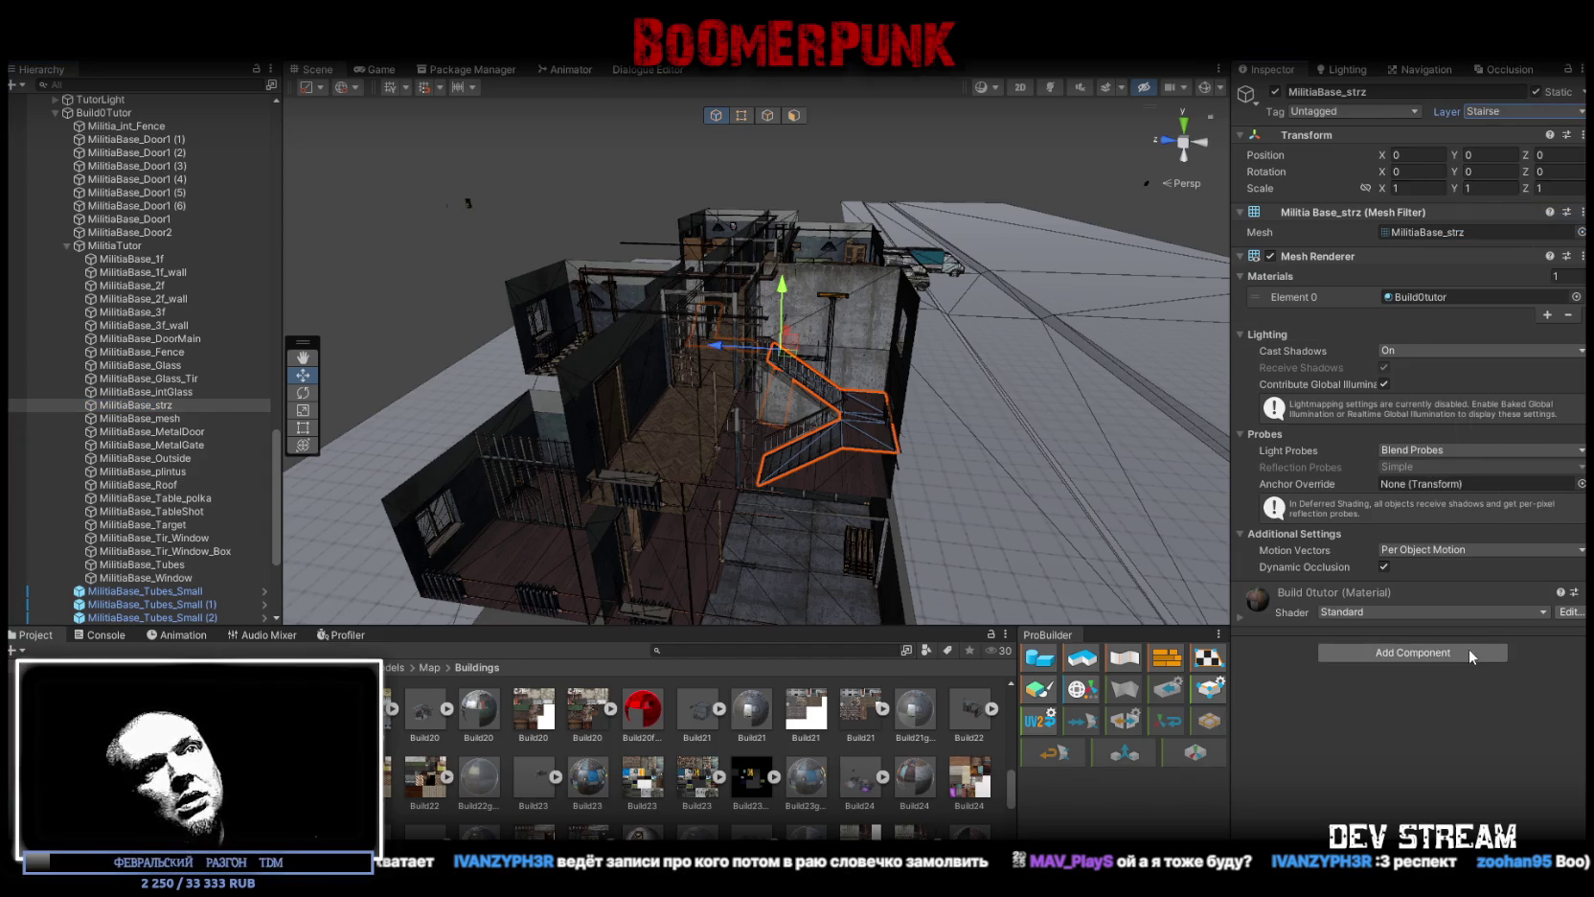
click(1365, 682)
Step: Inspect the stairs from above, then select and frame MilitiaBase_1f
mouse_move(805, 402)
mouse_down()
mouse_move(836, 379)
mouse_move(761, 417)
mouse_up()
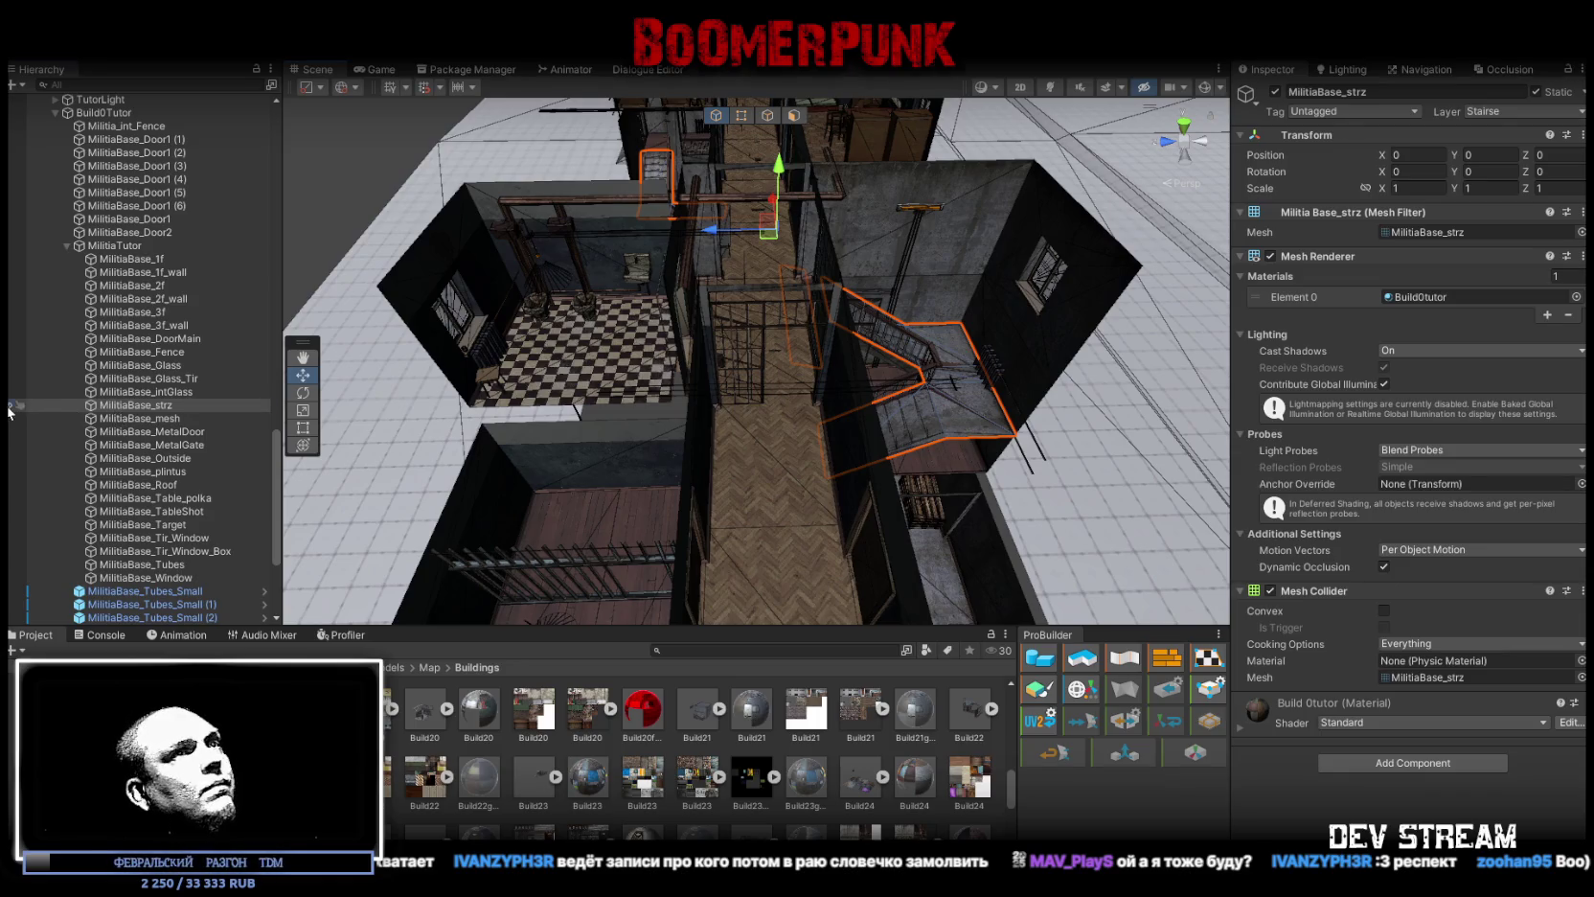
drag(479, 412, 783, 425)
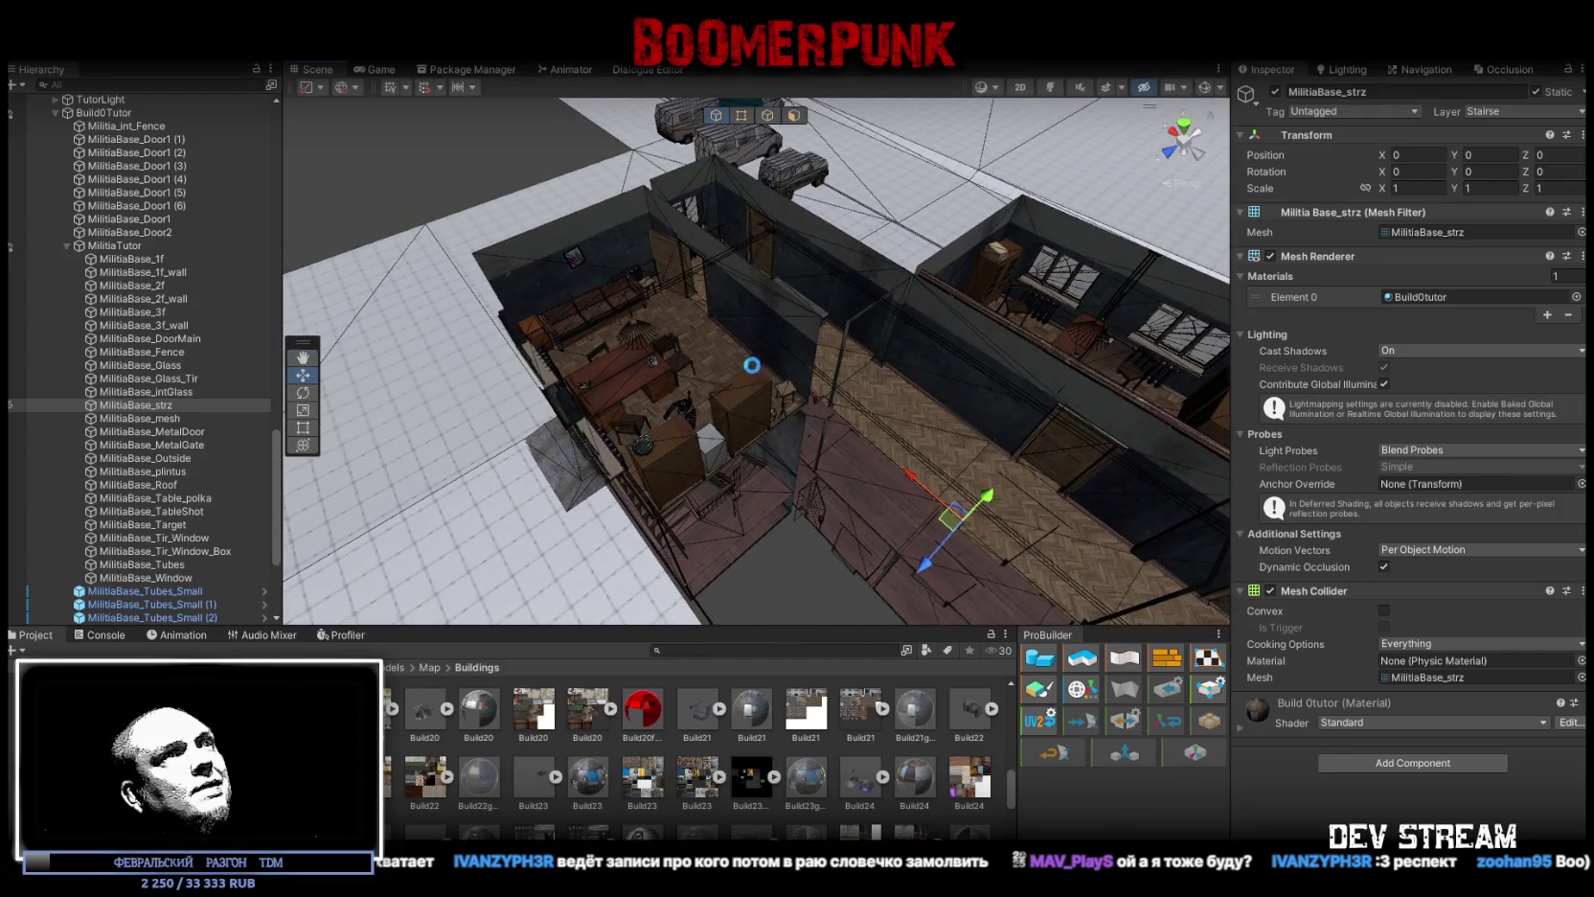
click(753, 365)
key(f)
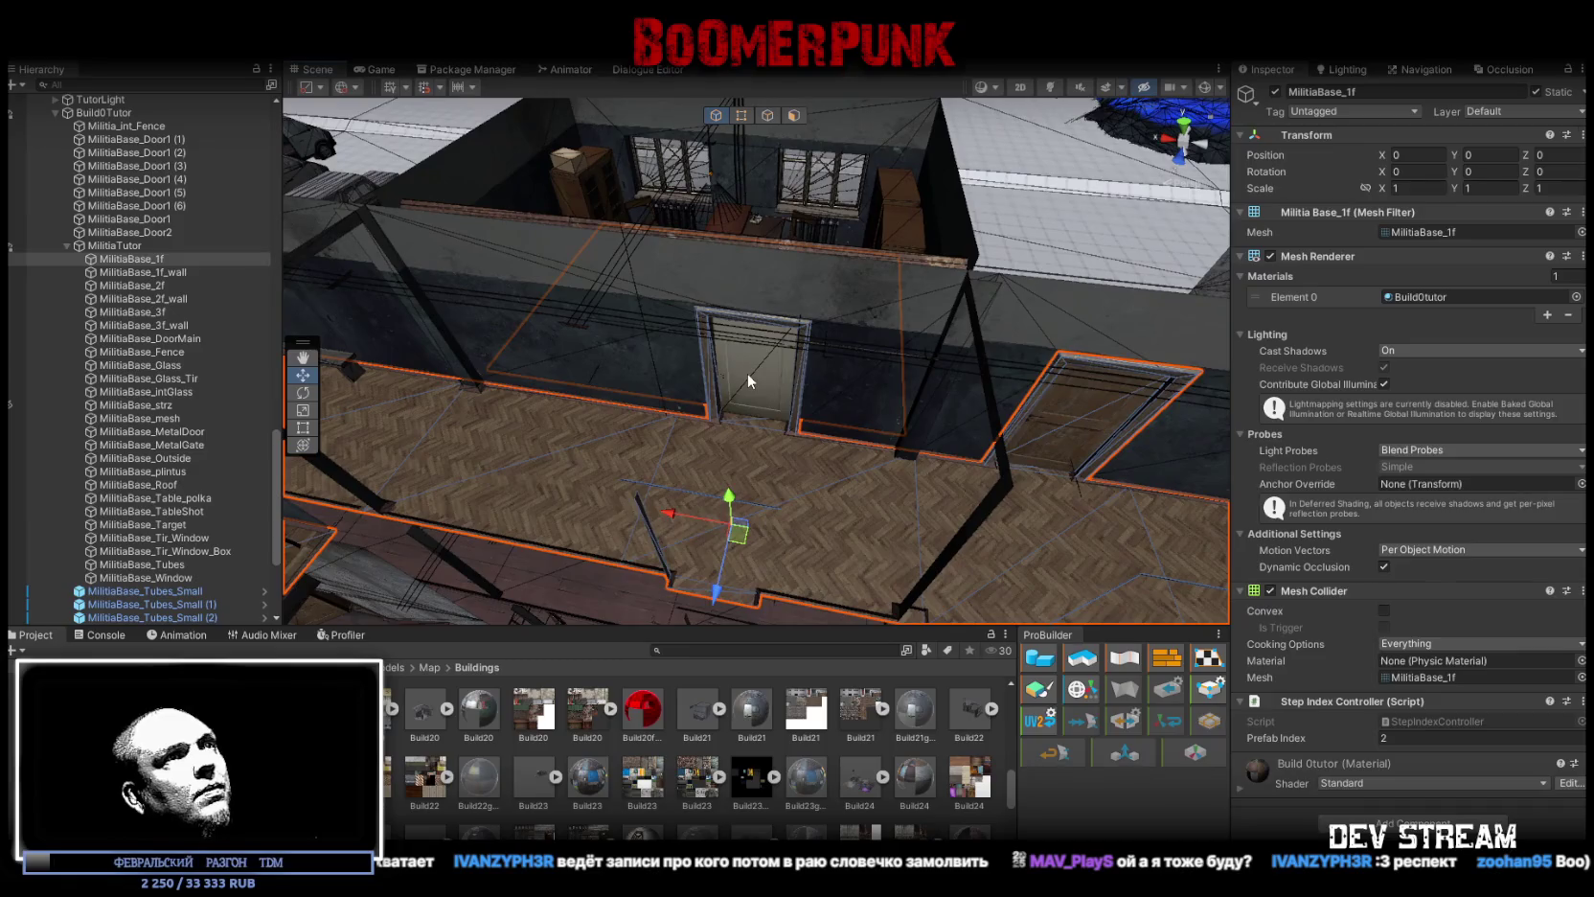
Step: Vertex-snap MilitiaBase_Door2 into its door frame in the first-floor wall
click(748, 375)
click(144, 231)
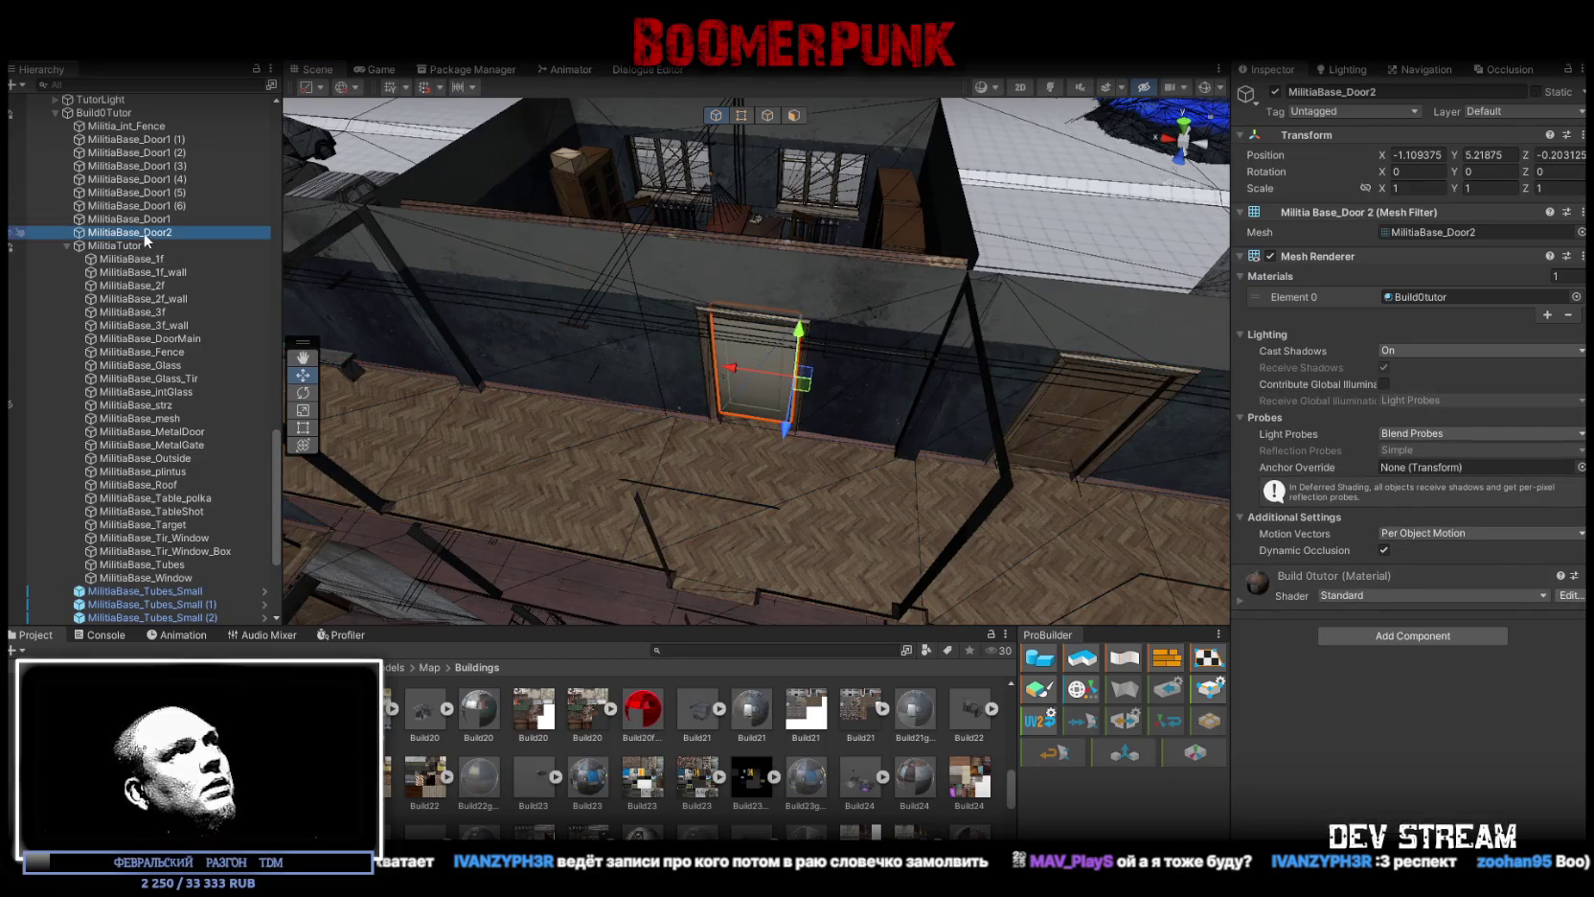
drag(619, 324, 574, 316)
click(143, 232)
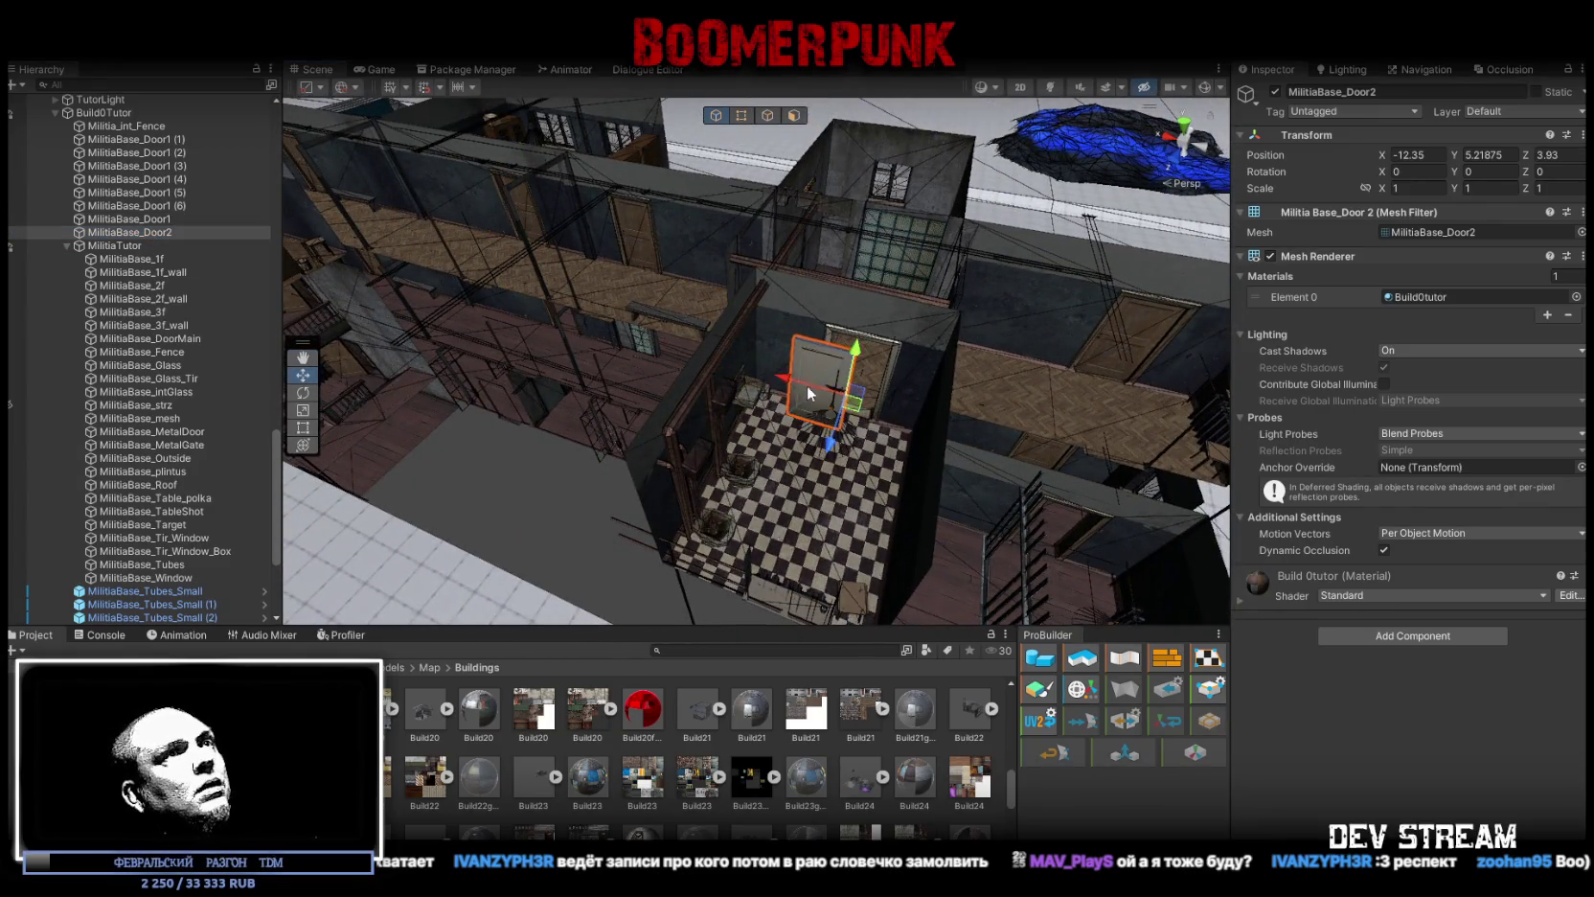
key(f)
drag(807, 385, 835, 378)
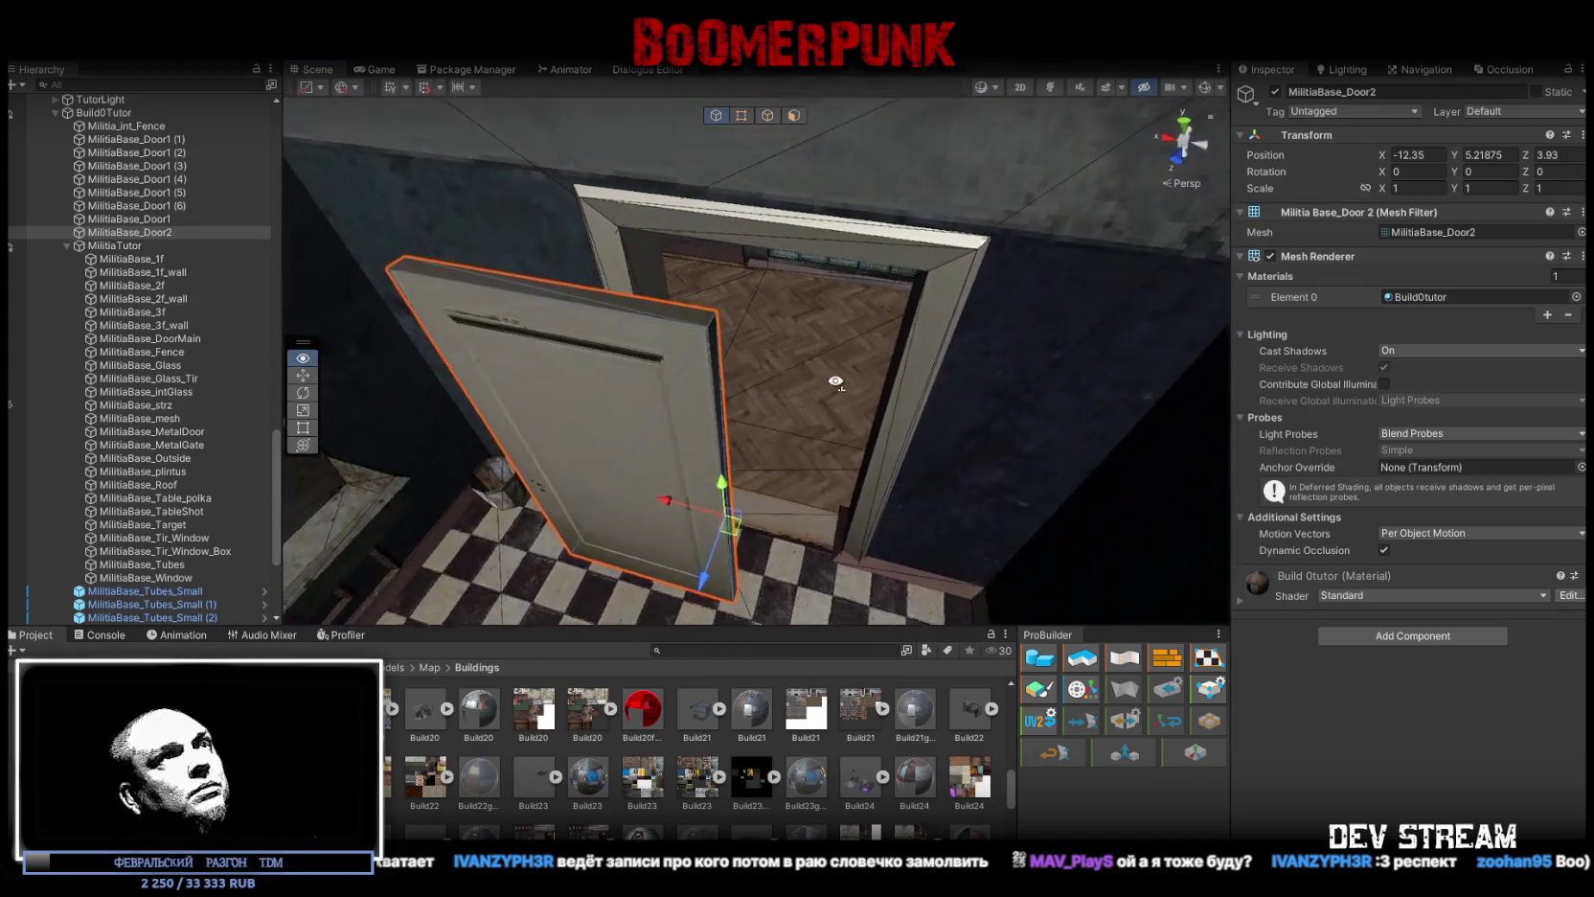
key(v)
mouse_move(703, 278)
mouse_down()
mouse_move(918, 286)
mouse_move(934, 300)
mouse_move(922, 277)
mouse_move(905, 402)
mouse_up()
Step: Swing MilitiaBase_Door2 open to -140.563 on Y and give it a Box Collider
key(e)
mouse_move(833, 450)
mouse_down()
mouse_move(1057, 484)
mouse_move(1140, 464)
mouse_up()
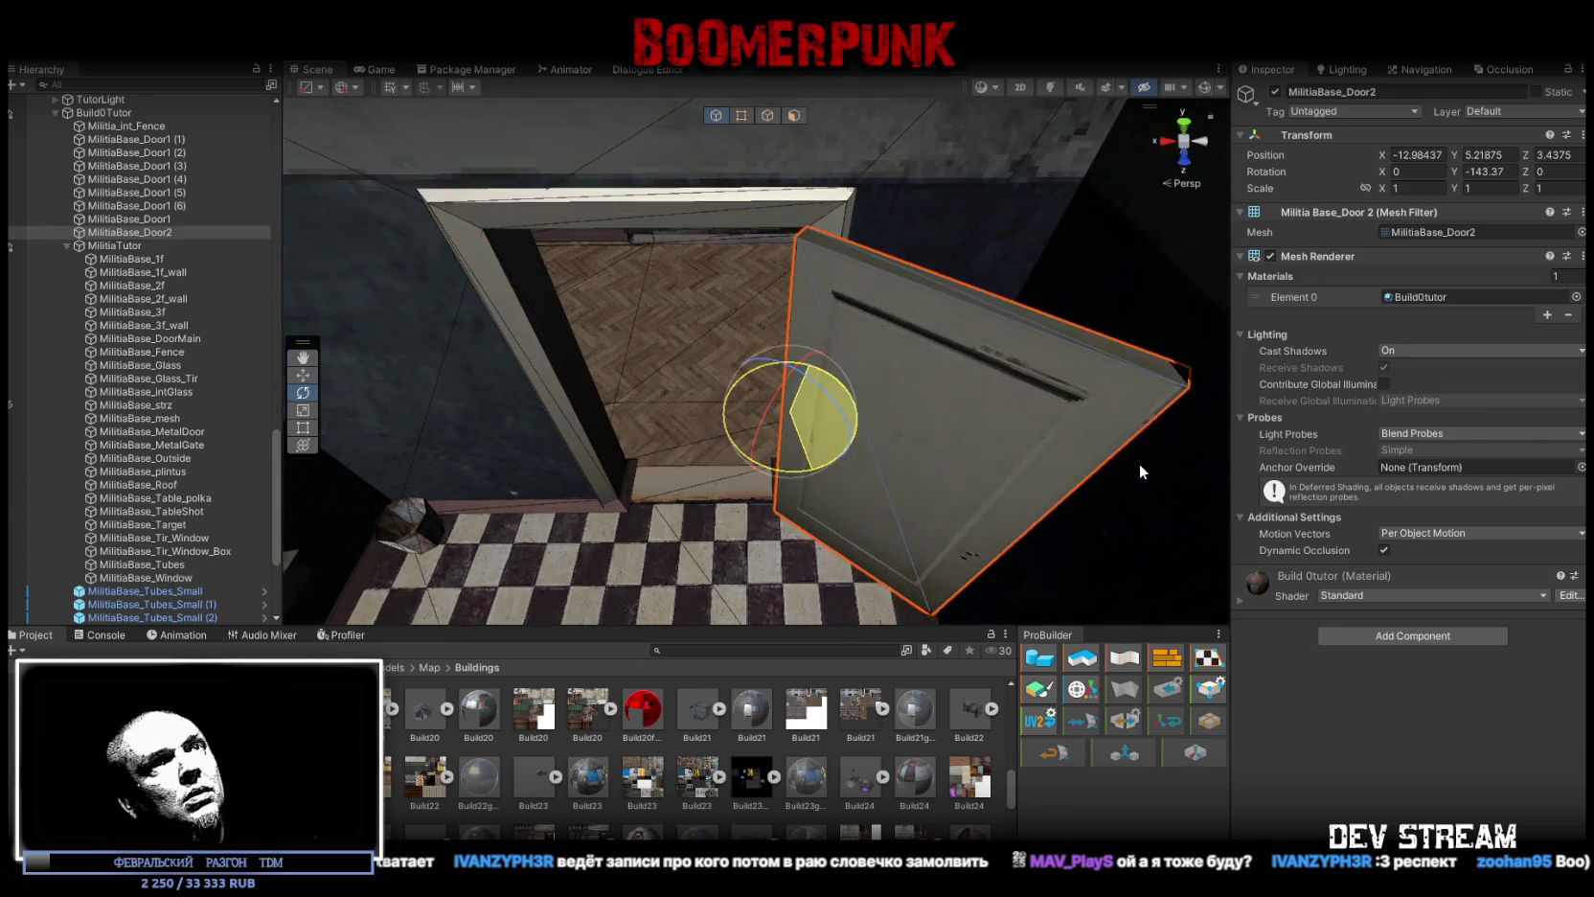
click(1450, 638)
click(158, 233)
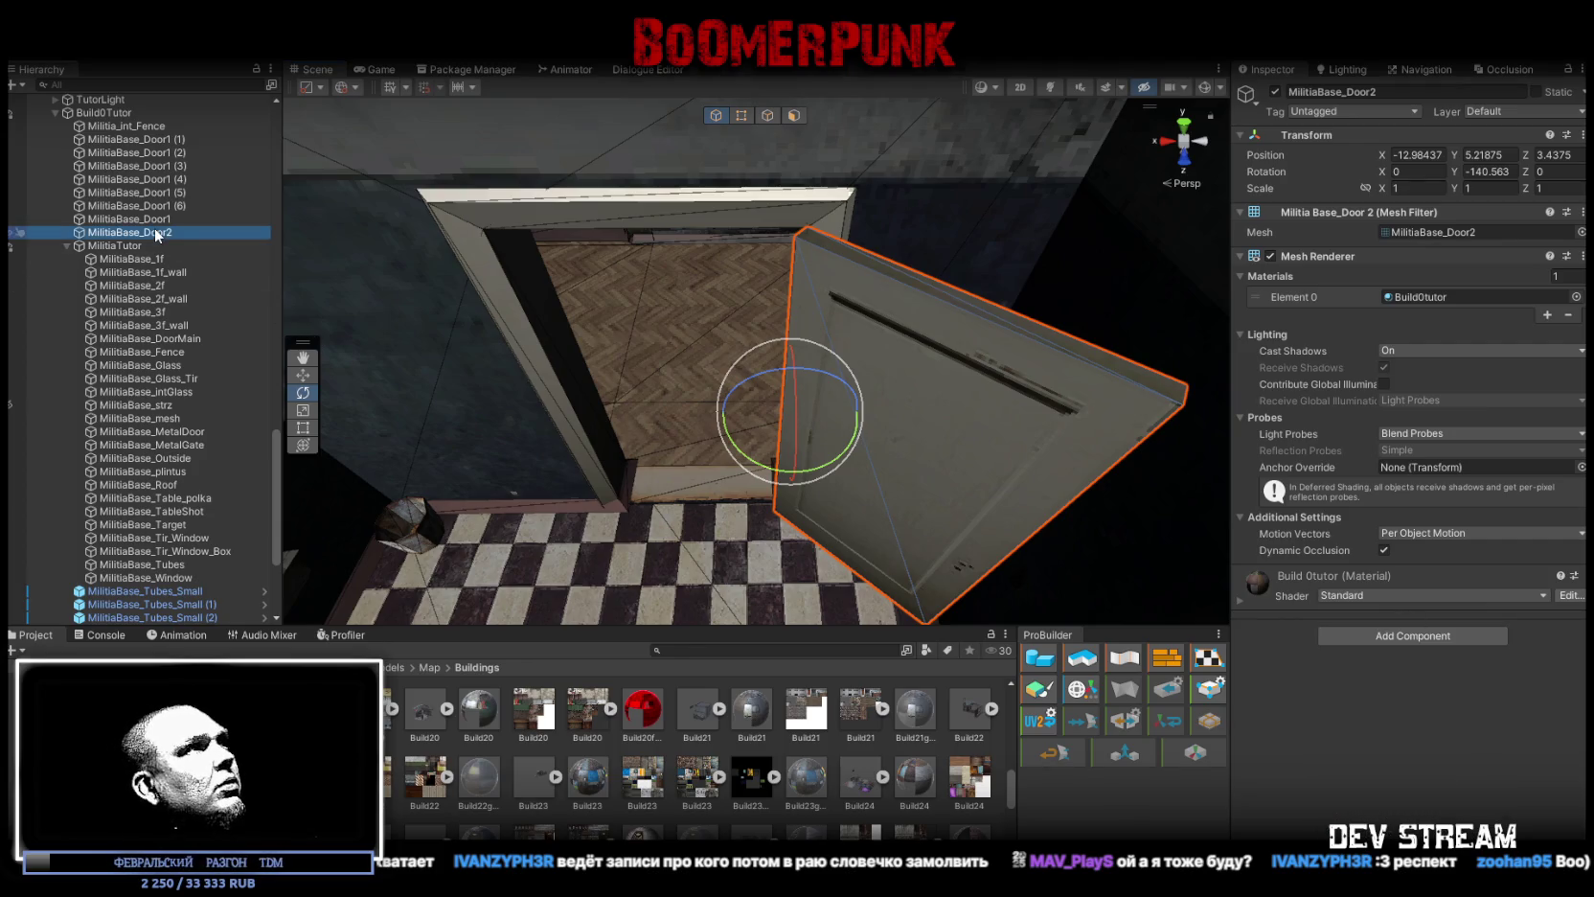
click(1474, 639)
text(coll)
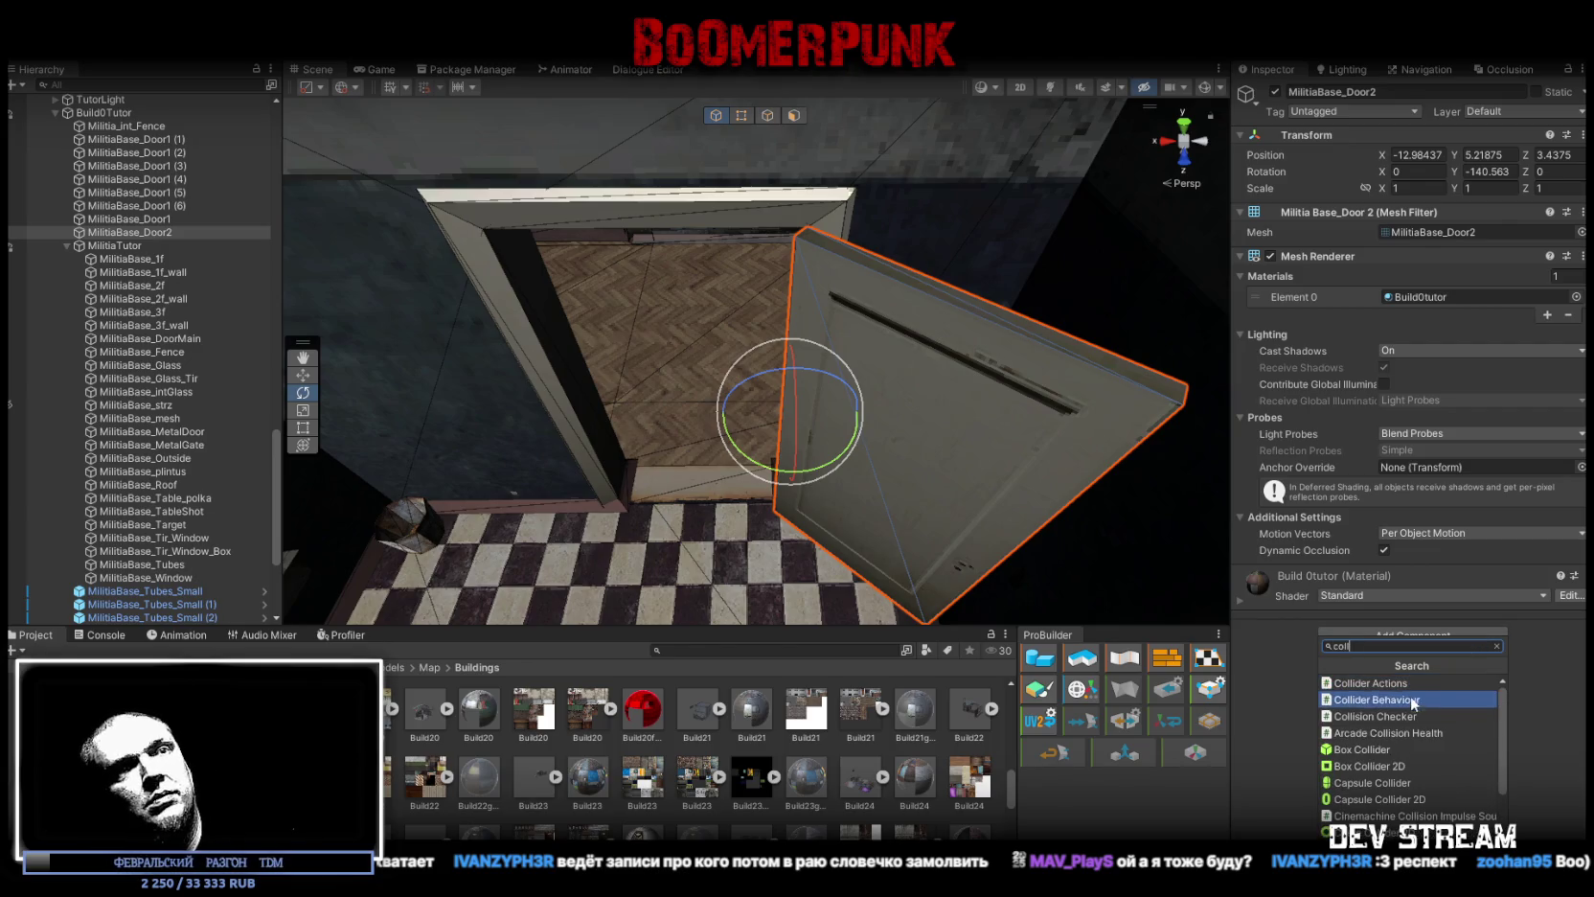
click(1375, 752)
click(182, 219)
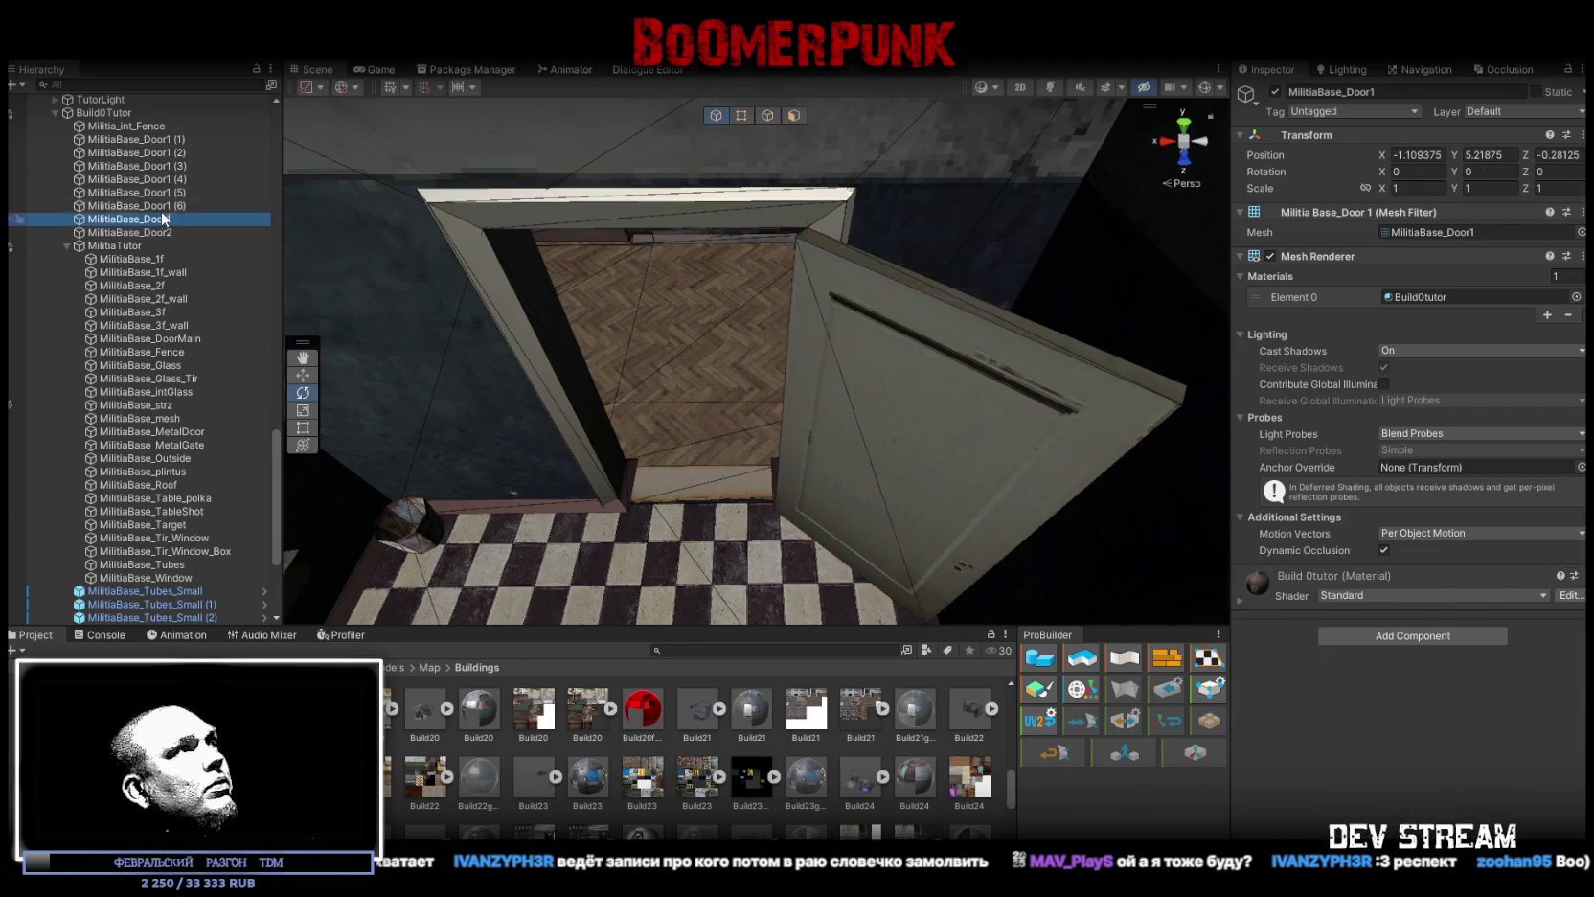
Step: Find MilitiaBase_Door1, the copy lacking a collider, and add a Box Collider to it
shift+click(182, 139)
click(1433, 655)
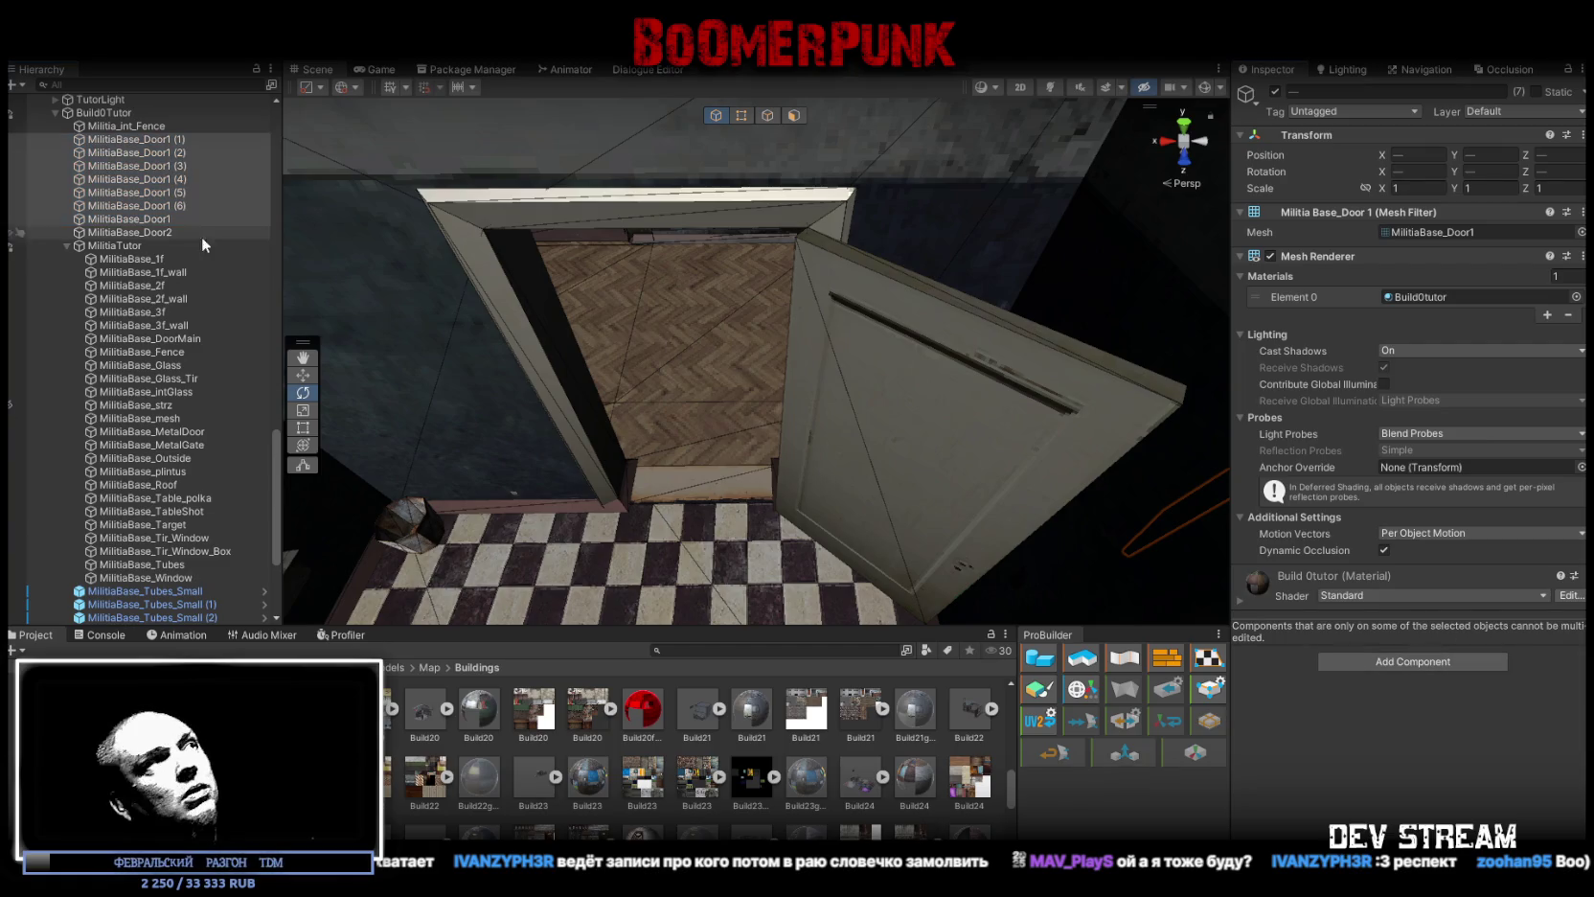
click(167, 141)
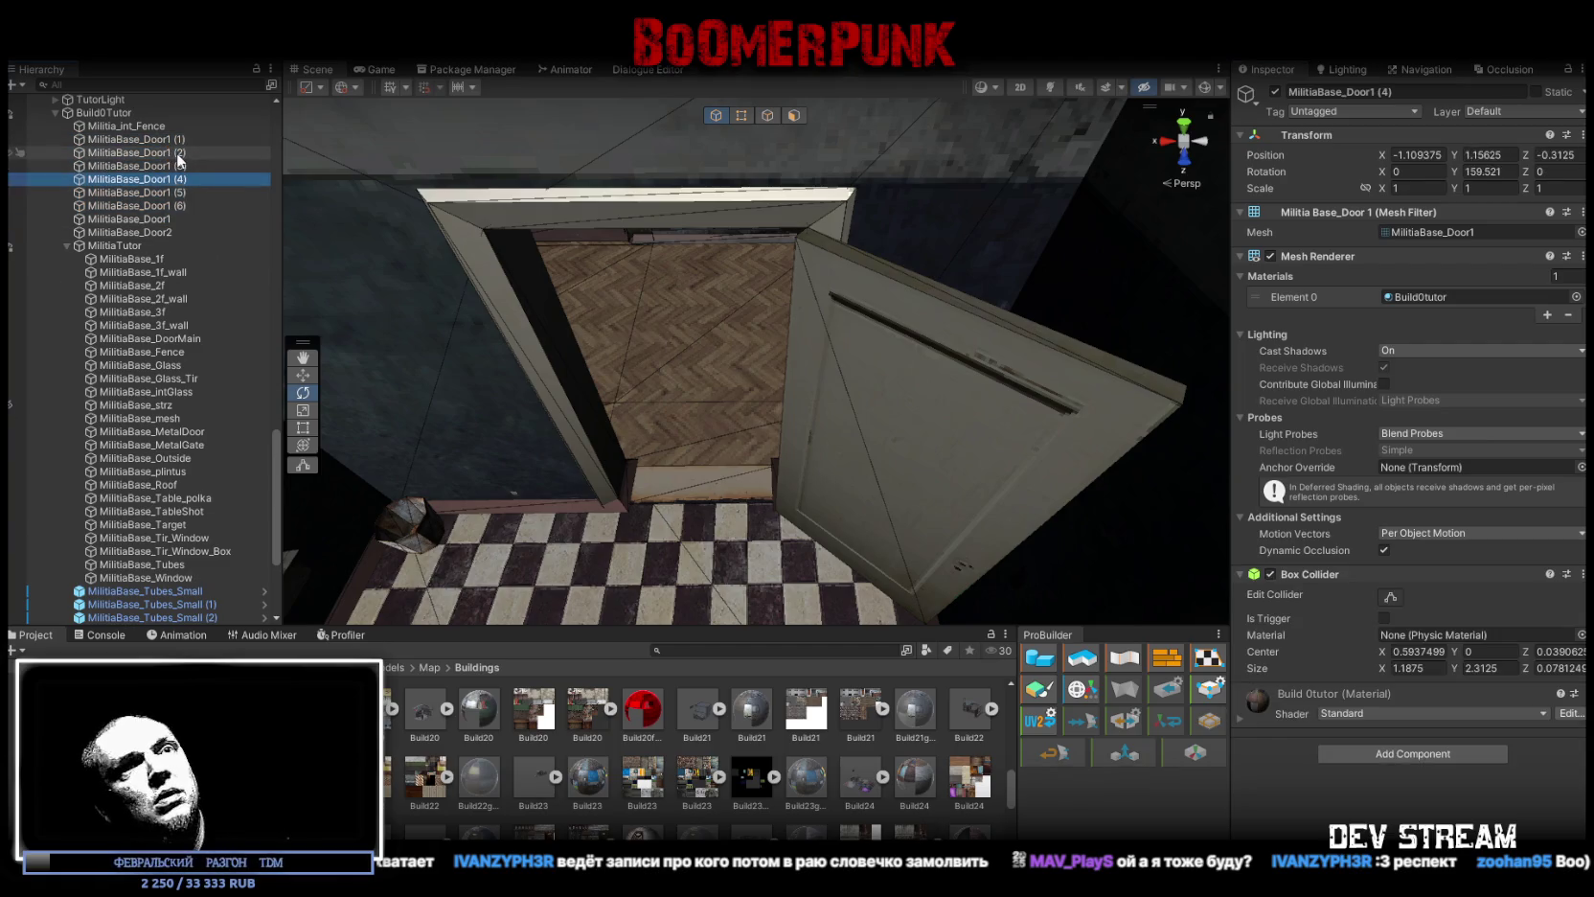
click(168, 218)
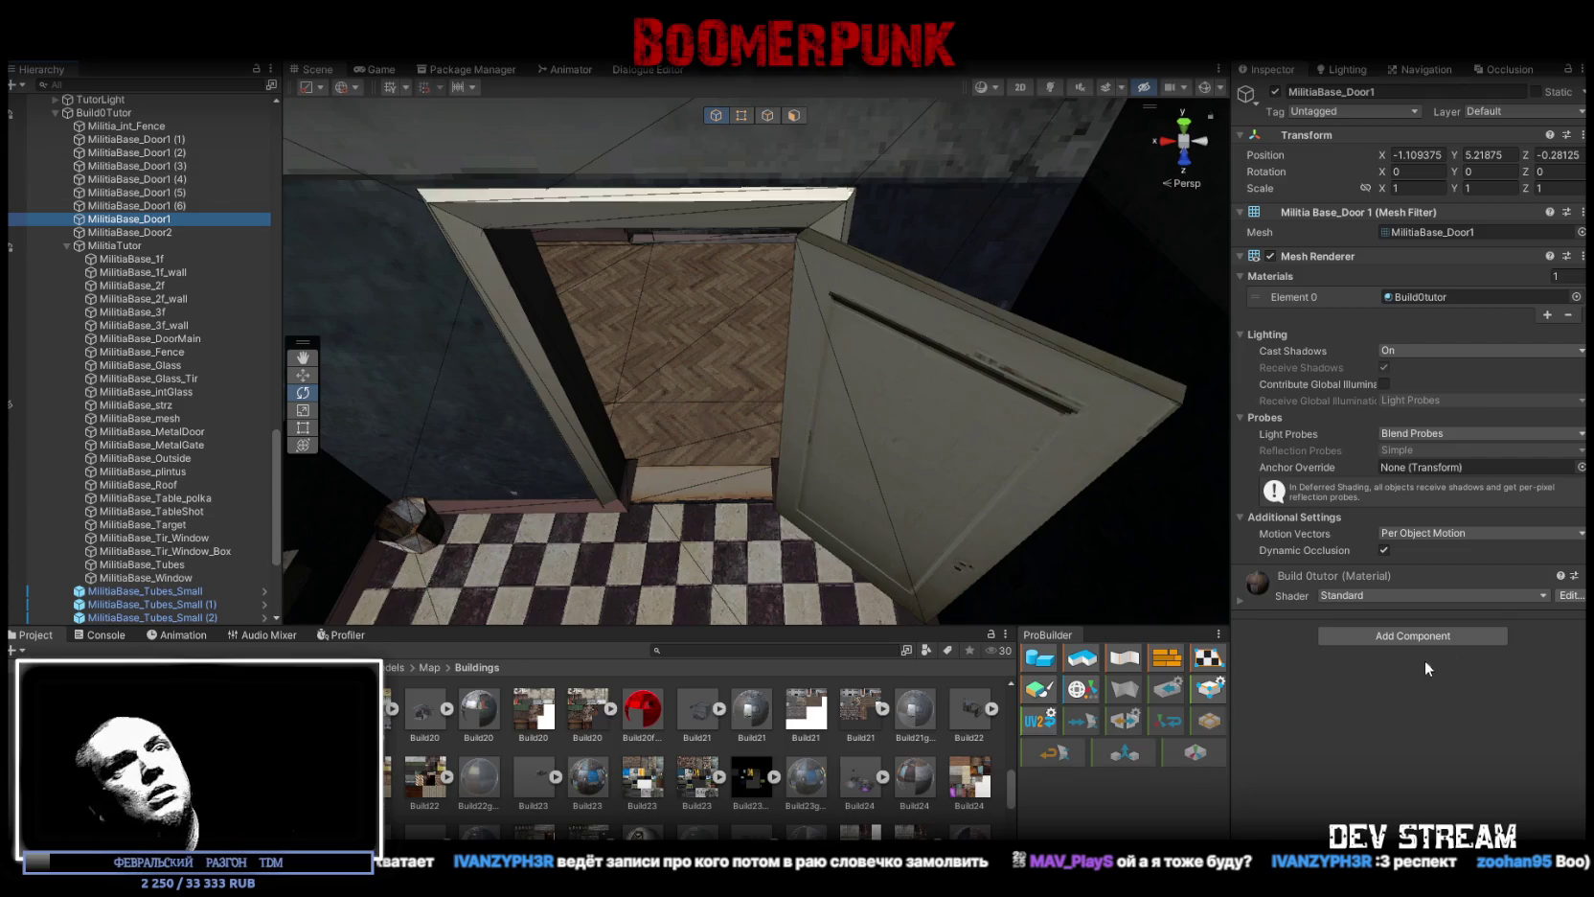
click(1444, 636)
text(coll)
click(1415, 750)
Step: Move MilitiaBase_Door1 to the top of the door list, then frame each Door1 copy to inspect it
scroll(757, 364, down, 10)
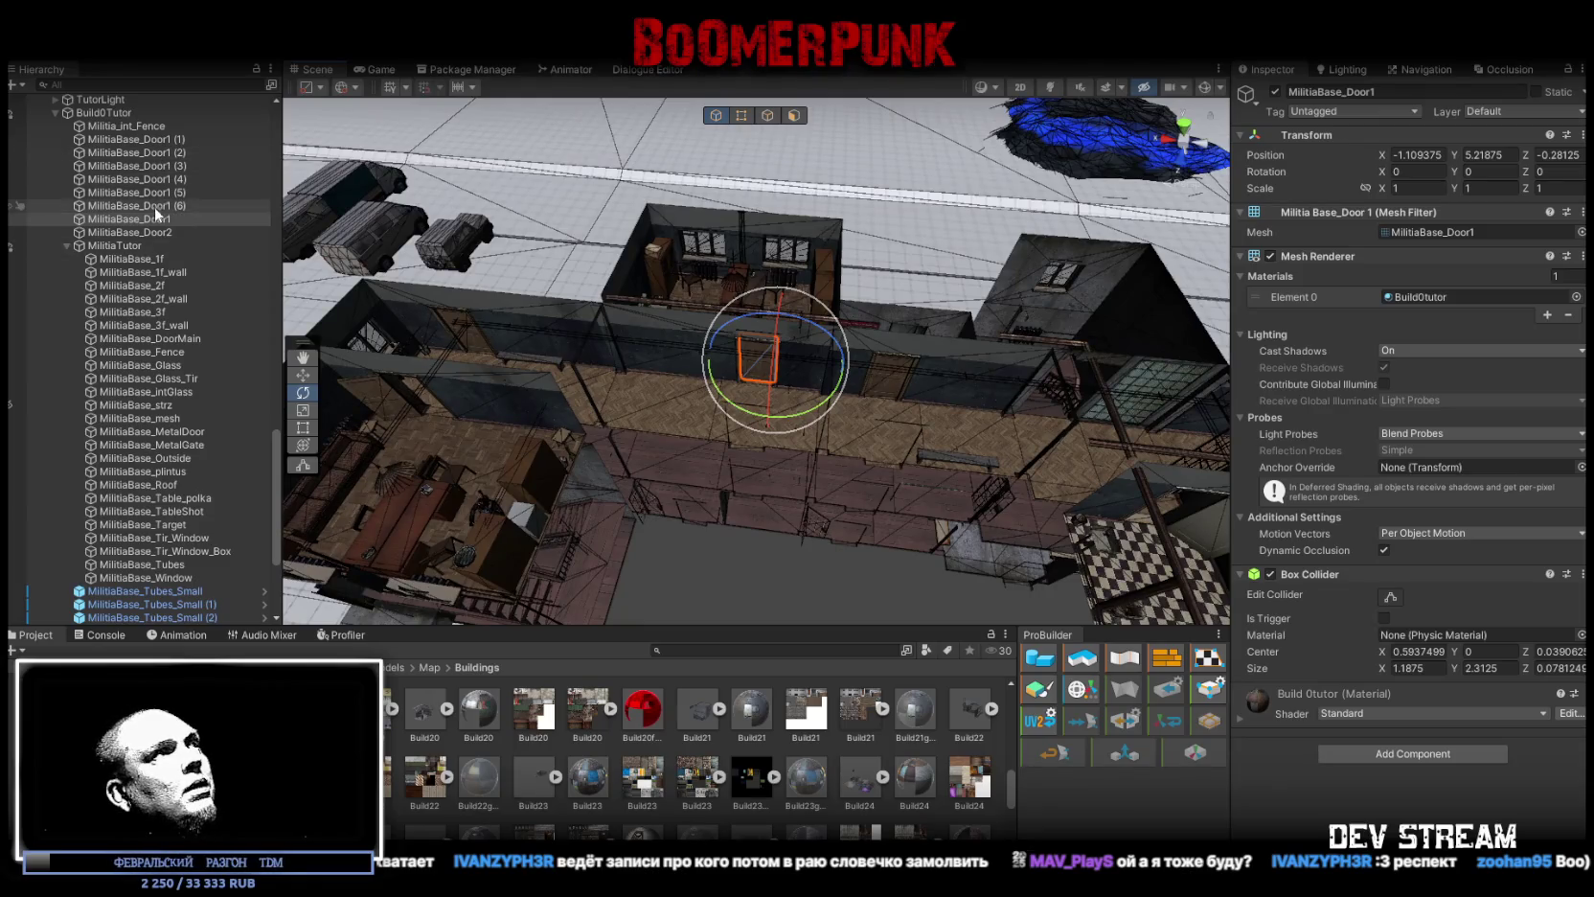
drag(155, 168, 159, 139)
double_click(161, 152)
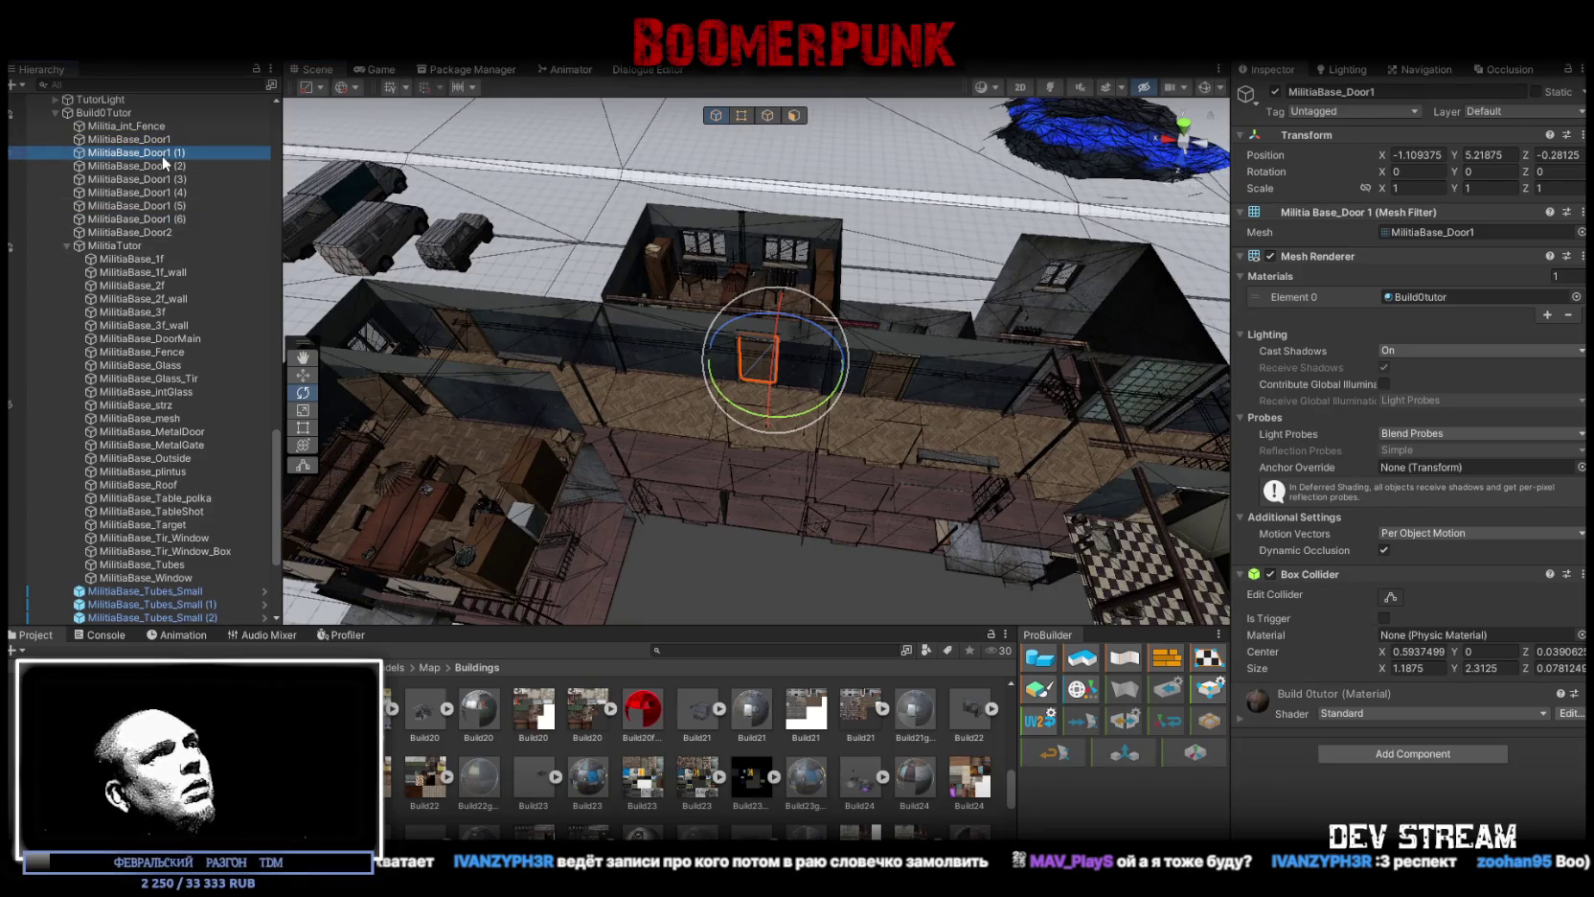
click(160, 167)
double_click(159, 181)
double_click(159, 192)
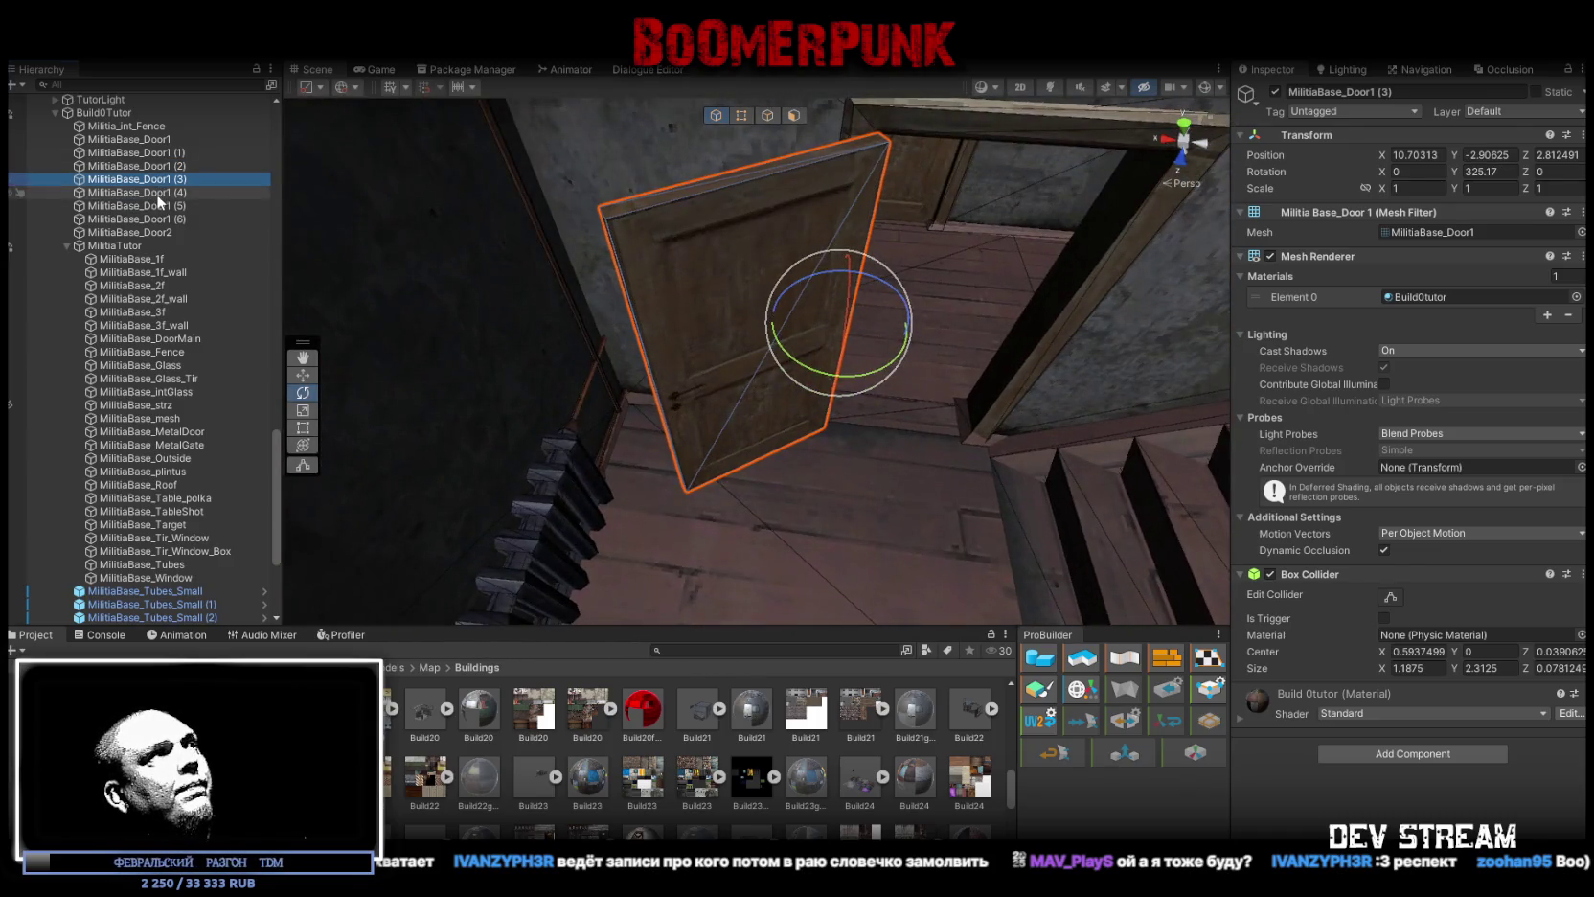
double_click(163, 206)
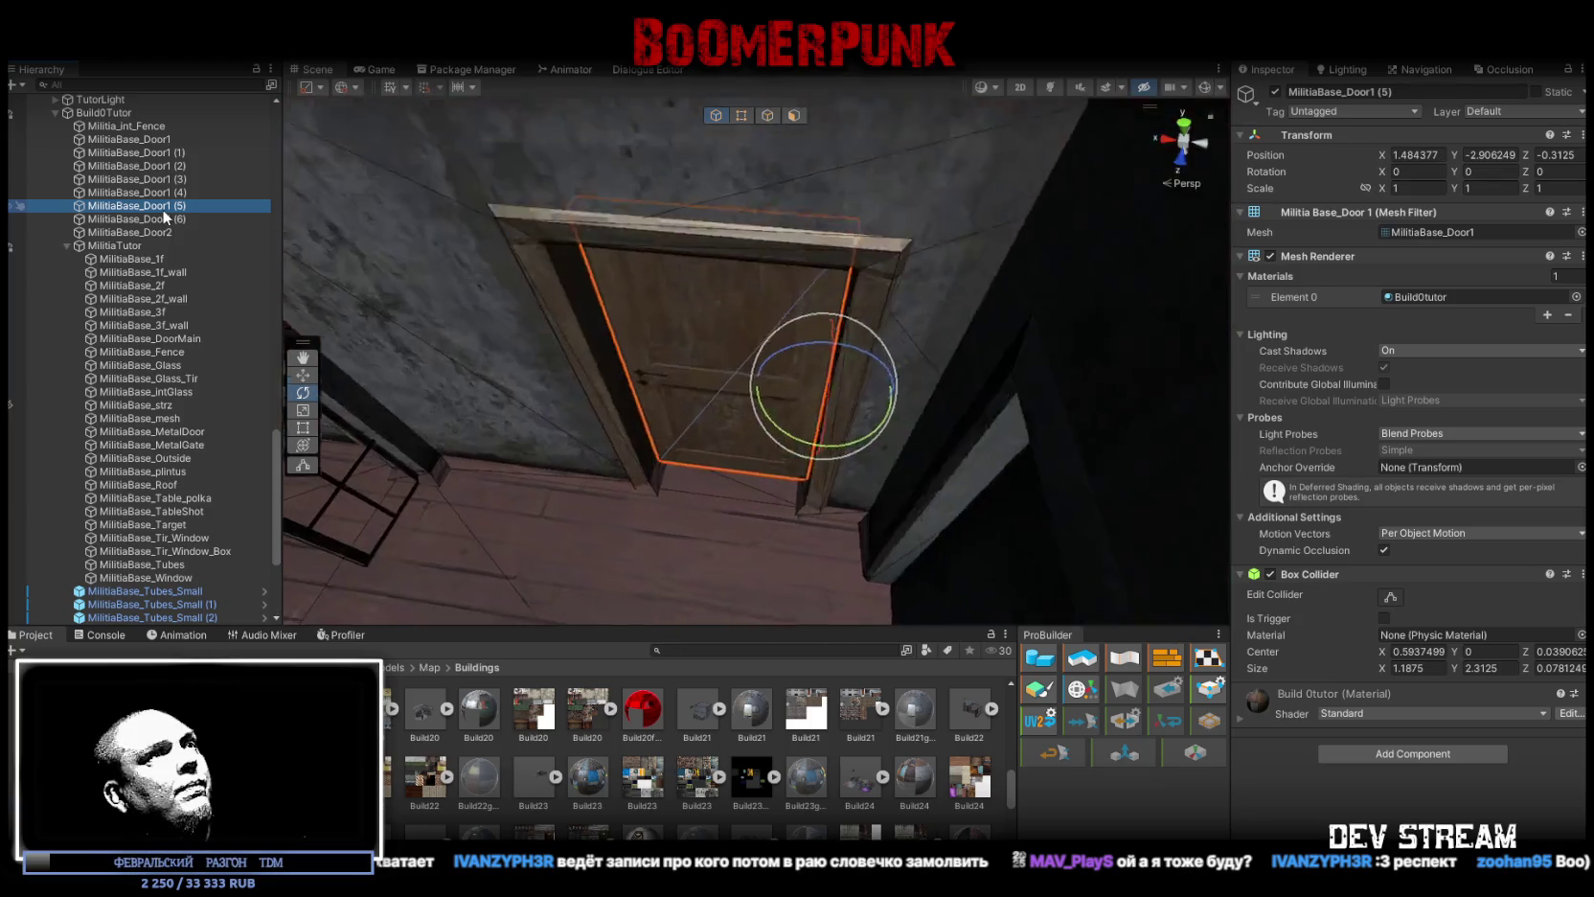
mouse_move(536, 364)
mouse_down()
mouse_move(632, 355)
mouse_move(729, 377)
mouse_move(356, 367)
mouse_move(582, 388)
mouse_move(718, 364)
mouse_move(978, 388)
mouse_move(953, 420)
mouse_move(957, 371)
mouse_move(968, 388)
mouse_up()
key(f)
double_click(173, 219)
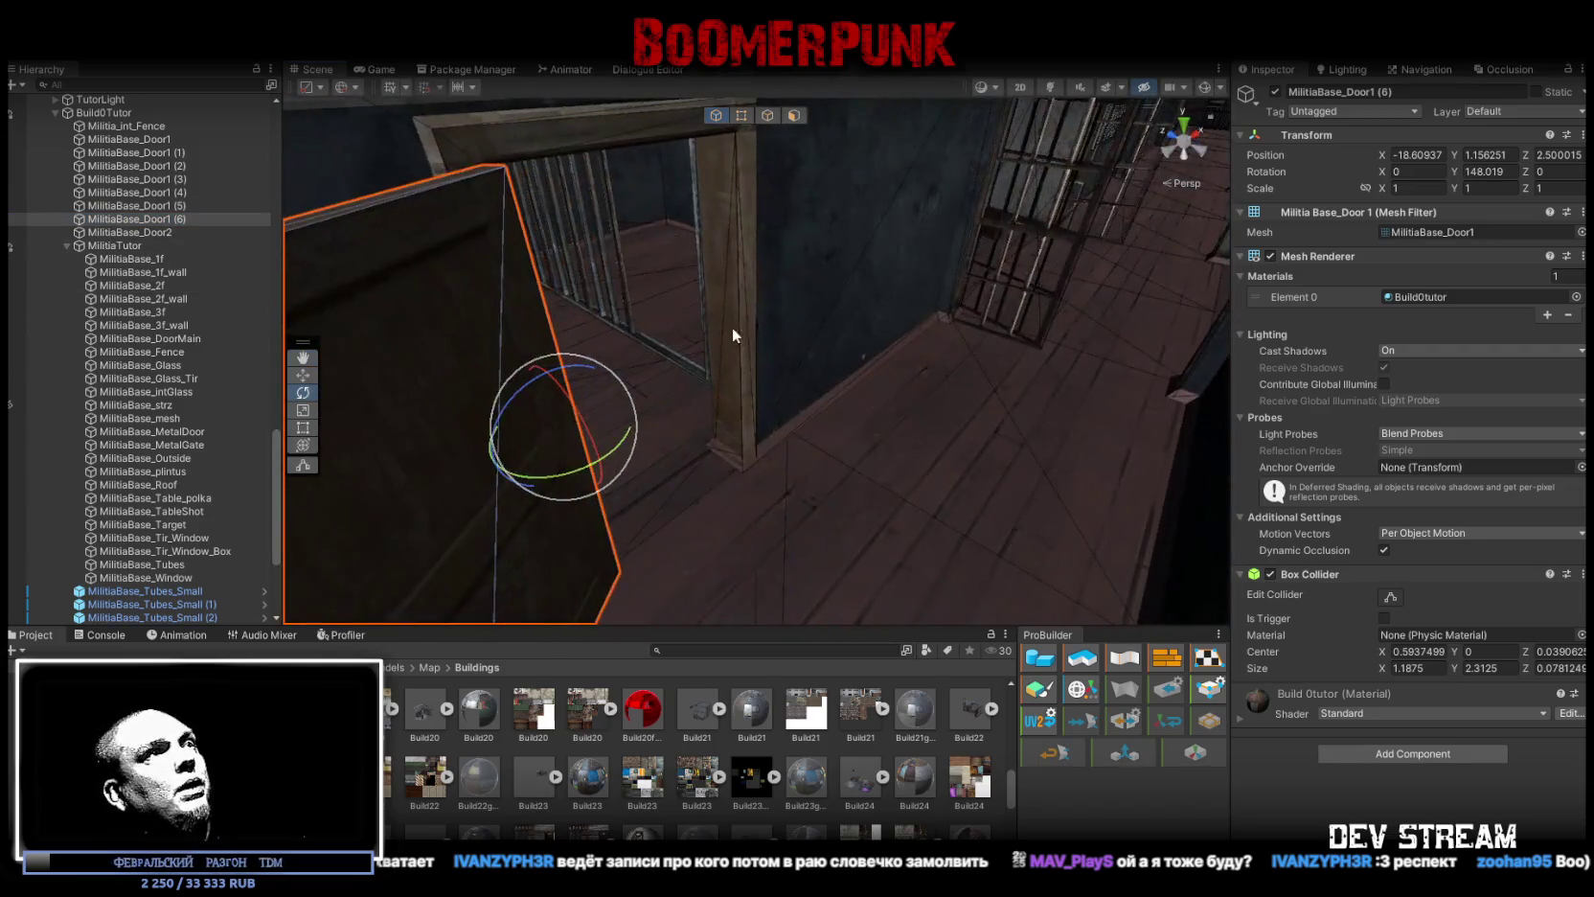
Step: Swing MilitiaBase_Door1 open to 143.656 on Y
mouse_move(733, 335)
mouse_down()
mouse_move(289, 326)
mouse_move(191, 278)
mouse_up()
double_click(144, 233)
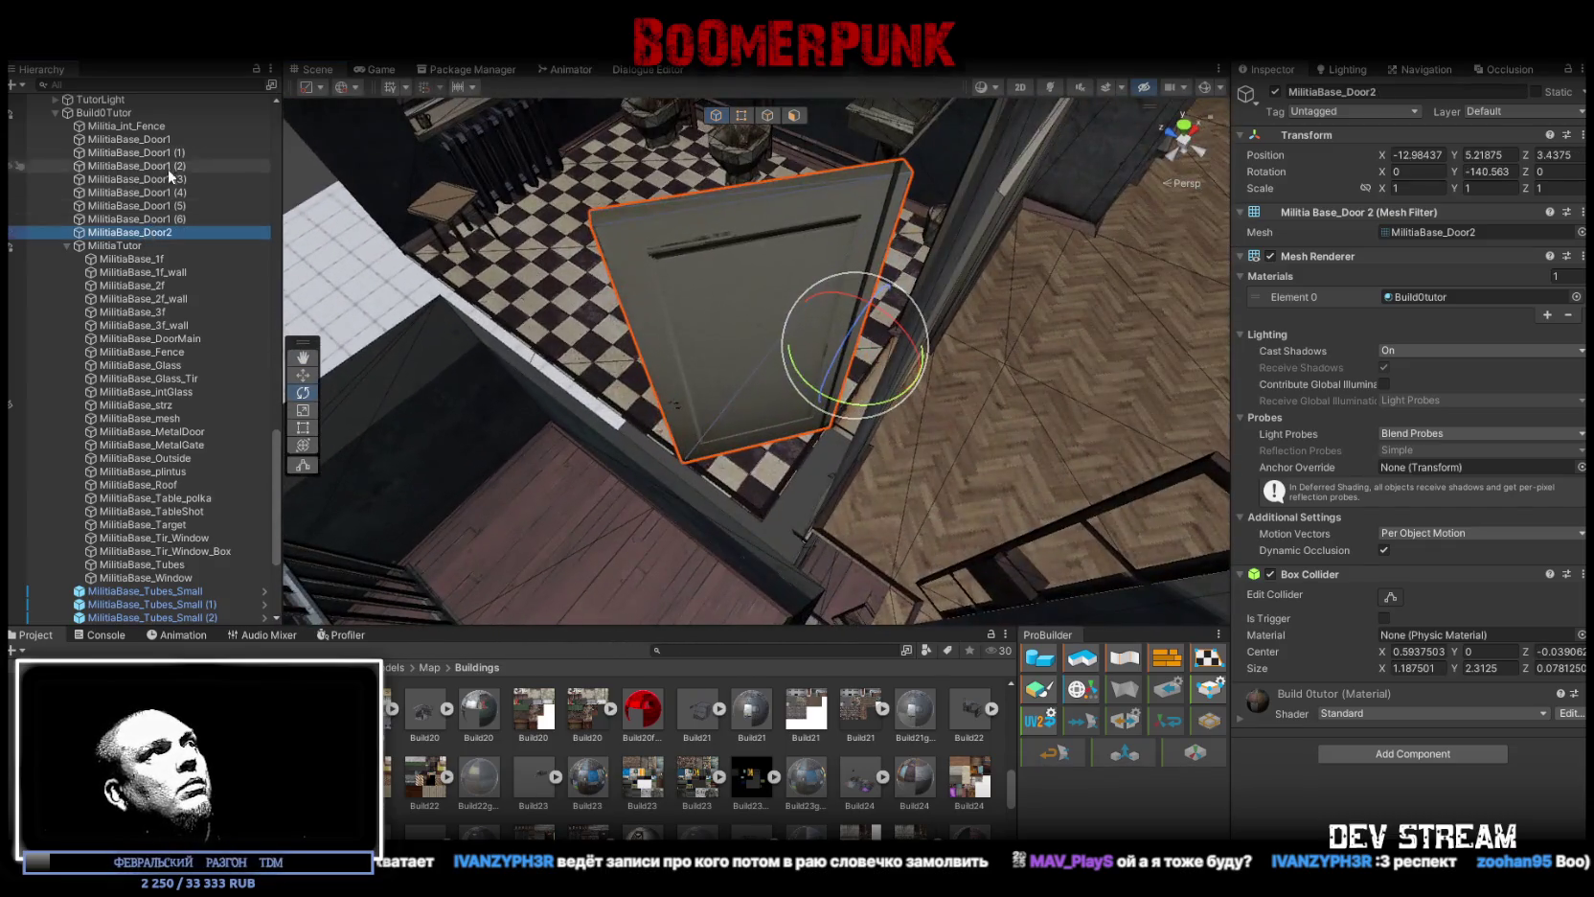
double_click(129, 140)
drag(700, 258, 824, 258)
key(e)
mouse_move(536, 338)
mouse_down()
mouse_move(418, 431)
mouse_move(314, 450)
mouse_up()
mouse_move(856, 522)
mouse_down()
mouse_move(1127, 224)
mouse_move(880, 222)
mouse_up()
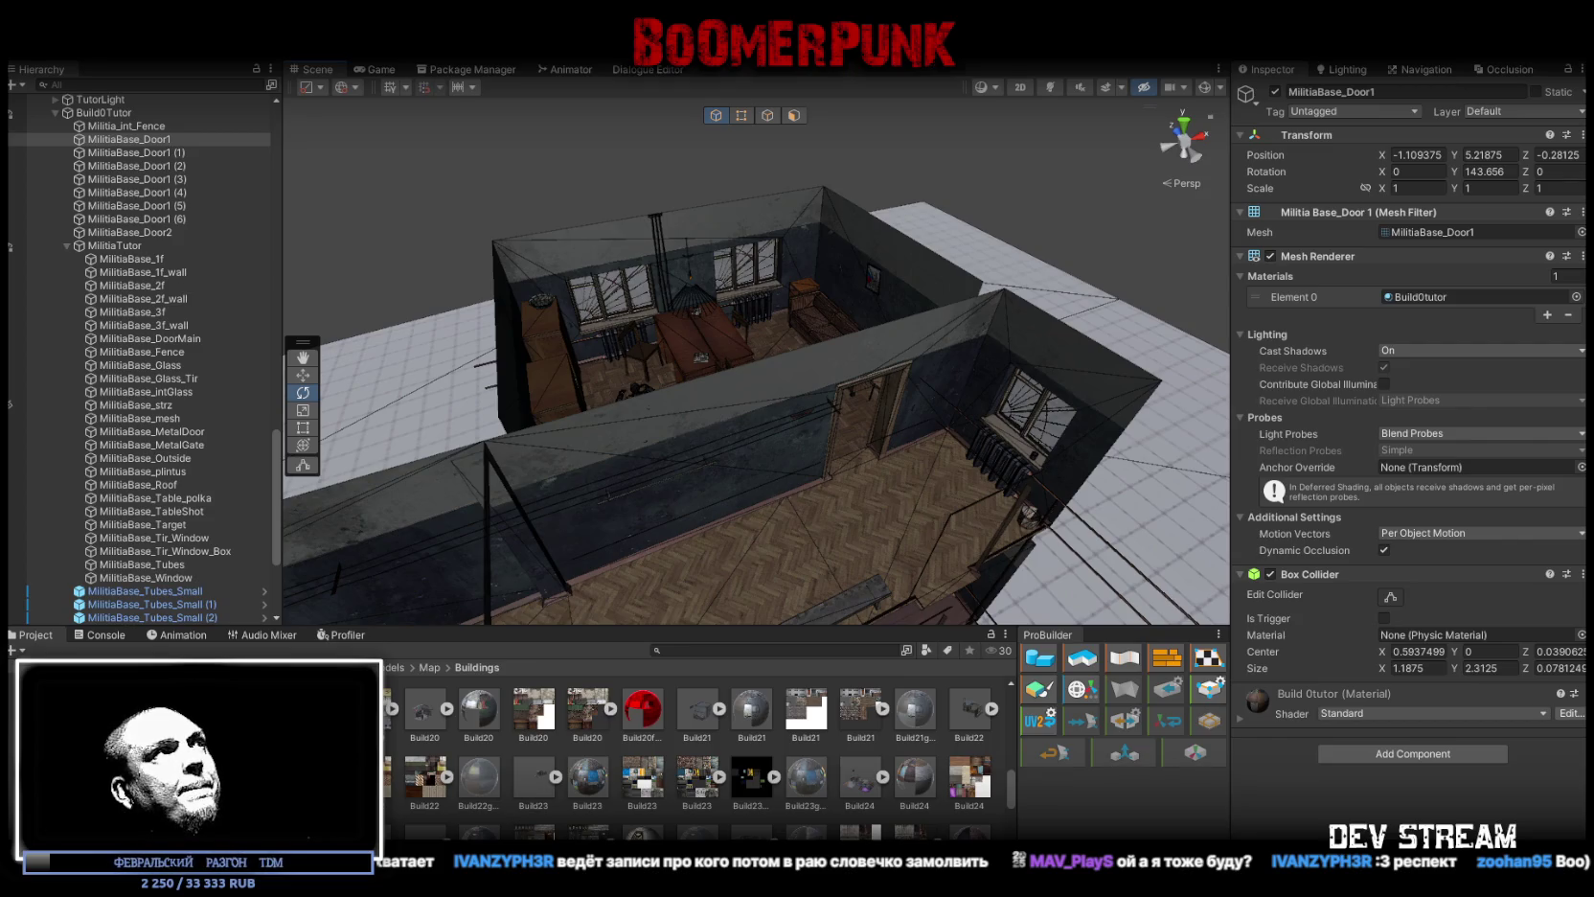
click(186, 366)
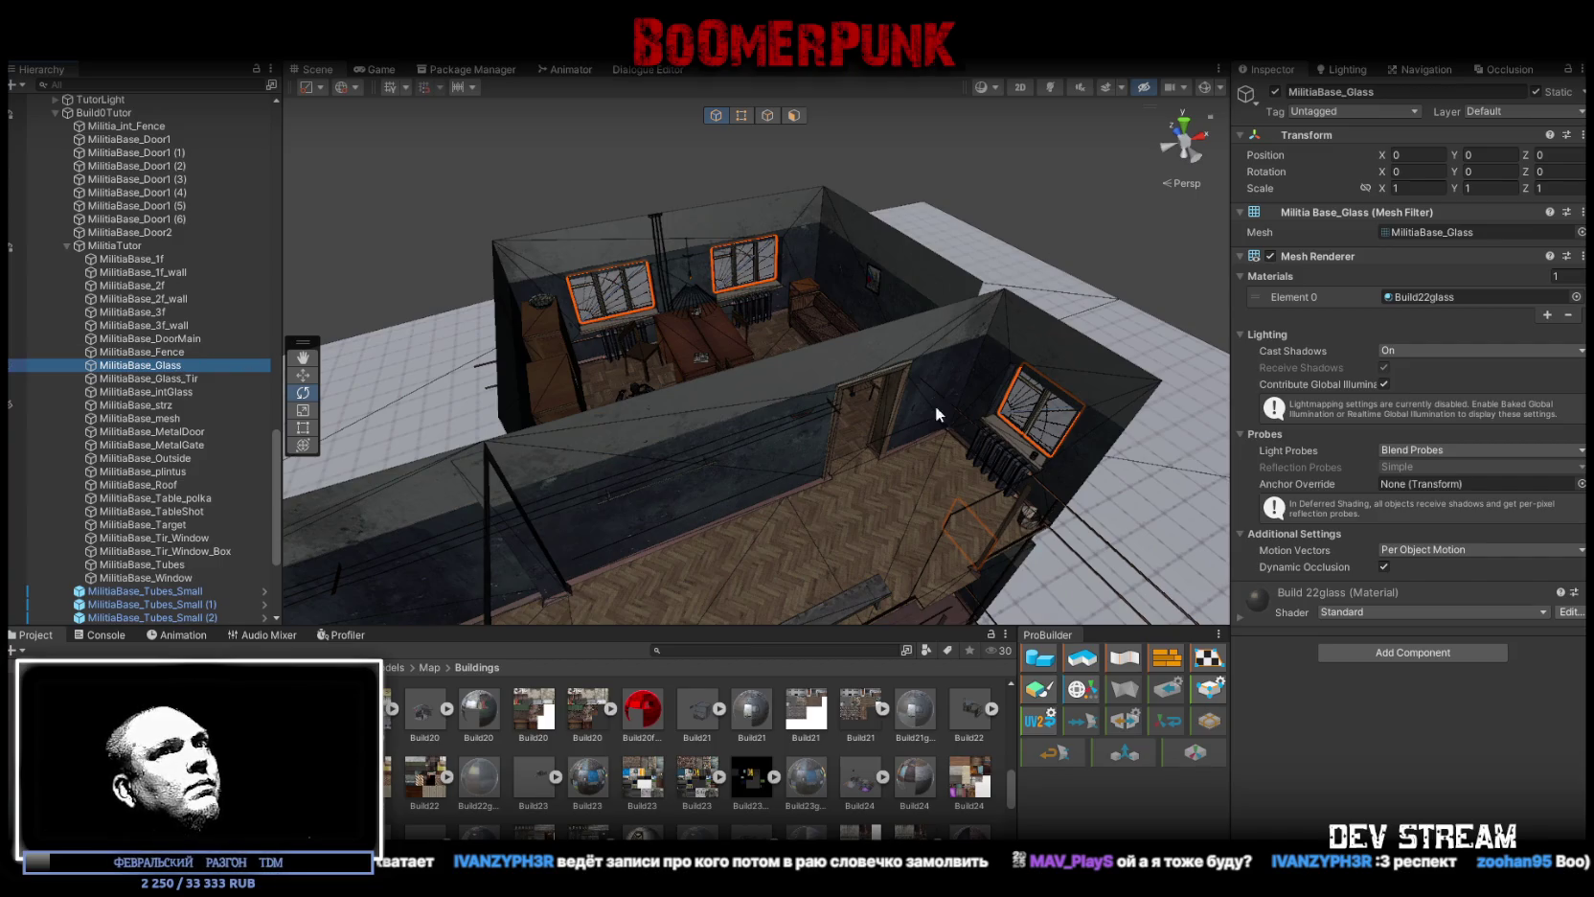
Step: Add a Mesh Collider to the MilitiaBase_Glass_Tir window glass
click(1392, 652)
text(coll)
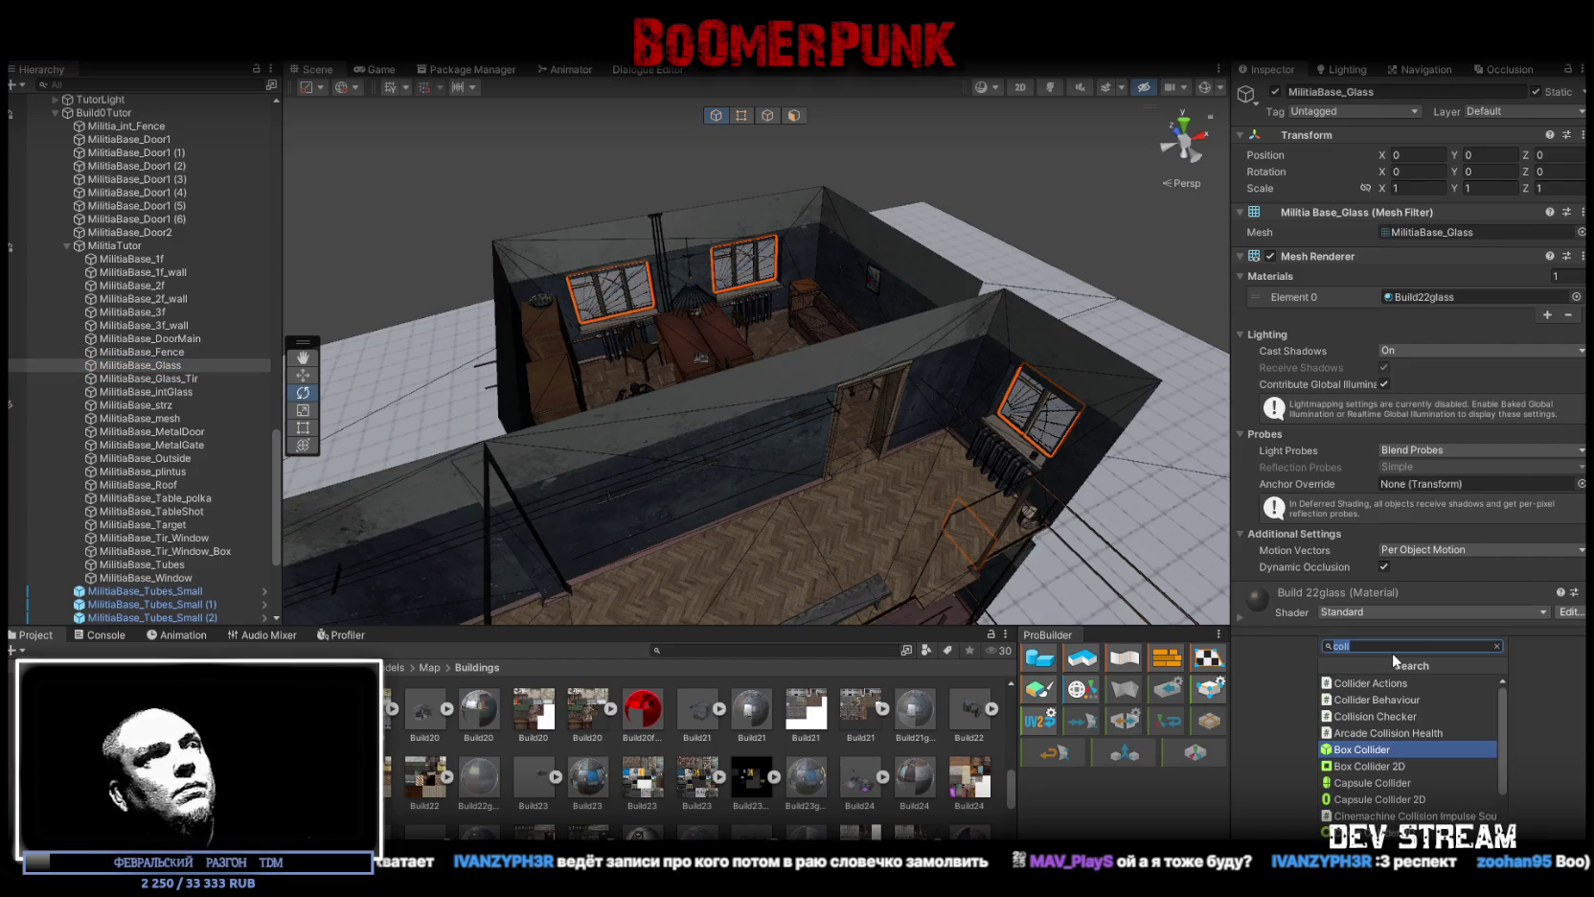
scroll(1366, 752, down, 3)
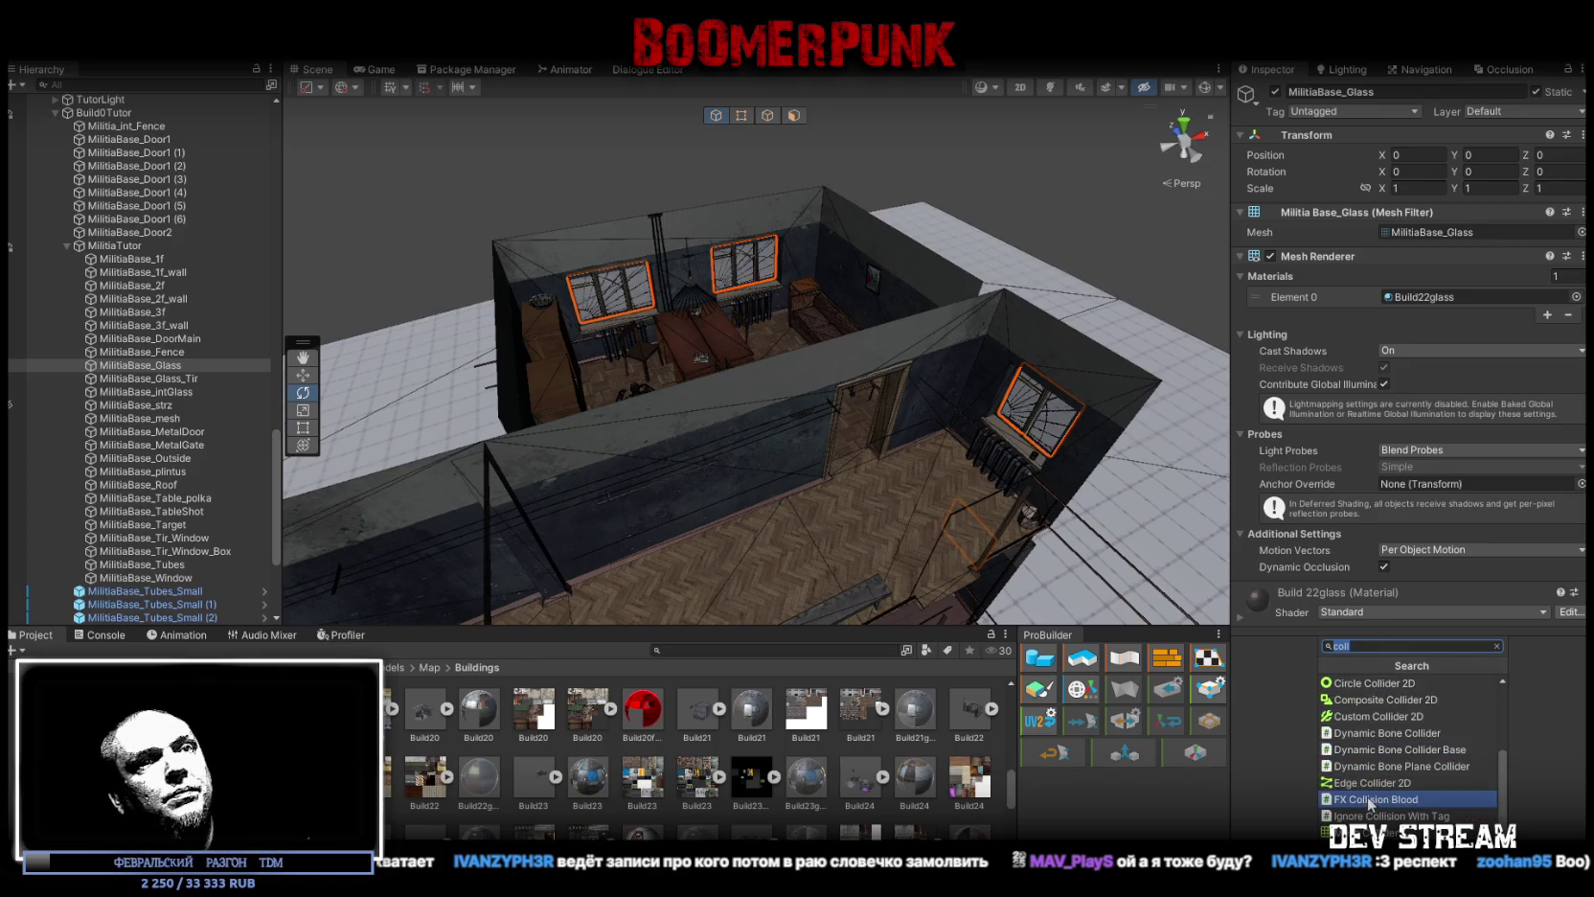
click(1350, 812)
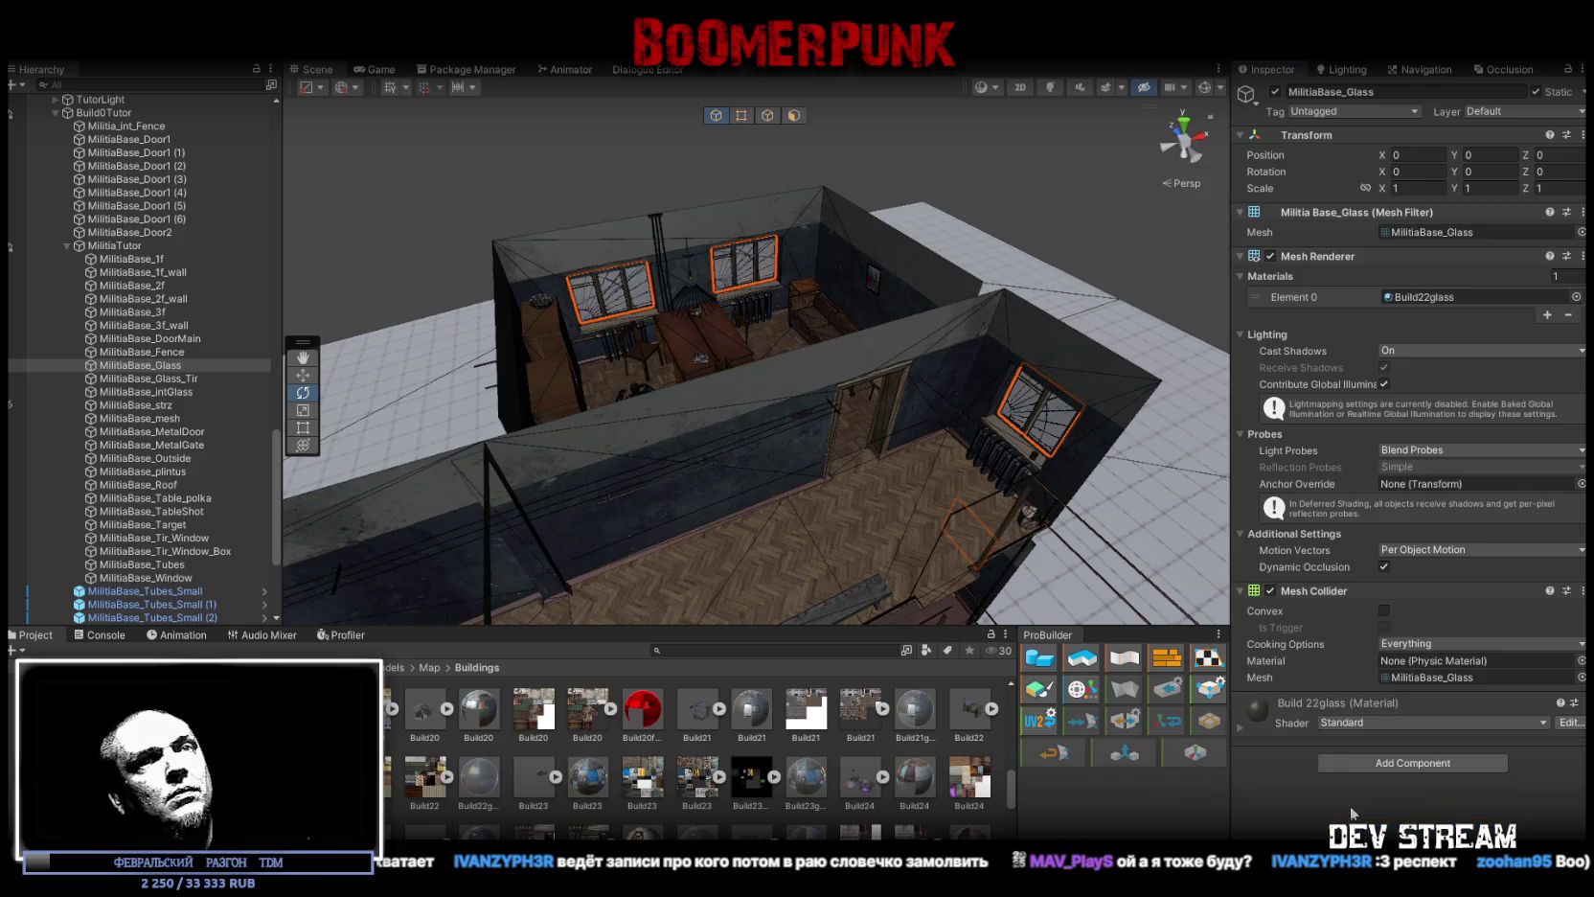
double_click(177, 379)
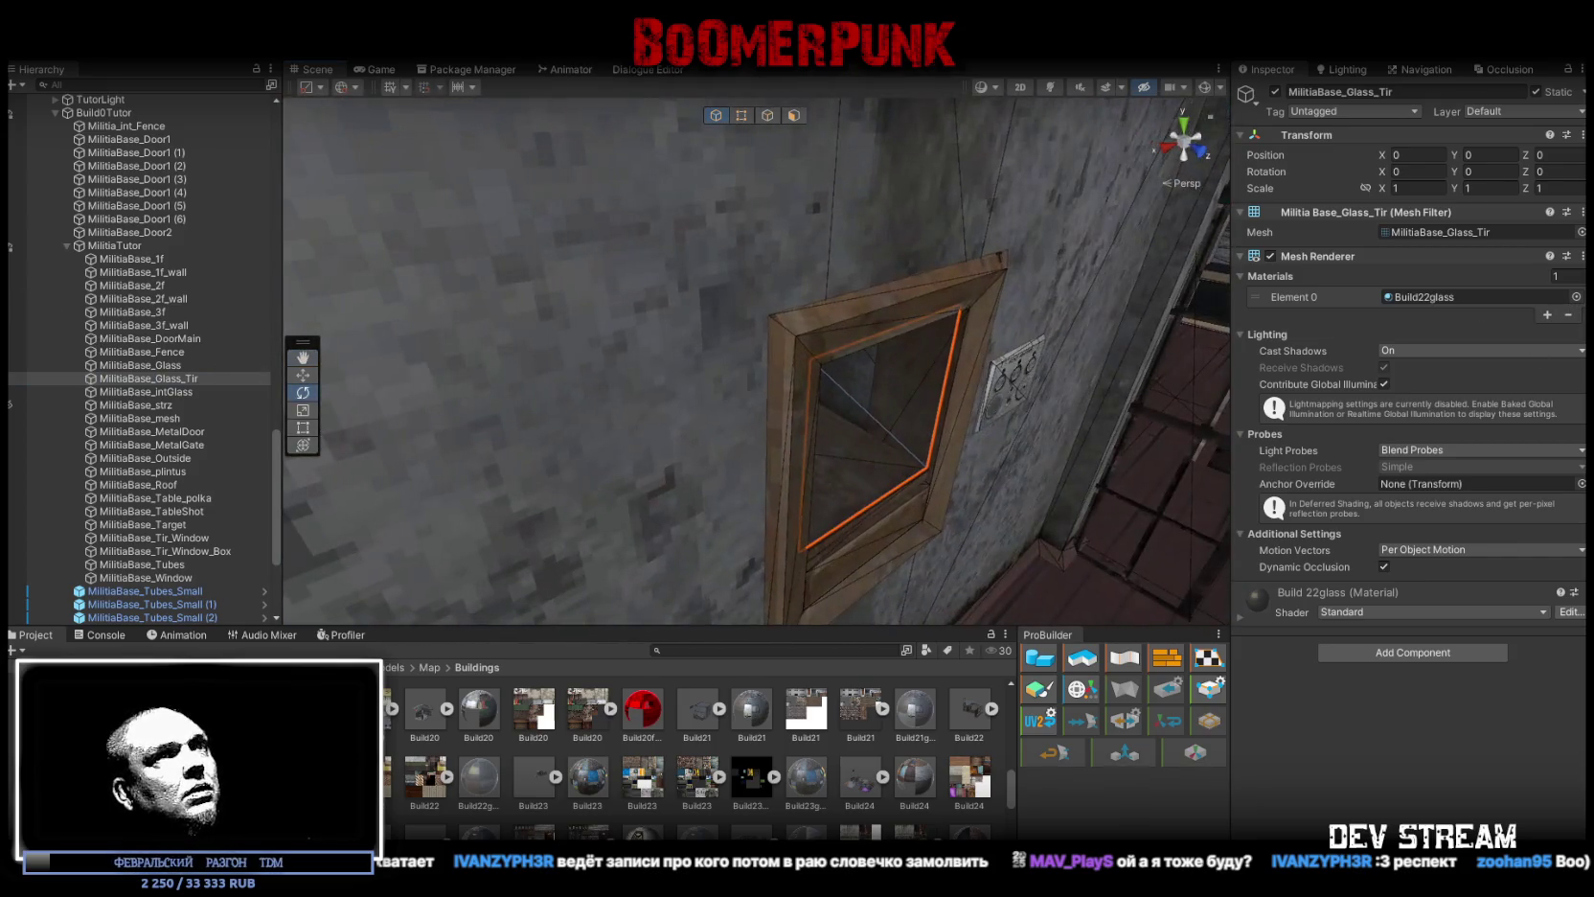
click(1412, 652)
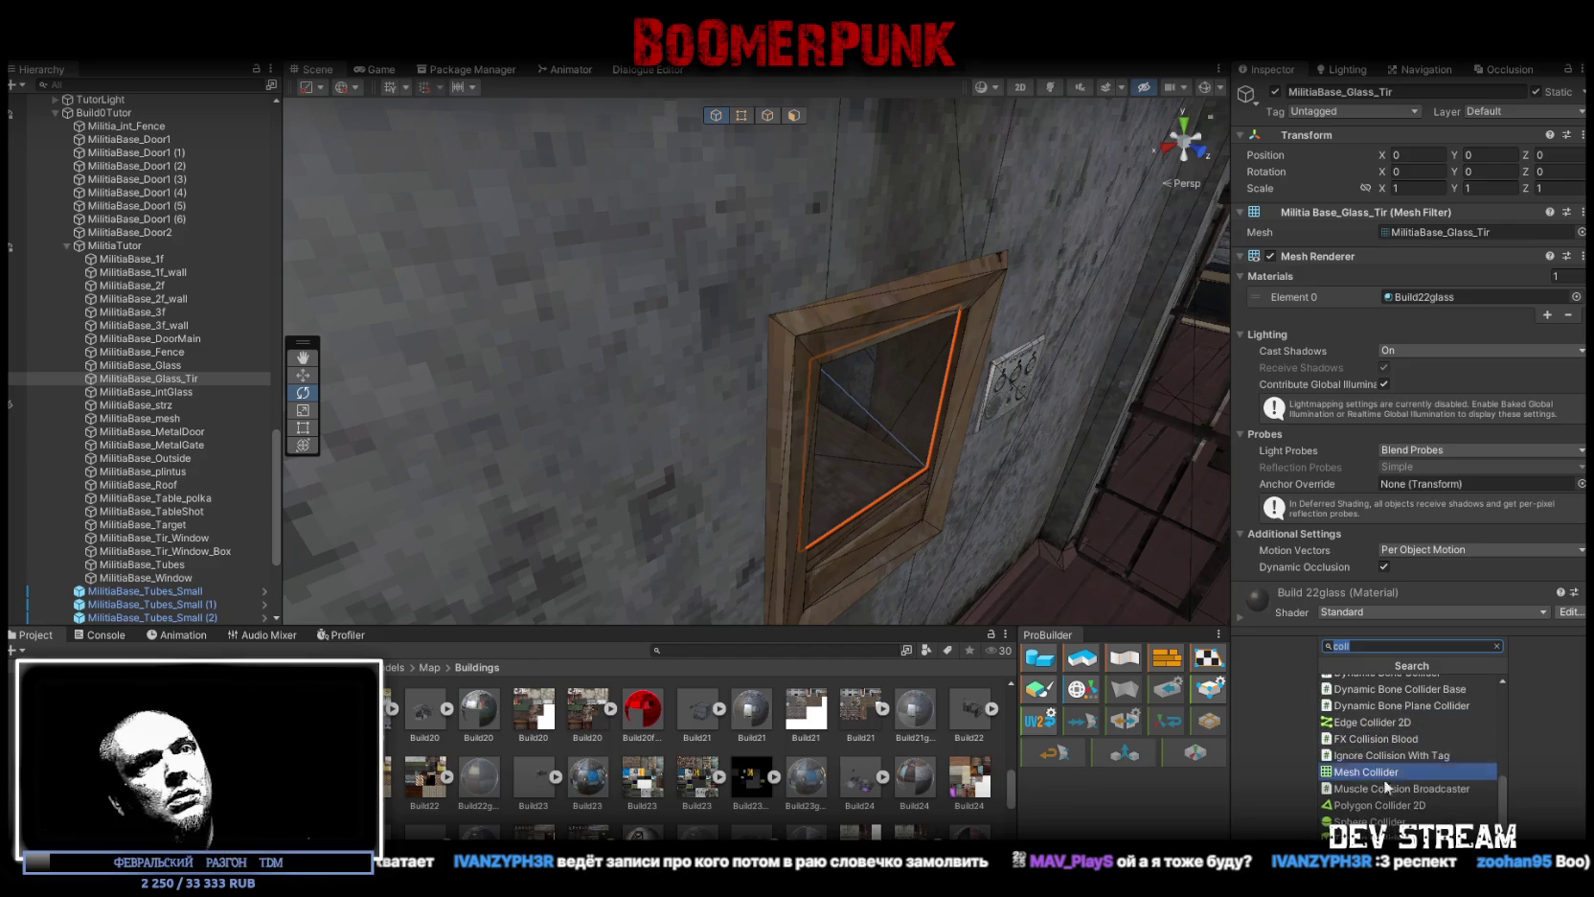
click(1364, 772)
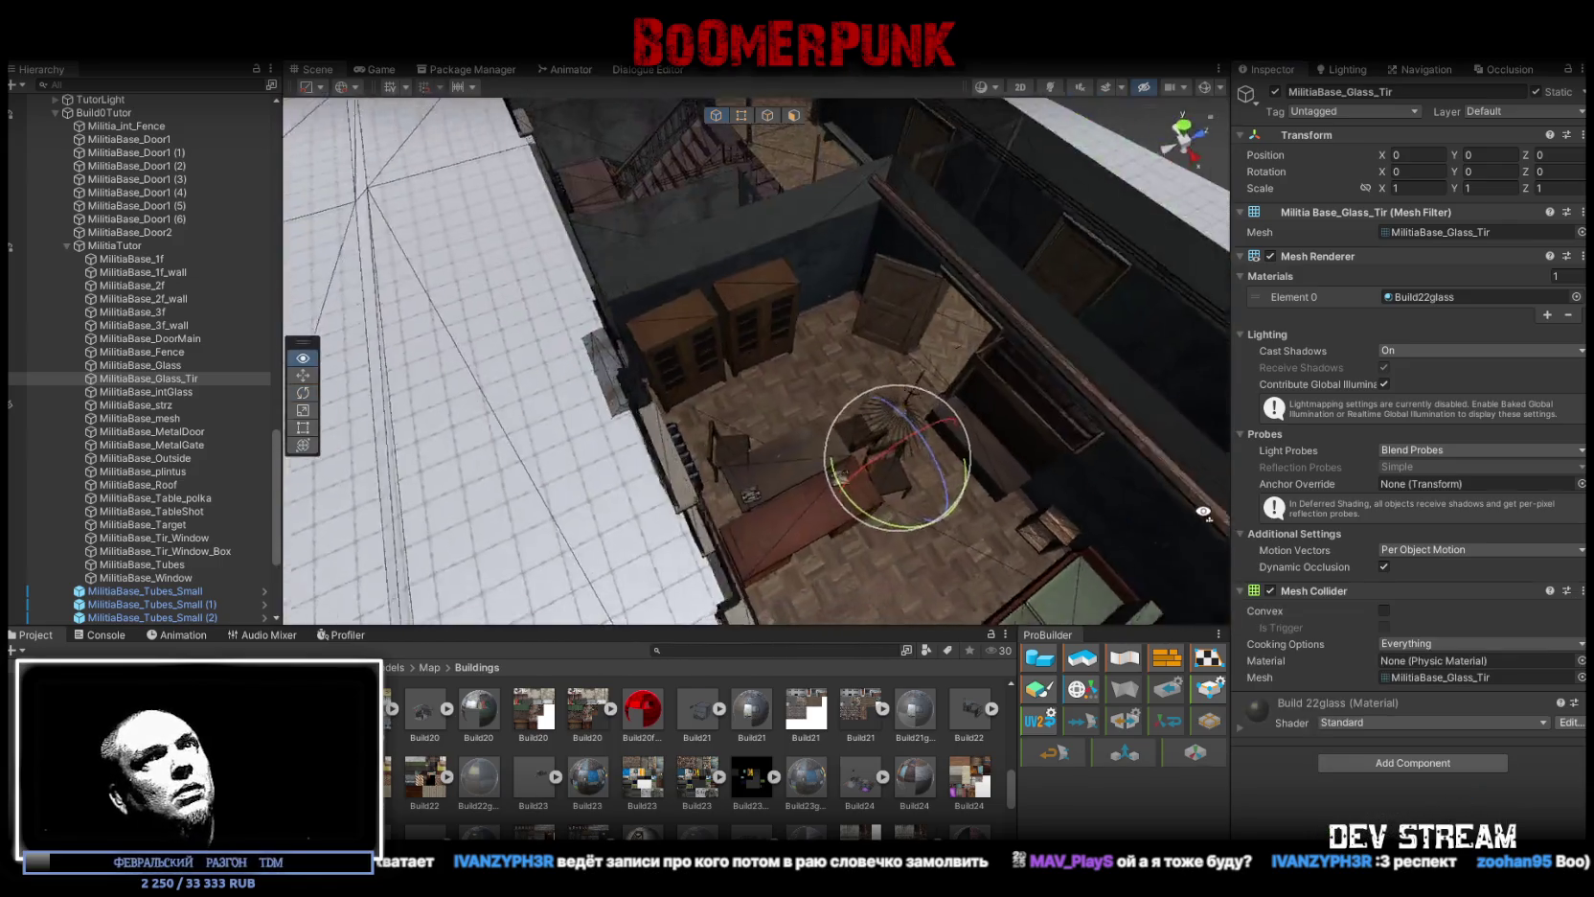
Step: Add a Mesh Collider to the MilitiaBase_intGlass interior windows
double_click(173, 392)
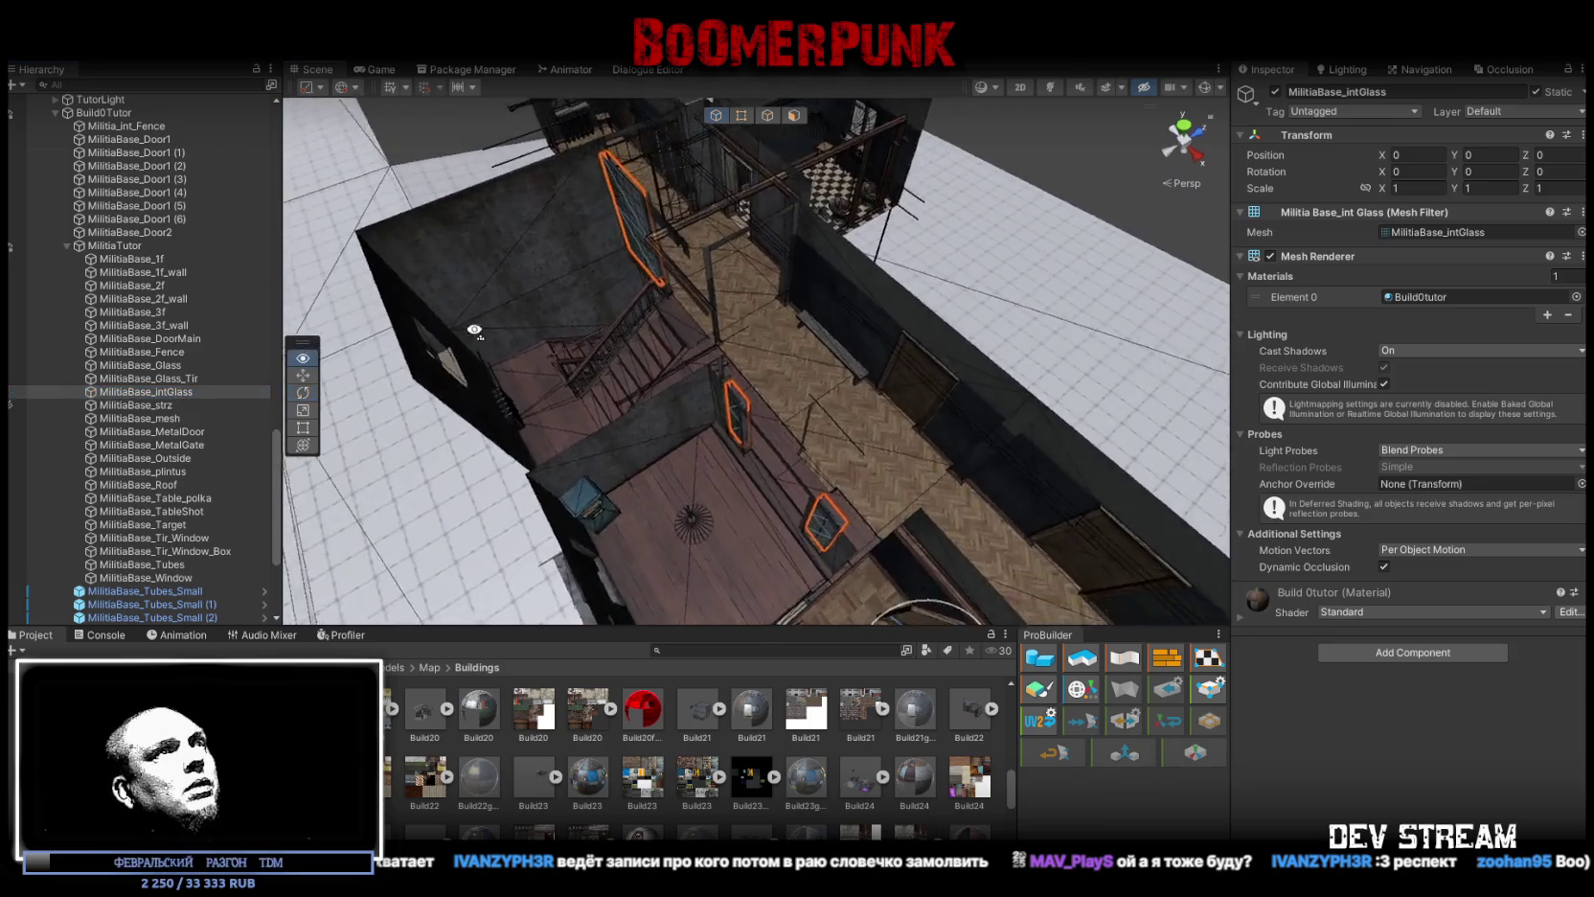
click(1391, 652)
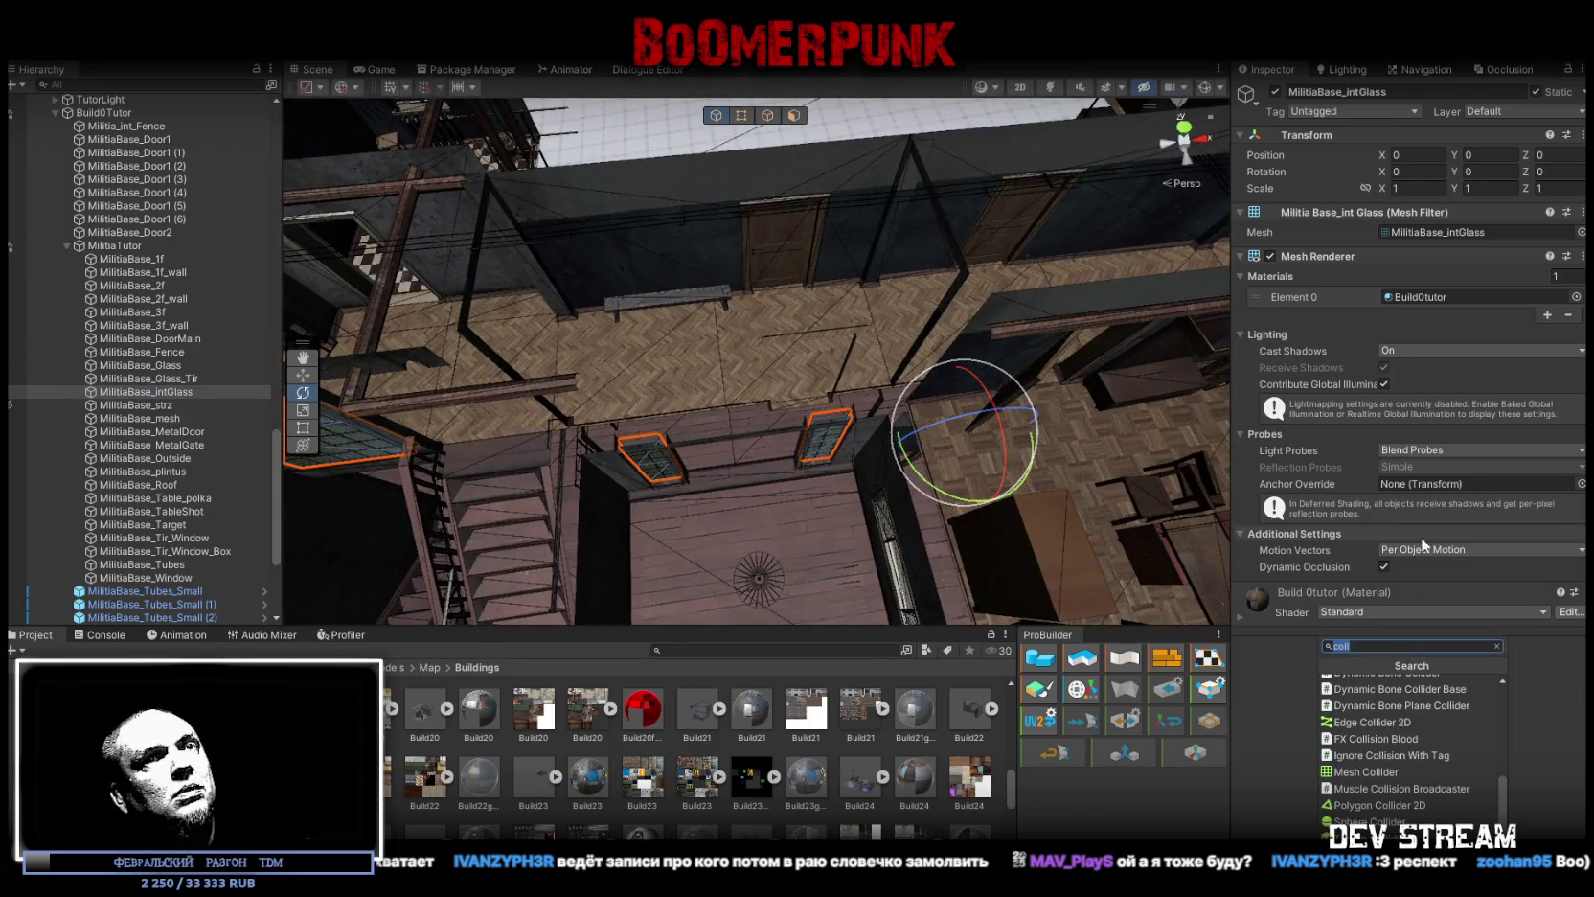
click(1360, 757)
click(151, 406)
double_click(153, 431)
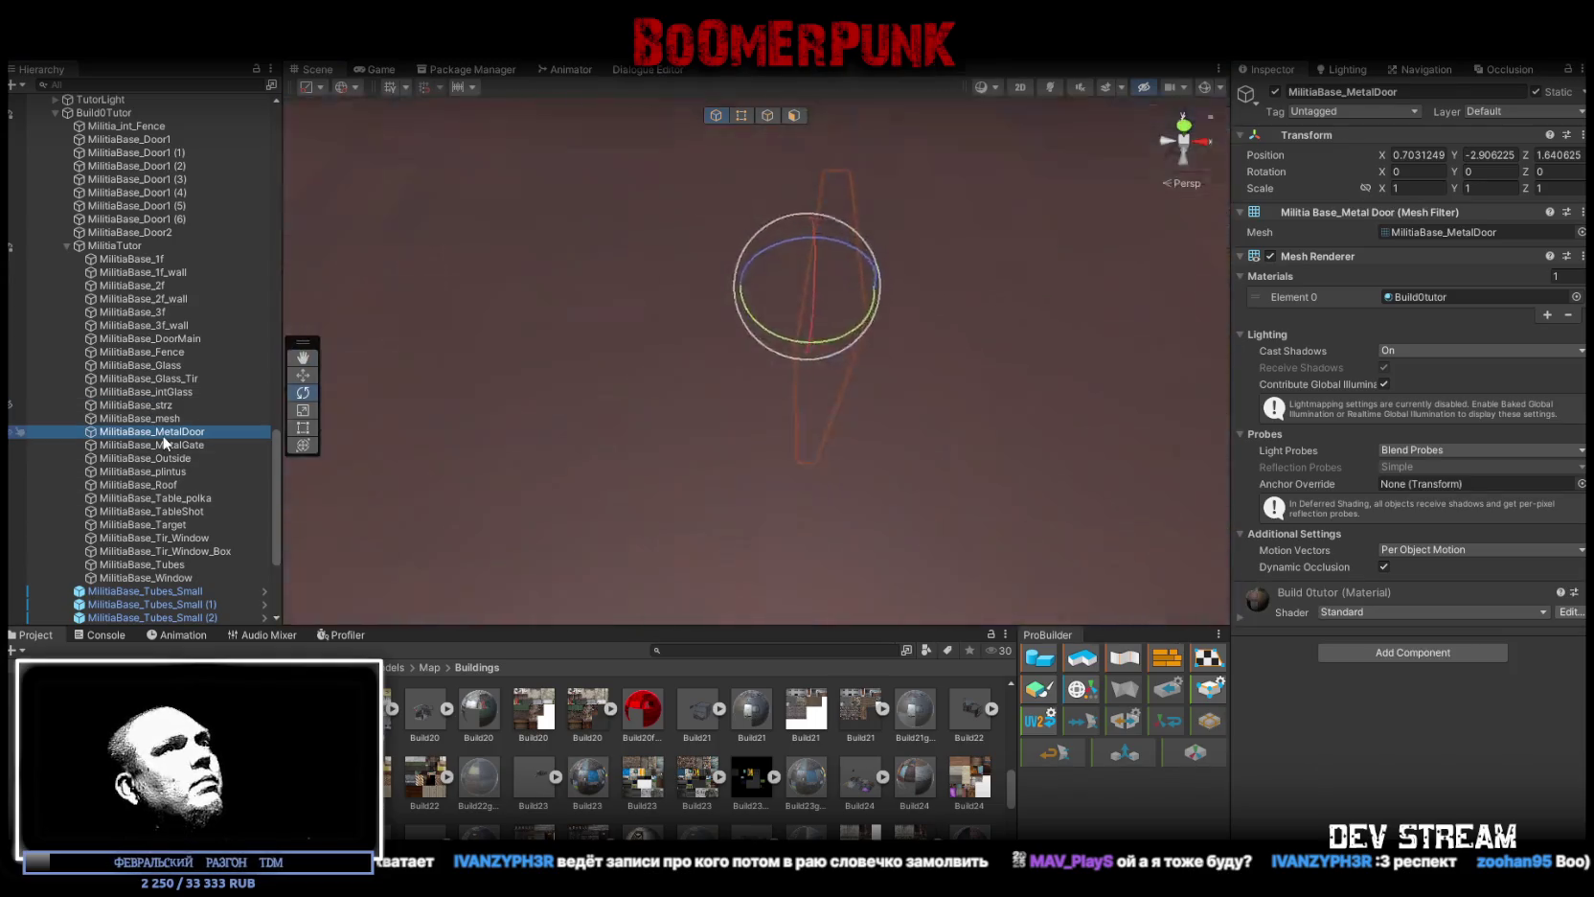
Step: Add a Box Collider to MilitiaBase_MetalDoor and check its edge up close
drag(566, 326, 544, 357)
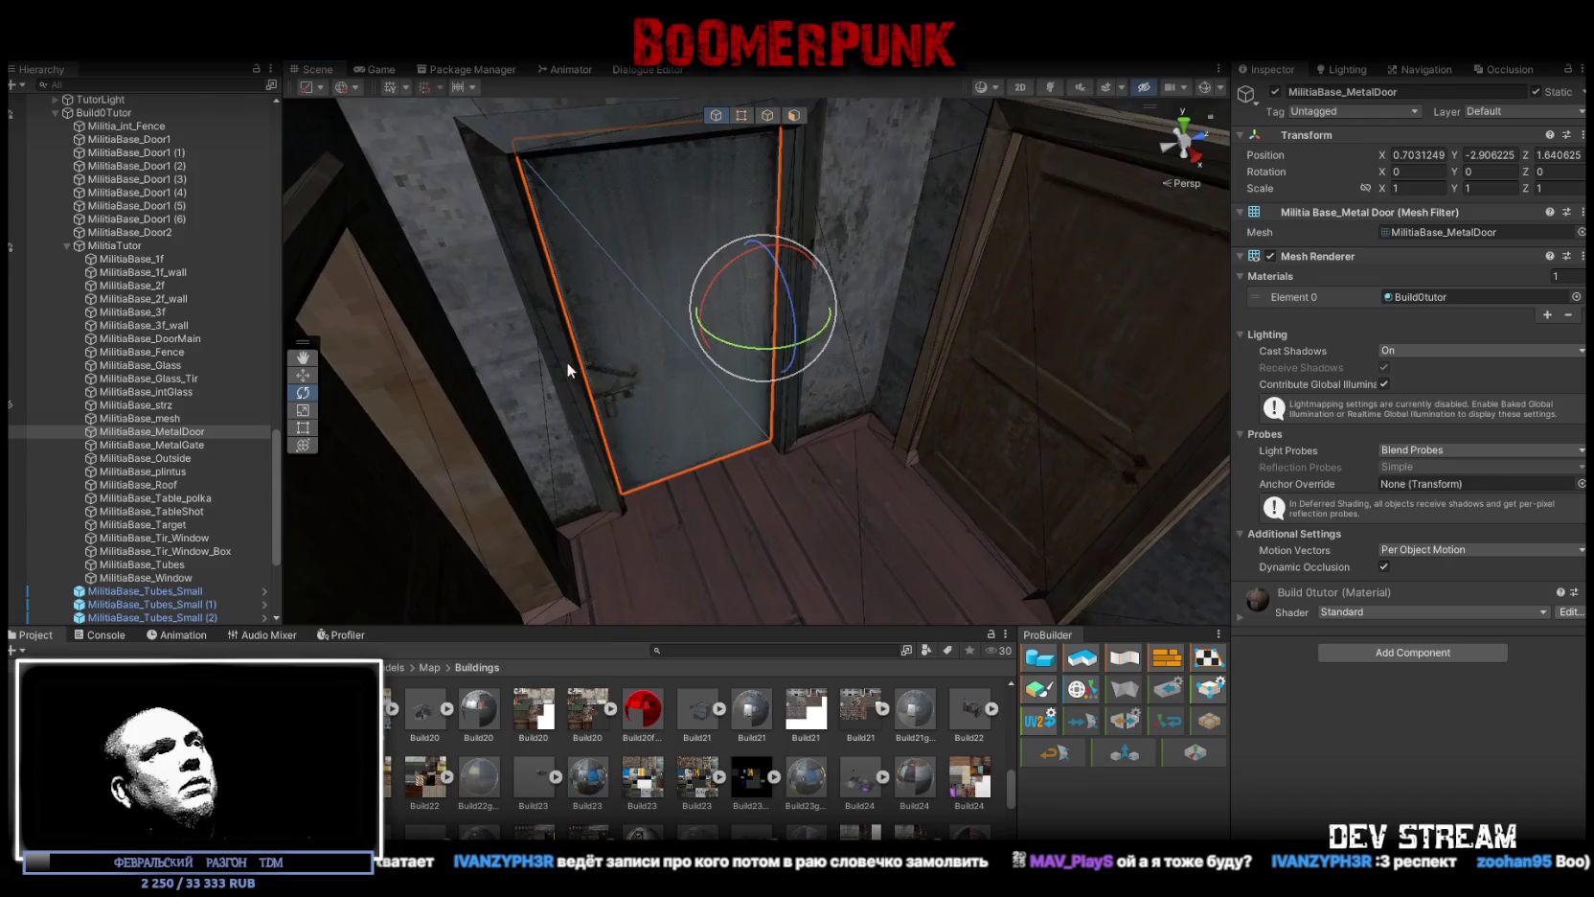
click(195, 445)
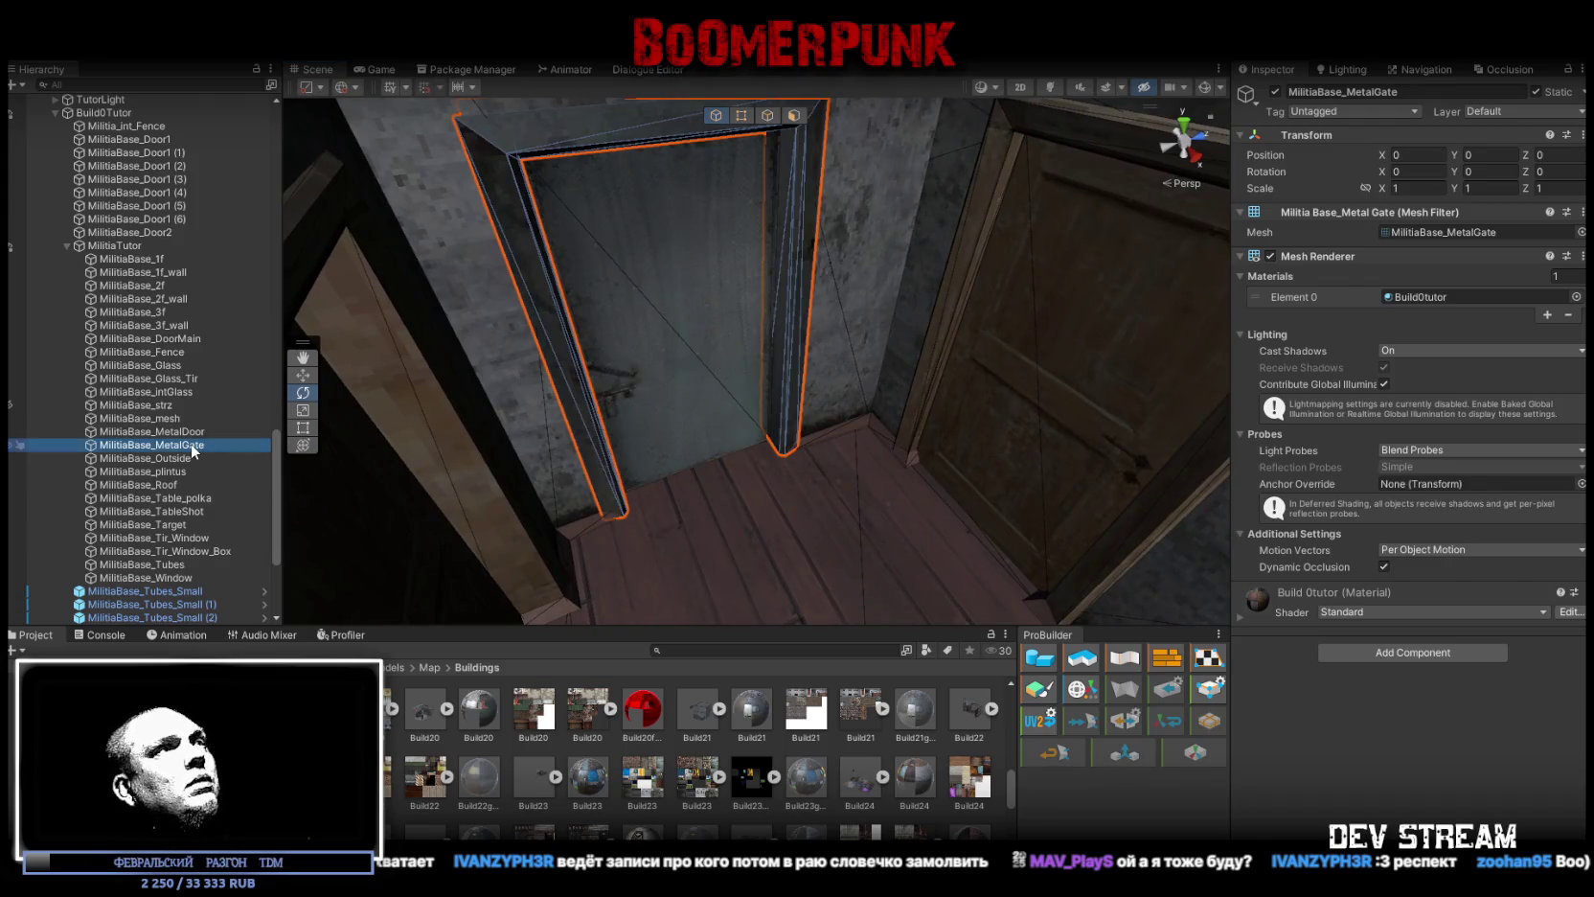
click(184, 431)
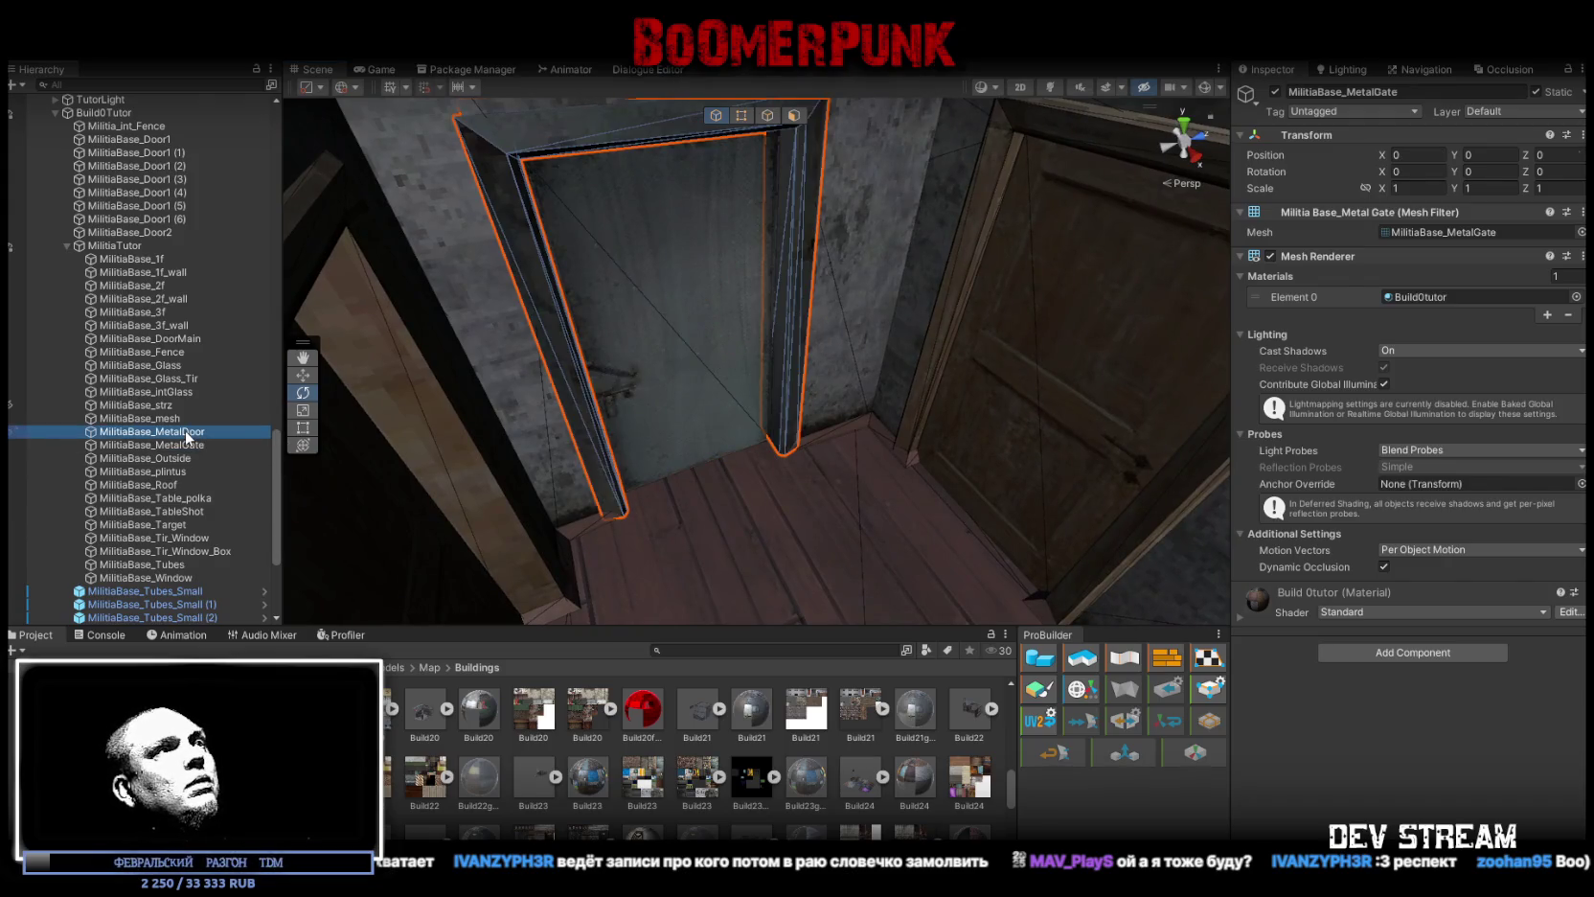
click(1414, 653)
text(coll)
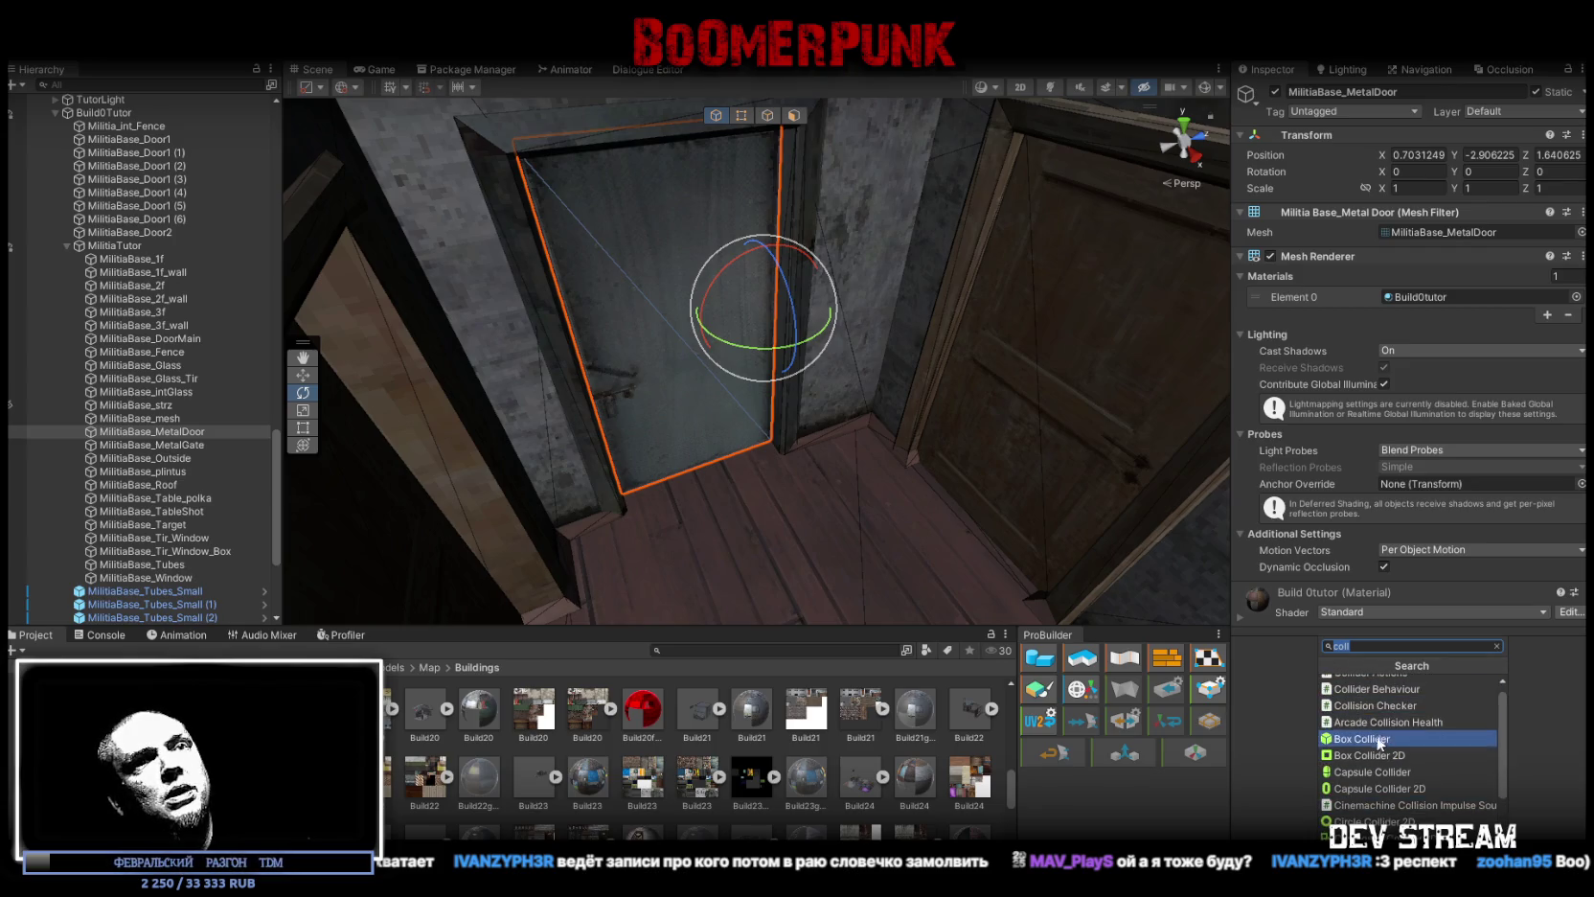
click(1377, 739)
scroll(763, 345, up, 3)
mouse_move(763, 345)
mouse_down()
mouse_move(772, 413)
mouse_move(1001, 448)
mouse_move(654, 396)
mouse_up()
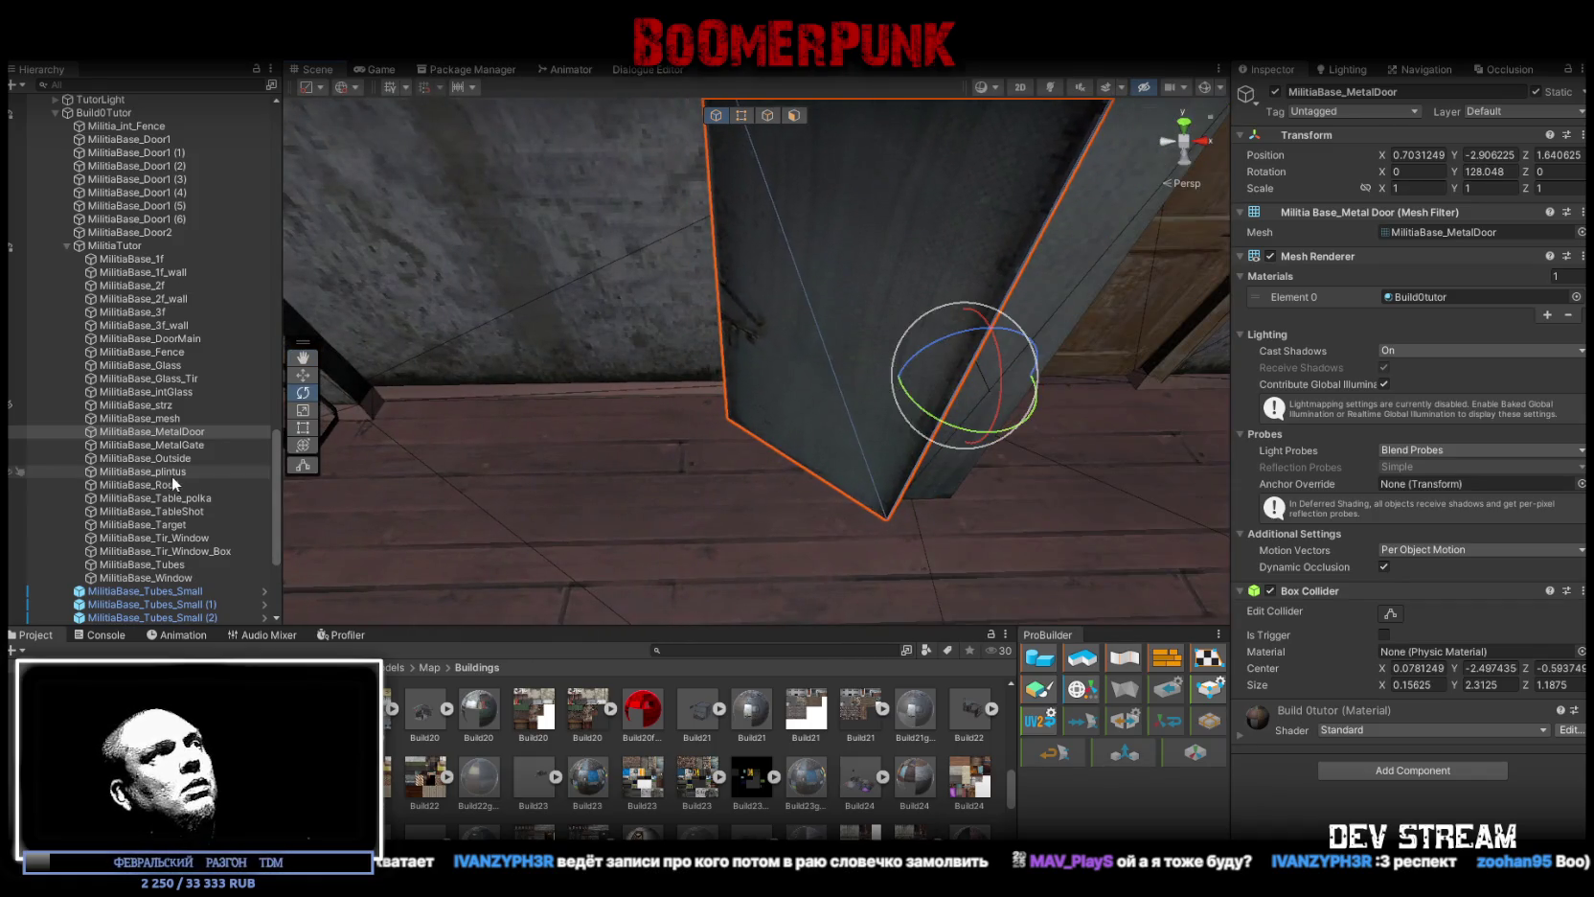
Step: Add a Mesh Collider to the MilitiaBase_MetalGate frame and frame it in view
click(171, 445)
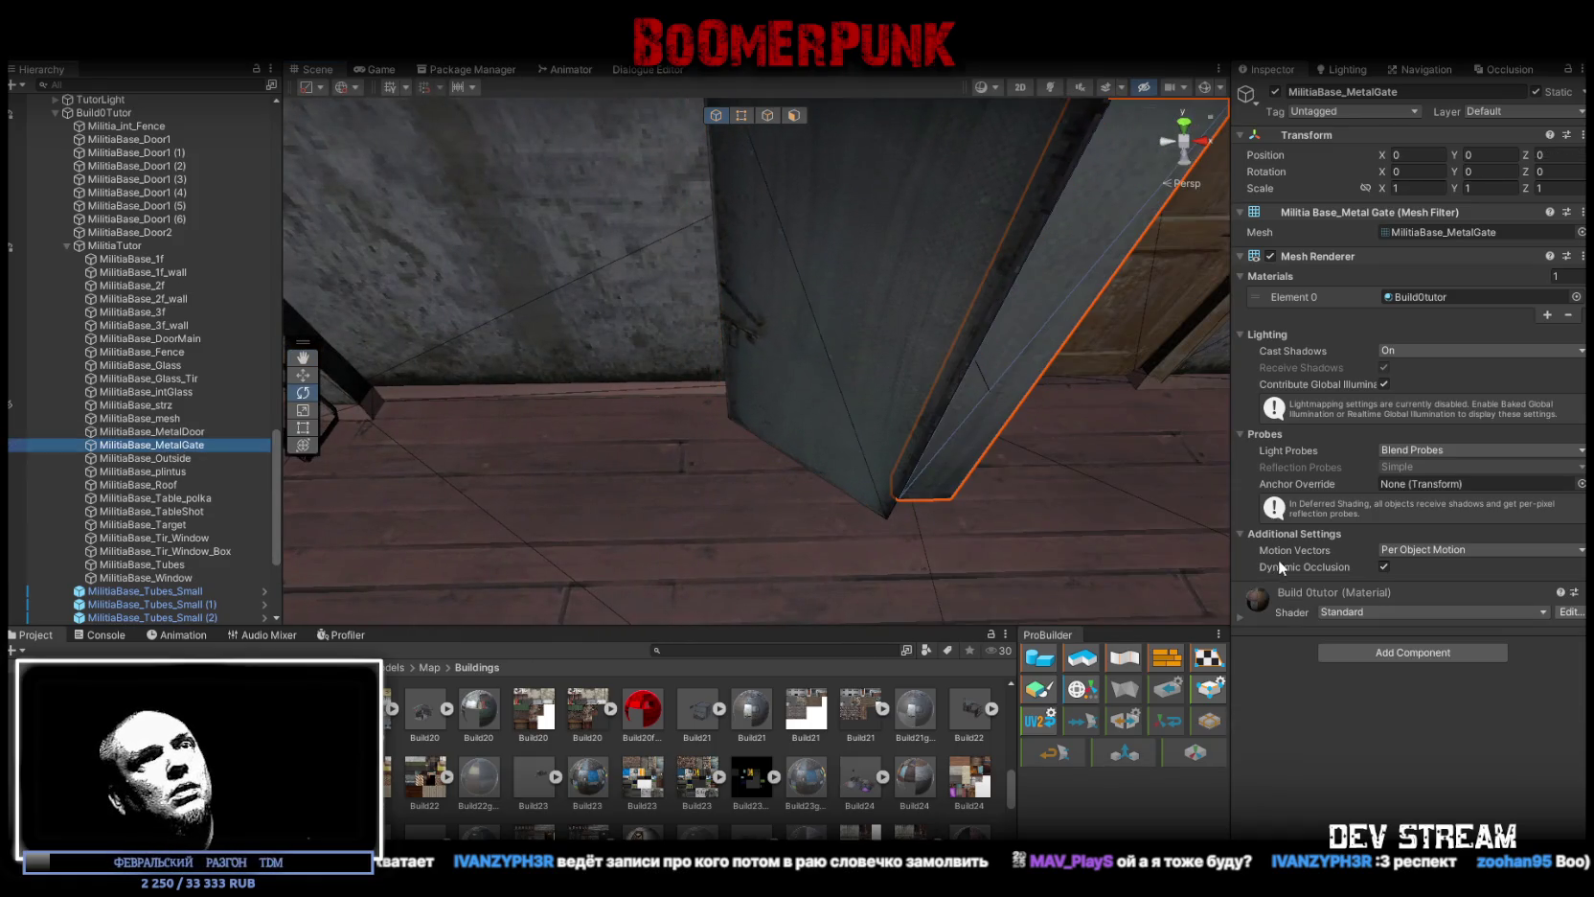
click(1391, 661)
text(coll)
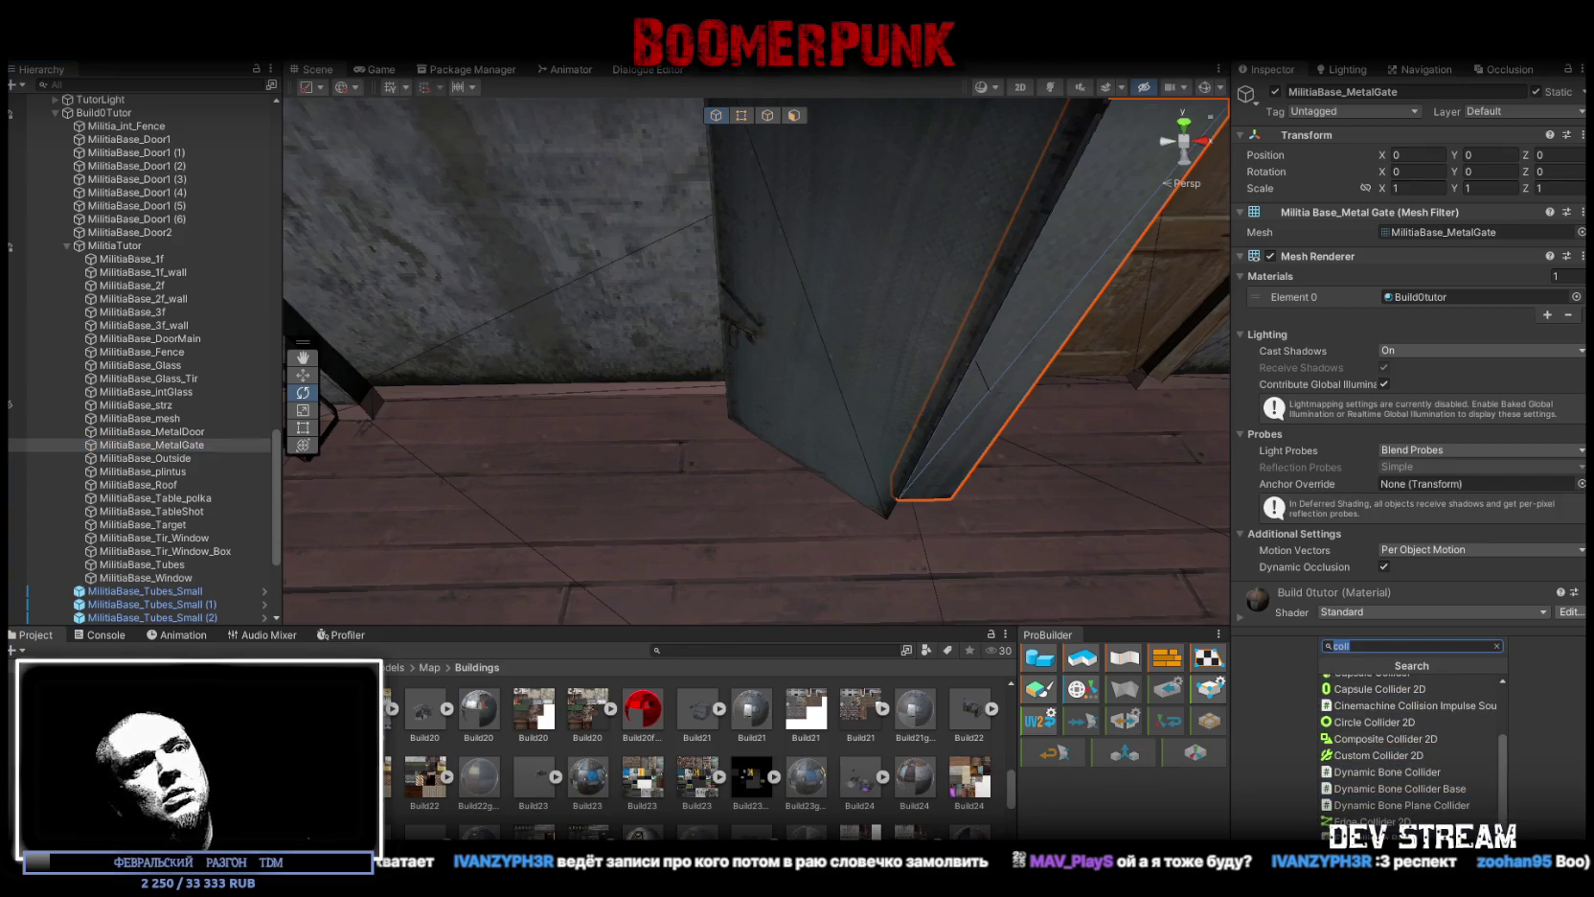
click(1399, 771)
key(f)
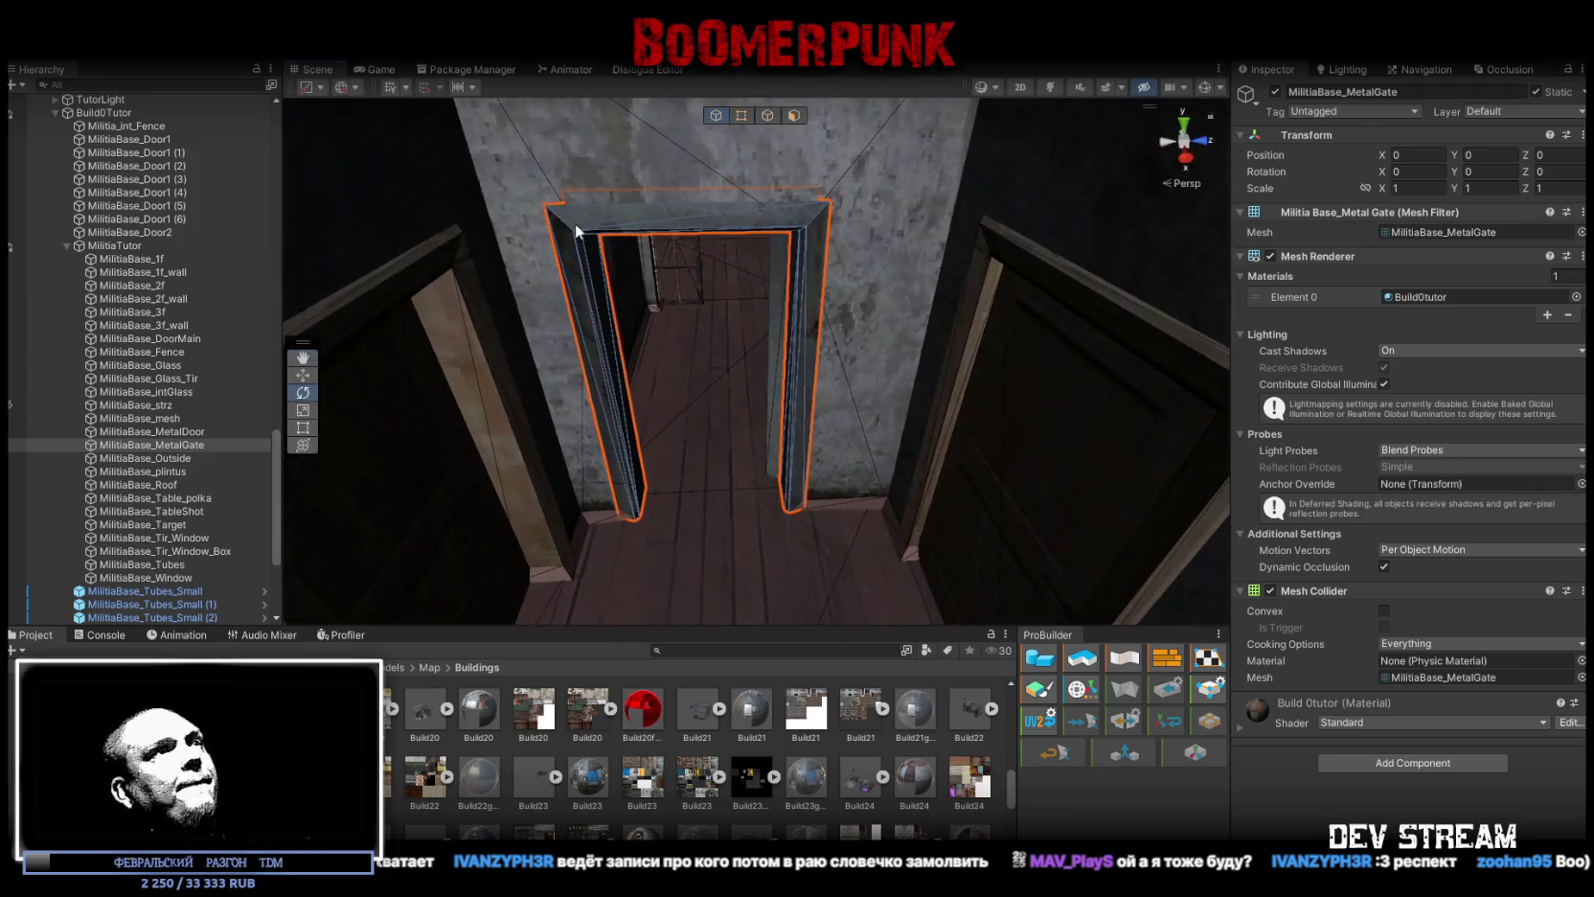
double_click(179, 471)
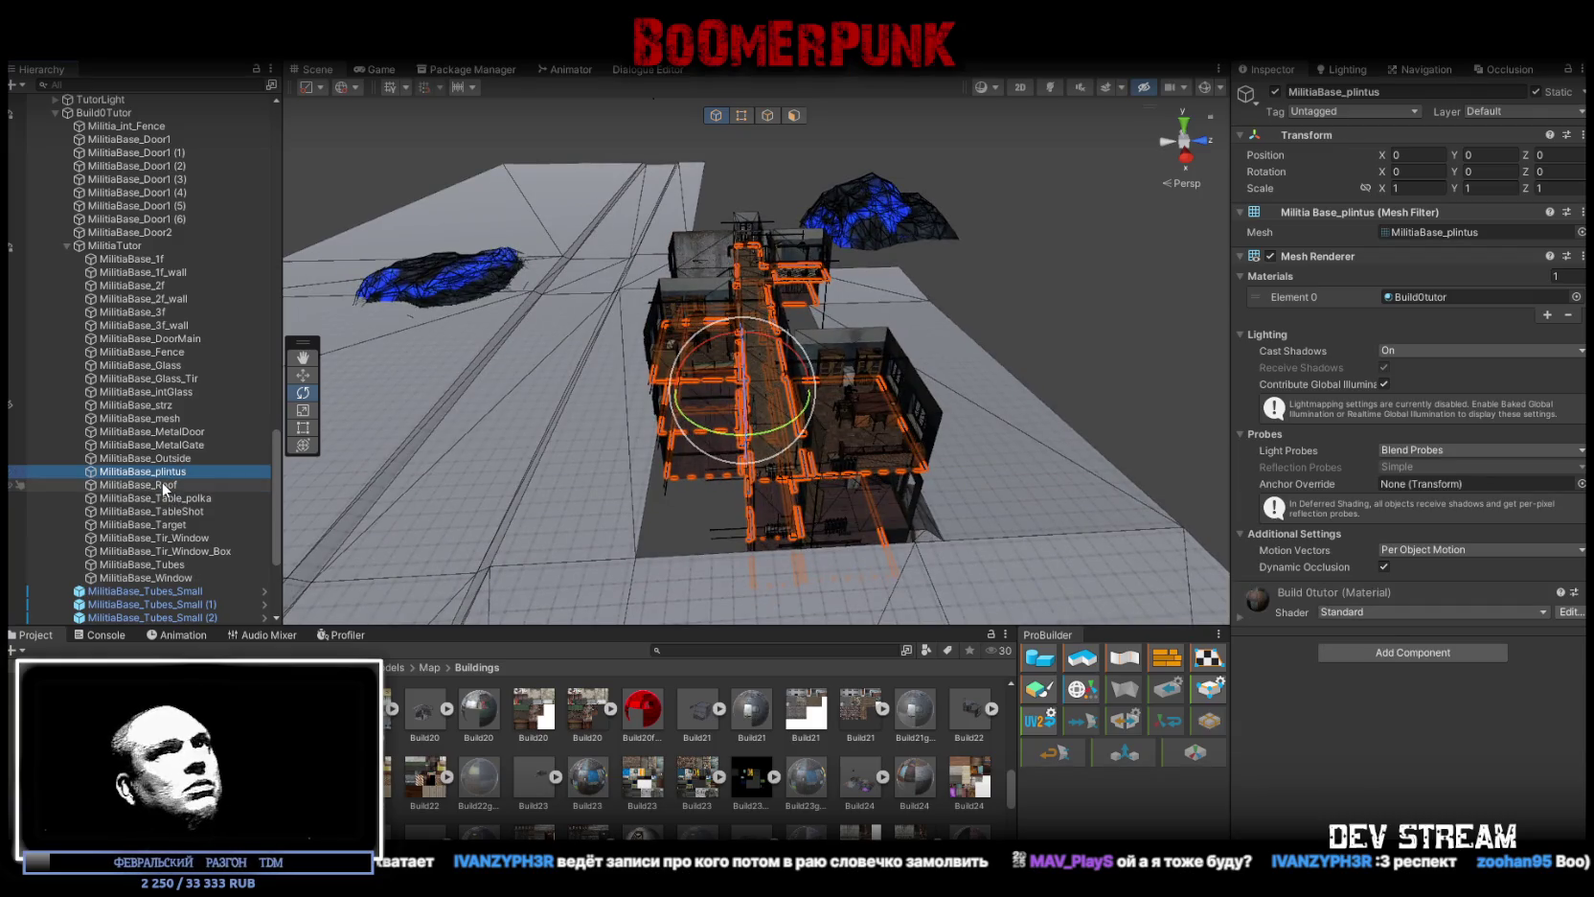
Step: Add a Box Collider to the MilitiaBase_Table_polka shelf
double_click(164, 485)
double_click(184, 498)
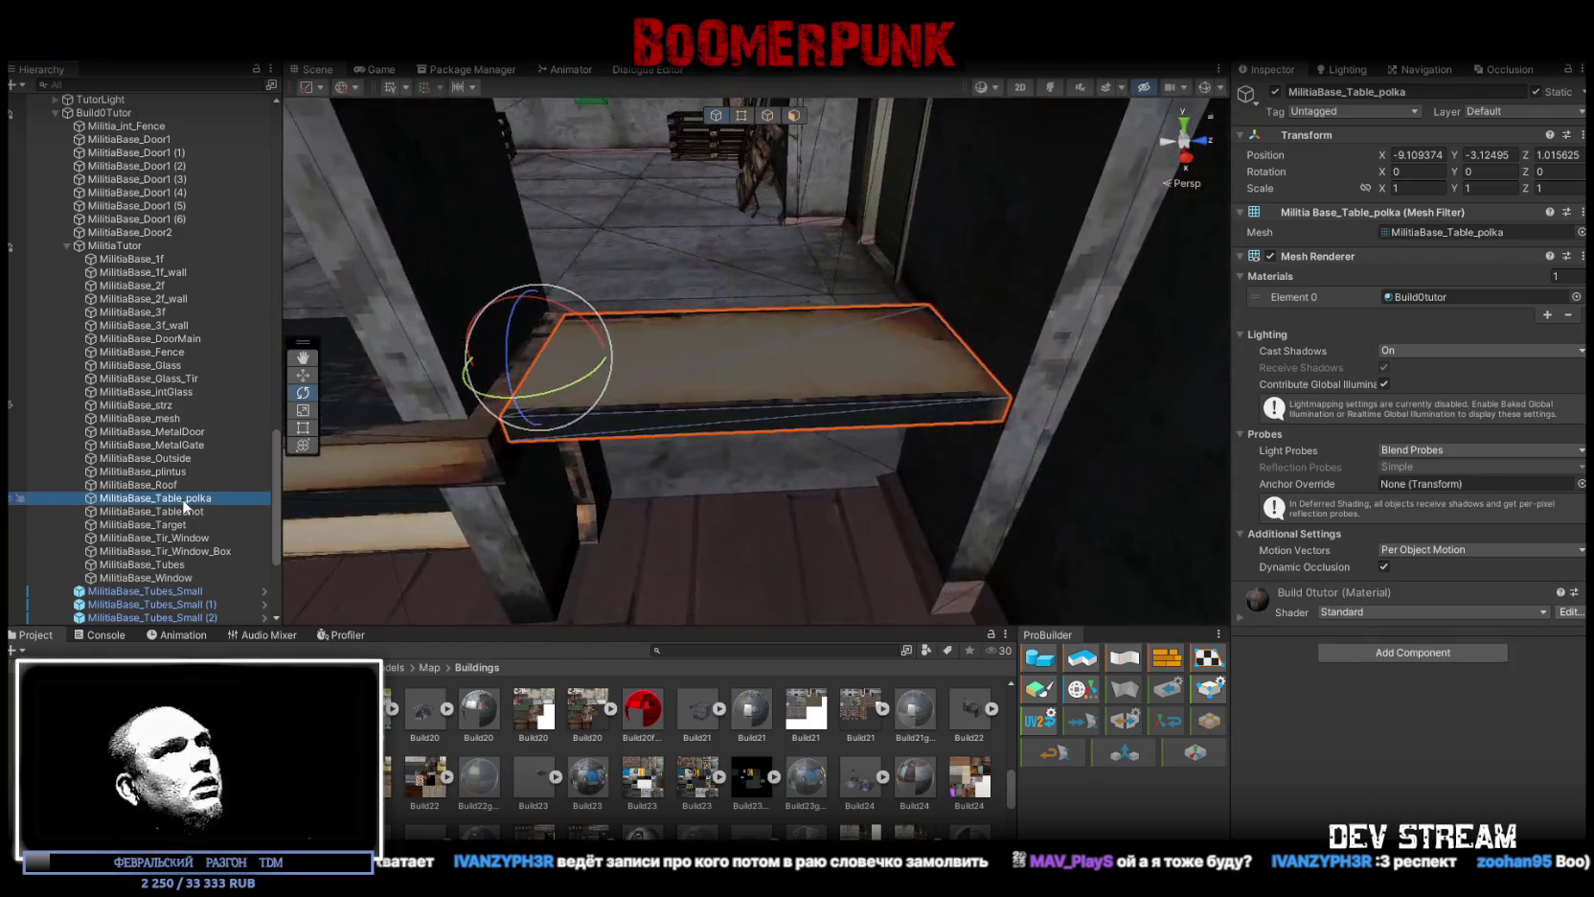
click(1439, 651)
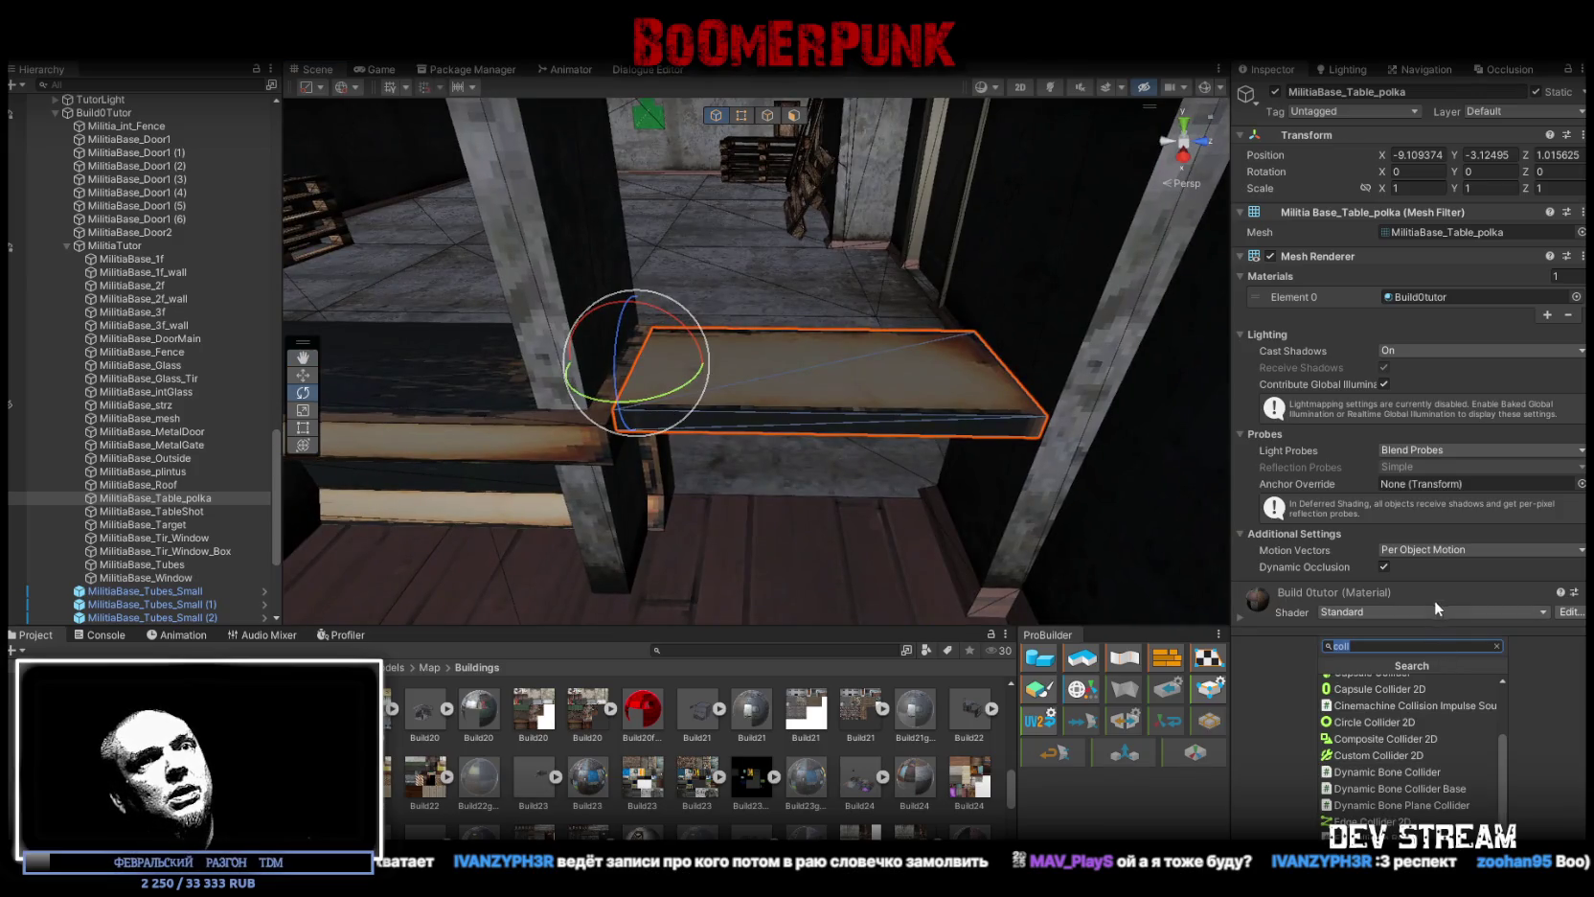
text(coll)
click(1360, 749)
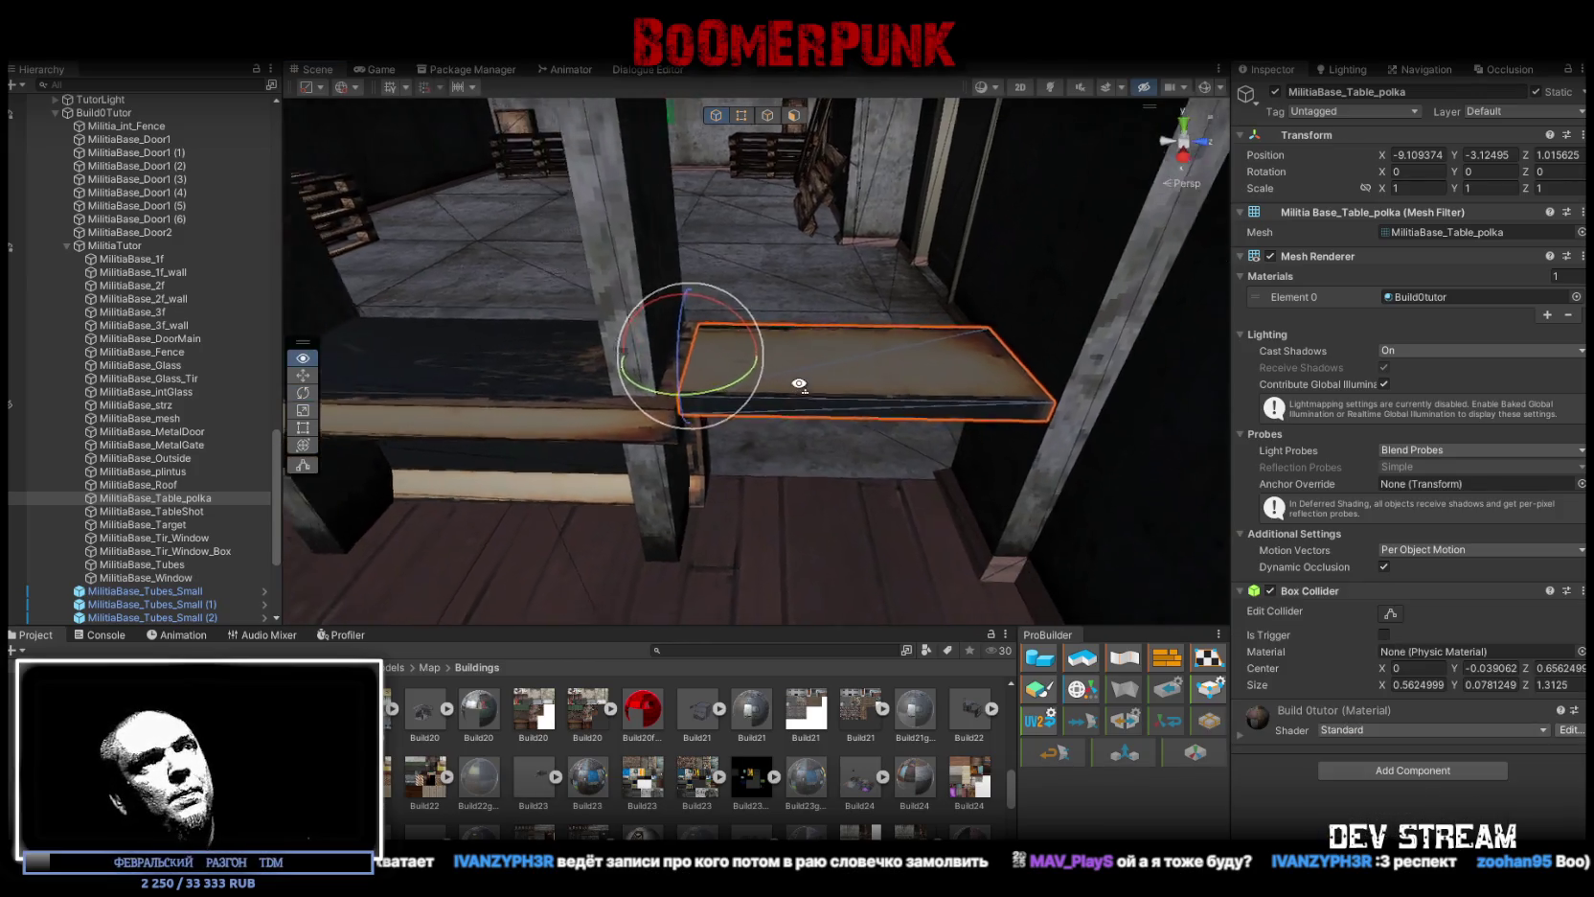
Step: Give MilitiaBase_TableShot a Mesh Collider and browse collider options for MilitiaBase_Target
click(215, 510)
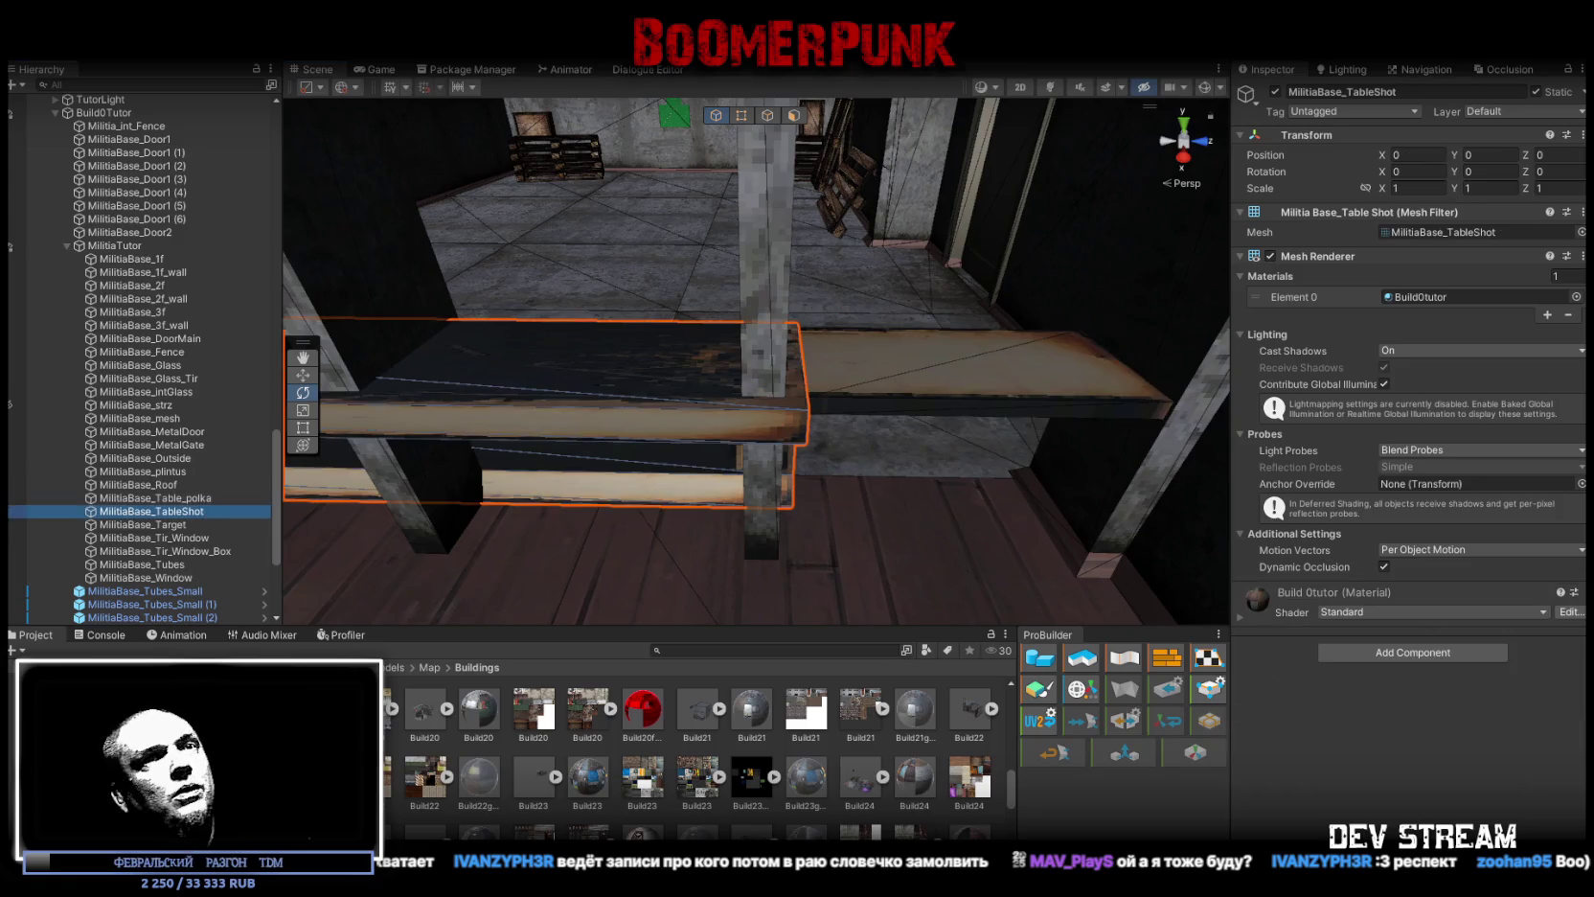
click(1416, 653)
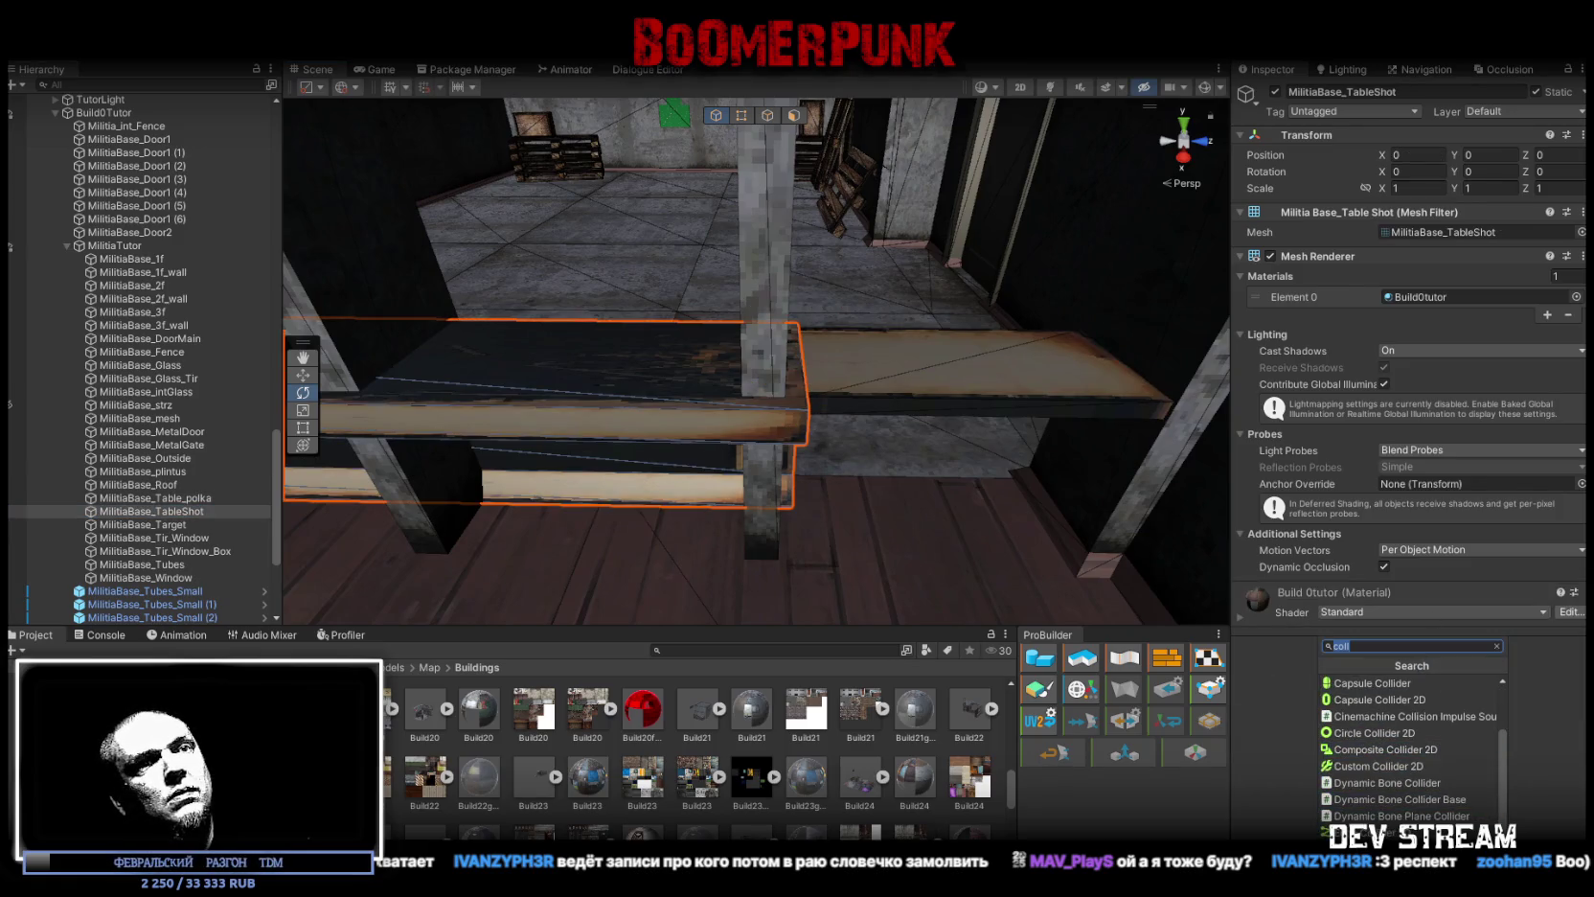
key(Escape)
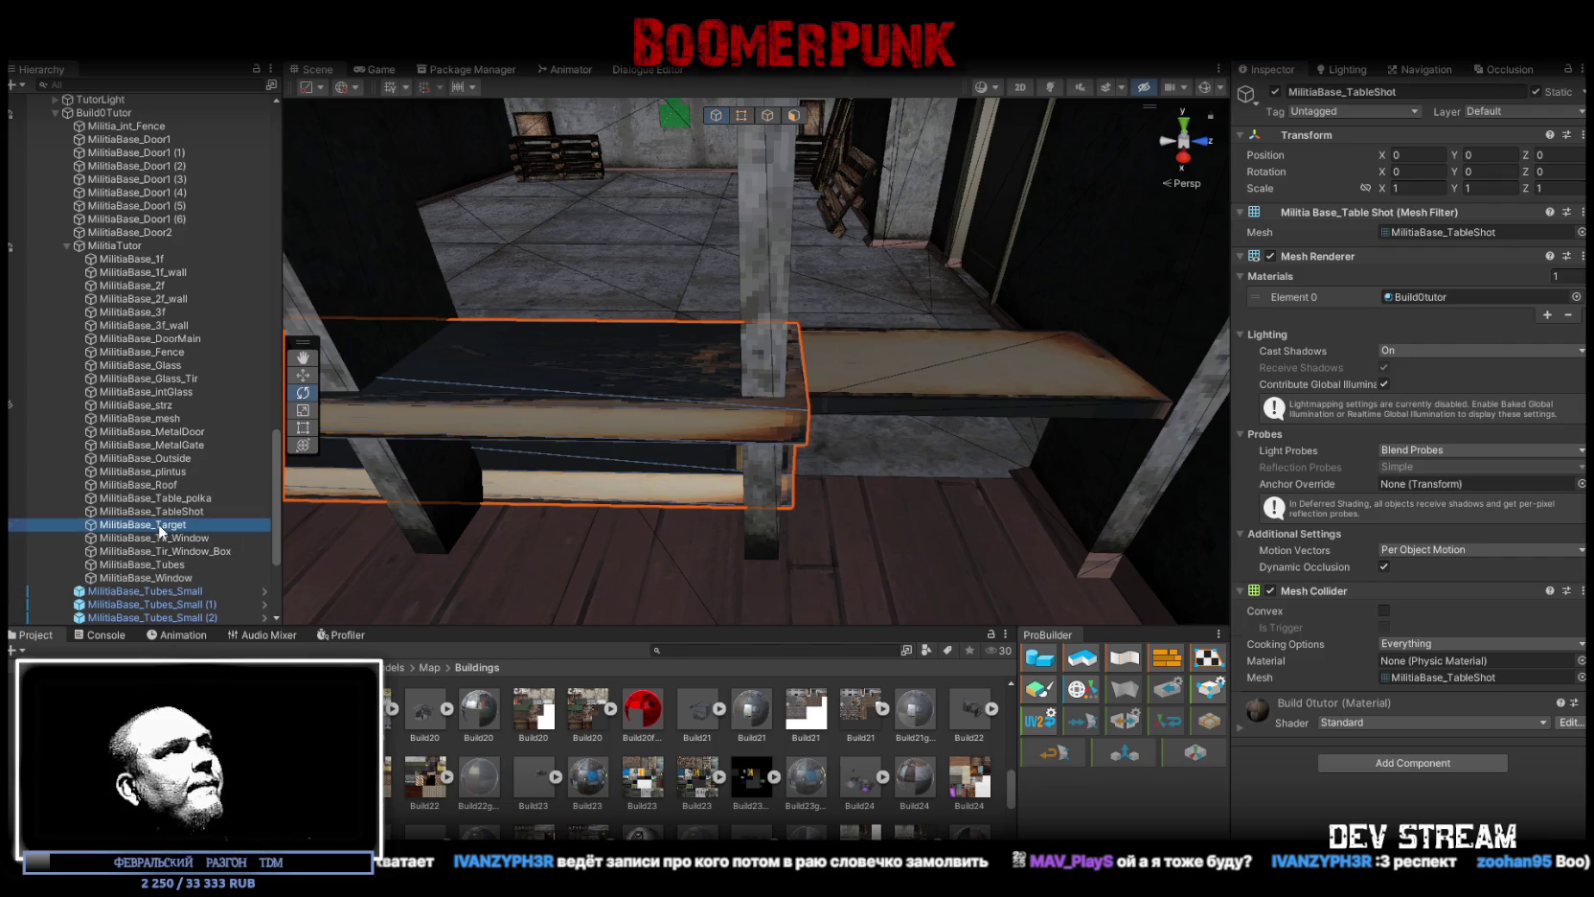
double_click(161, 525)
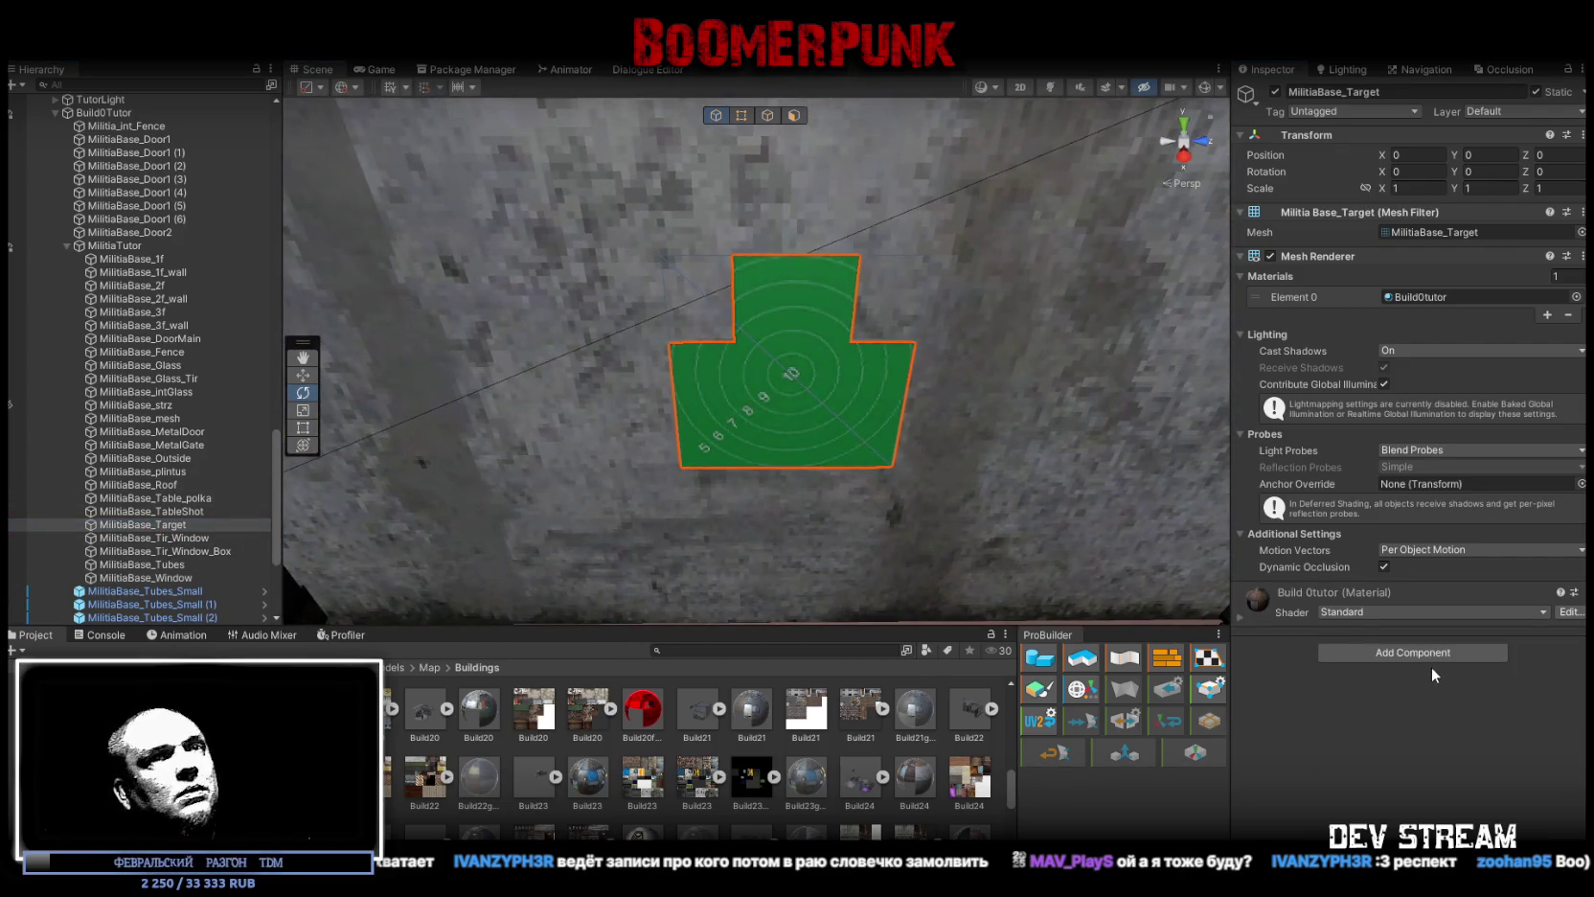
click(1422, 651)
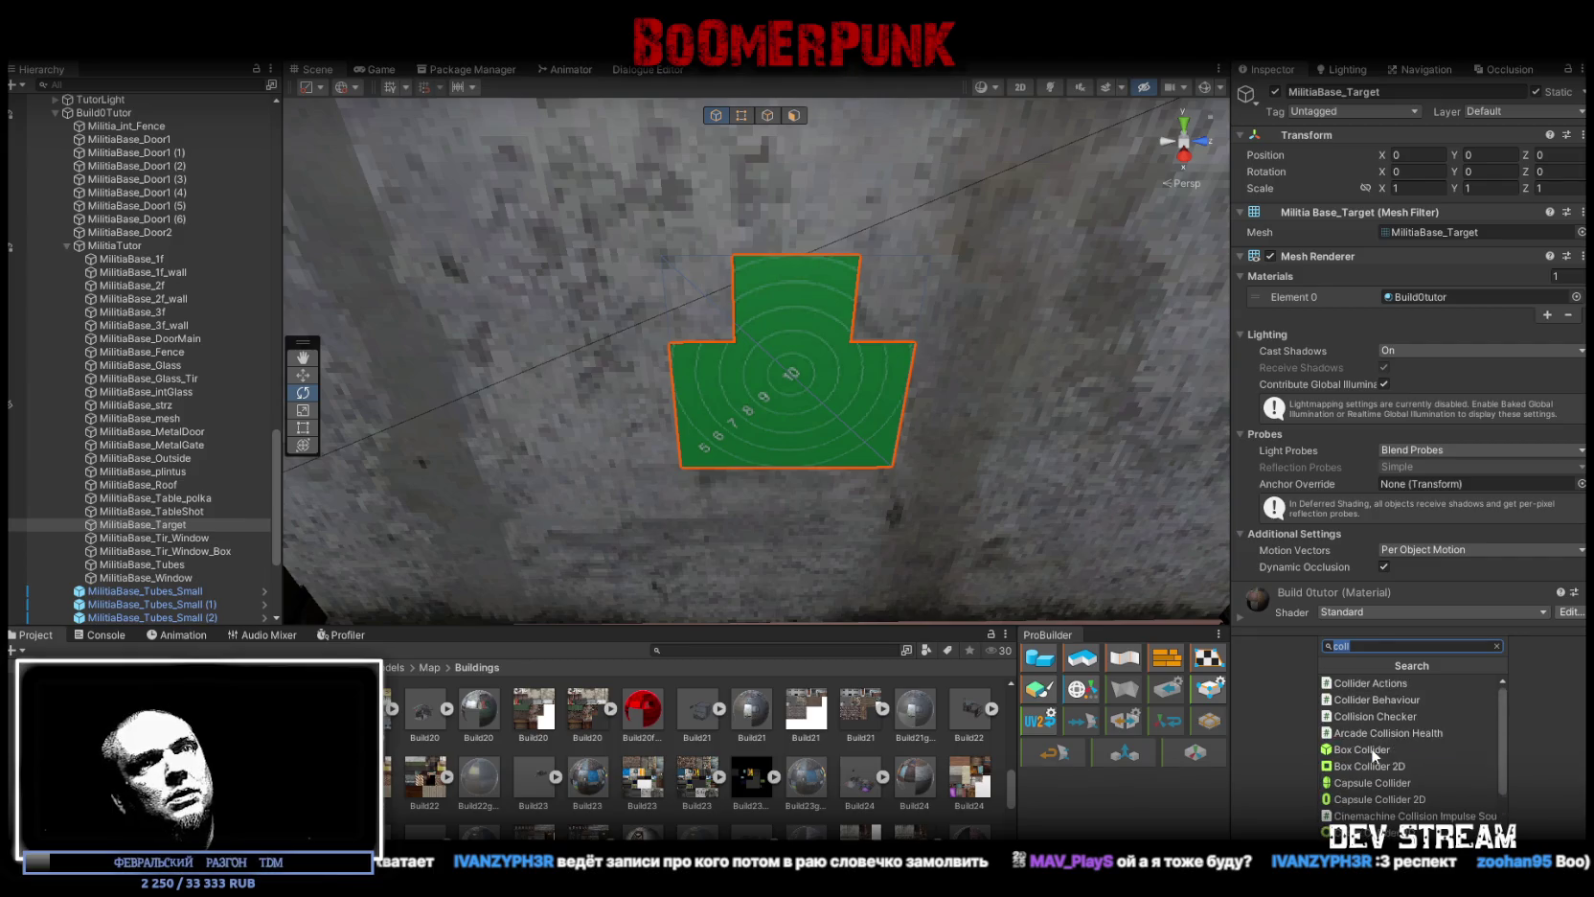
scroll(1370, 761, down, 3)
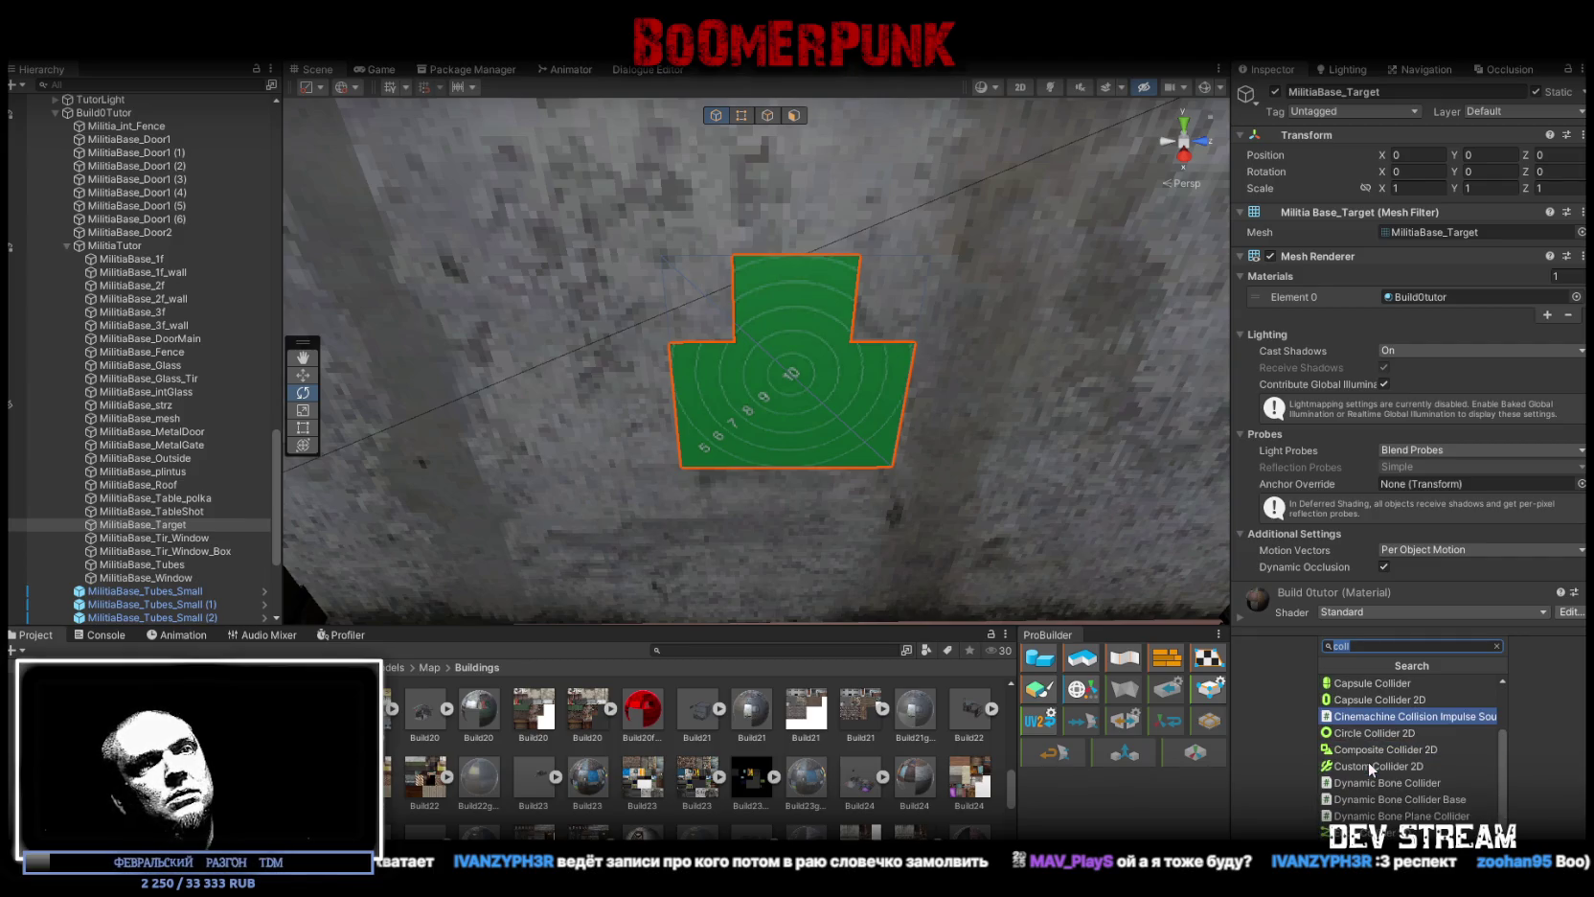
scroll(1367, 760, down, 2)
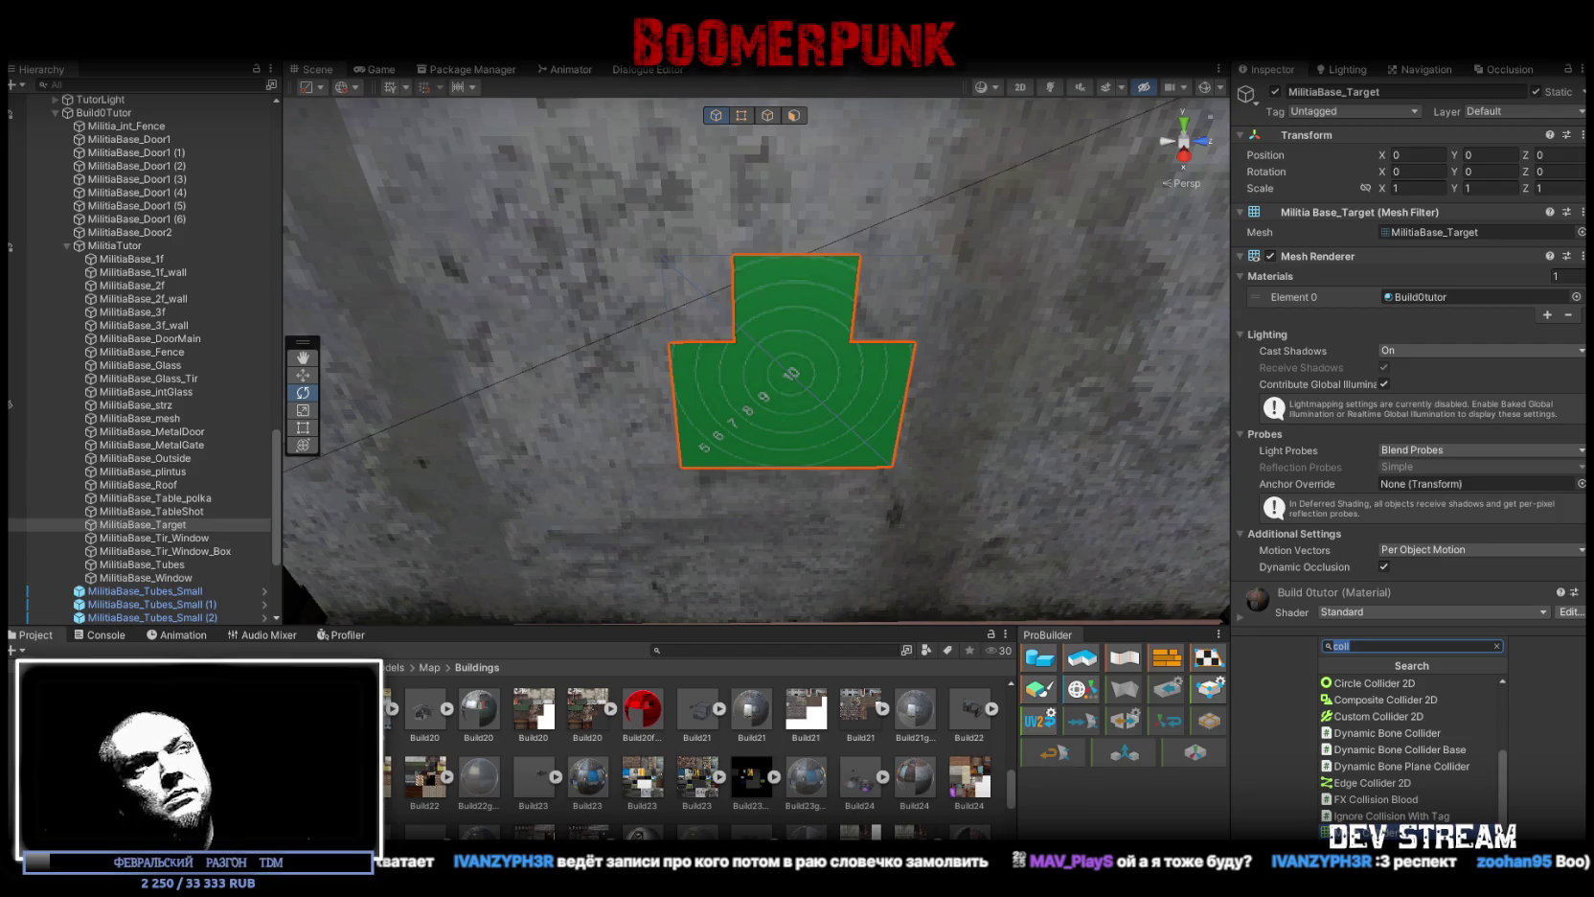
double_click(192, 537)
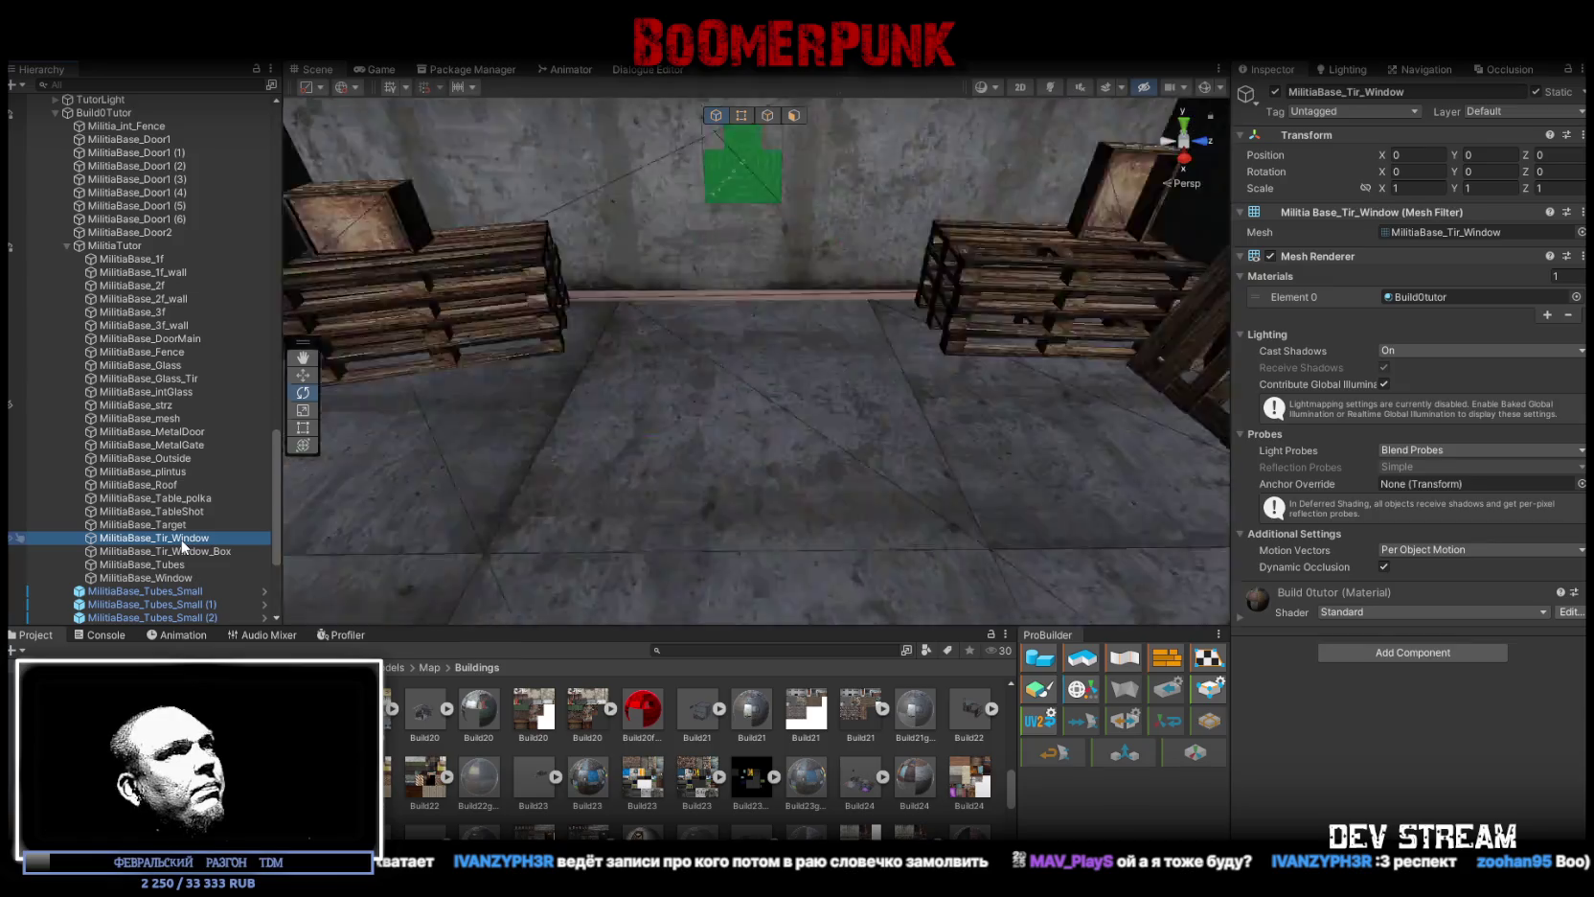
Step: Add a Mesh Collider to the MilitiaBase_Tir_Window
mouse_move(431, 499)
mouse_down()
mouse_move(648, 465)
mouse_move(765, 485)
mouse_move(286, 484)
mouse_up()
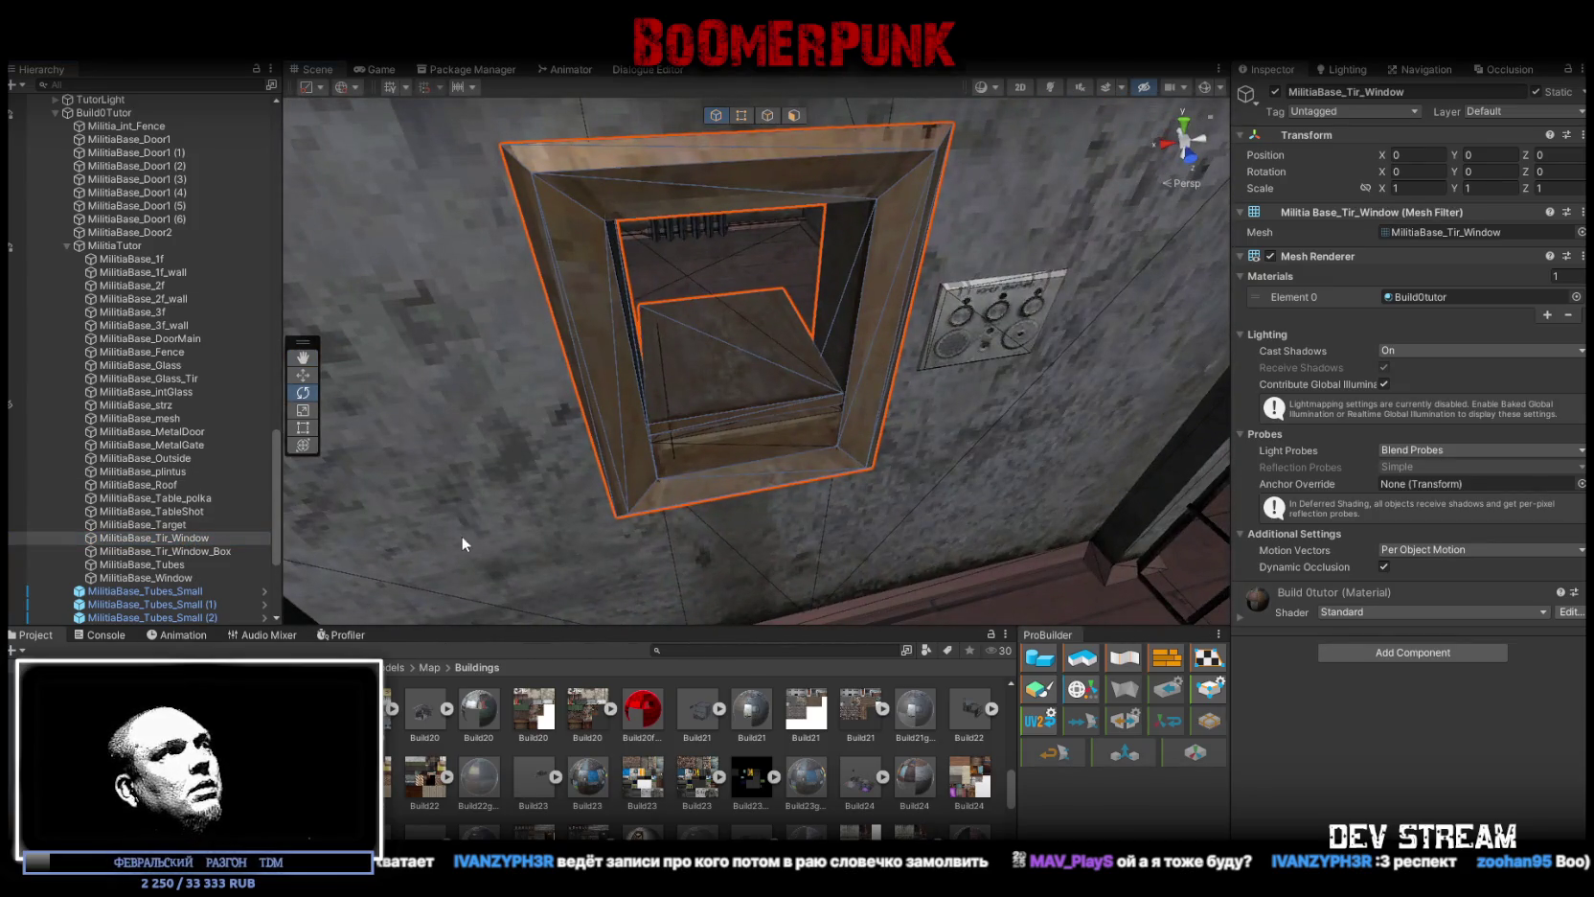
click(1356, 657)
text(coll)
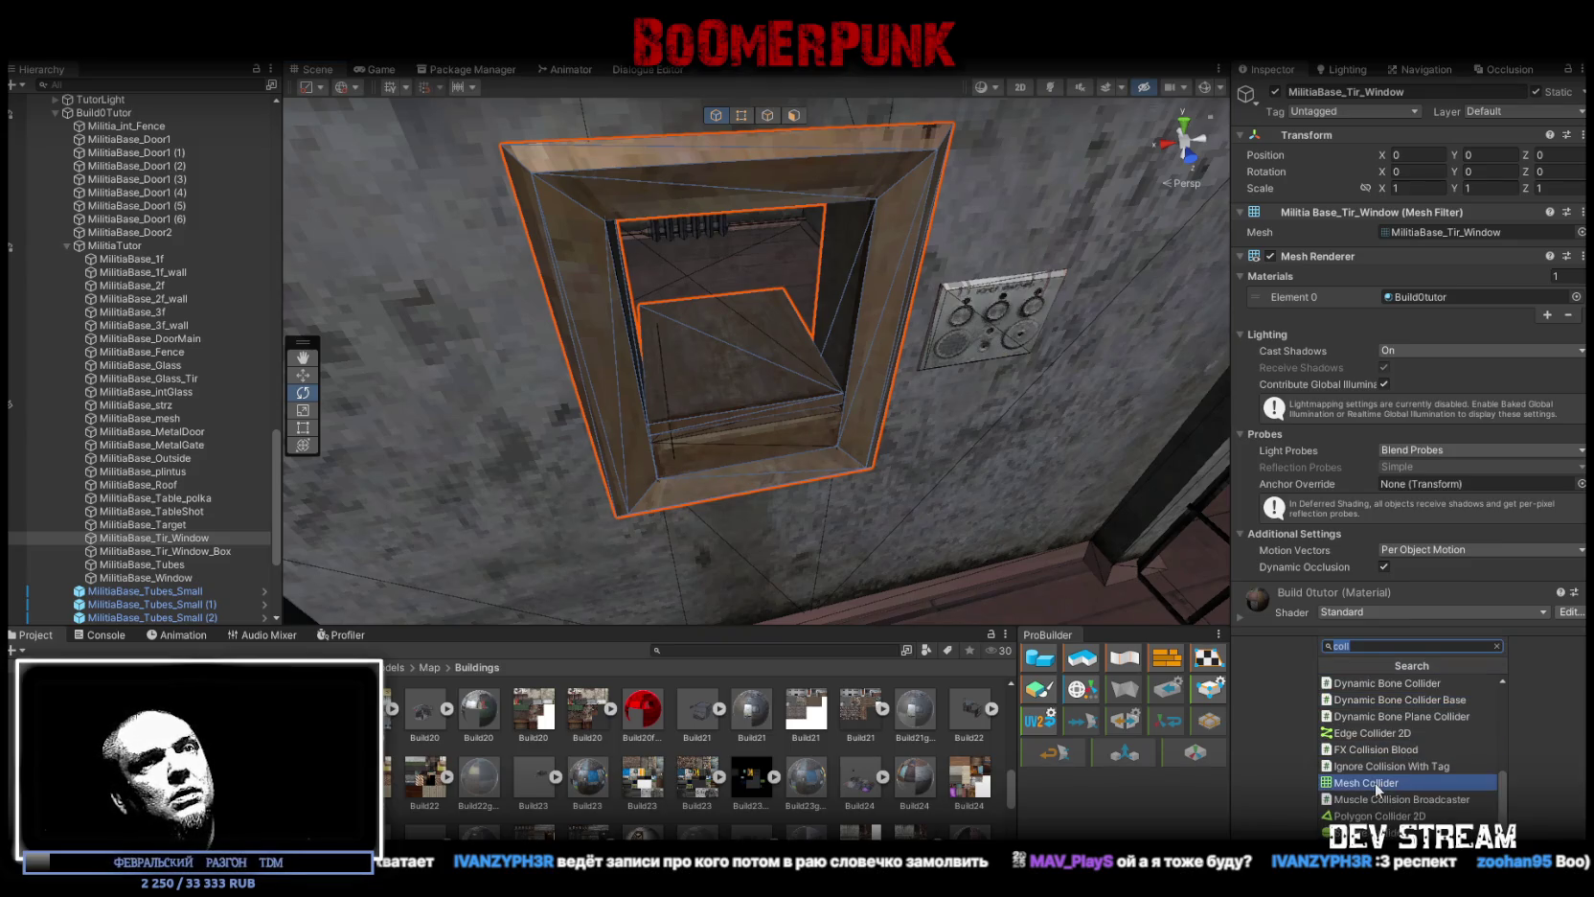
click(1374, 782)
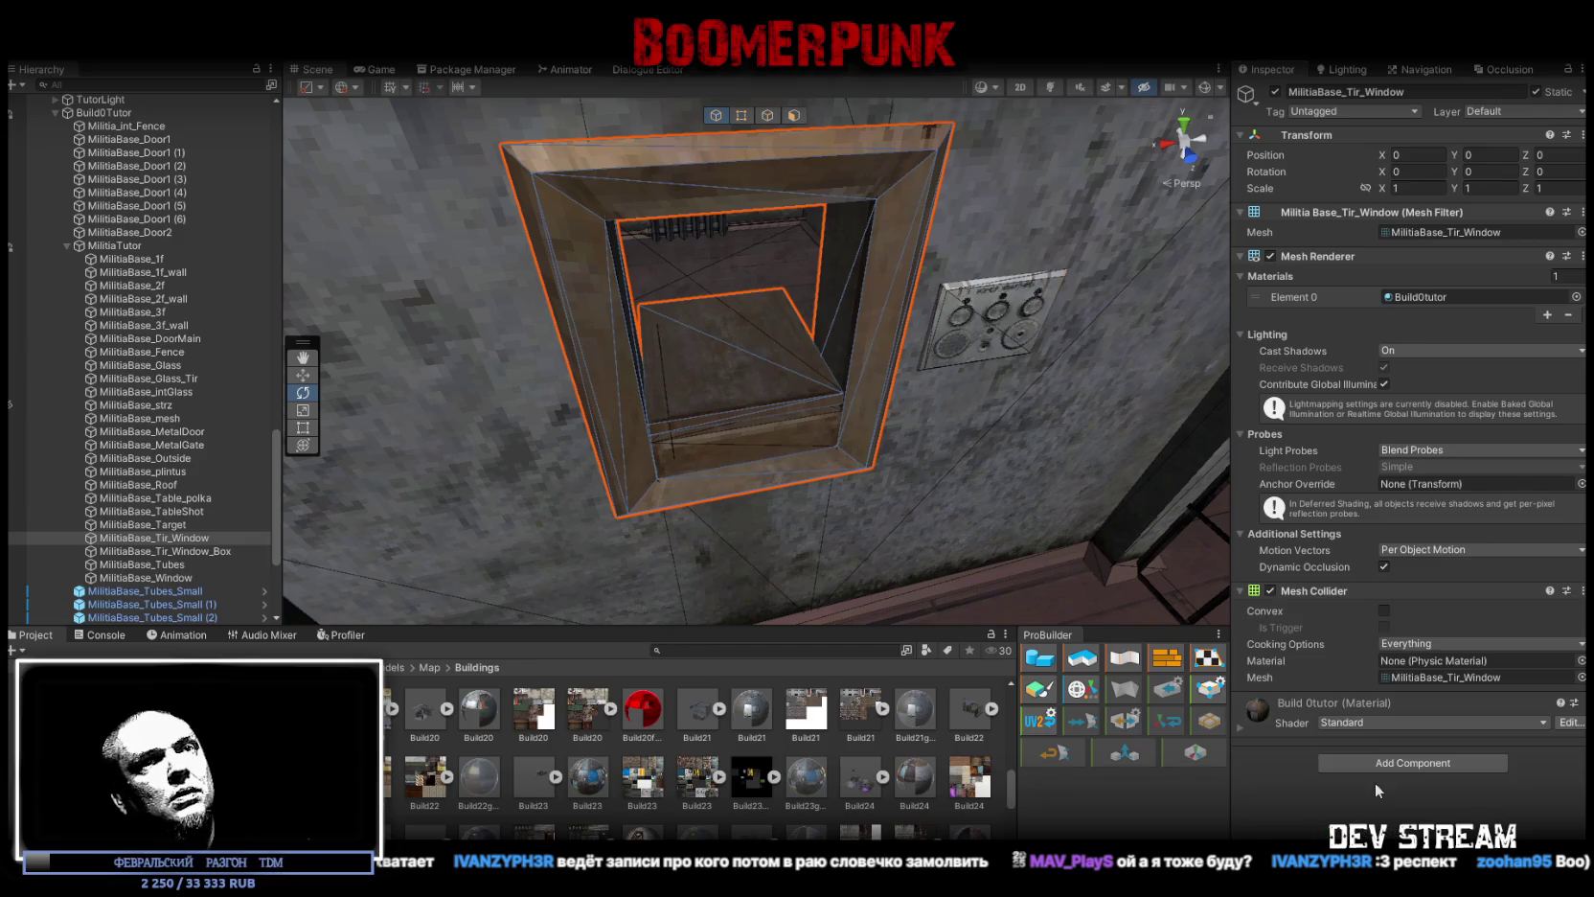
Step: Give MilitiaBase_Tir_Window_Box a Box Collider, then frame MilitiaBase_Tubes to confirm its collider
click(189, 553)
mouse_move(1027, 452)
mouse_down()
mouse_move(1035, 353)
mouse_move(818, 392)
mouse_move(947, 429)
mouse_move(1019, 355)
mouse_move(861, 327)
mouse_move(790, 399)
mouse_move(687, 452)
mouse_move(652, 446)
mouse_up()
click(1377, 652)
text(coll)
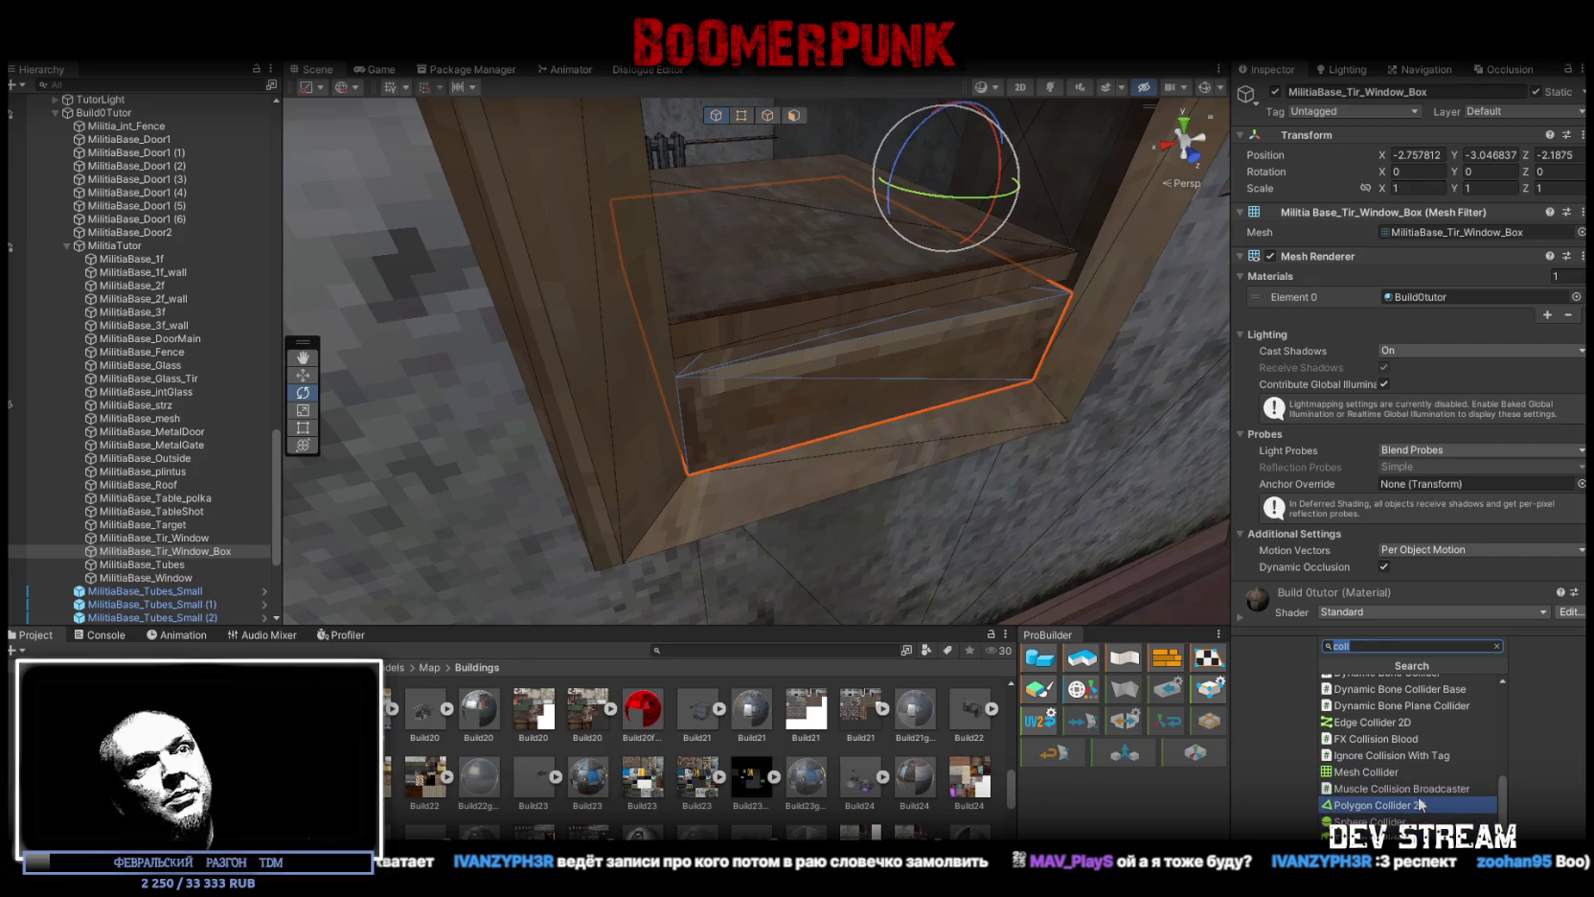
scroll(1415, 795, up, 5)
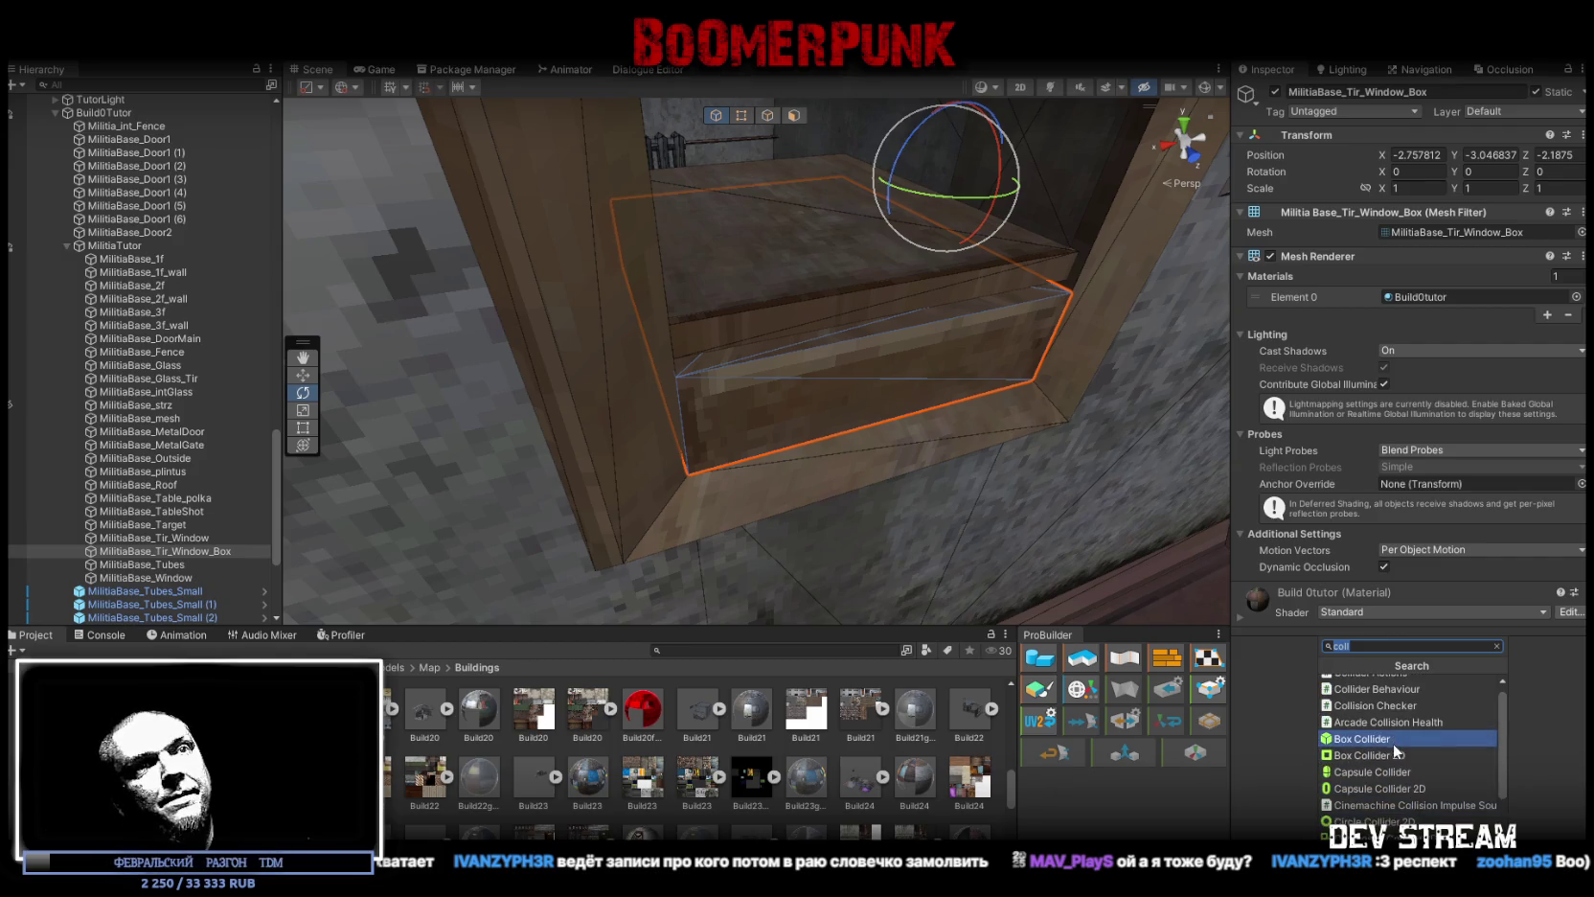
click(1395, 749)
double_click(192, 550)
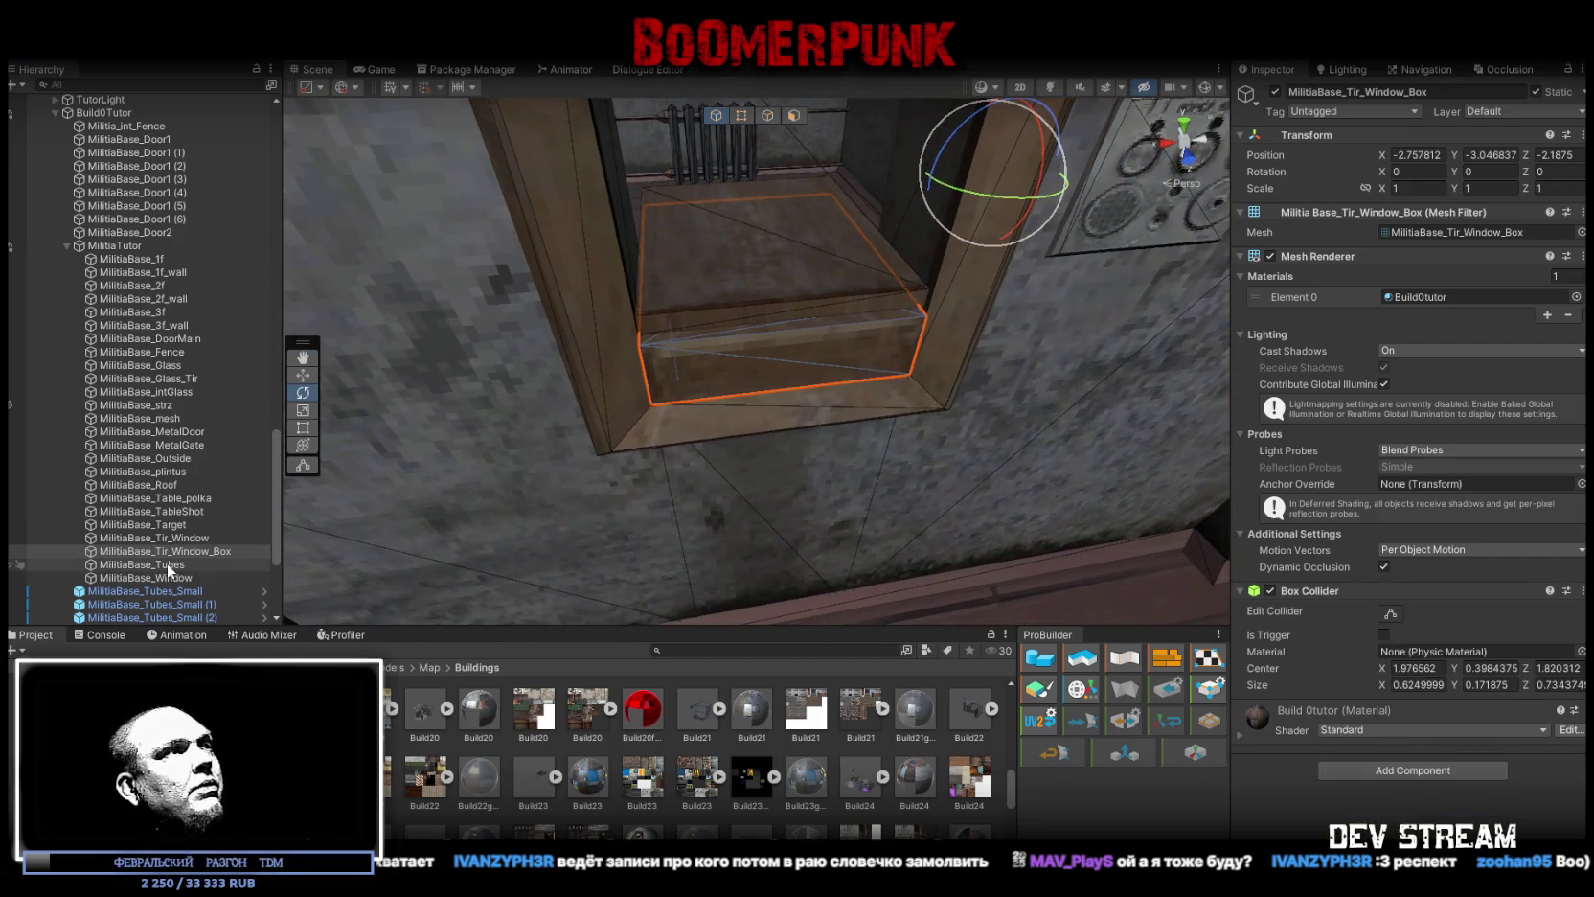
click(173, 564)
double_click(168, 567)
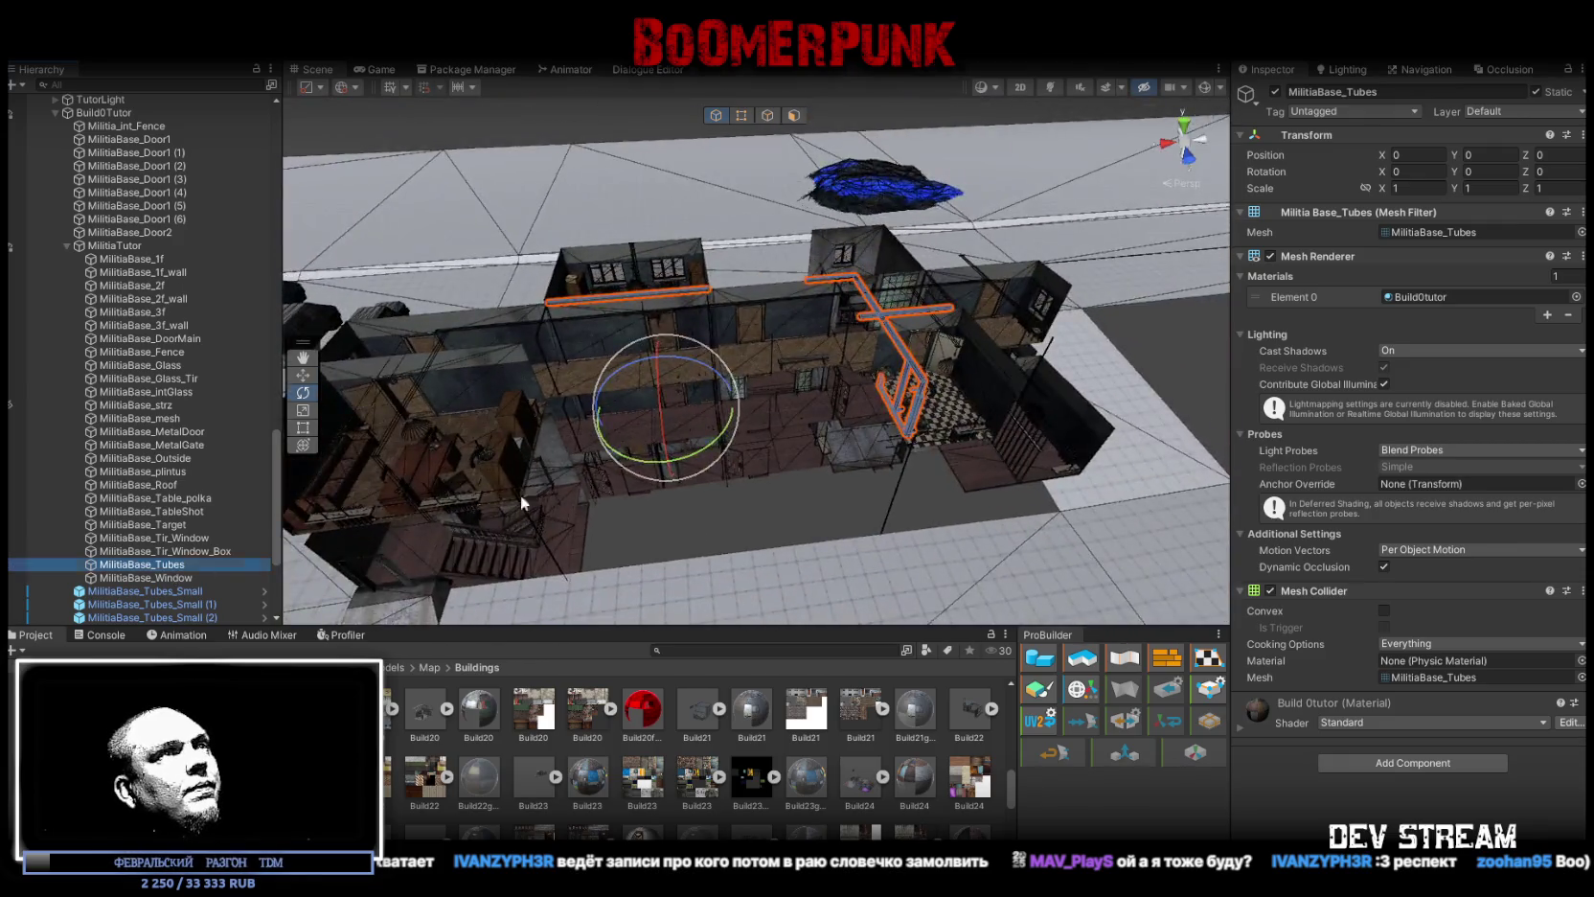
Step: Add a Mesh Collider to MilitiaBase_Window via a 'coll' search, then move the view toward the main door
double_click(159, 577)
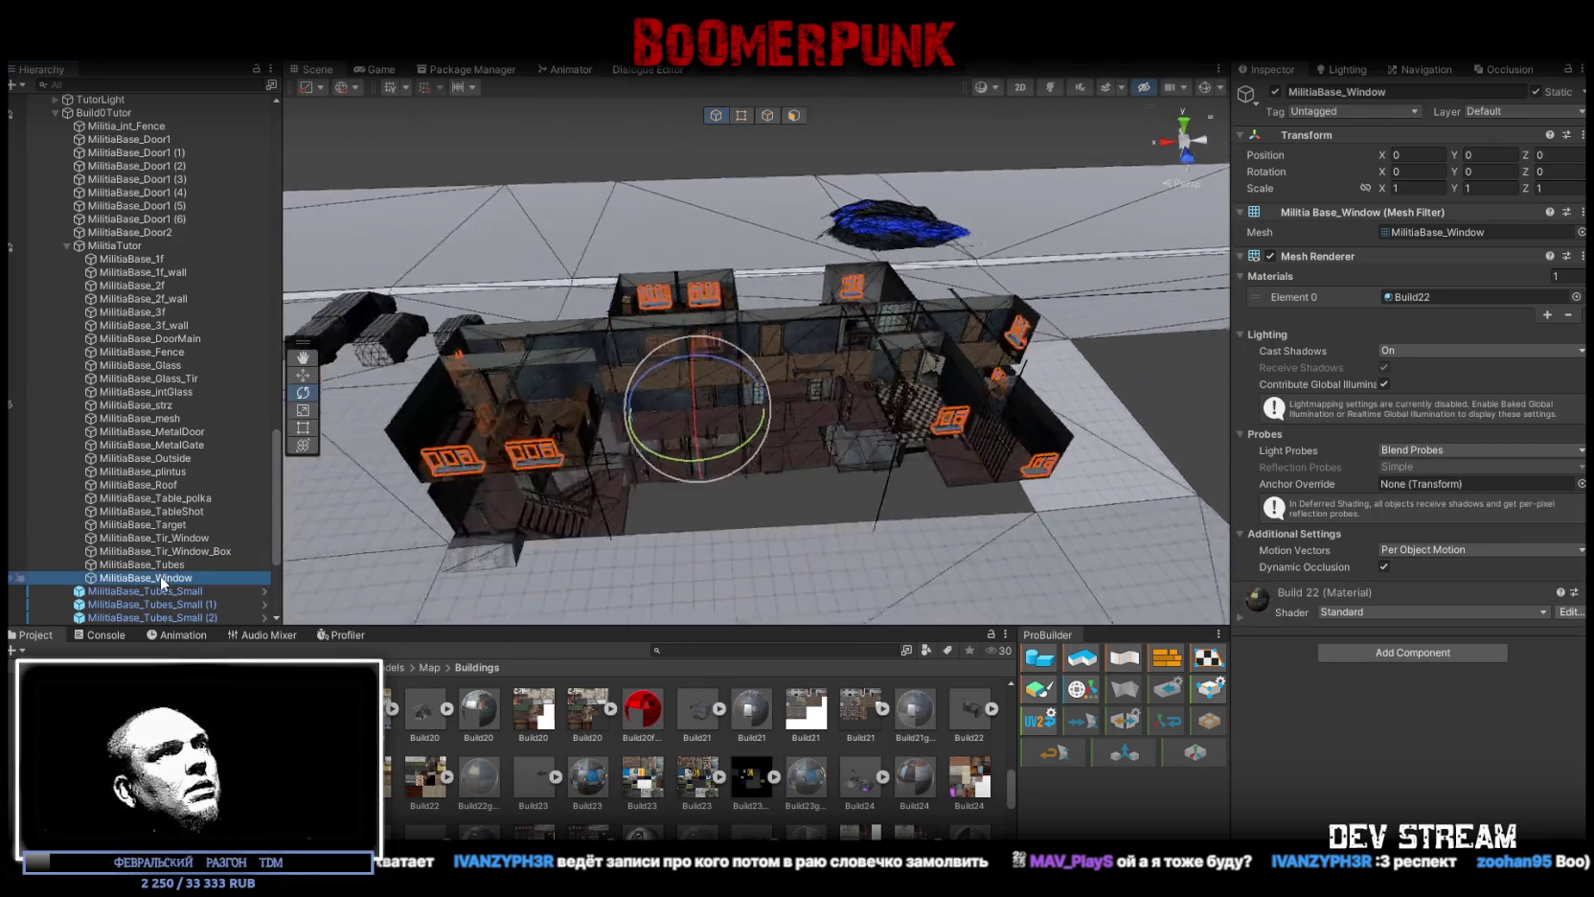
click(1402, 653)
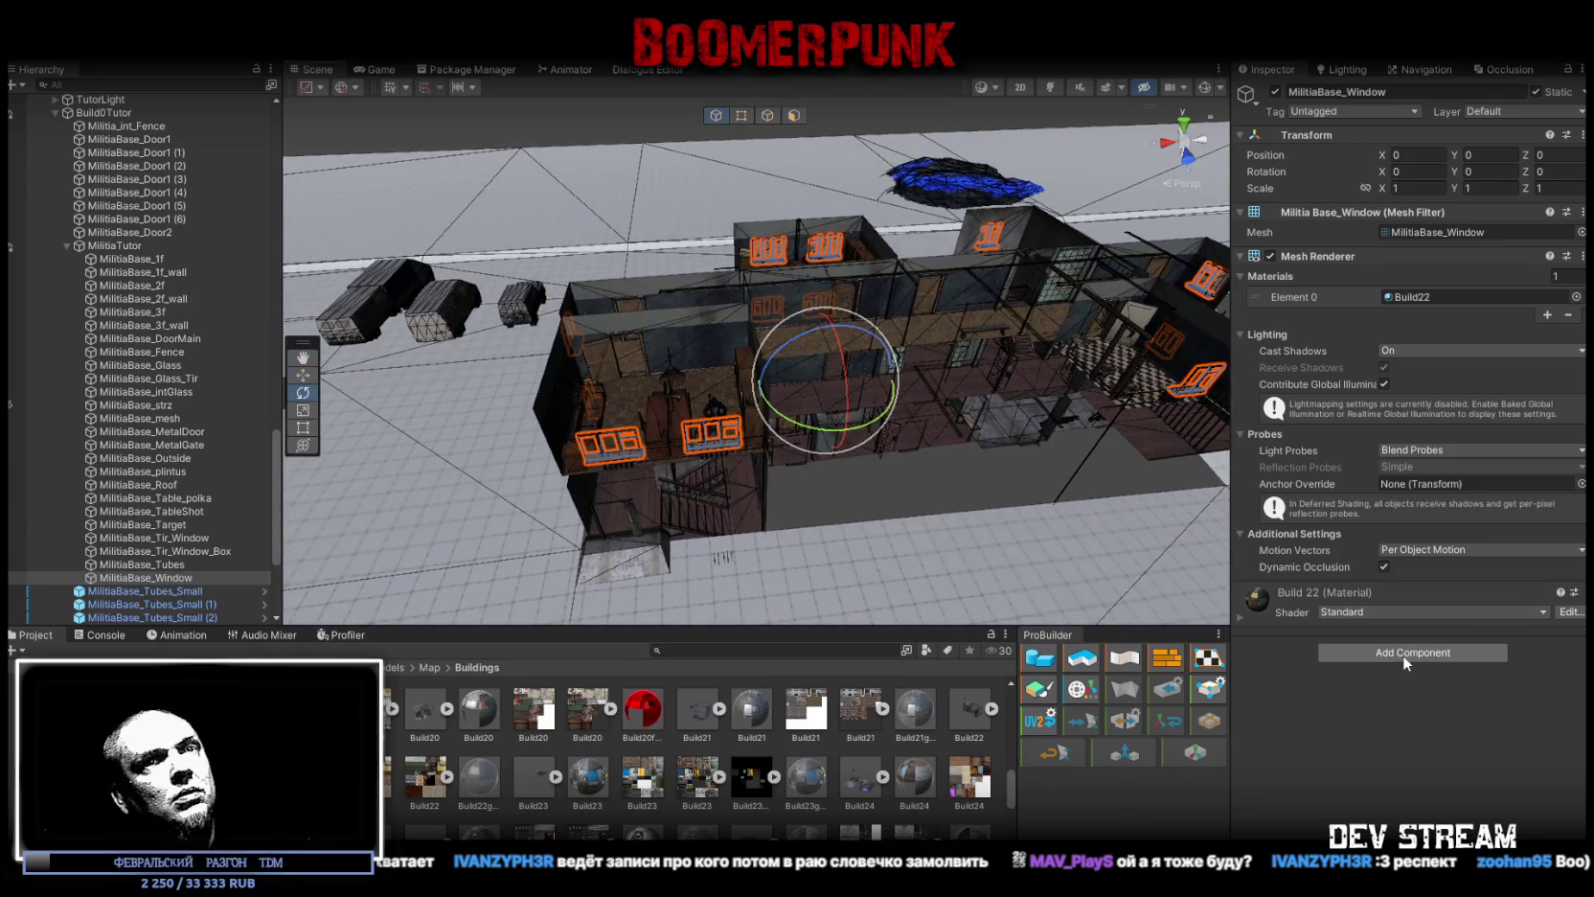
text(coll)
scroll(1389, 809, down, 3)
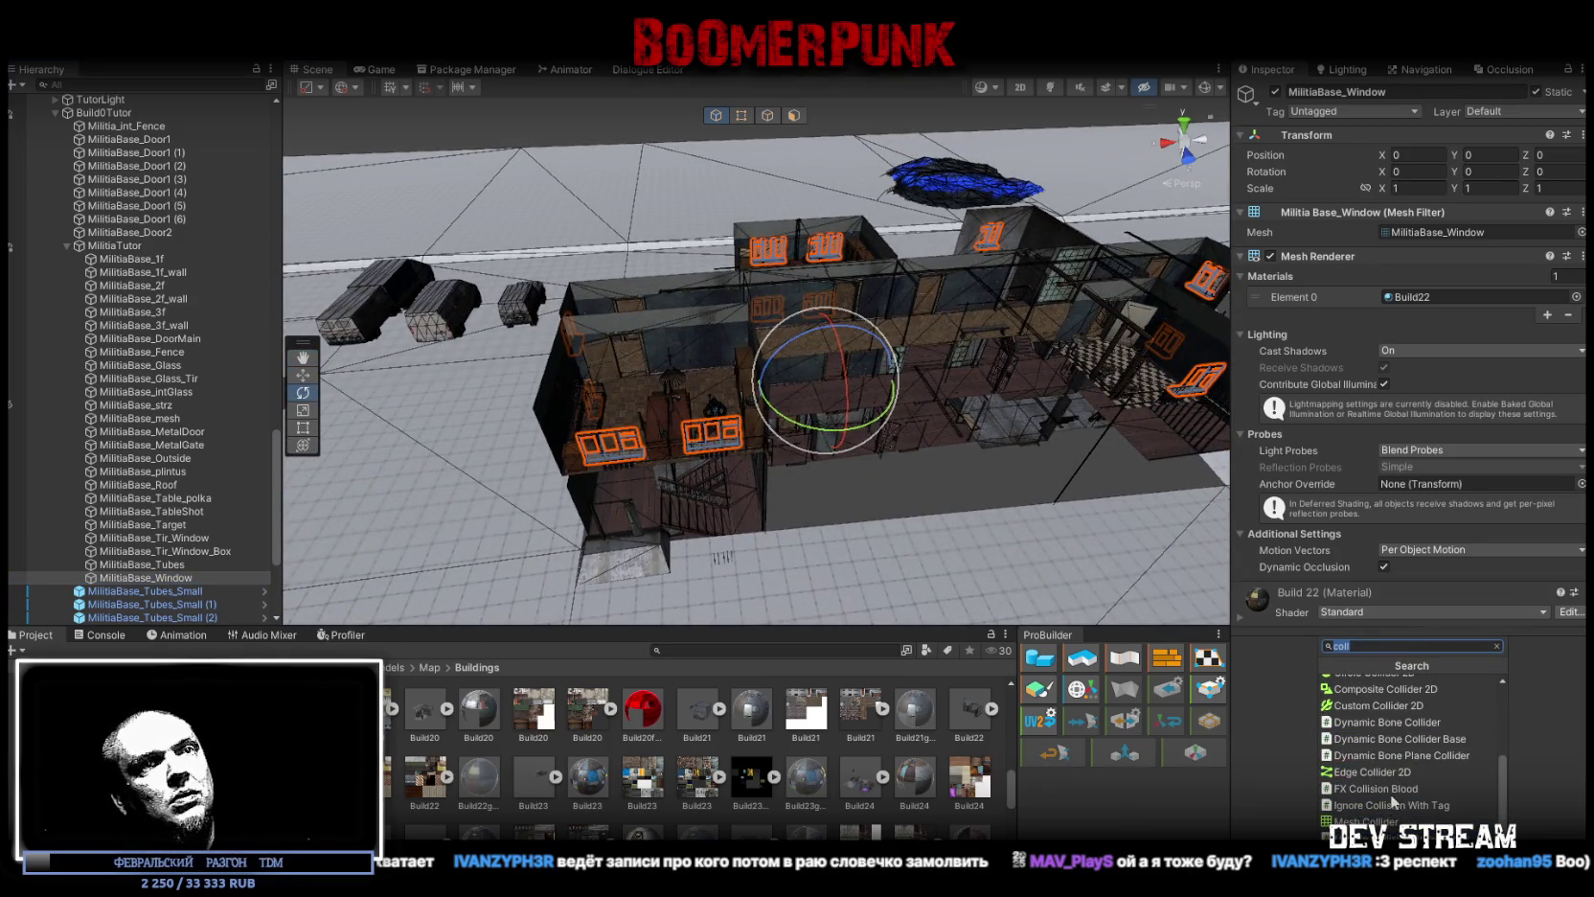
click(1360, 821)
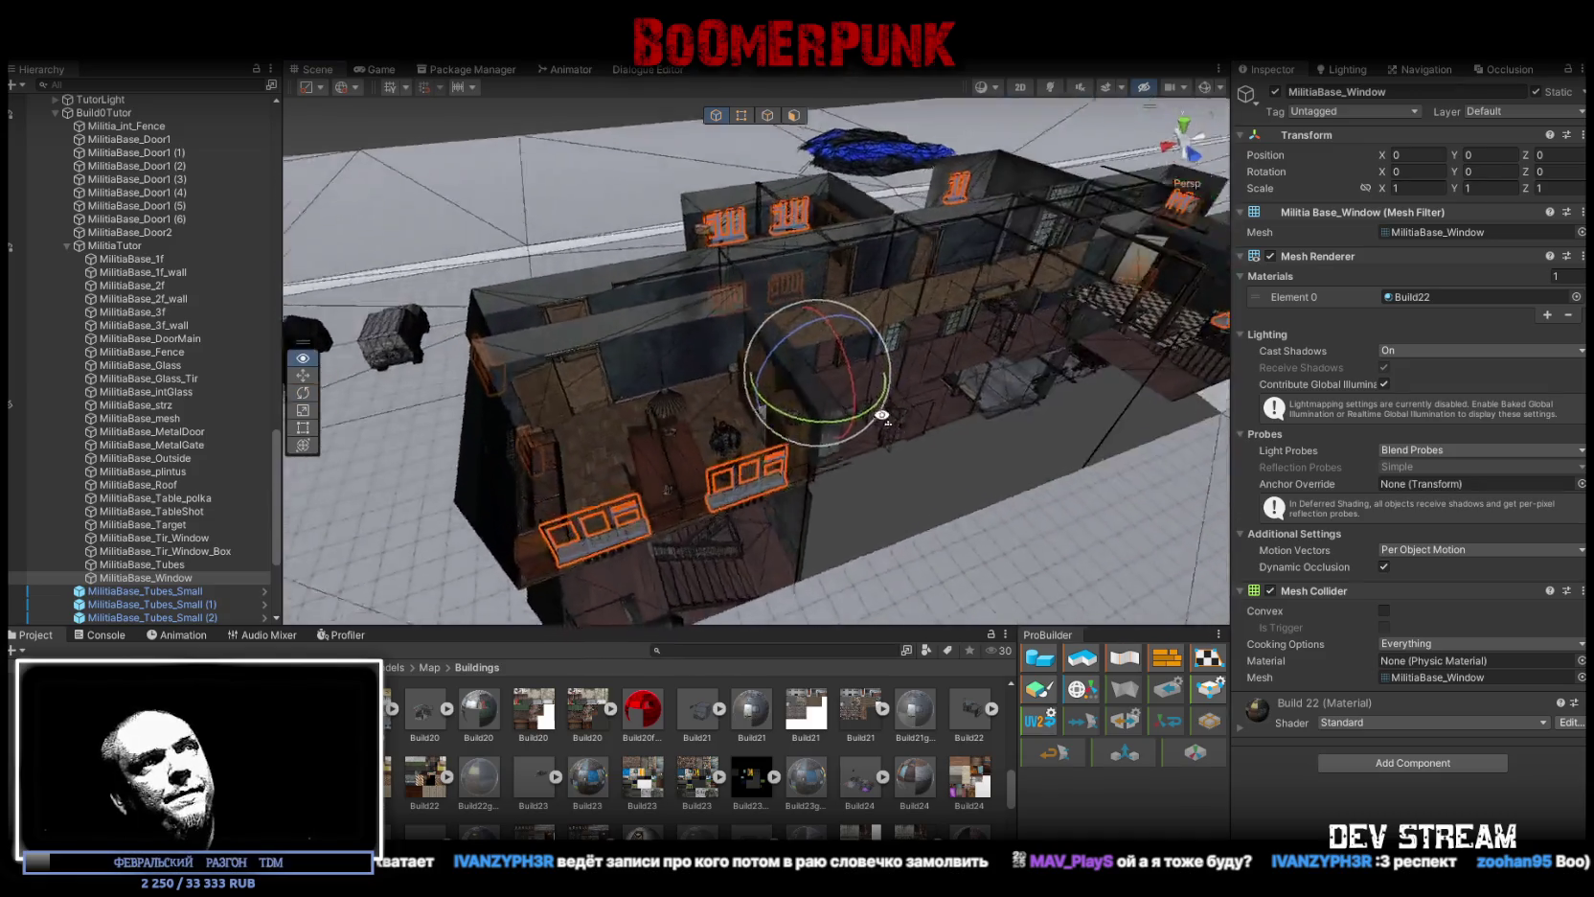
key(f)
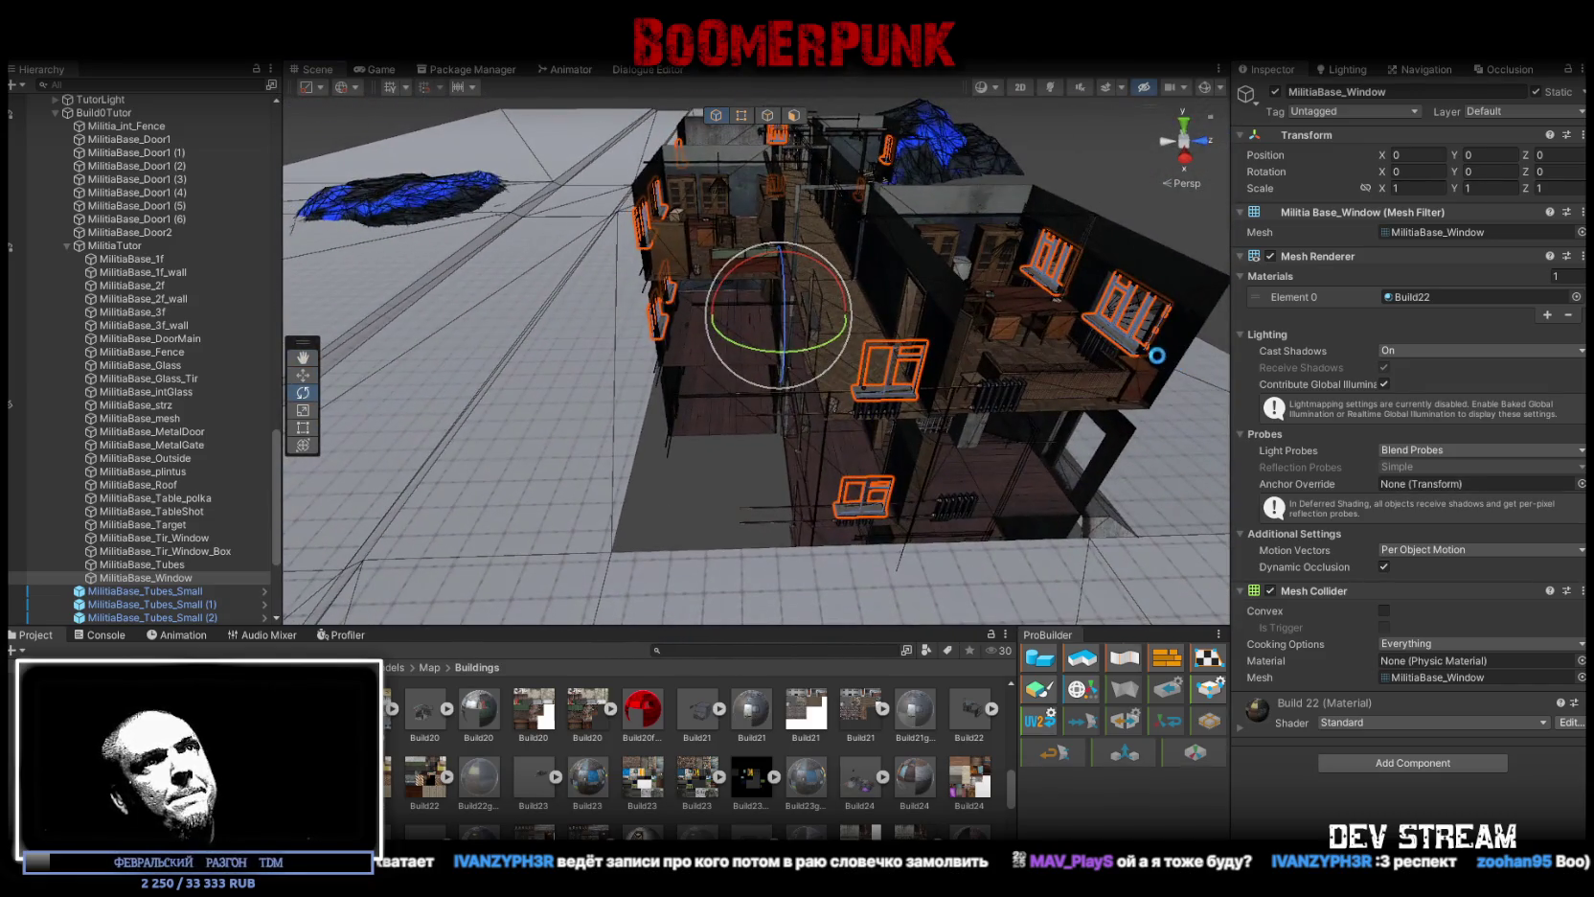
mouse_move(1031, 359)
mouse_down()
mouse_move(778, 338)
mouse_move(384, 382)
mouse_move(814, 363)
mouse_move(551, 452)
mouse_move(588, 291)
mouse_move(657, 343)
mouse_up()
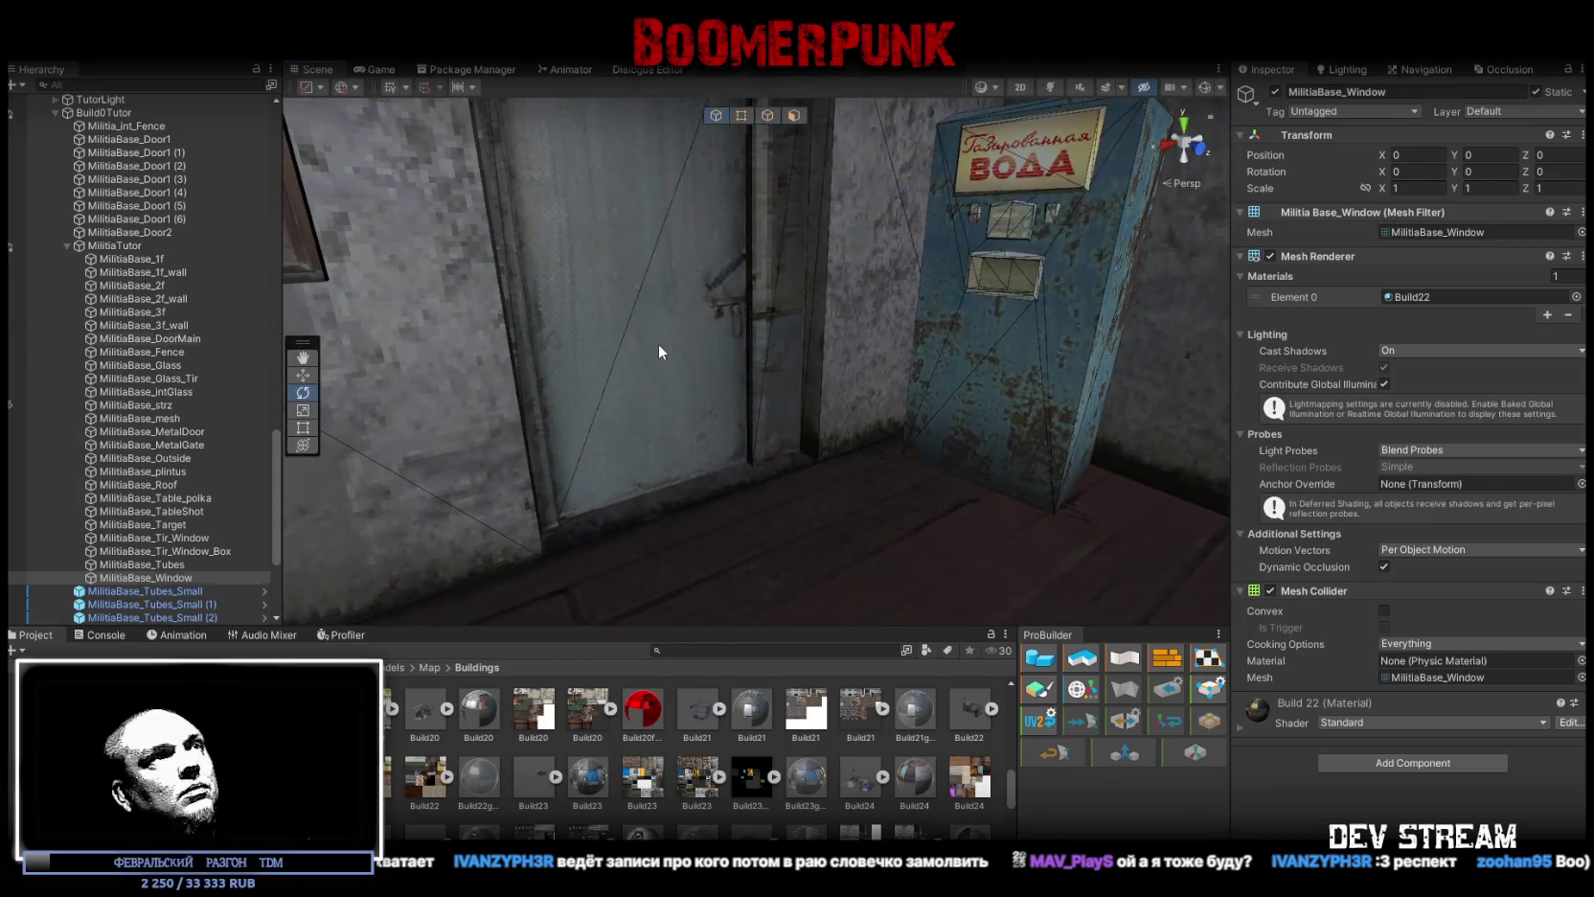
Step: Add a Box Collider to MilitiaBase_DoorMain, inspect it, then switch to Blockbench
click(657, 343)
click(1385, 659)
text(coll)
scroll(1398, 785, down, 2)
scroll(1384, 757, up, 5)
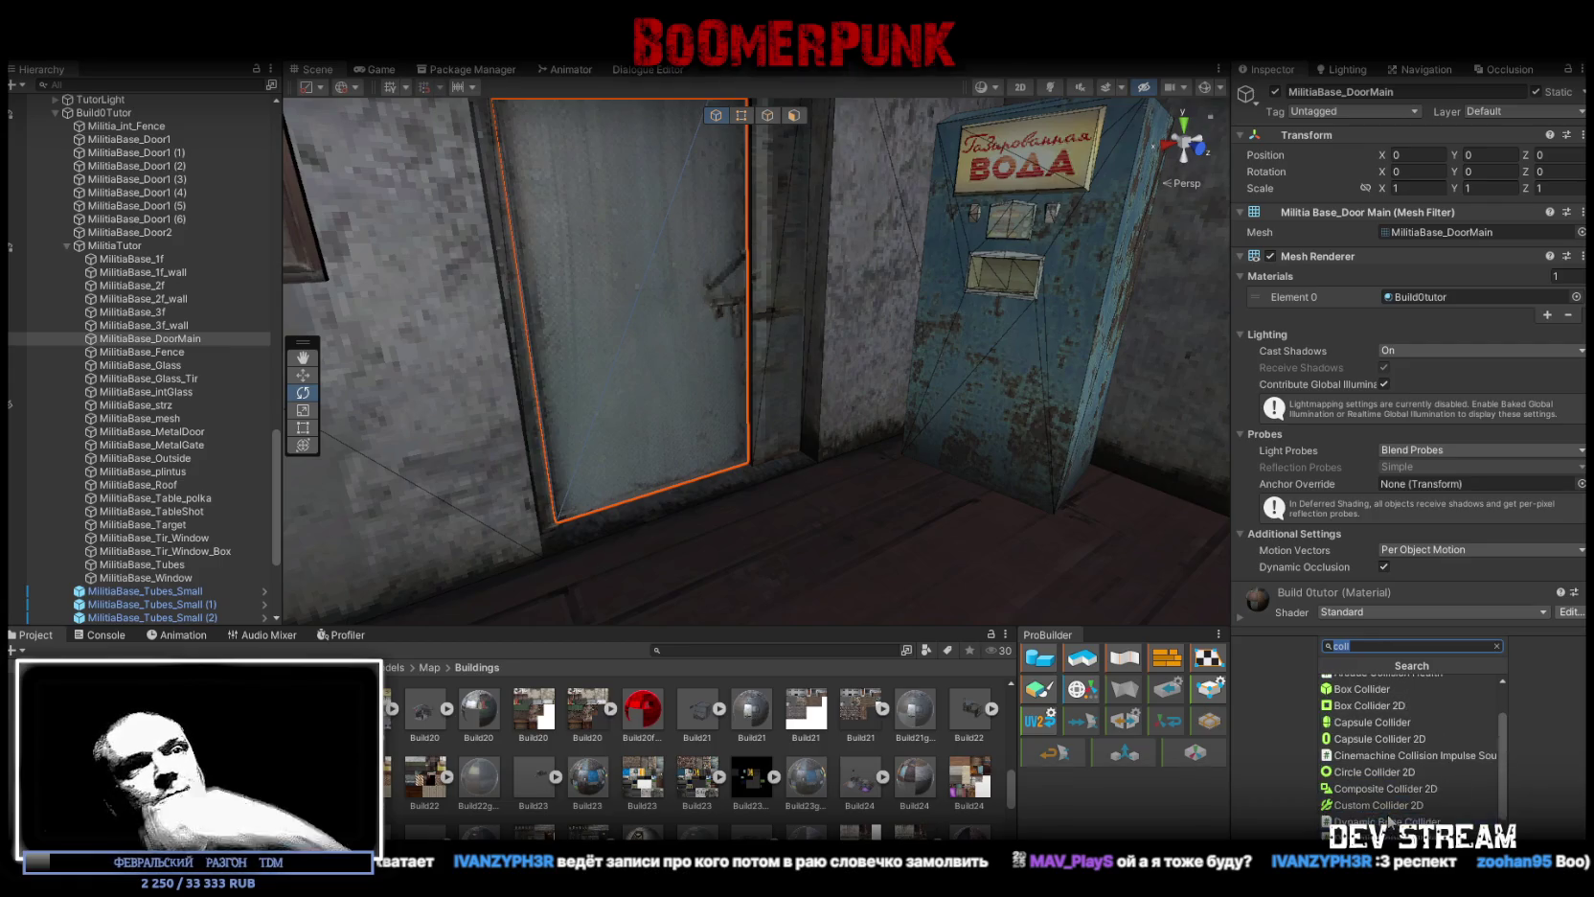
click(1390, 702)
mouse_move(728, 412)
mouse_down()
mouse_move(708, 402)
mouse_move(690, 421)
mouse_move(704, 390)
mouse_move(706, 424)
mouse_up()
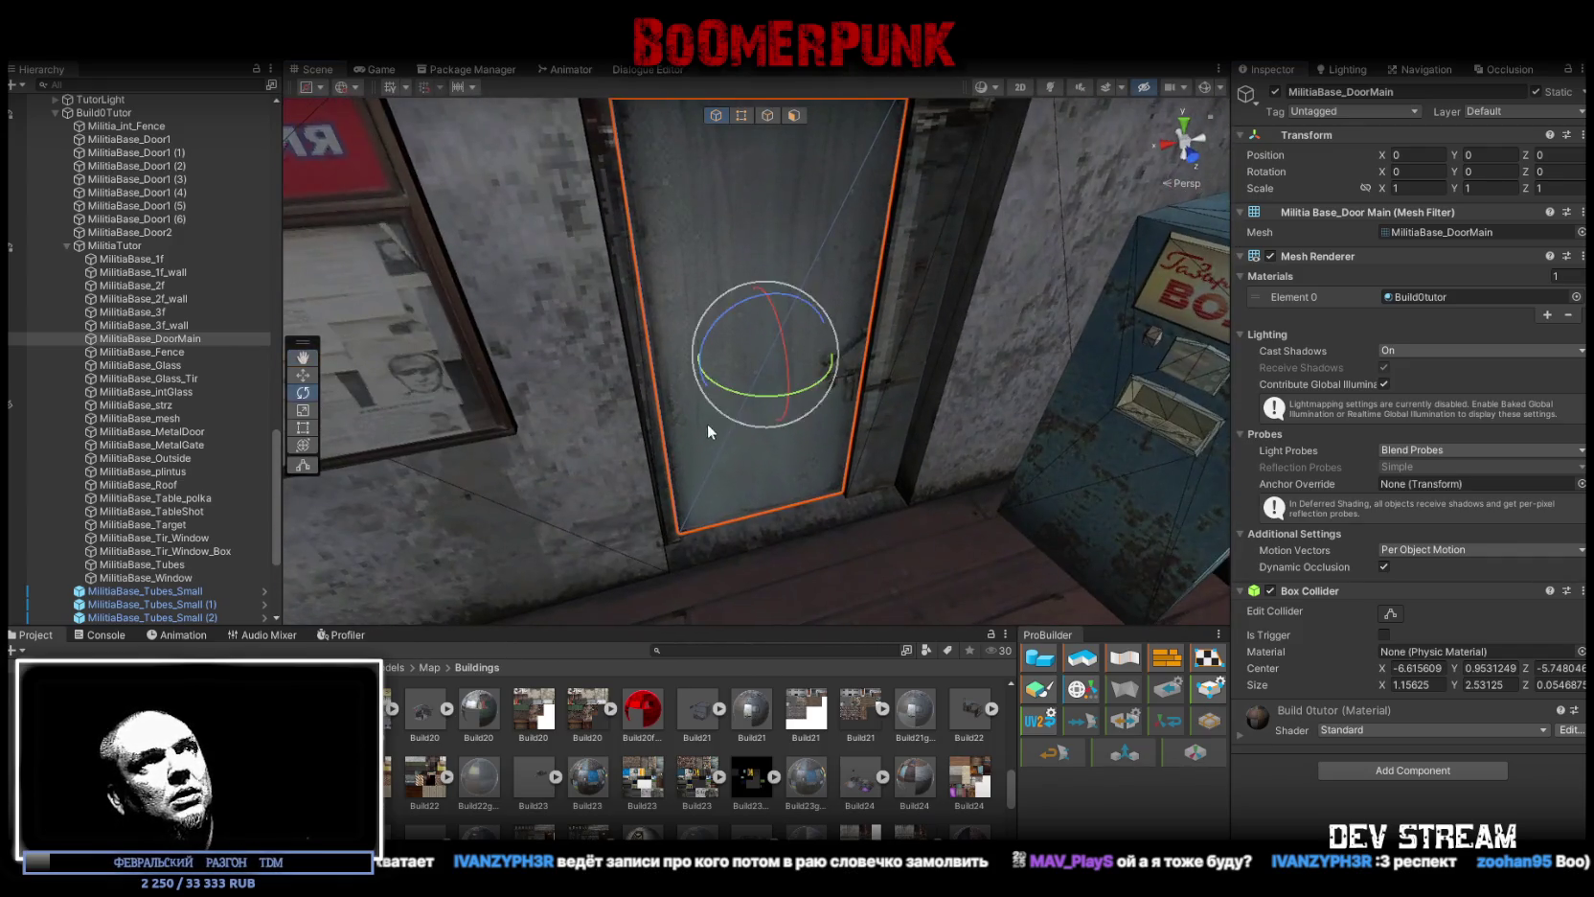
scroll(747, 383, up, 5)
scroll(844, 408, down, 5)
mouse_move(843, 408)
mouse_down()
mouse_move(499, 383)
mouse_move(862, 433)
mouse_move(776, 284)
mouse_up()
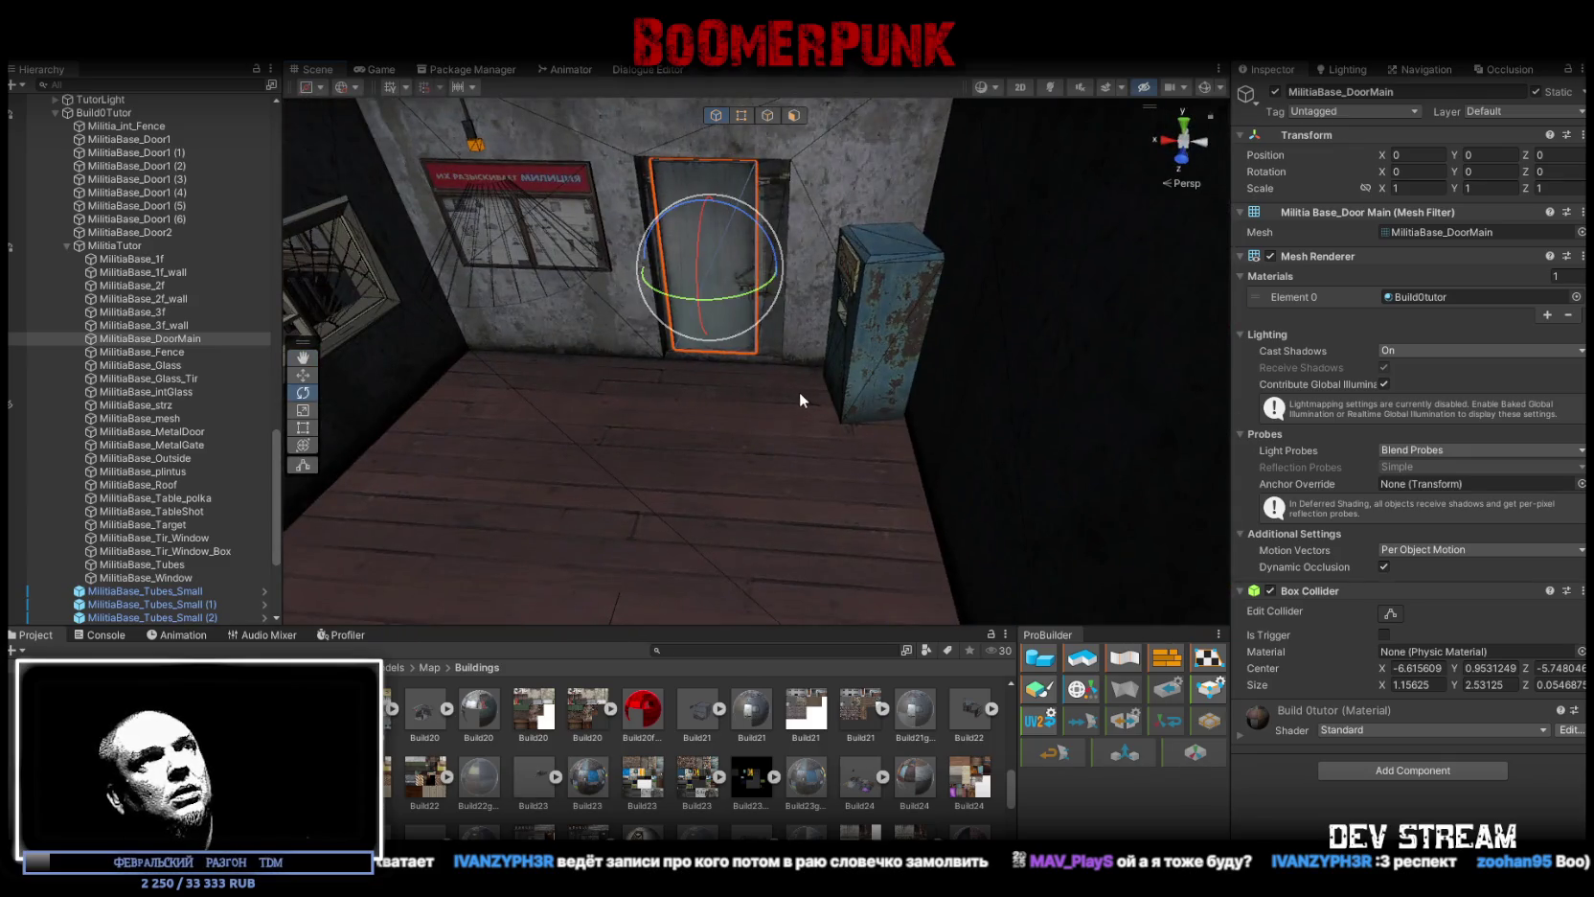
scroll(800, 392, up, 3)
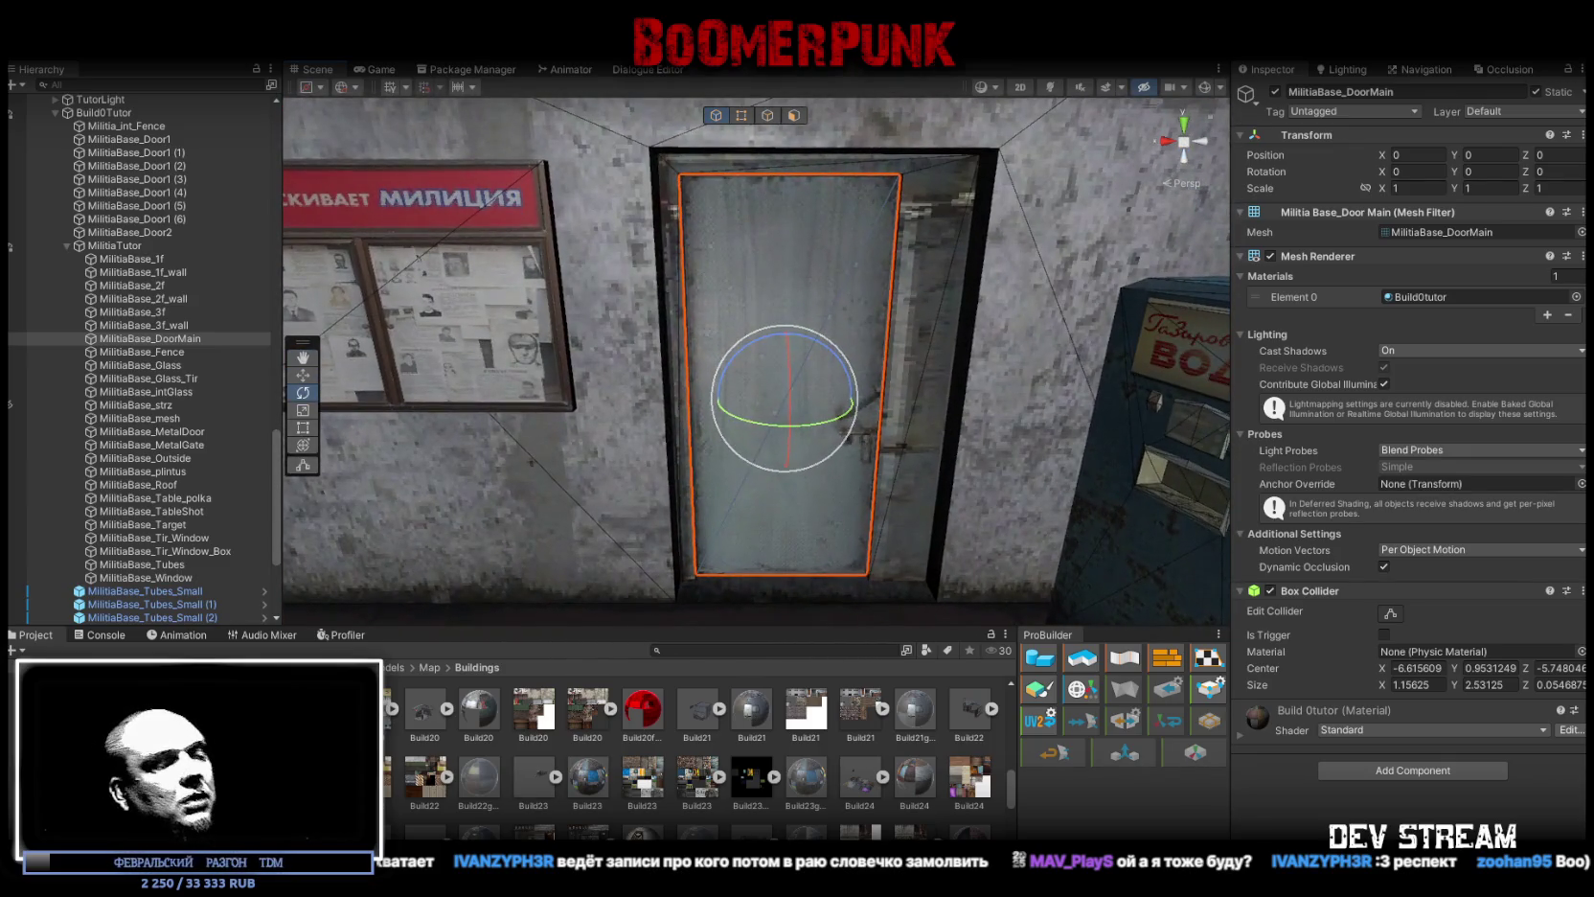
key(alt+Tab)
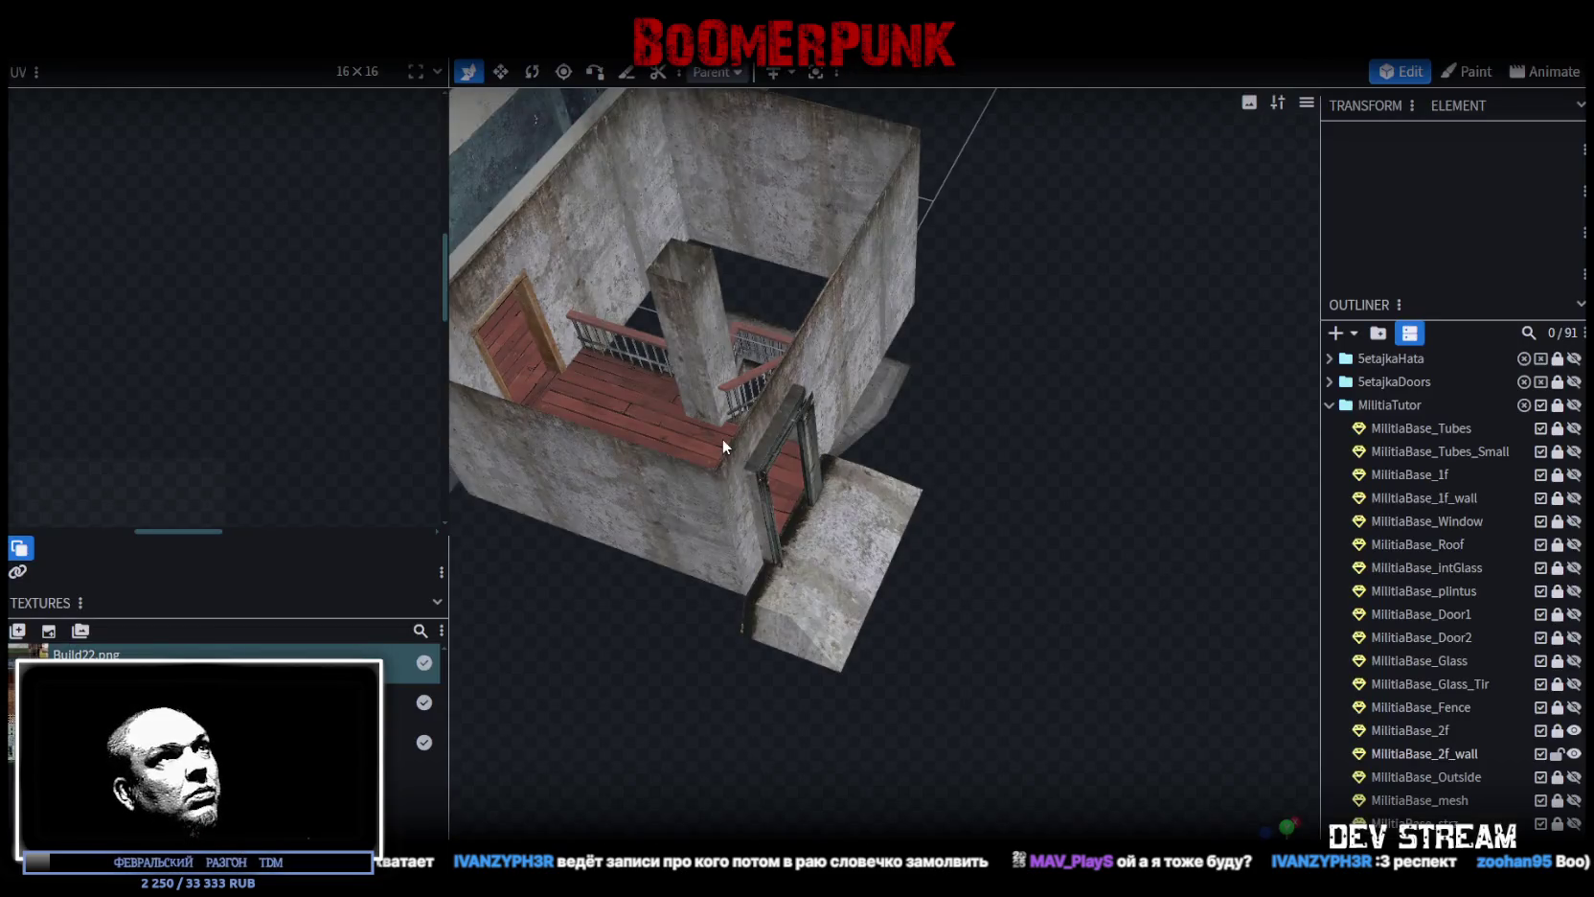
Step: Unhide MilitiaBase_DoorMain in Blockbench and focus on it
scroll(723, 439, down, 3)
mouse_move(850, 465)
mouse_down()
mouse_move(1099, 628)
mouse_move(1040, 493)
mouse_up()
scroll(860, 734, up, 3)
drag(860, 734, 1126, 597)
scroll(1445, 603, down, 3)
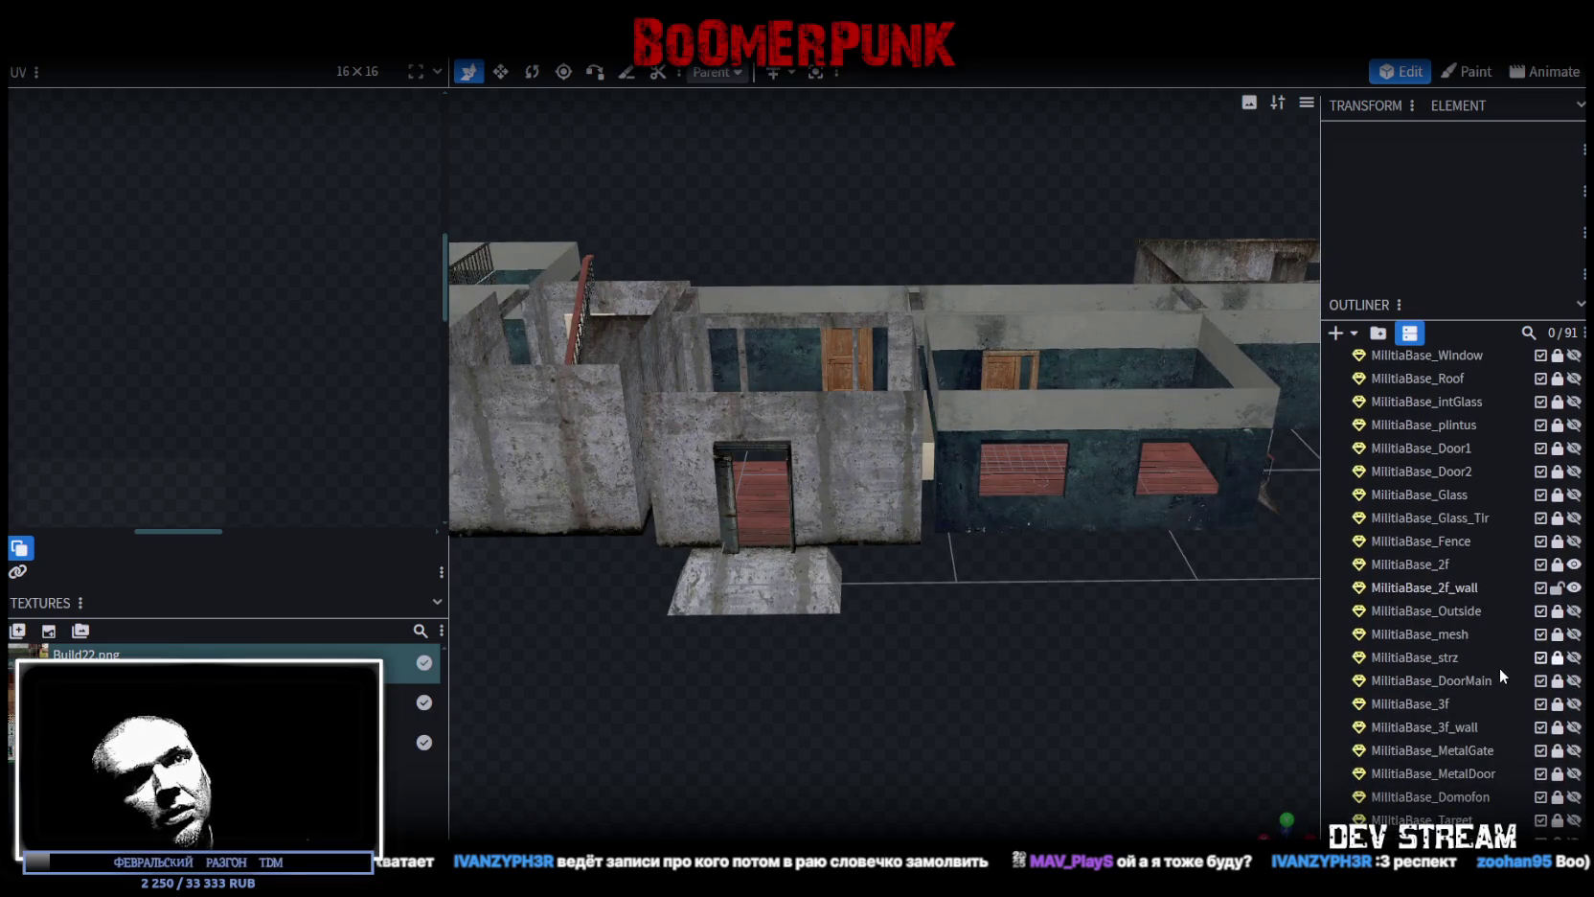
click(1574, 680)
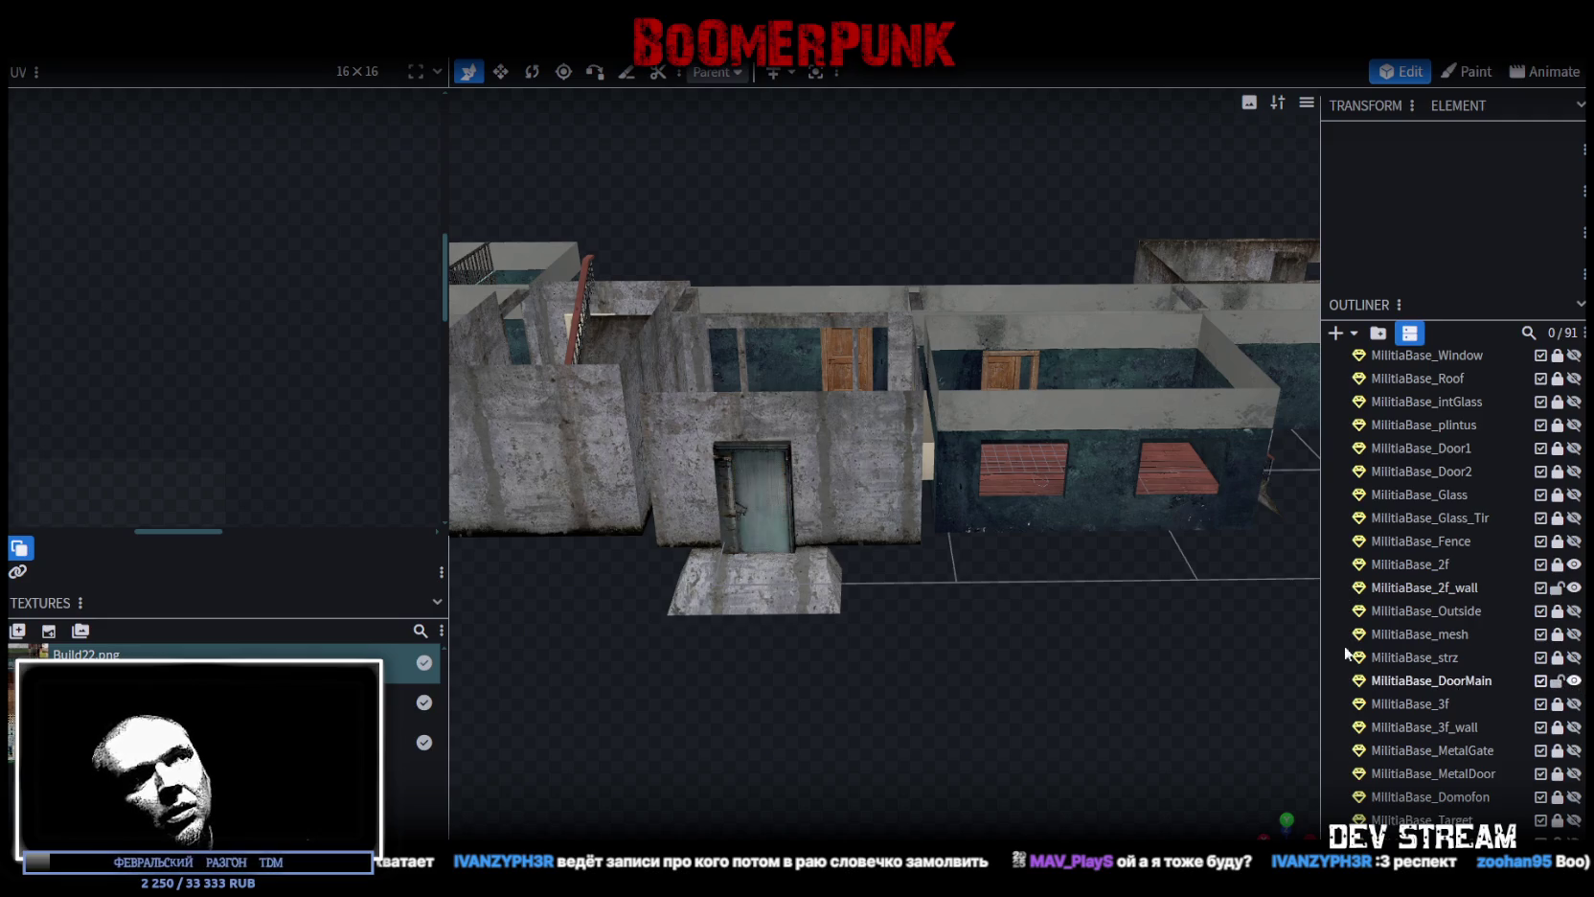
double_click(1427, 680)
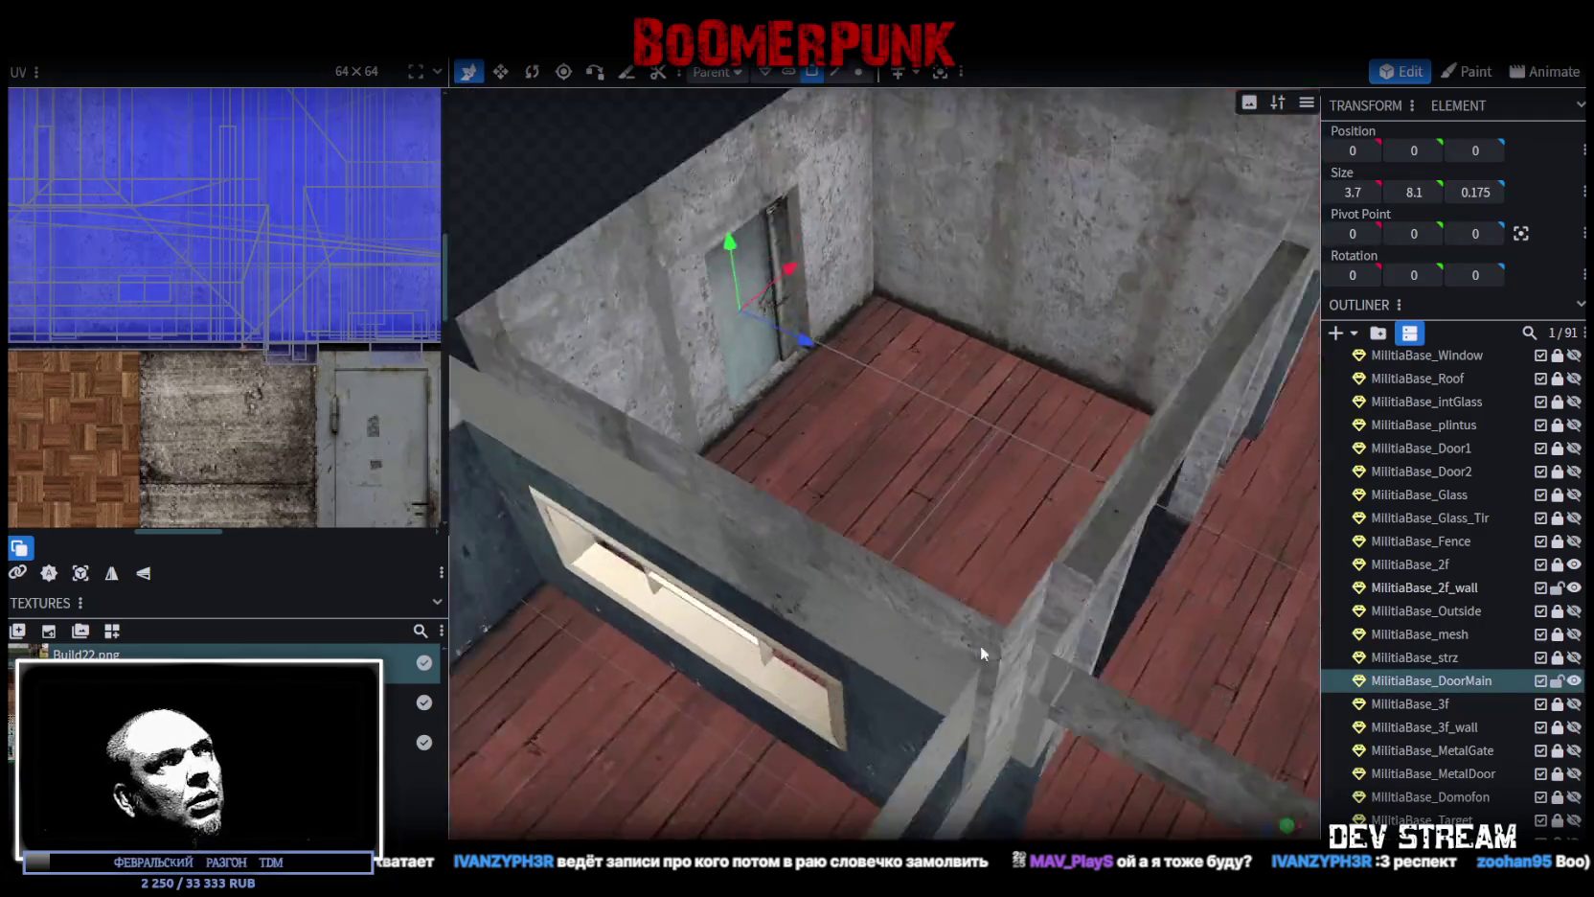
Step: Move the main door's pivot onto its side edge using Edge selection
mouse_move(981, 654)
mouse_down()
mouse_move(814, 507)
mouse_move(627, 380)
mouse_move(650, 356)
mouse_move(652, 292)
mouse_move(948, 429)
mouse_move(791, 485)
mouse_up()
click(790, 486)
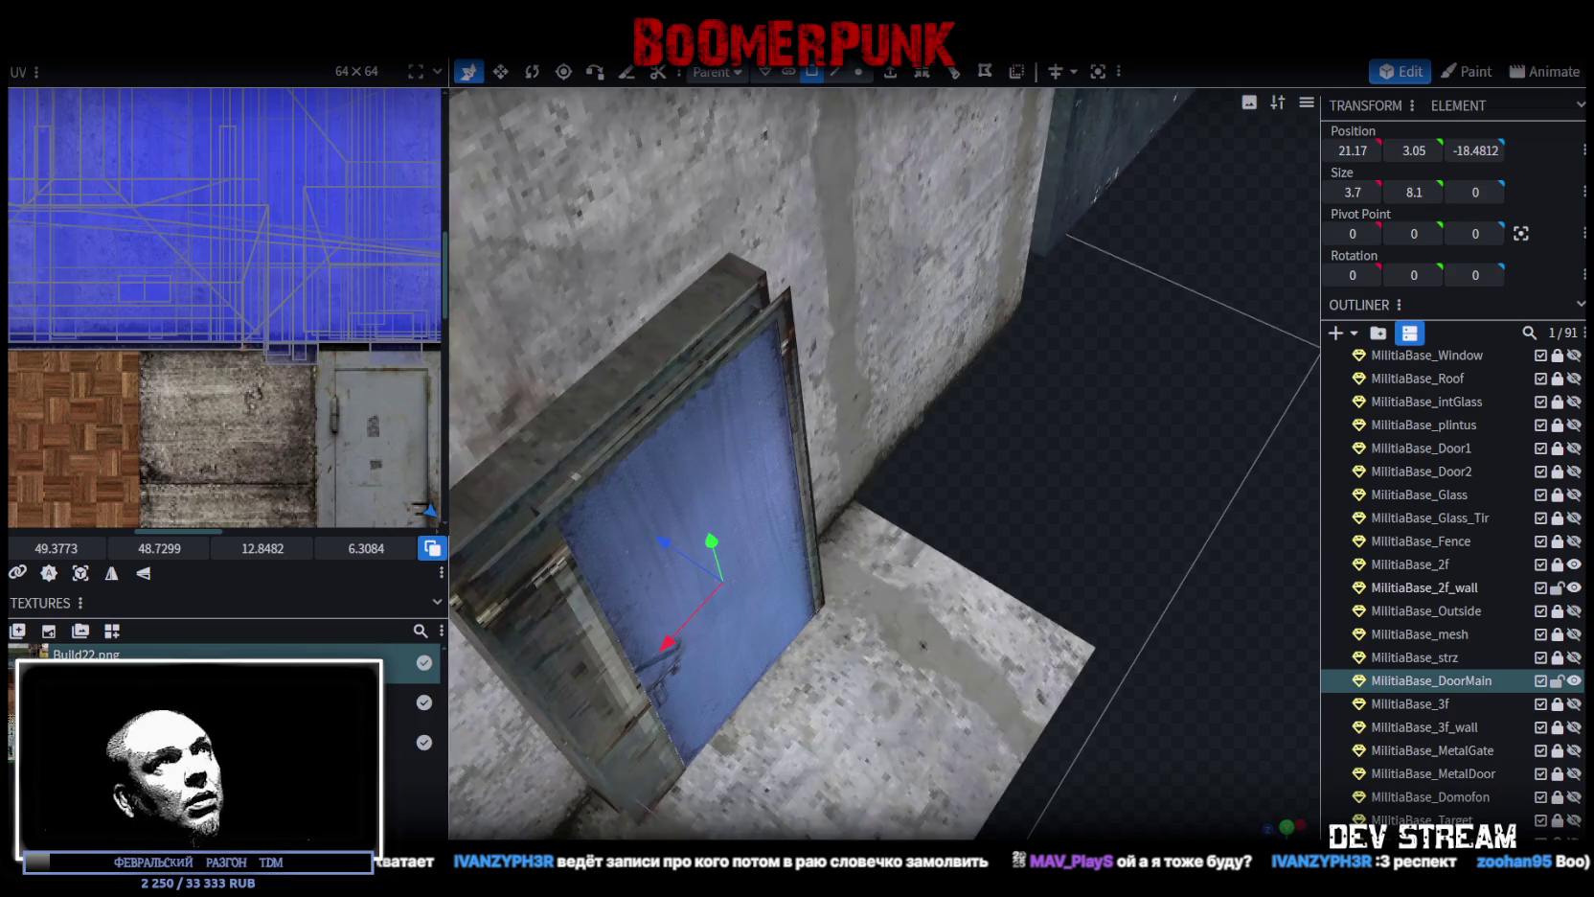
click(836, 73)
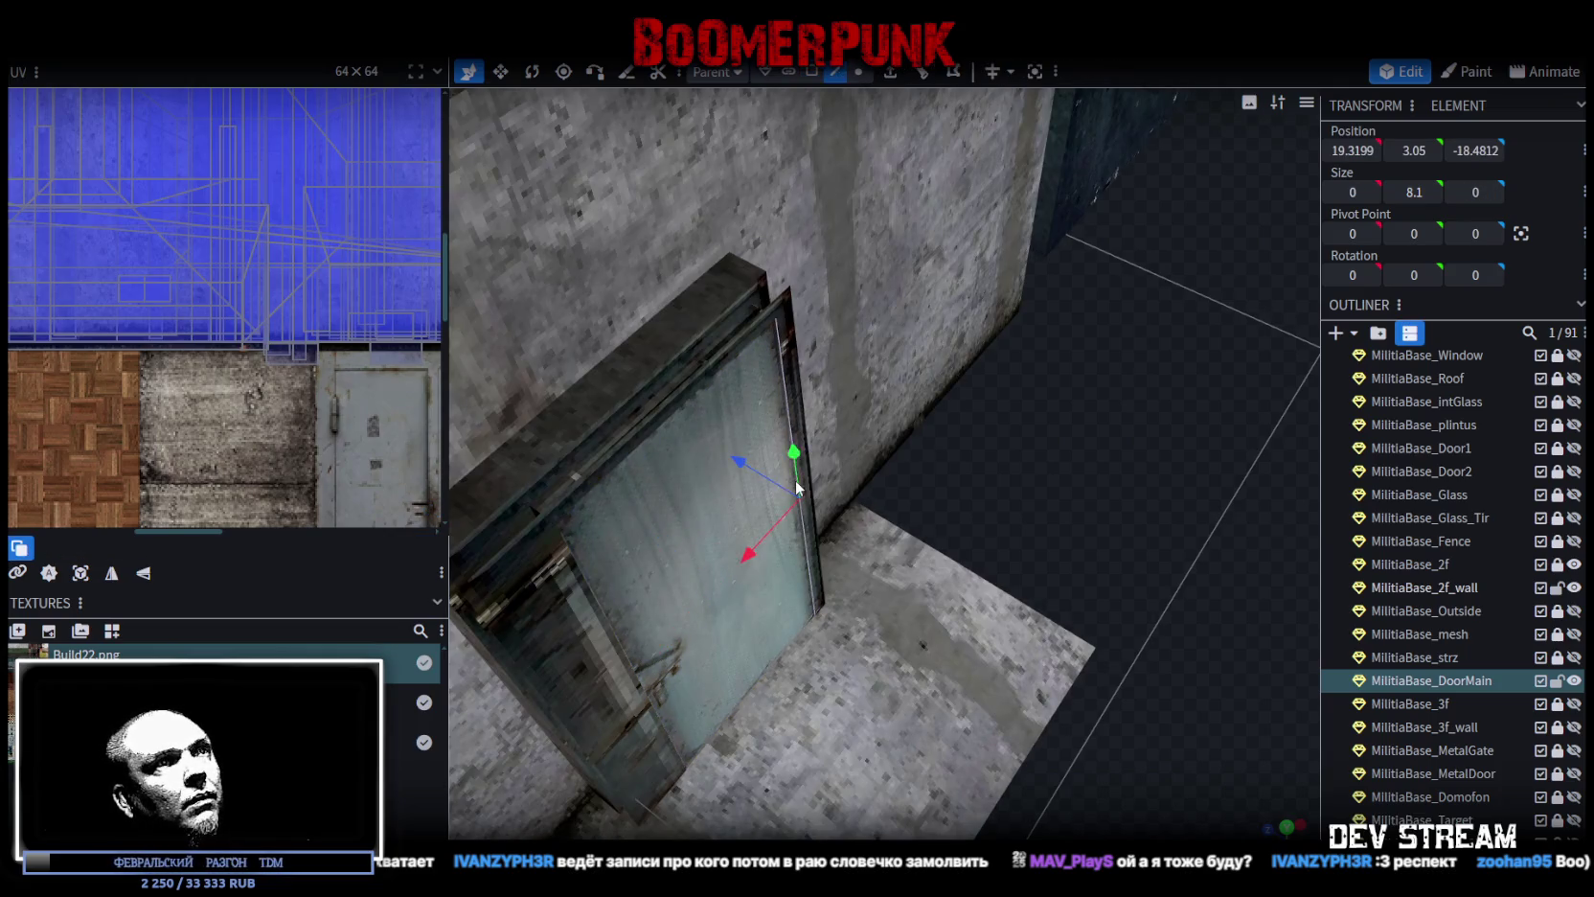
click(1523, 236)
scroll(1067, 340, down, 3)
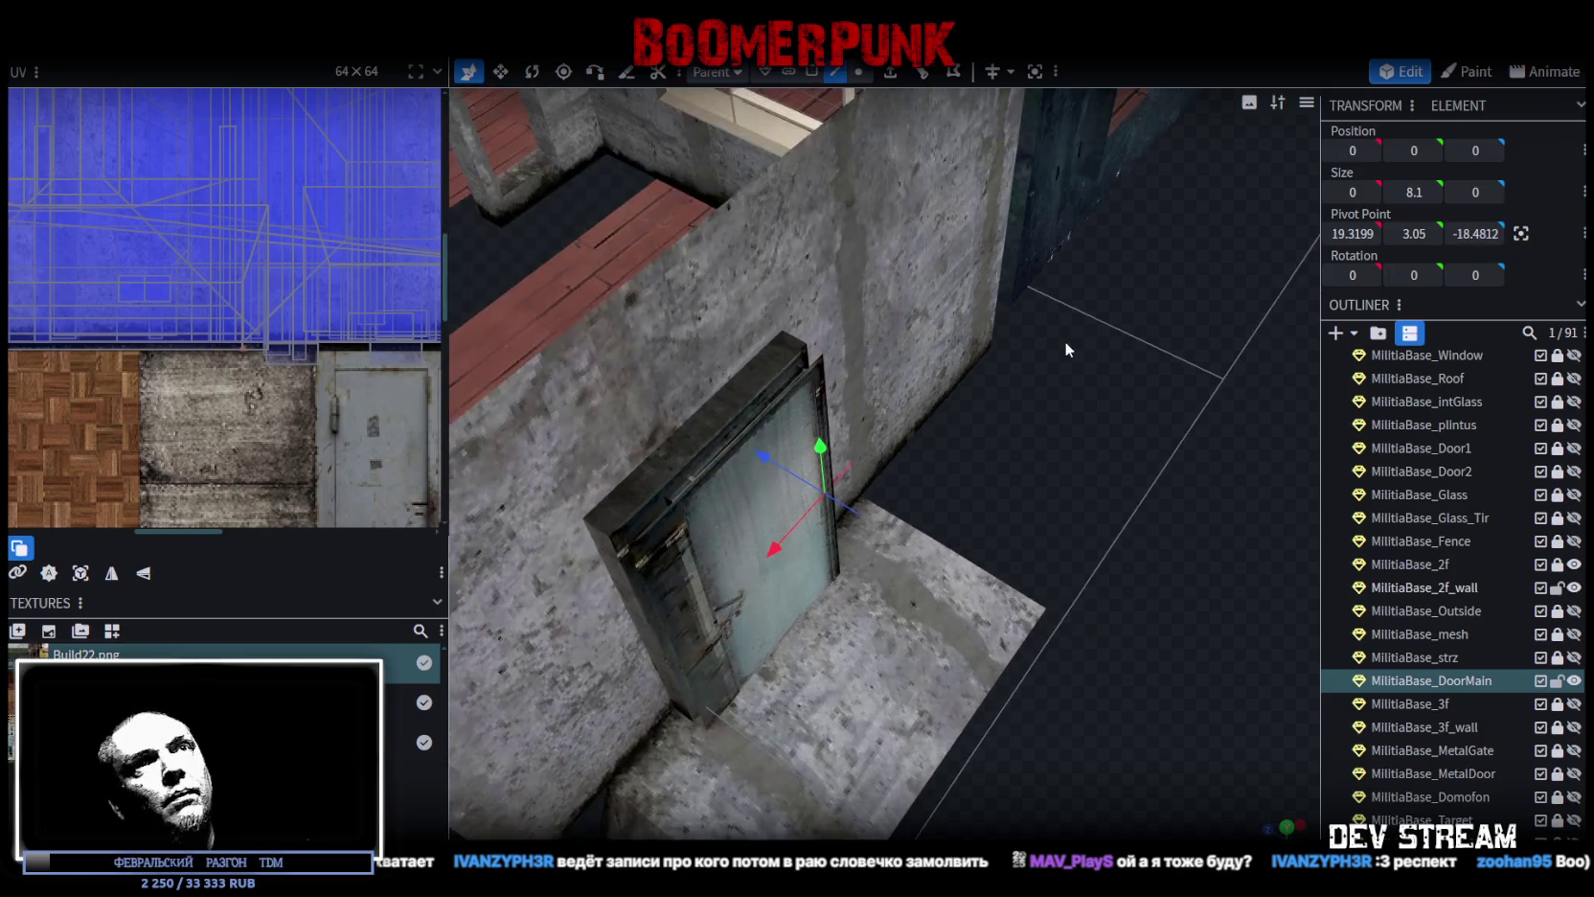
drag(1149, 387, 1090, 418)
scroll(1389, 674, down, 3)
scroll(1388, 673, down, 2)
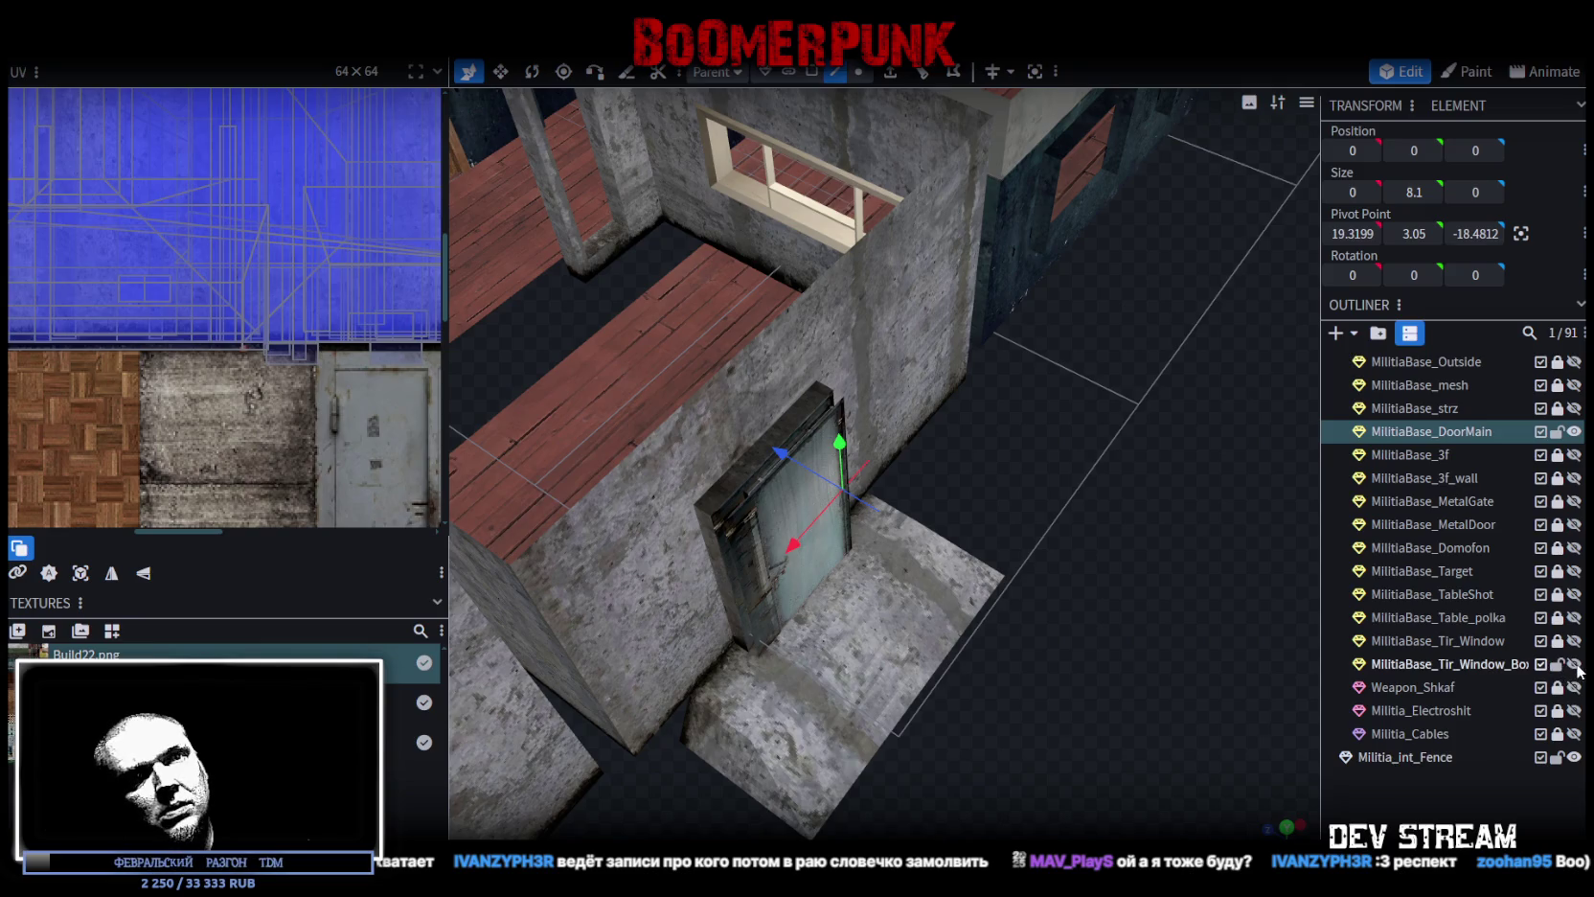
Step: Re-pivot MilitiaBase_Tir_Window_Box onto its front face and save the project
double_click(1481, 664)
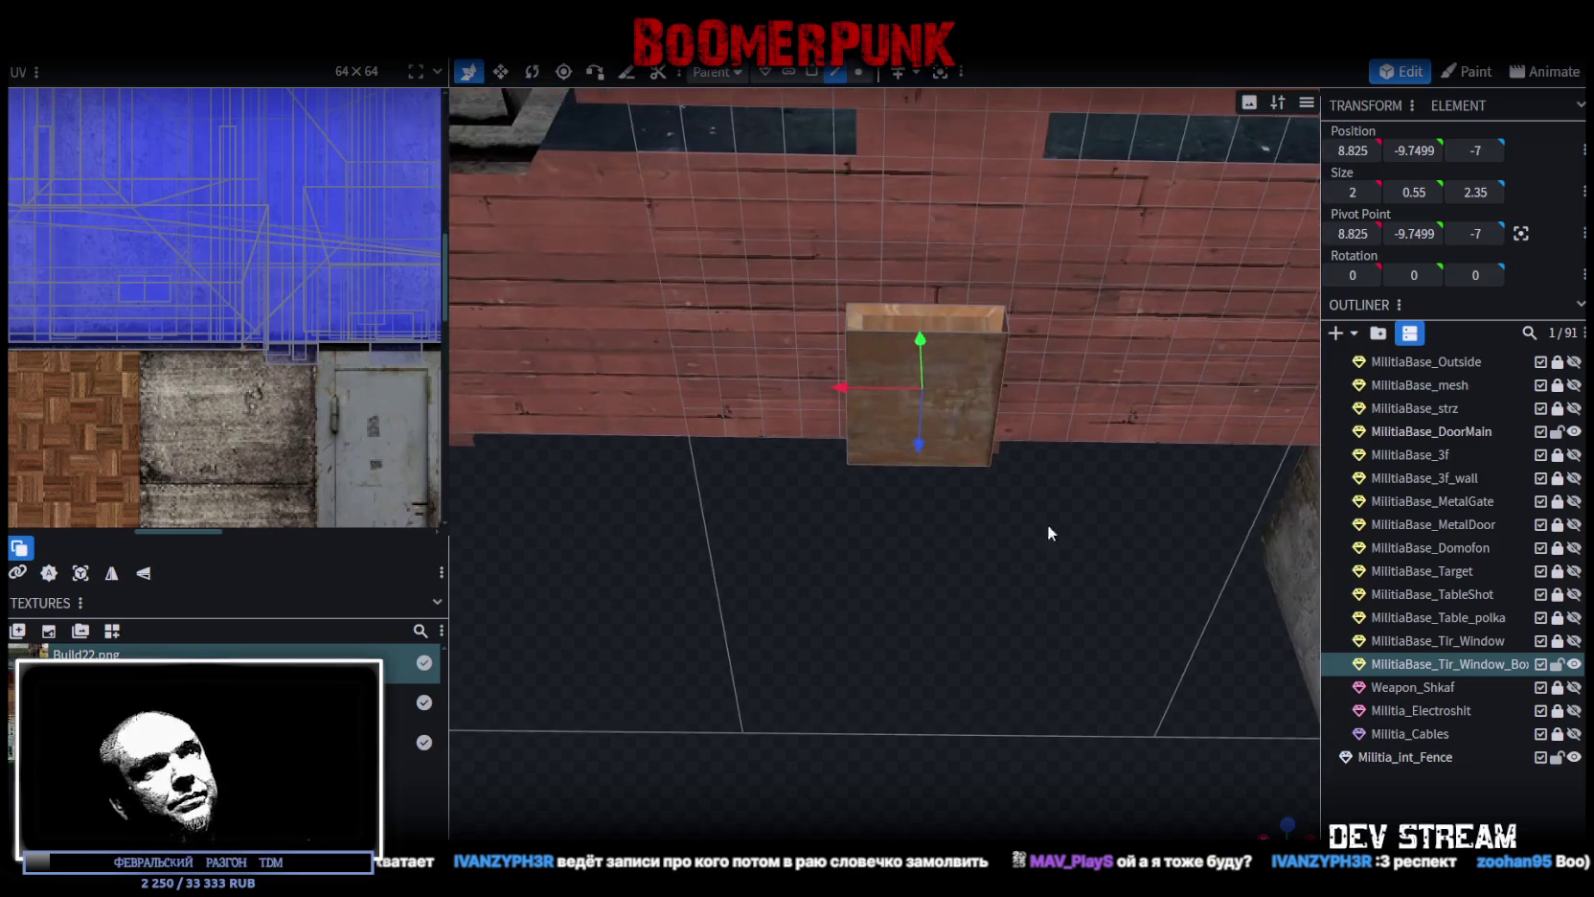
mouse_move(1036, 559)
mouse_down()
mouse_move(1003, 718)
mouse_move(948, 369)
mouse_up()
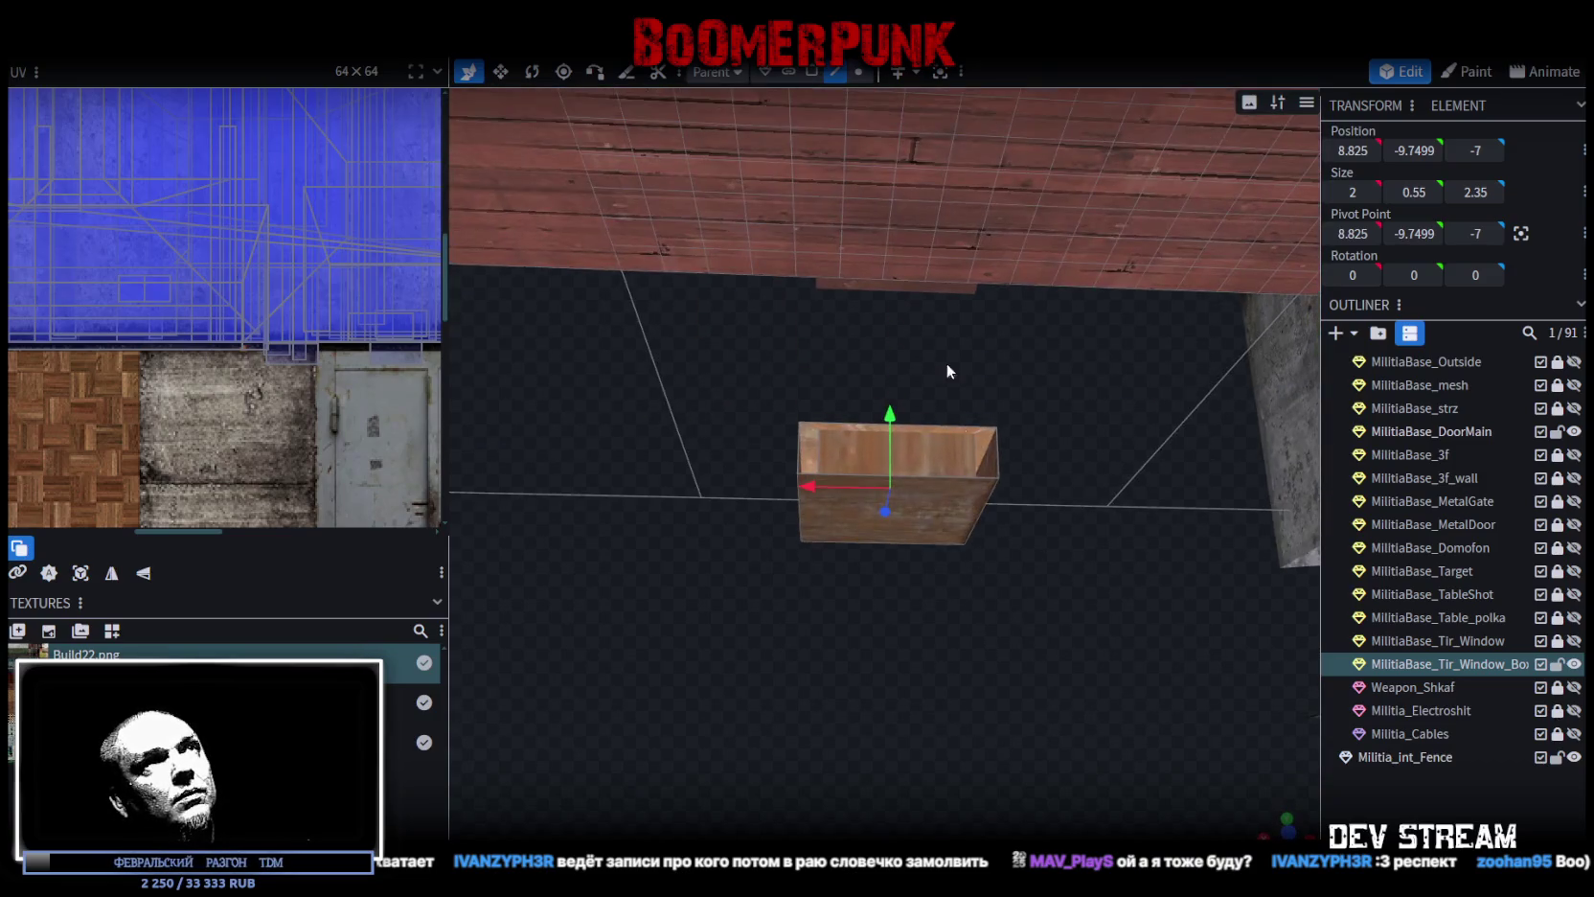
click(949, 496)
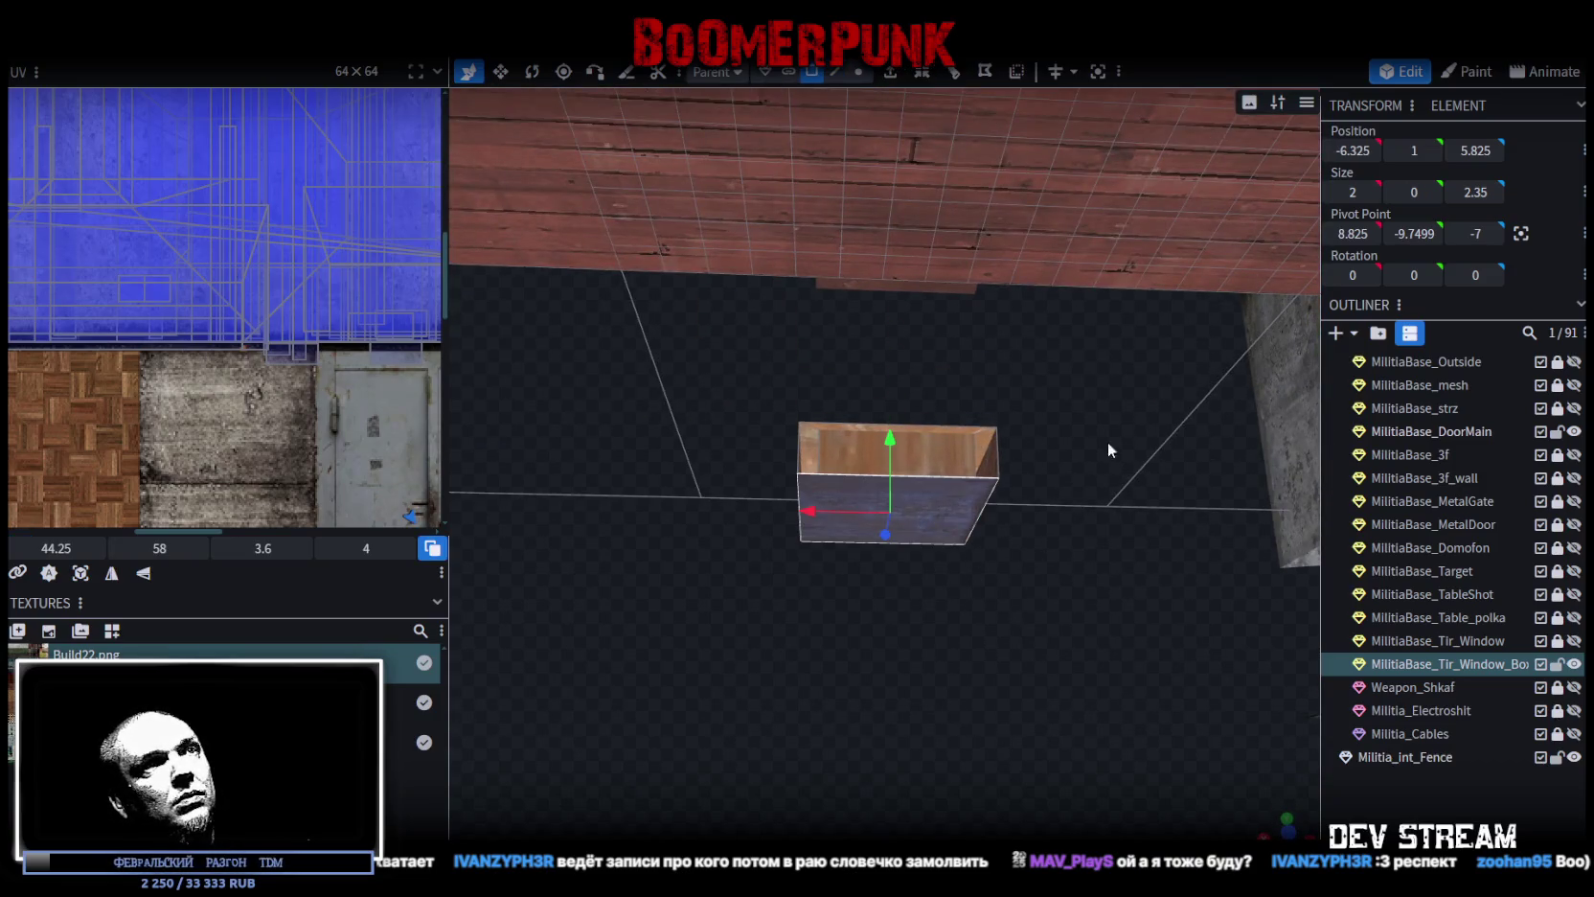
click(1521, 235)
mouse_move(1057, 466)
mouse_down()
mouse_move(1067, 701)
mouse_move(783, 355)
mouse_up()
key(ctrl+s)
click(160, 64)
Step: Export the Blockbench model as FBX, overwriting Build0Tutor.fbx, then view the re-imported door in Unity
mouse_move(211, 383)
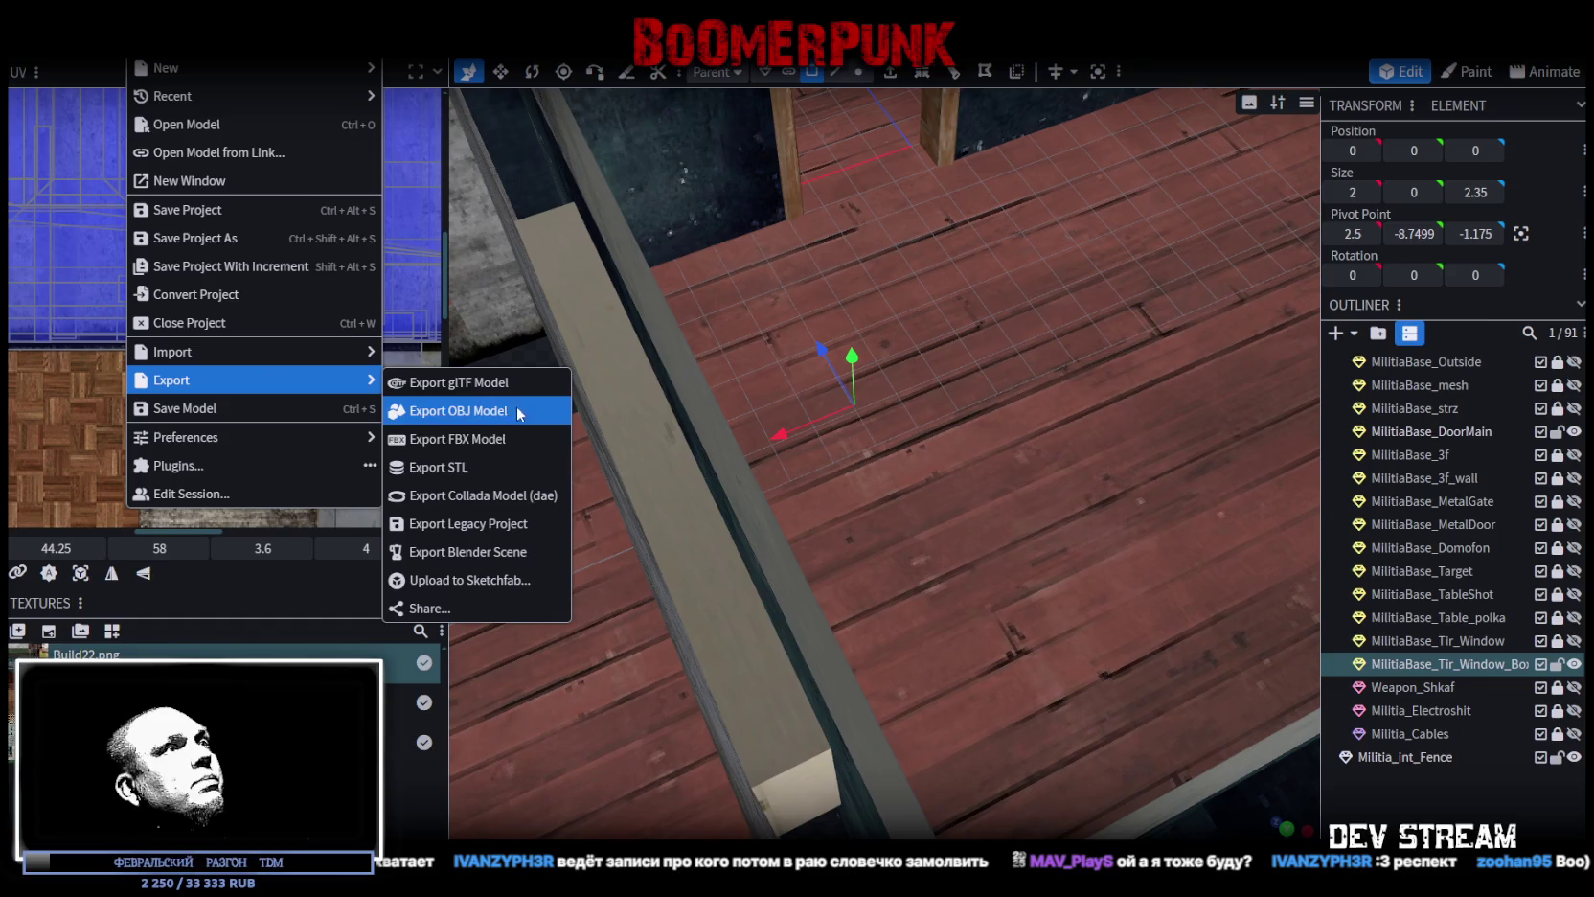
click(458, 439)
key(Return)
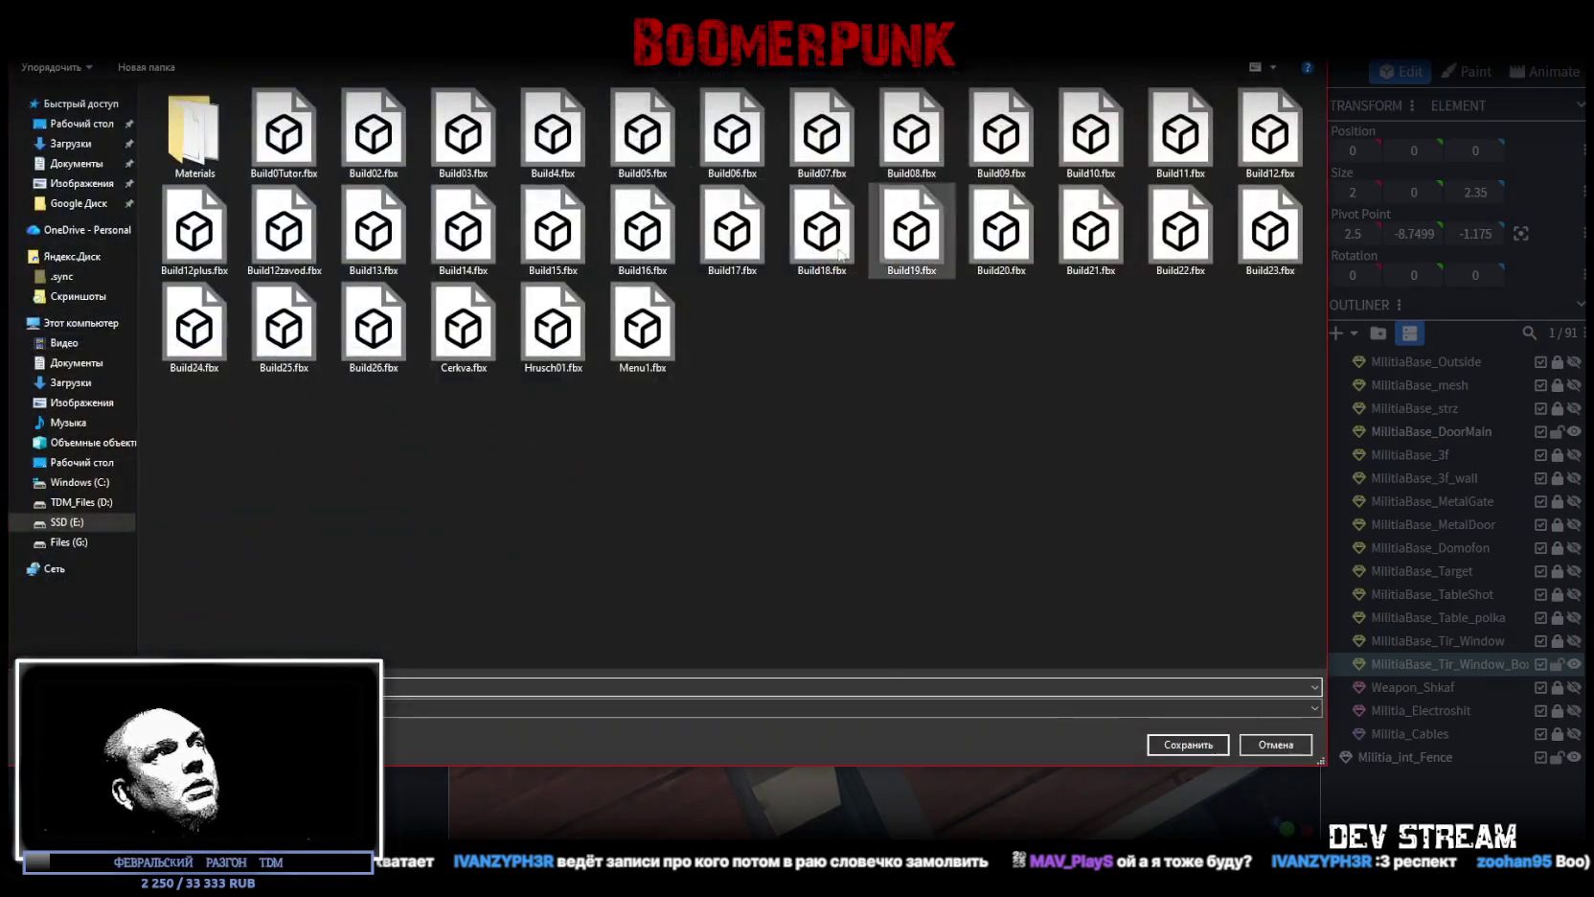
double_click(281, 139)
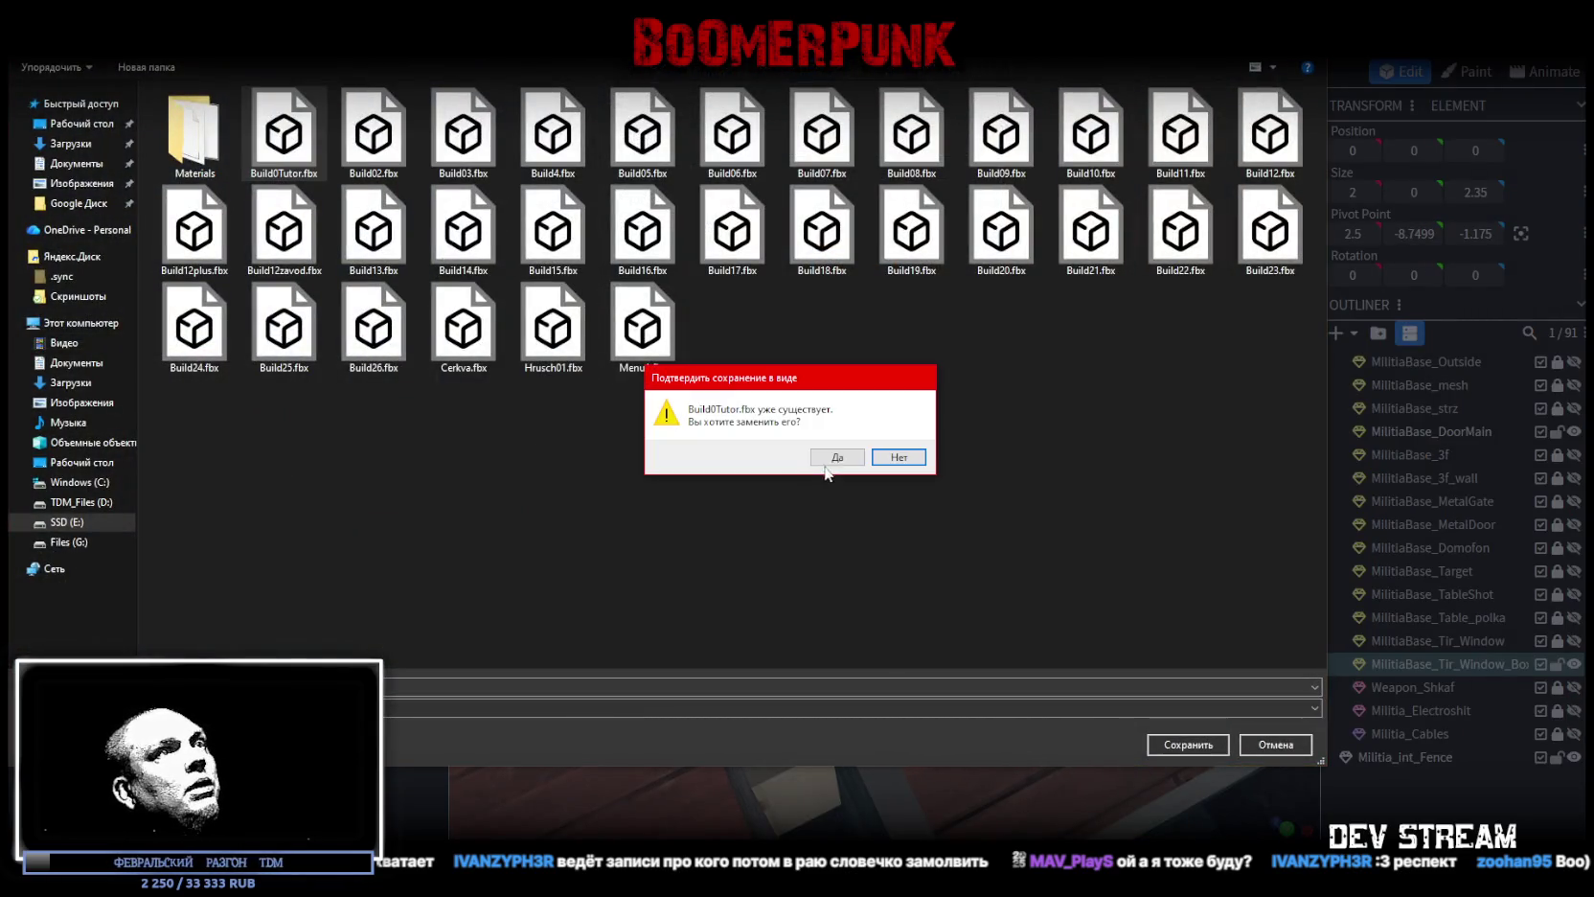
click(835, 456)
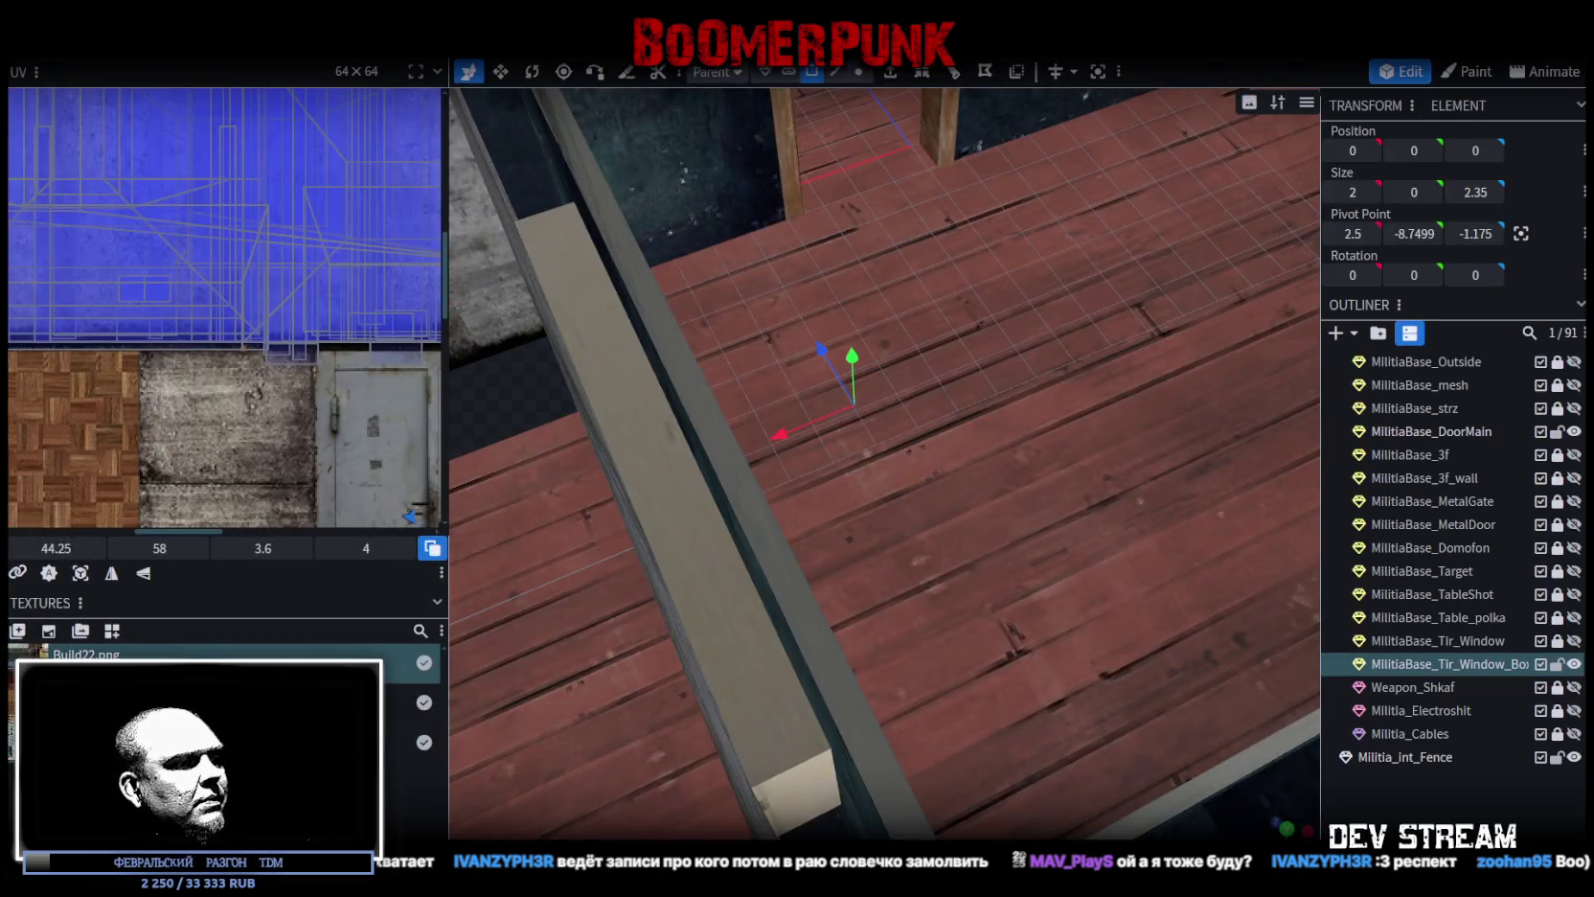
key(alt+Tab)
mouse_move(613, 431)
mouse_down()
mouse_move(493, 508)
mouse_move(553, 423)
mouse_up()
Step: Select MilitiaBase_DoorMain, test-swing it around its new hinge pivot, then undo the rotation
click(557, 449)
click(547, 379)
mouse_move(694, 434)
mouse_down()
mouse_move(729, 388)
mouse_move(670, 412)
mouse_move(483, 408)
mouse_up()
drag(386, 429, 617, 448)
key(ctrl+z)
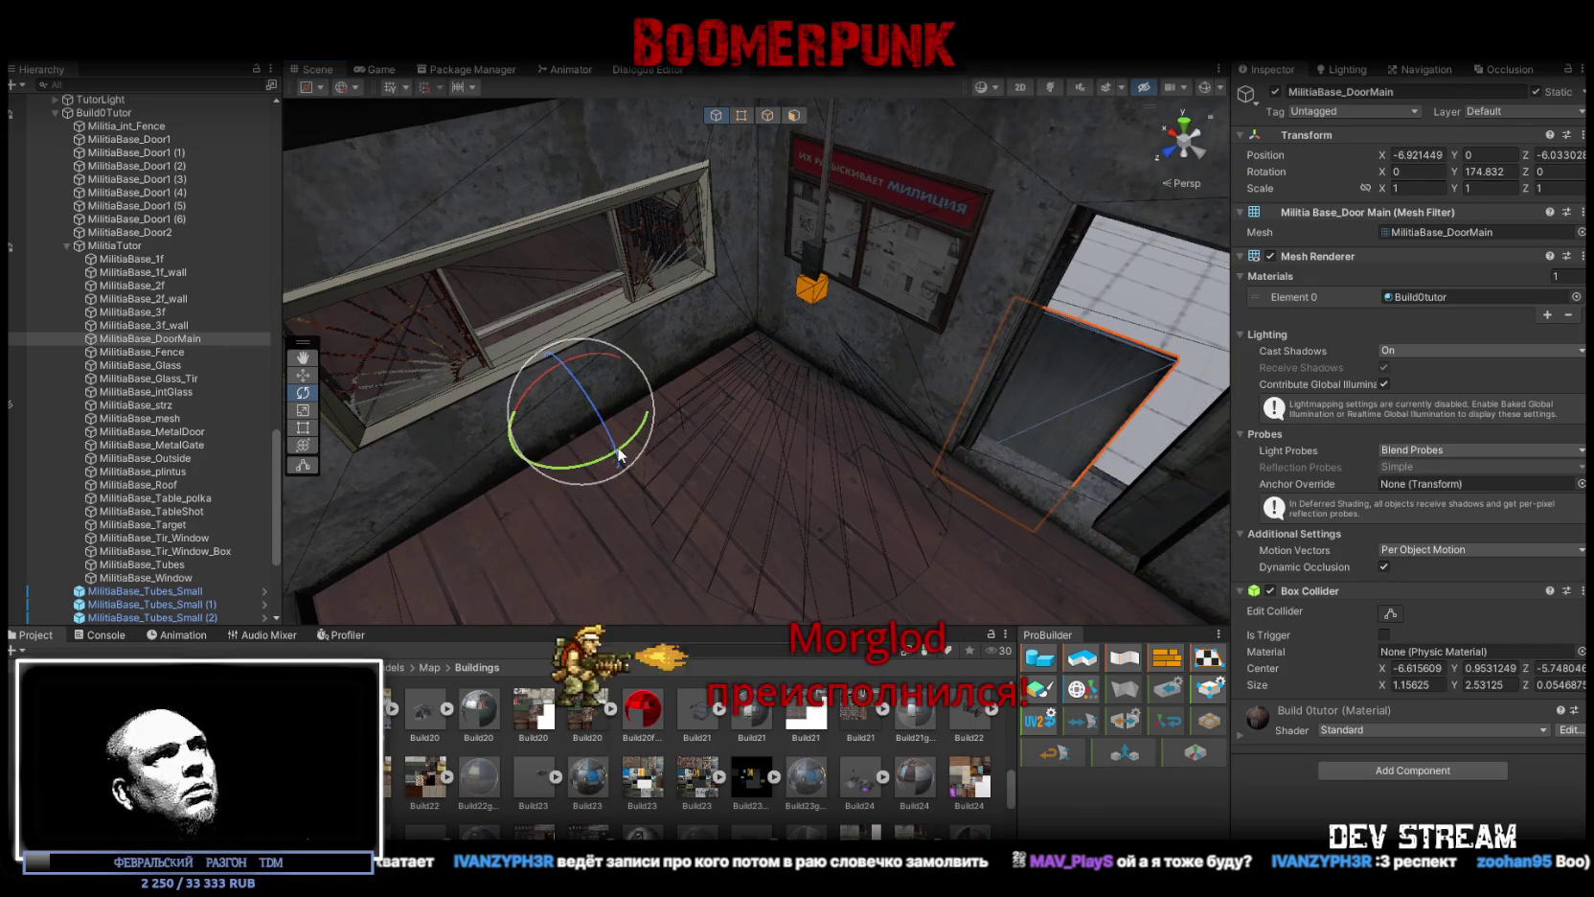
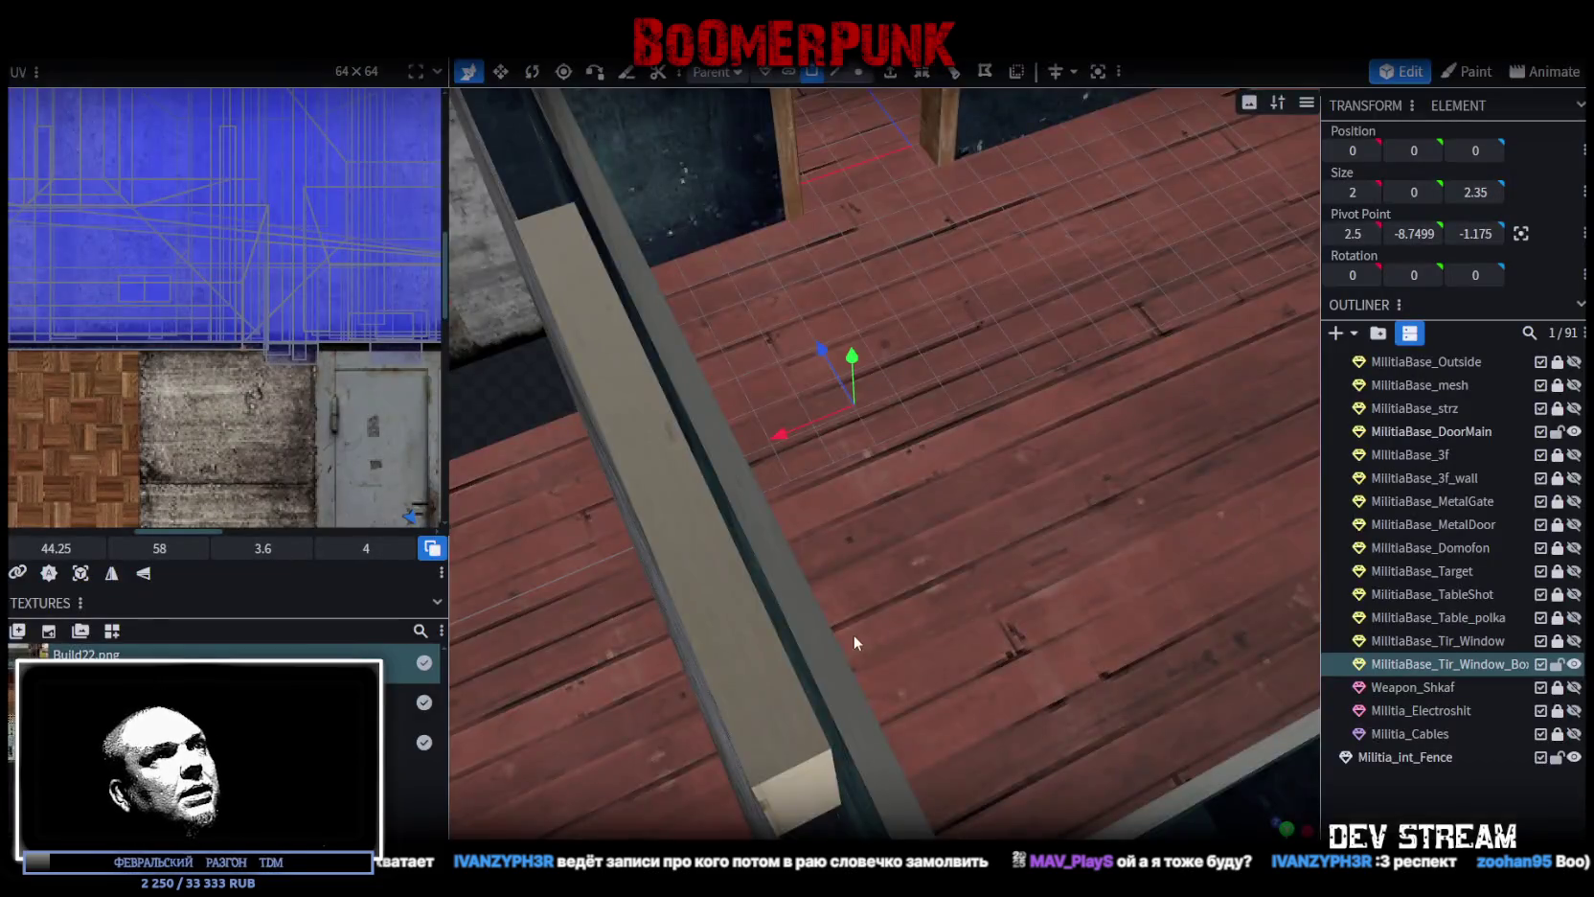
Step: Select the MilitiaBase_DoorMain entrance door and inspect it from the front and above
scroll(862, 628, down, 6)
drag(935, 635, 964, 513)
scroll(953, 527, up, 5)
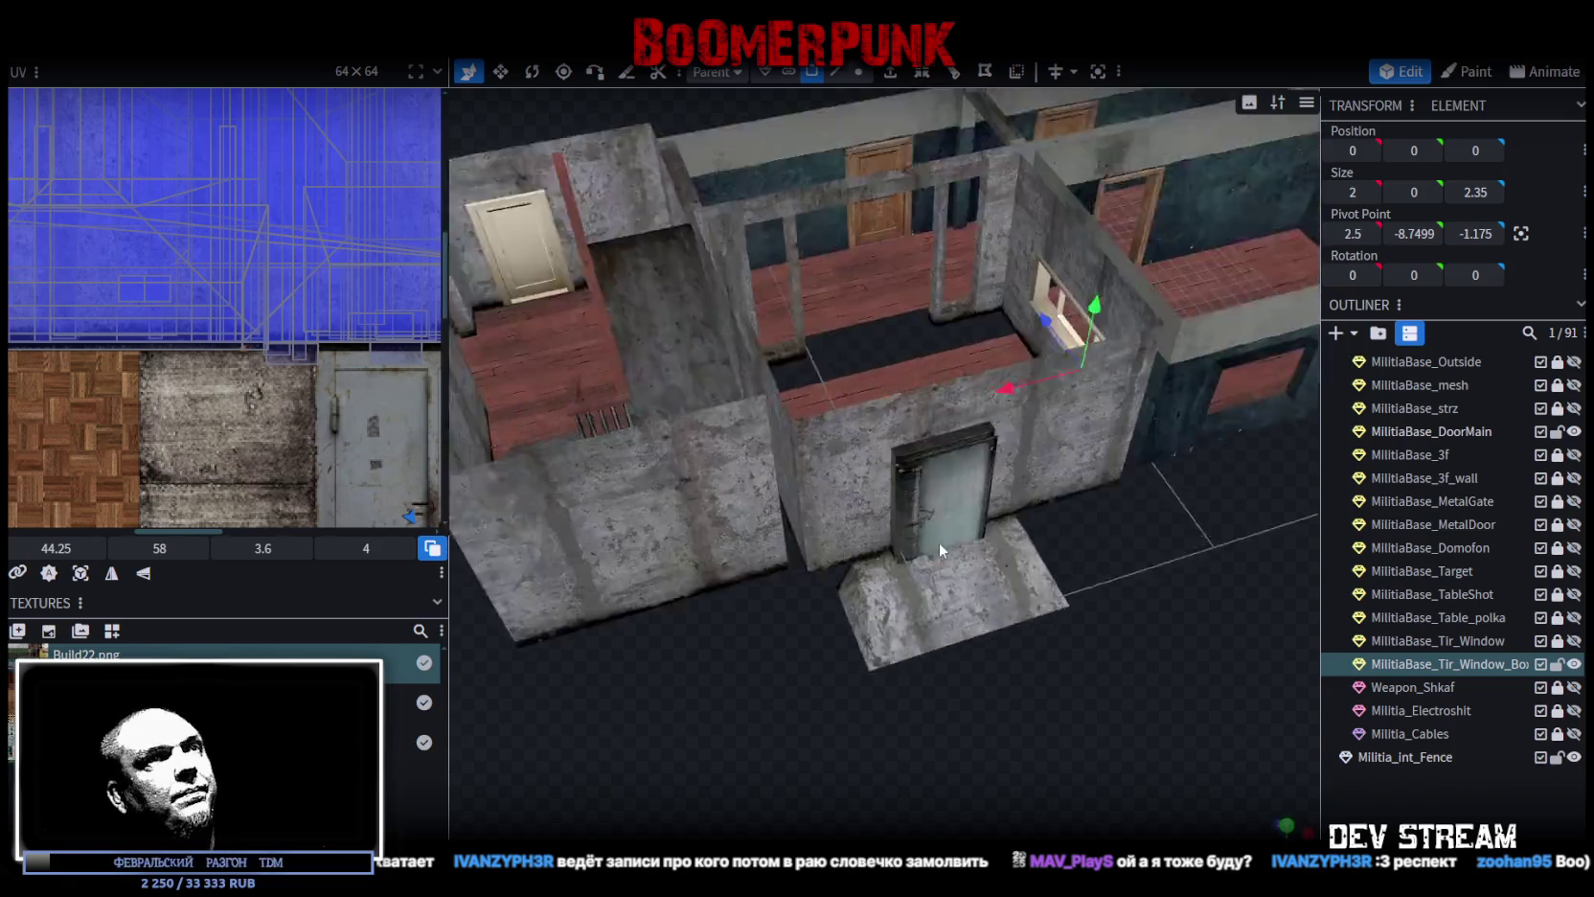
click(912, 500)
scroll(1099, 582, up, 2)
click(767, 74)
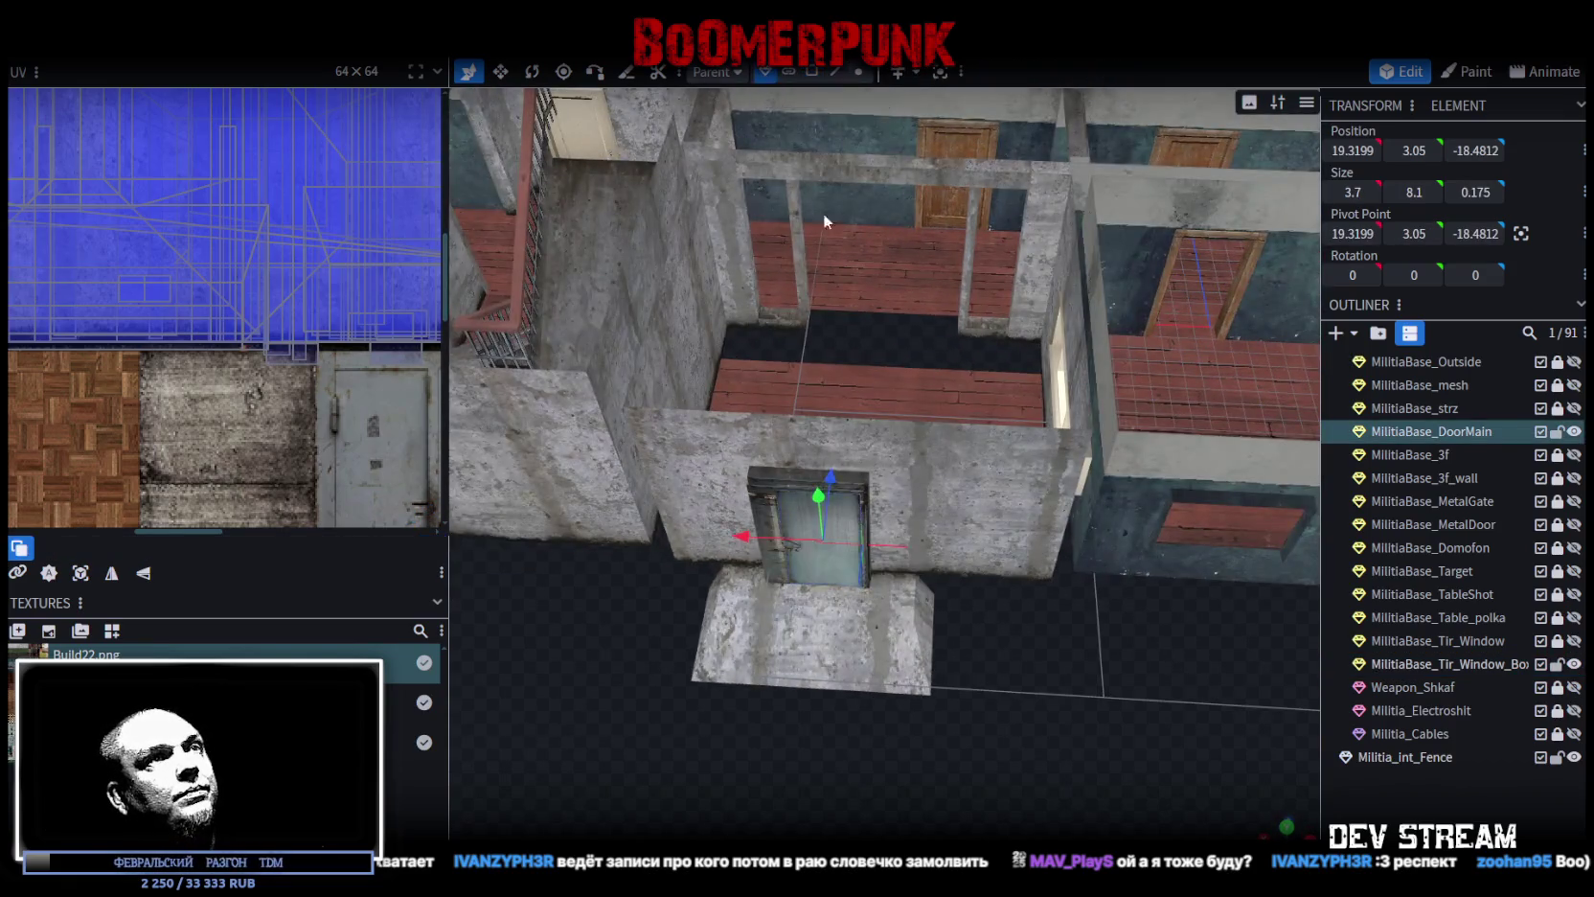
scroll(990, 696, up, 5)
key(z)
key(z)
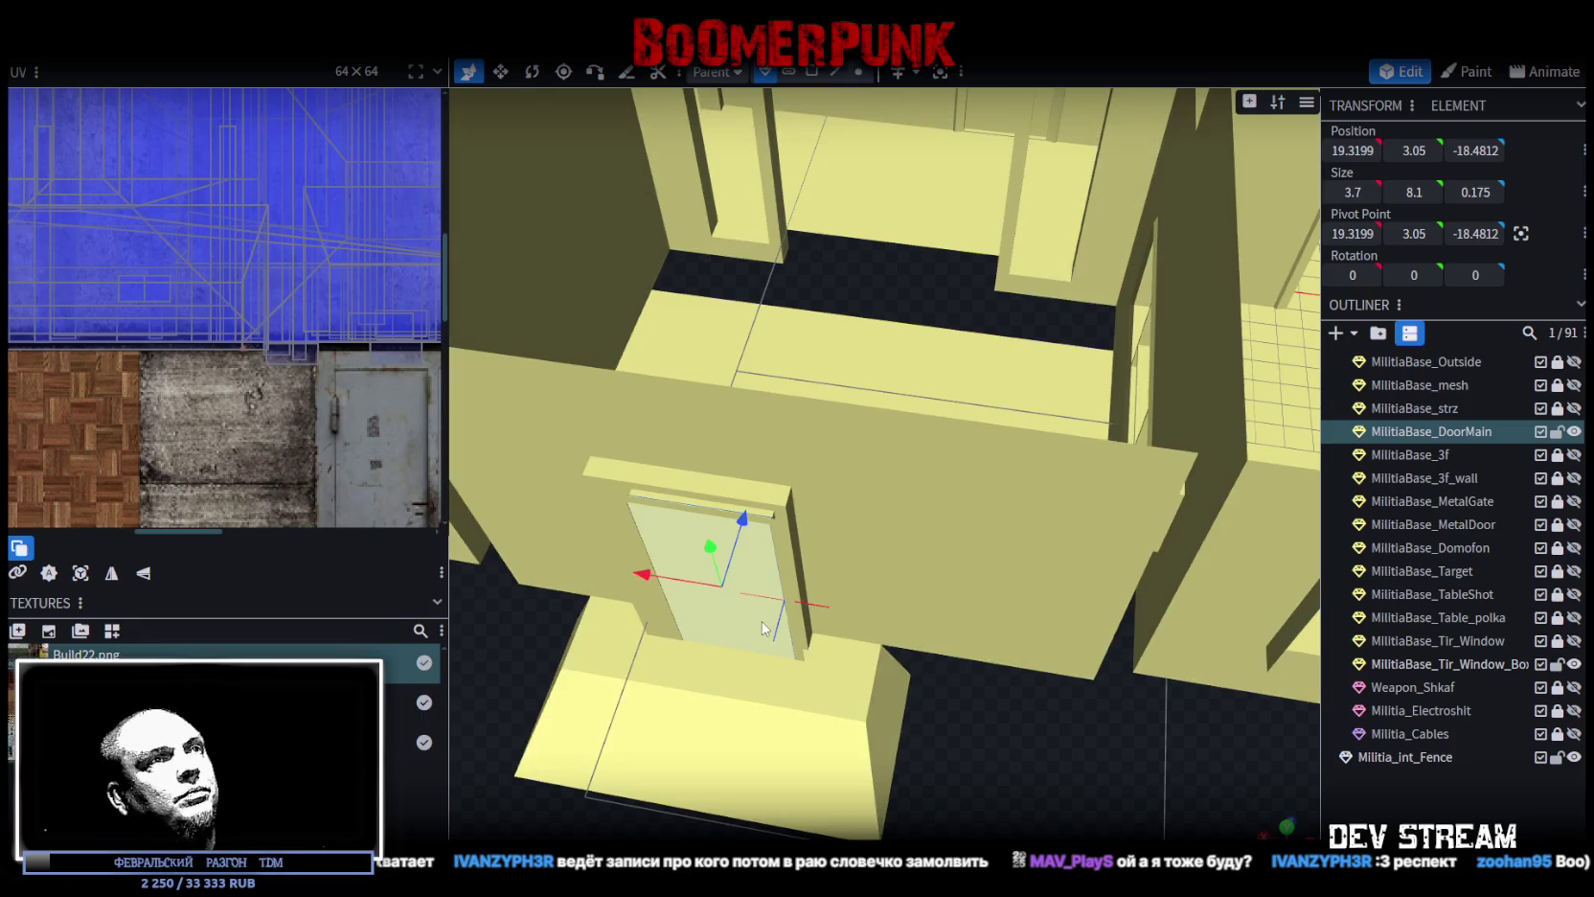
key(KP_1)
key(x)
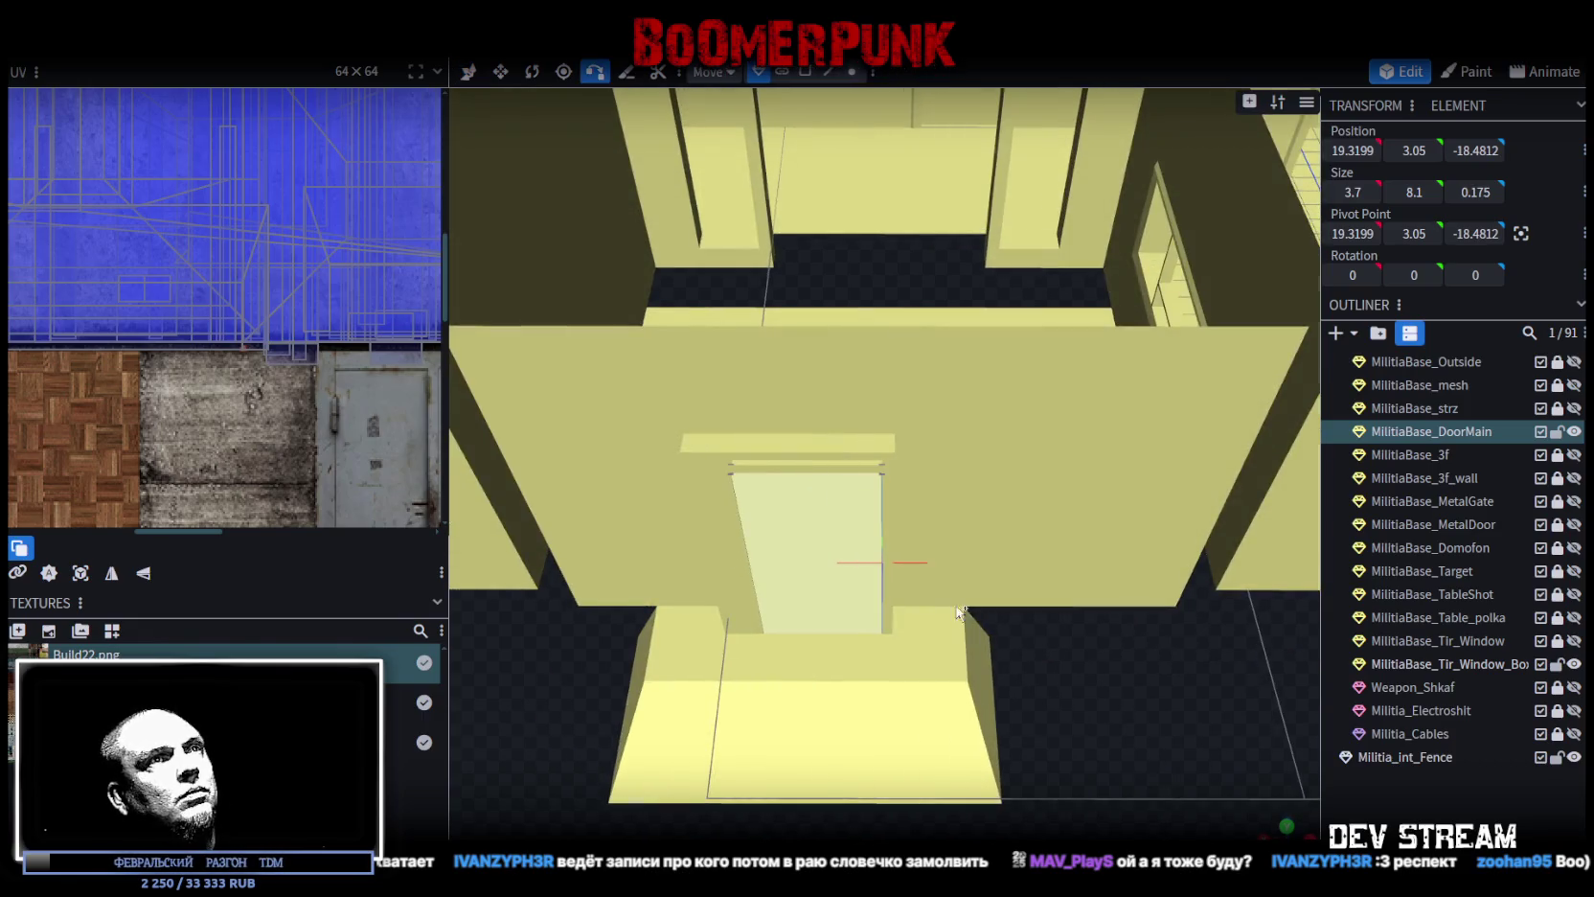
mouse_move(906, 589)
mouse_down()
mouse_move(1101, 631)
mouse_move(651, 156)
mouse_up()
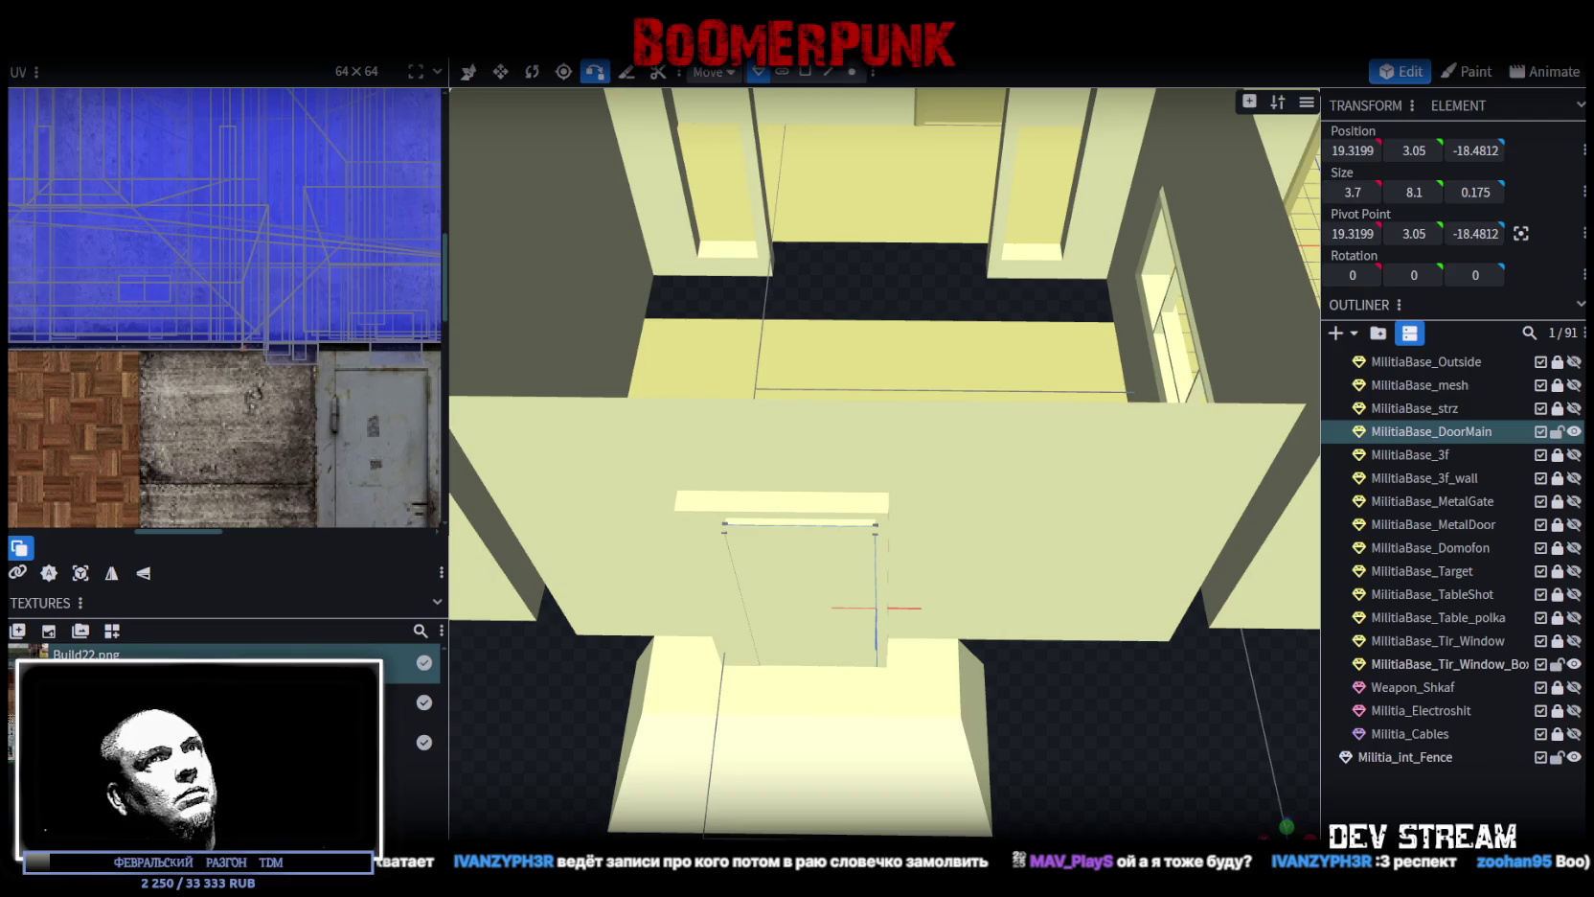
key(z)
key(z)
key(z)
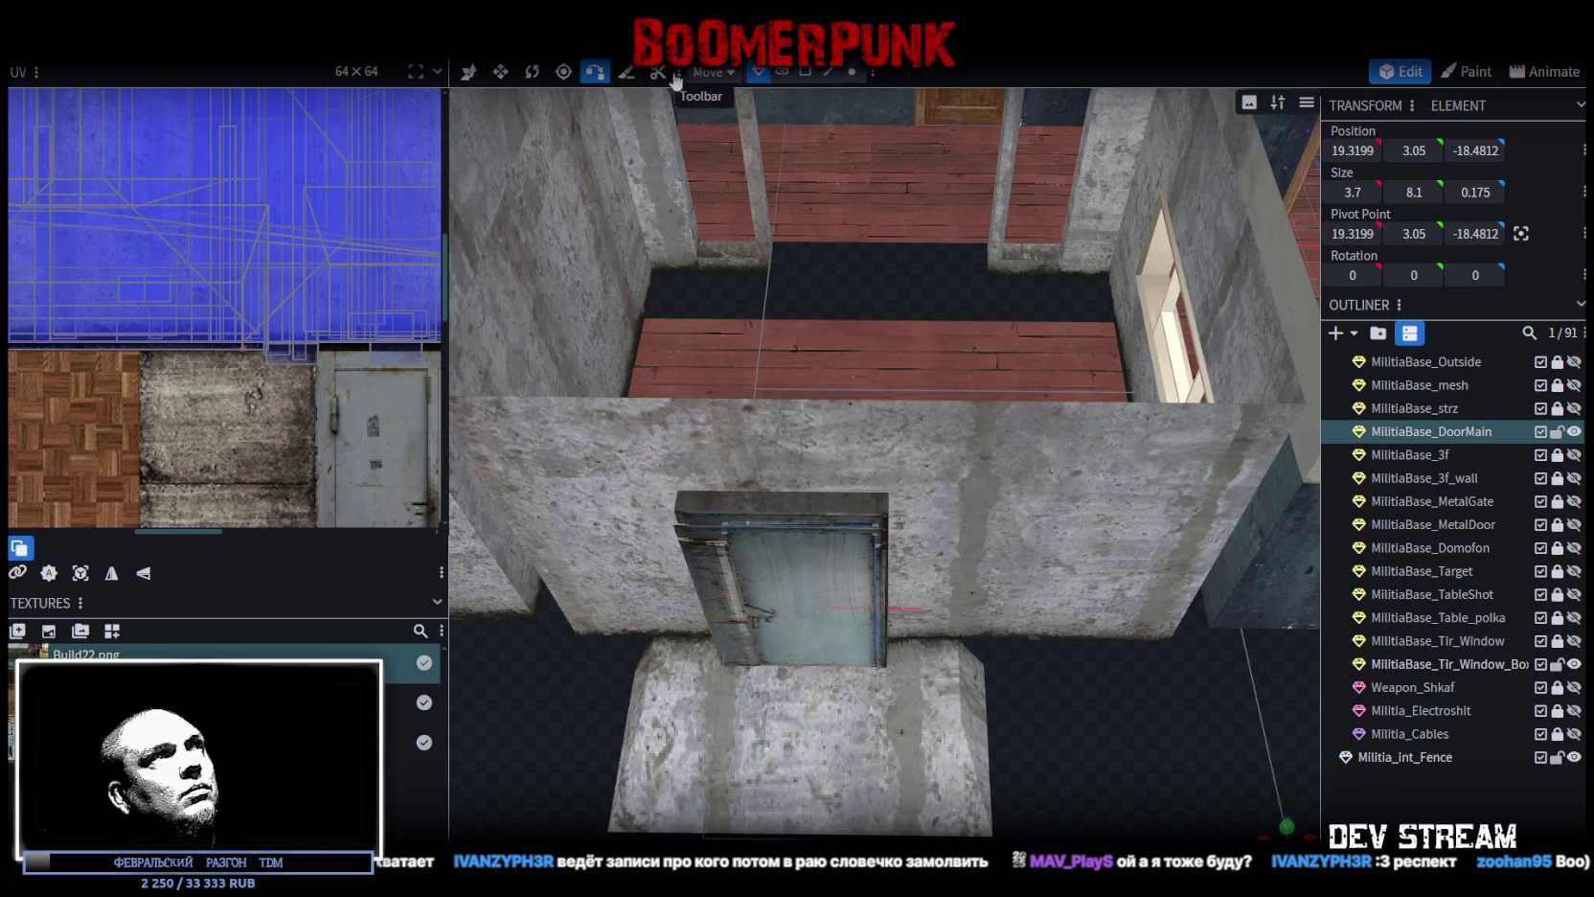
Step: Test-rotate the door, undo the 7.5° rotation back to 0, and switch to Unity
click(531, 71)
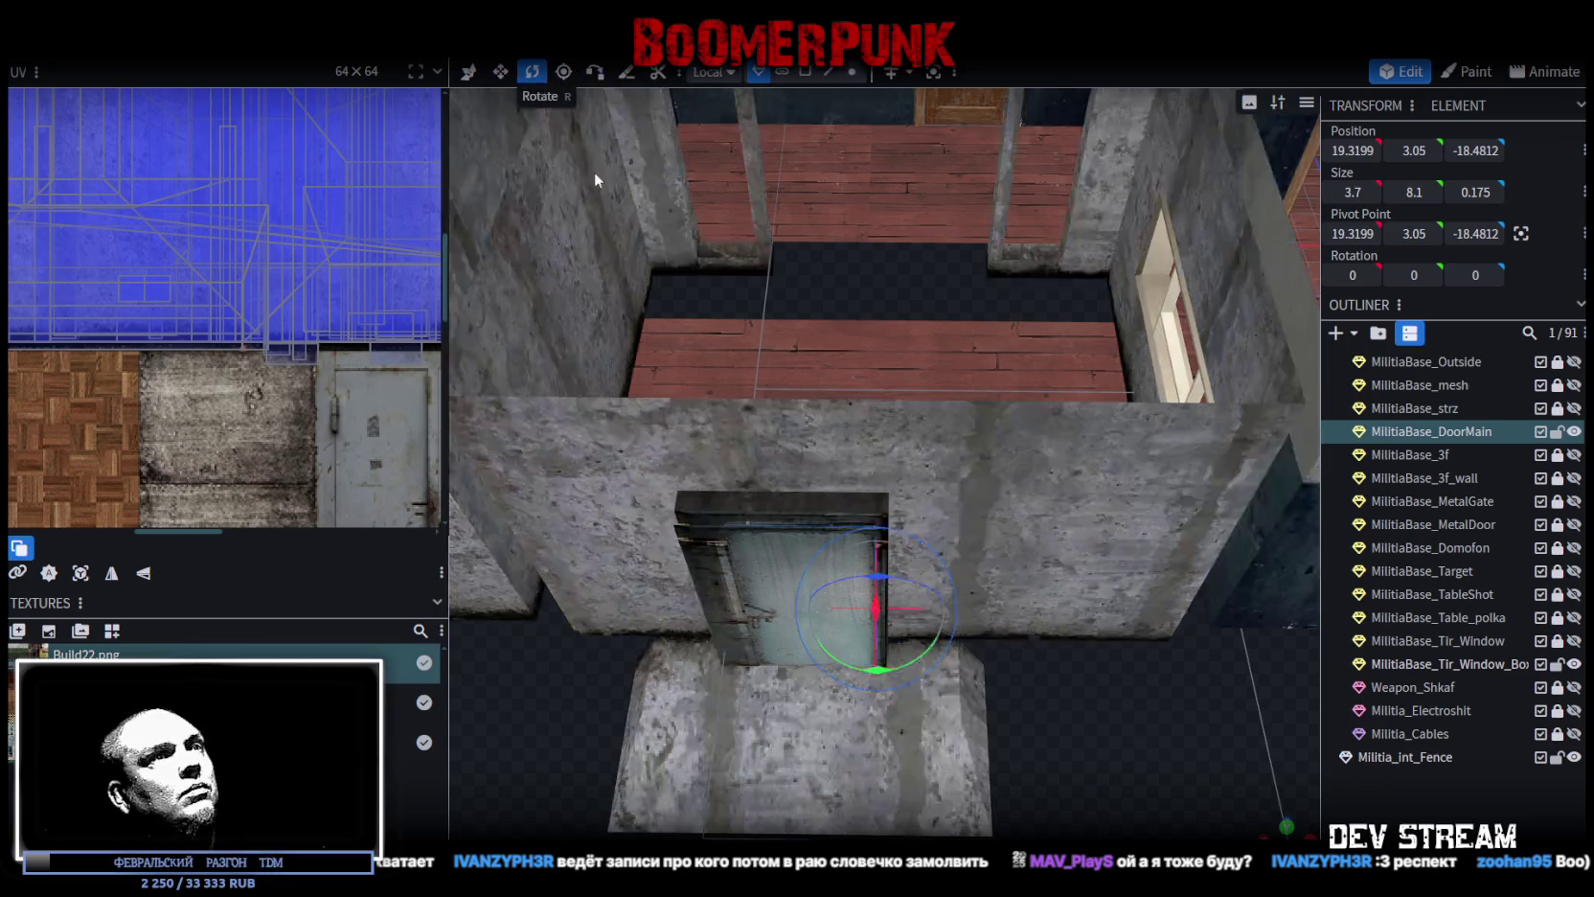
mouse_move(1058, 684)
mouse_down()
mouse_move(696, 483)
mouse_move(1077, 432)
mouse_move(714, 490)
mouse_move(752, 219)
mouse_move(834, 630)
mouse_up()
key(ctrl+z)
mouse_move(902, 669)
mouse_down()
mouse_move(916, 700)
mouse_move(872, 593)
mouse_move(935, 707)
mouse_move(1010, 752)
mouse_up()
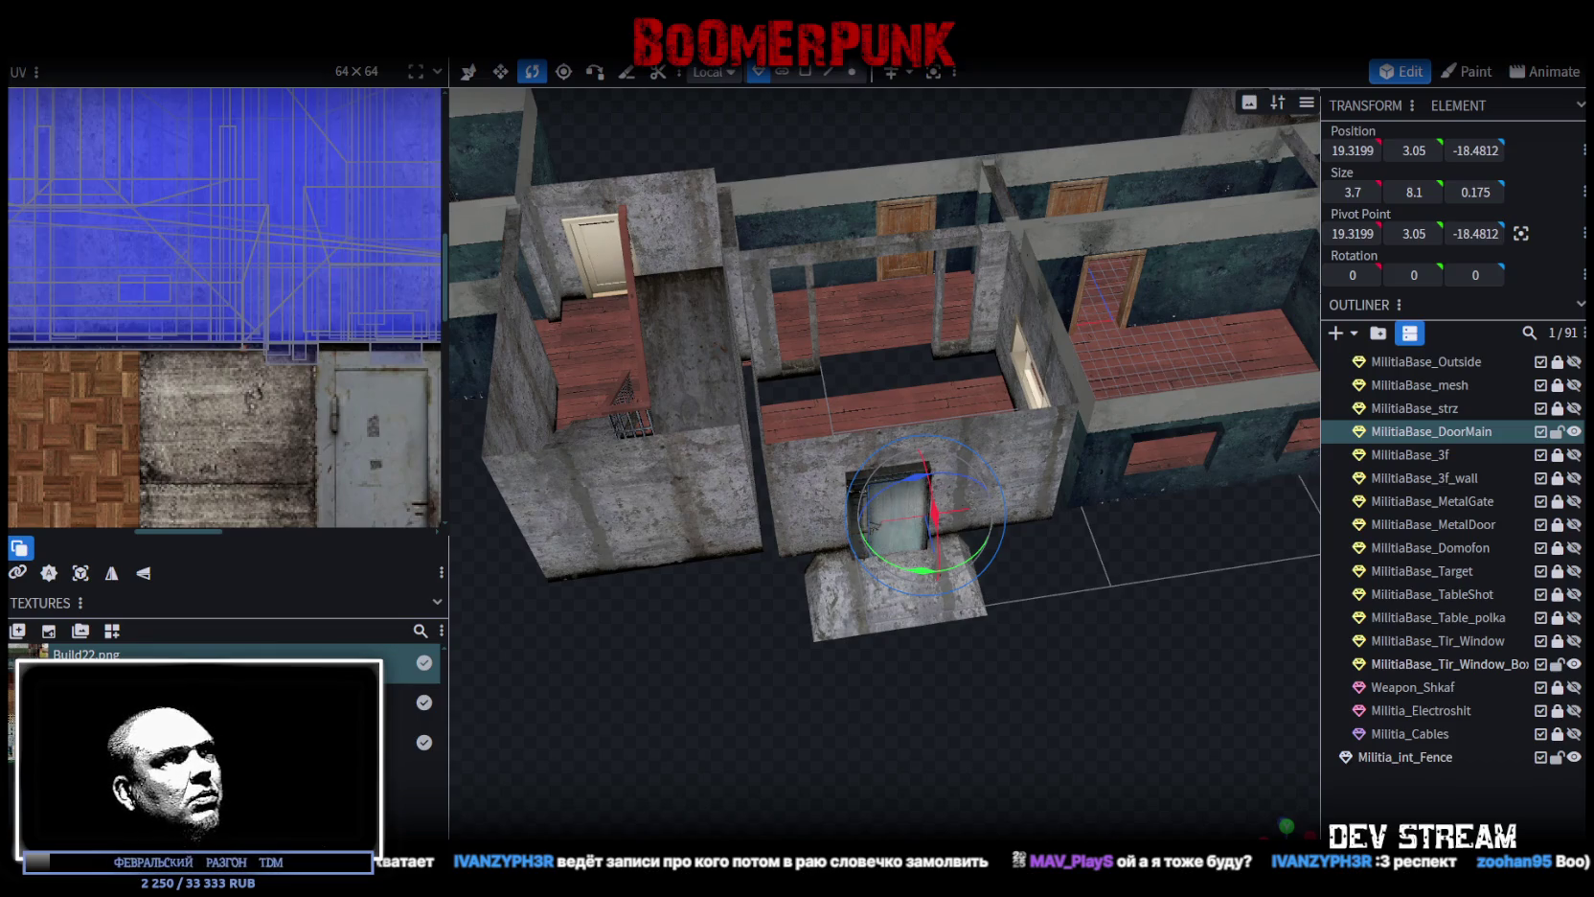
scroll(954, 581, up, 6)
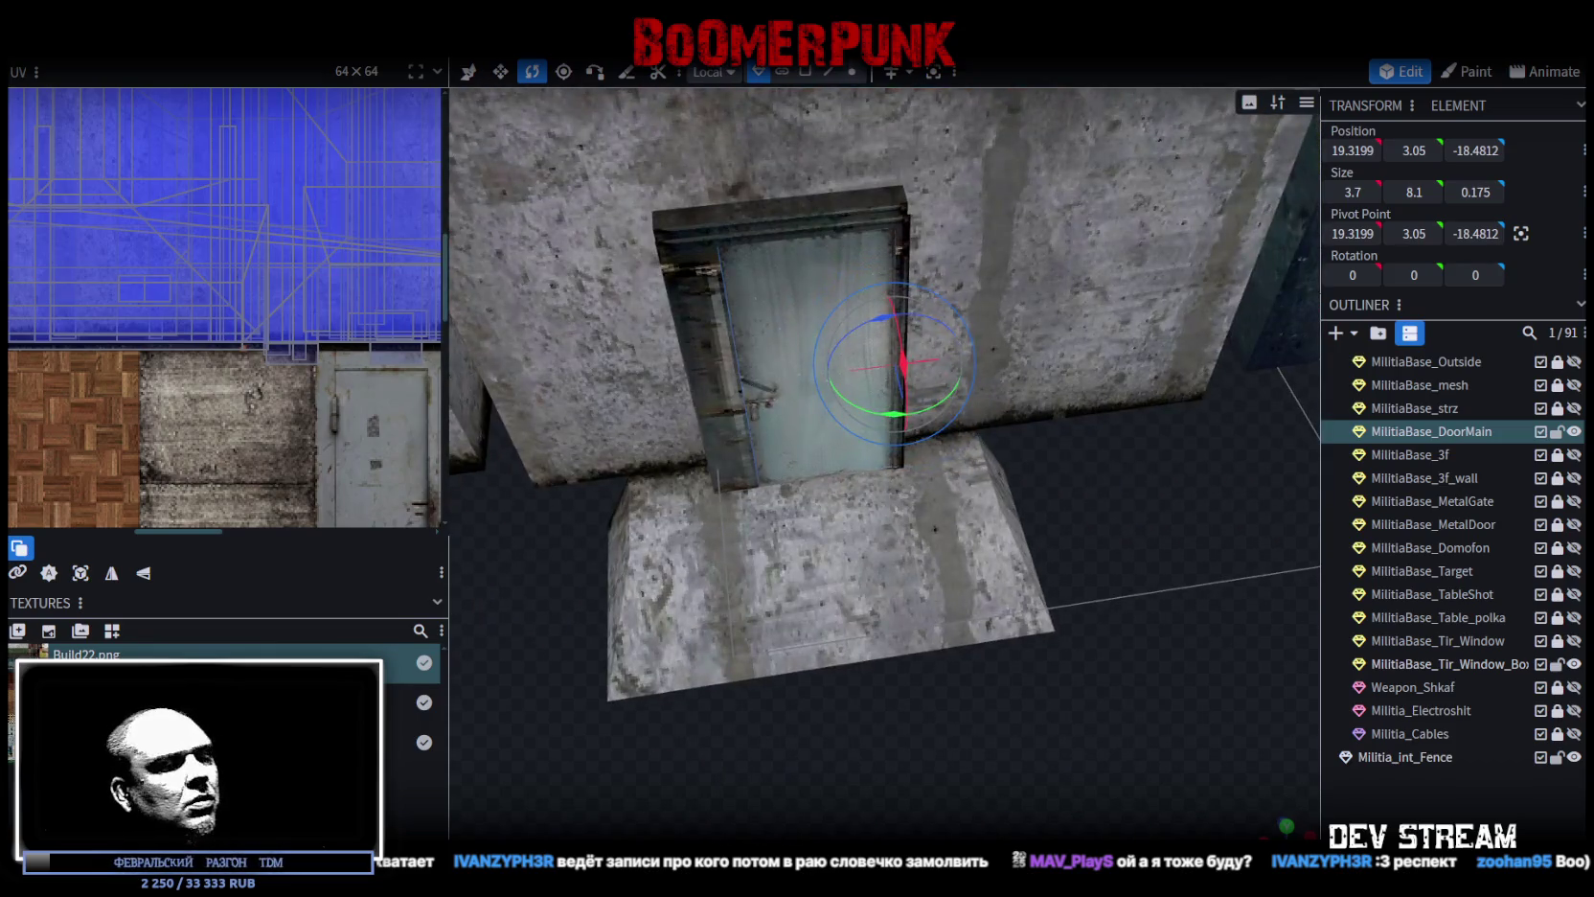
key(alt+Tab)
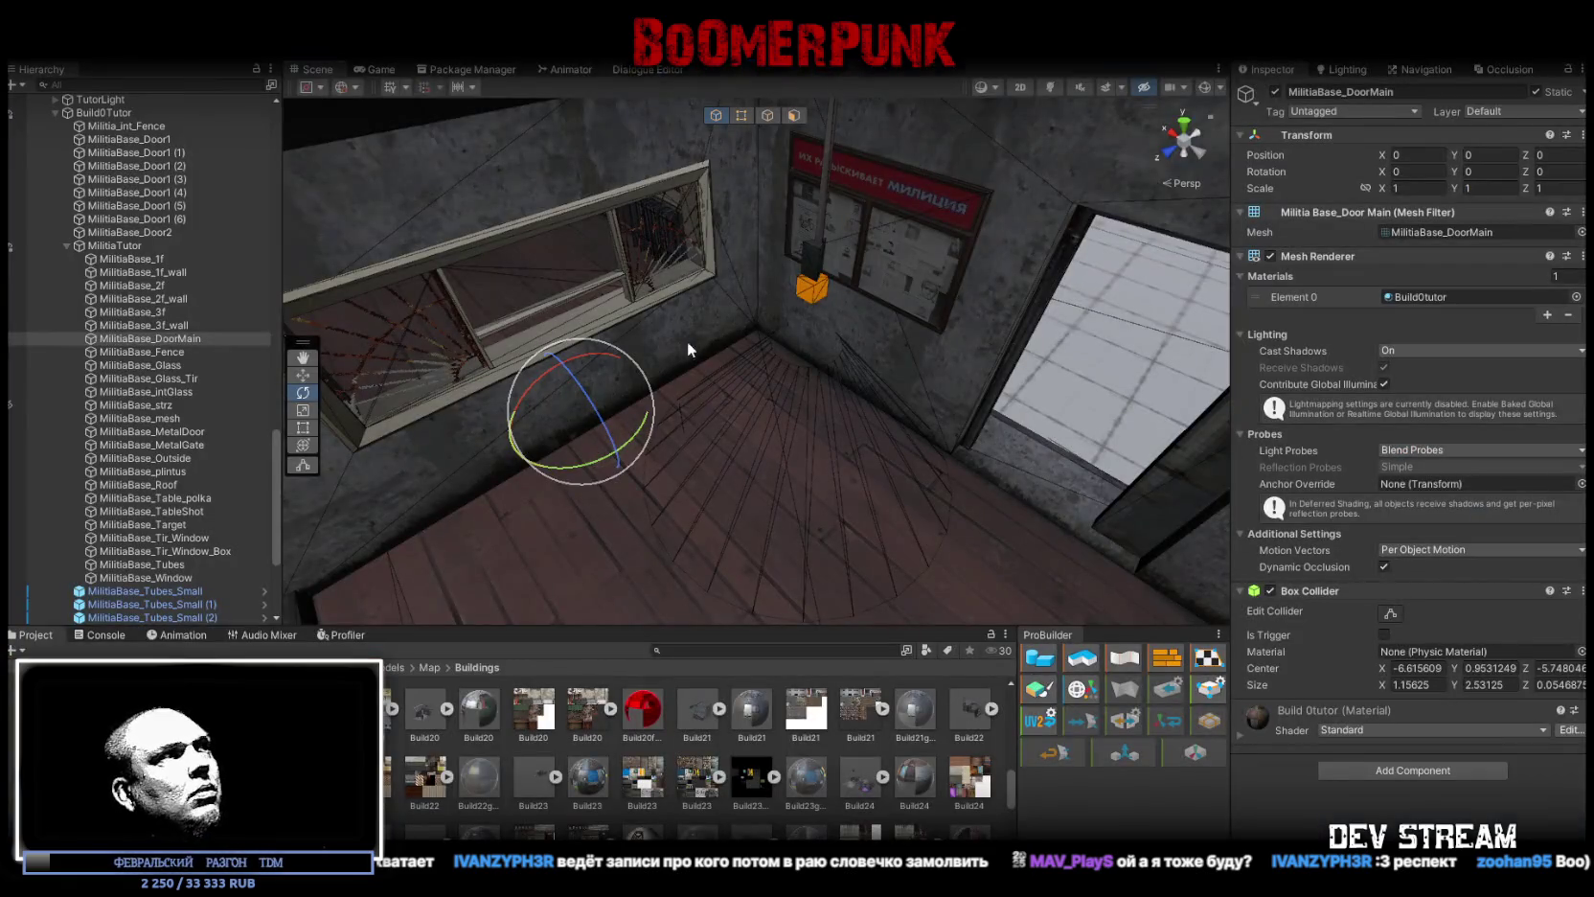
Step: Inspect MilitiaBase_DoorMain's Box Collider and test-move it to -3.718, 2.59, -9.638
click(138, 246)
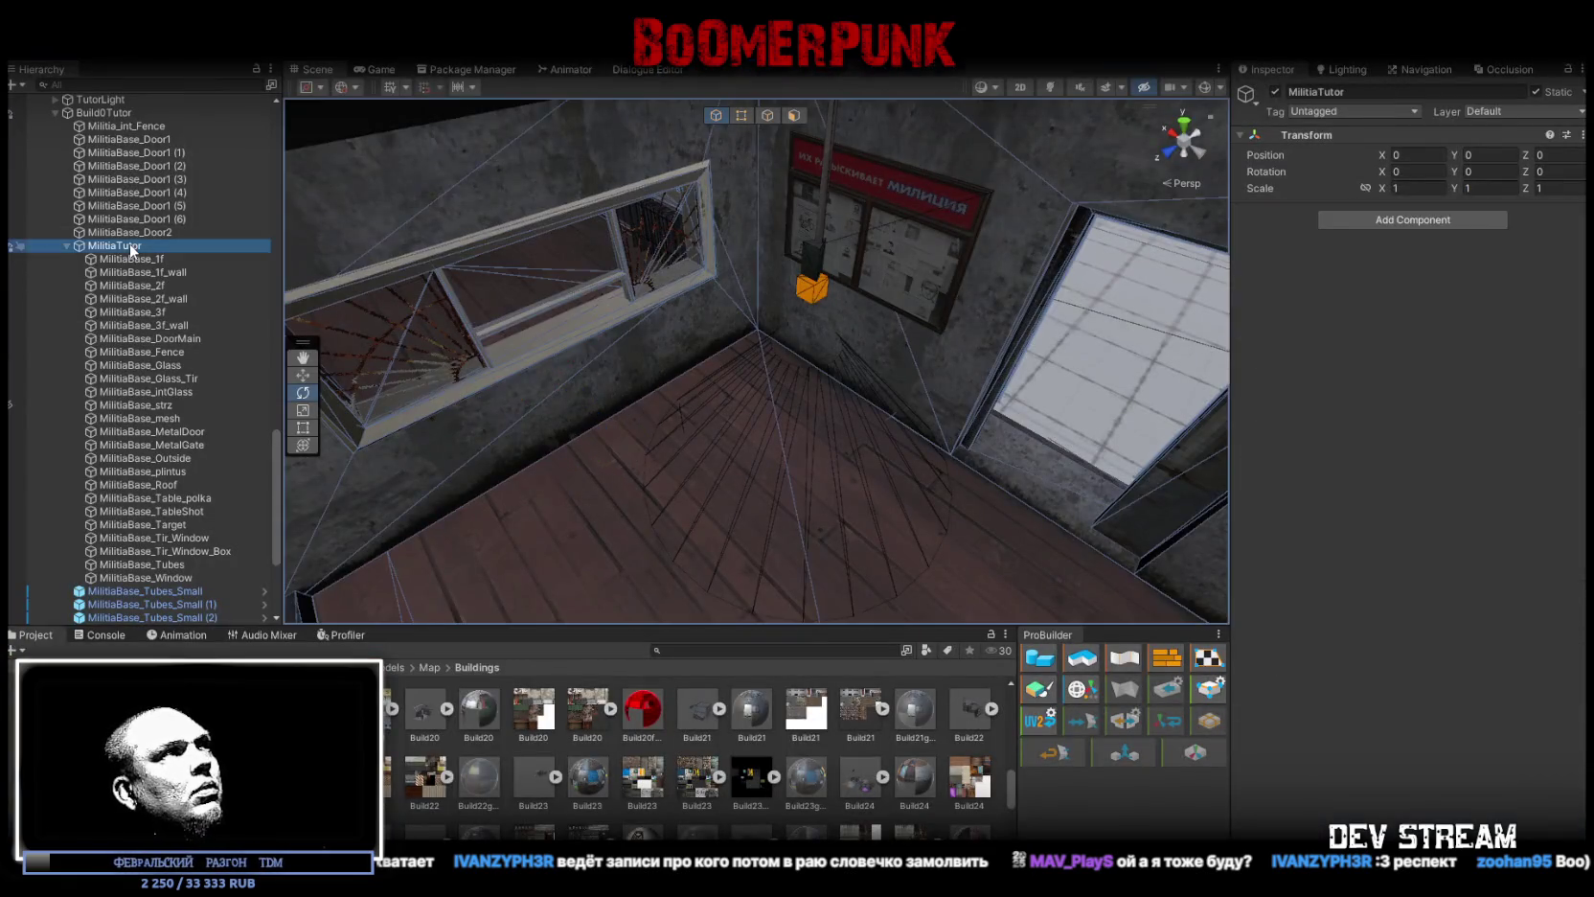
click(167, 340)
key(Up)
click(176, 341)
mouse_move(774, 330)
mouse_down()
mouse_move(800, 434)
mouse_move(864, 338)
mouse_move(905, 375)
mouse_move(935, 348)
mouse_move(901, 384)
mouse_move(919, 402)
mouse_move(874, 371)
mouse_move(739, 400)
mouse_move(823, 373)
mouse_up()
key(w)
mouse_move(958, 275)
mouse_down()
mouse_move(898, 201)
mouse_move(469, 451)
mouse_move(441, 364)
mouse_move(449, 345)
mouse_move(466, 450)
mouse_move(498, 303)
mouse_move(450, 316)
mouse_up()
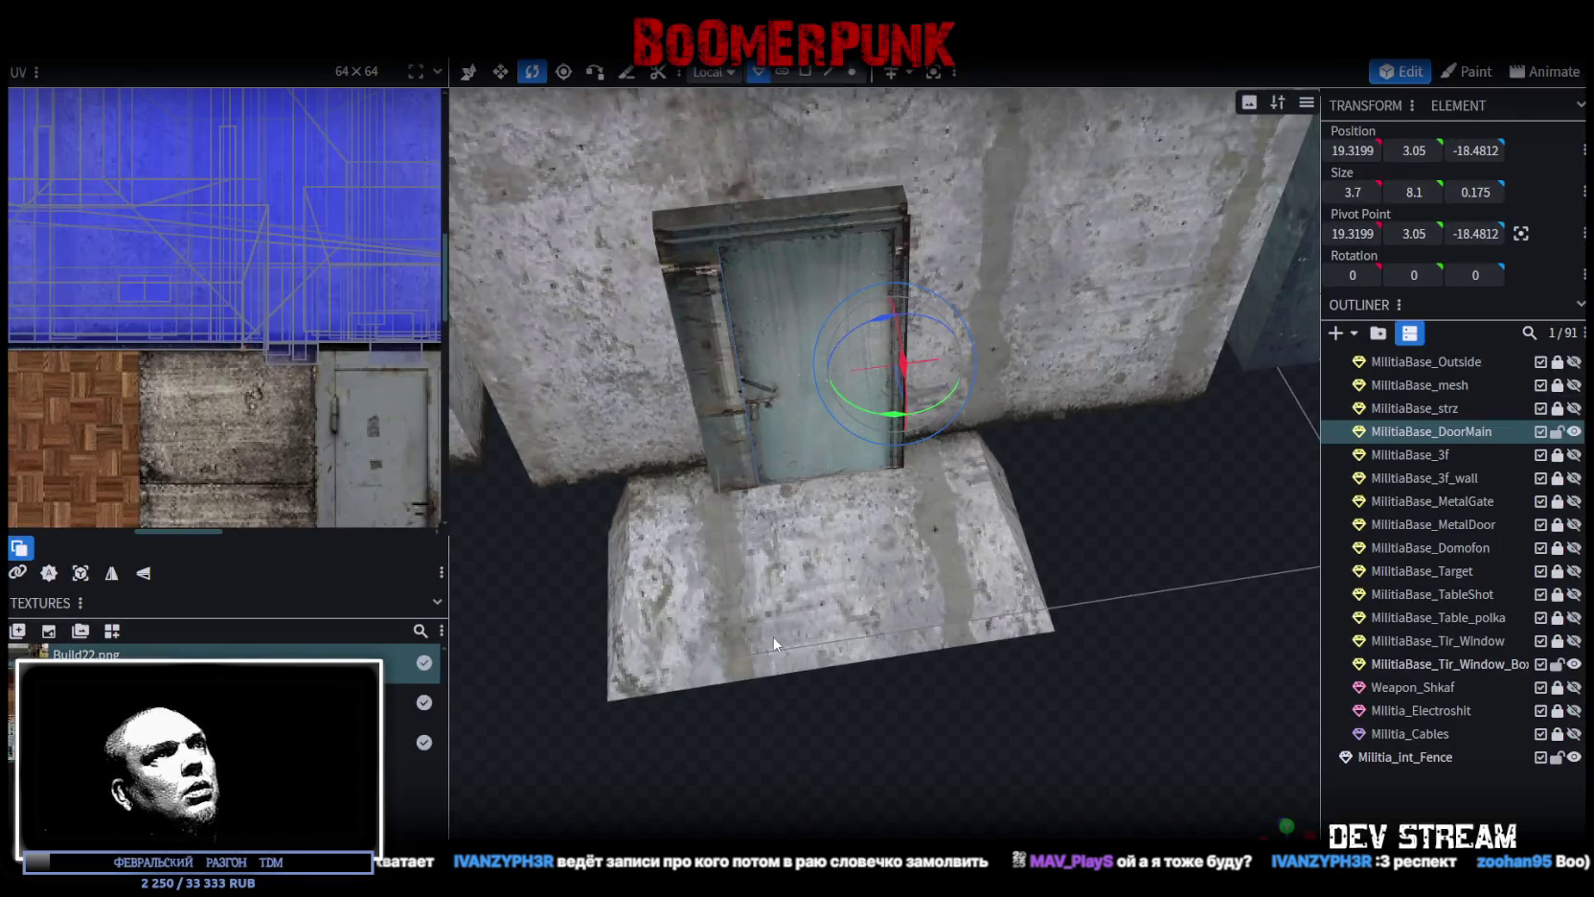
Step: Select the door's front face, checking its vertices along the way
click(814, 73)
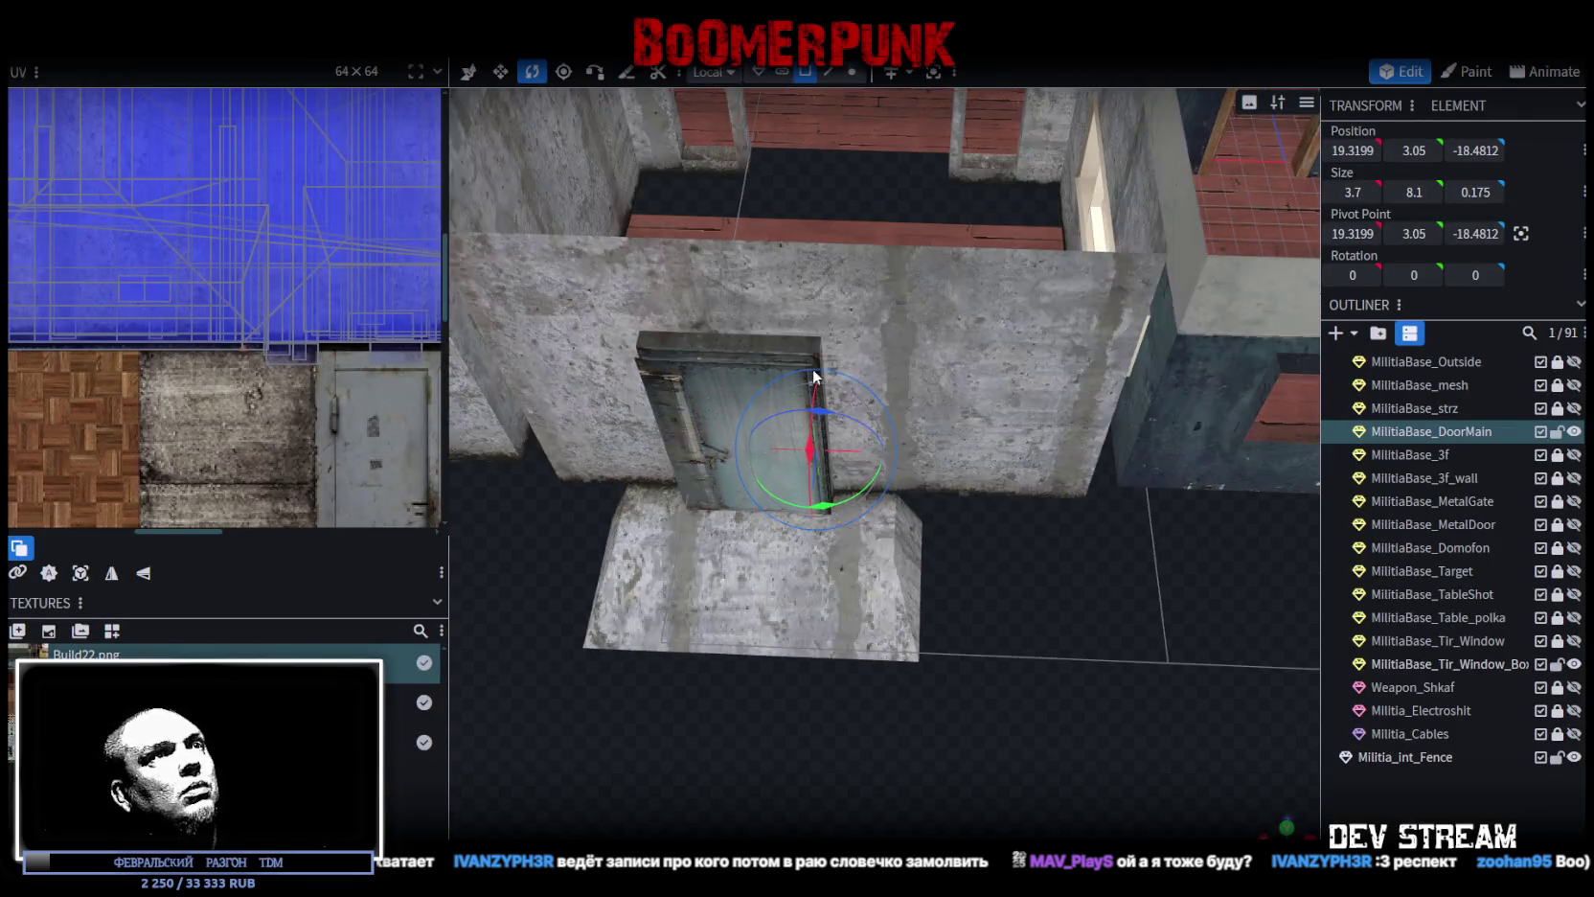
click(719, 403)
scroll(289, 250, down, 4)
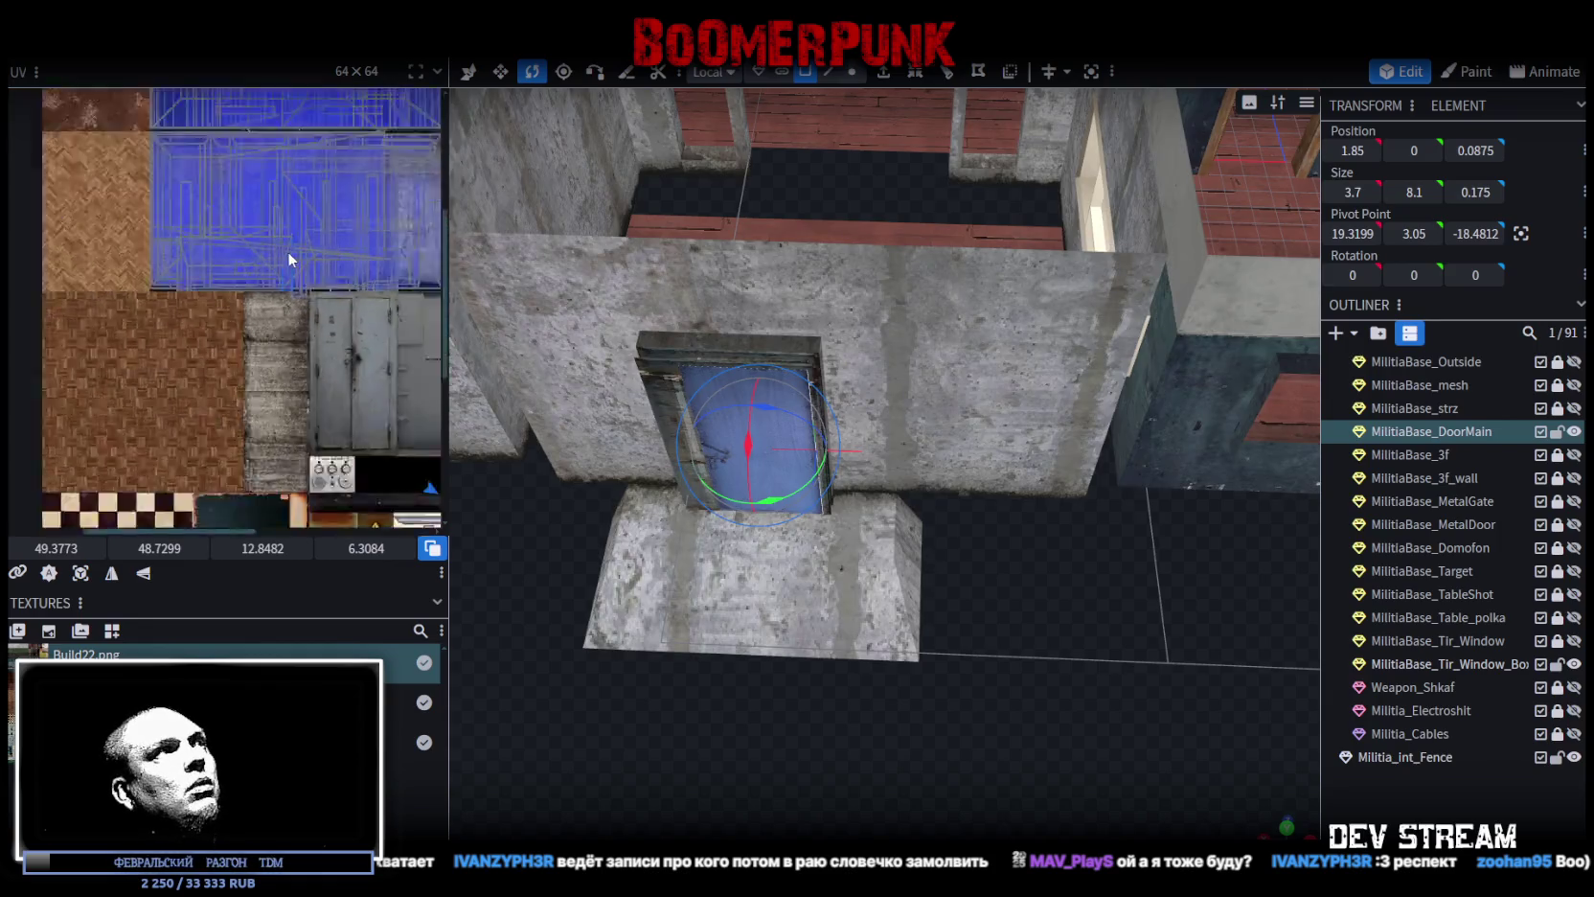
scroll(297, 254, up, 2)
scroll(308, 268, up, 5)
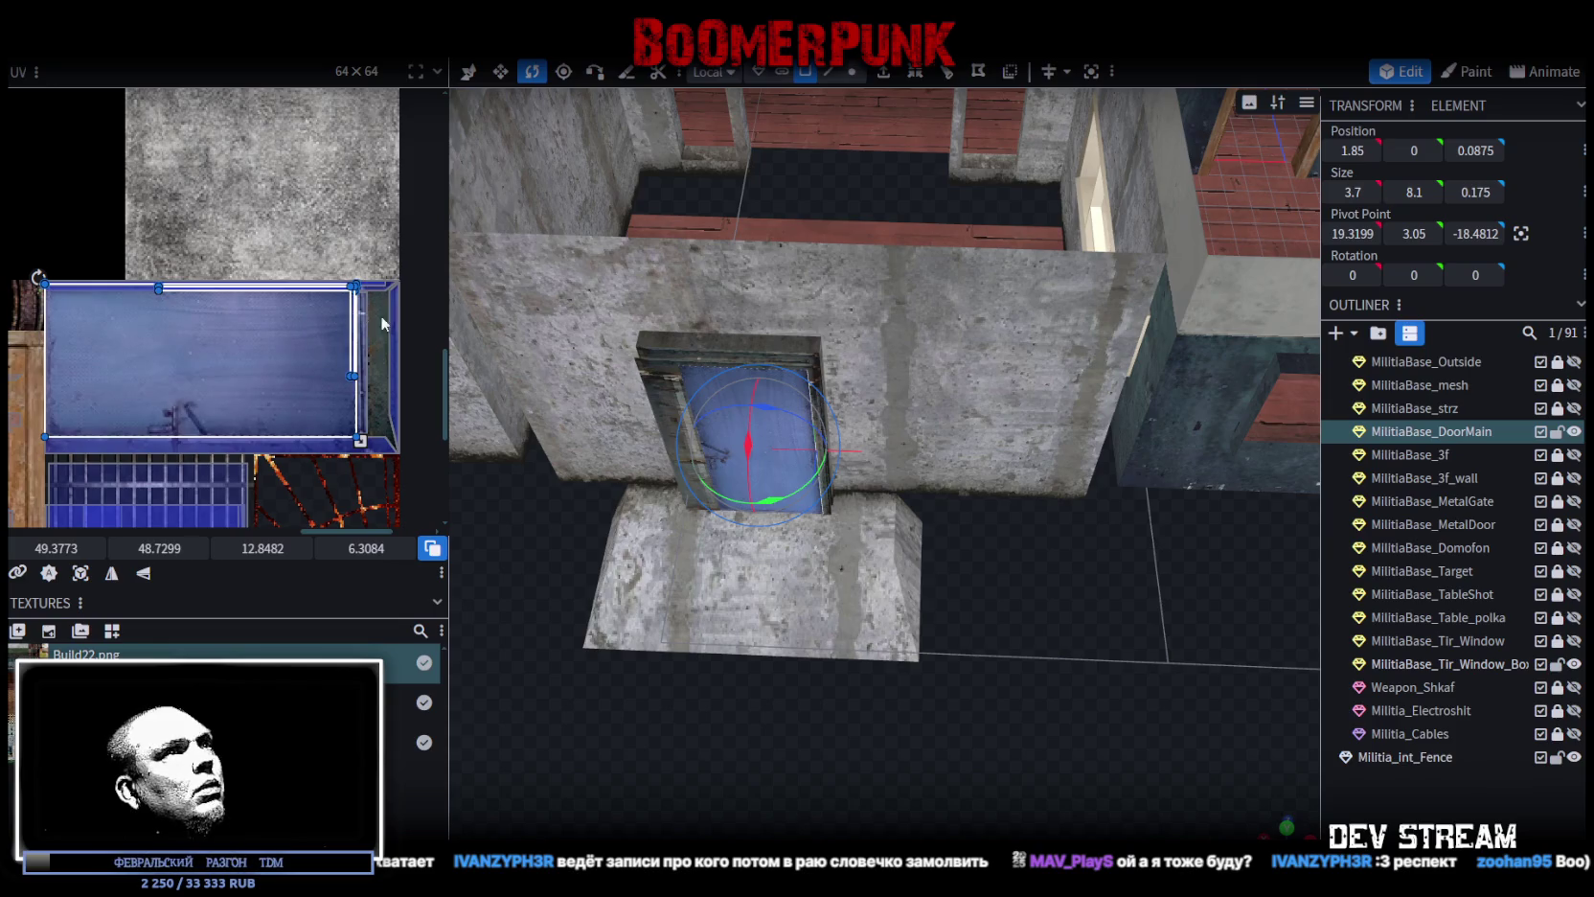
scroll(1051, 545, down, 2)
scroll(1071, 543, up, 4)
scroll(1063, 558, down, 4)
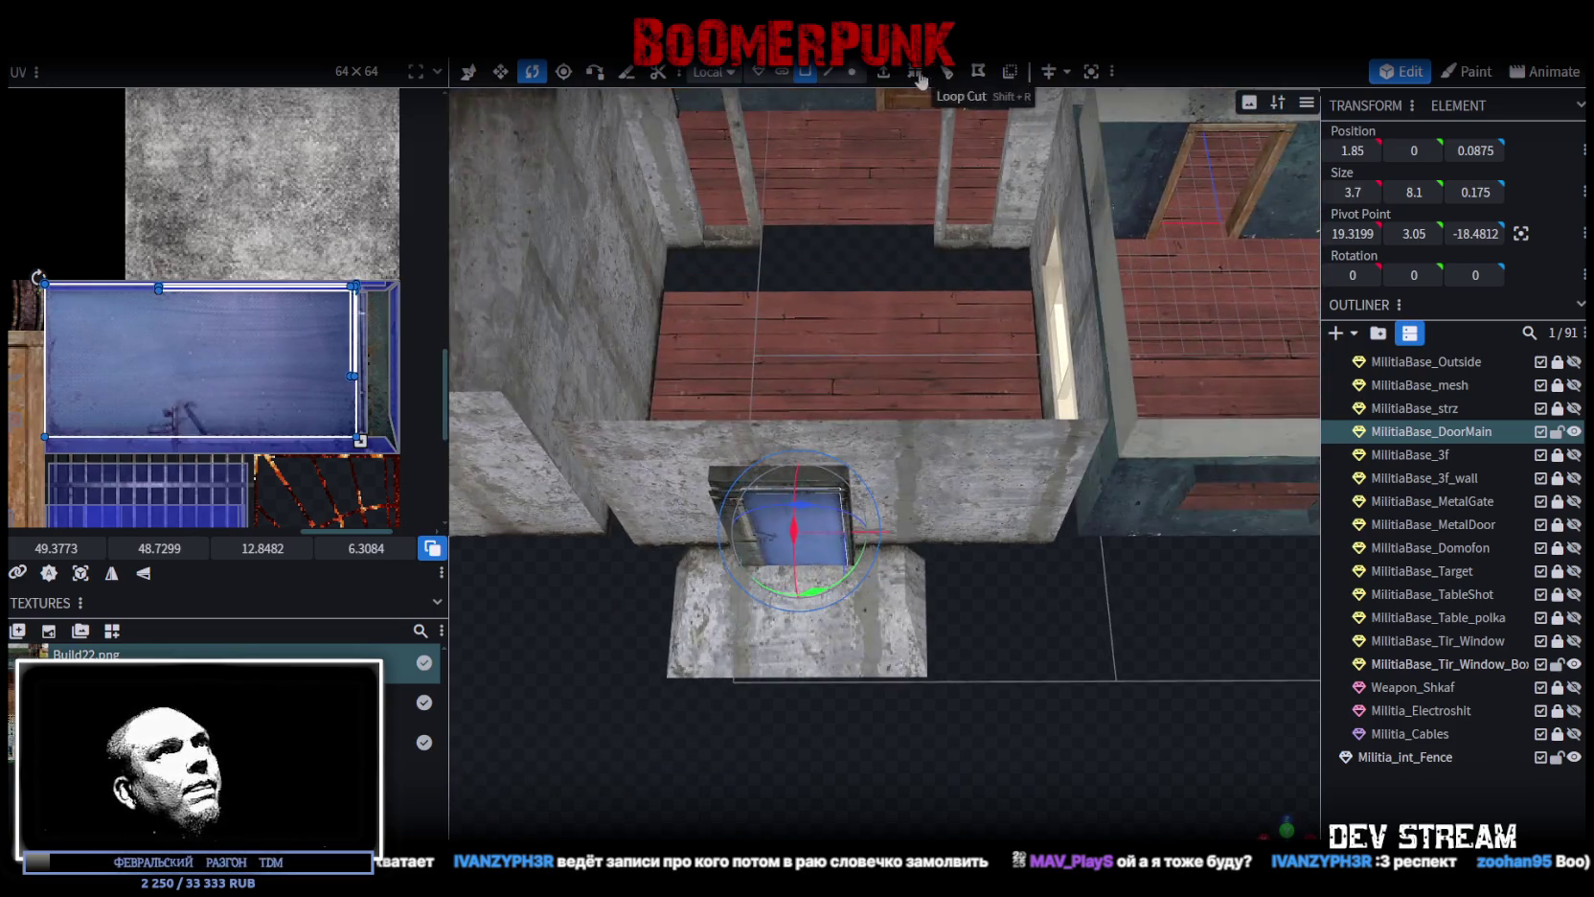
click(852, 70)
drag(967, 790, 603, 332)
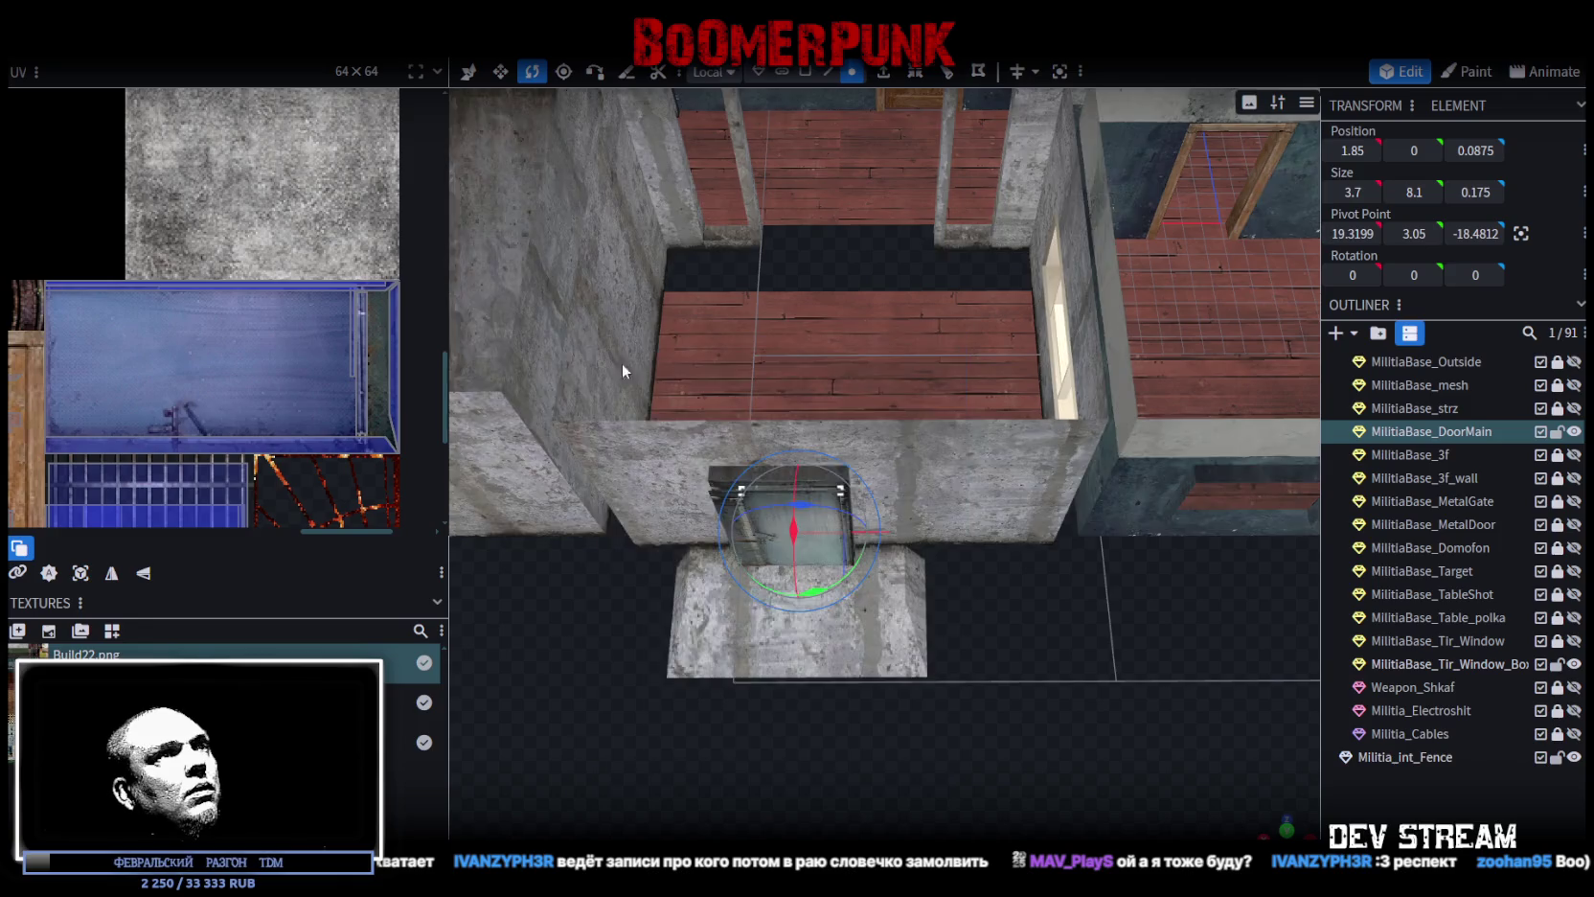
click(804, 71)
scroll(802, 555, up, 3)
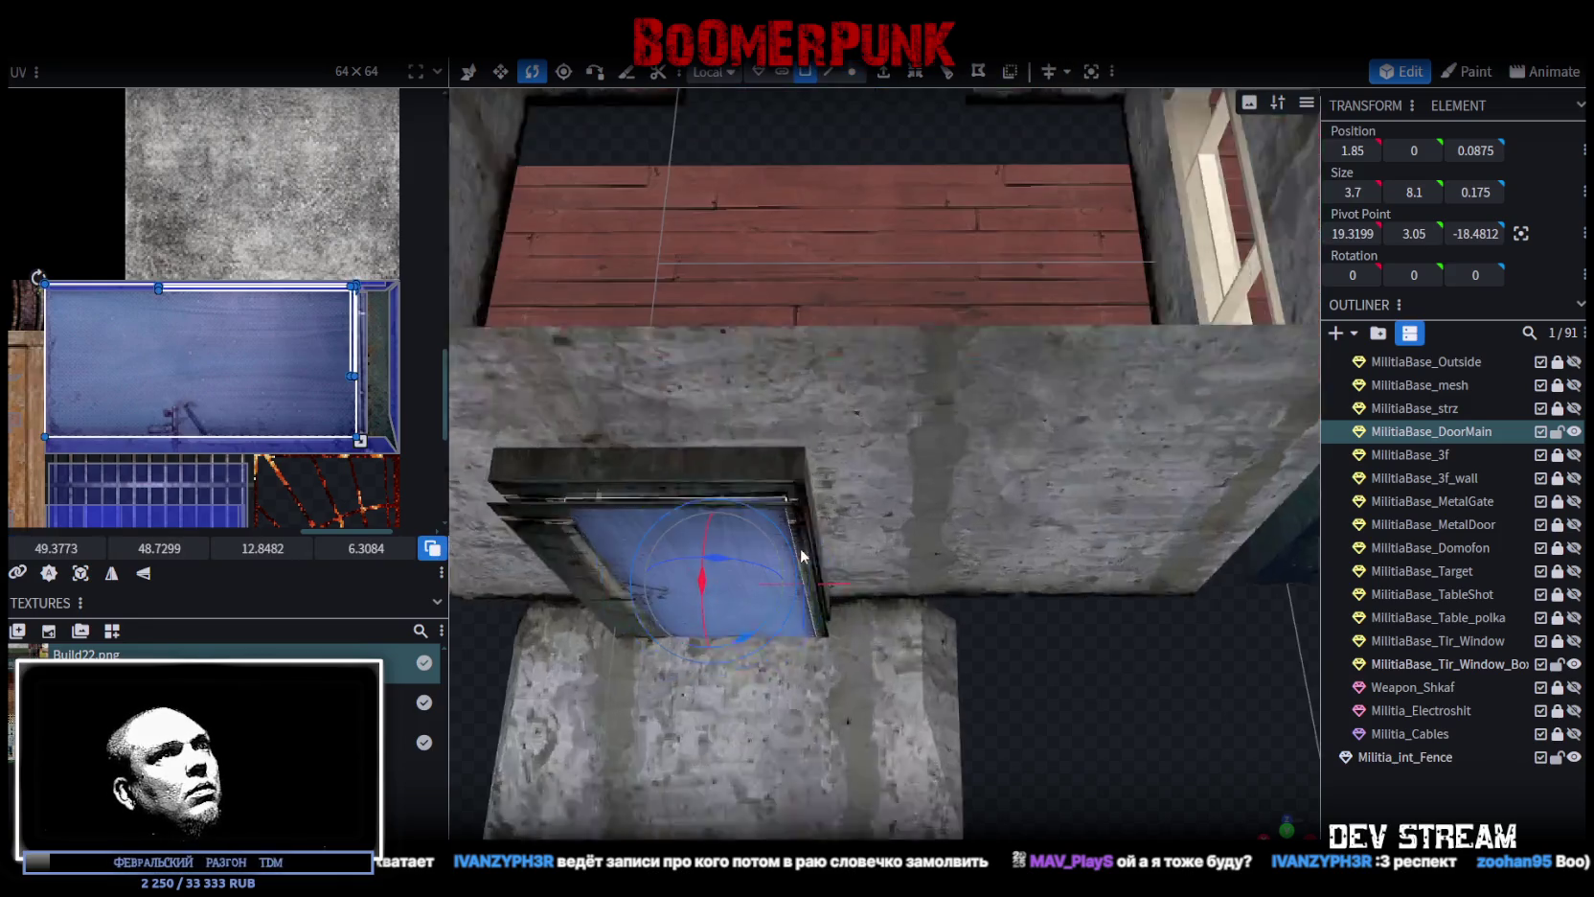
Step: Split the face into MilitiaBase_DoorMain_select and pull it out to Z -12.9125
right_click(726, 542)
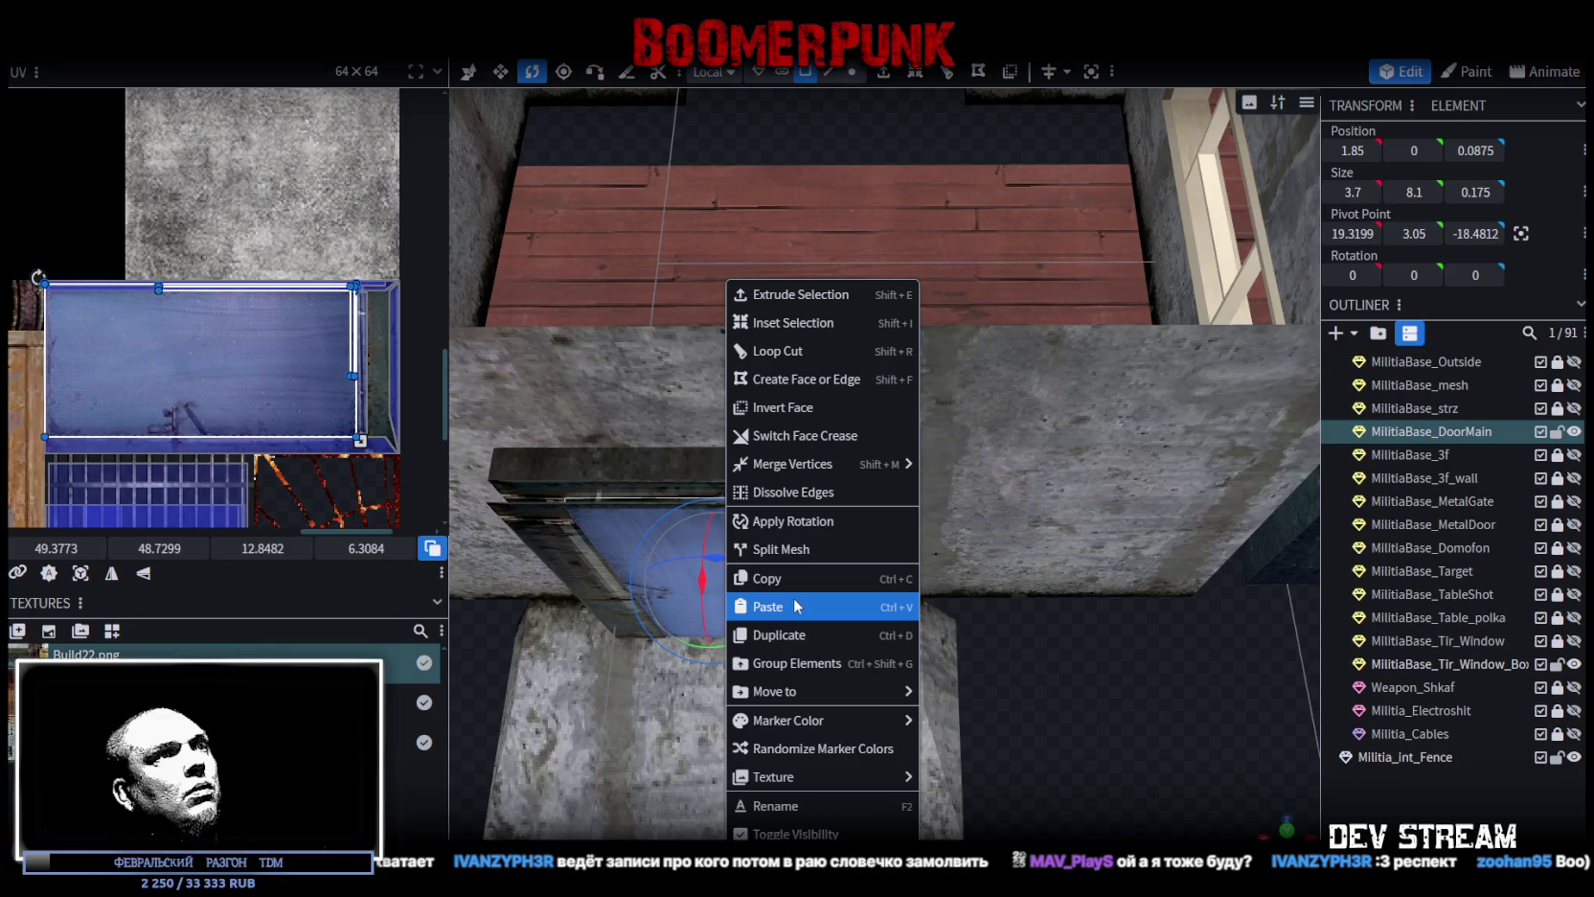
click(807, 552)
mouse_move(1058, 668)
mouse_down()
mouse_move(942, 647)
mouse_move(959, 643)
mouse_up()
key(v)
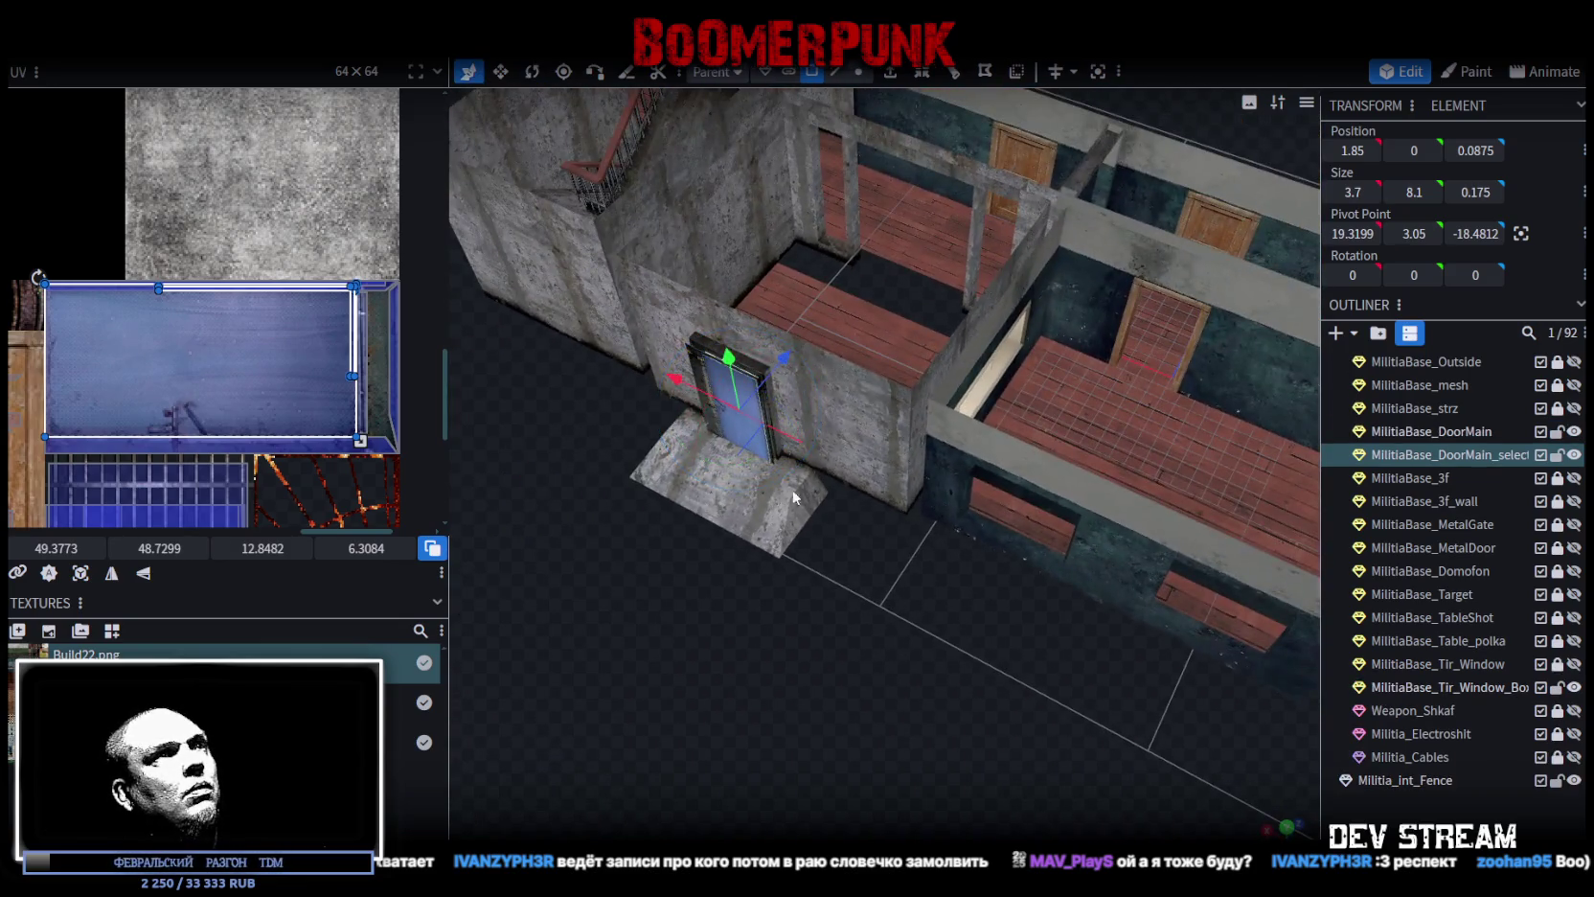
mouse_move(787, 356)
mouse_down()
mouse_move(652, 484)
mouse_move(757, 656)
mouse_move(788, 646)
mouse_move(772, 653)
mouse_up()
scroll(841, 610, up, 5)
mouse_move(841, 611)
mouse_down()
mouse_move(947, 607)
mouse_move(866, 623)
mouse_move(912, 635)
mouse_up()
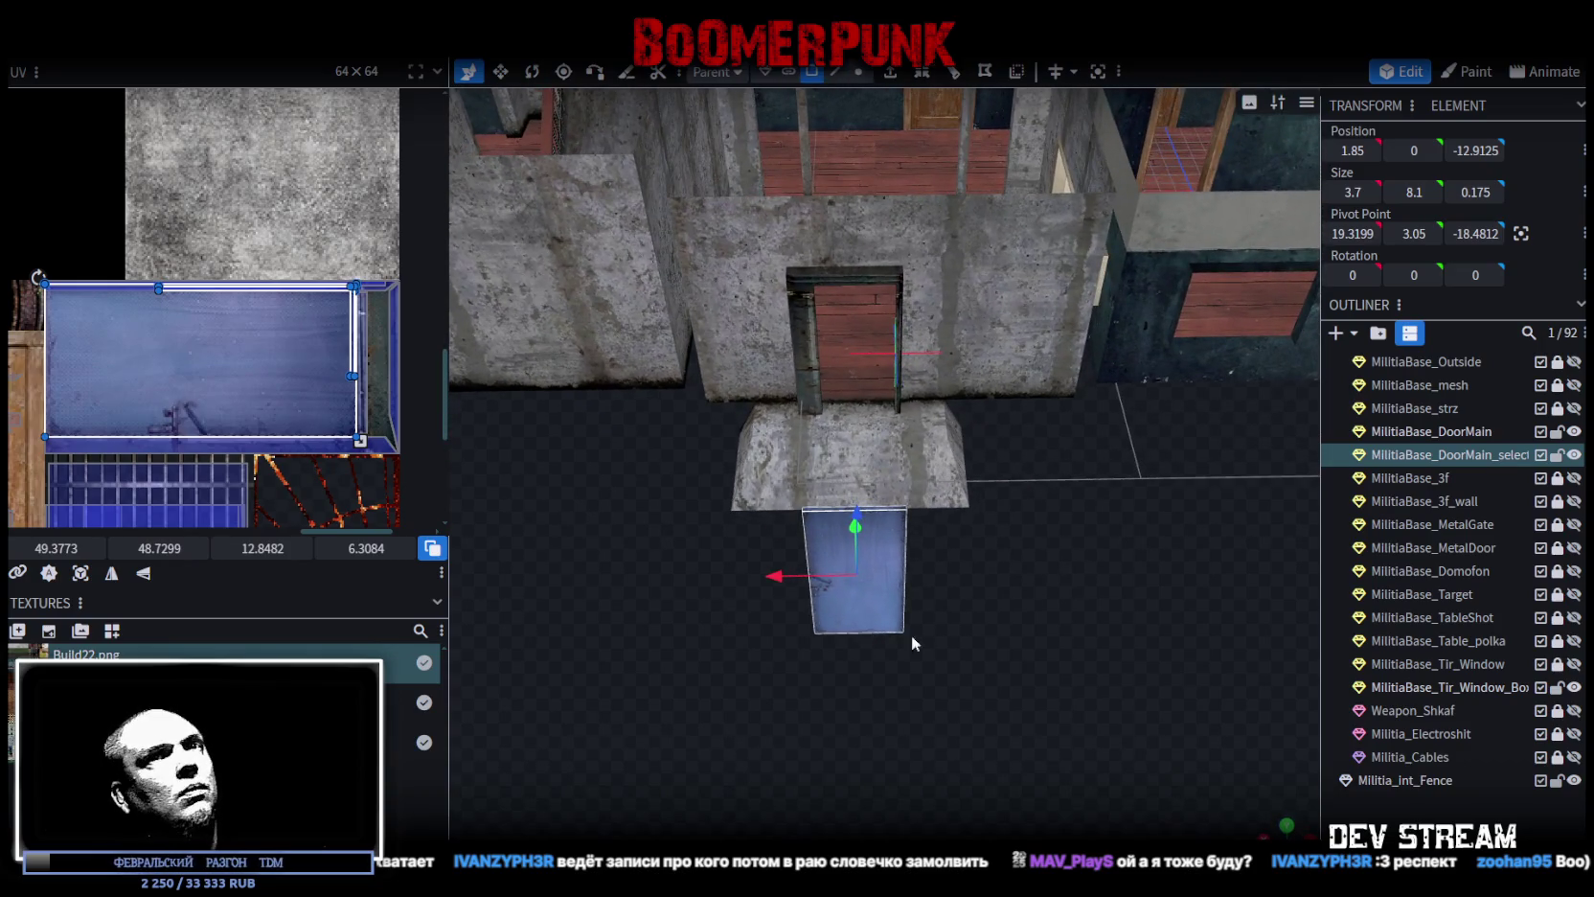
click(1465, 431)
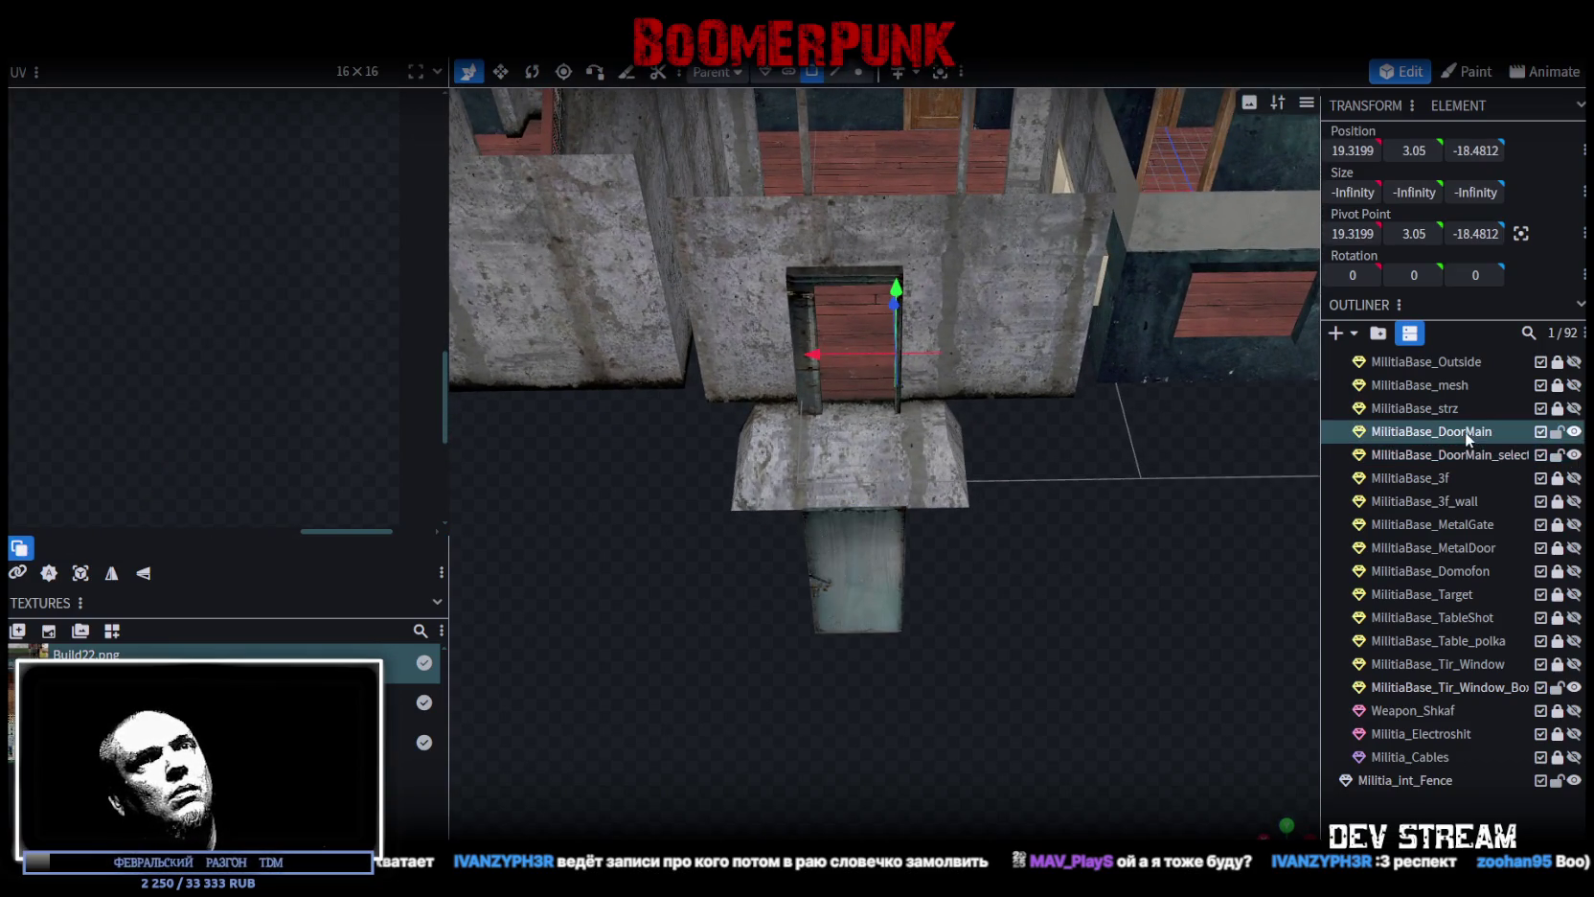
Step: Undo the split to restore the door panel, then select its front face and right edge
mouse_move(1220, 467)
mouse_down()
mouse_move(1112, 468)
mouse_move(999, 562)
mouse_up()
key(ctrl+z)
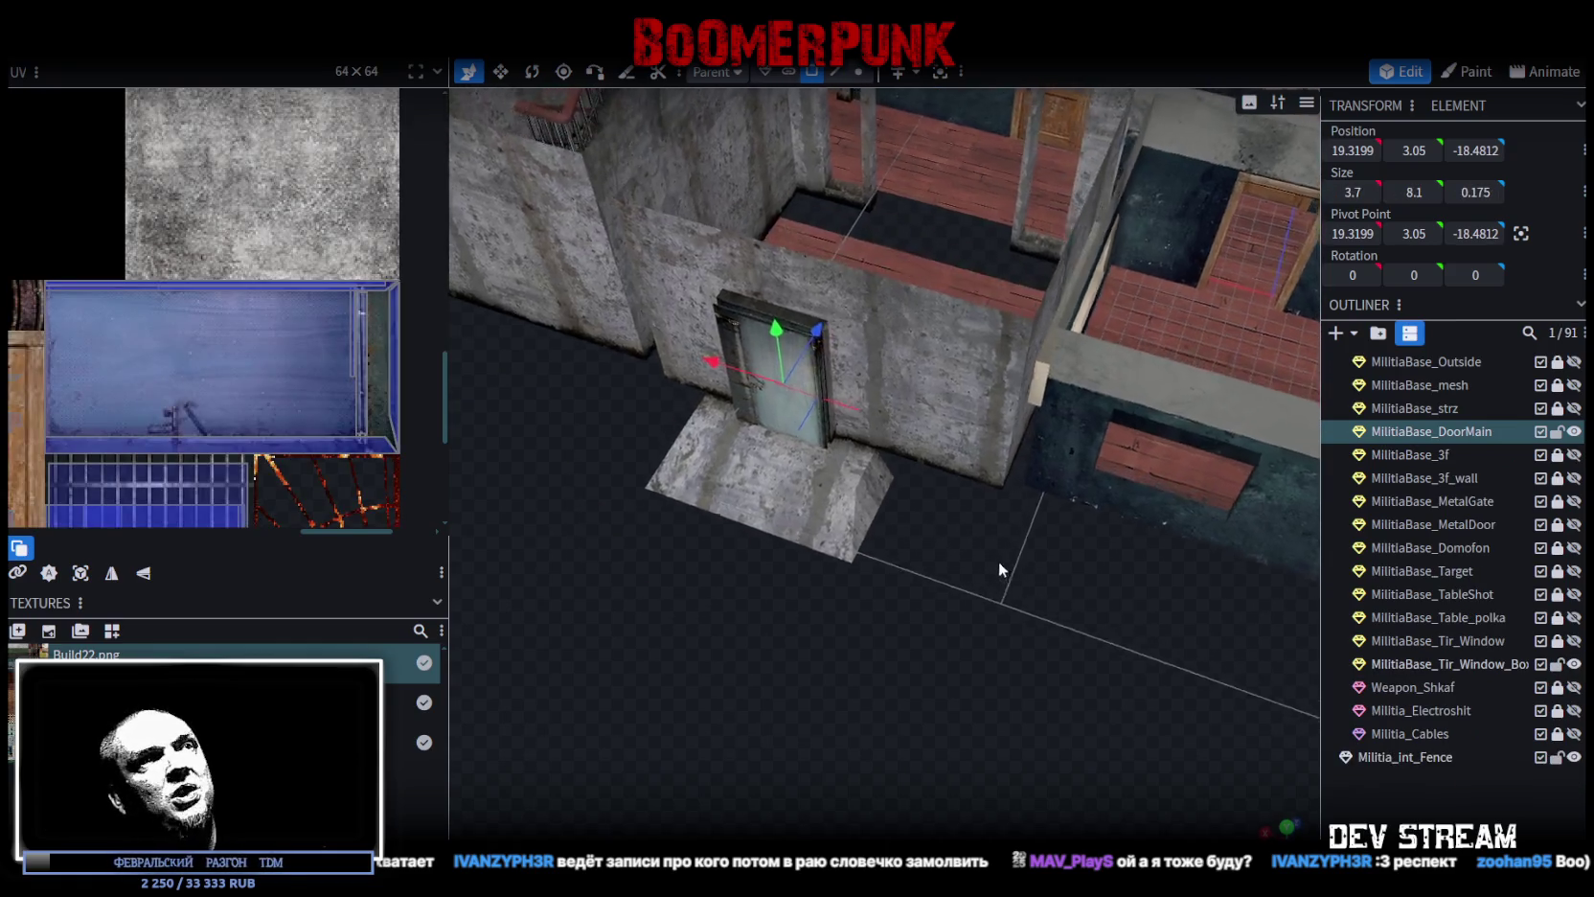
scroll(1032, 583, up, 5)
click(796, 364)
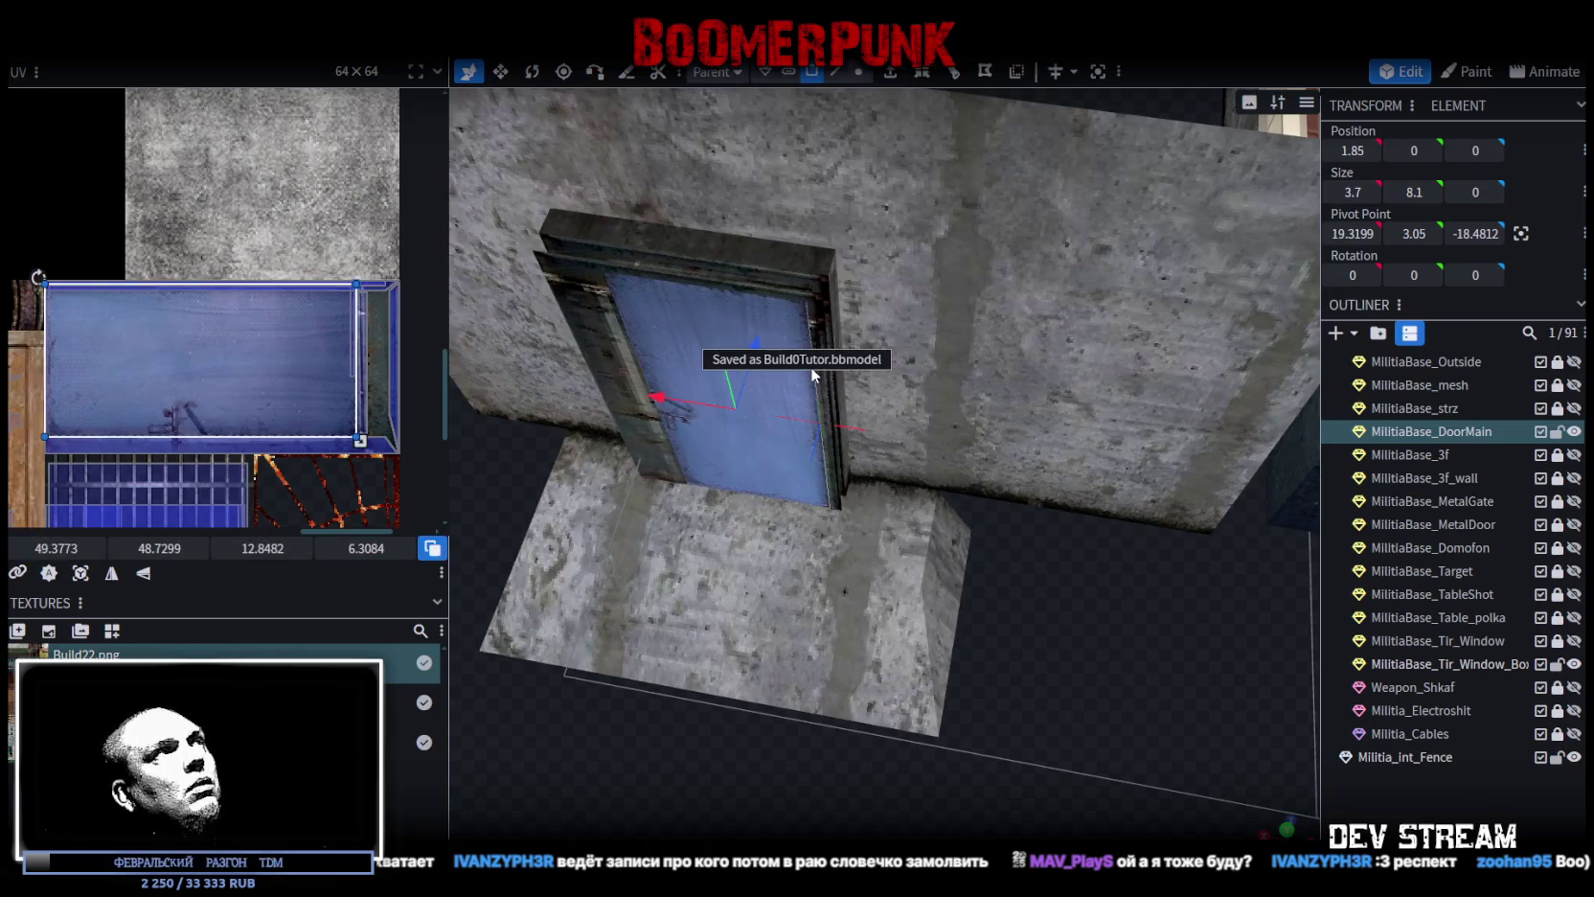
click(835, 72)
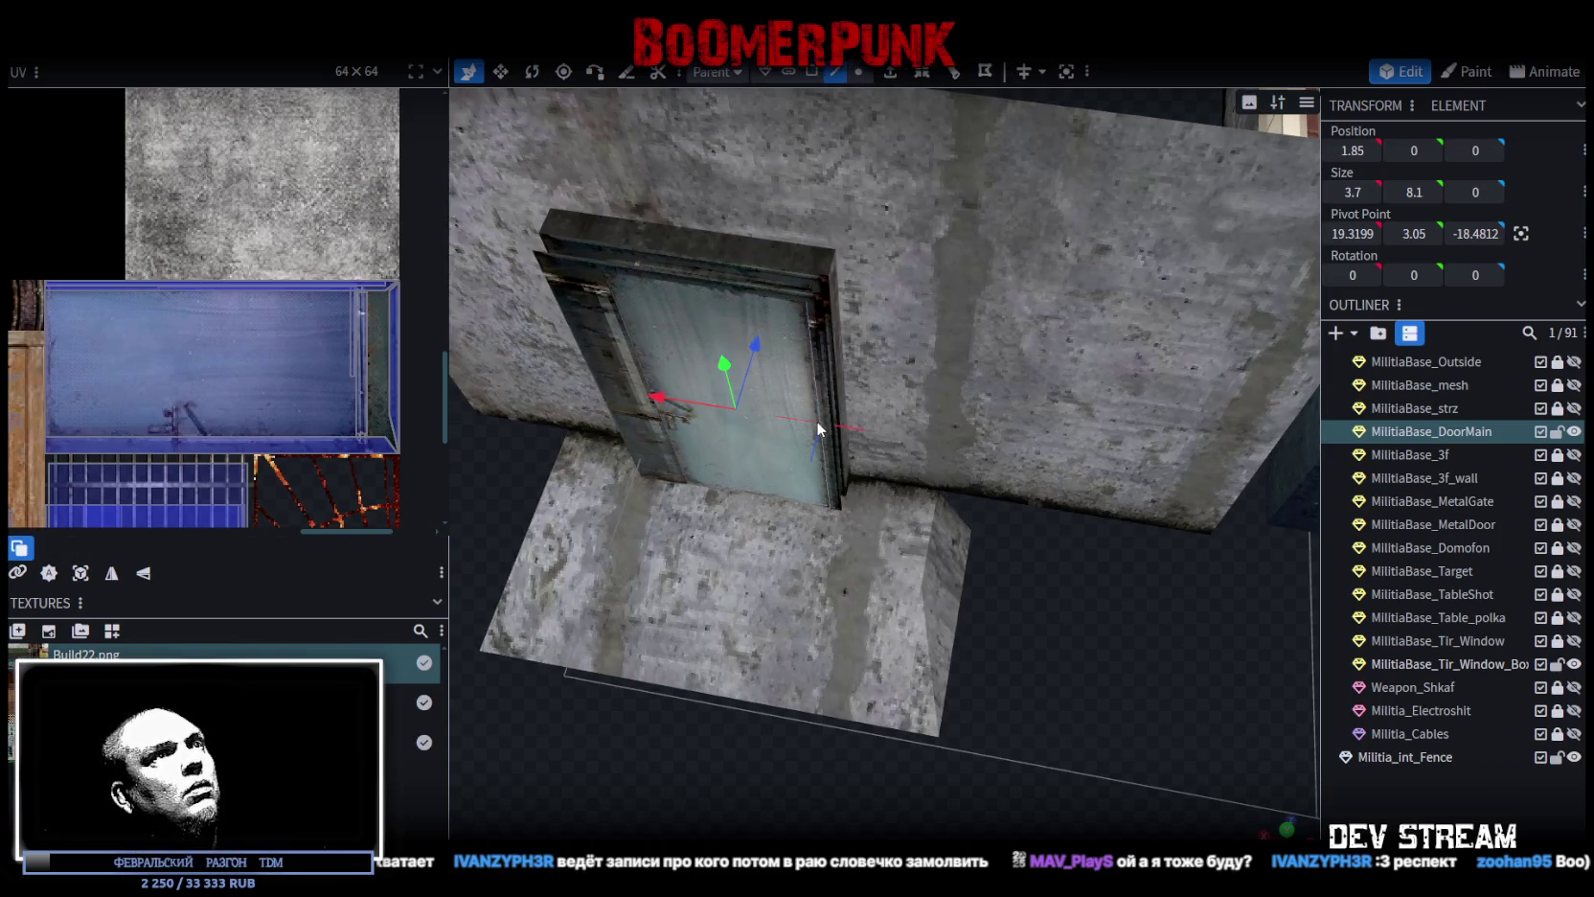
click(815, 420)
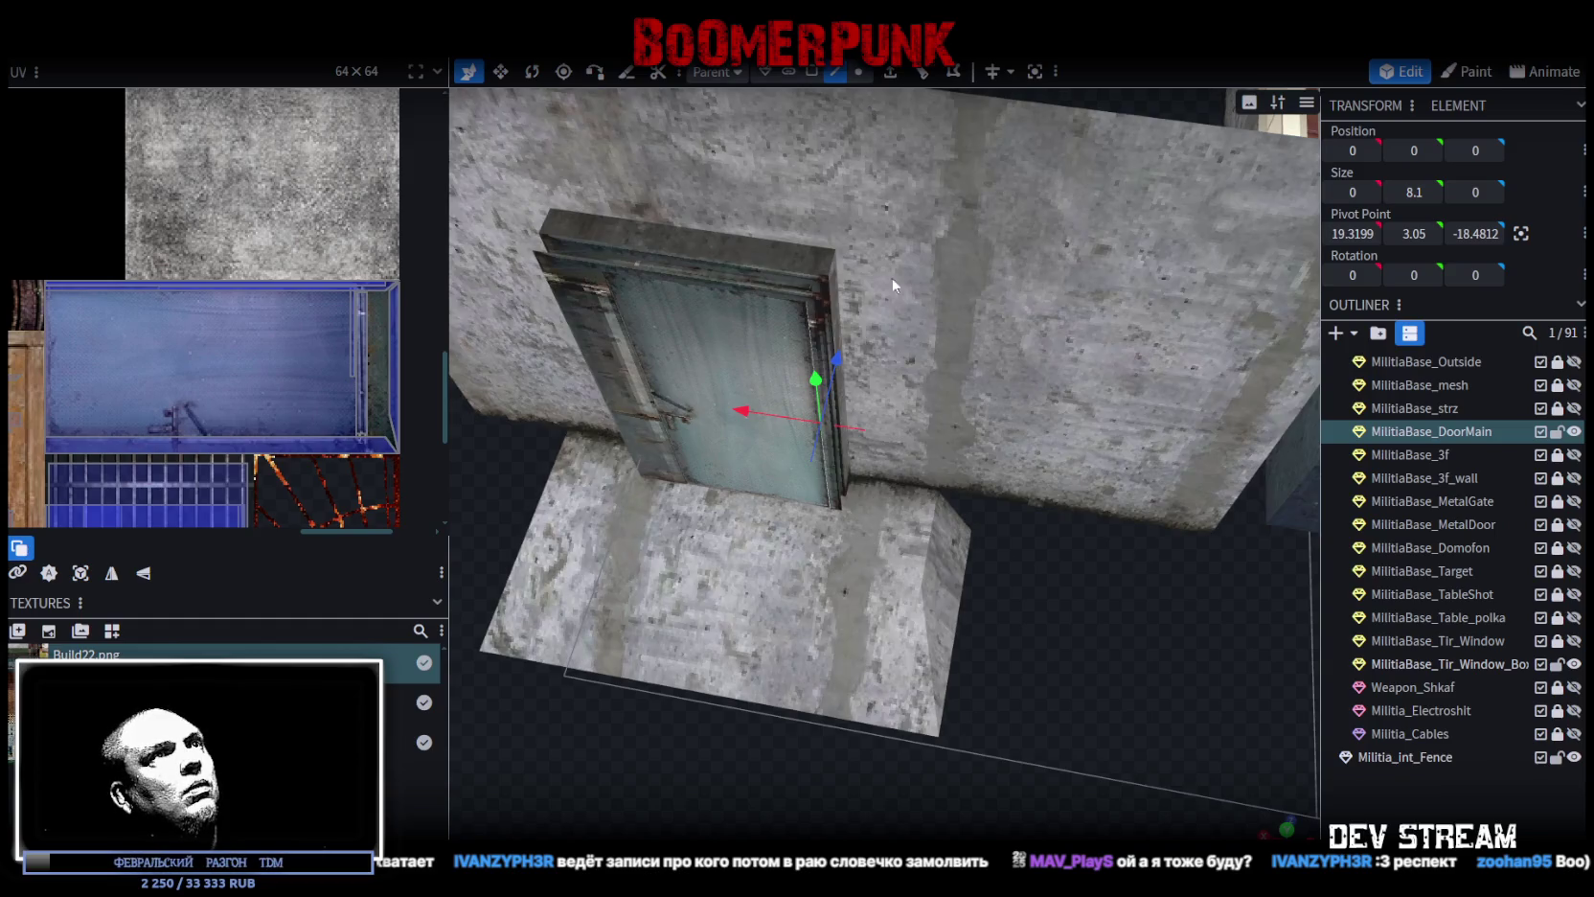
Step: Box-select the door's vertices and frame the view on them
drag(897, 286, 924, 337)
scroll(924, 337, down, 3)
click(858, 72)
scroll(1001, 546, down, 5)
drag(1166, 607, 859, 261)
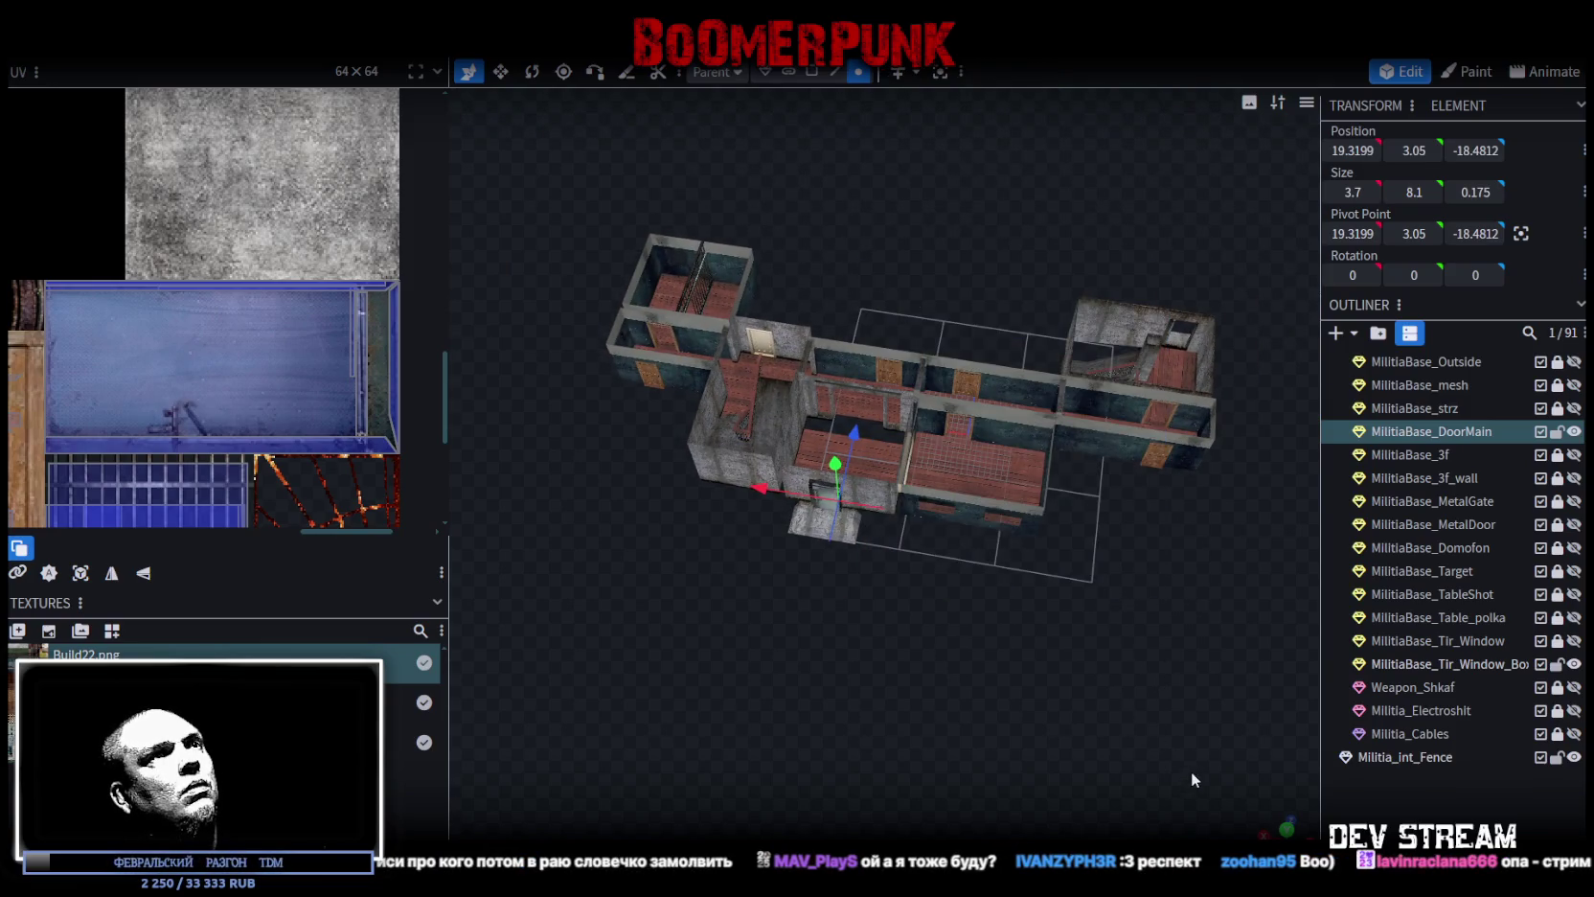
mouse_move(1188, 767)
mouse_down()
mouse_move(553, 177)
mouse_move(492, 146)
mouse_up()
key(f)
Step: Save the Build0Tutor model and view MilitiaBase_DoorMain in Unity's Scene view
scroll(963, 611, down, 10)
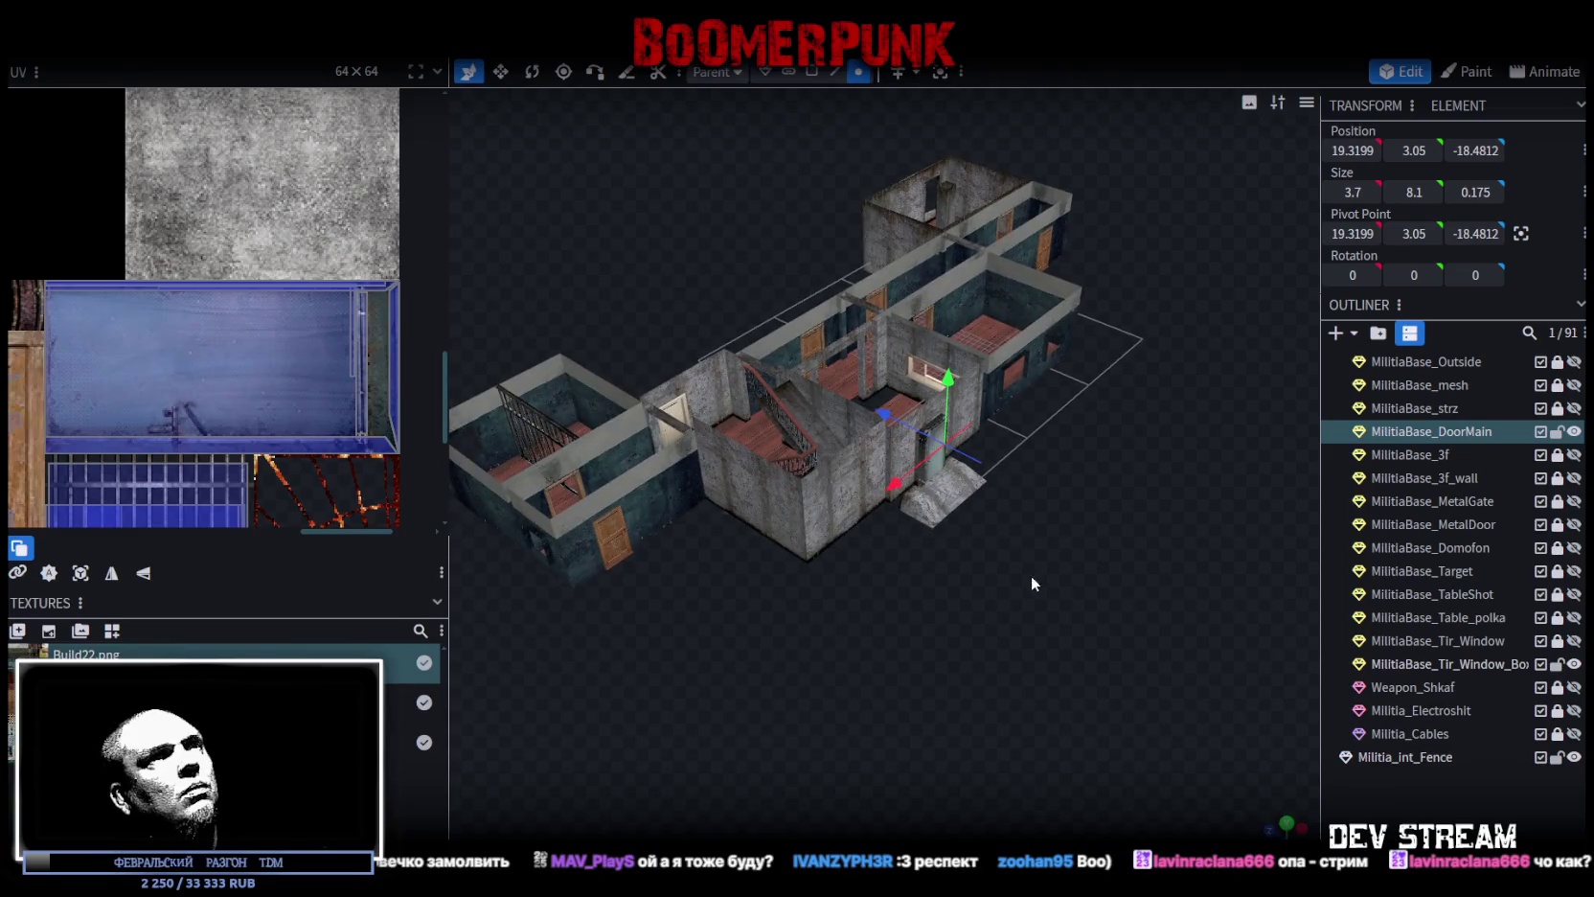
scroll(1027, 577, up, 10)
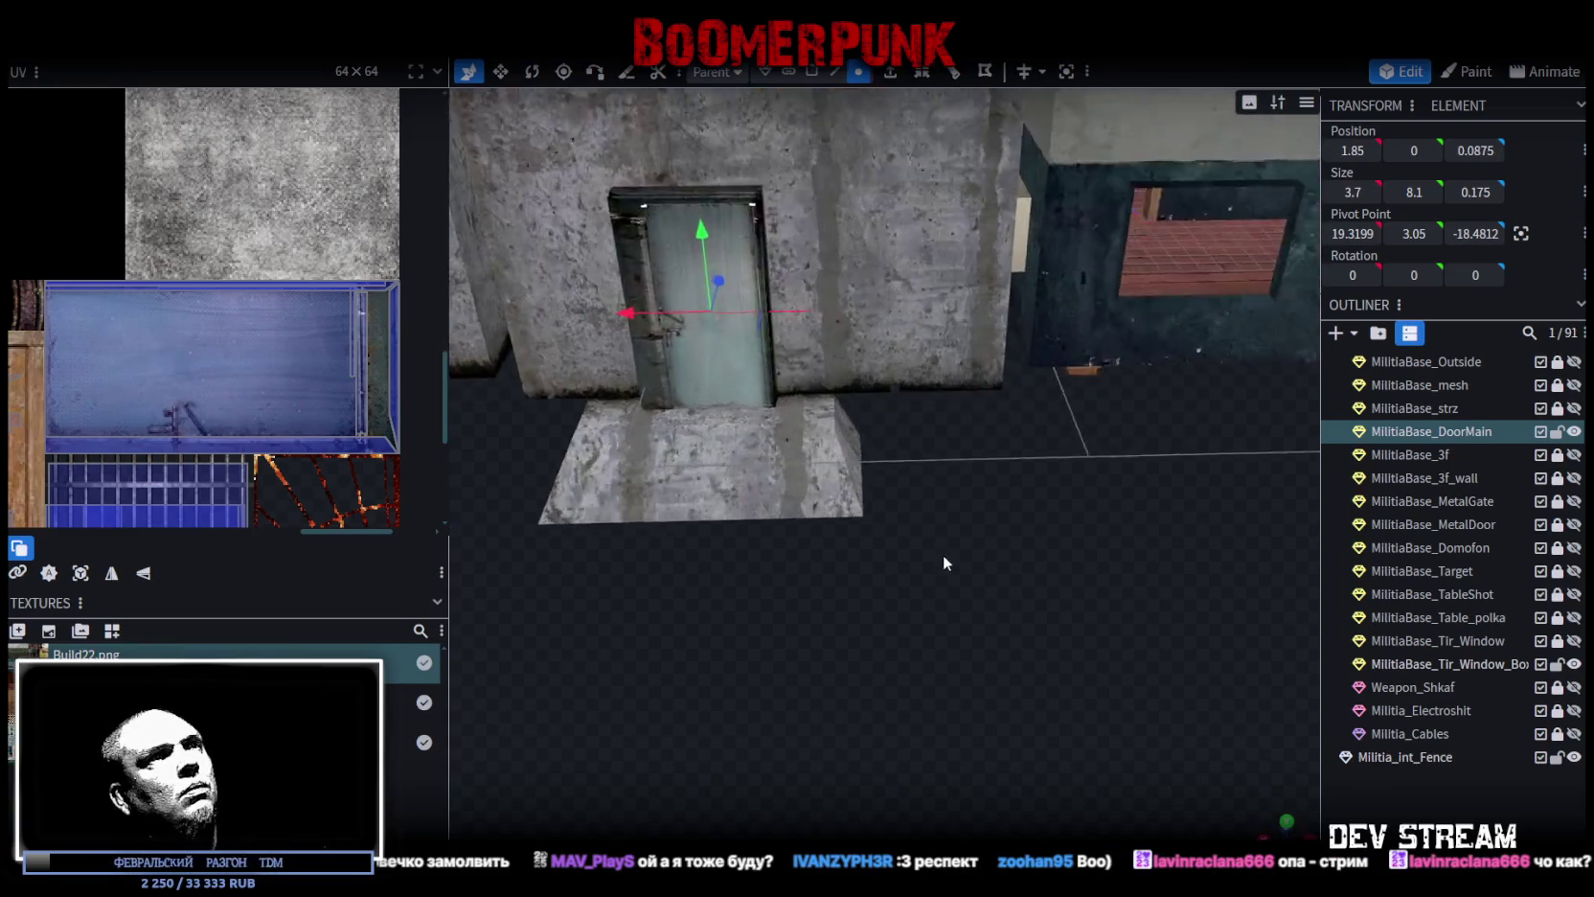
scroll(968, 570, up, 5)
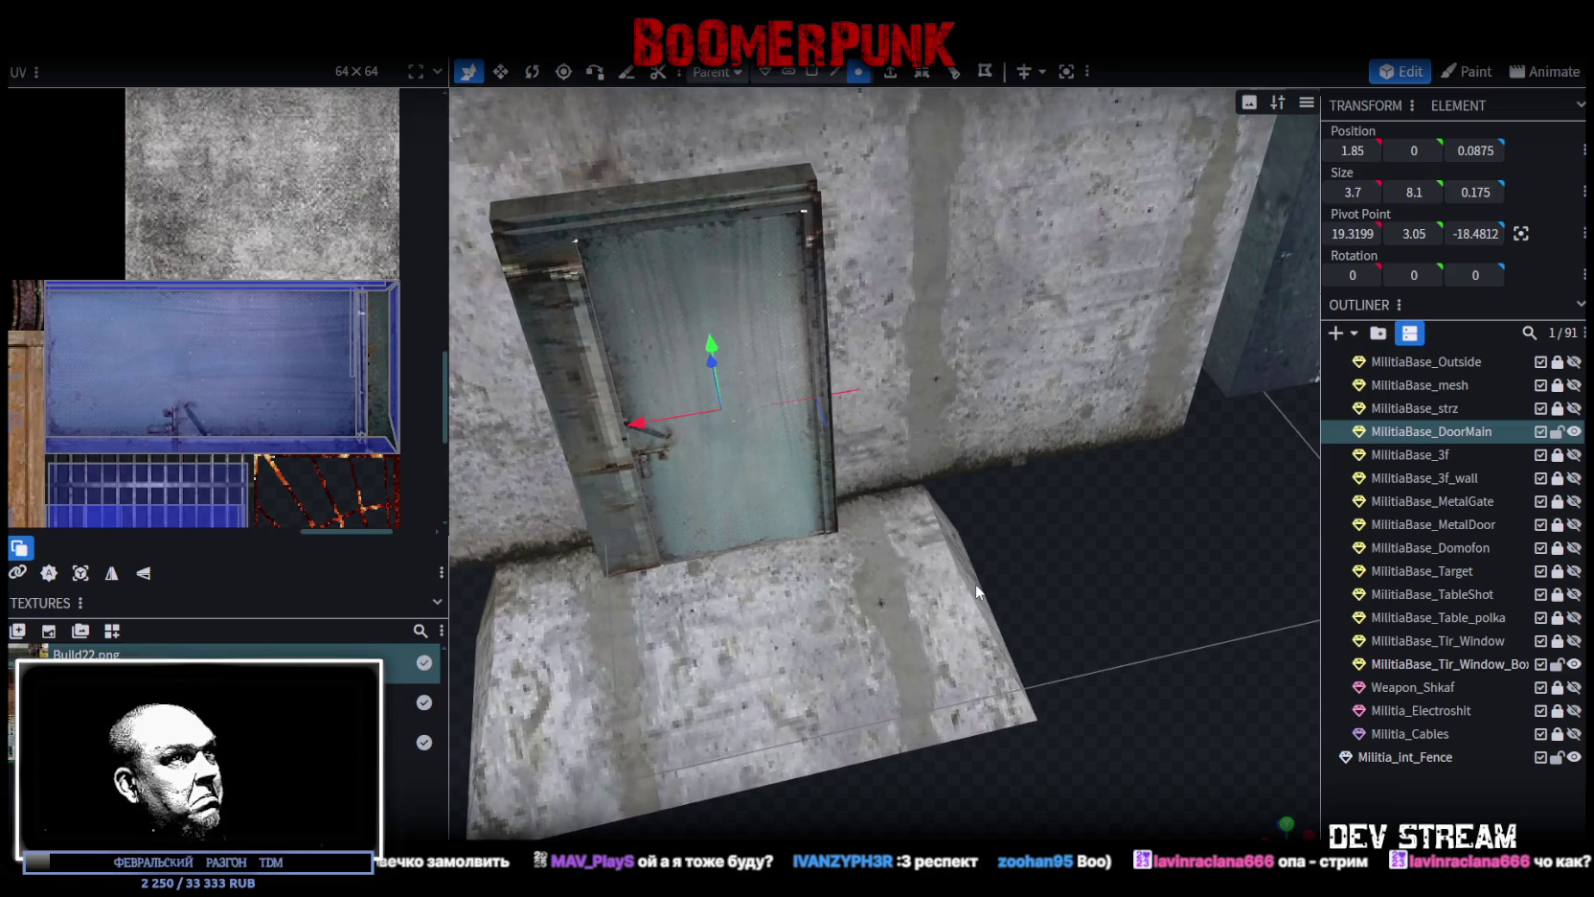
scroll(975, 583, down, 6)
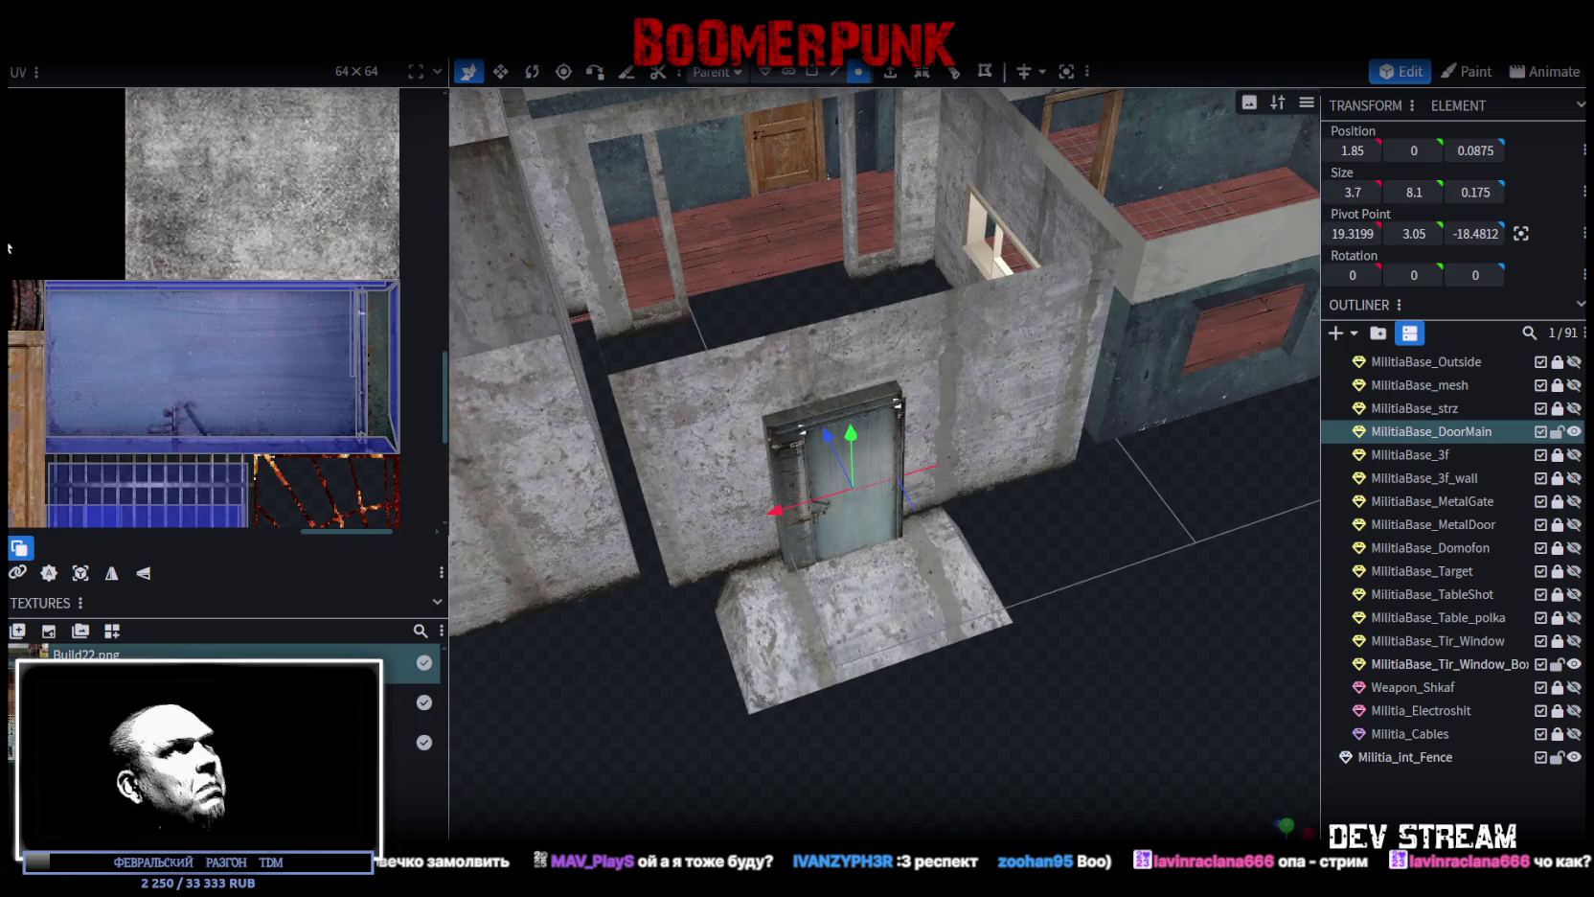
key(ctrl+s)
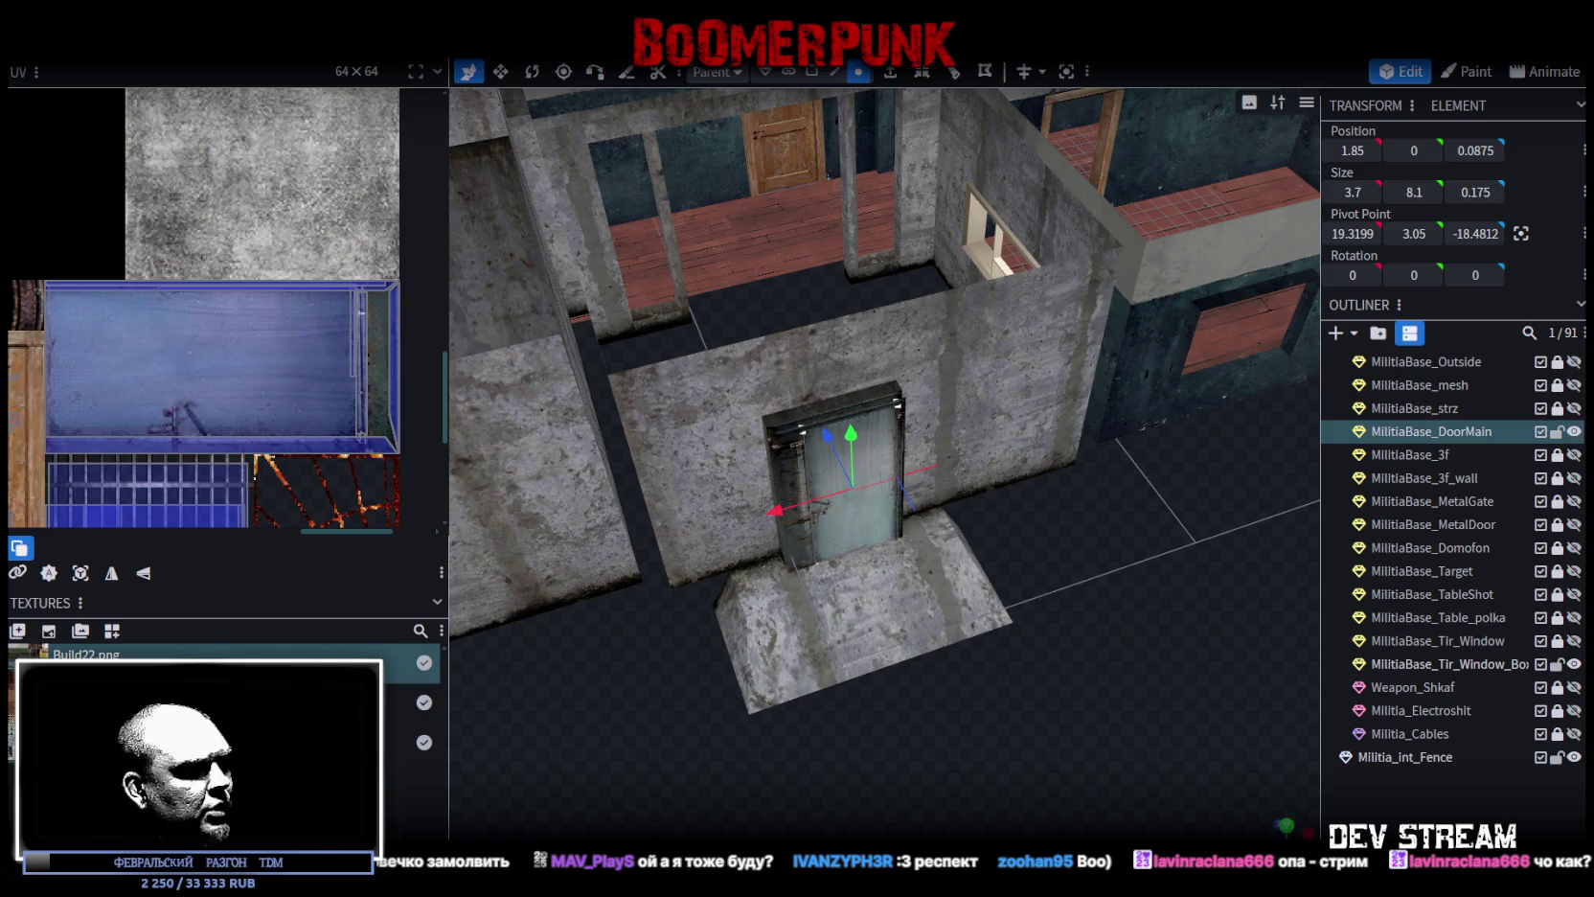
key(alt+Tab)
mouse_move(1138, 580)
mouse_down()
mouse_move(732, 414)
mouse_move(878, 355)
mouse_move(635, 426)
mouse_up()
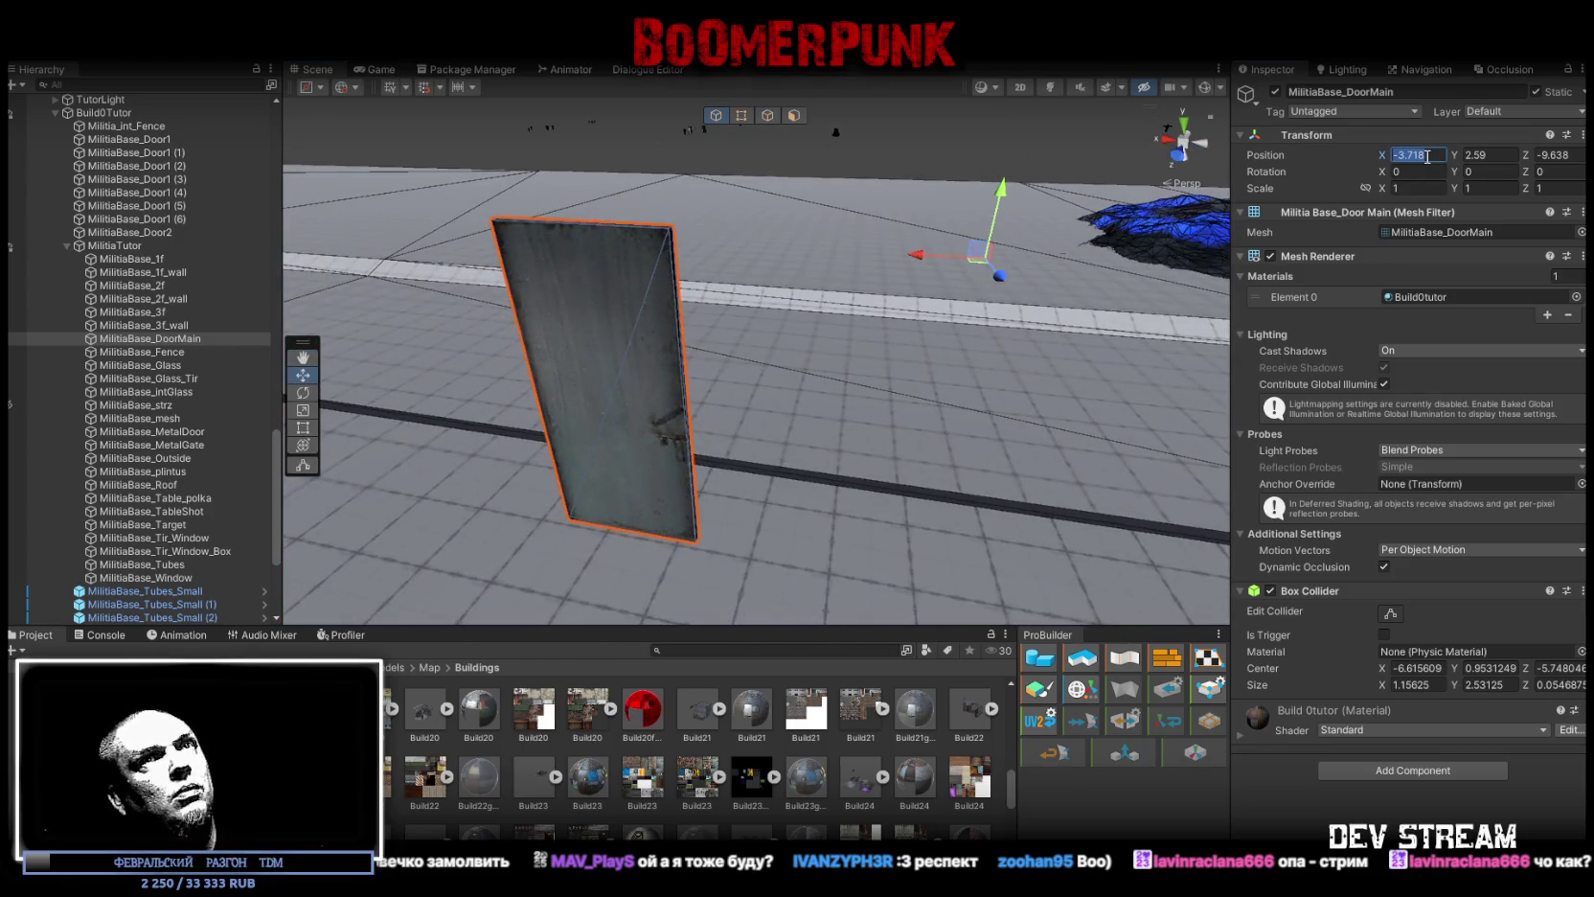
Step: Set MilitiaBase_DoorMain's position to 0, 0, 0 and frame it in the Scene view
text(0)
click(1479, 155)
text(0)
click(1536, 155)
text(0)
double_click(149, 338)
mouse_move(610, 352)
mouse_down()
mouse_move(694, 342)
mouse_move(427, 355)
mouse_move(652, 370)
mouse_move(550, 367)
mouse_up()
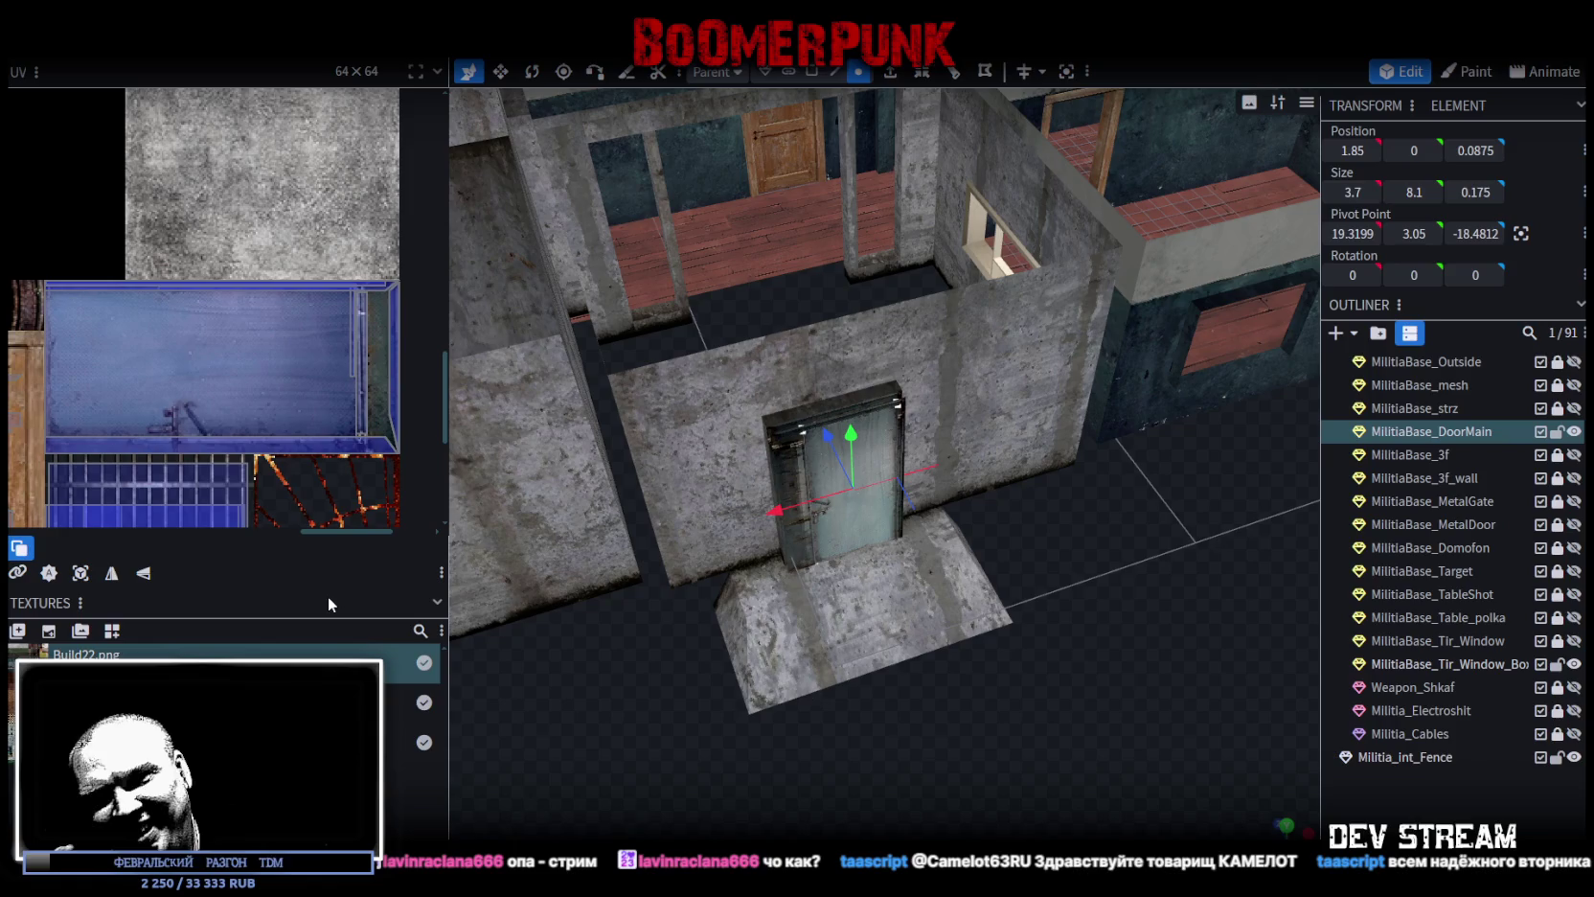
Step: Move the main door into the building's doorway at -6.037, 0.953, -5.781
key(alt+Tab)
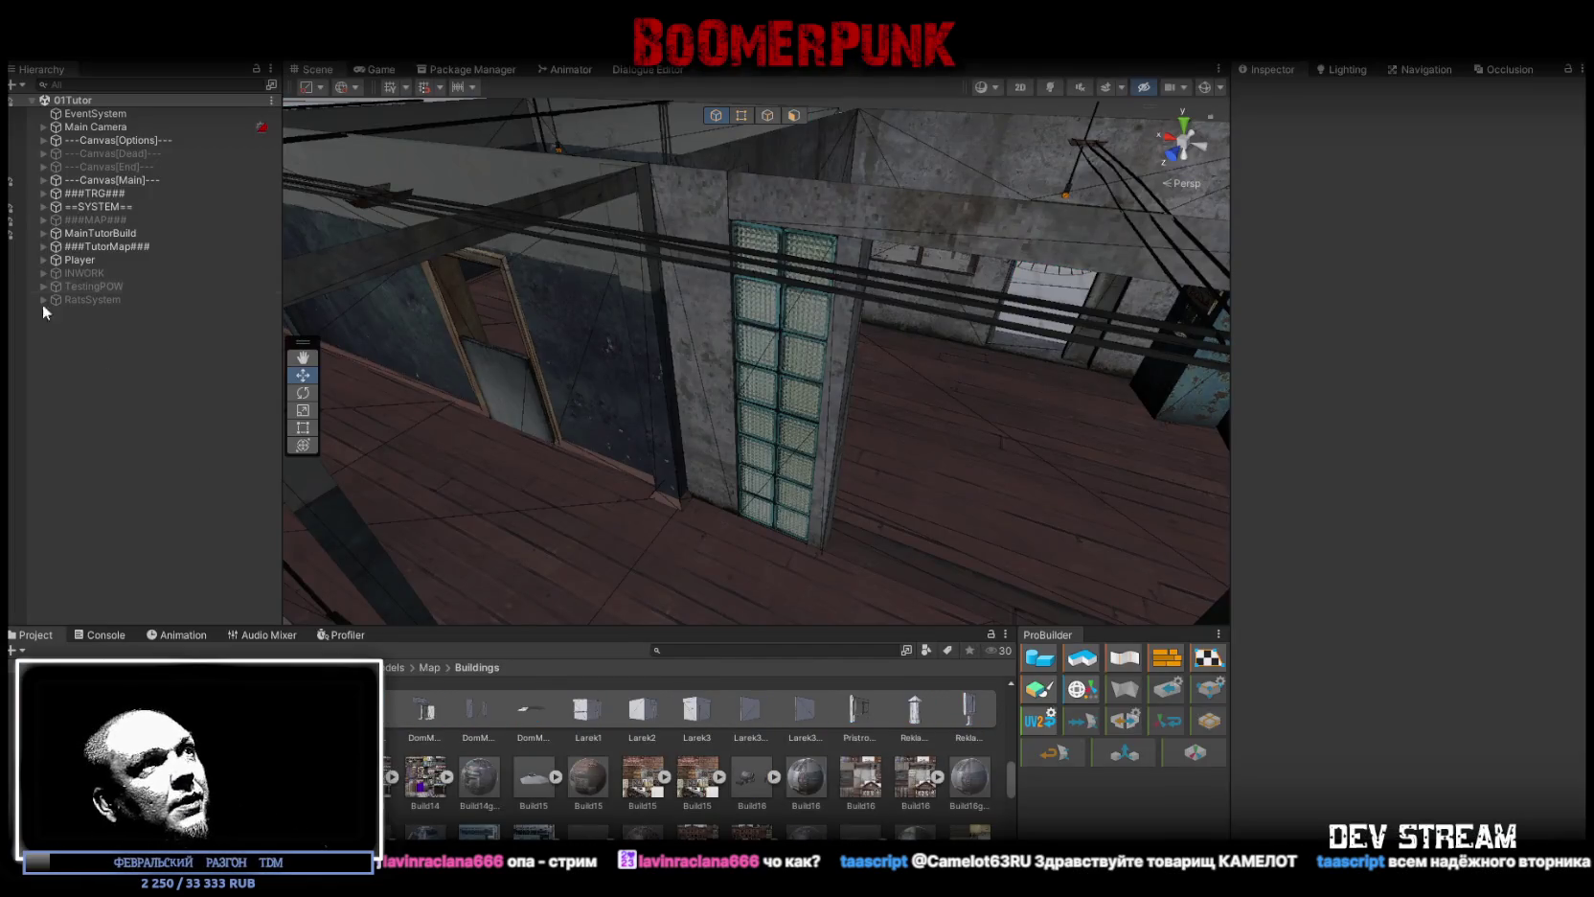
click(505, 392)
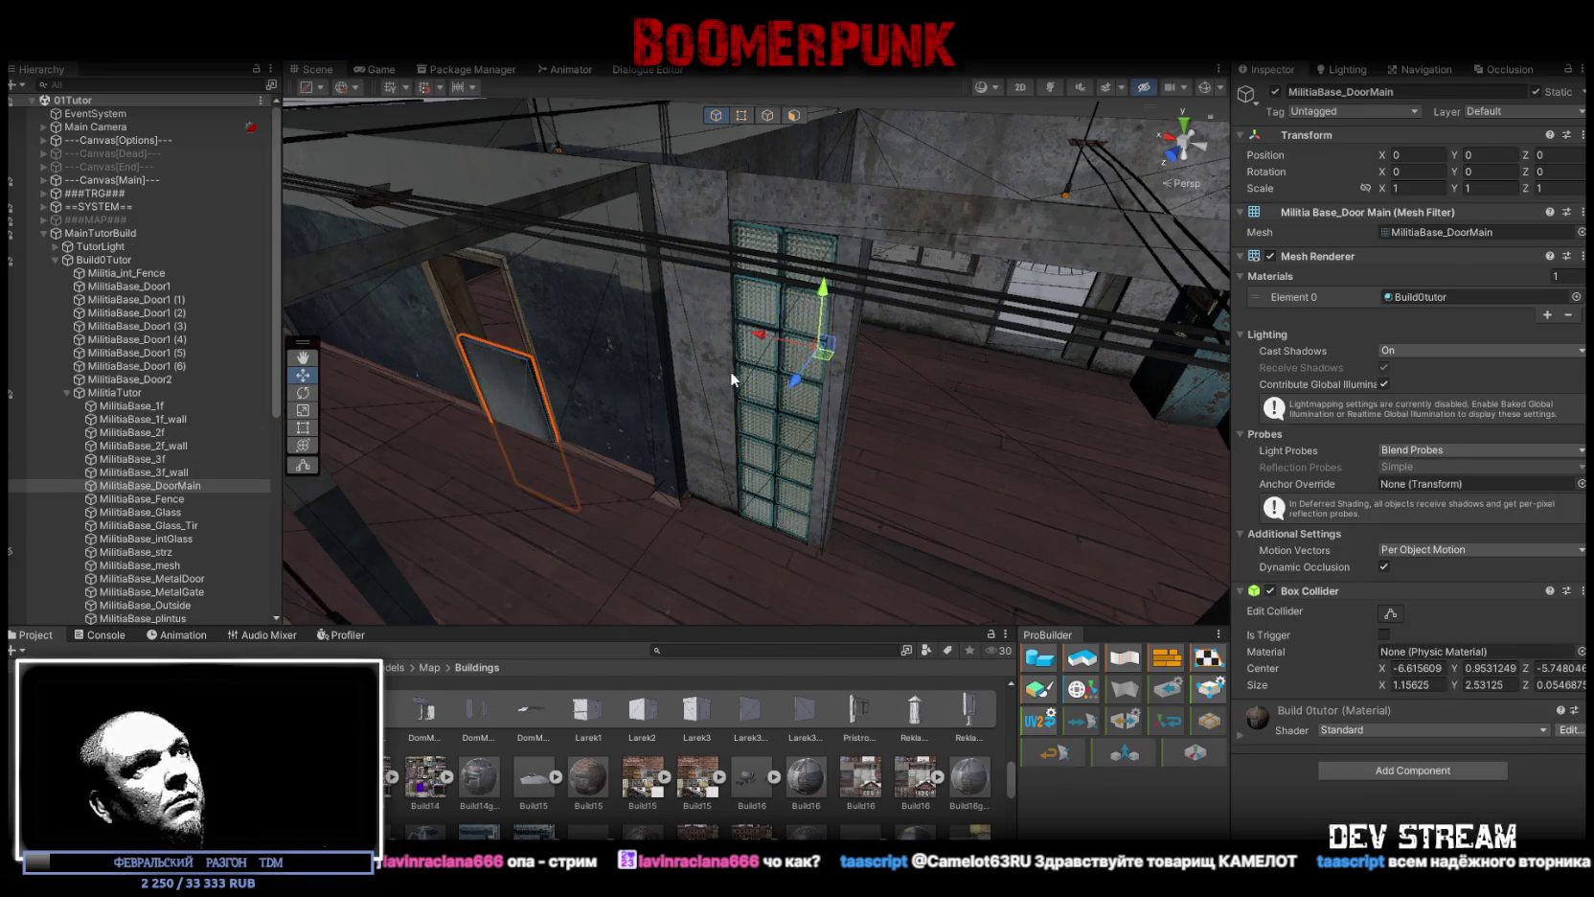
mouse_move(800, 378)
mouse_down()
mouse_move(766, 409)
mouse_move(775, 427)
mouse_move(734, 398)
mouse_move(853, 325)
mouse_move(1011, 379)
mouse_move(815, 380)
mouse_move(768, 345)
mouse_move(810, 455)
mouse_up()
mouse_move(469, 272)
mouse_down()
mouse_move(861, 379)
mouse_move(921, 379)
mouse_move(645, 336)
mouse_move(839, 378)
mouse_move(843, 438)
mouse_move(815, 523)
mouse_move(801, 498)
mouse_move(812, 255)
mouse_move(832, 243)
mouse_move(872, 410)
mouse_move(832, 481)
mouse_move(996, 482)
mouse_move(830, 477)
mouse_move(882, 407)
mouse_move(895, 421)
mouse_up()
Step: Test rotating the door, undo both rotations to keep it unrotated, and return to Blockbench
key(e)
key(ctrl+z)
mouse_move(793, 398)
mouse_down()
mouse_move(906, 429)
mouse_move(1015, 420)
mouse_move(903, 381)
mouse_move(563, 445)
mouse_up()
key(ctrl+z)
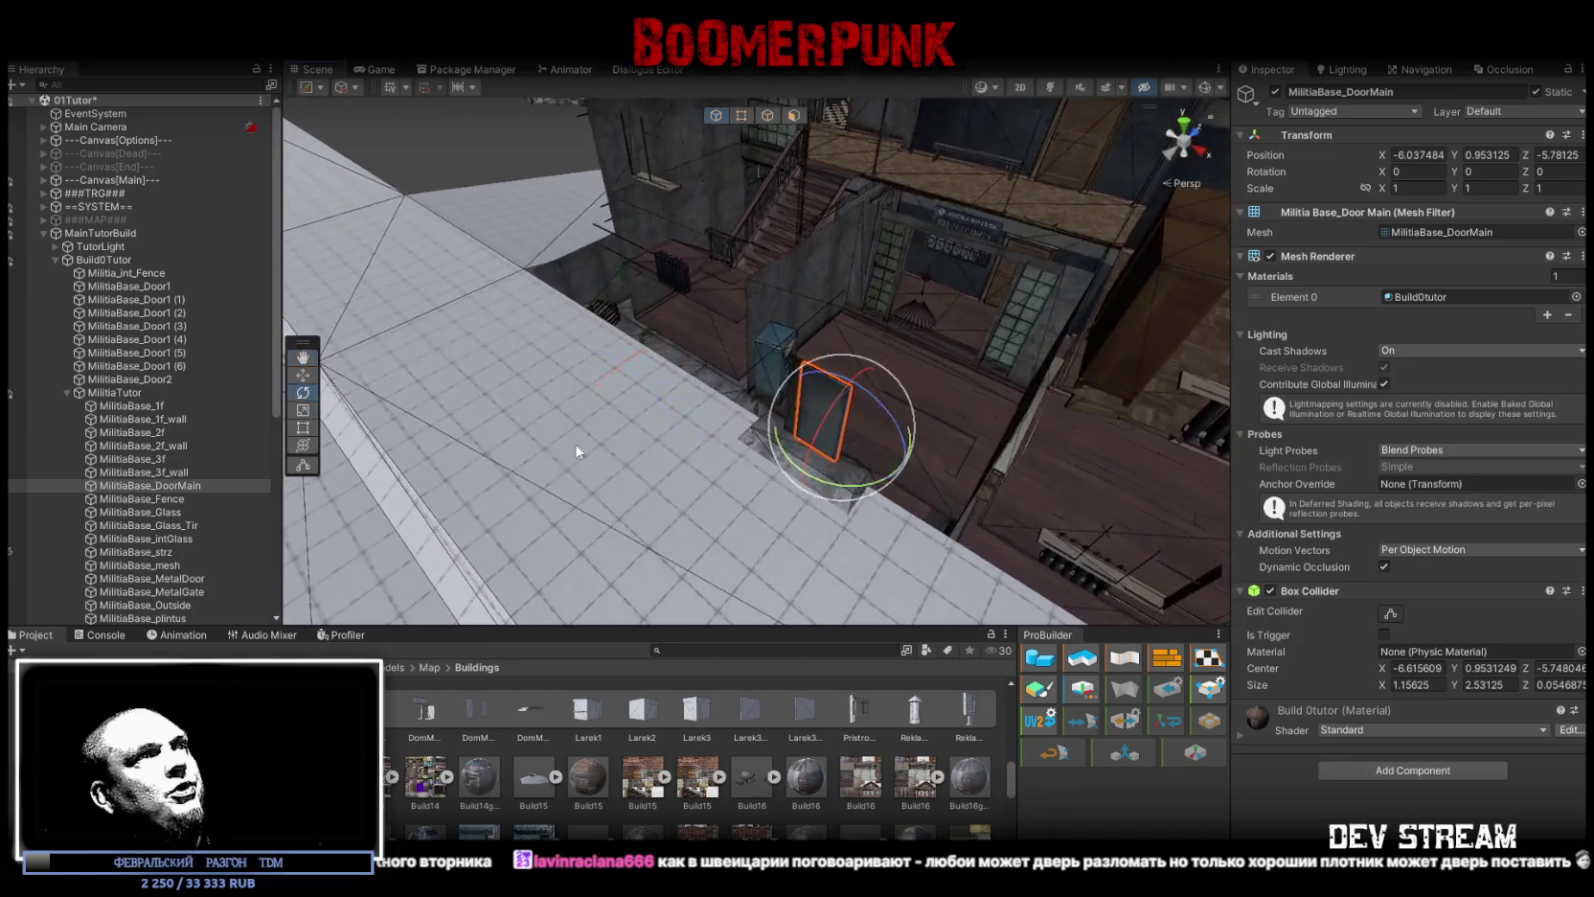
scroll(209, 479, down, 5)
mouse_move(627, 472)
mouse_down()
mouse_move(581, 436)
mouse_move(730, 426)
mouse_move(766, 435)
mouse_move(694, 429)
mouse_move(874, 444)
mouse_up()
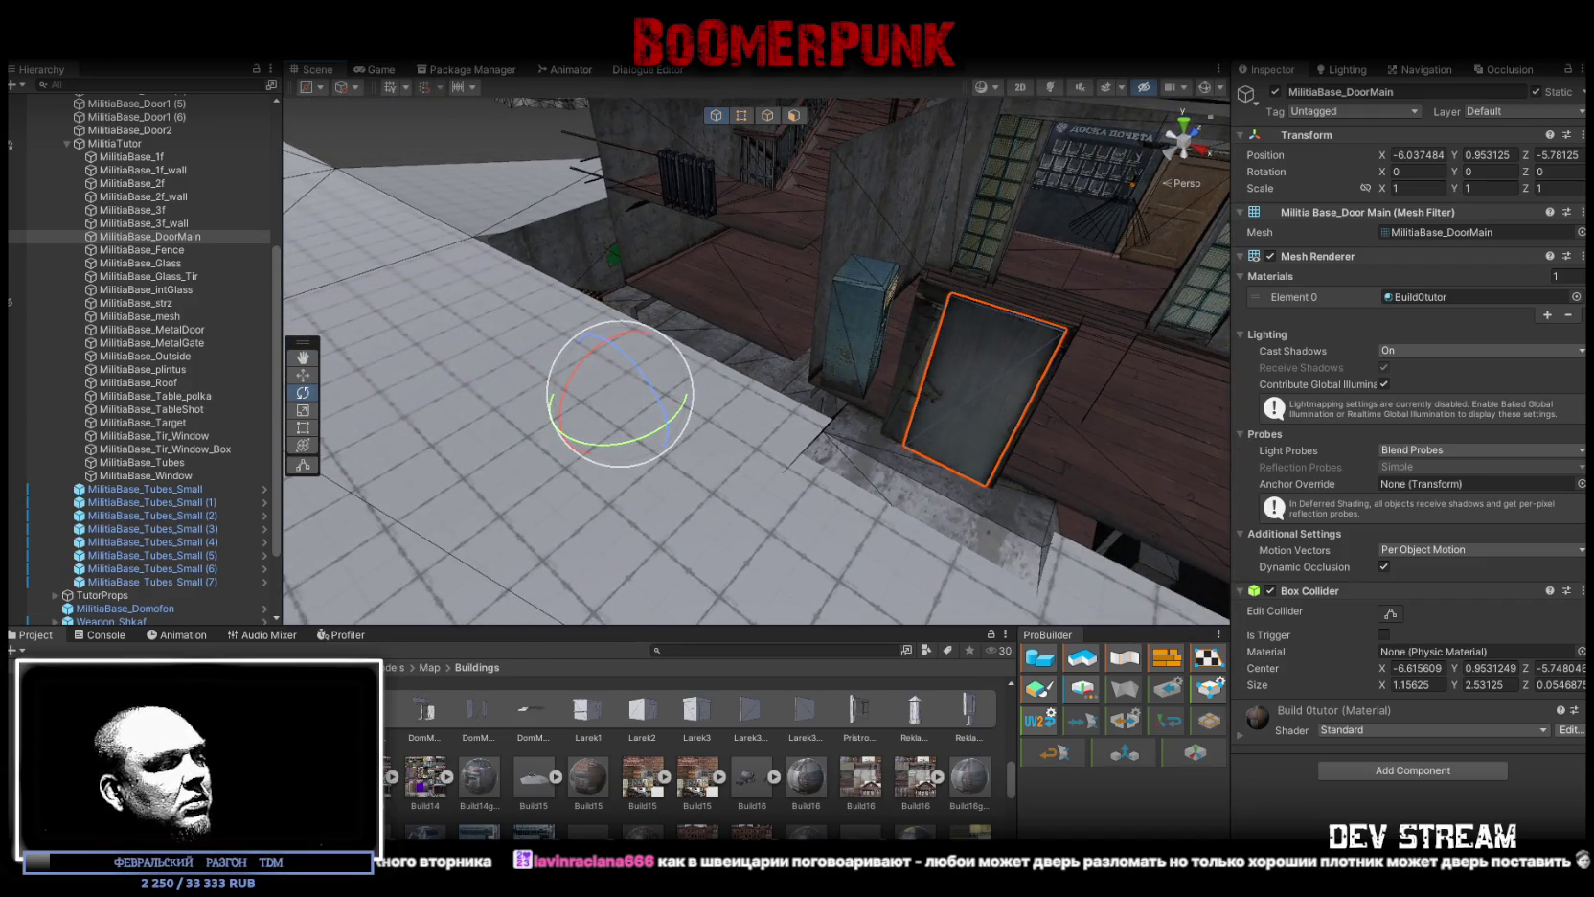
key(alt+Tab)
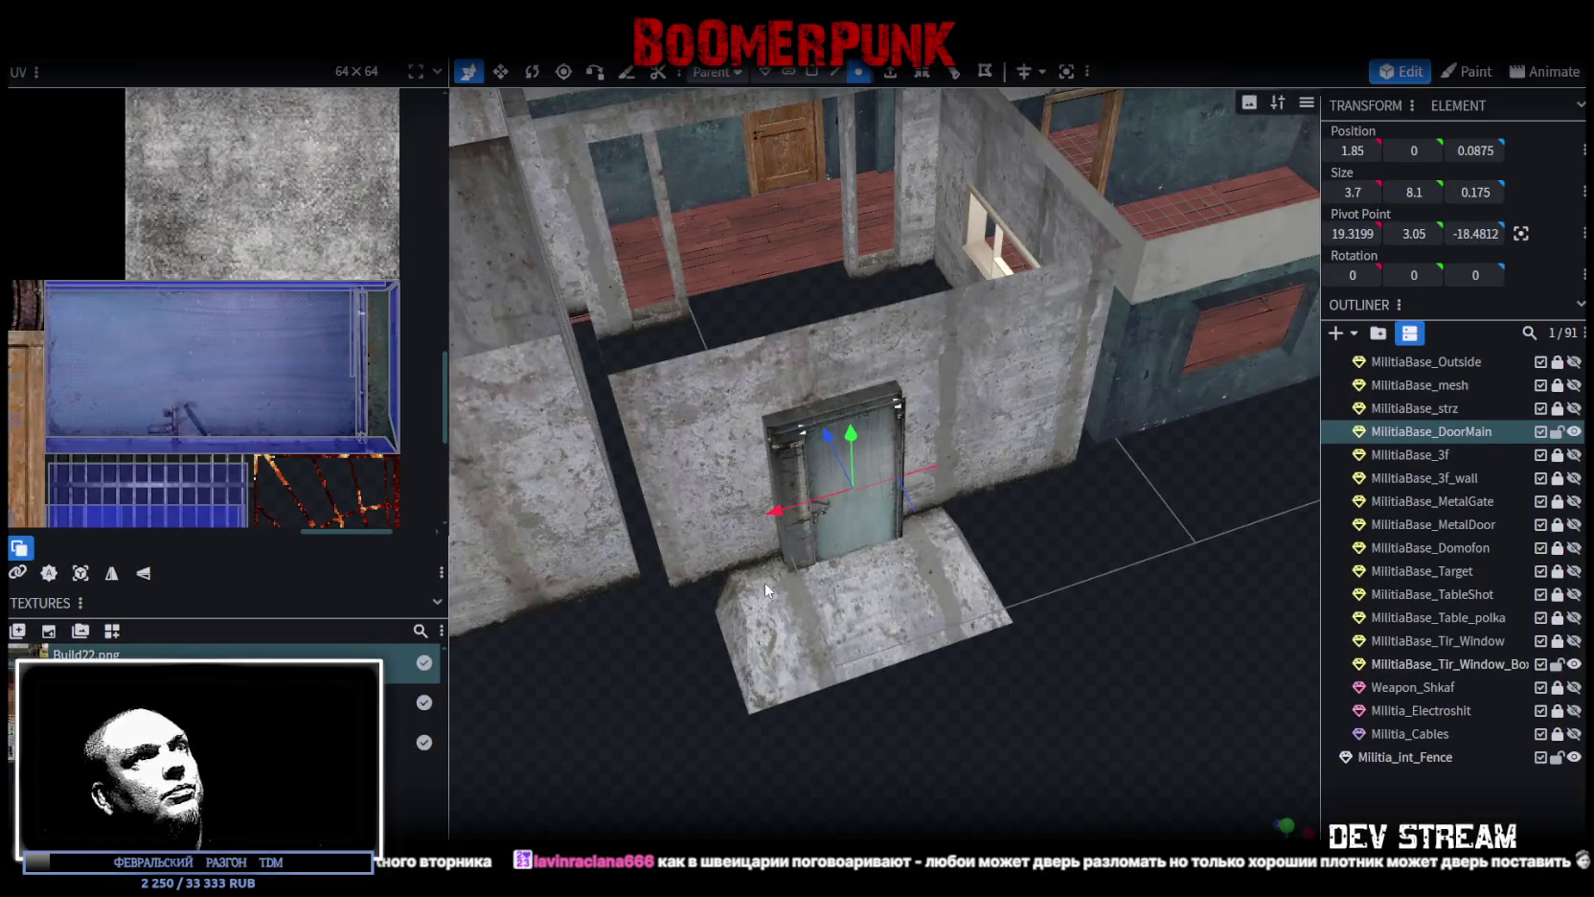
Step: Split the door's front face off into a separate mesh
click(811, 71)
mouse_move(1101, 613)
mouse_down()
mouse_move(1052, 648)
mouse_move(956, 569)
mouse_up()
click(788, 72)
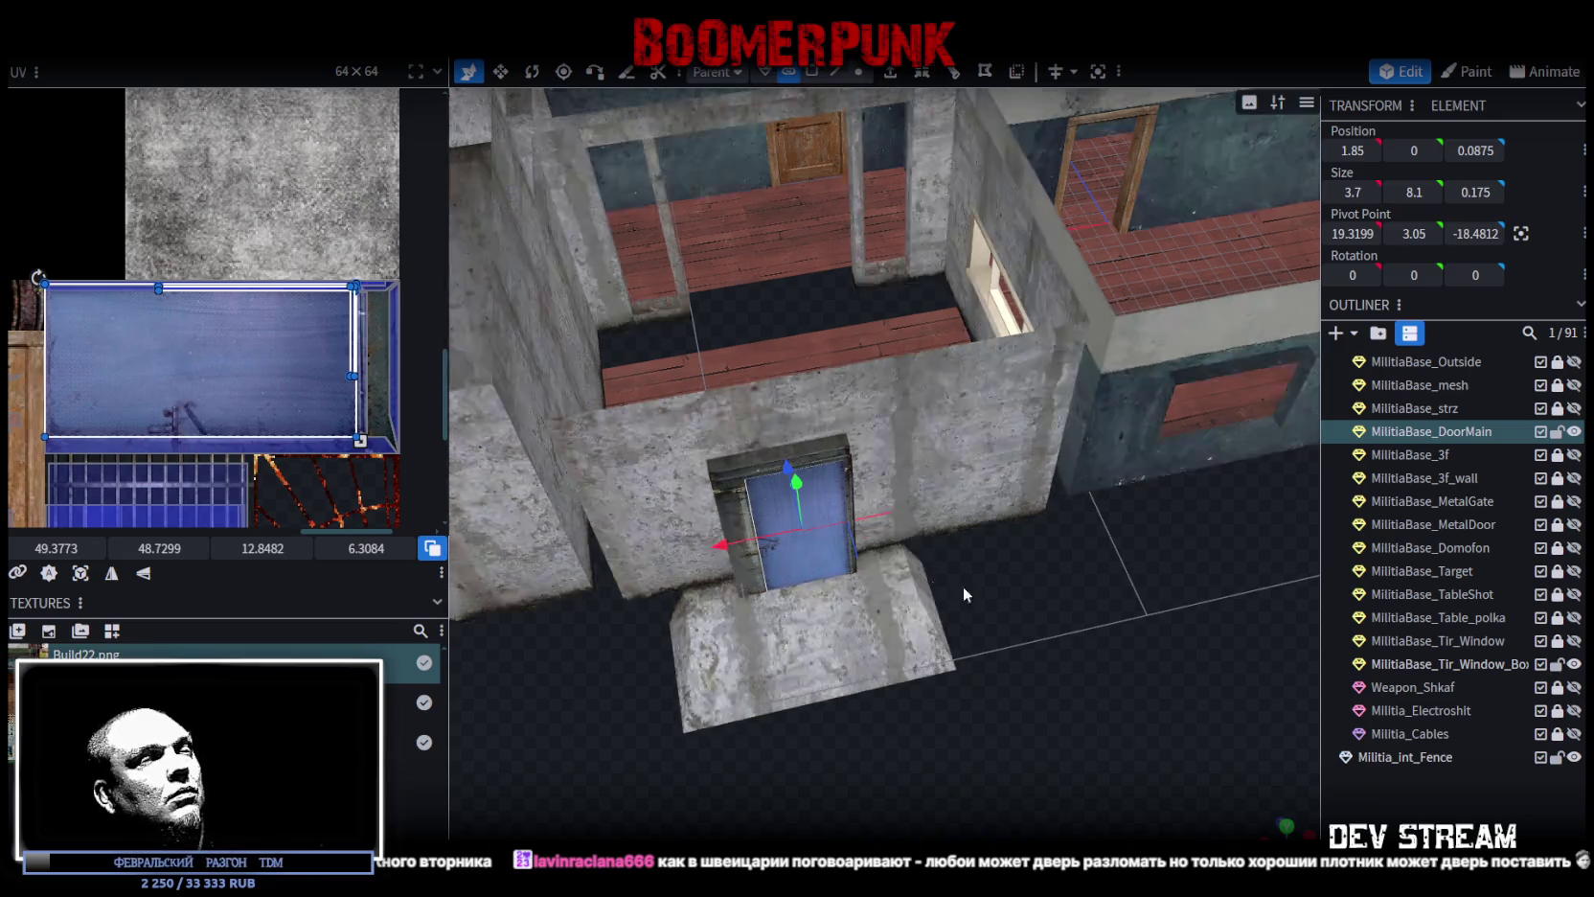
scroll(931, 579, up, 5)
drag(1107, 560, 900, 495)
right_click(879, 494)
mouse_move(953, 458)
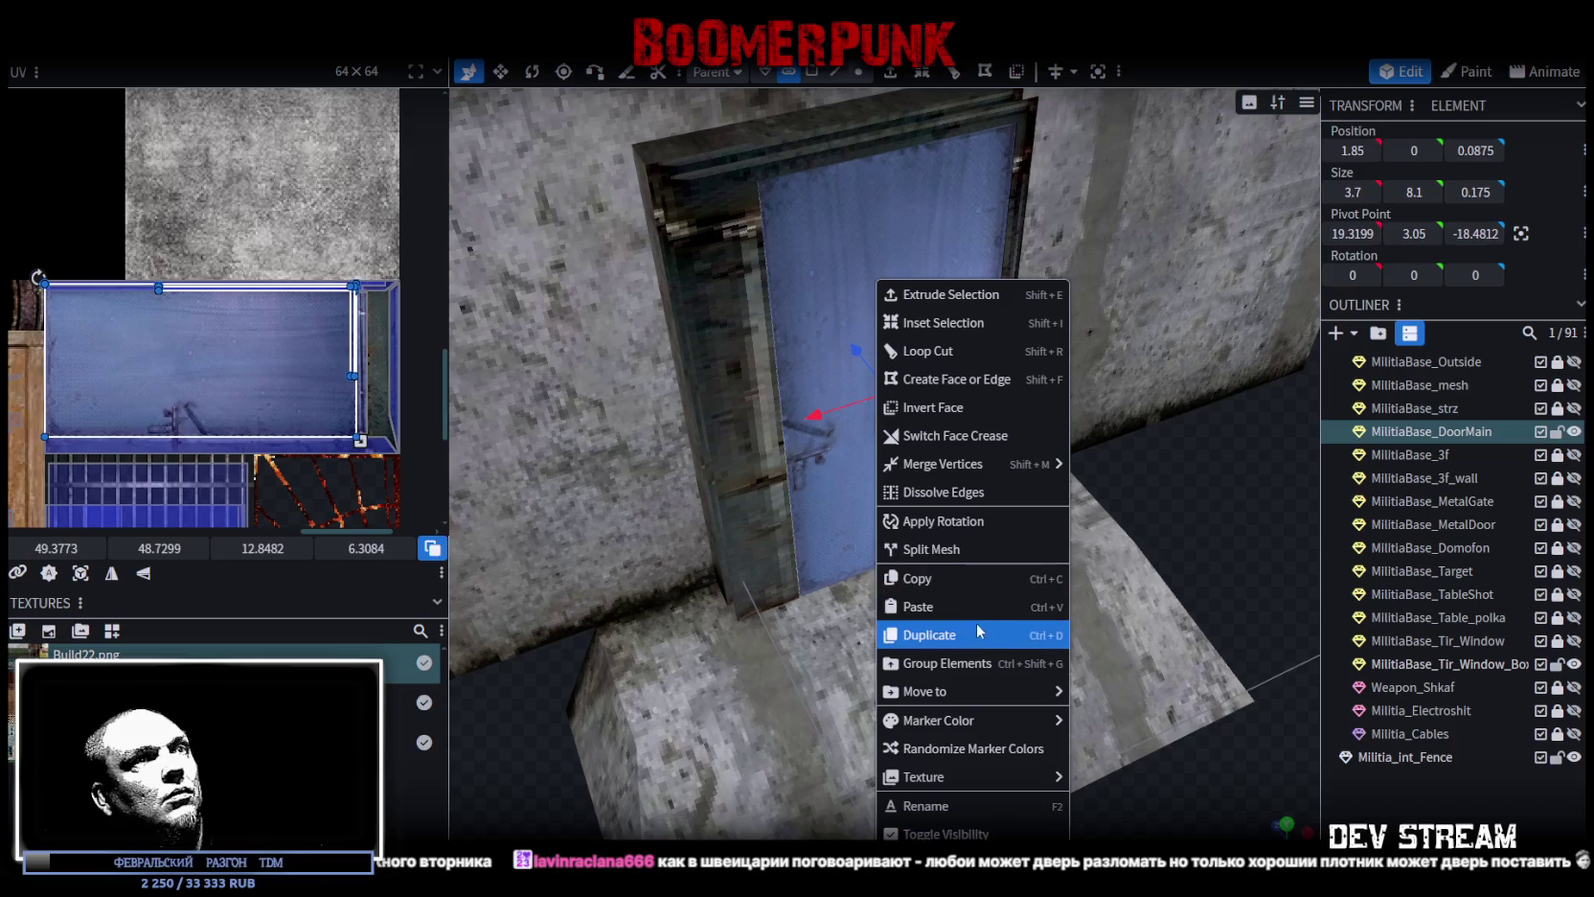
click(952, 550)
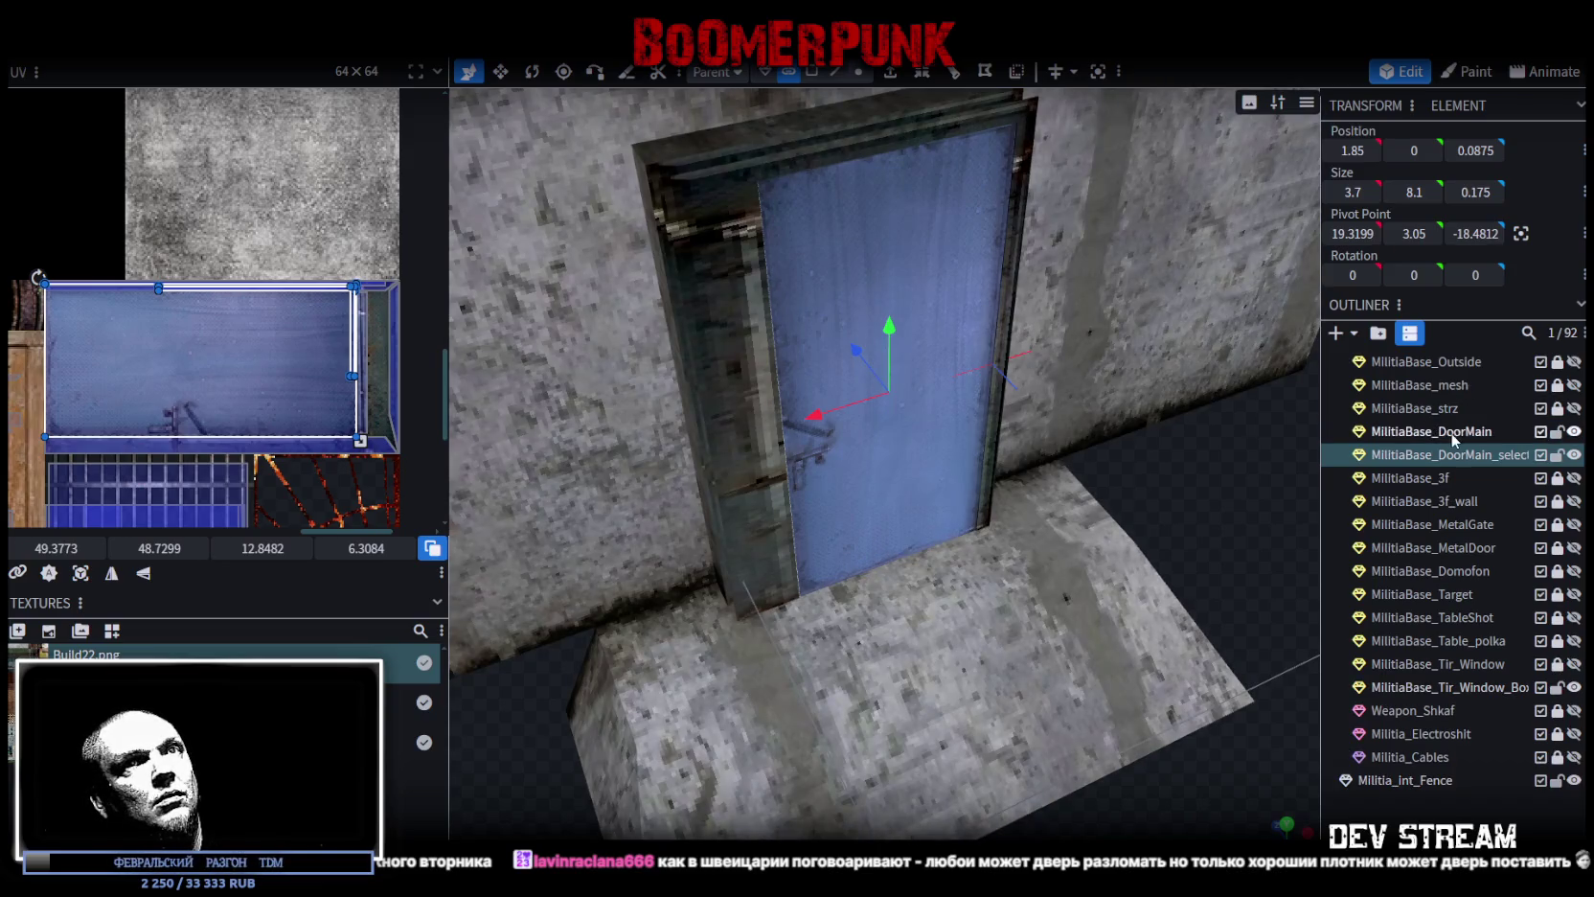
Step: Delete the original door mesh and rename the split mesh MilitiaBase_DoorMain
click(1451, 432)
key(Delete)
click(1475, 432)
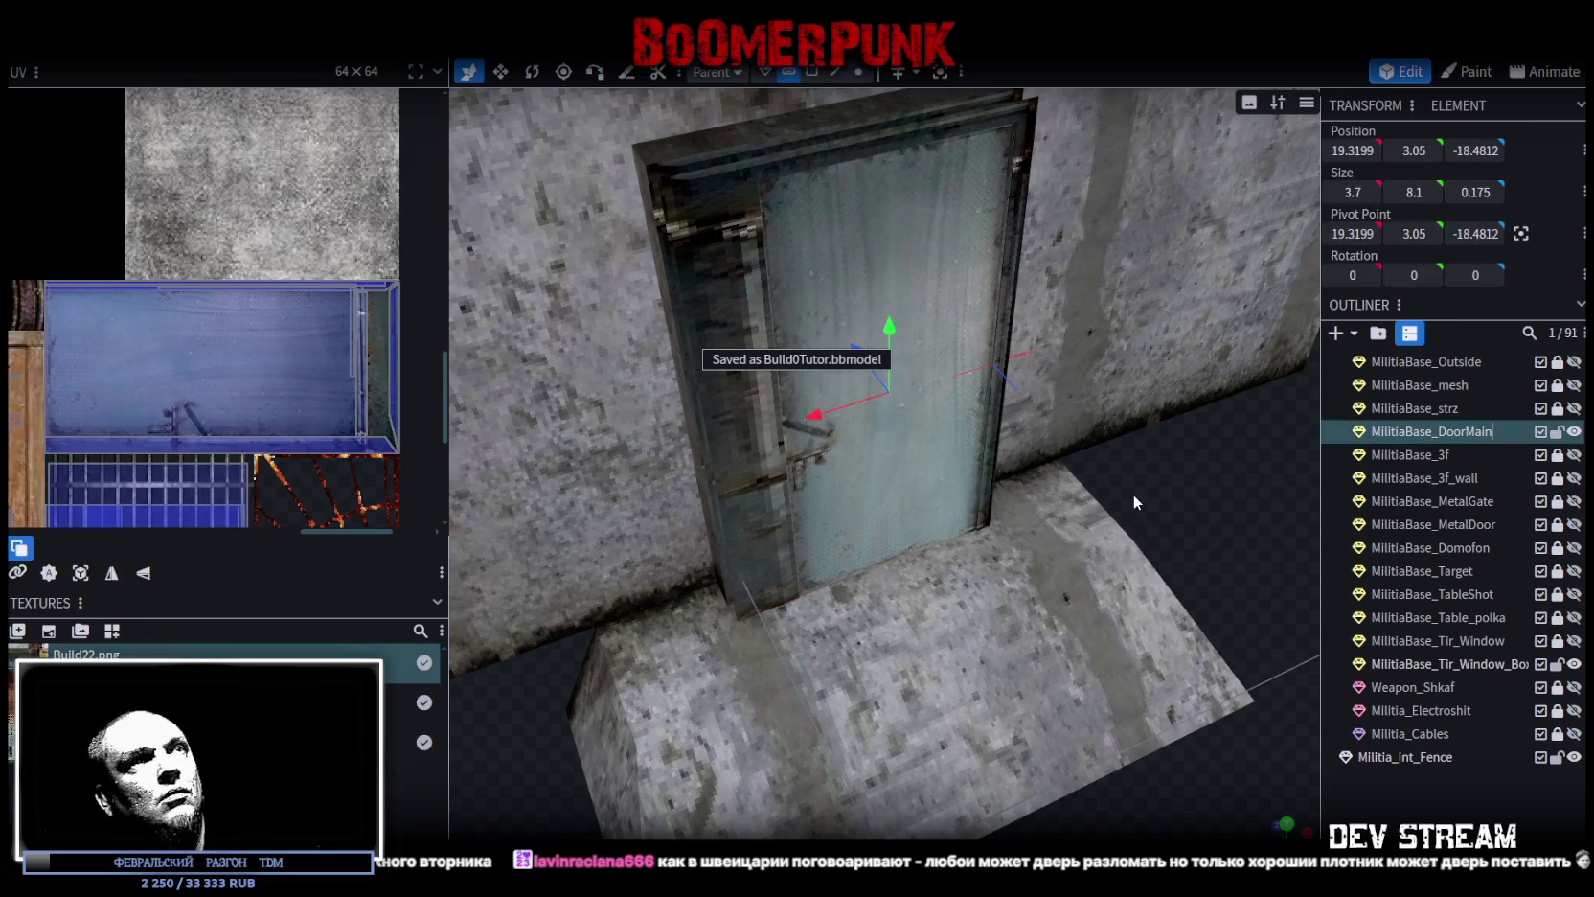
drag(1135, 502, 1475, 410)
click(1557, 432)
Step: Save the project and export it as FBX, overwriting Build0Tutor.fbx, then return to Unity
key(ctrl+s)
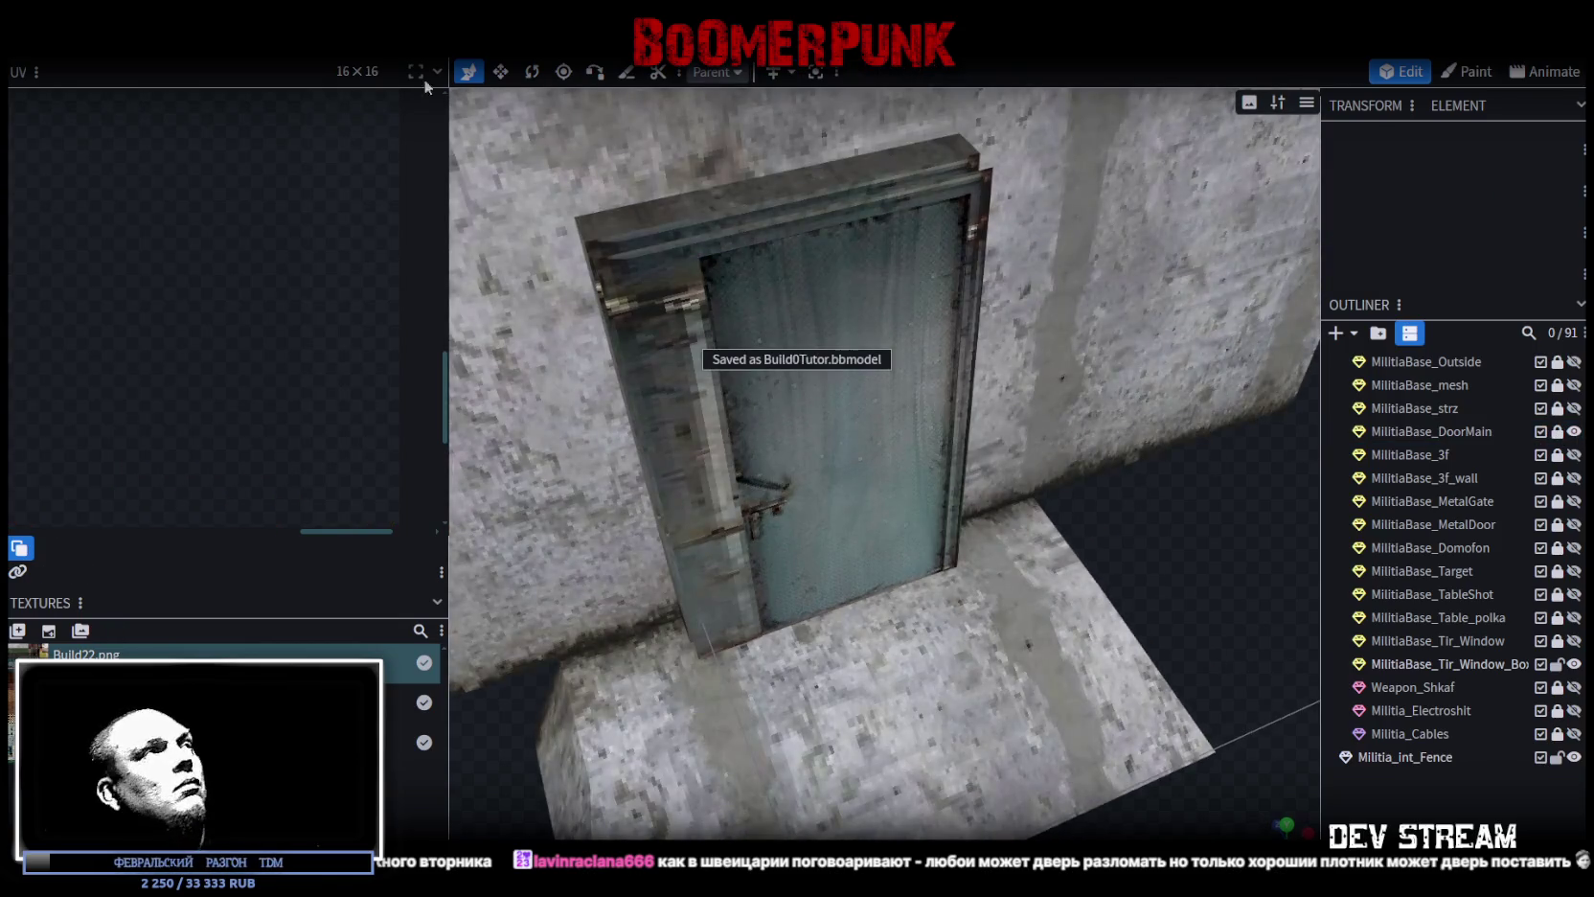
click(149, 43)
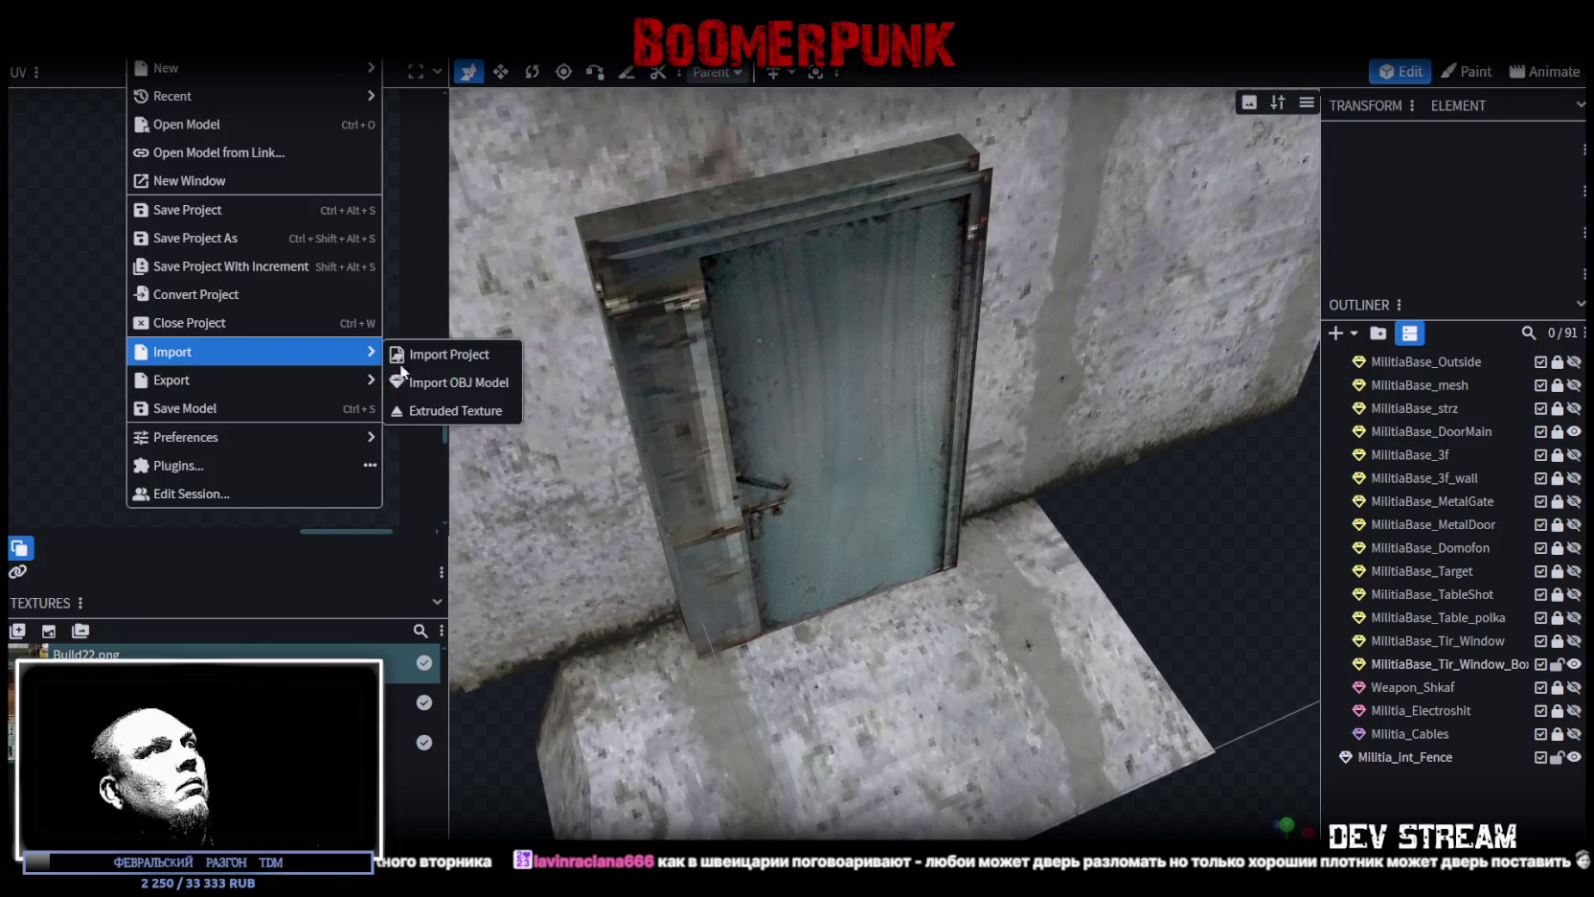
mouse_move(288, 395)
click(448, 438)
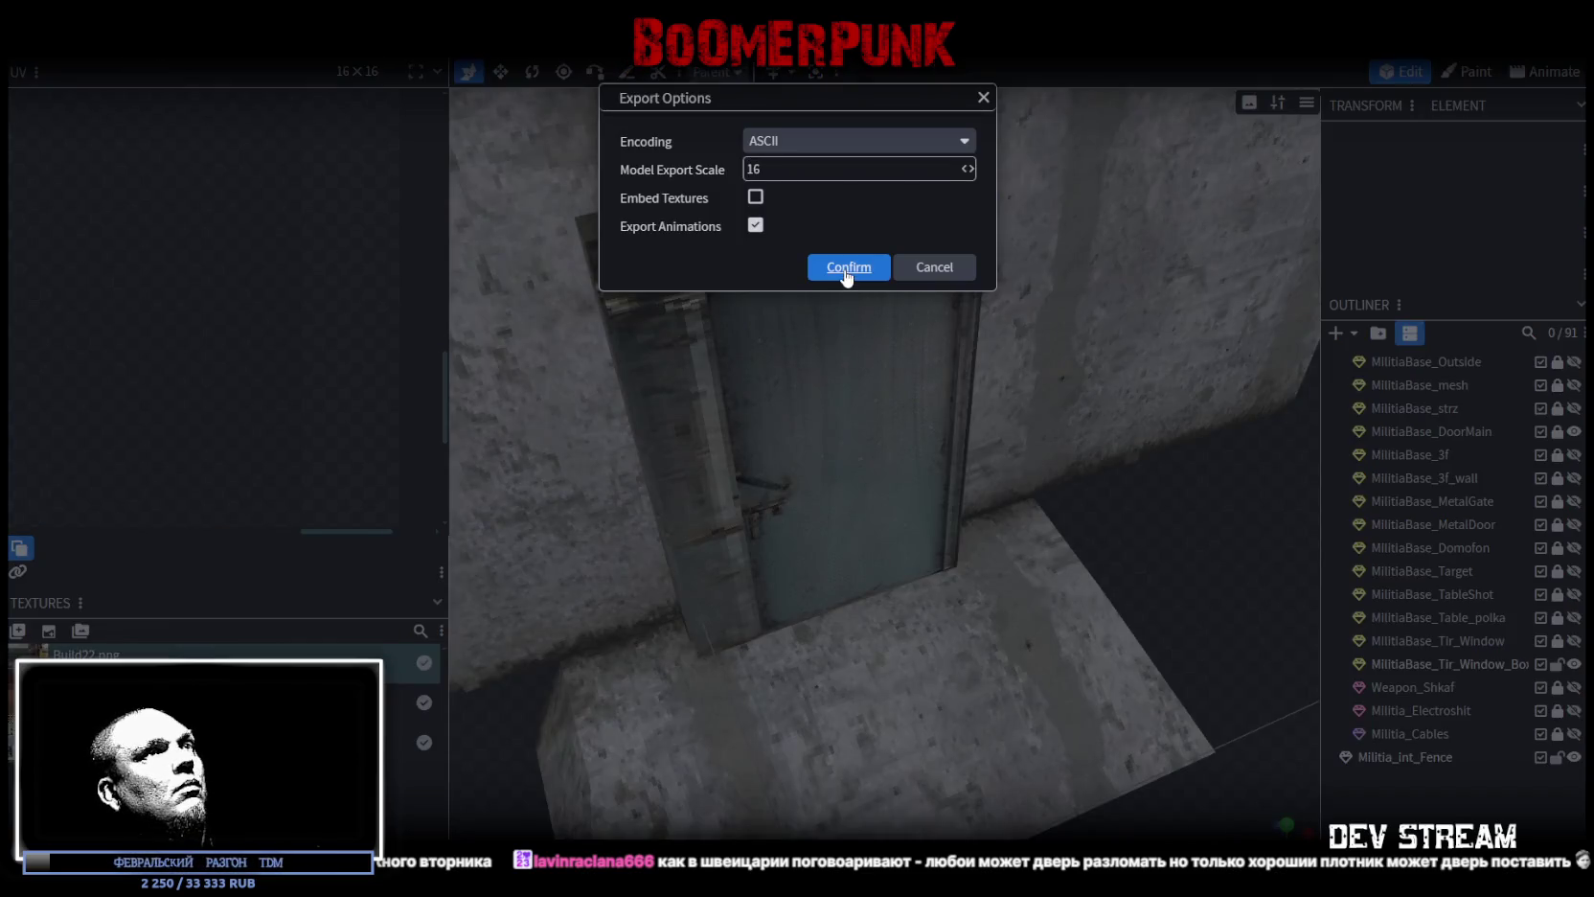
click(846, 272)
double_click(283, 134)
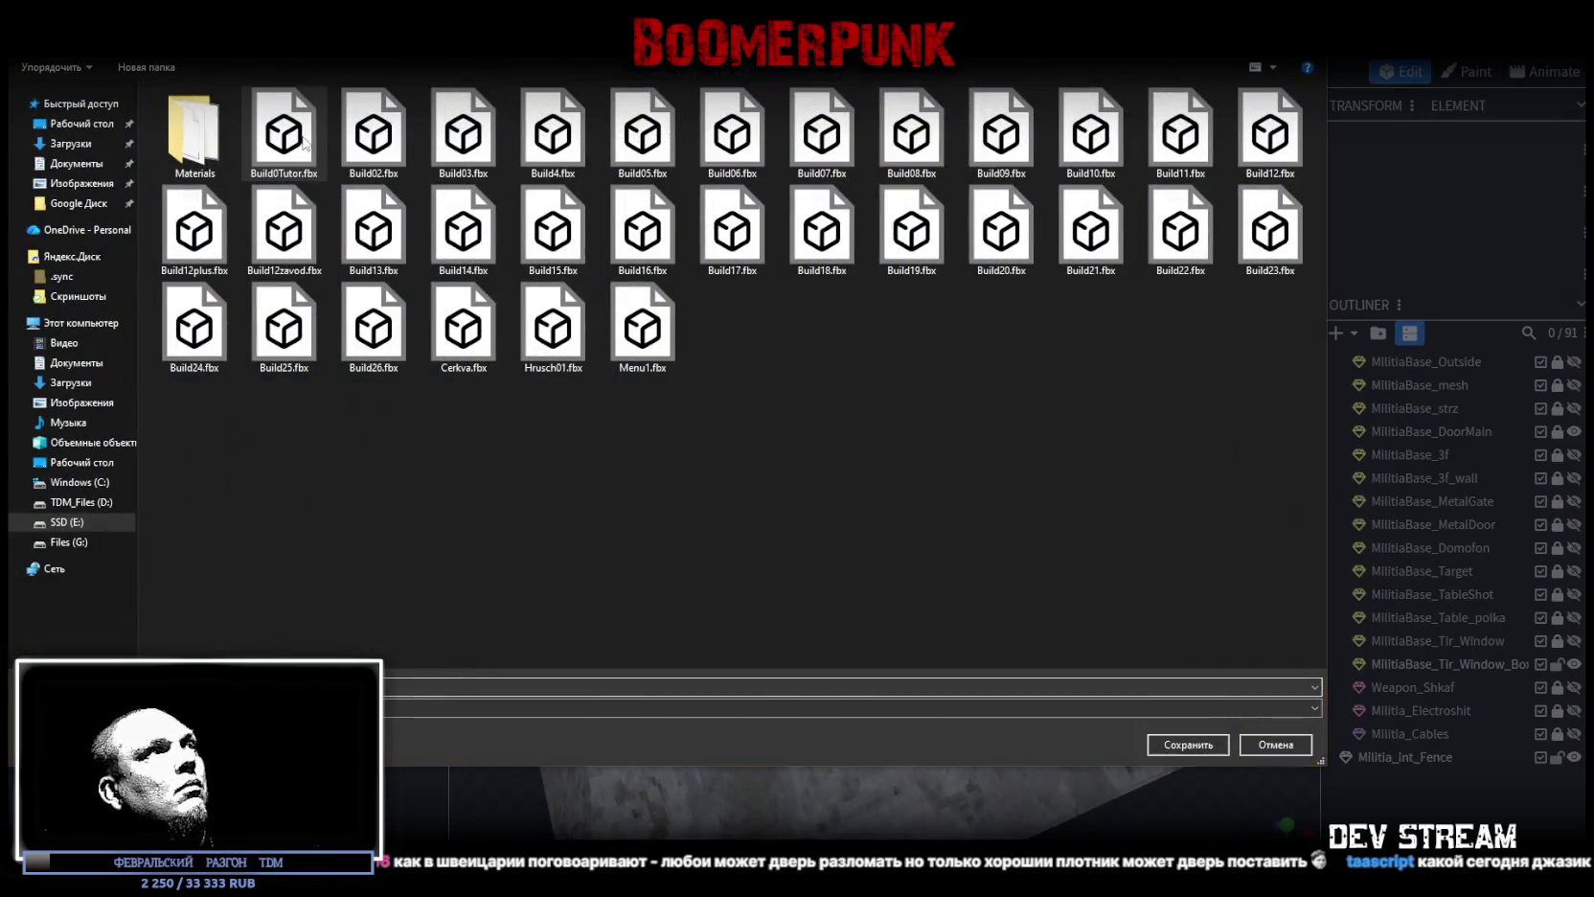
click(834, 458)
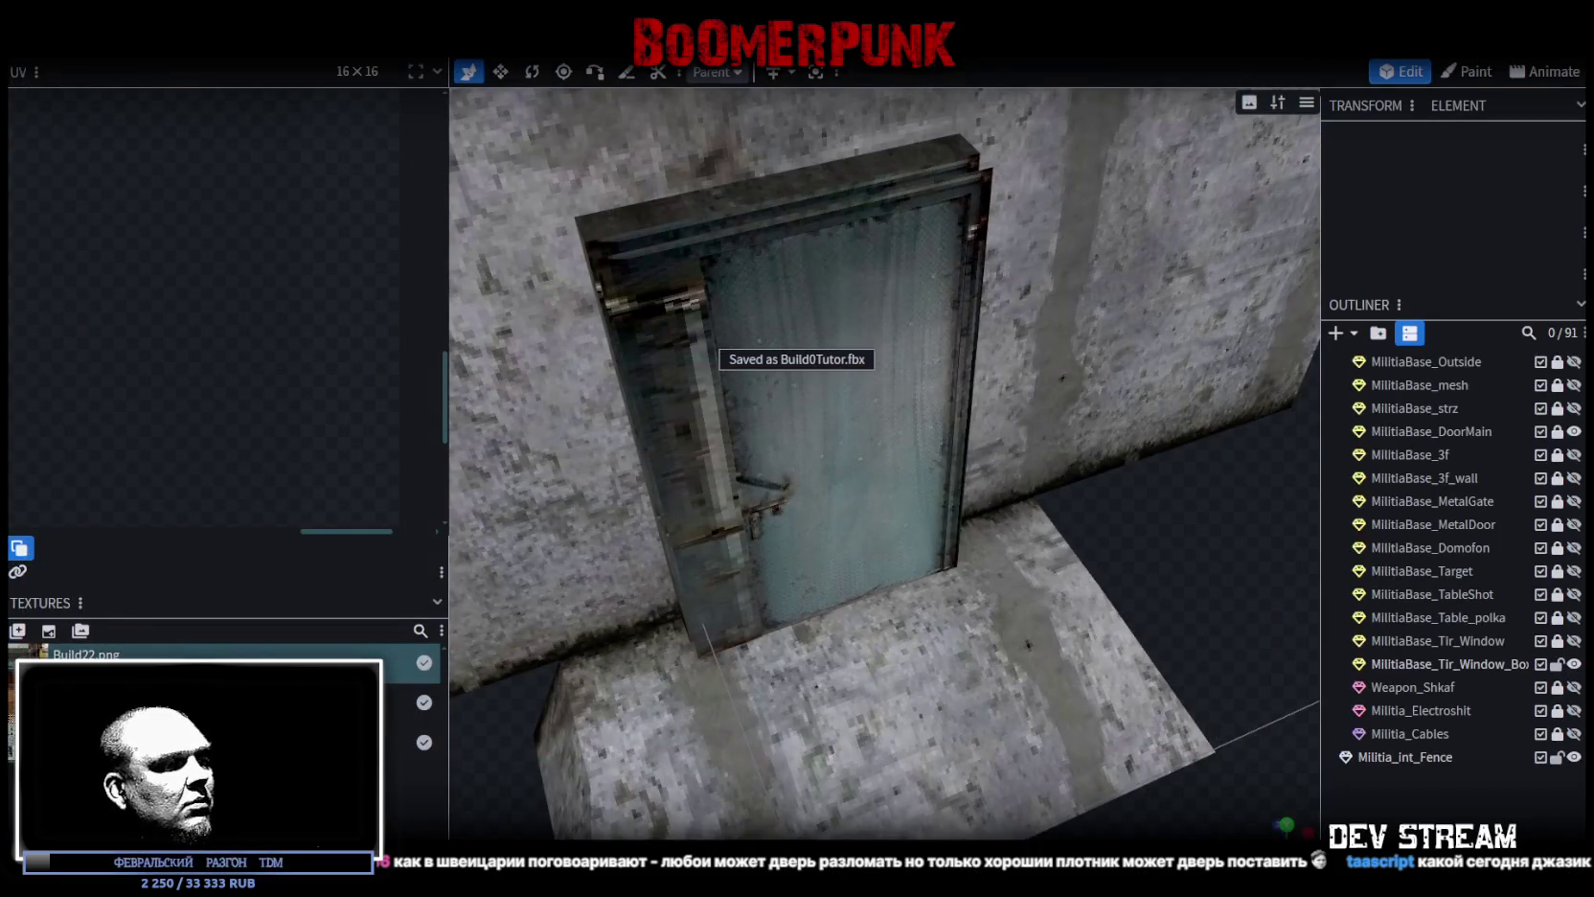
key(alt+Tab)
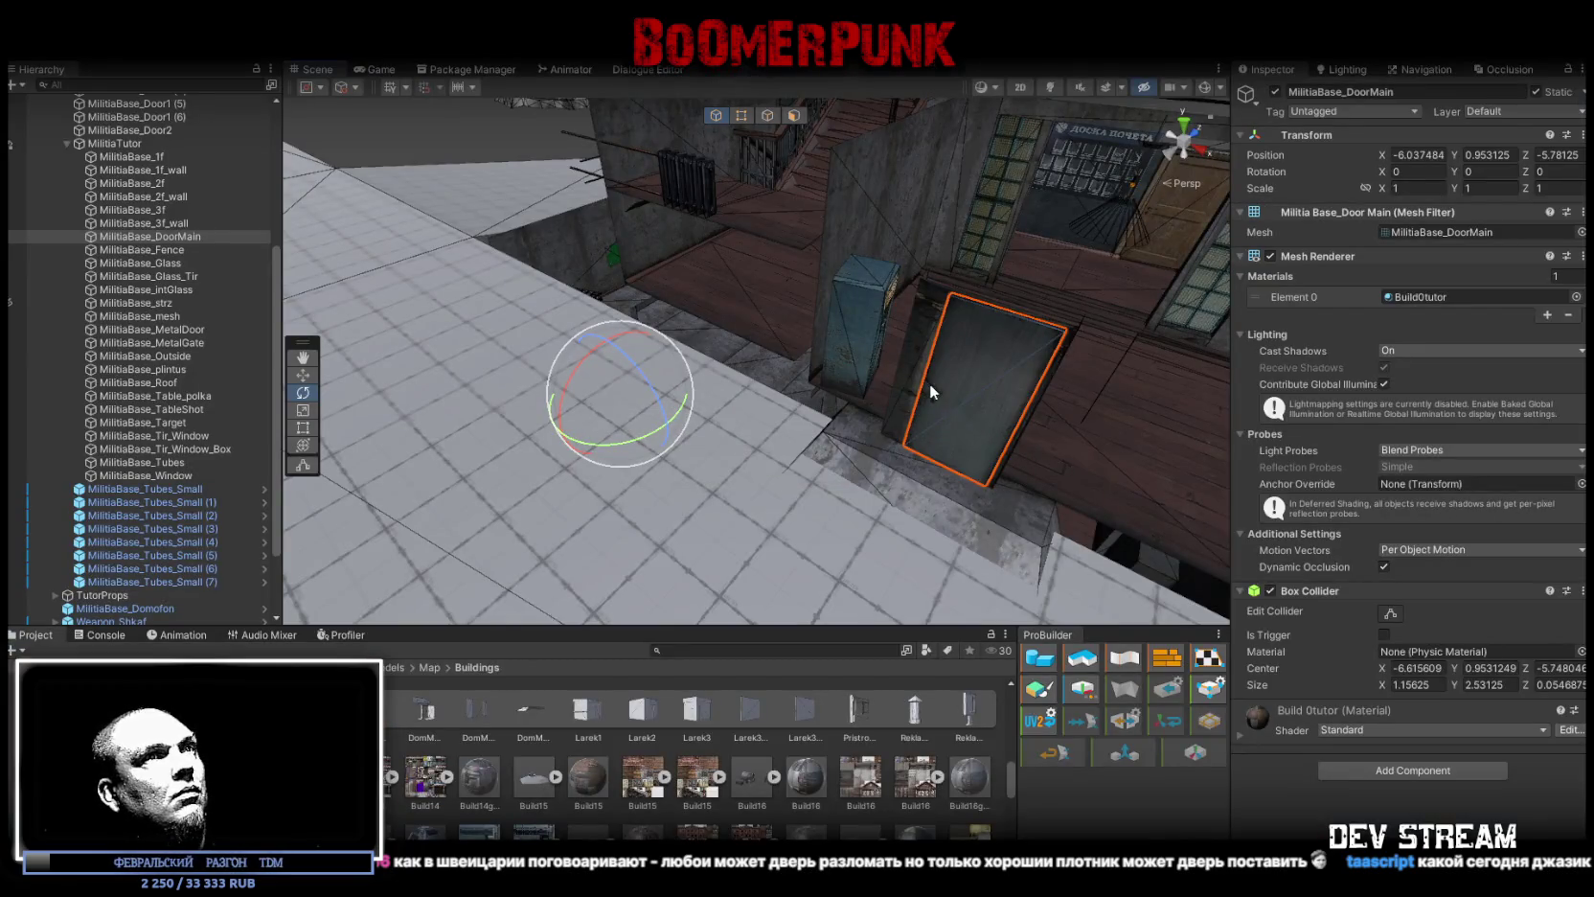
Step: Duplicate MilitiaBase_DoorMain, frame the copy, and rotate it
key(z)
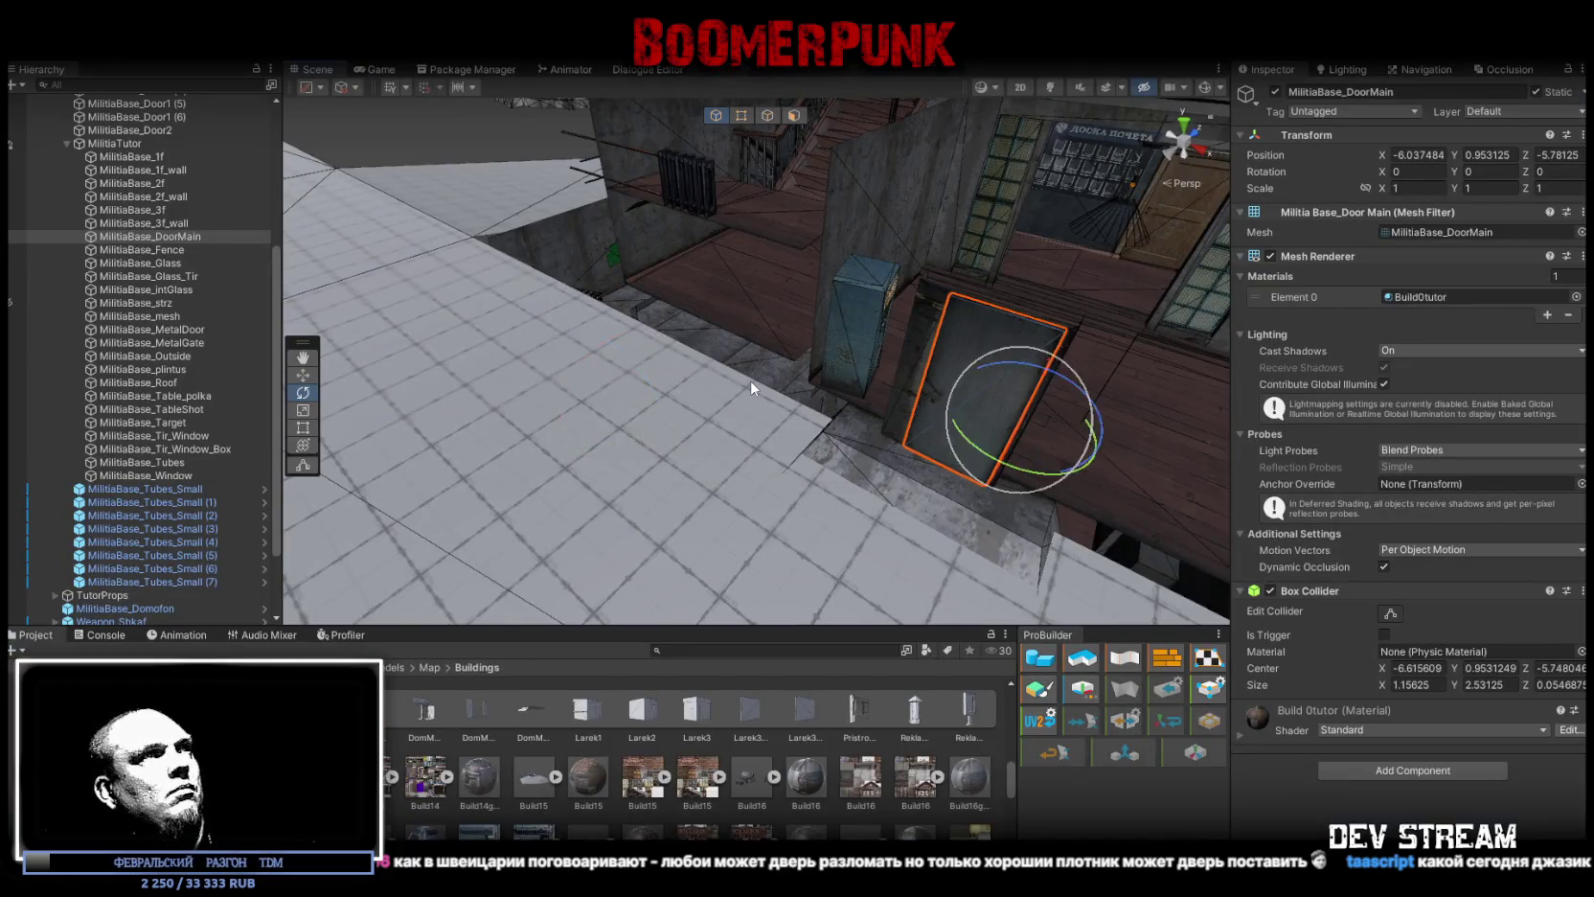
mouse_move(750, 379)
mouse_down()
mouse_move(1019, 359)
mouse_move(517, 408)
mouse_move(603, 335)
mouse_up()
key(ctrl+d)
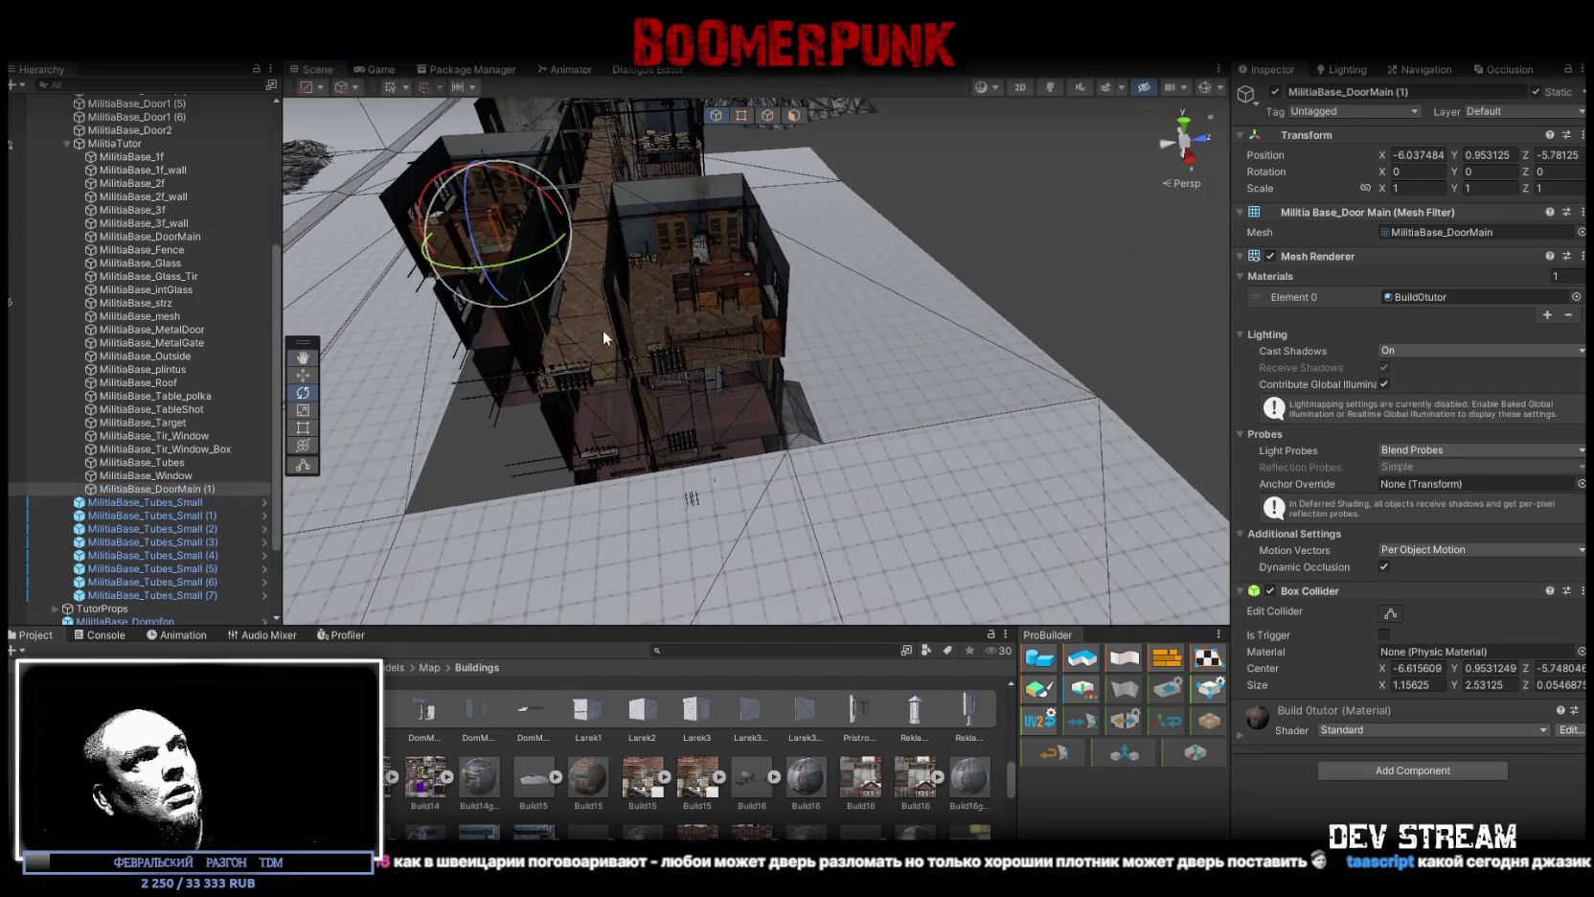
key(f)
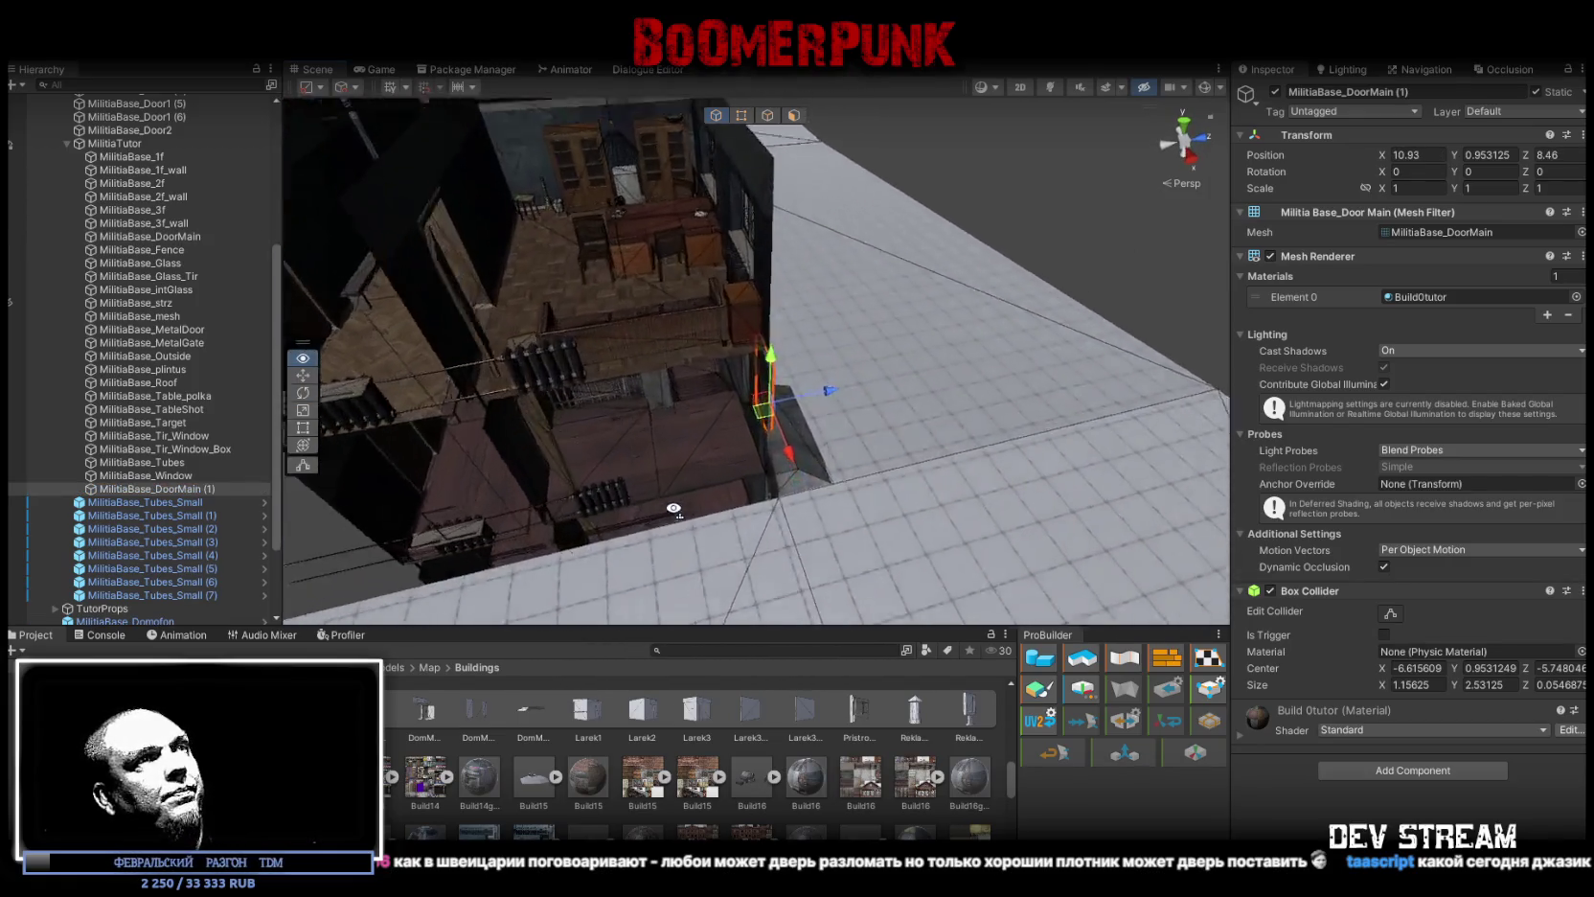
mouse_move(787, 407)
mouse_down()
mouse_move(539, 462)
mouse_move(368, 466)
mouse_move(812, 492)
mouse_move(648, 288)
mouse_move(874, 237)
mouse_move(896, 187)
mouse_up()
Step: Move MilitiaBase_DoorMain (1) into an interior doorway at 11.61876, 1.265625, 8.226562
key(w)
mouse_move(670, 412)
mouse_down()
mouse_move(790, 427)
mouse_move(934, 396)
mouse_move(972, 300)
mouse_move(936, 409)
mouse_move(821, 462)
mouse_move(786, 456)
mouse_move(907, 462)
mouse_move(717, 357)
mouse_move(442, 274)
mouse_move(320, 178)
mouse_move(319, 156)
mouse_up()
key(e)
key(f)
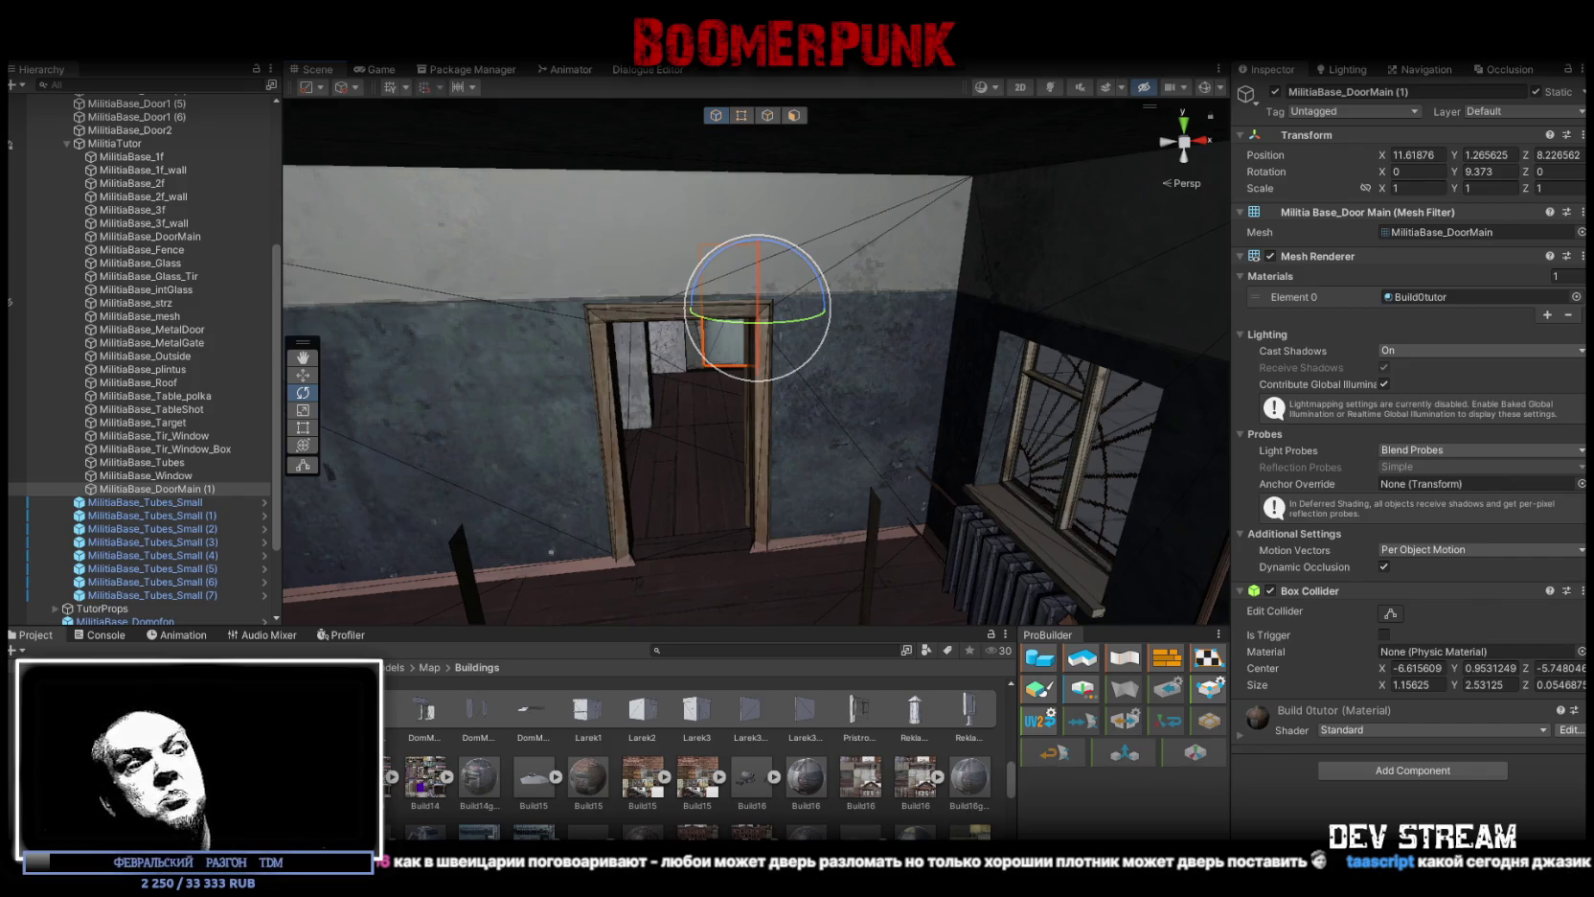
mouse_move(579, 347)
mouse_down()
mouse_move(605, 355)
mouse_move(560, 366)
mouse_move(784, 251)
mouse_up()
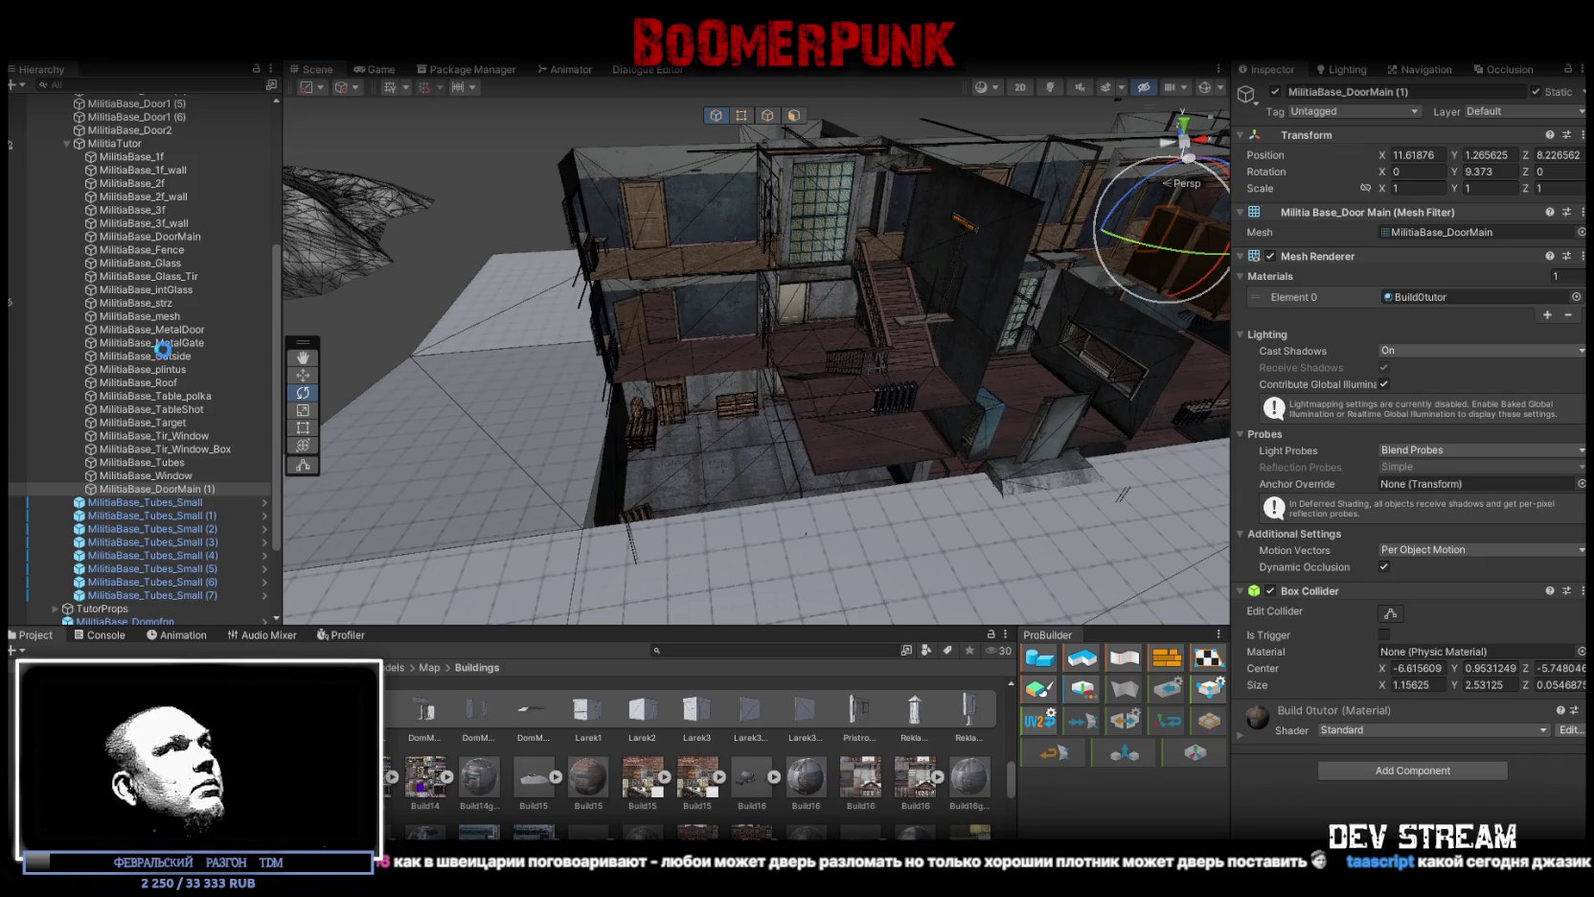
Step: Select Militia_int_Fence in the Hierarchy and view it in the scene
scroll(171, 343, up, 10)
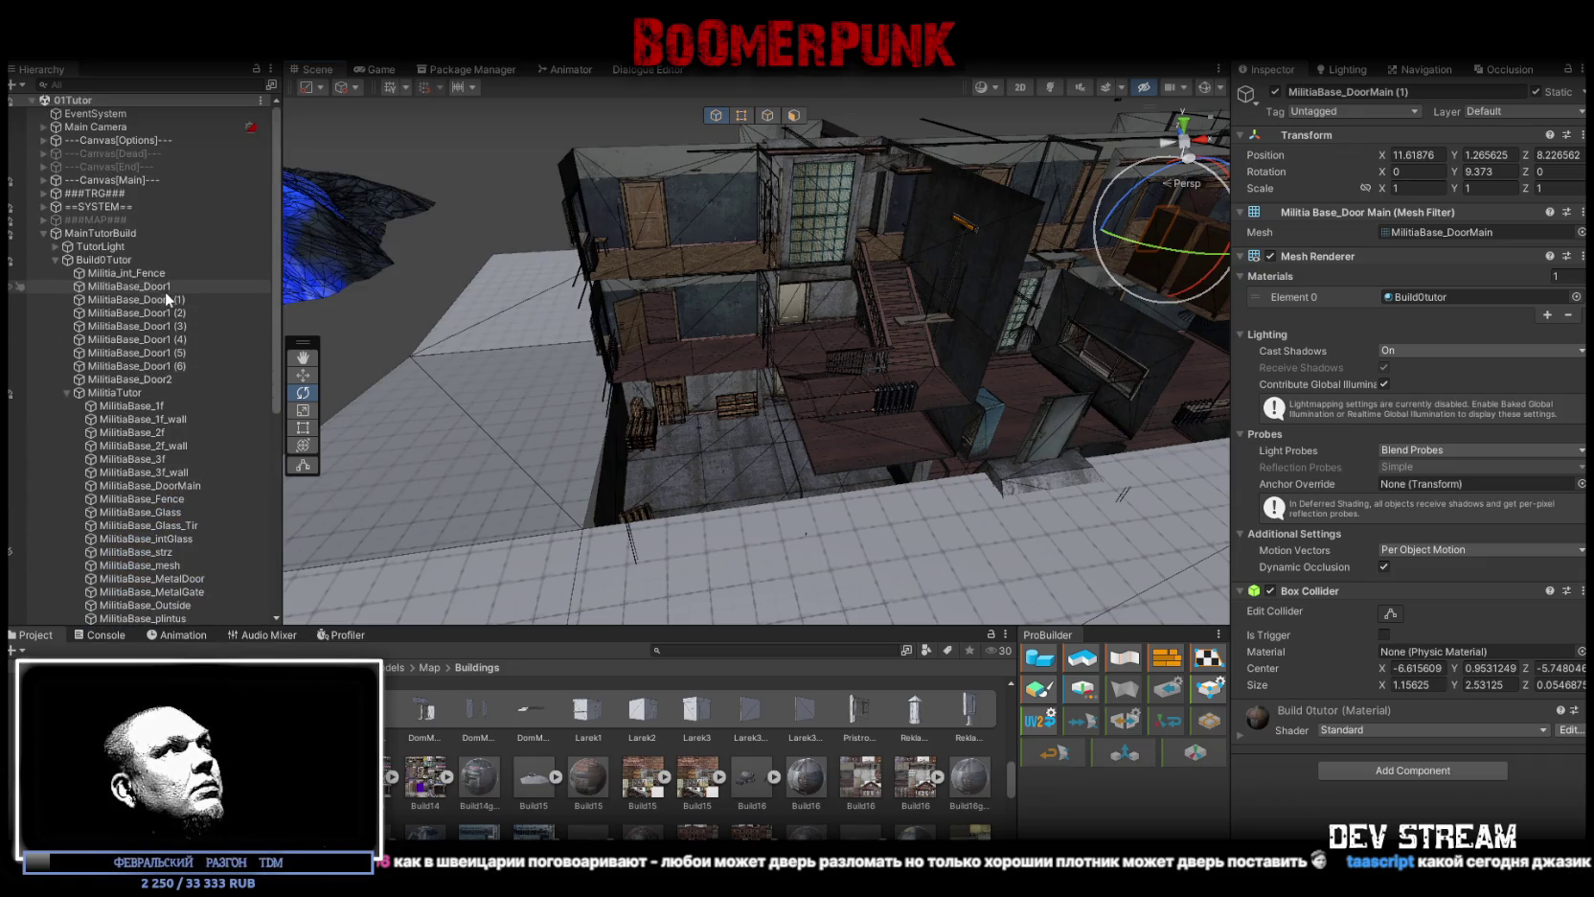
scroll(166, 299, down, 3)
drag(602, 277, 613, 251)
scroll(76, 397, up, 3)
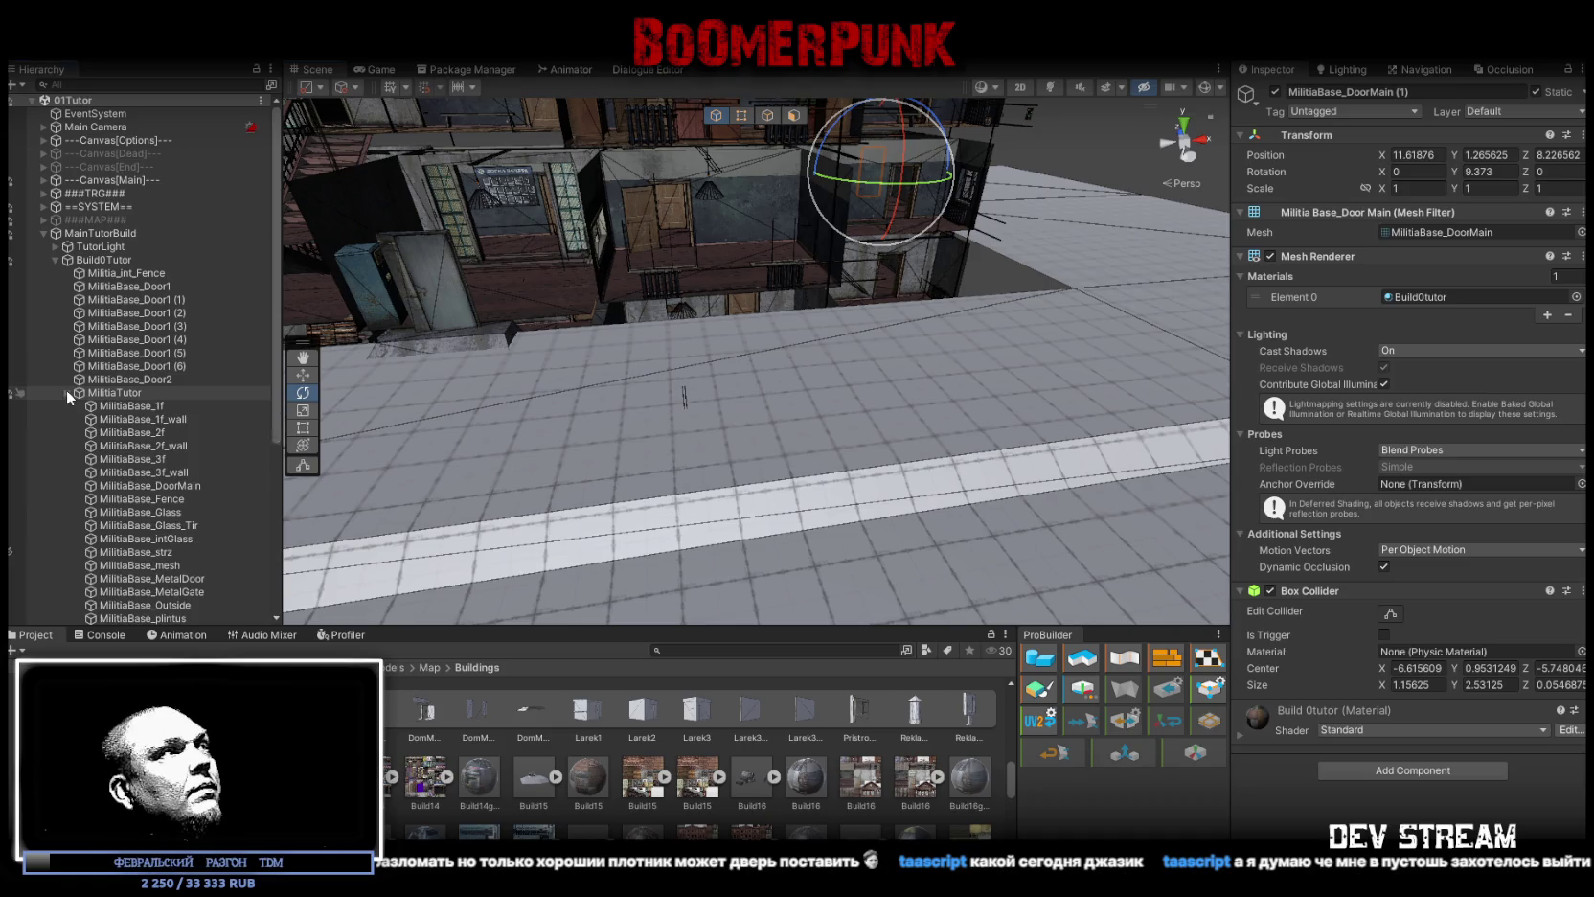
click(67, 392)
click(125, 380)
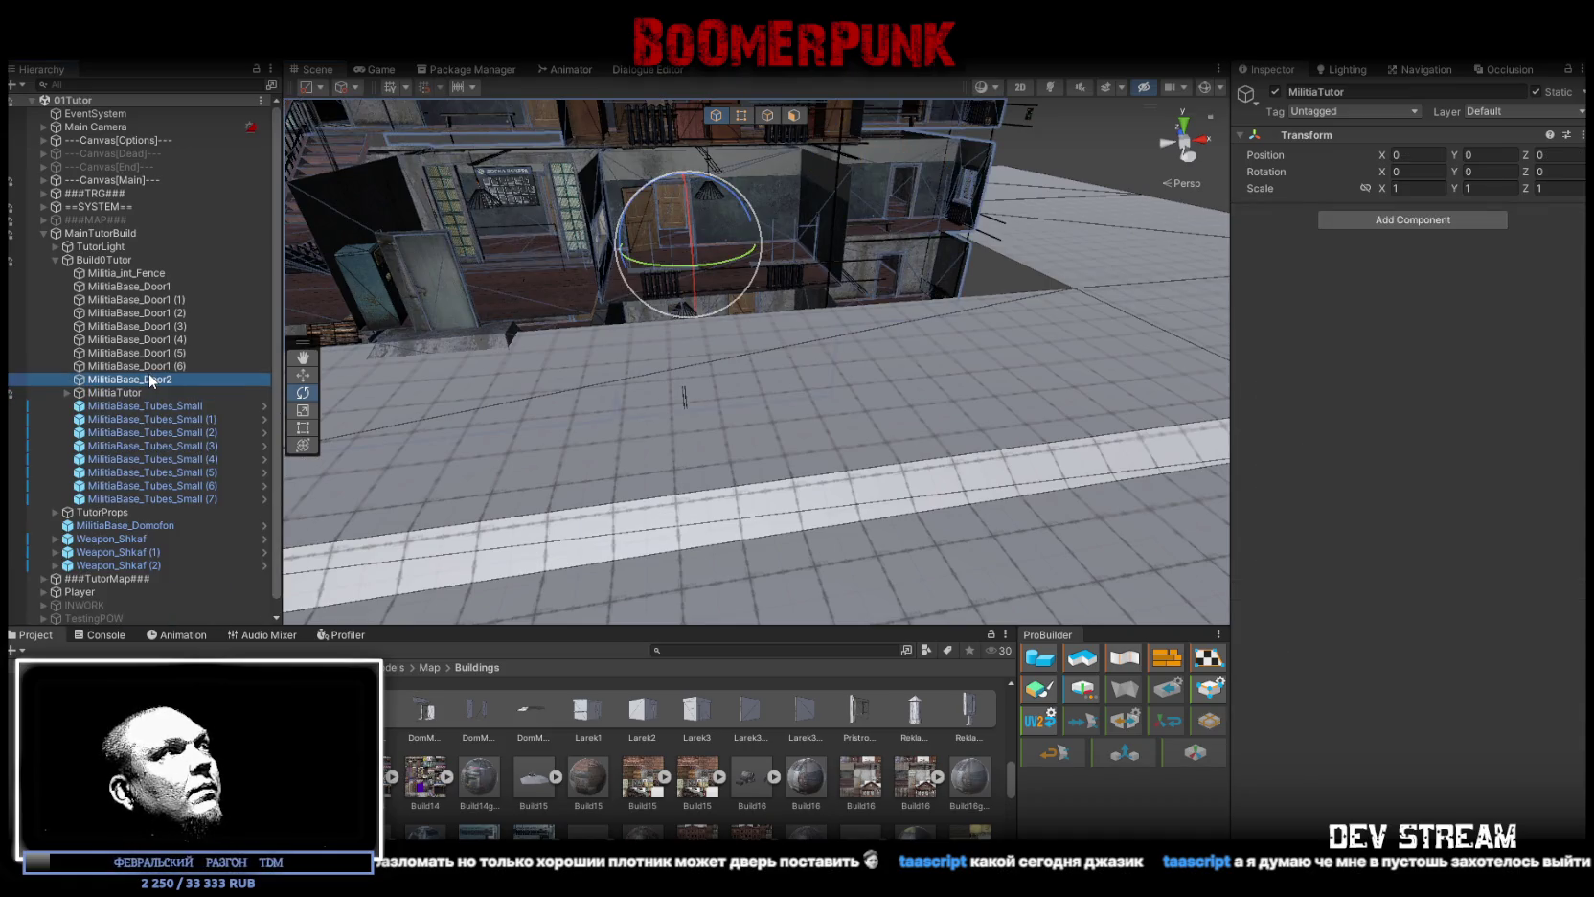
click(145, 275)
mouse_move(670, 316)
mouse_down()
mouse_move(747, 316)
mouse_move(857, 267)
mouse_move(890, 287)
mouse_move(916, 314)
mouse_move(785, 412)
mouse_up()
Step: Add a Mesh Collider to Militia_int_Fence by searching 'coll'
click(1465, 636)
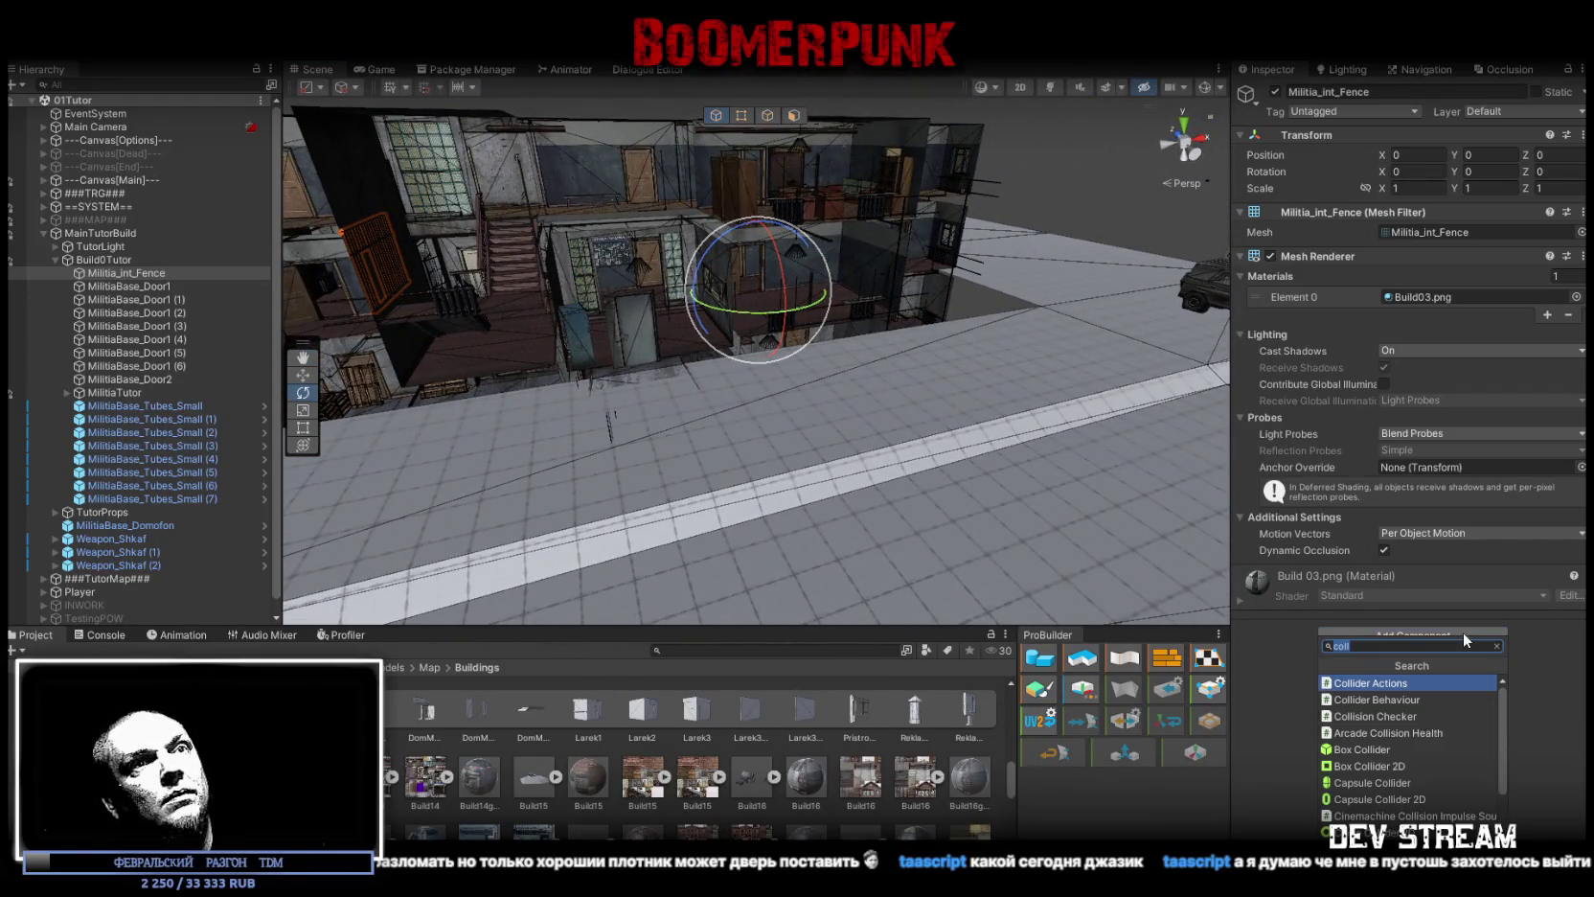
text(coll)
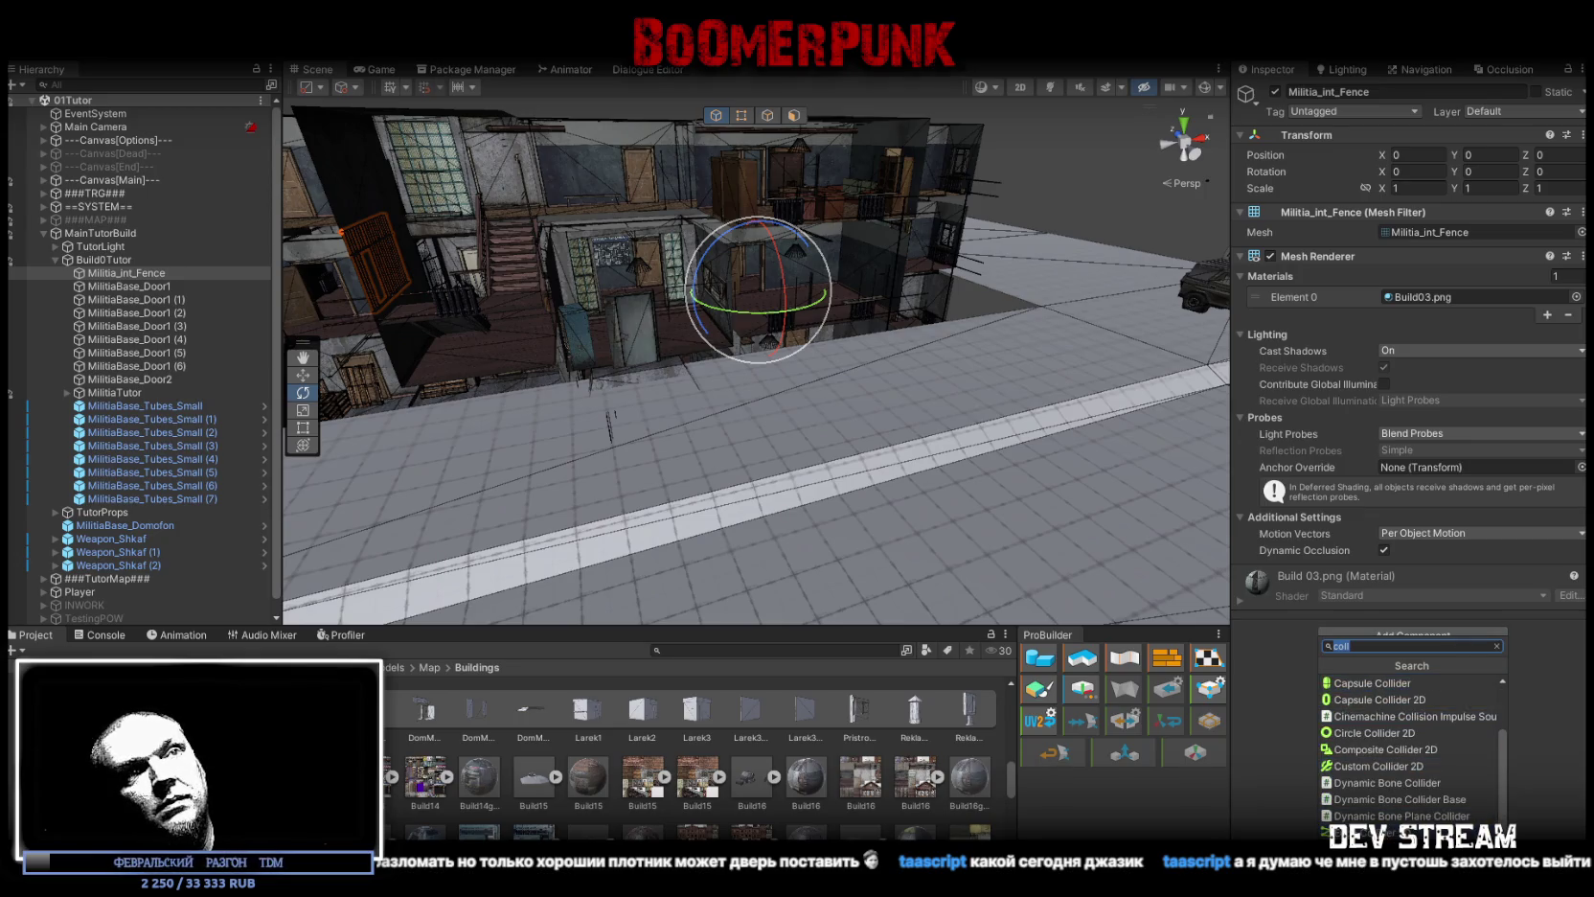
click(1368, 682)
mouse_move(807, 393)
mouse_down()
mouse_move(674, 372)
mouse_move(958, 413)
mouse_up()
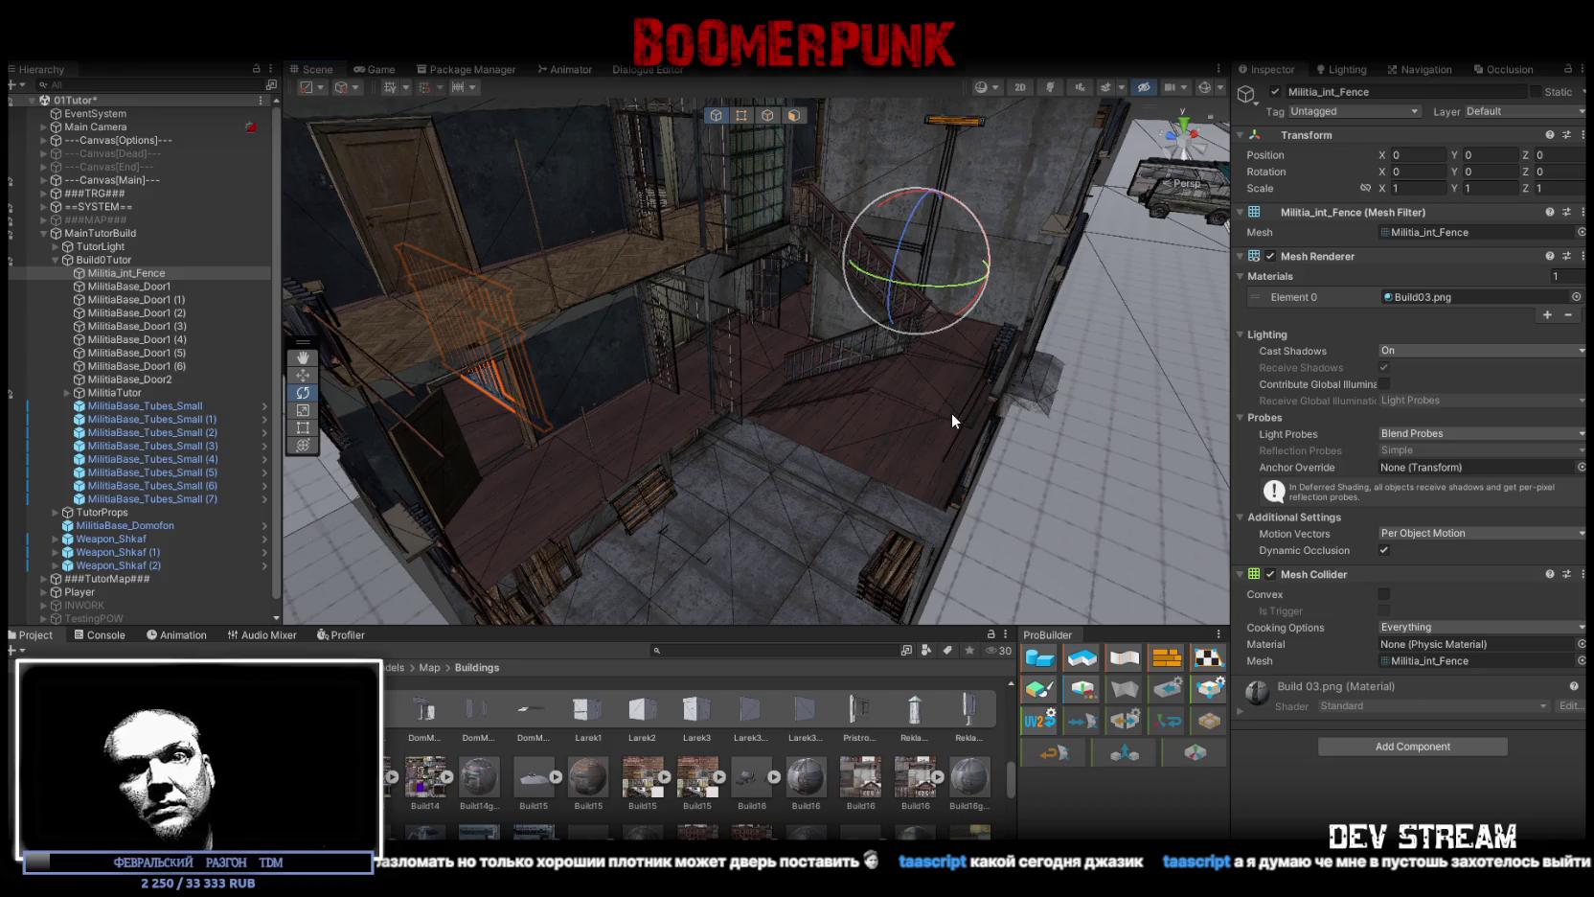
mouse_move(952, 414)
mouse_down()
mouse_move(975, 408)
mouse_move(891, 459)
mouse_up()
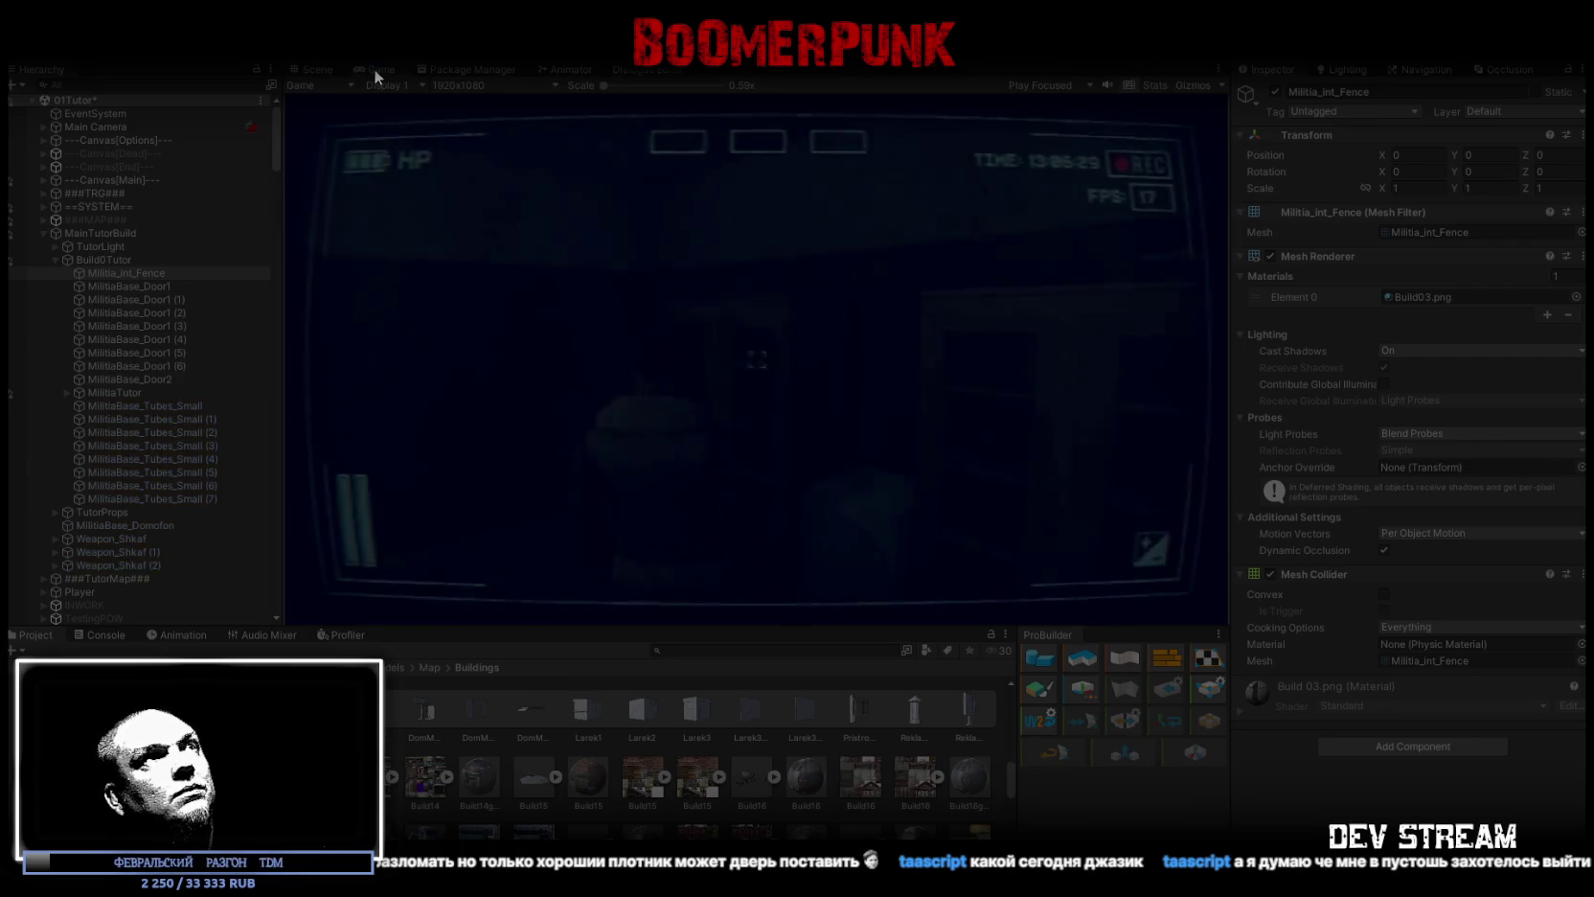
Step: Enlarge the game view and walk past the window and cabinet to the boarded window
double_click(374, 68)
key(w)
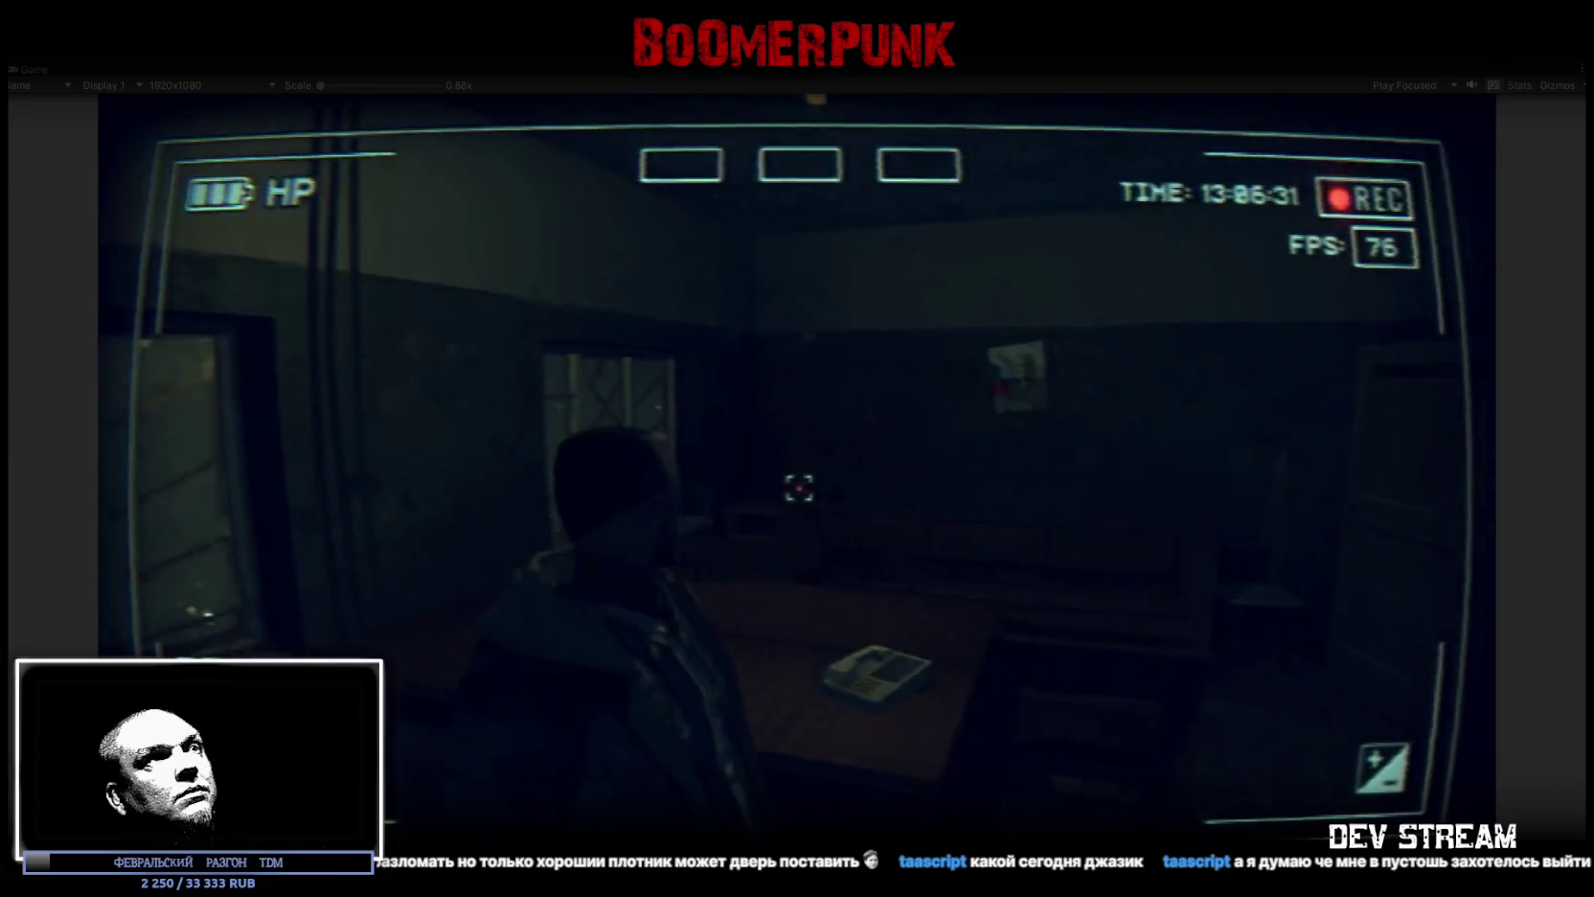
key(e)
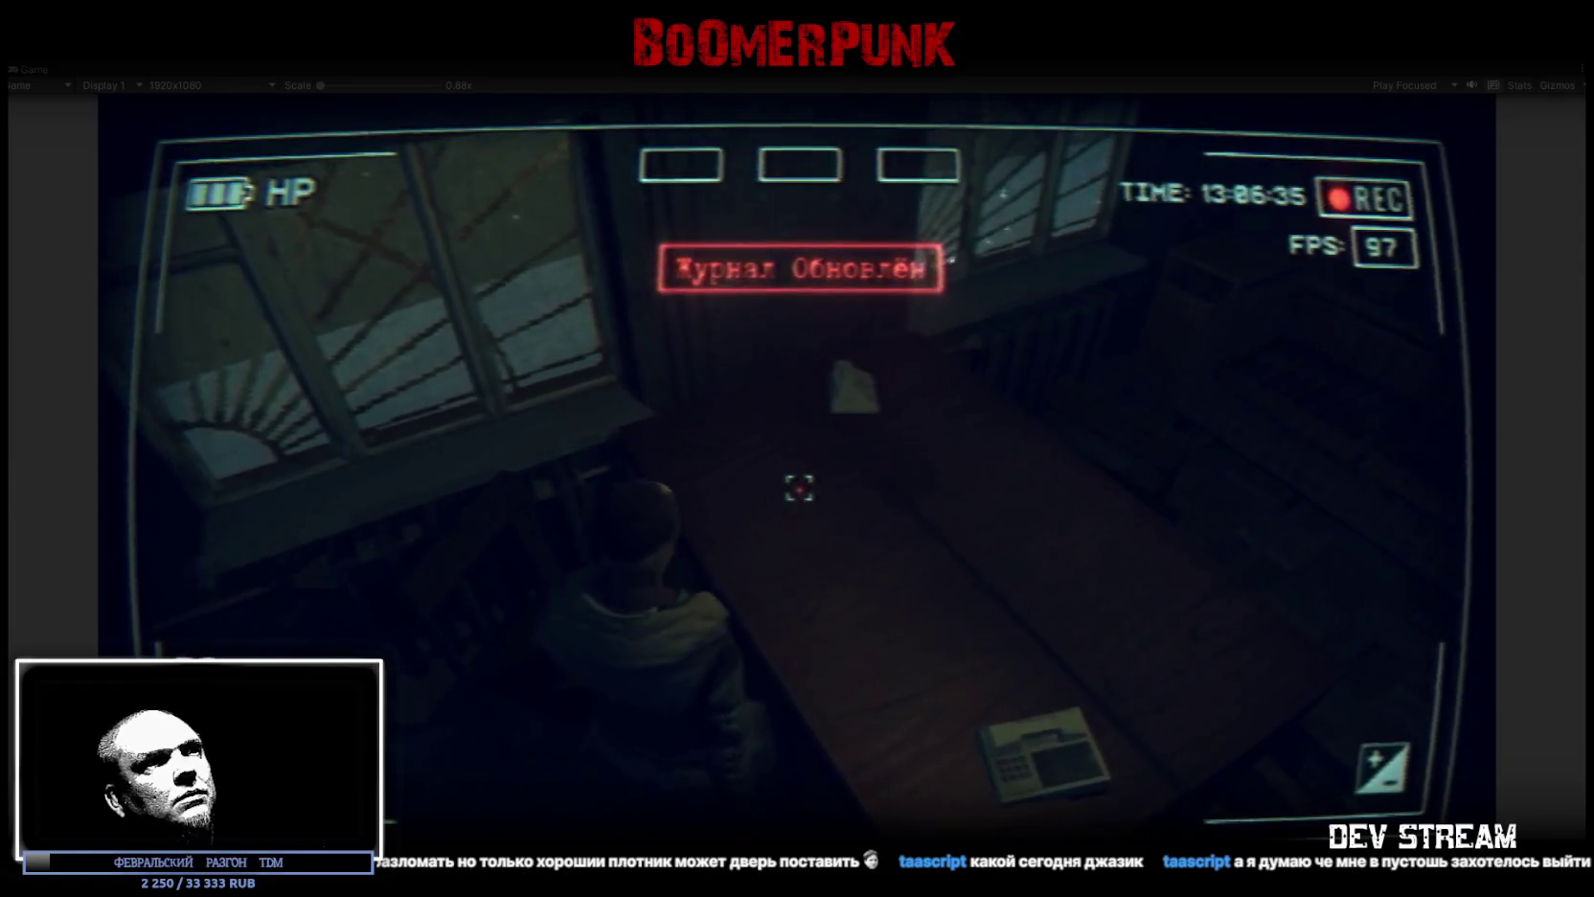
key(a)
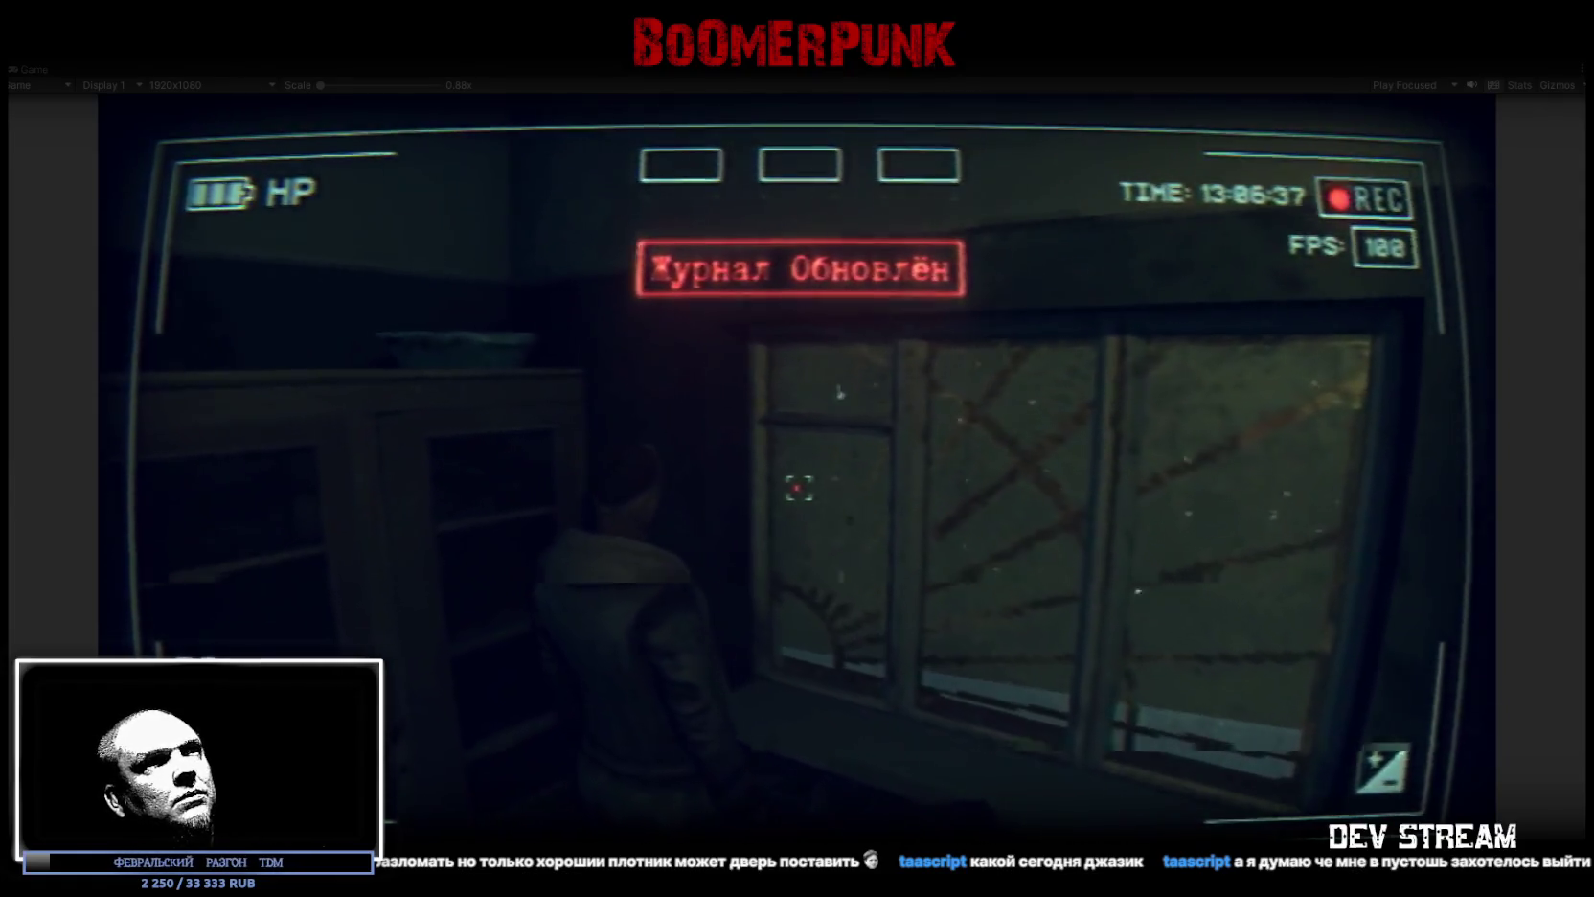
key(w)
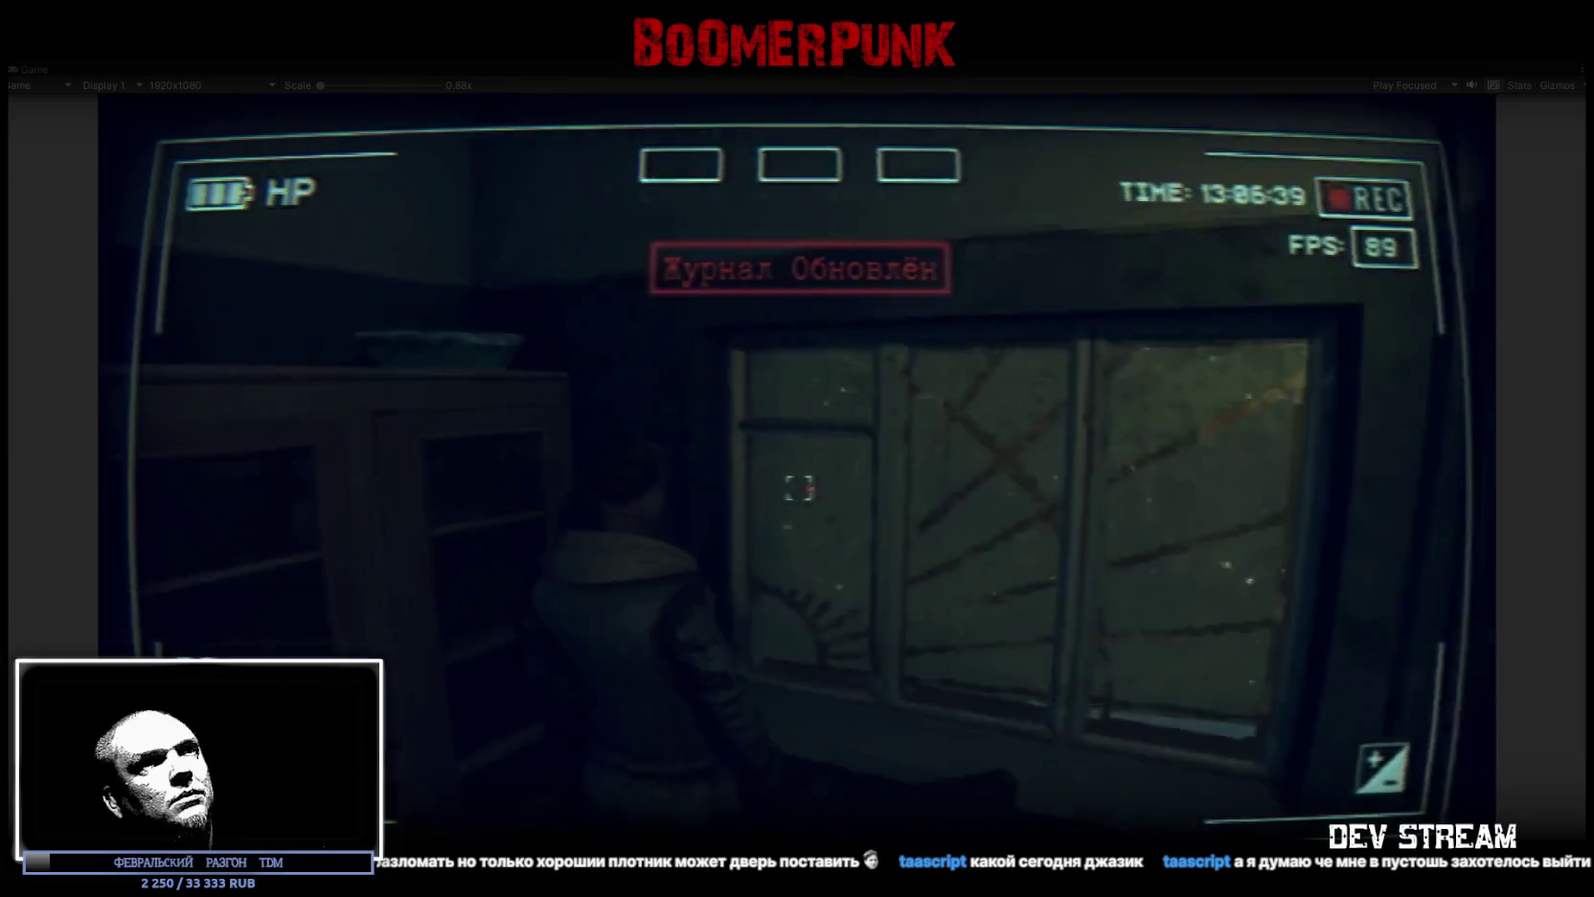
key(w)
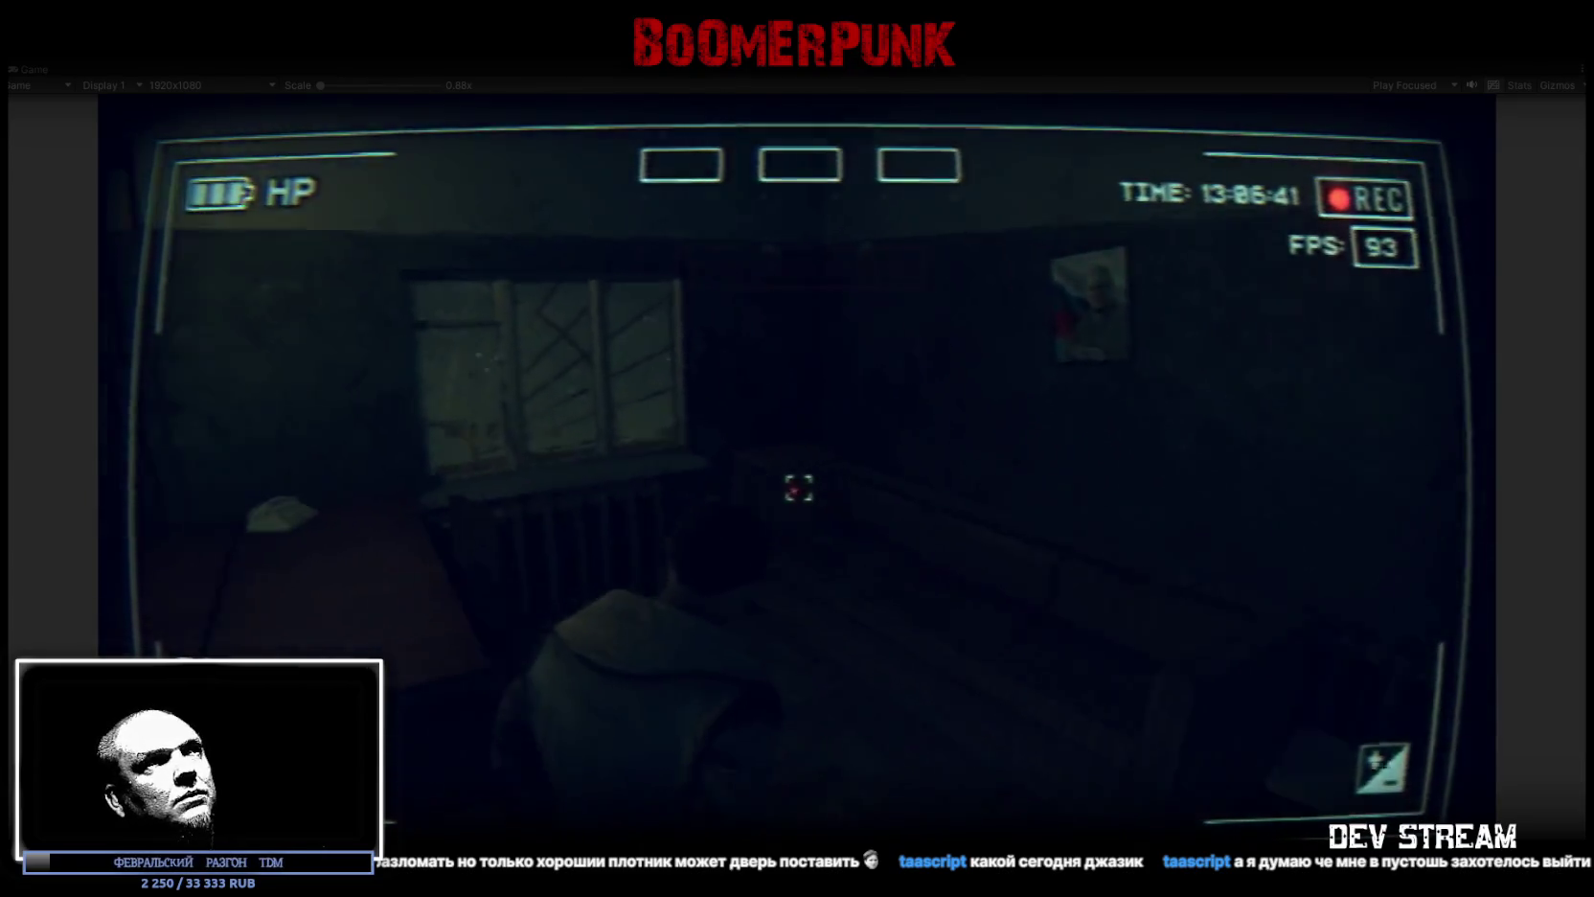
key(w)
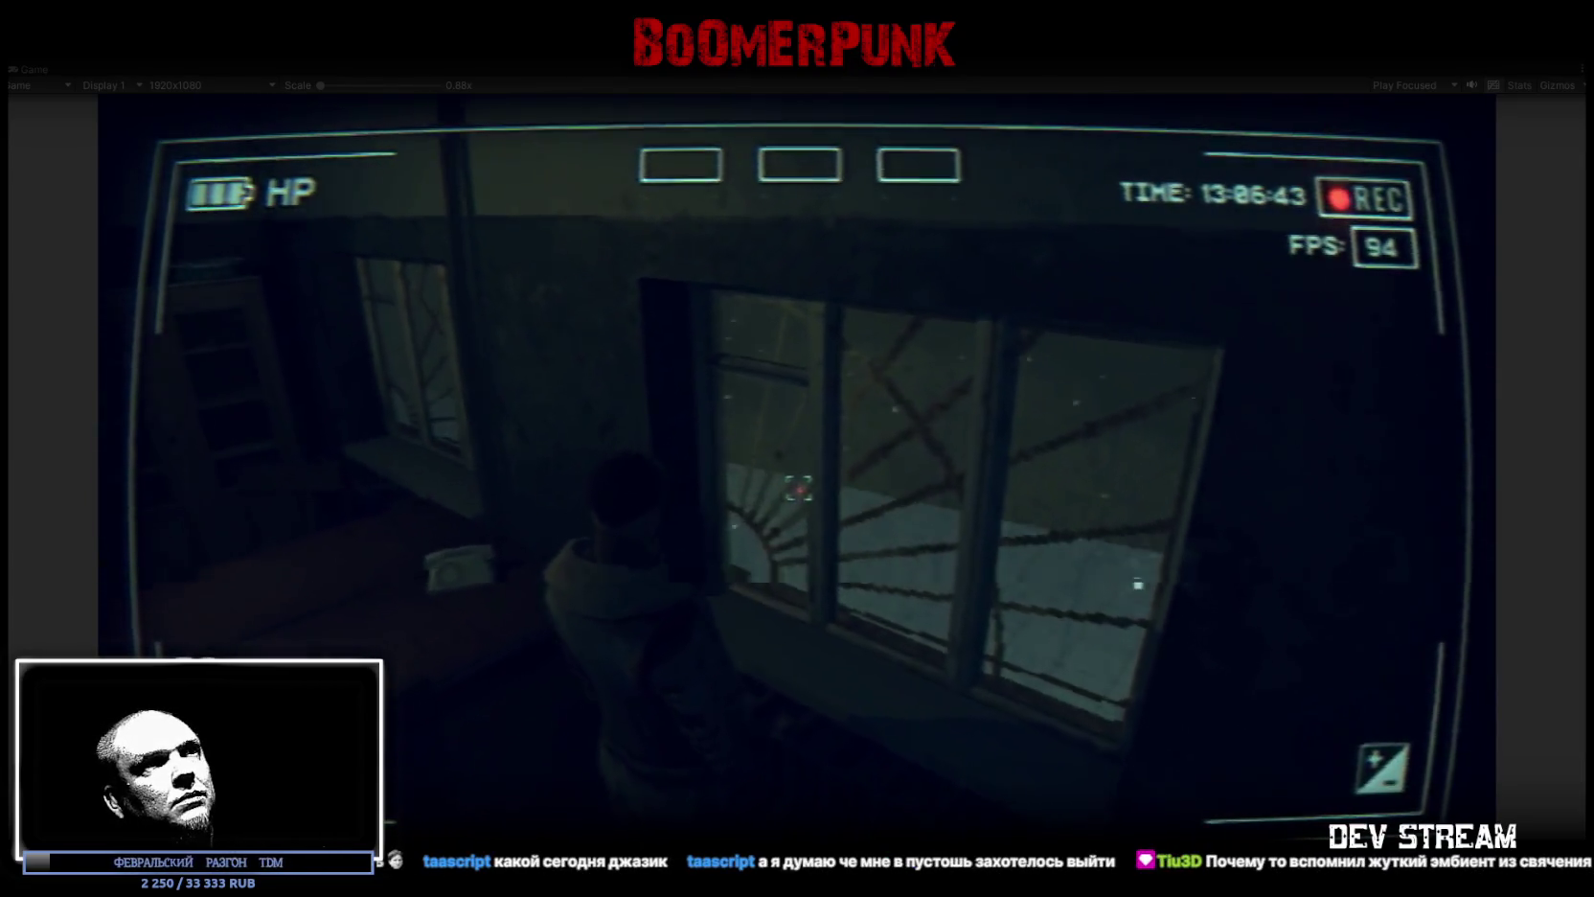
Step: Walk through the barred-window room, into the long corridor, and in and out of the office
key(w)
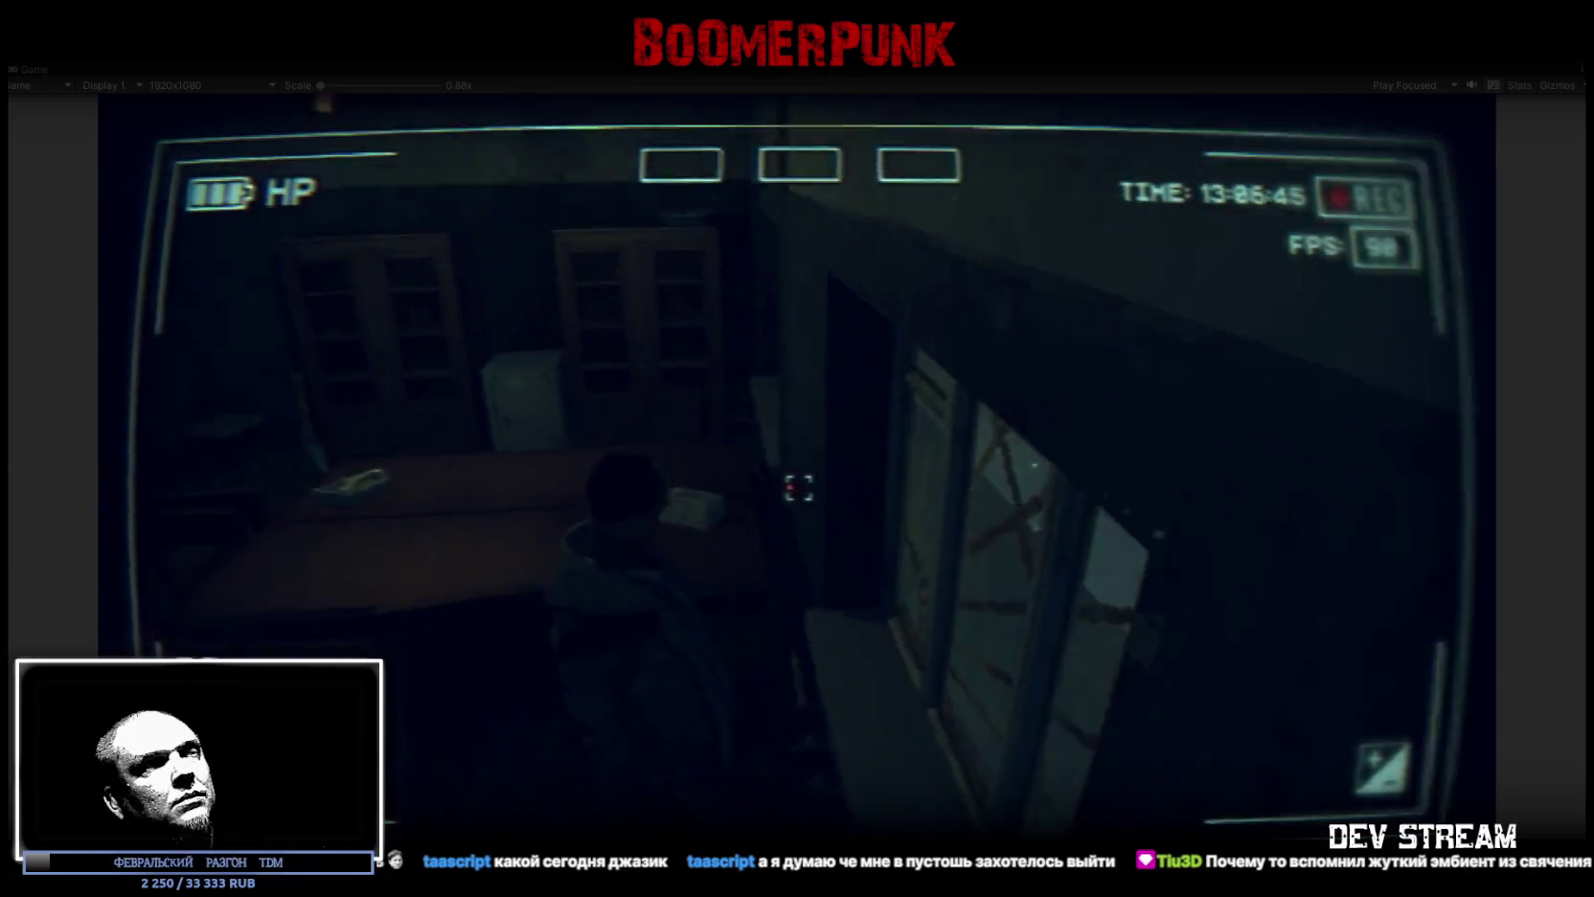
key(w)
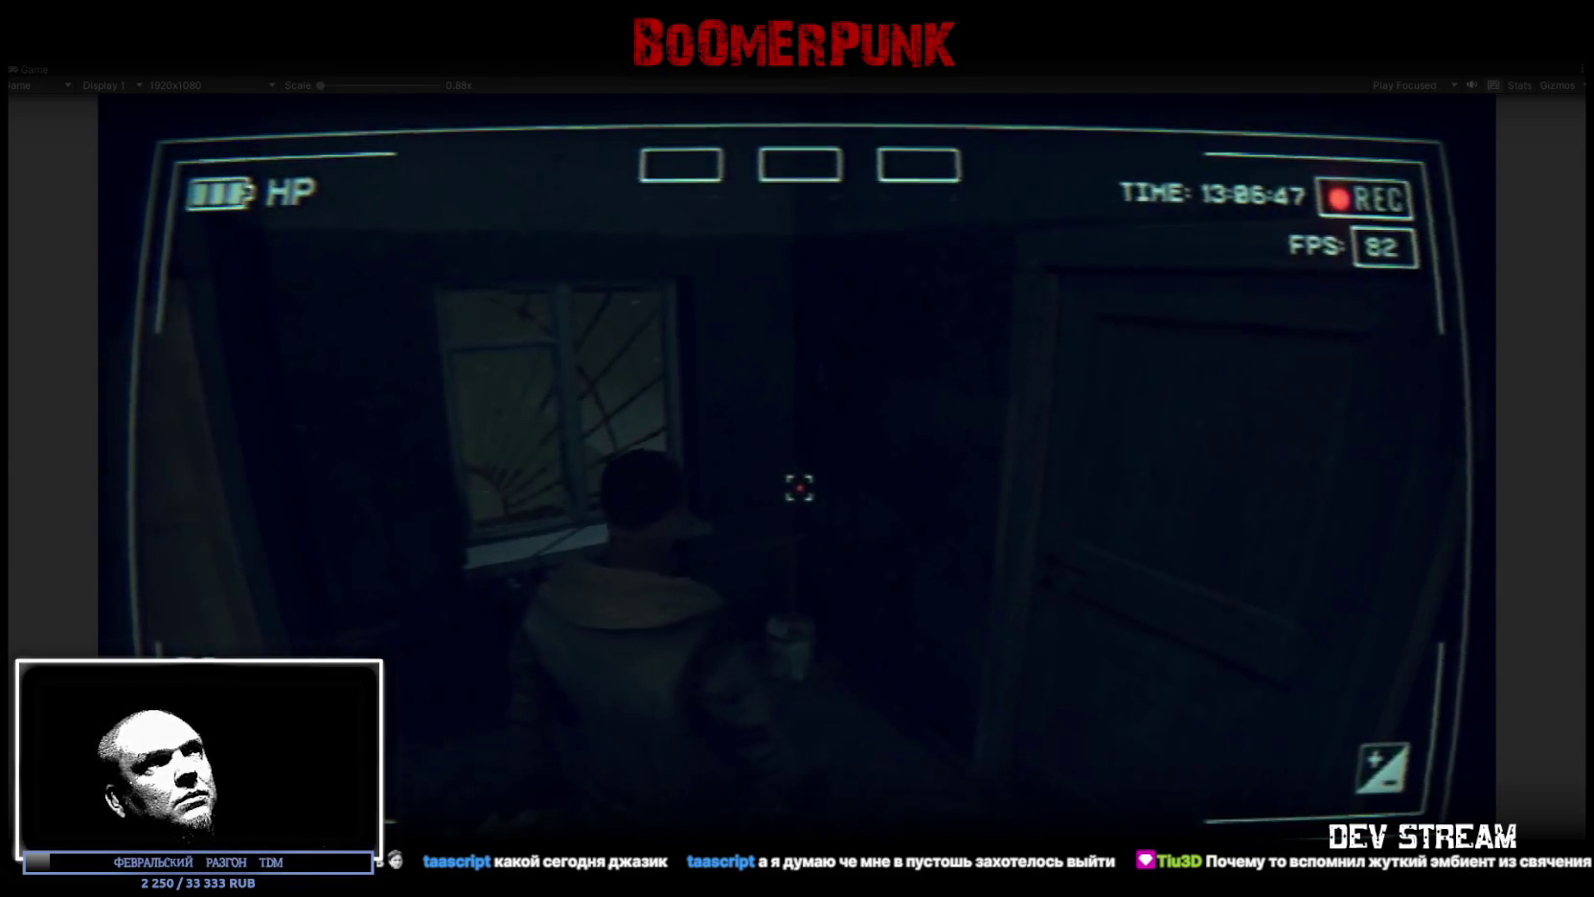
key(w)
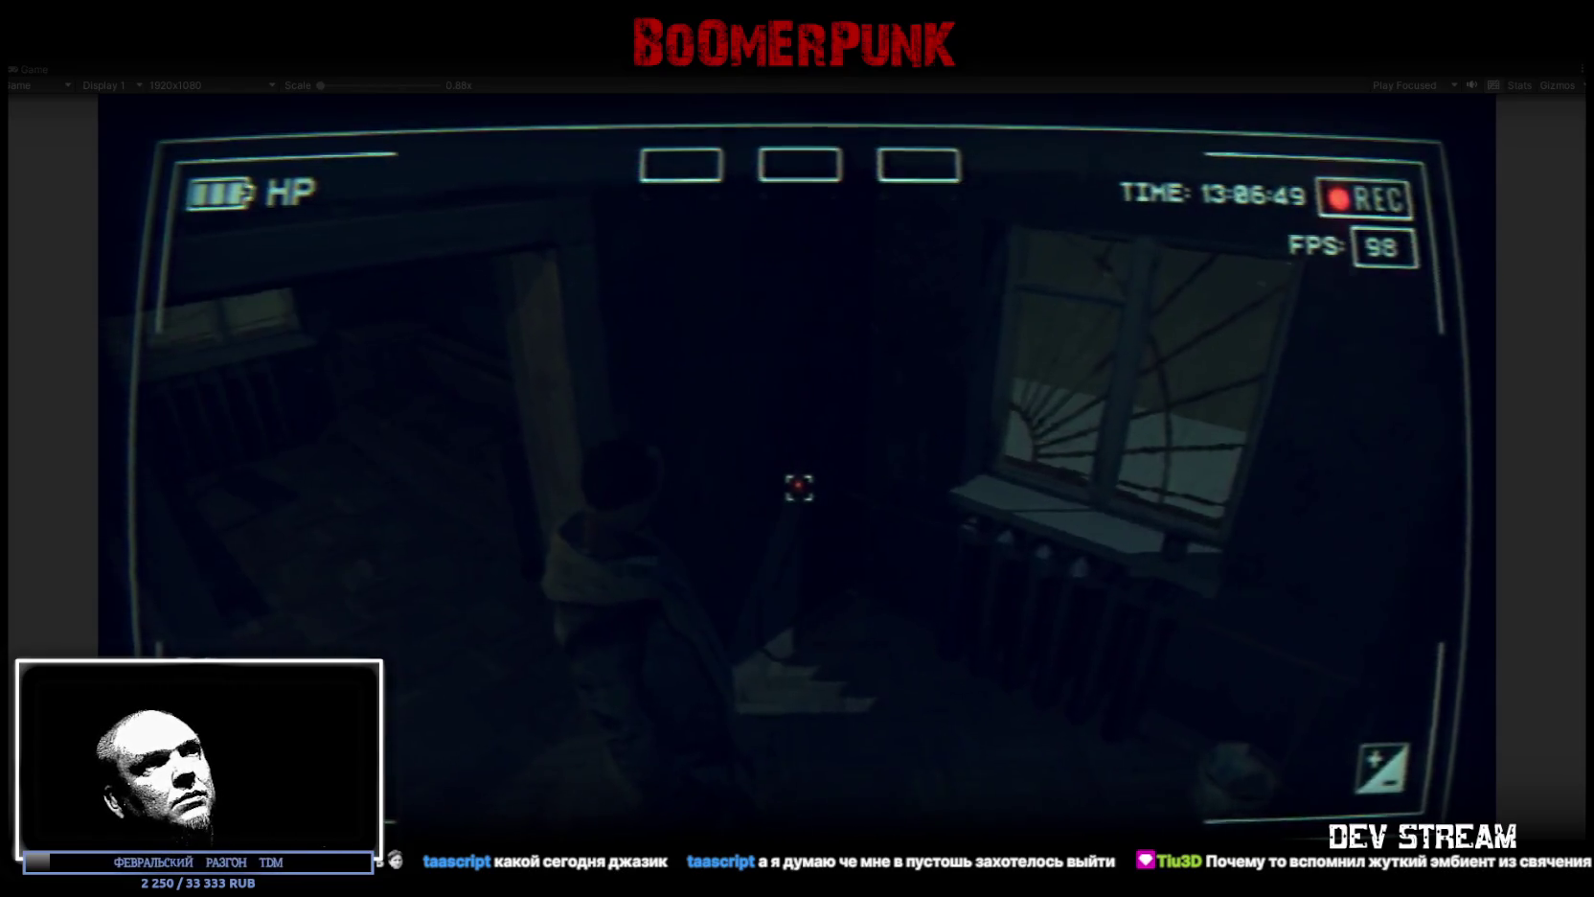
key(w)
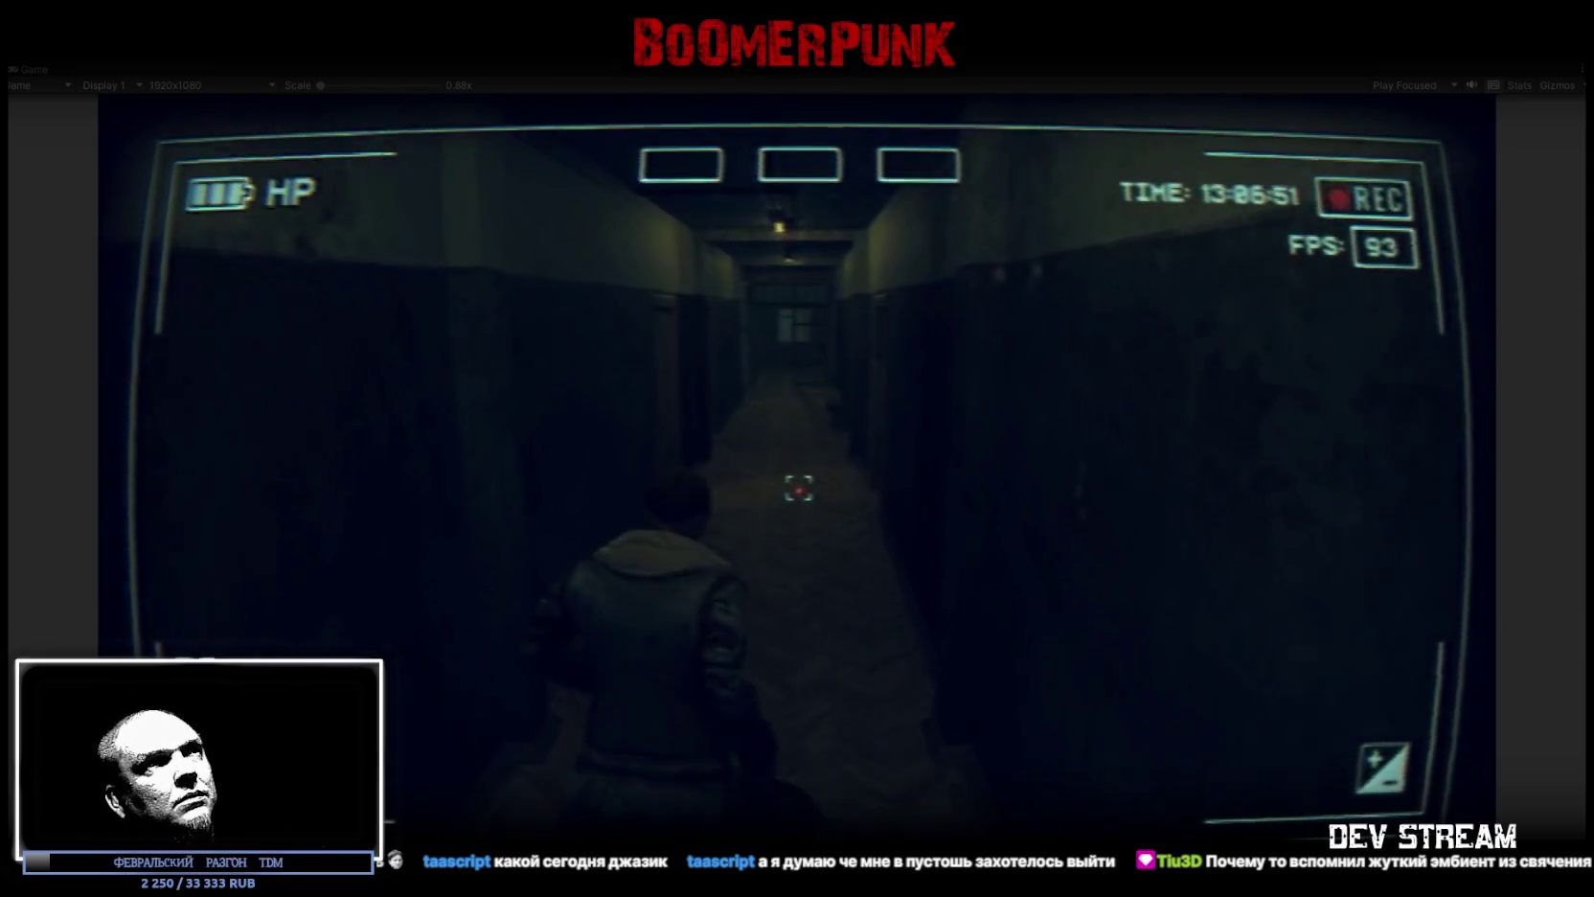
key(w)
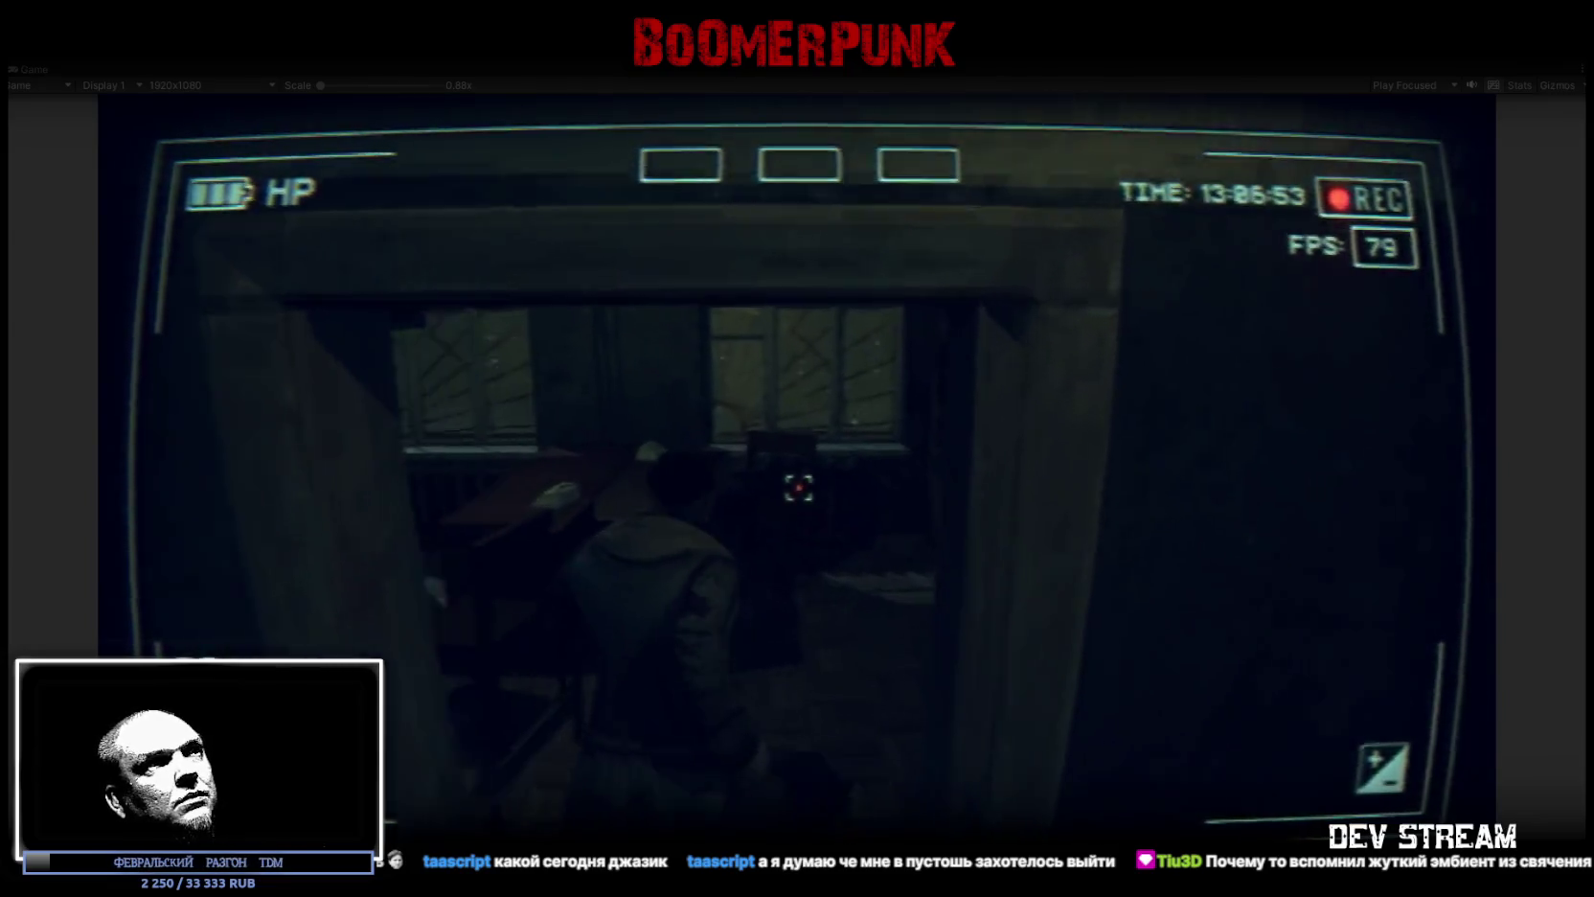
key(w)
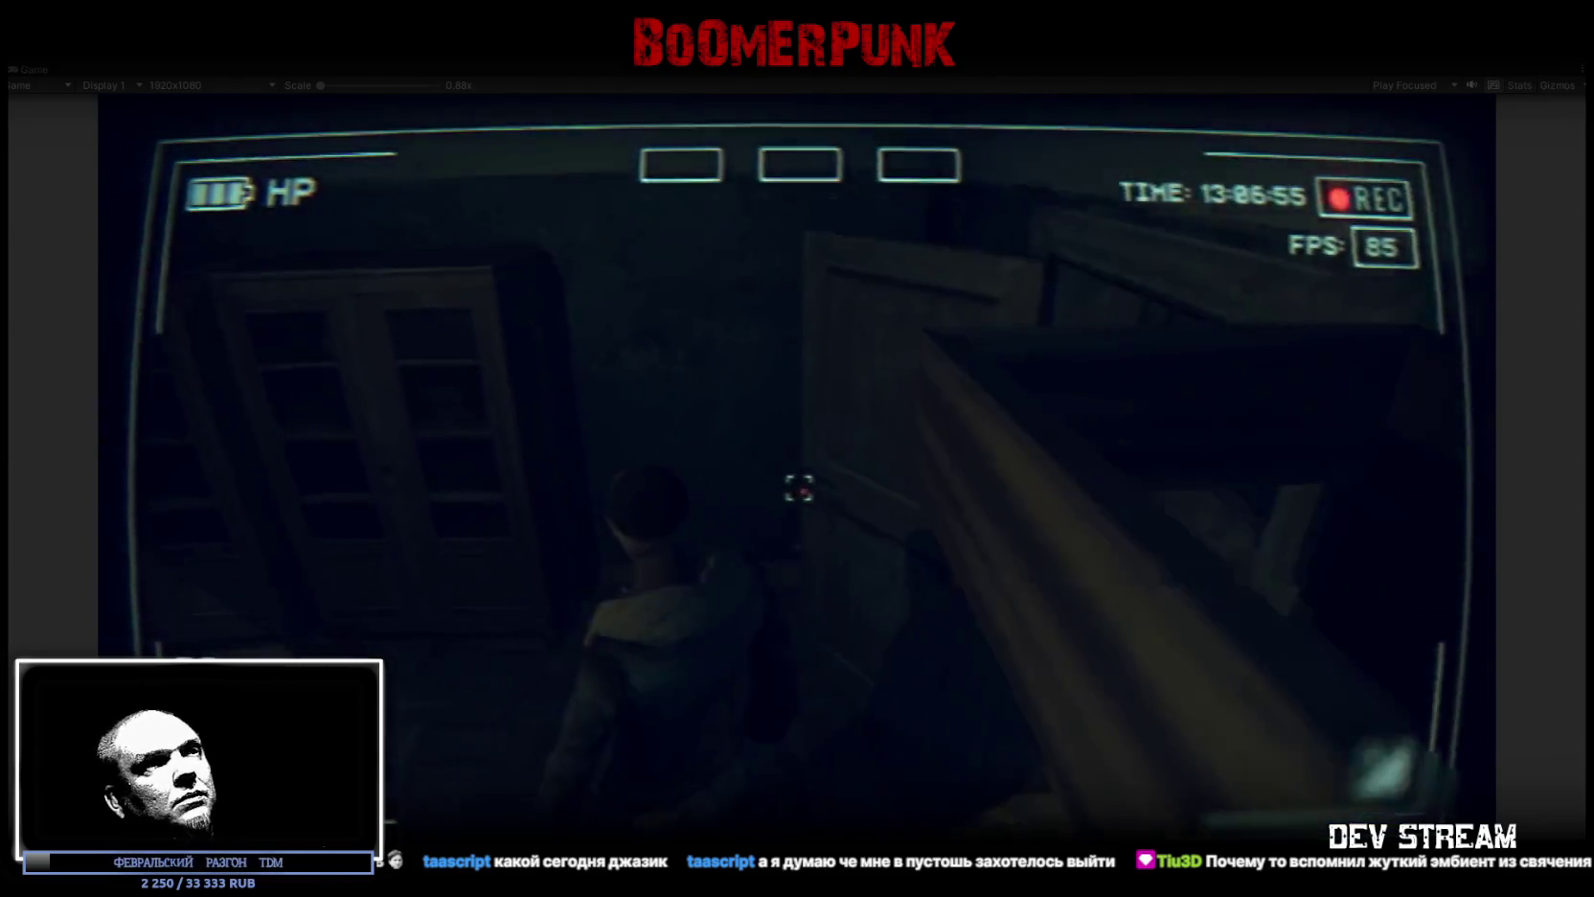
key(w)
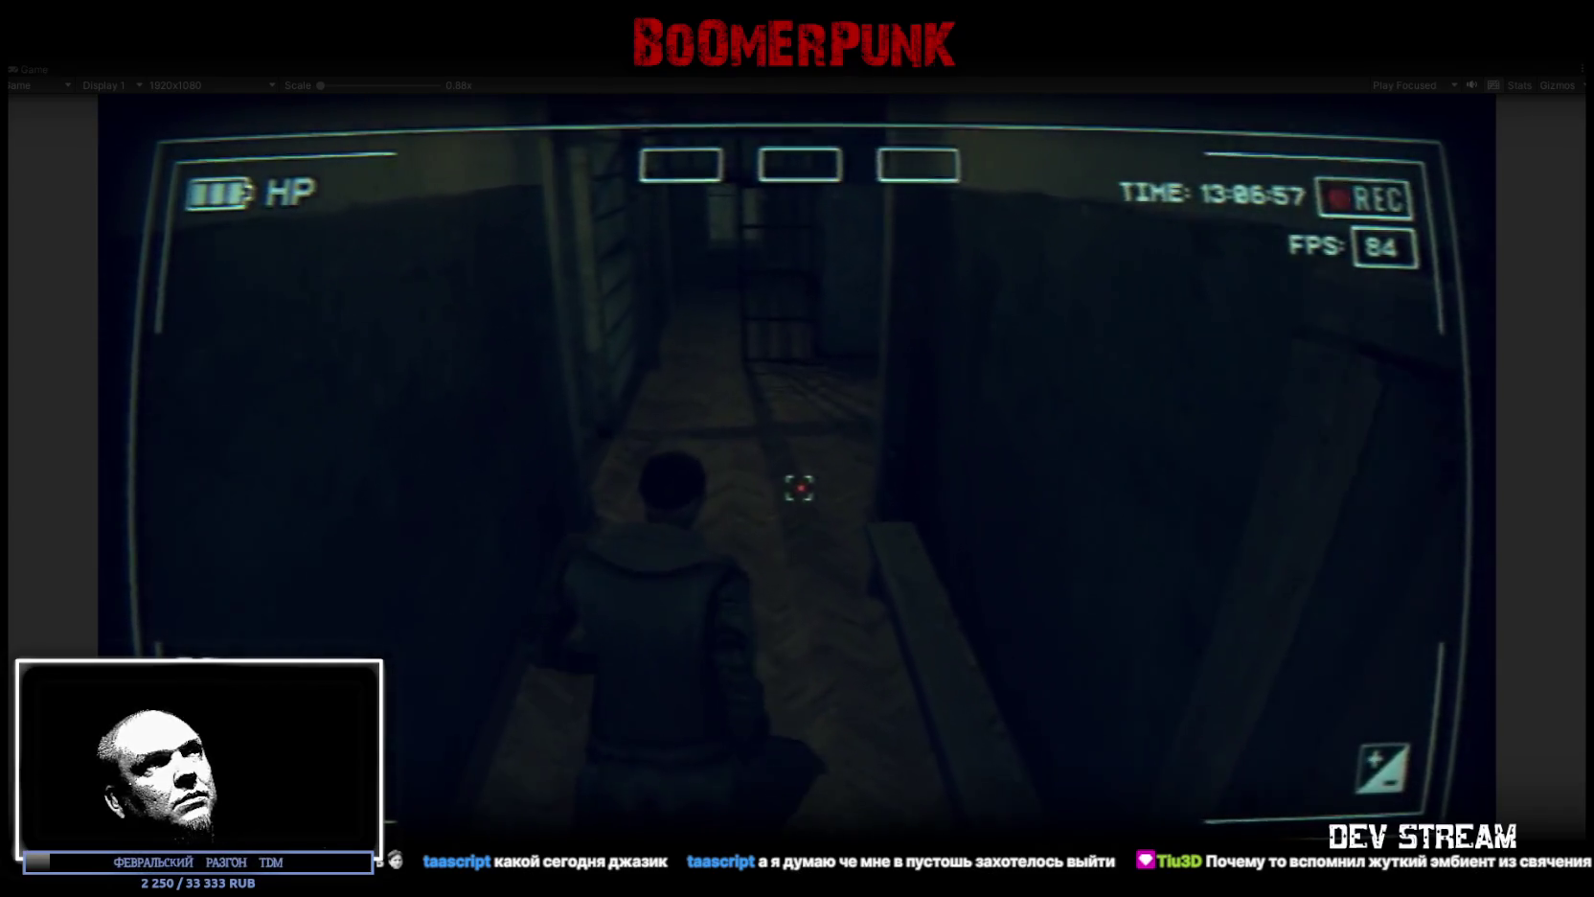
Step: Cross the checkered bathroom and dark rooms to the barred gate, then return to Blockbench
key(w)
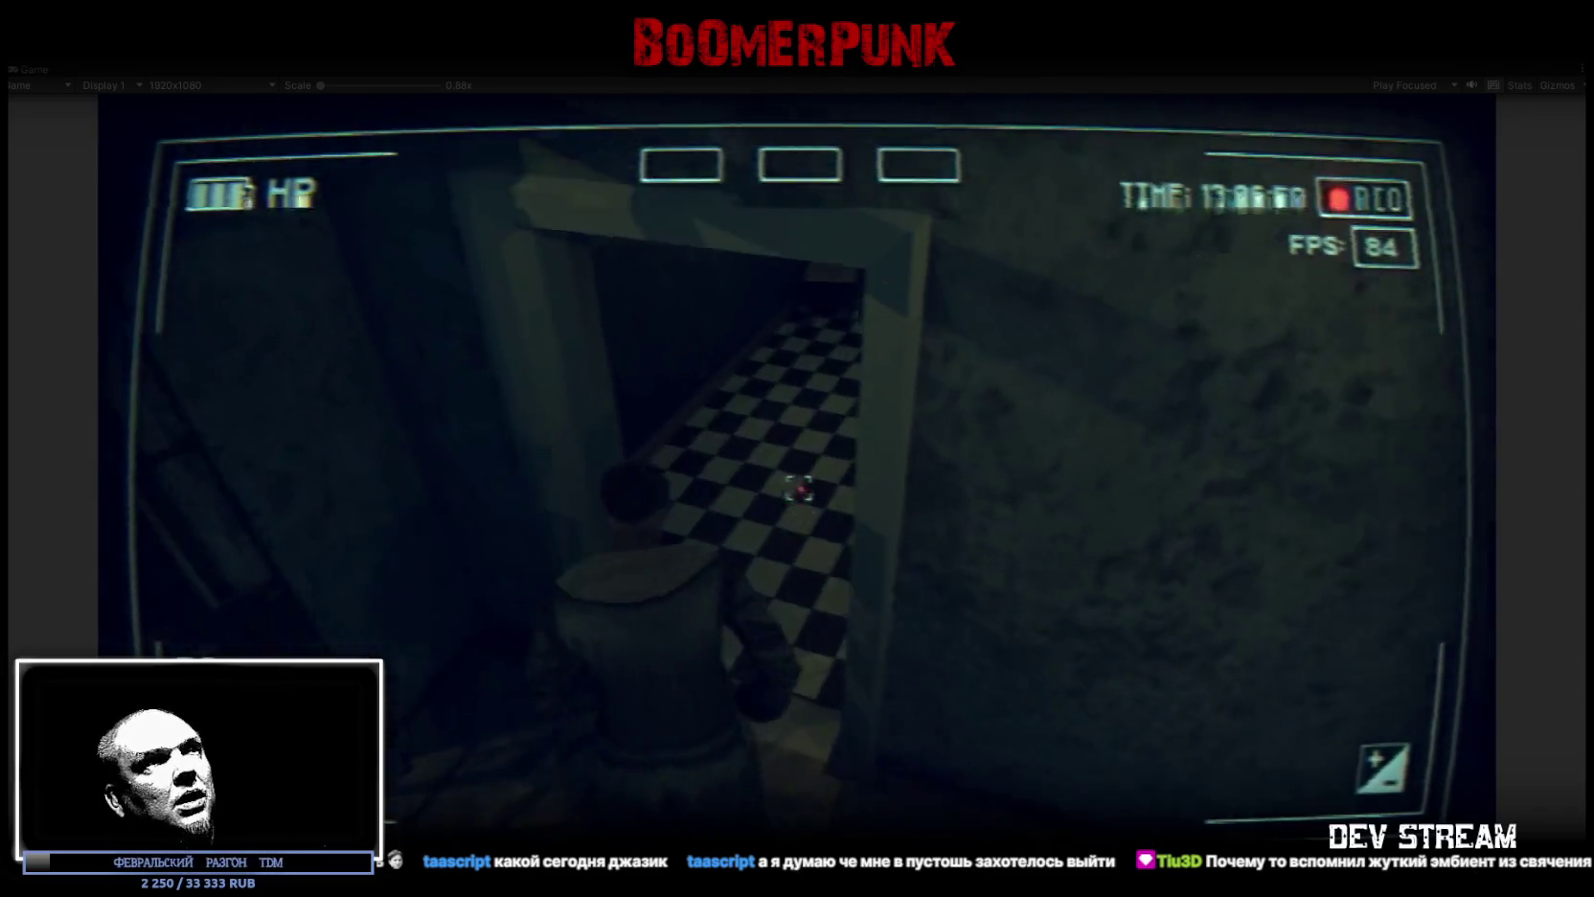
key(w)
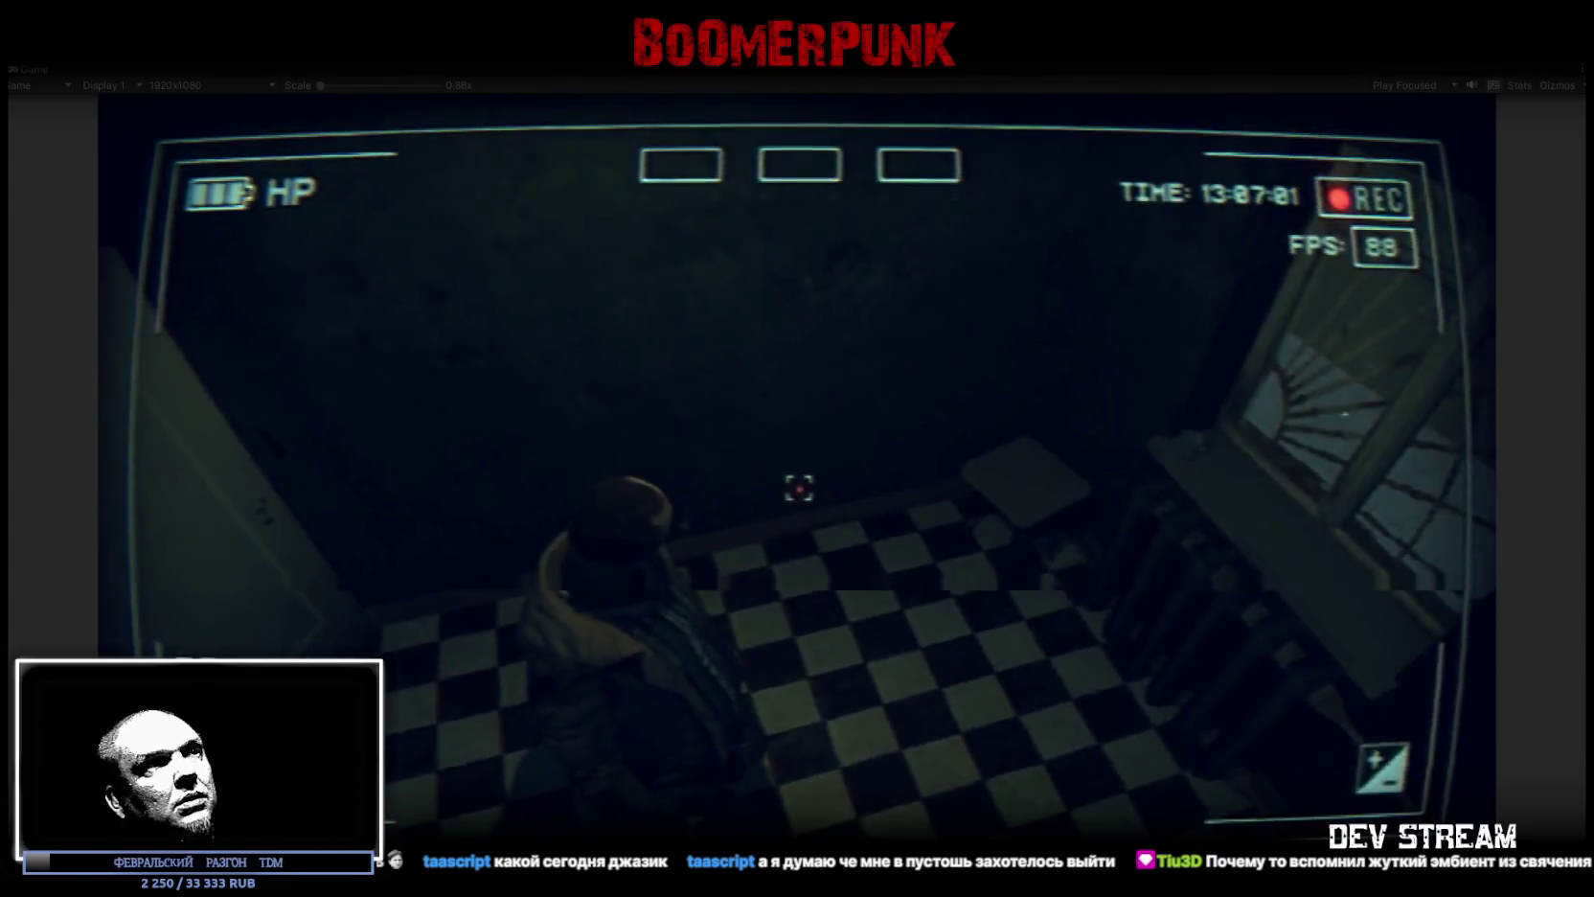
key(w)
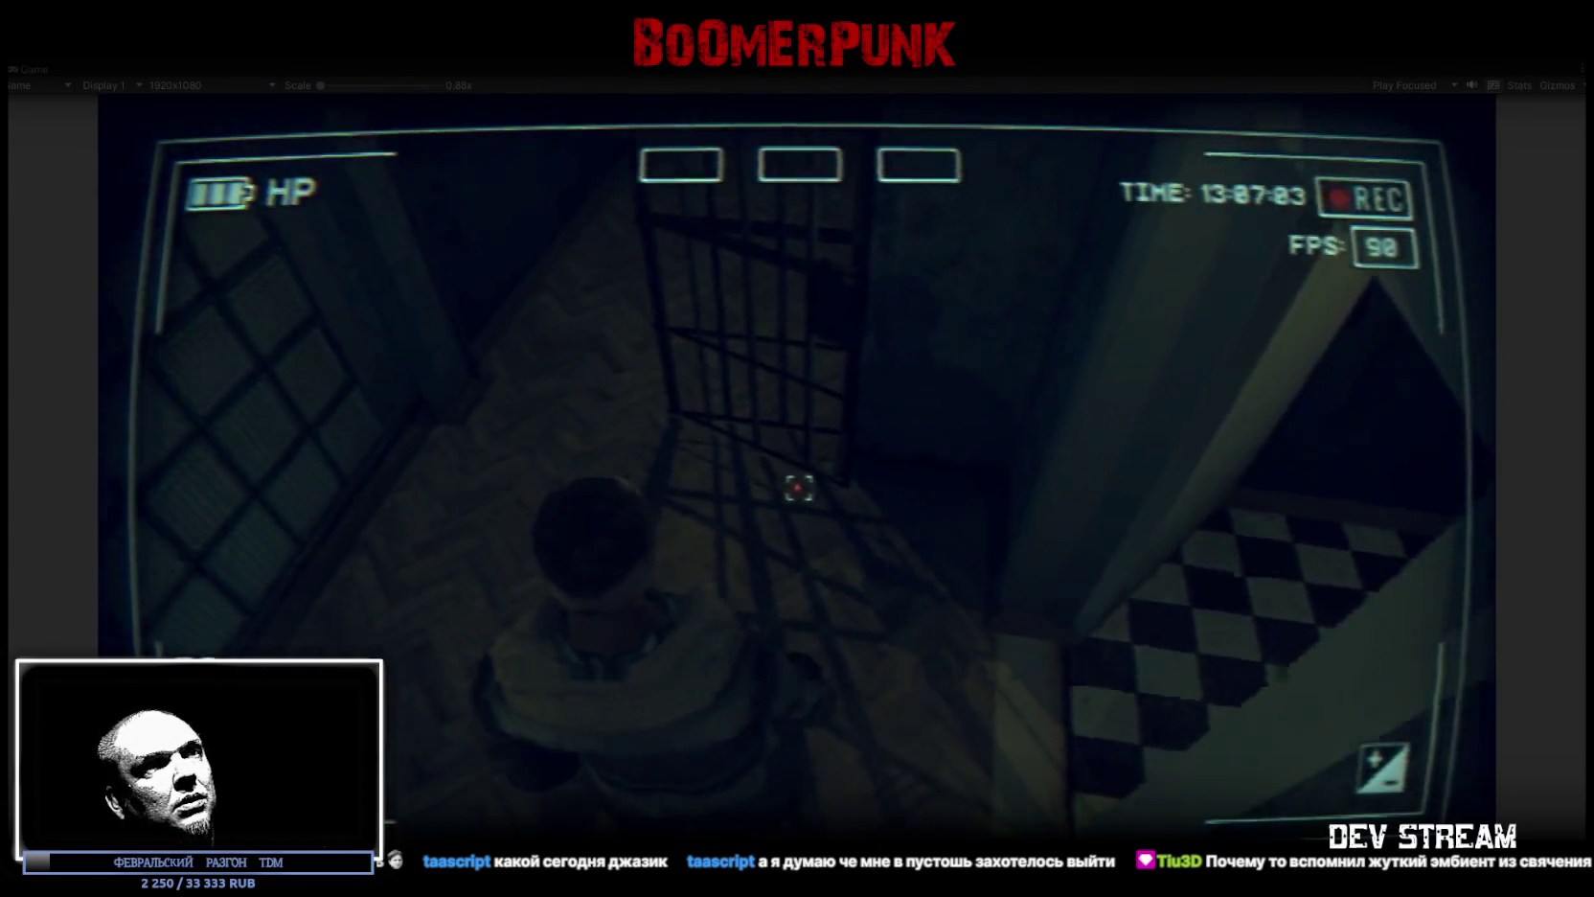
key(w)
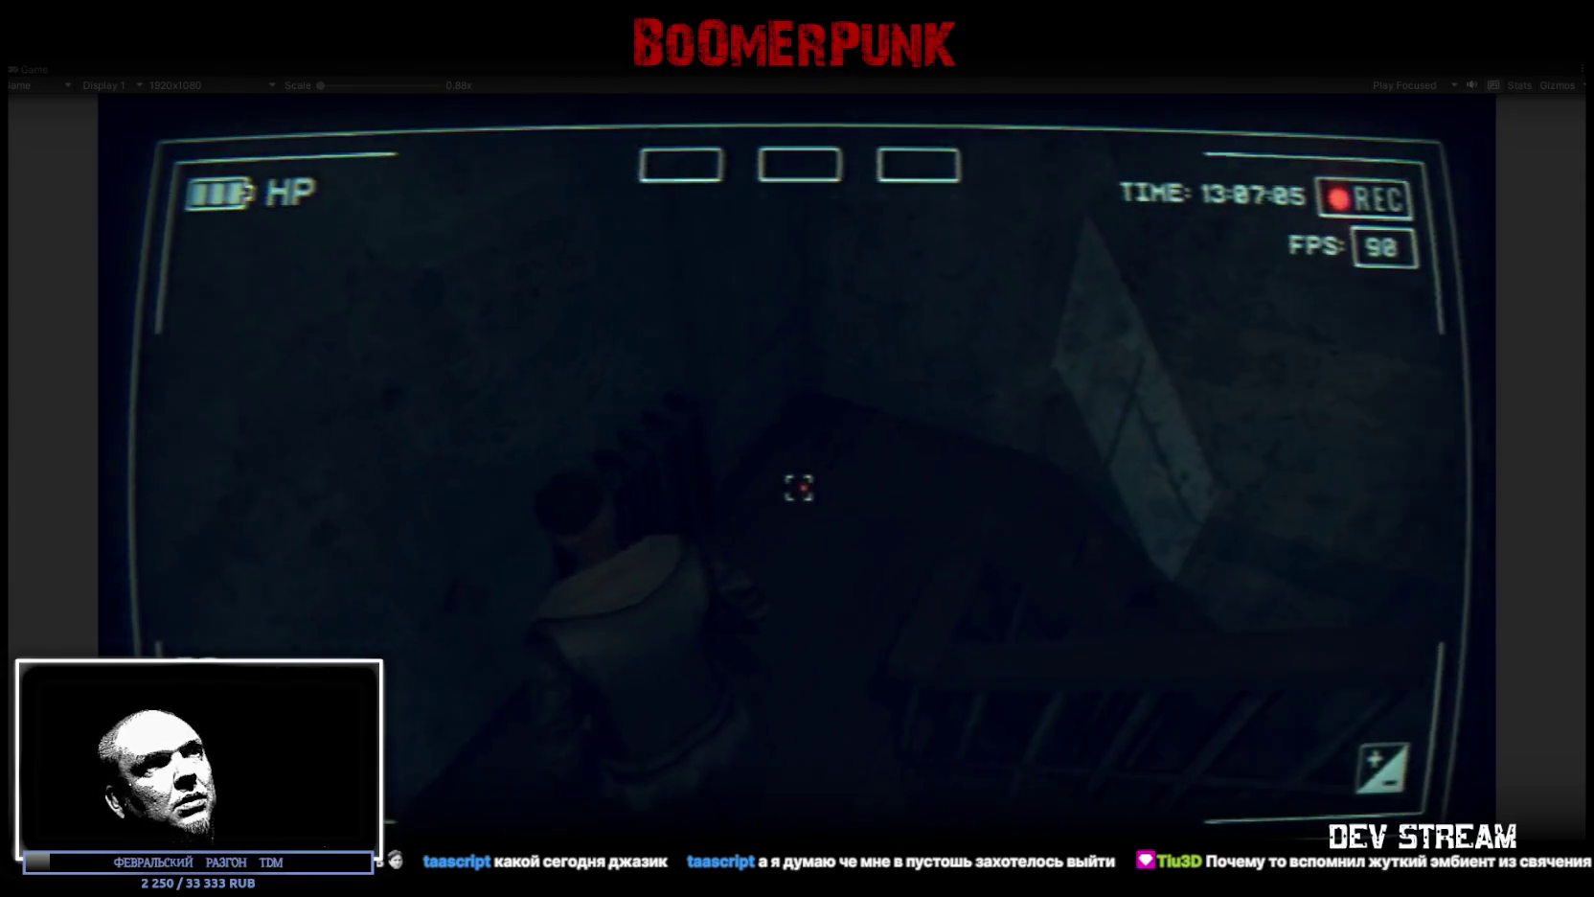
key(w)
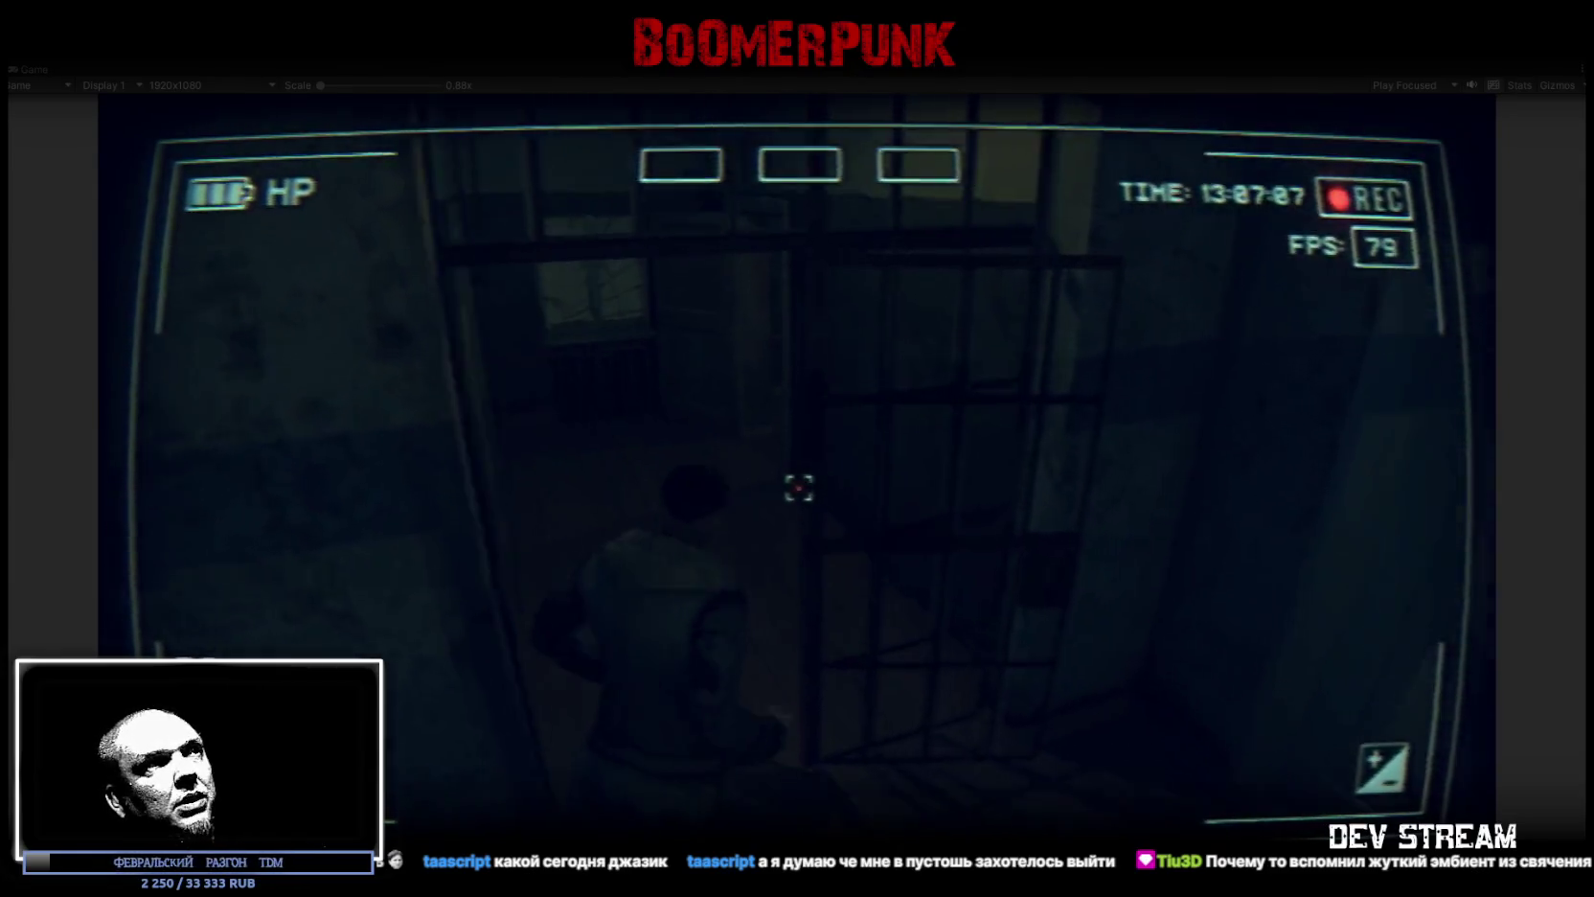
key(w)
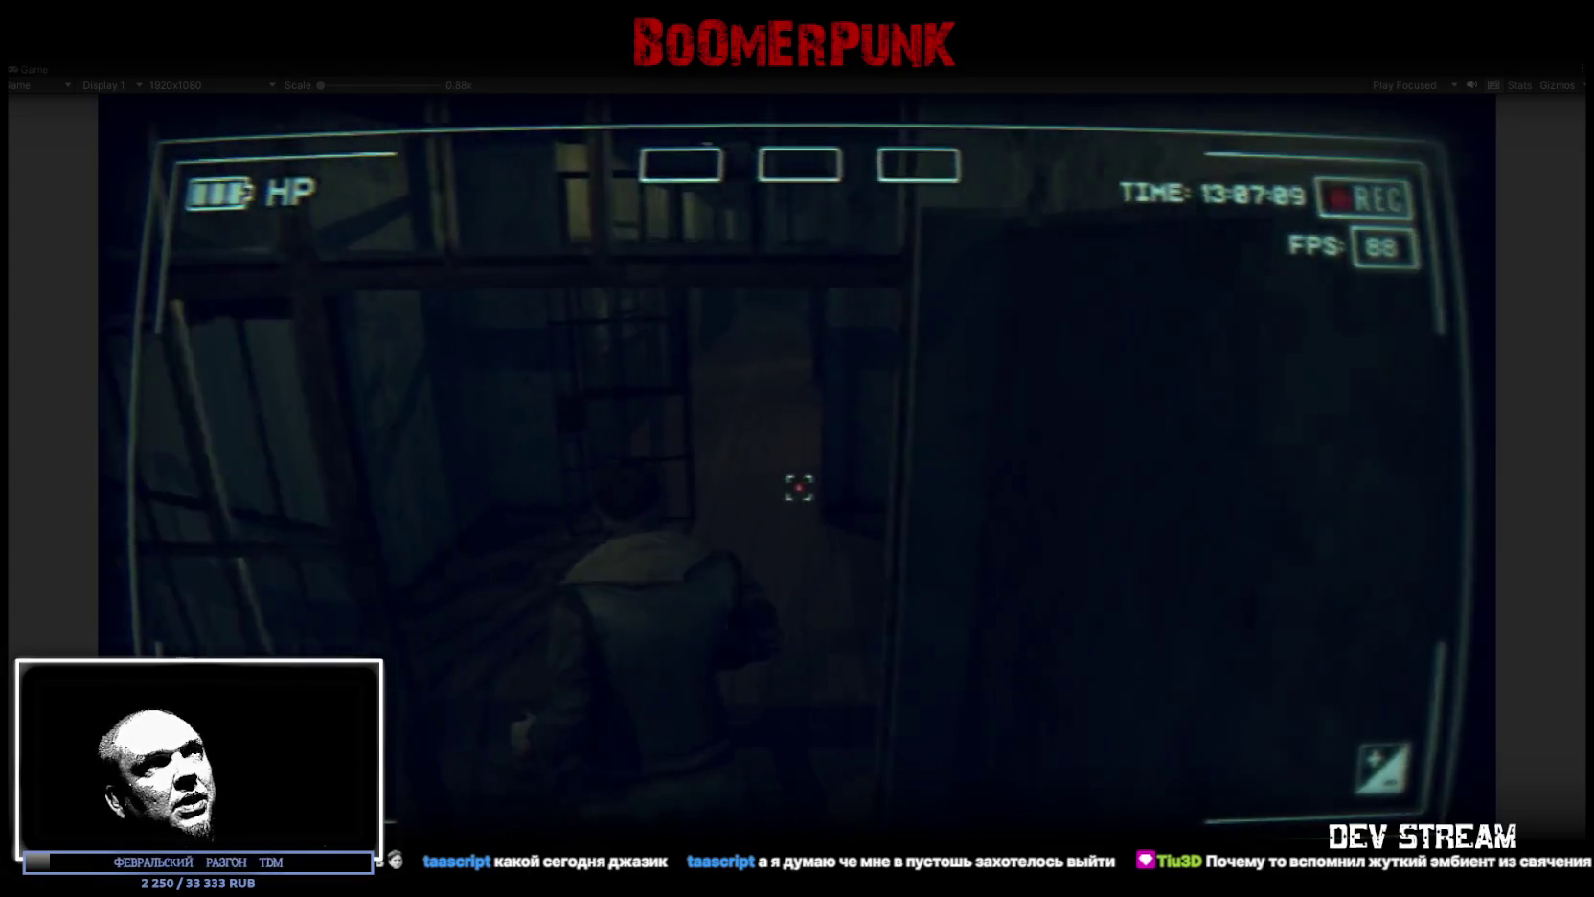
key(w)
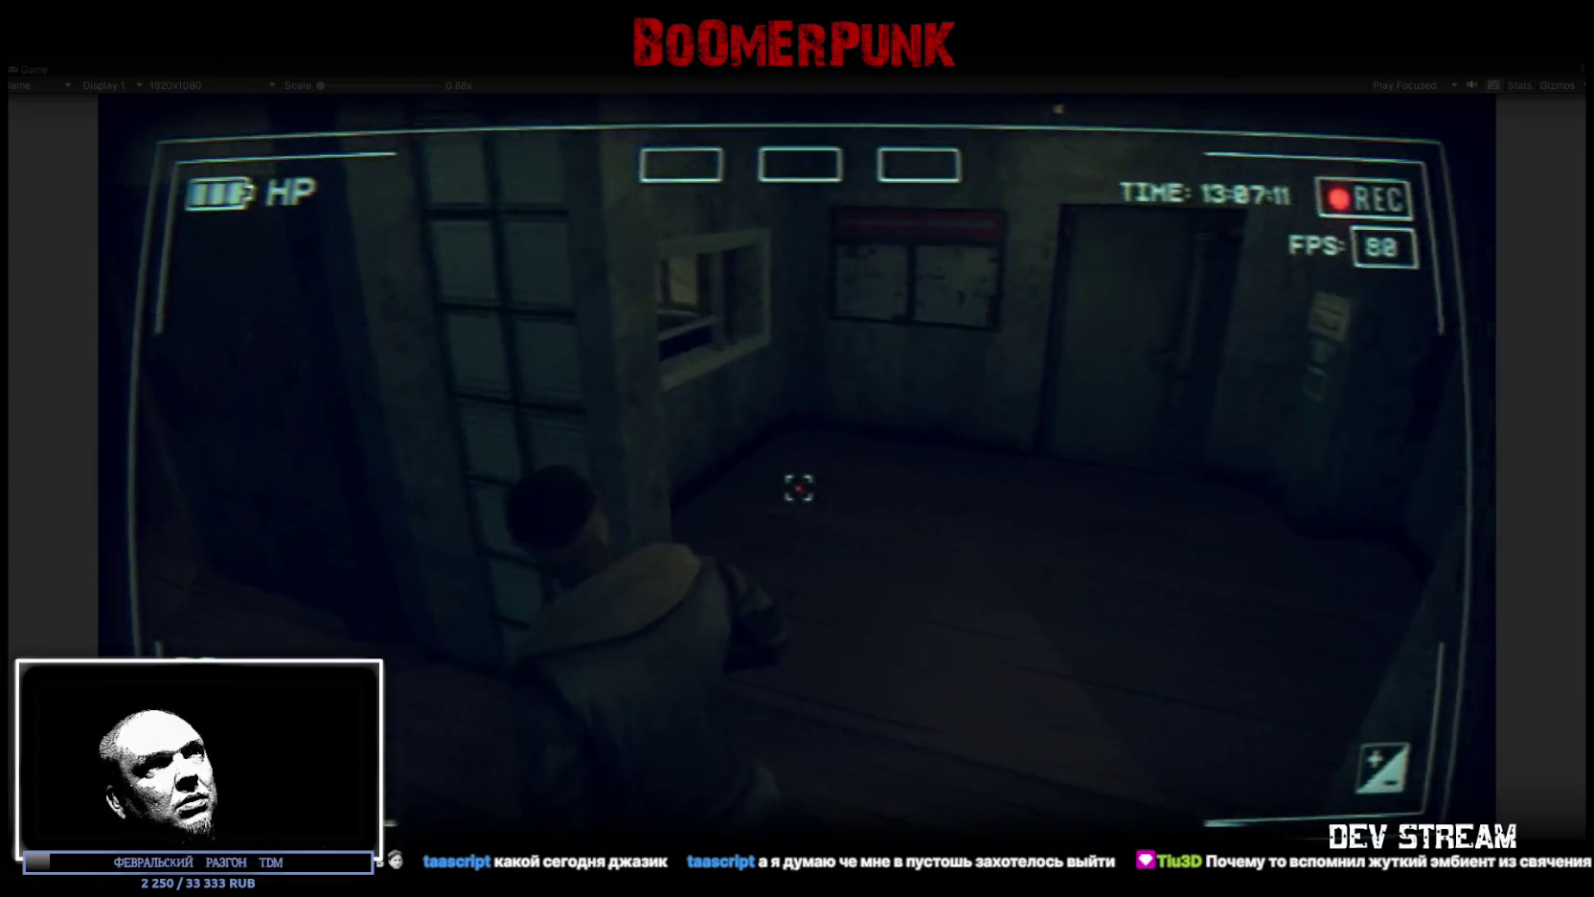
key(alt+Tab)
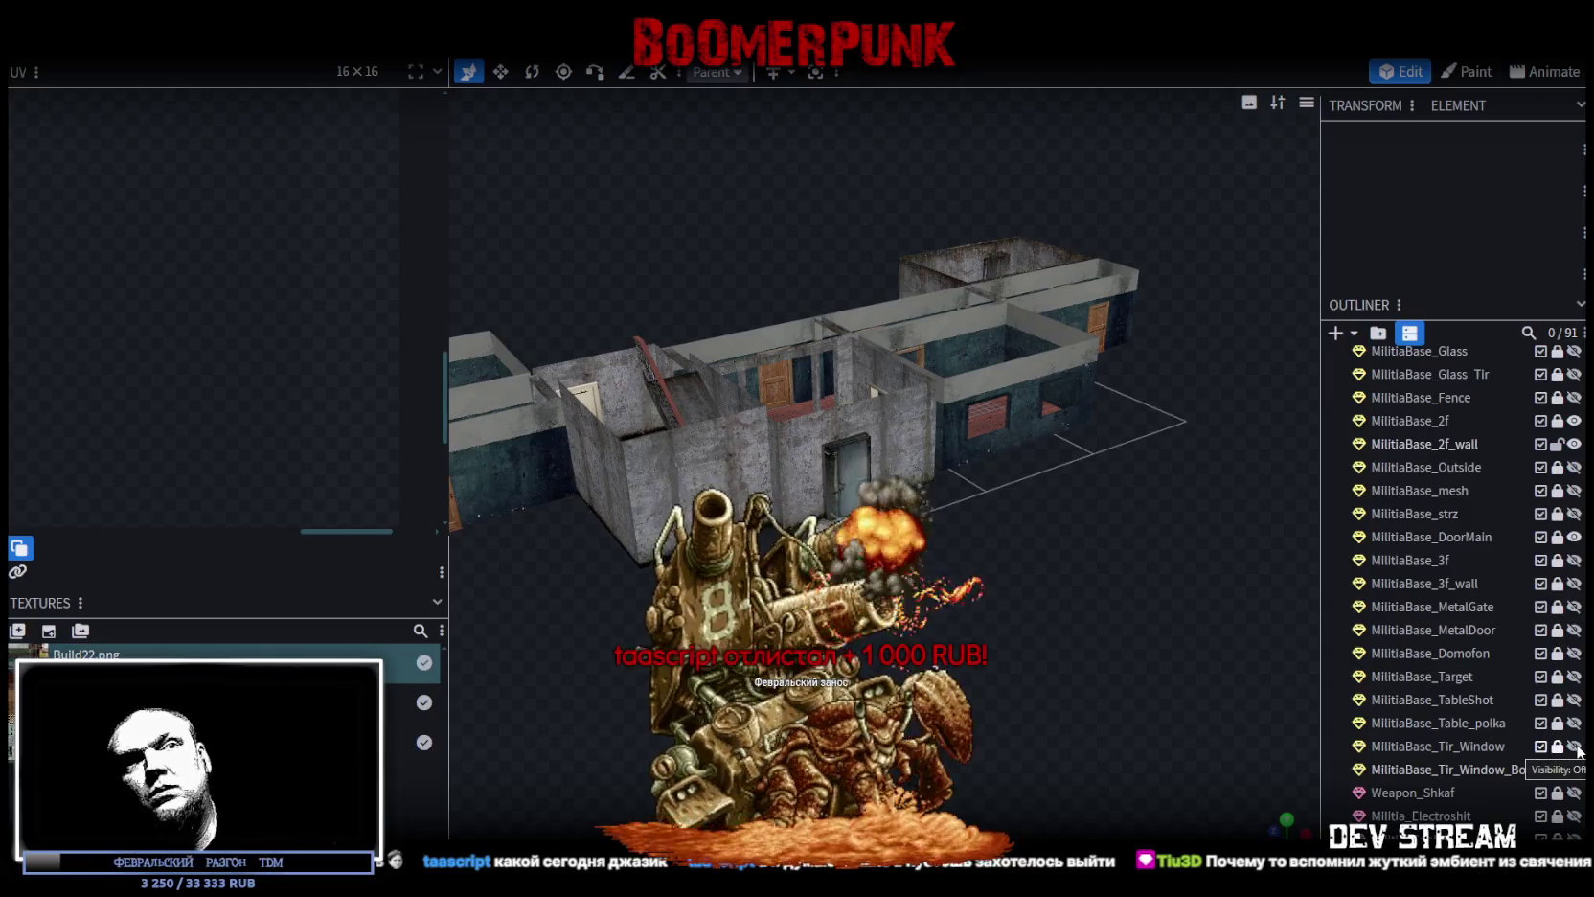
Step: Hide Tir_Window_Box and make MilitiaBase_DoorMain visible again in the Outliner
click(1572, 770)
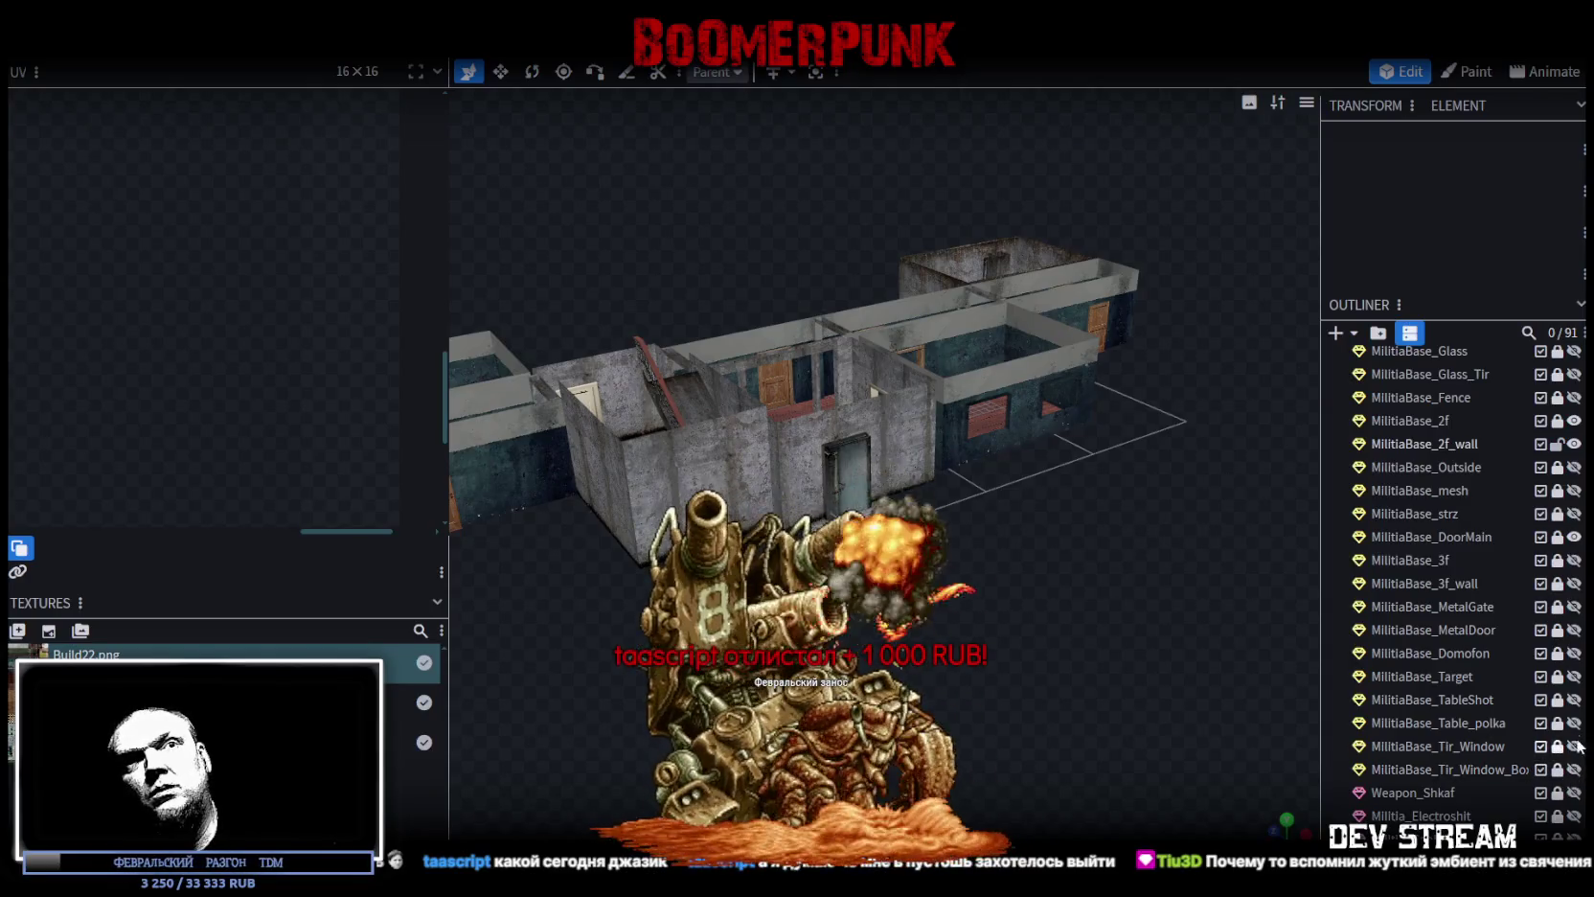
click(1571, 535)
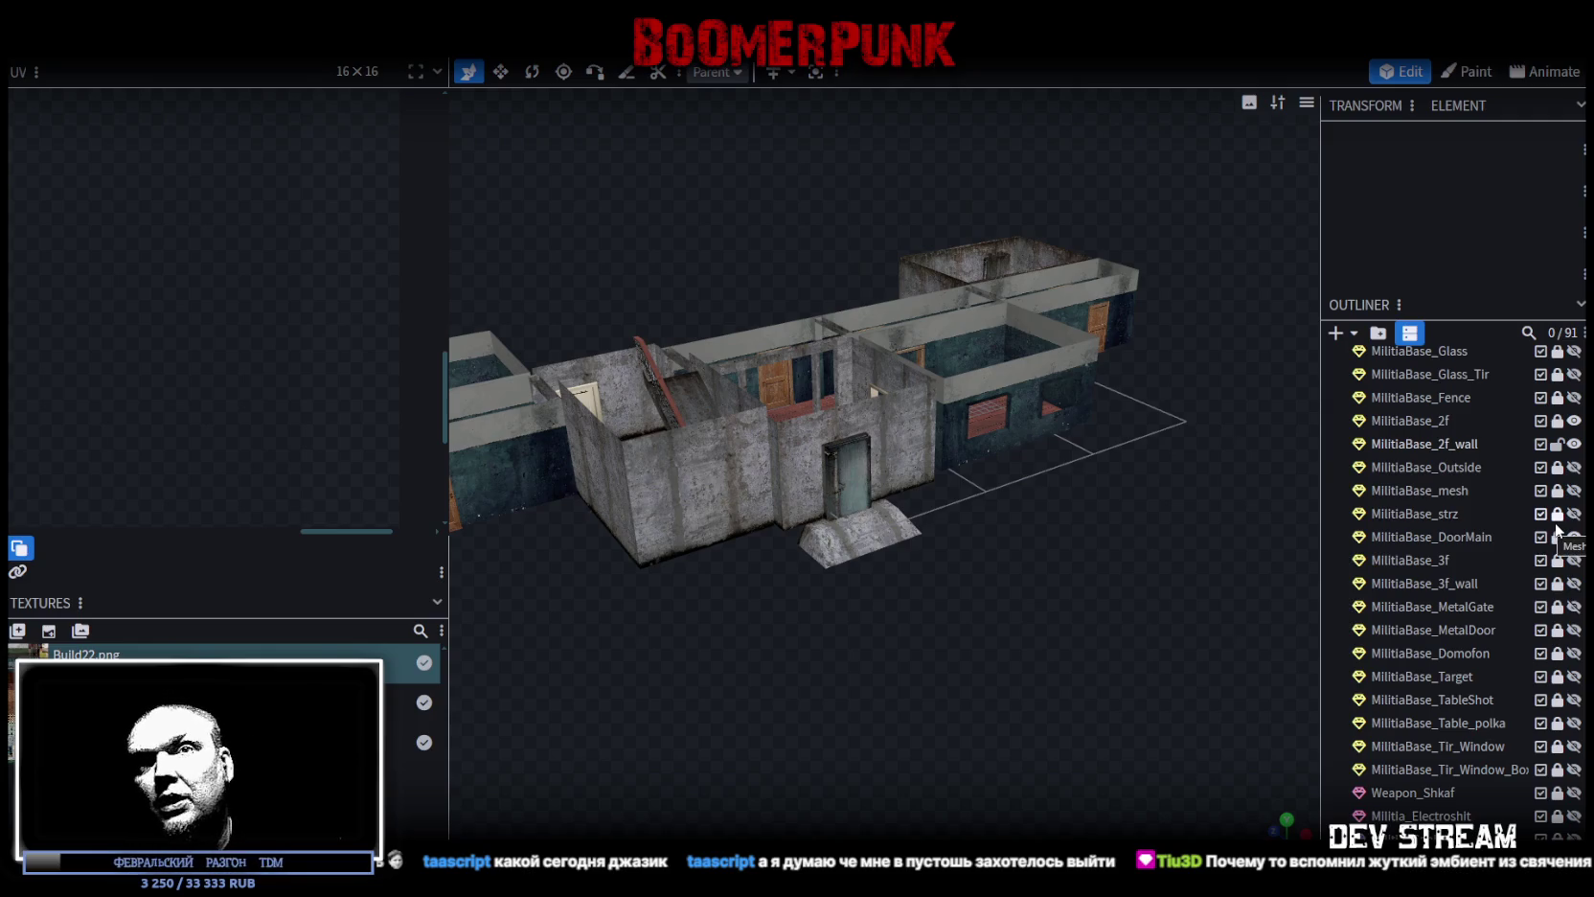
mouse_move(948, 364)
mouse_down()
mouse_move(994, 396)
mouse_move(1065, 515)
mouse_up()
scroll(1026, 635, up, 5)
scroll(1026, 635, down, 5)
mouse_move(1037, 651)
mouse_down()
mouse_move(960, 678)
mouse_move(757, 643)
mouse_move(908, 588)
mouse_move(867, 632)
mouse_move(979, 676)
mouse_move(985, 503)
mouse_move(1002, 573)
mouse_move(983, 547)
mouse_move(1071, 398)
mouse_move(954, 599)
mouse_up()
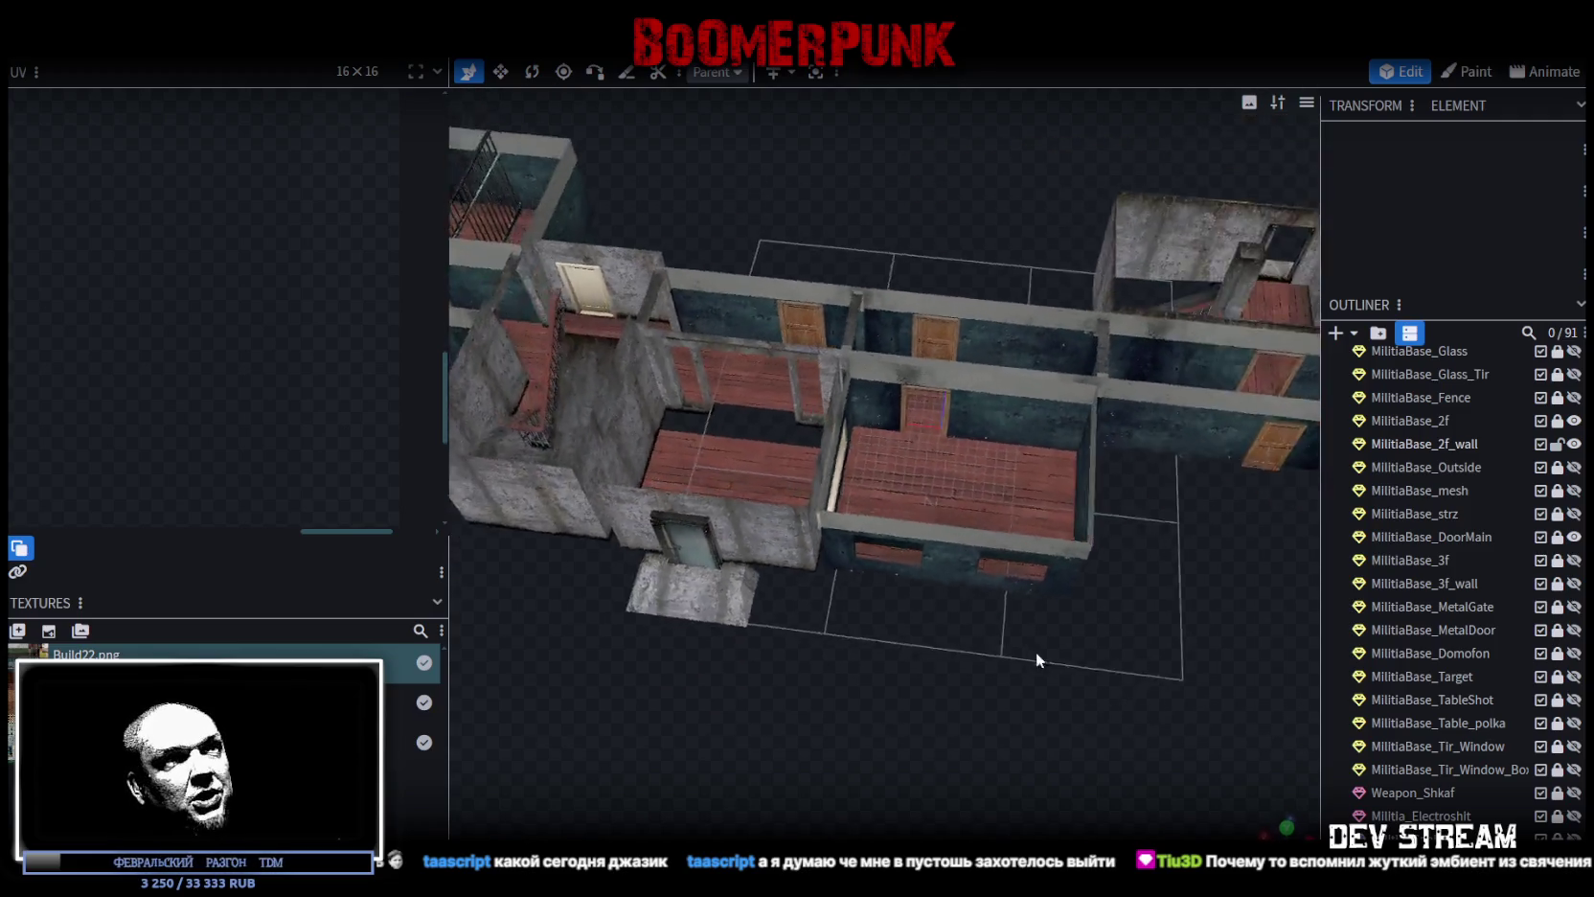
Step: Select MilitiaBase_2f_wall and, in face mode, pick the wall face right of the door
click(1054, 418)
scroll(966, 398, up, 3)
click(813, 72)
click(1006, 440)
mouse_move(1052, 479)
mouse_down()
mouse_move(937, 626)
mouse_move(1012, 568)
mouse_up()
click(1175, 494)
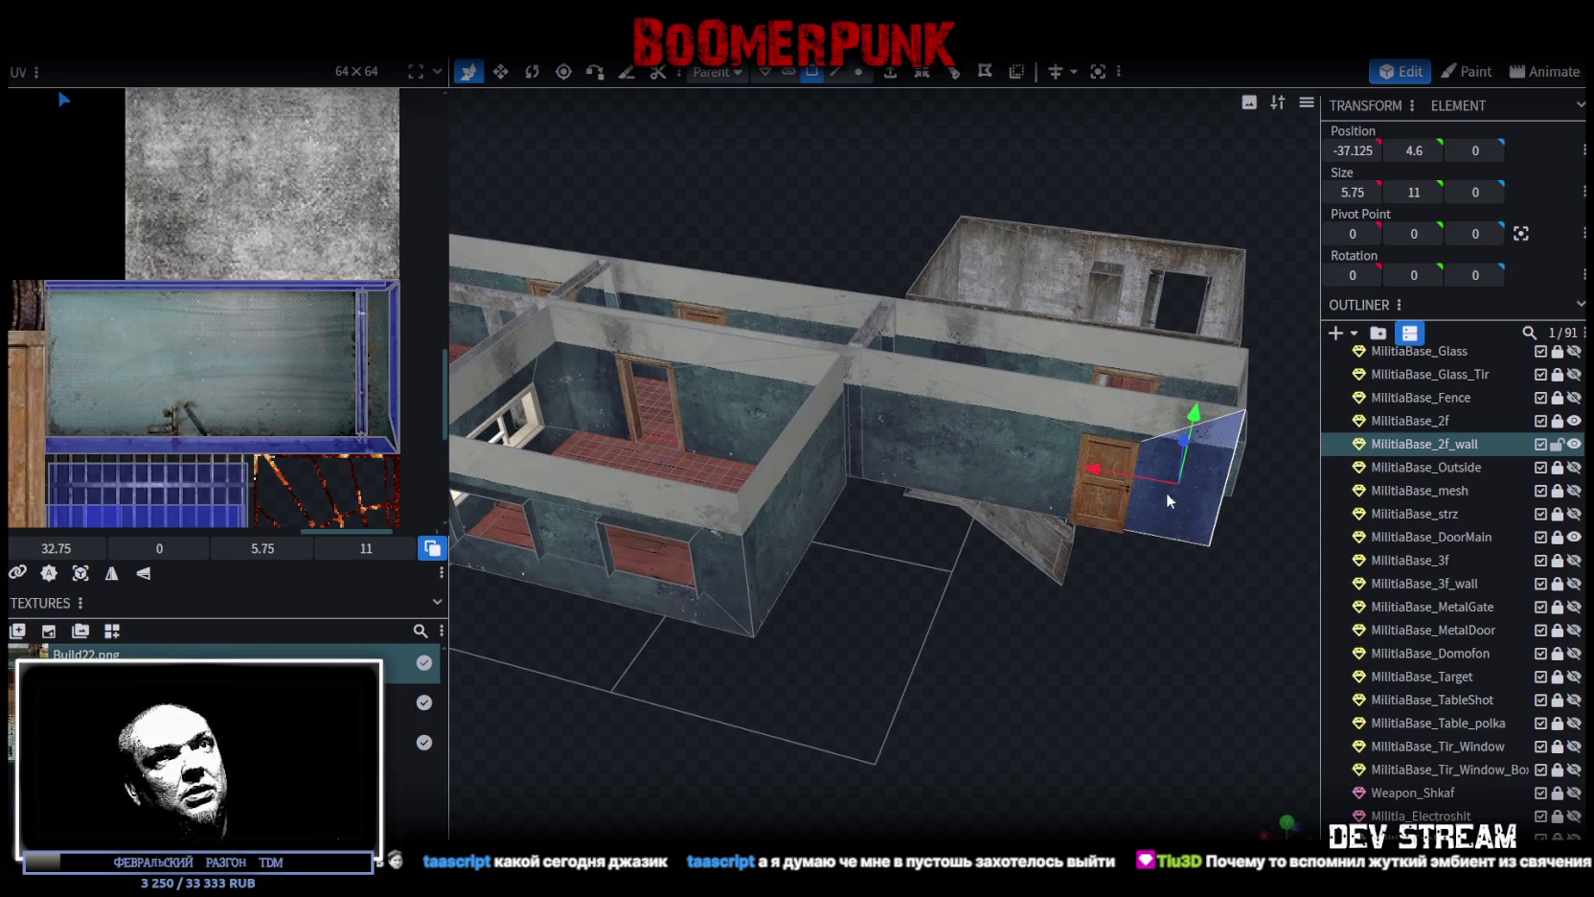
Step: Add the wall face left of the door, so the 25-wide selection spans both sides
shift+click(974, 458)
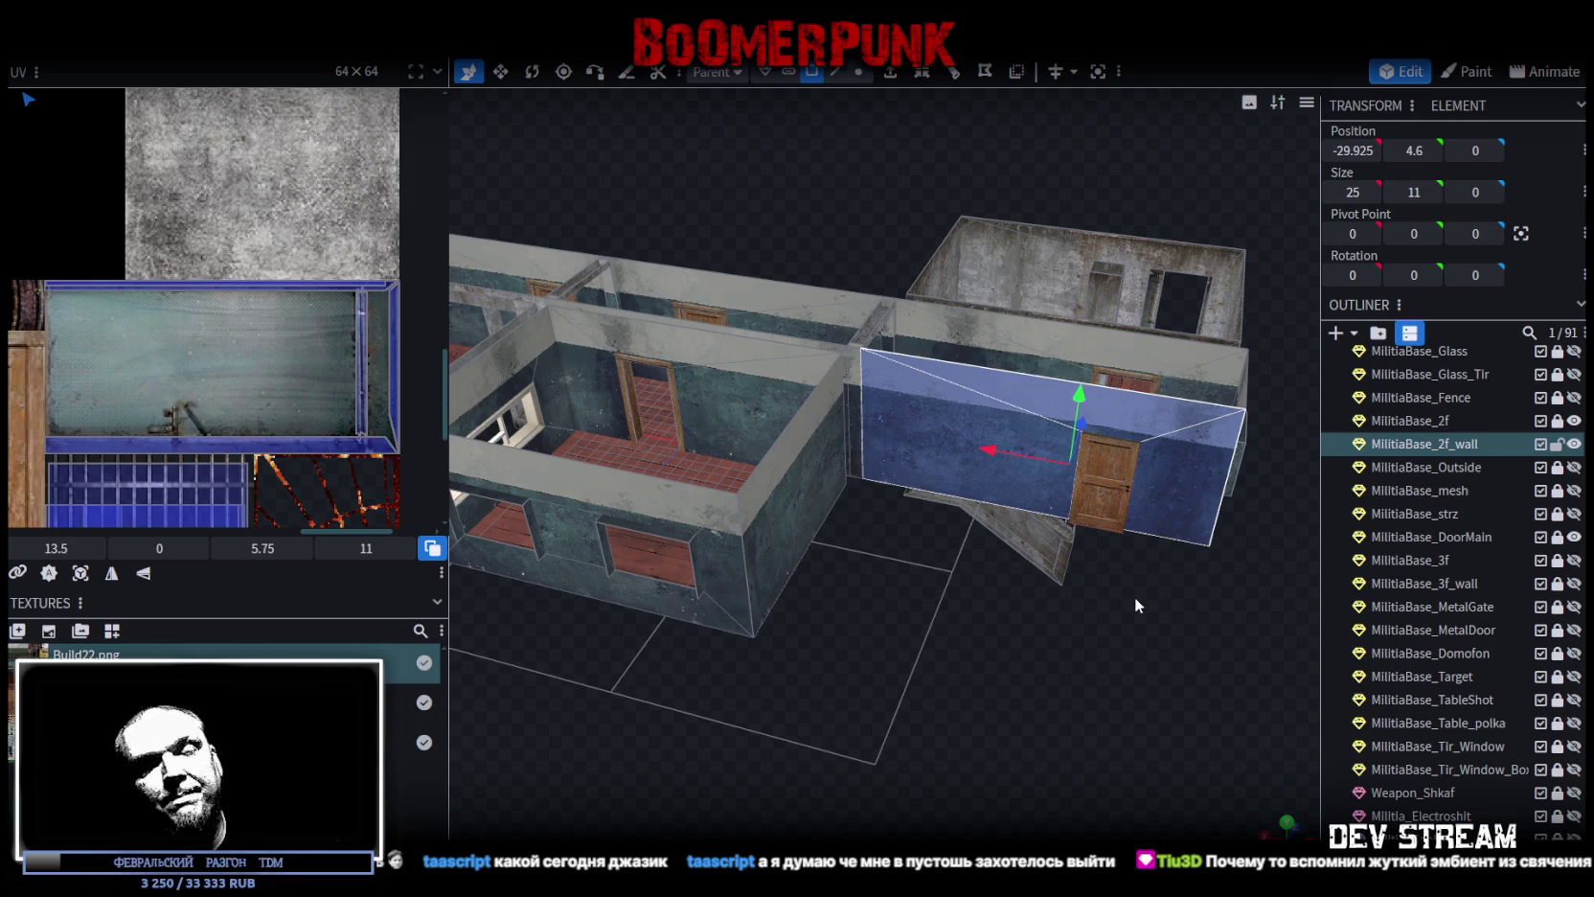
mouse_move(1134, 596)
mouse_down()
mouse_move(1077, 576)
mouse_move(1168, 588)
mouse_move(860, 553)
mouse_move(882, 551)
mouse_up()
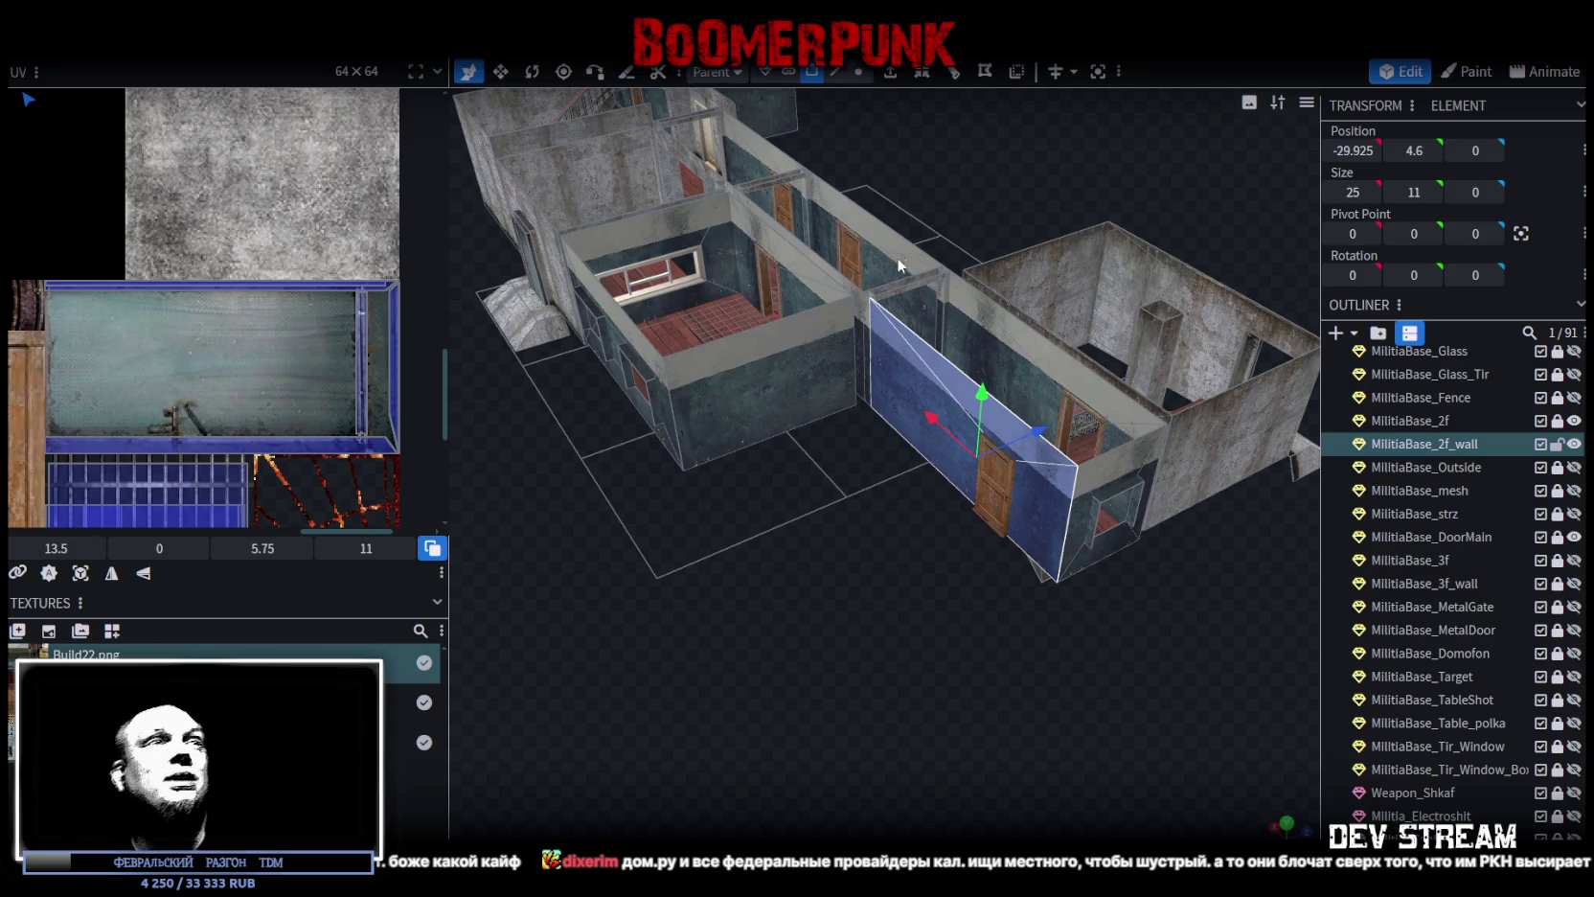
Step: Inspect the 25 × 11 MilitiaBase_2f_wall panel from several angles, then lock it
scroll(915, 530, down, 3)
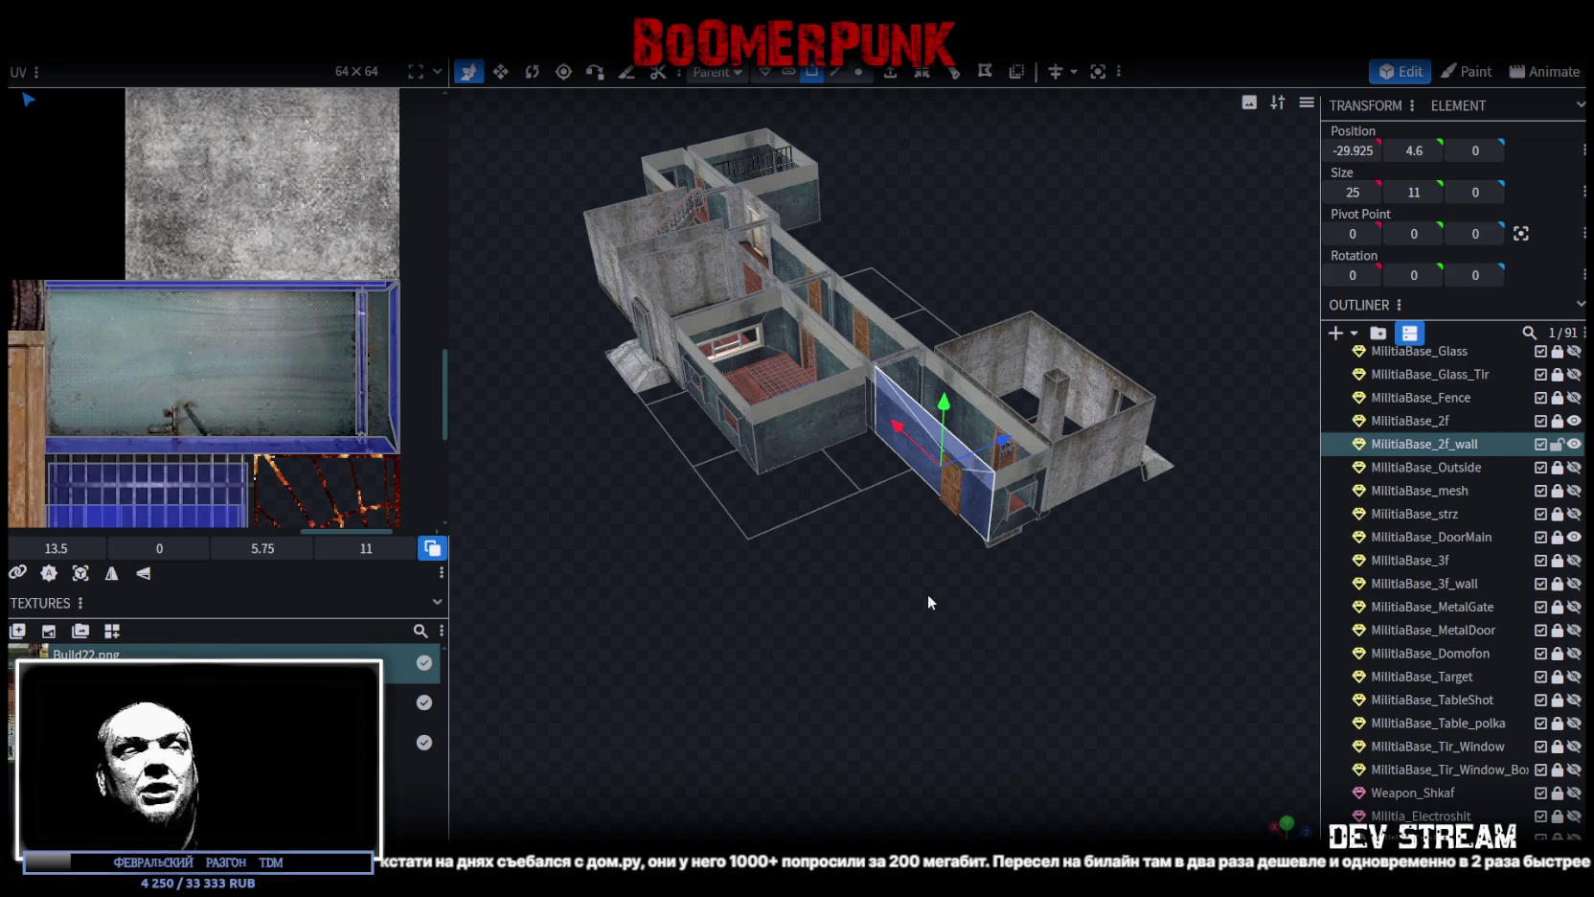
drag(928, 593, 942, 497)
scroll(794, 595, up, 3)
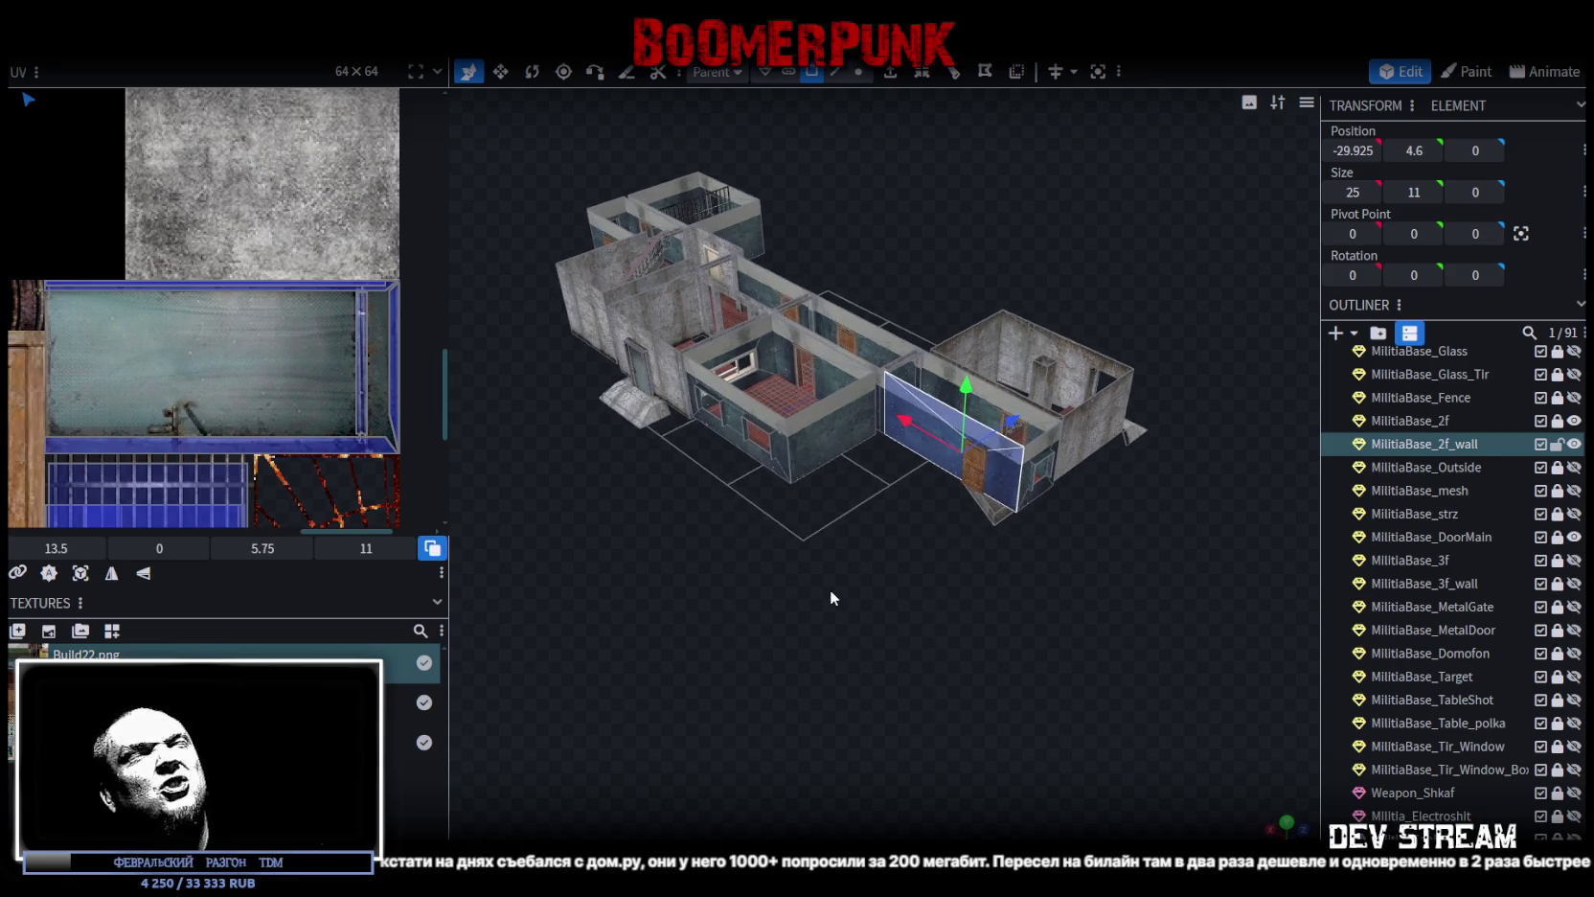
mouse_move(823, 599)
mouse_down()
mouse_move(856, 623)
mouse_move(941, 618)
mouse_move(860, 622)
mouse_move(833, 605)
mouse_up()
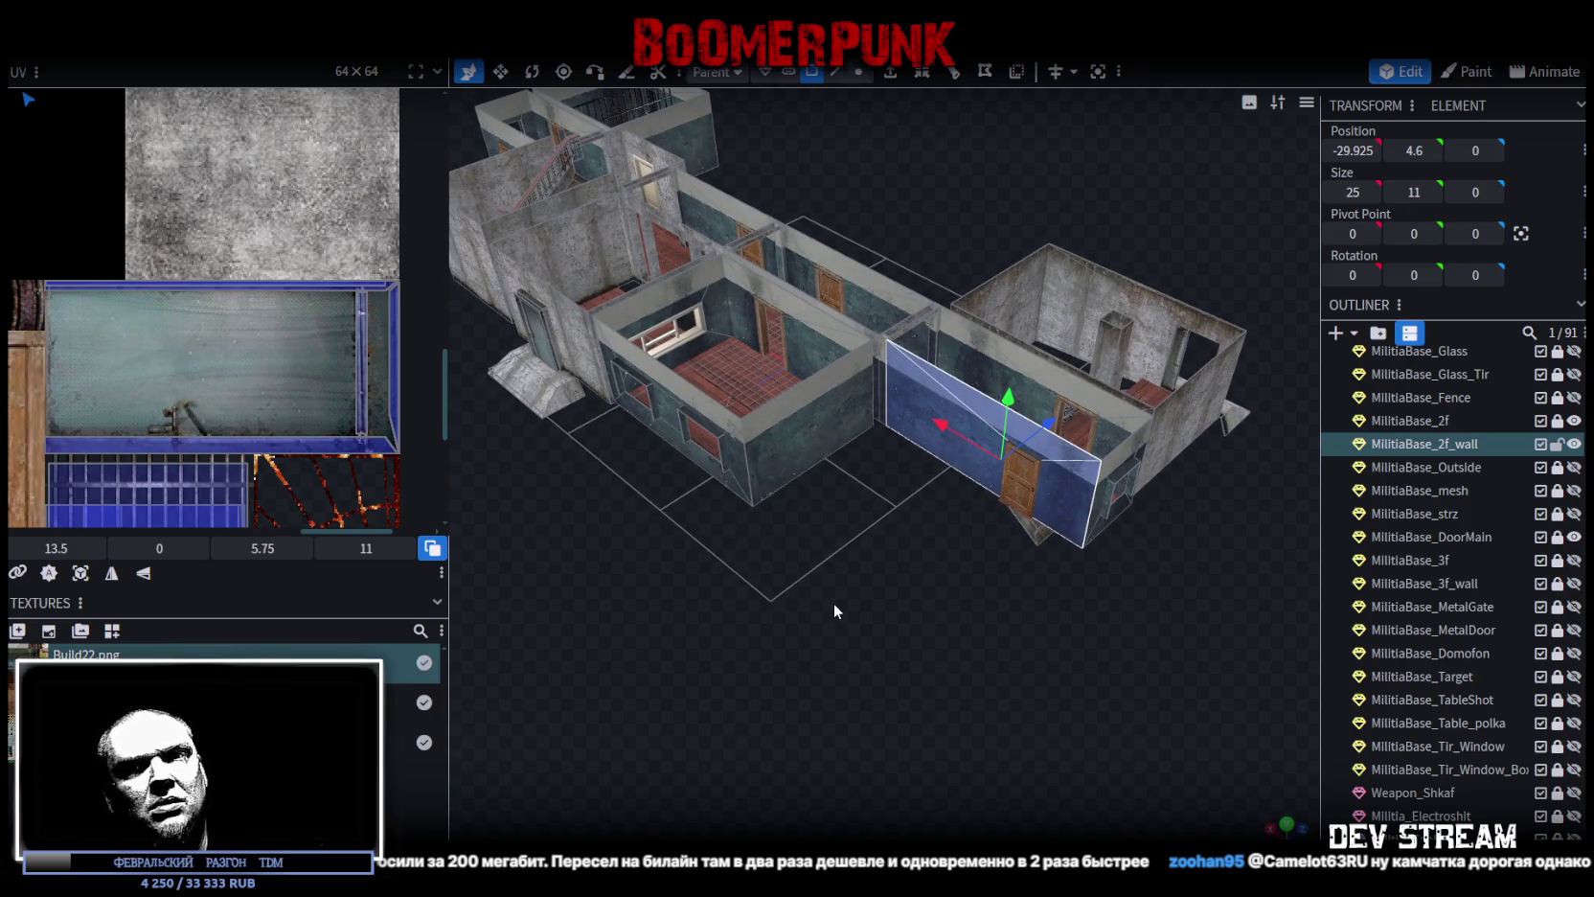
mouse_move(829, 601)
mouse_down()
mouse_move(839, 627)
mouse_move(644, 630)
mouse_move(649, 659)
mouse_move(713, 631)
mouse_up()
scroll(862, 632, up, 5)
mouse_move(937, 634)
mouse_down()
mouse_move(946, 614)
mouse_move(939, 628)
mouse_up()
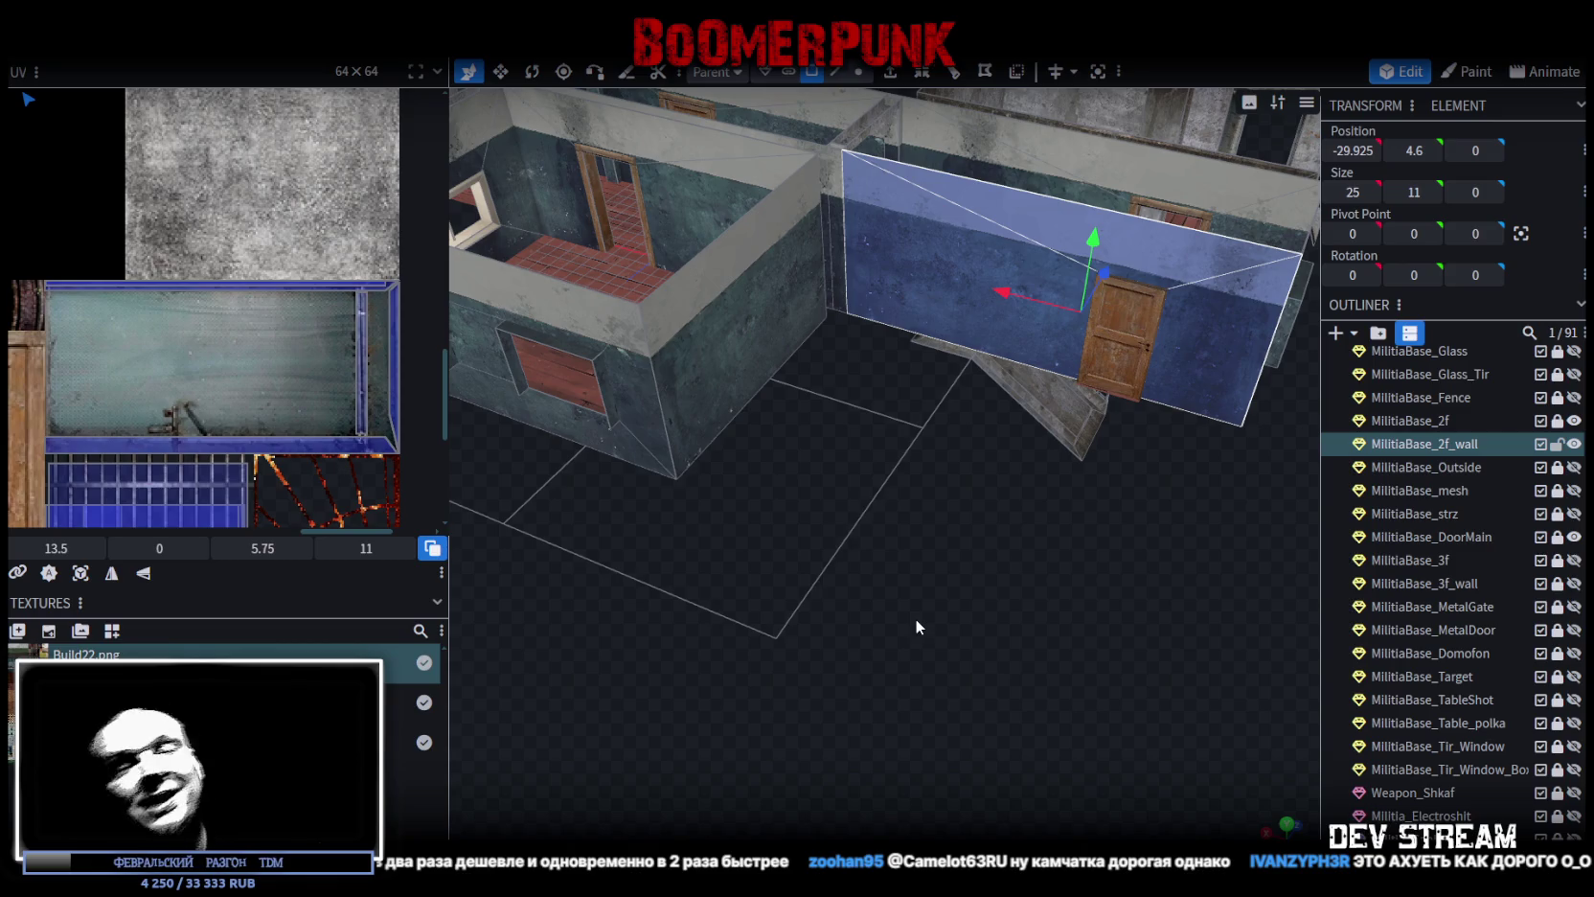
scroll(927, 615, up, 3)
mouse_move(941, 618)
mouse_down()
mouse_move(850, 632)
mouse_move(849, 659)
mouse_move(855, 622)
mouse_move(681, 688)
mouse_move(684, 564)
mouse_move(809, 644)
mouse_move(730, 603)
mouse_move(795, 638)
mouse_move(830, 578)
mouse_move(1176, 572)
mouse_move(1055, 579)
mouse_move(1091, 640)
mouse_move(984, 642)
mouse_move(1004, 601)
mouse_move(956, 642)
mouse_move(766, 693)
mouse_move(803, 668)
mouse_move(558, 671)
mouse_move(657, 655)
mouse_up()
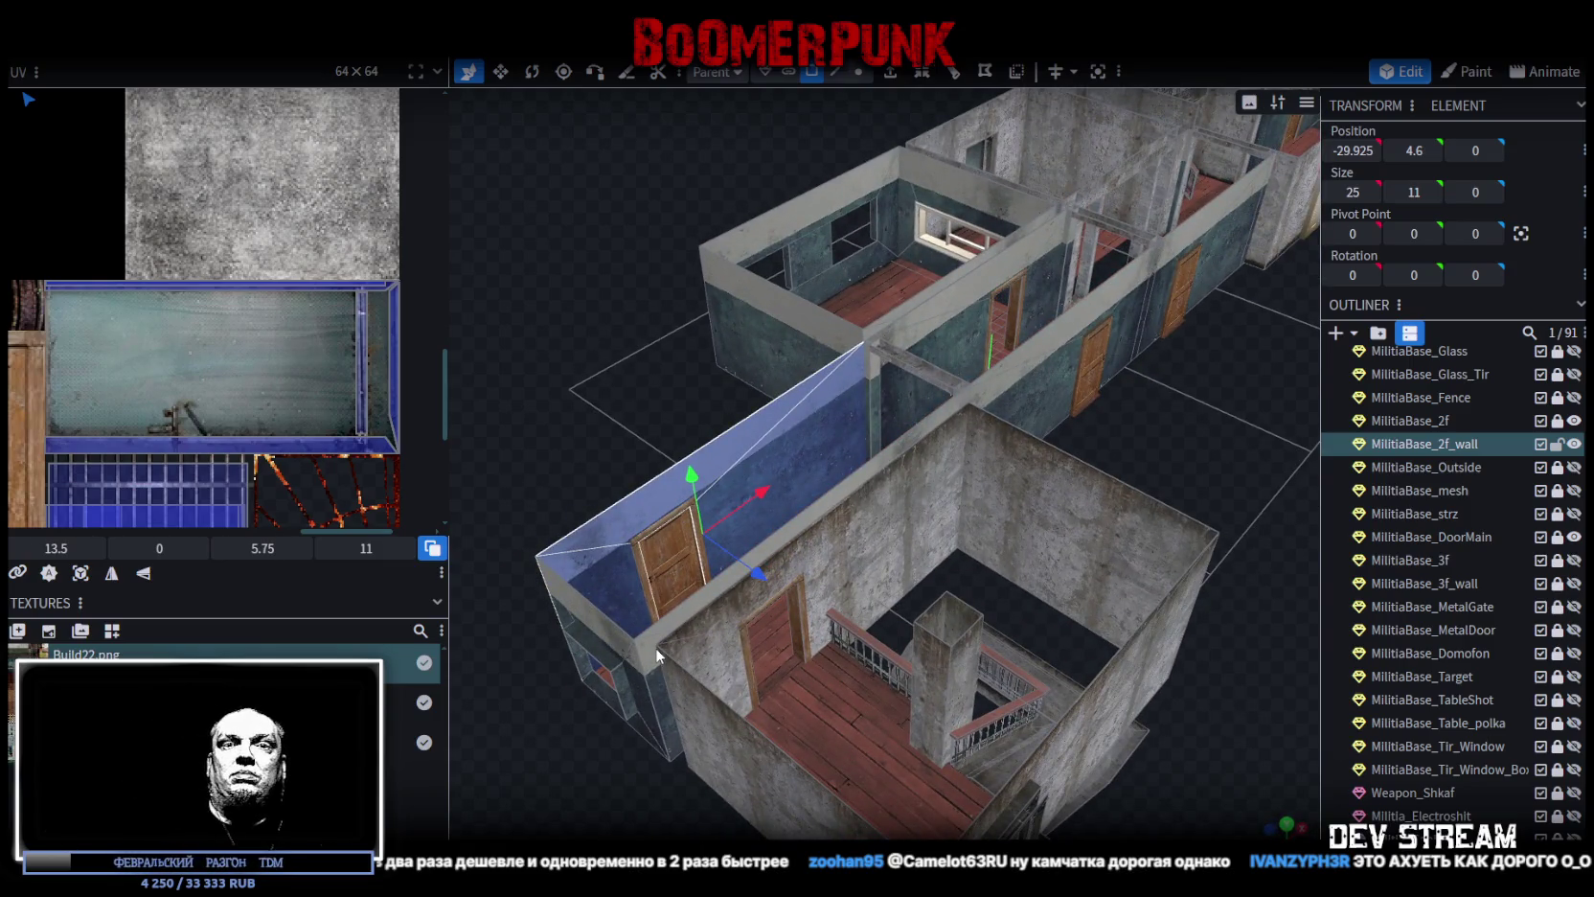
mouse_move(657, 654)
mouse_down()
mouse_move(929, 459)
mouse_move(1194, 504)
mouse_move(1134, 536)
mouse_move(766, 562)
mouse_move(858, 584)
mouse_move(864, 560)
mouse_move(1141, 542)
mouse_up()
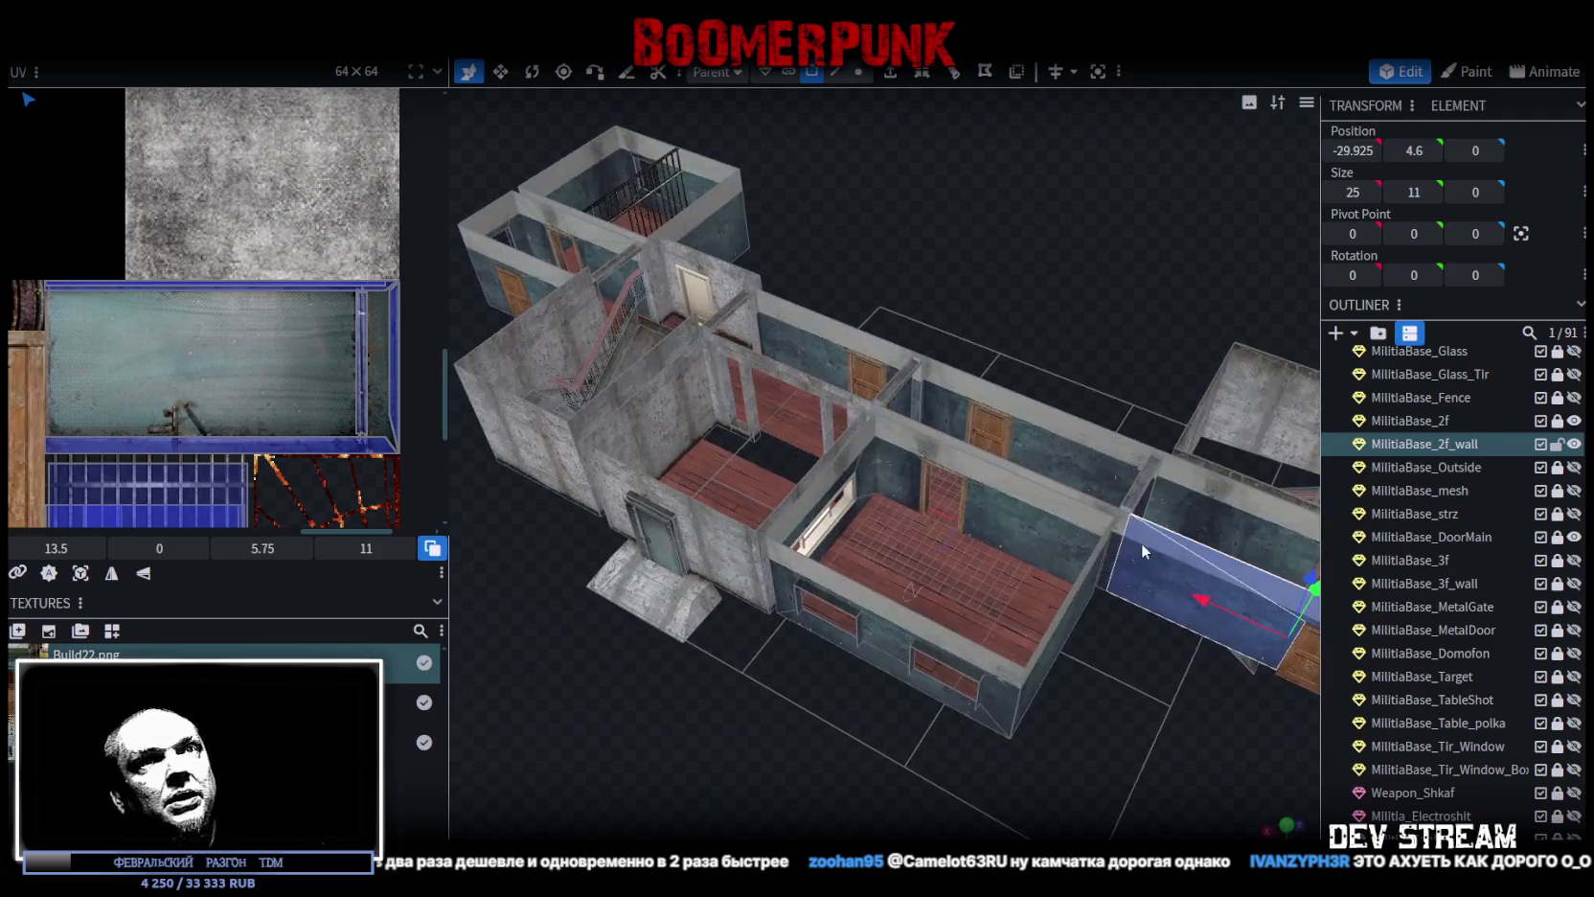
click(1558, 445)
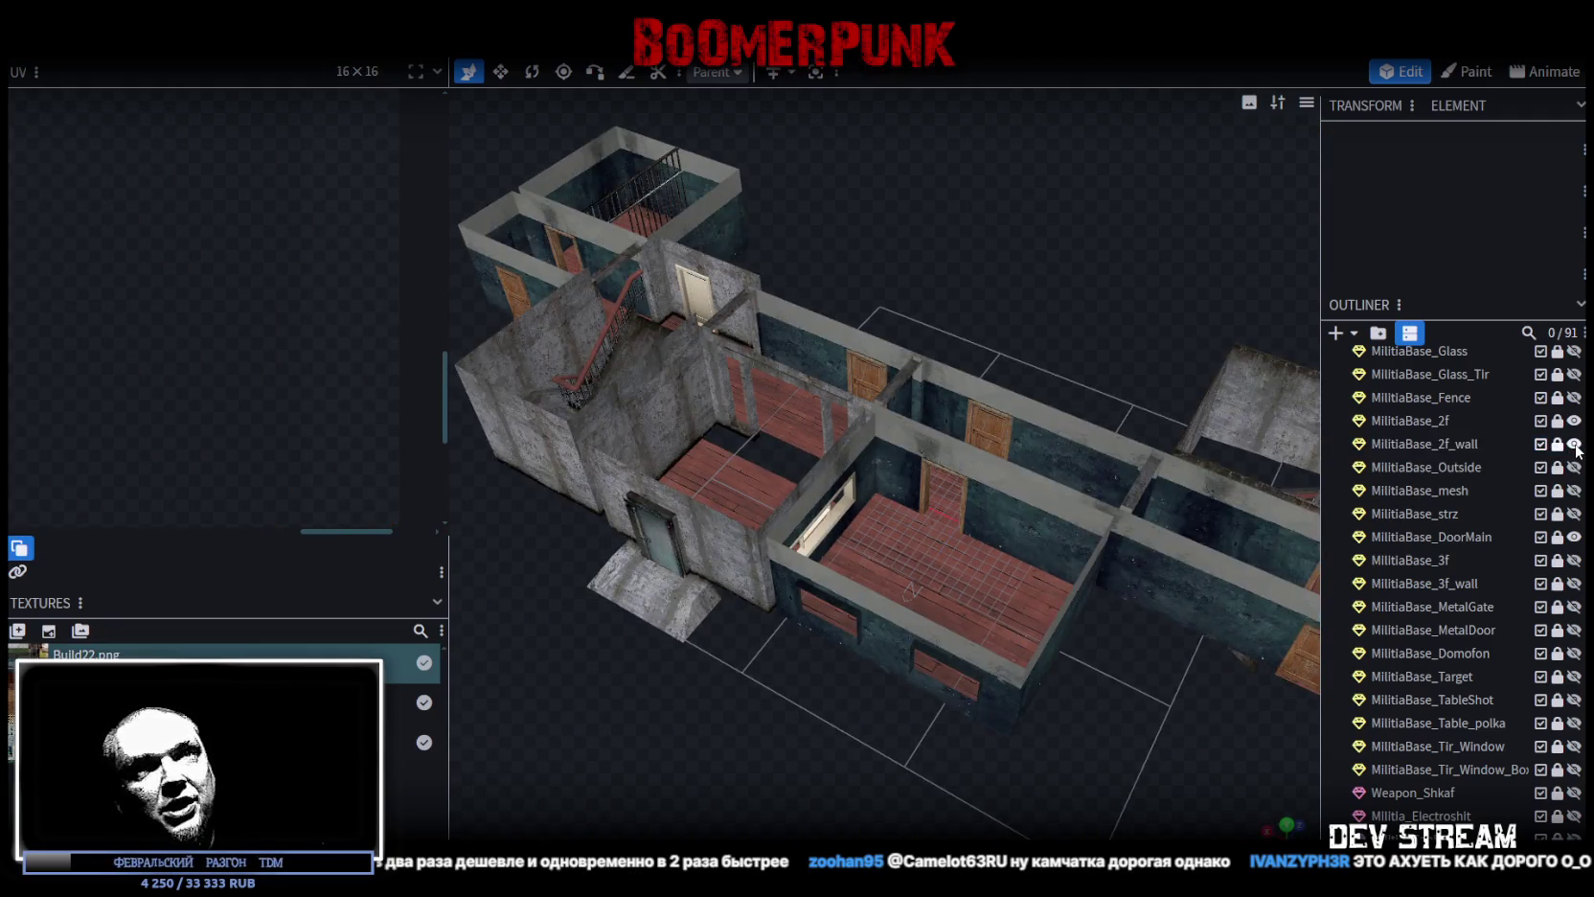
Step: Hide the second-floor walls, inspect the plank floor layout, then show MilitiaBase_1f again
click(1575, 445)
click(1576, 445)
click(1576, 445)
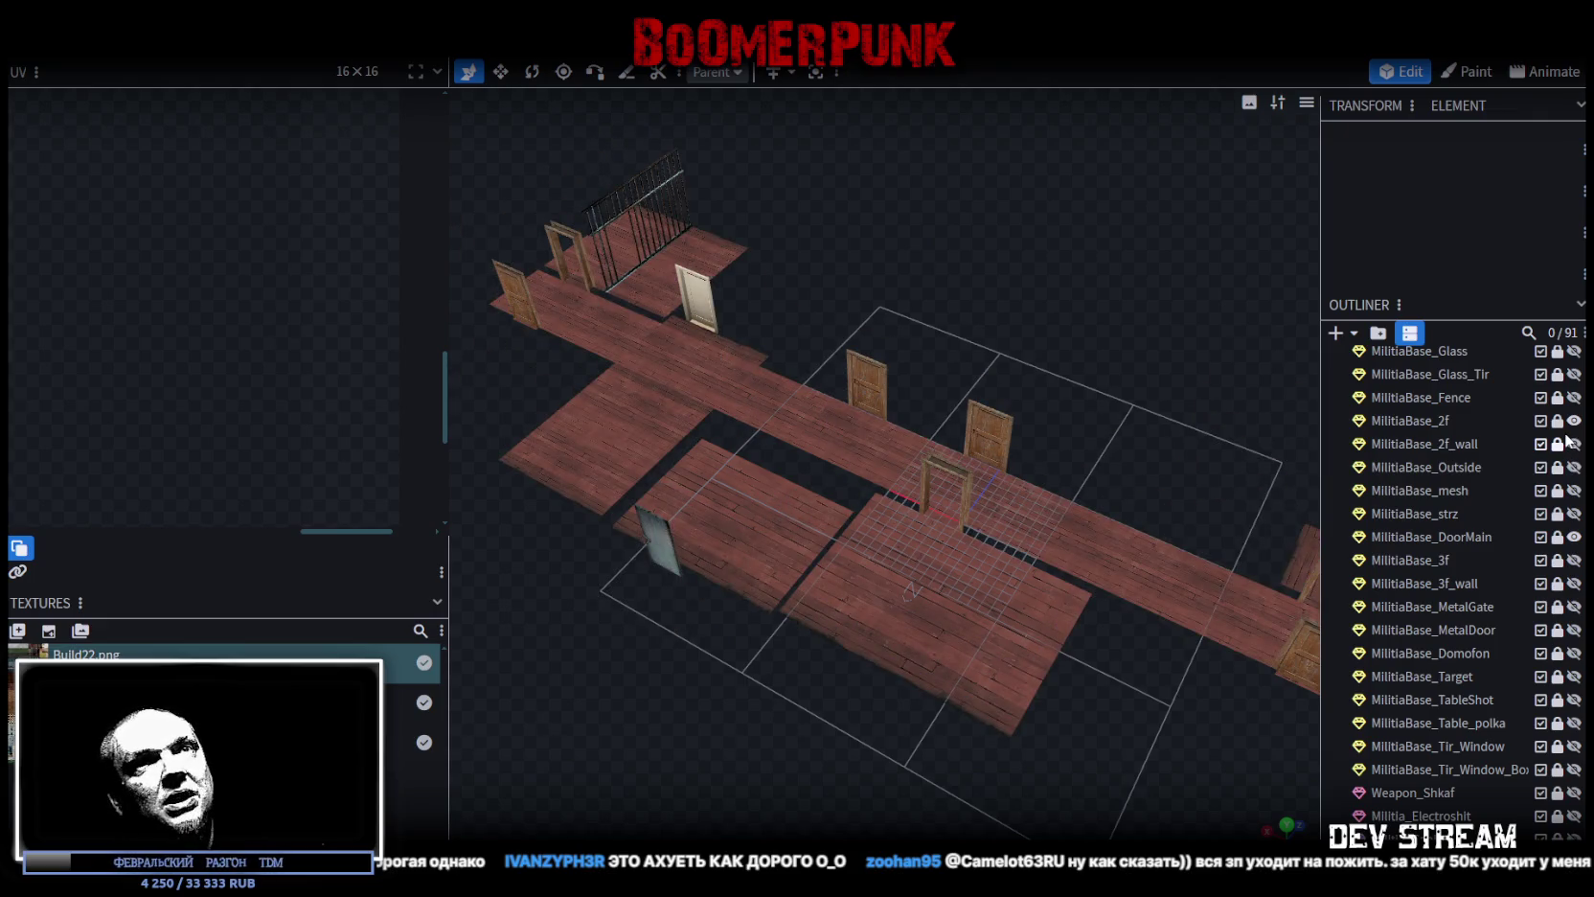
mouse_move(996, 407)
mouse_down()
mouse_move(947, 403)
mouse_move(996, 341)
mouse_move(981, 373)
mouse_move(1002, 383)
mouse_up()
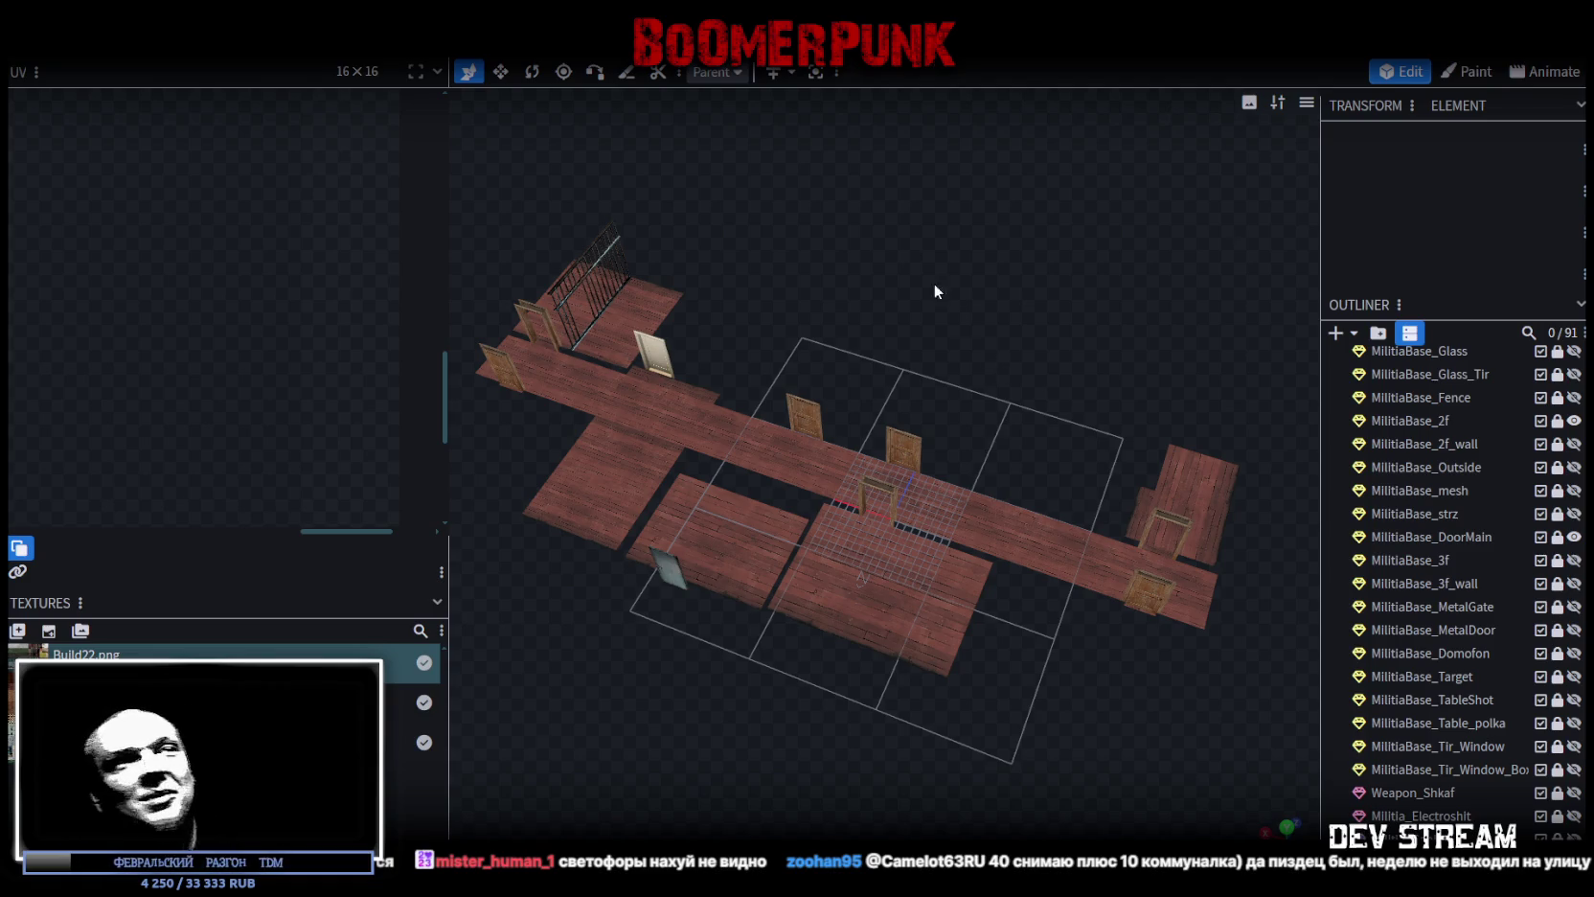
mouse_move(728, 452)
mouse_down()
mouse_move(982, 730)
mouse_move(786, 638)
mouse_move(902, 633)
mouse_move(828, 673)
mouse_move(934, 744)
mouse_move(1057, 721)
mouse_up()
scroll(902, 639, down, 3)
scroll(1533, 541, up, 5)
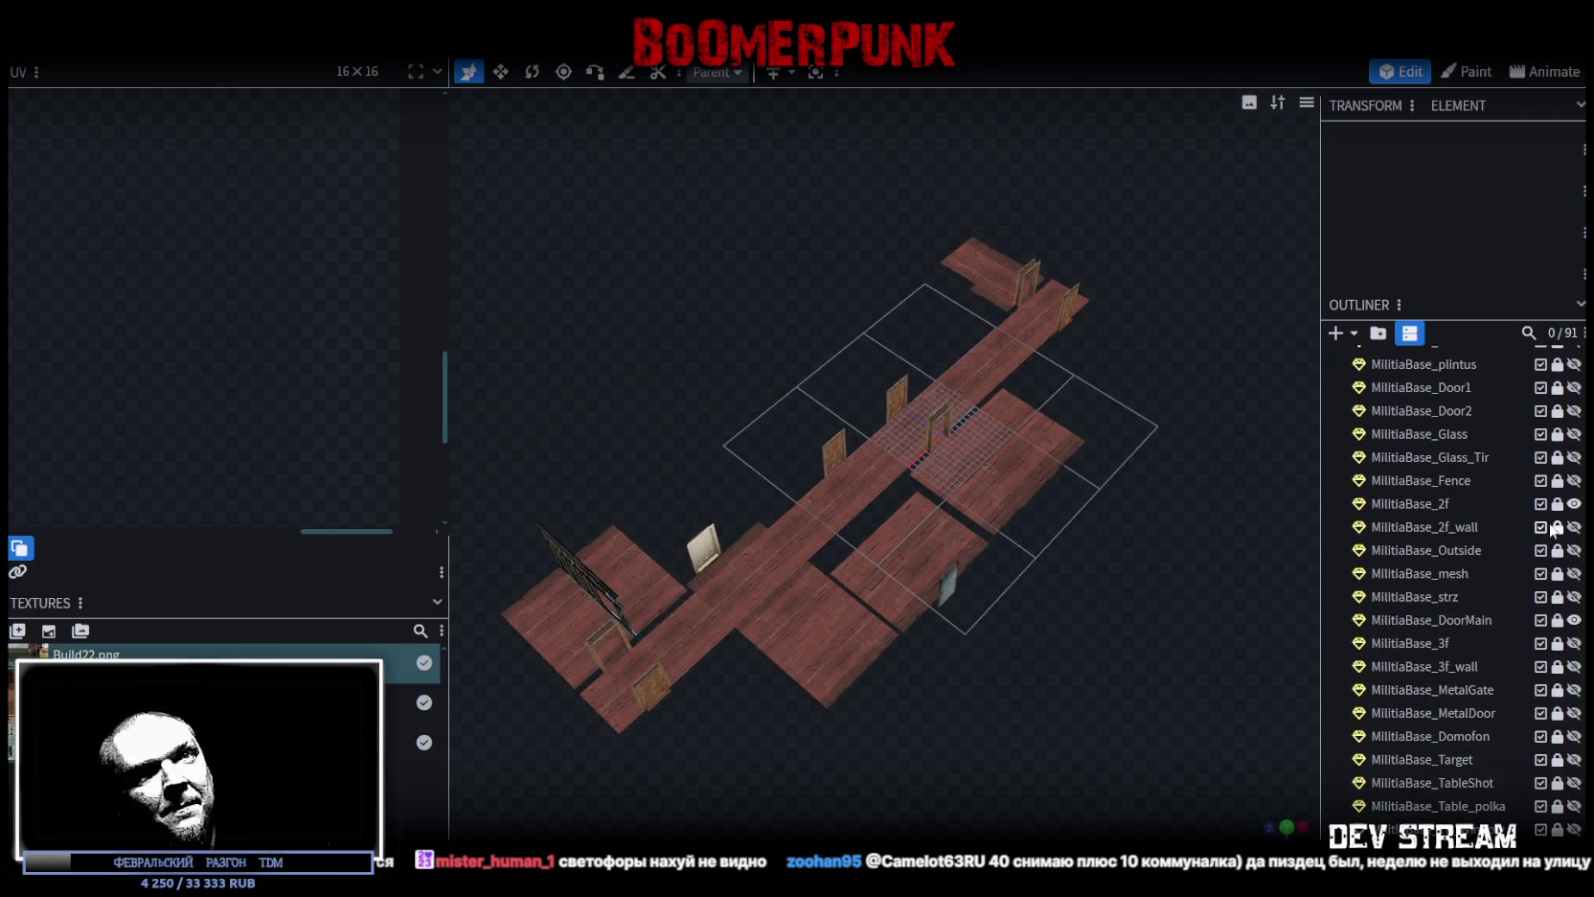
scroll(1552, 553, up, 1)
click(1573, 413)
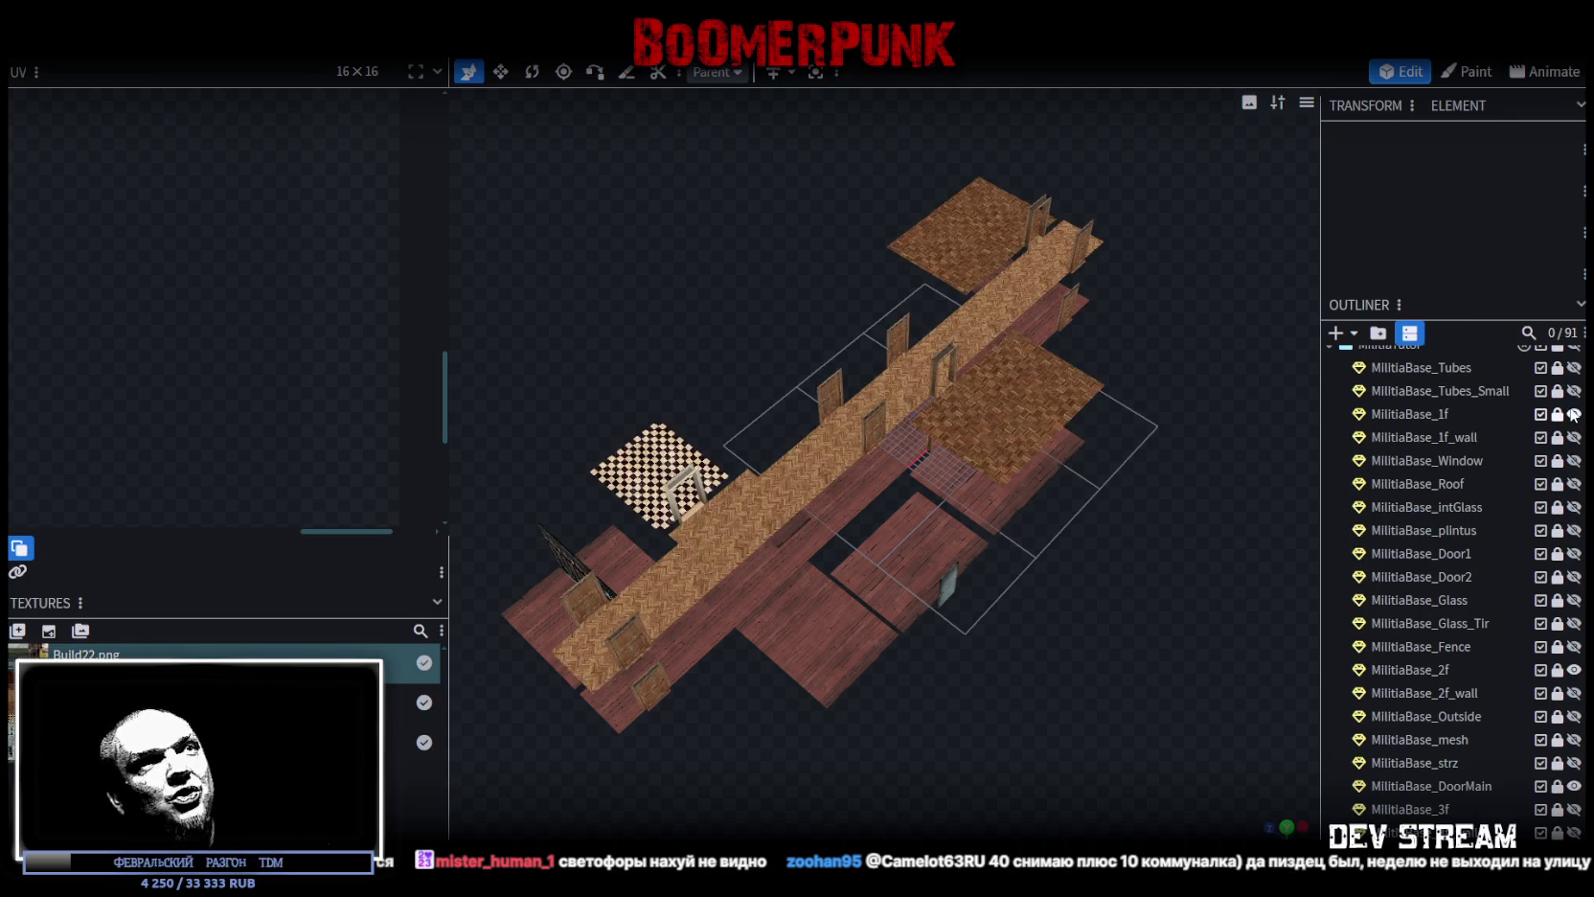
Step: Select the checkerboard floor faces of MilitiaBase_1f and split them into their own mesh
click(1573, 437)
click(1574, 437)
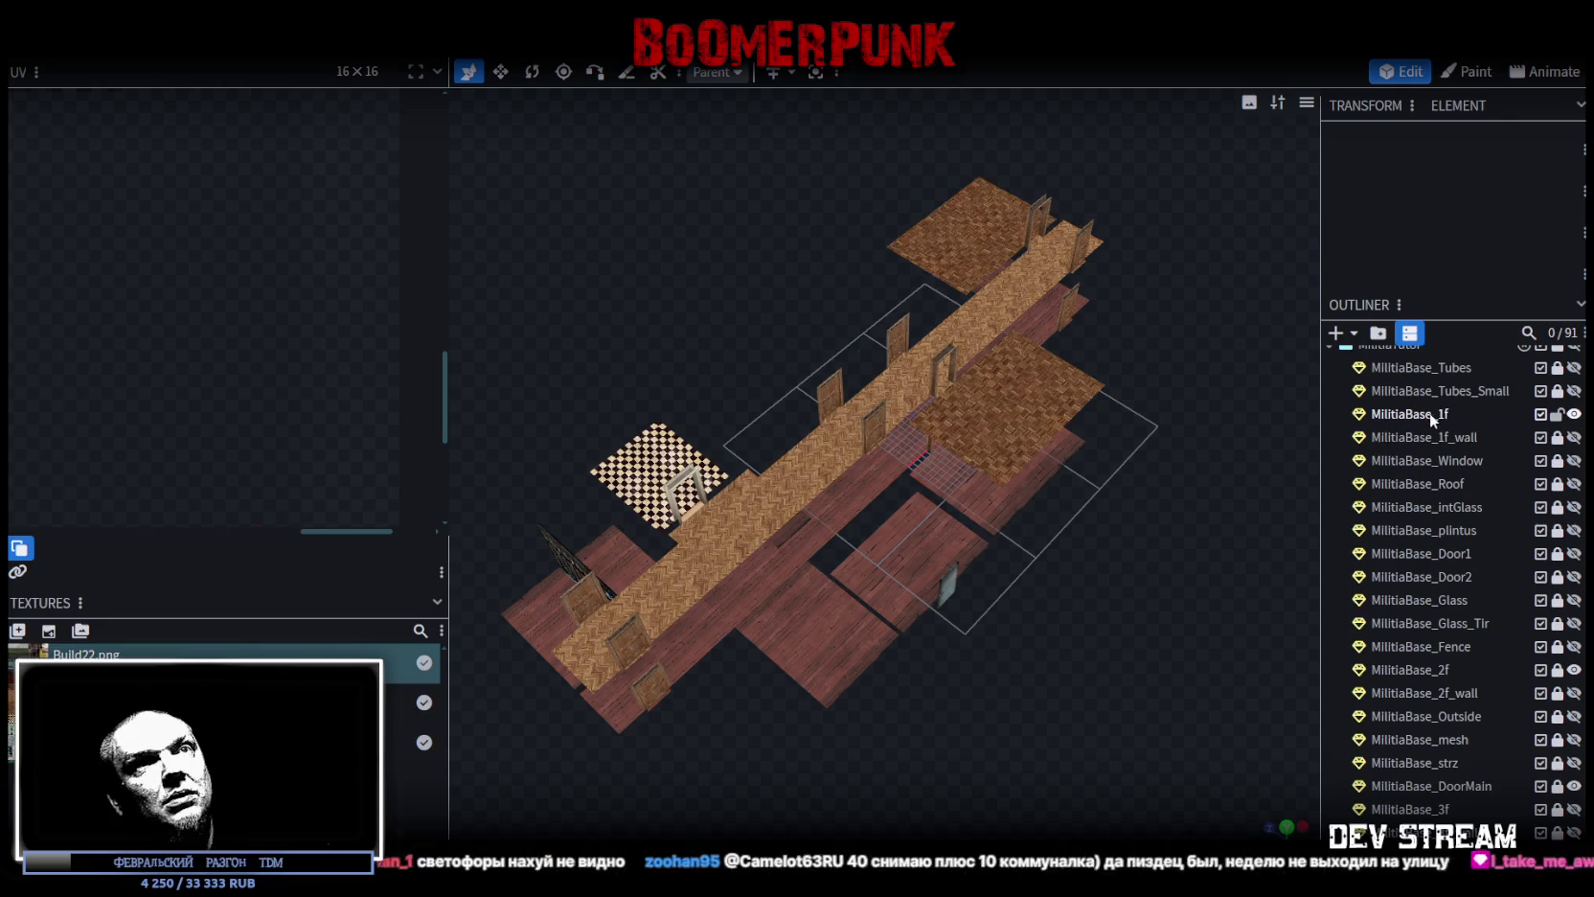
click(1429, 414)
scroll(617, 360, up, 3)
mouse_move(617, 360)
mouse_down()
mouse_move(816, 368)
mouse_move(825, 124)
mouse_up()
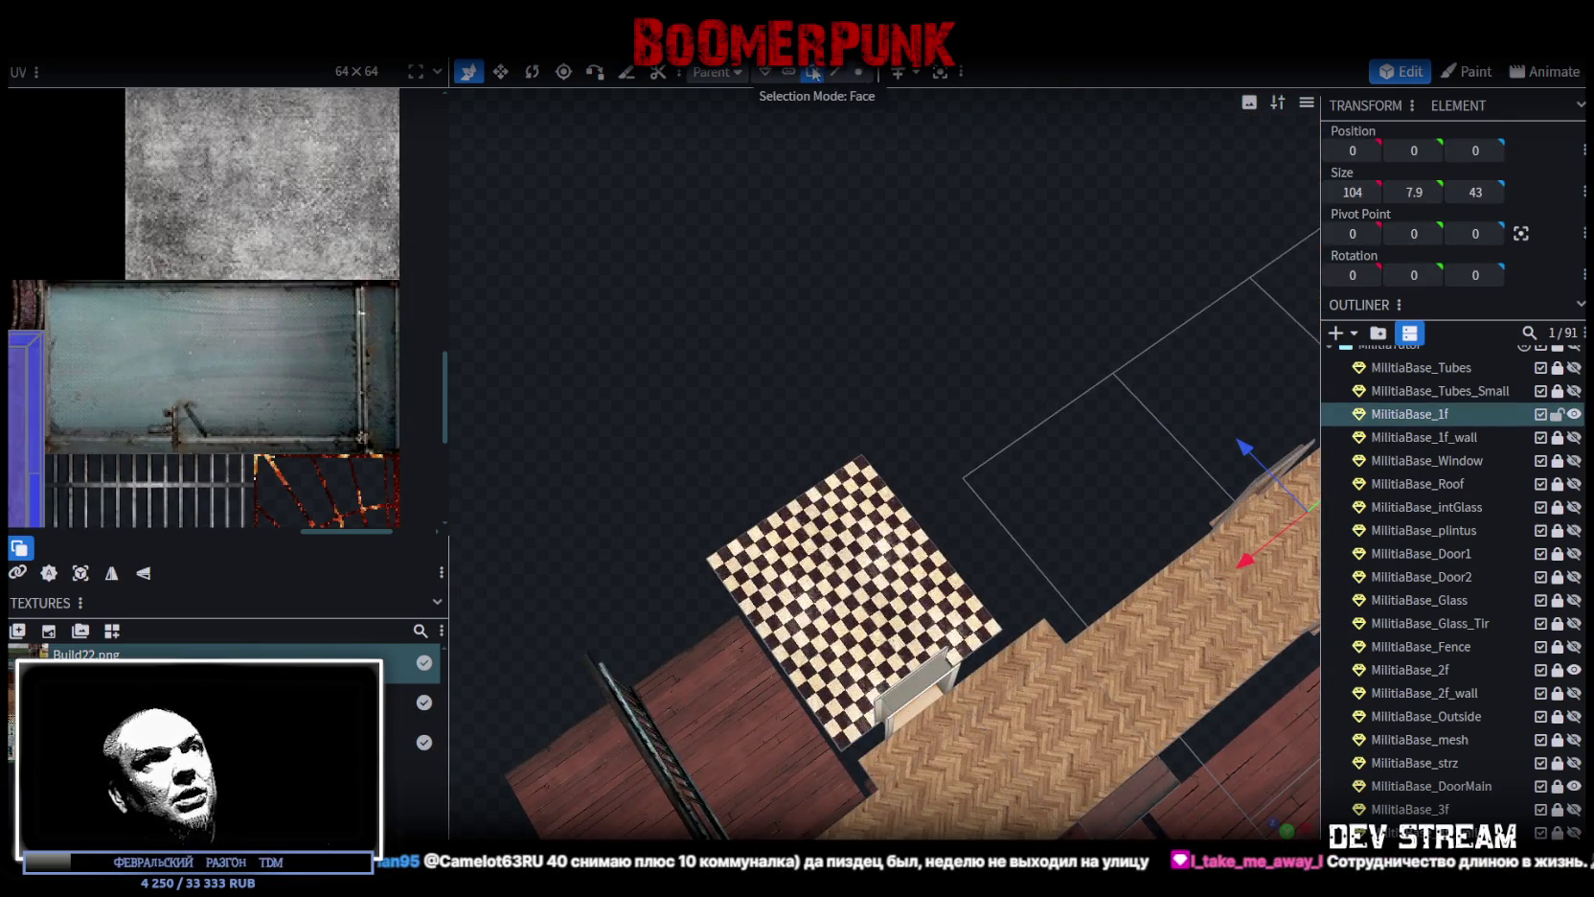
click(786, 565)
shift+click(866, 516)
shift+click(924, 629)
shift+click(849, 696)
mouse_move(956, 514)
mouse_down()
mouse_move(943, 413)
mouse_move(937, 432)
mouse_up()
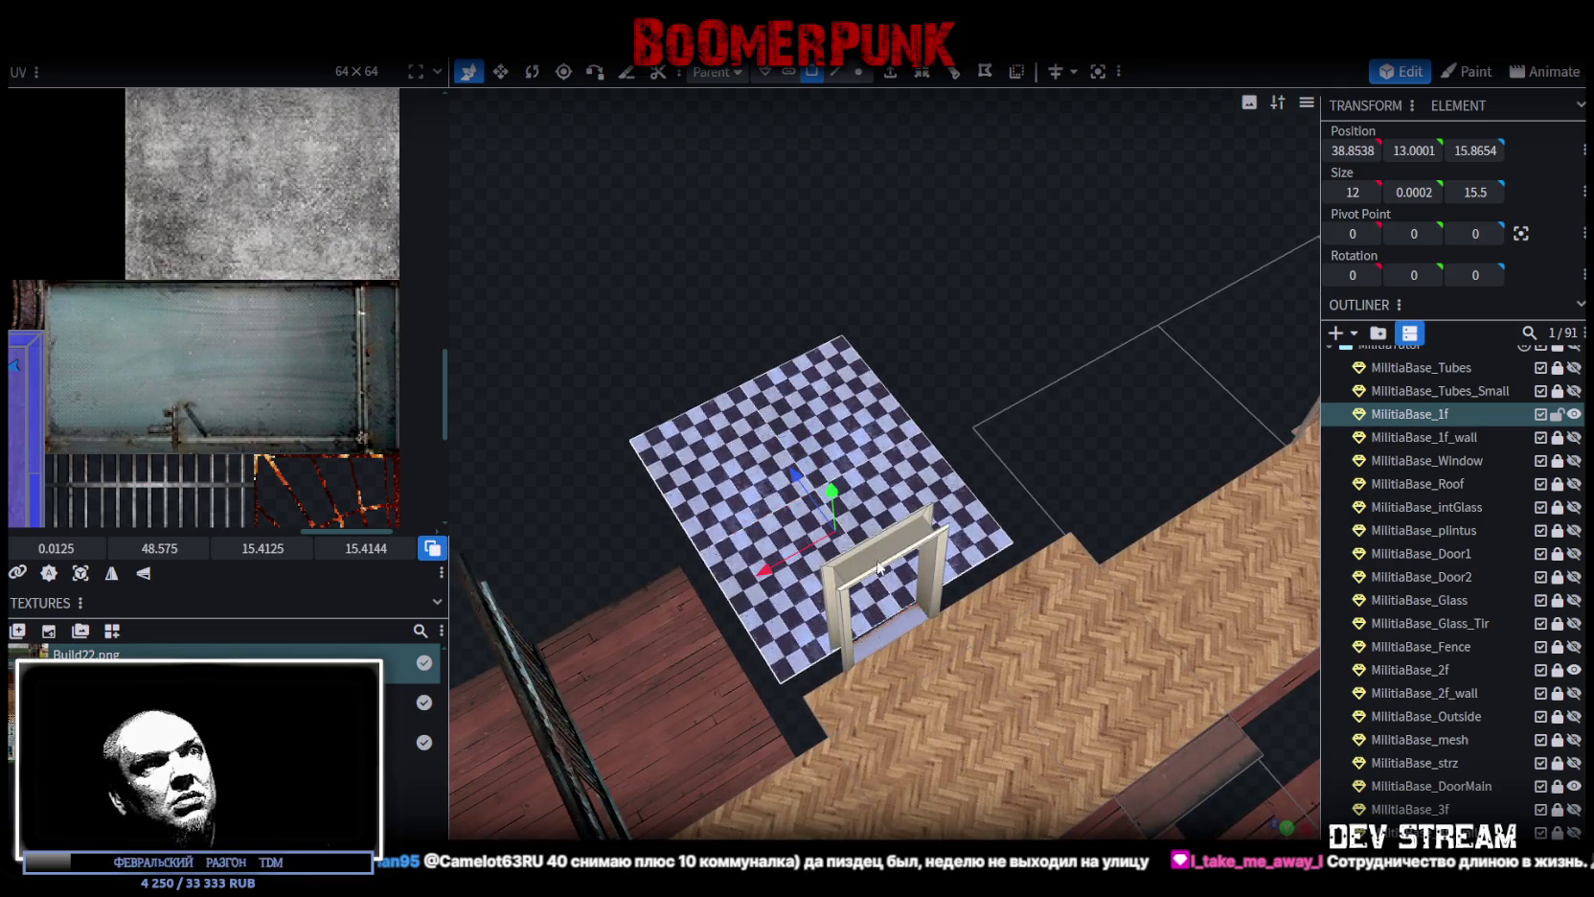
right_click(718, 511)
click(781, 549)
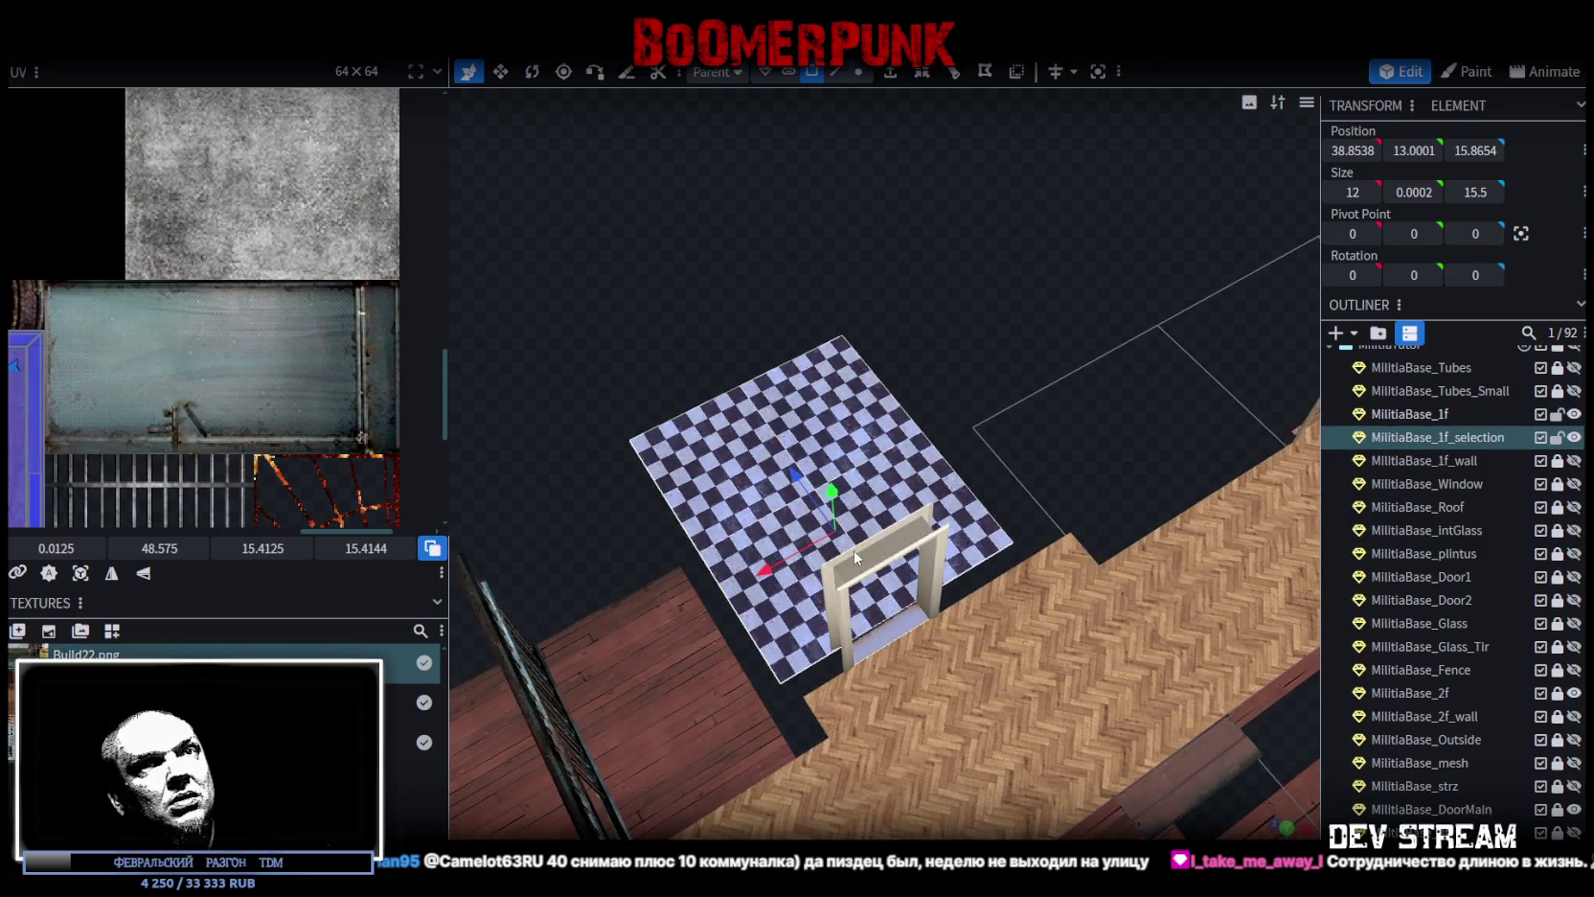
Step: Unlock and show MilitiaBase_1f_wall, then merge the split checker floor into it
click(1558, 459)
click(1573, 460)
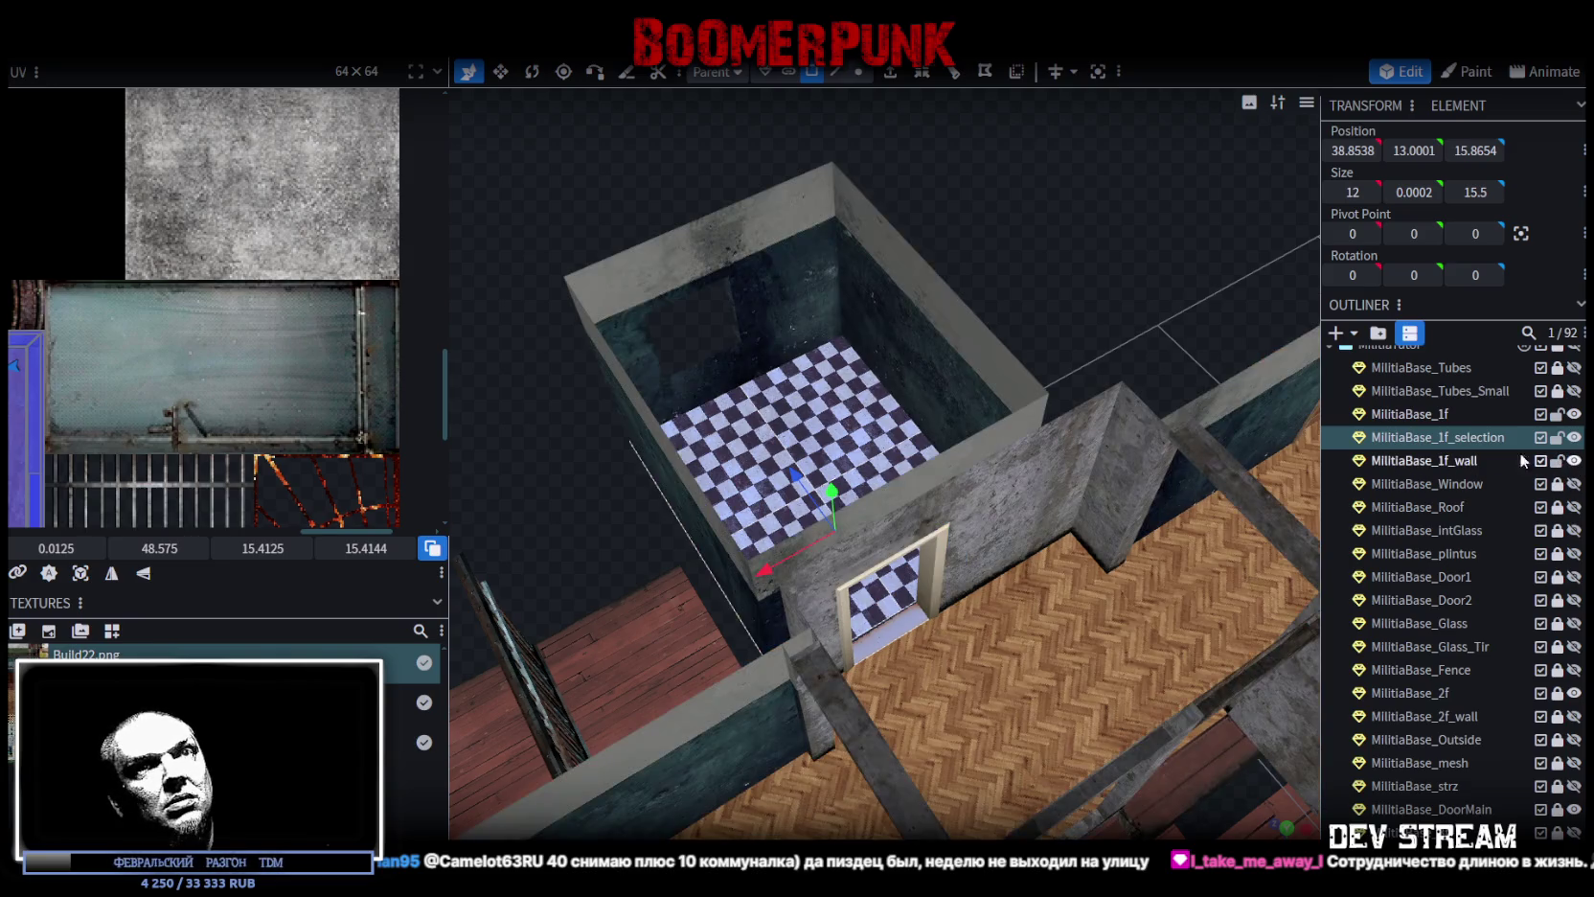
ctrl+click(1429, 460)
right_click(1435, 440)
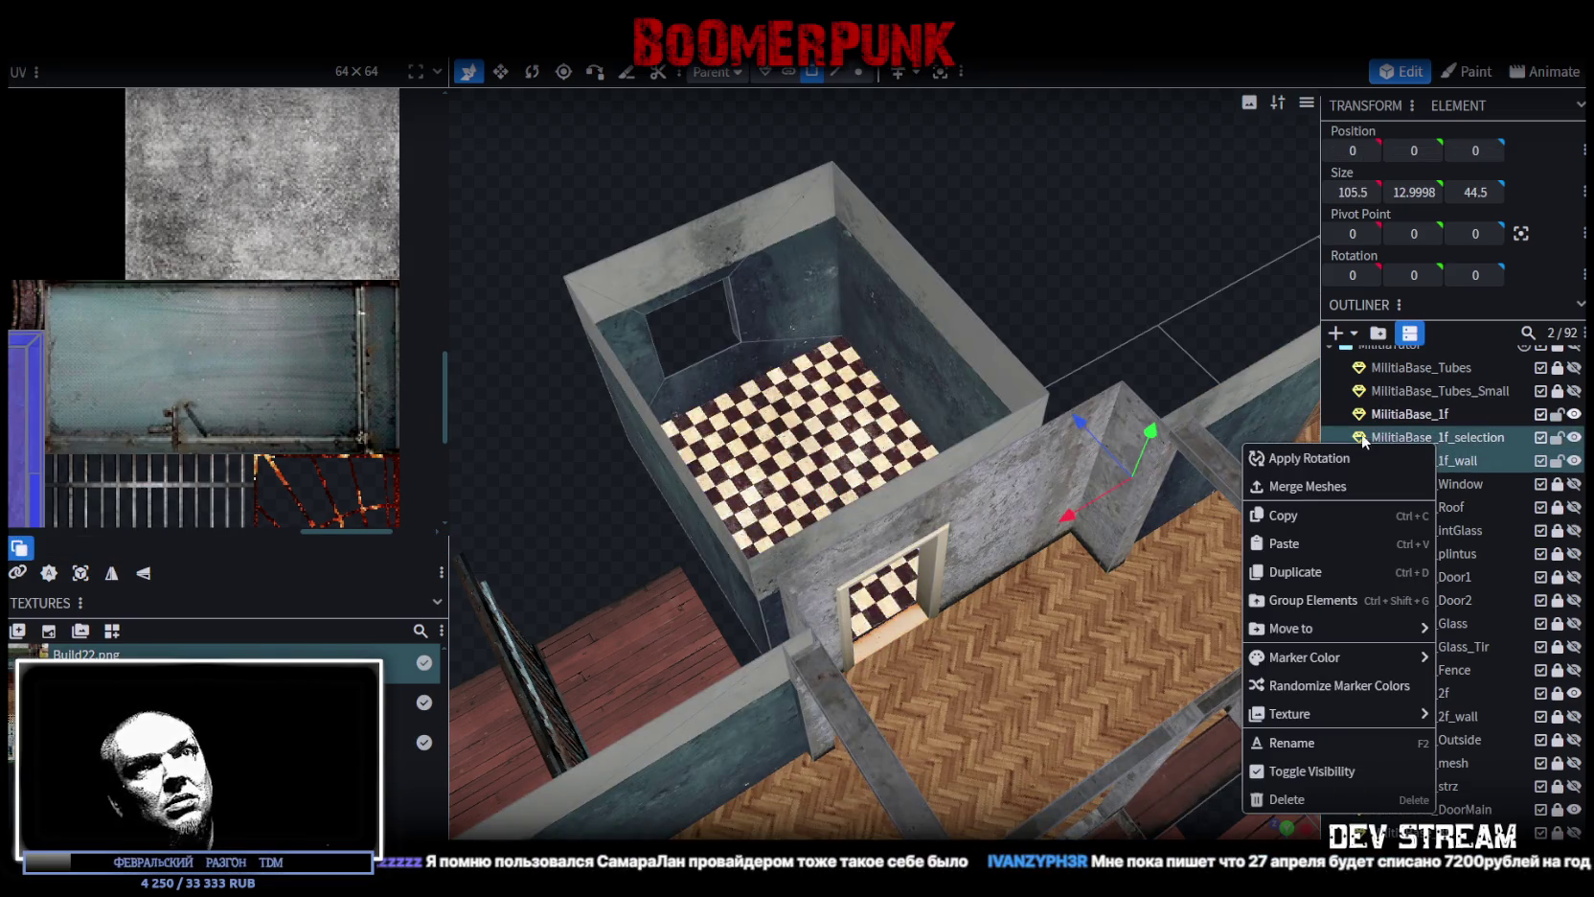
click(1329, 487)
scroll(1042, 328, down, 3)
drag(1042, 328, 958, 239)
click(858, 72)
scroll(1016, 299, down, 3)
Step: Select all MilitiaBase_1f_wall vertices and merge the 8 overlapping ones via Auto Fix
key(ctrl+a)
mouse_move(1055, 280)
mouse_down()
mouse_move(821, 464)
mouse_move(982, 290)
mouse_move(964, 282)
mouse_up()
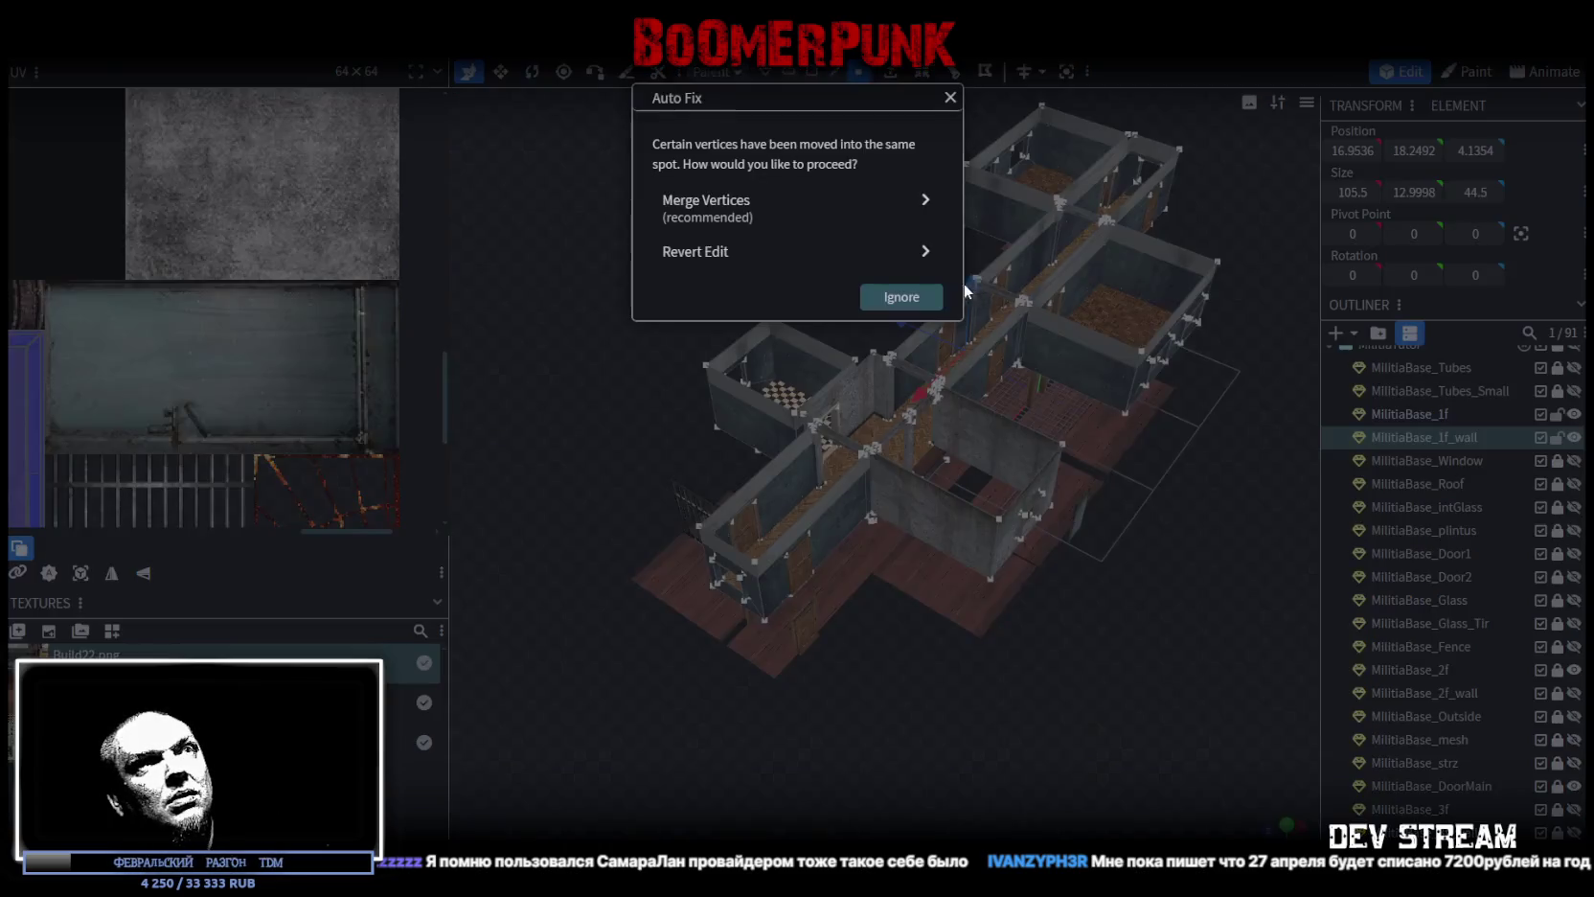
click(766, 213)
scroll(1119, 739, up, 3)
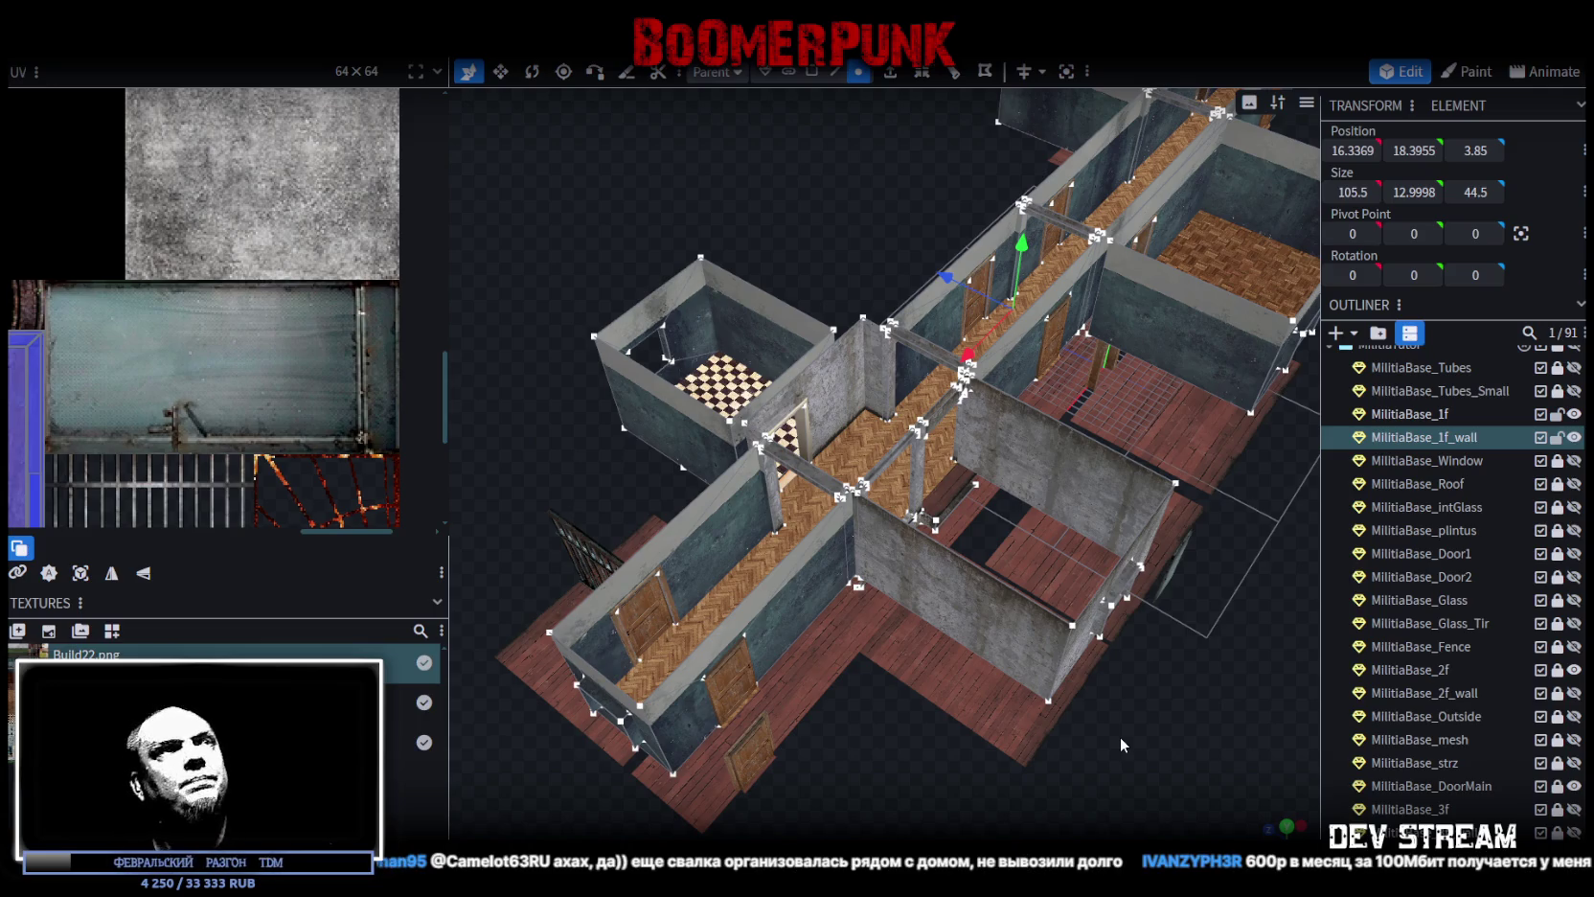
scroll(1120, 732, up, 5)
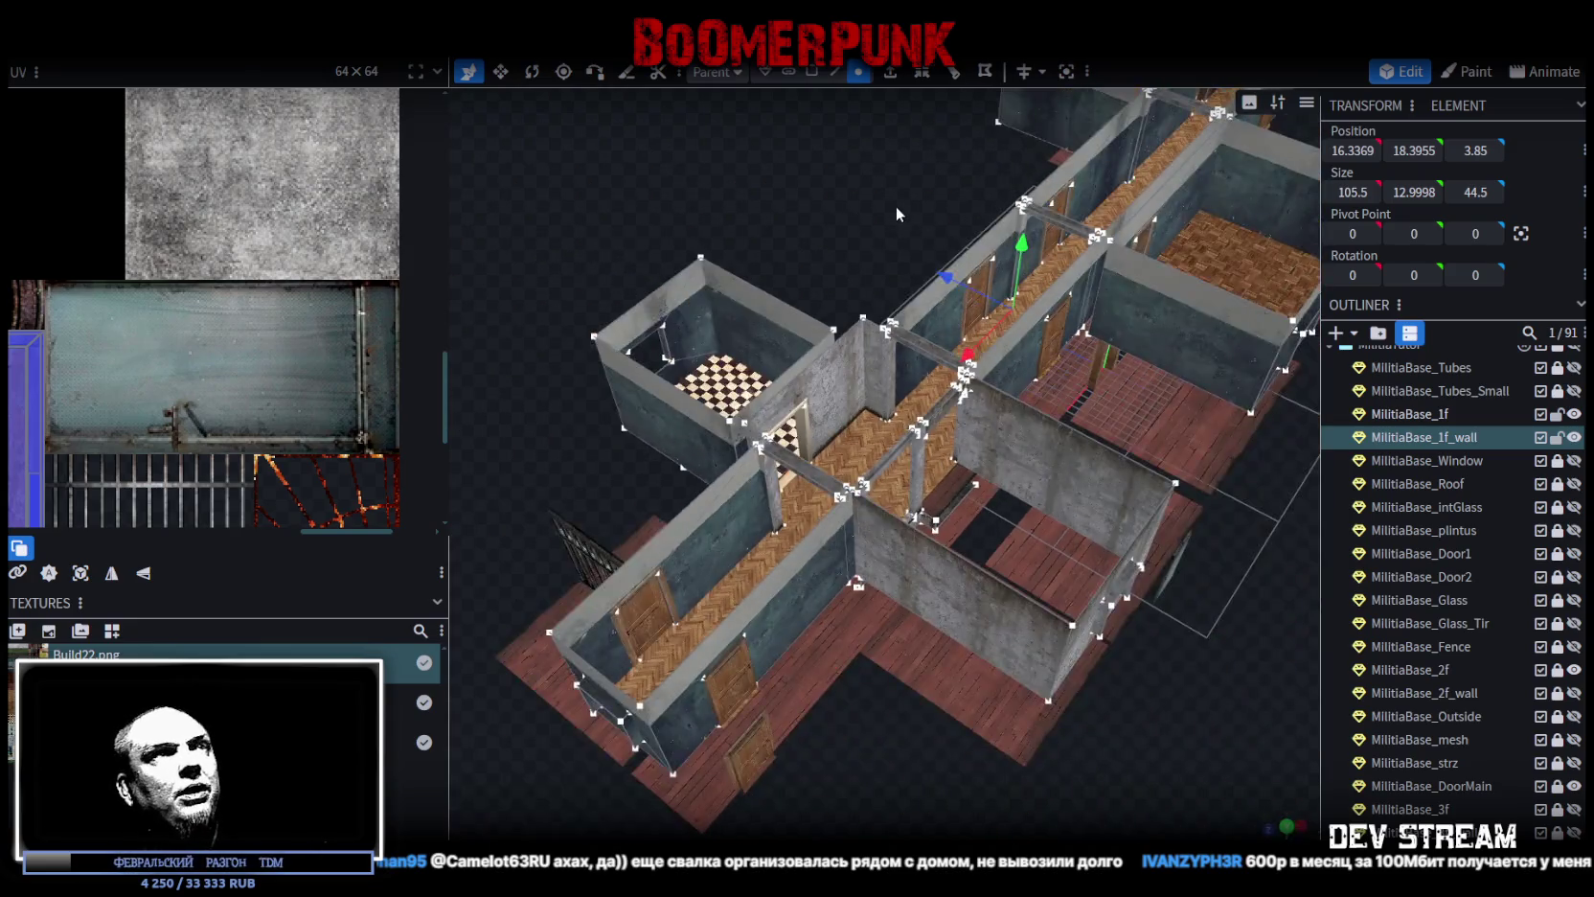
scroll(900, 367, up, 3)
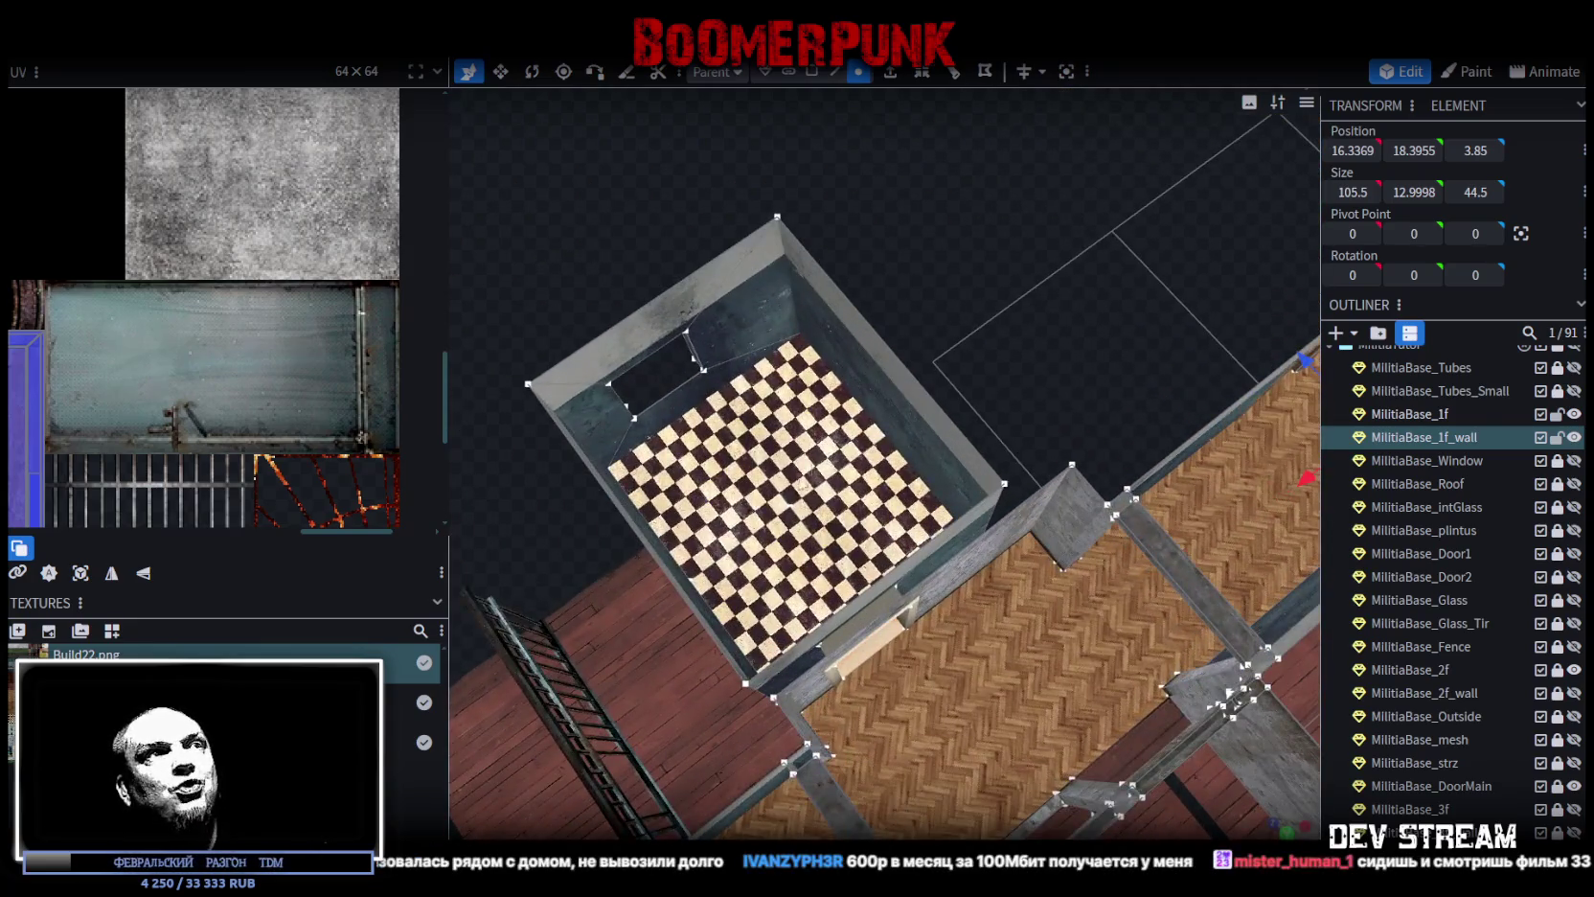
scroll(785, 497, down, 3)
click(811, 72)
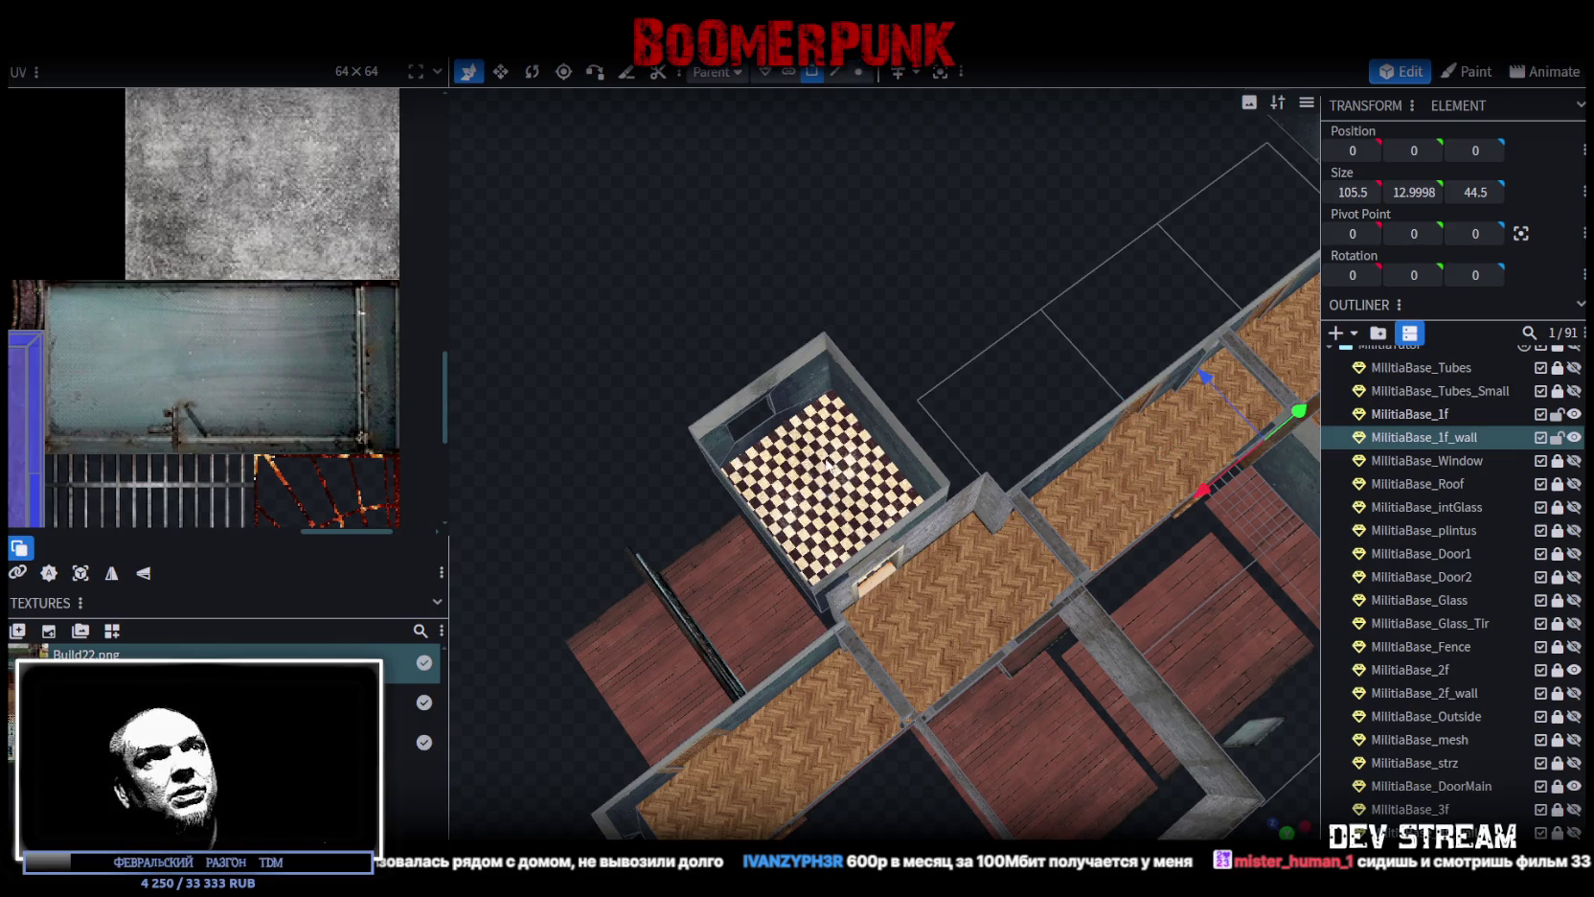
Step: Drag a checkerboard-room floor face until its Position X reads 41.5, then review the building
click(826, 466)
mouse_move(872, 518)
mouse_down()
mouse_move(834, 541)
mouse_move(805, 515)
mouse_move(787, 446)
mouse_move(870, 496)
mouse_move(830, 544)
mouse_move(798, 467)
mouse_move(830, 448)
mouse_move(867, 515)
mouse_move(819, 522)
mouse_move(790, 488)
mouse_up()
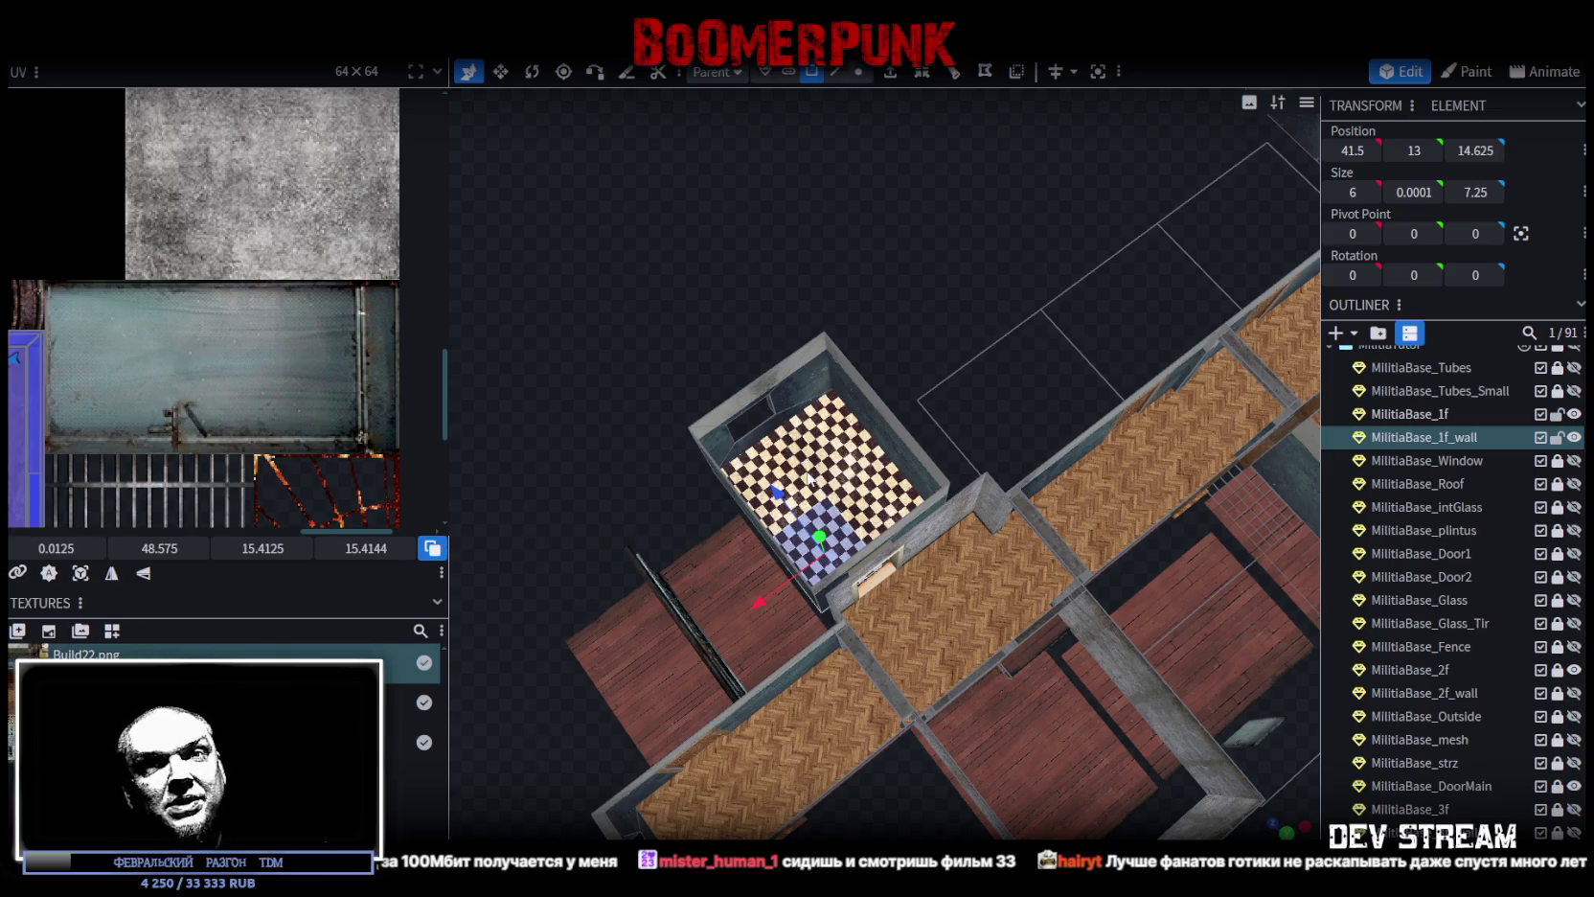
mouse_move(738, 423)
mouse_down()
mouse_move(852, 341)
mouse_move(869, 307)
mouse_move(856, 283)
mouse_move(945, 279)
mouse_move(730, 326)
mouse_move(661, 421)
mouse_move(752, 365)
mouse_move(710, 470)
mouse_move(630, 533)
mouse_move(642, 575)
mouse_up()
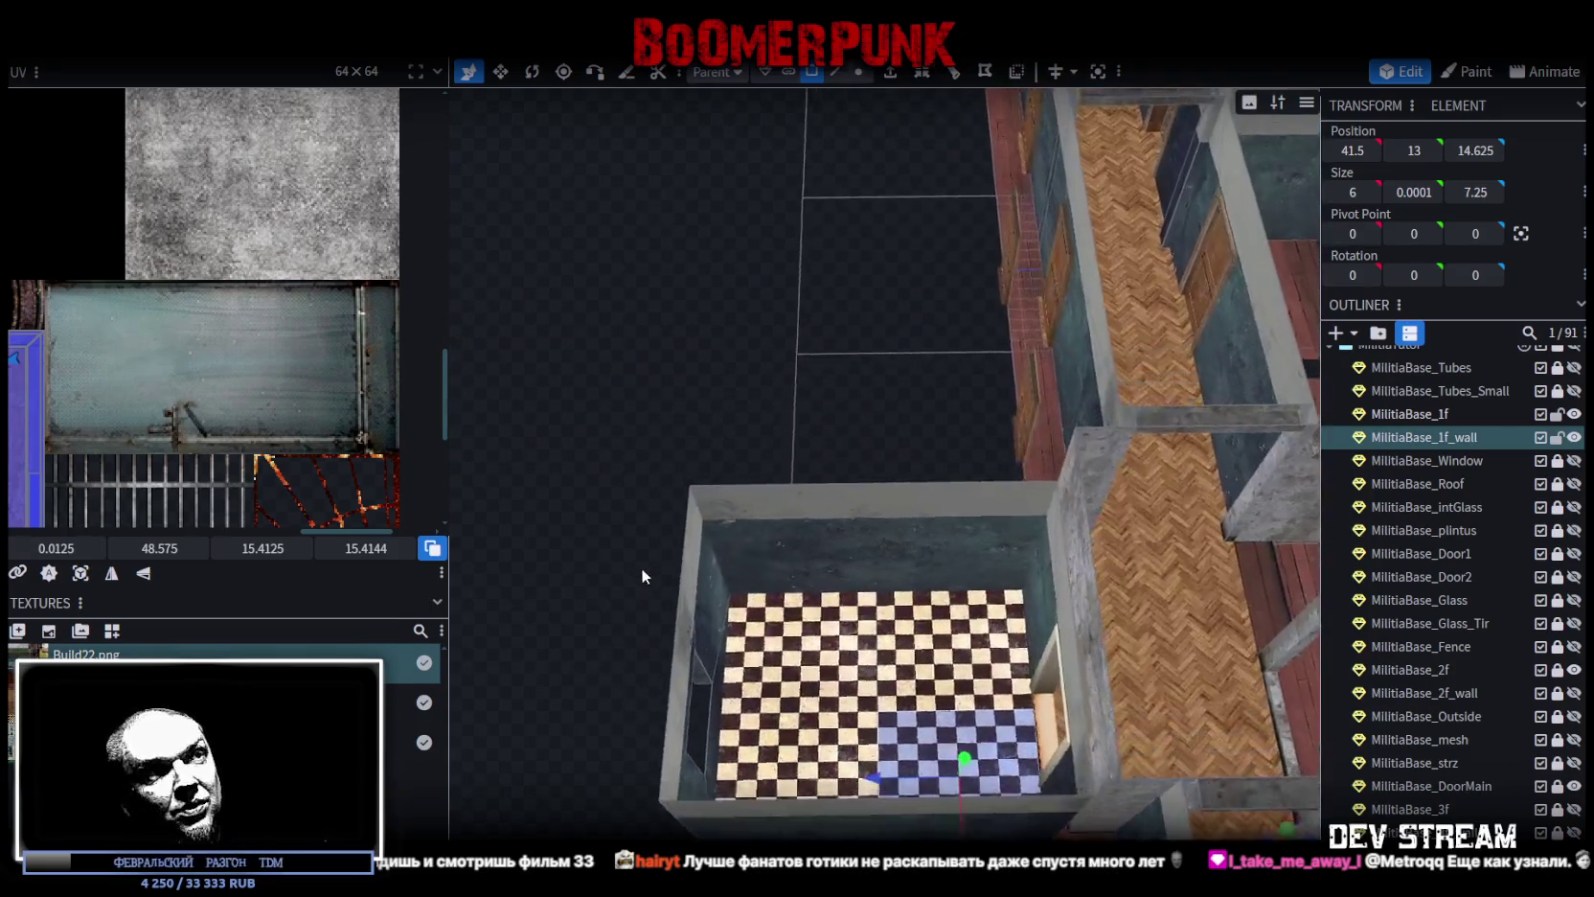
scroll(641, 570, down, 5)
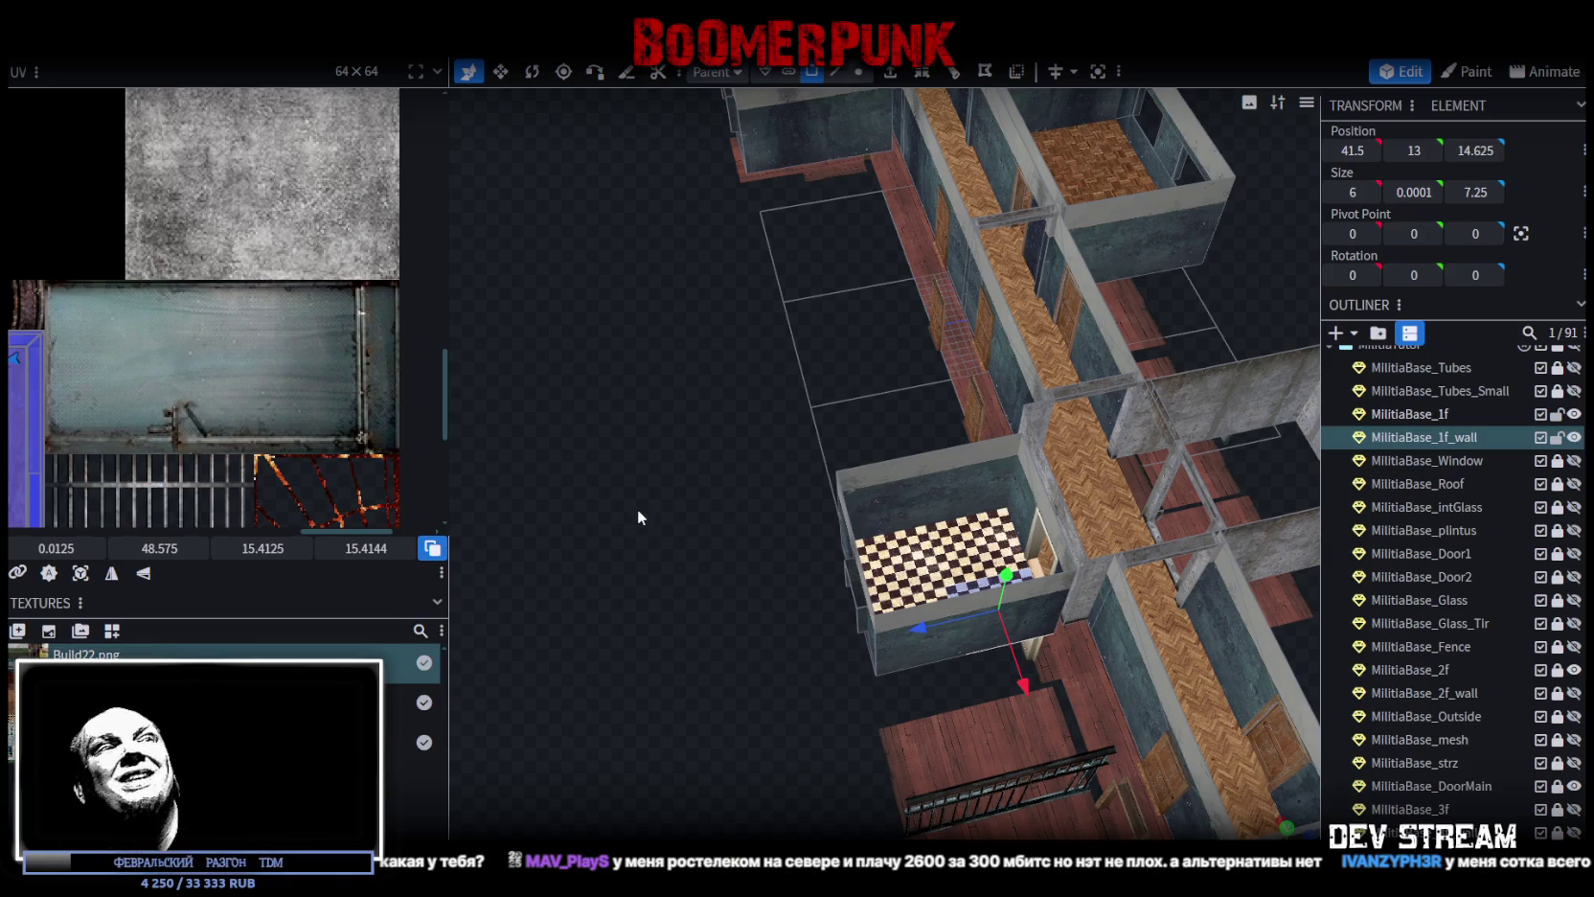
scroll(638, 507, down, 5)
mouse_move(619, 462)
mouse_down()
mouse_move(560, 418)
mouse_move(548, 427)
mouse_move(594, 493)
mouse_move(560, 440)
mouse_move(642, 326)
mouse_move(654, 353)
mouse_up()
scroll(514, 435, up, 5)
scroll(654, 354, up, 4)
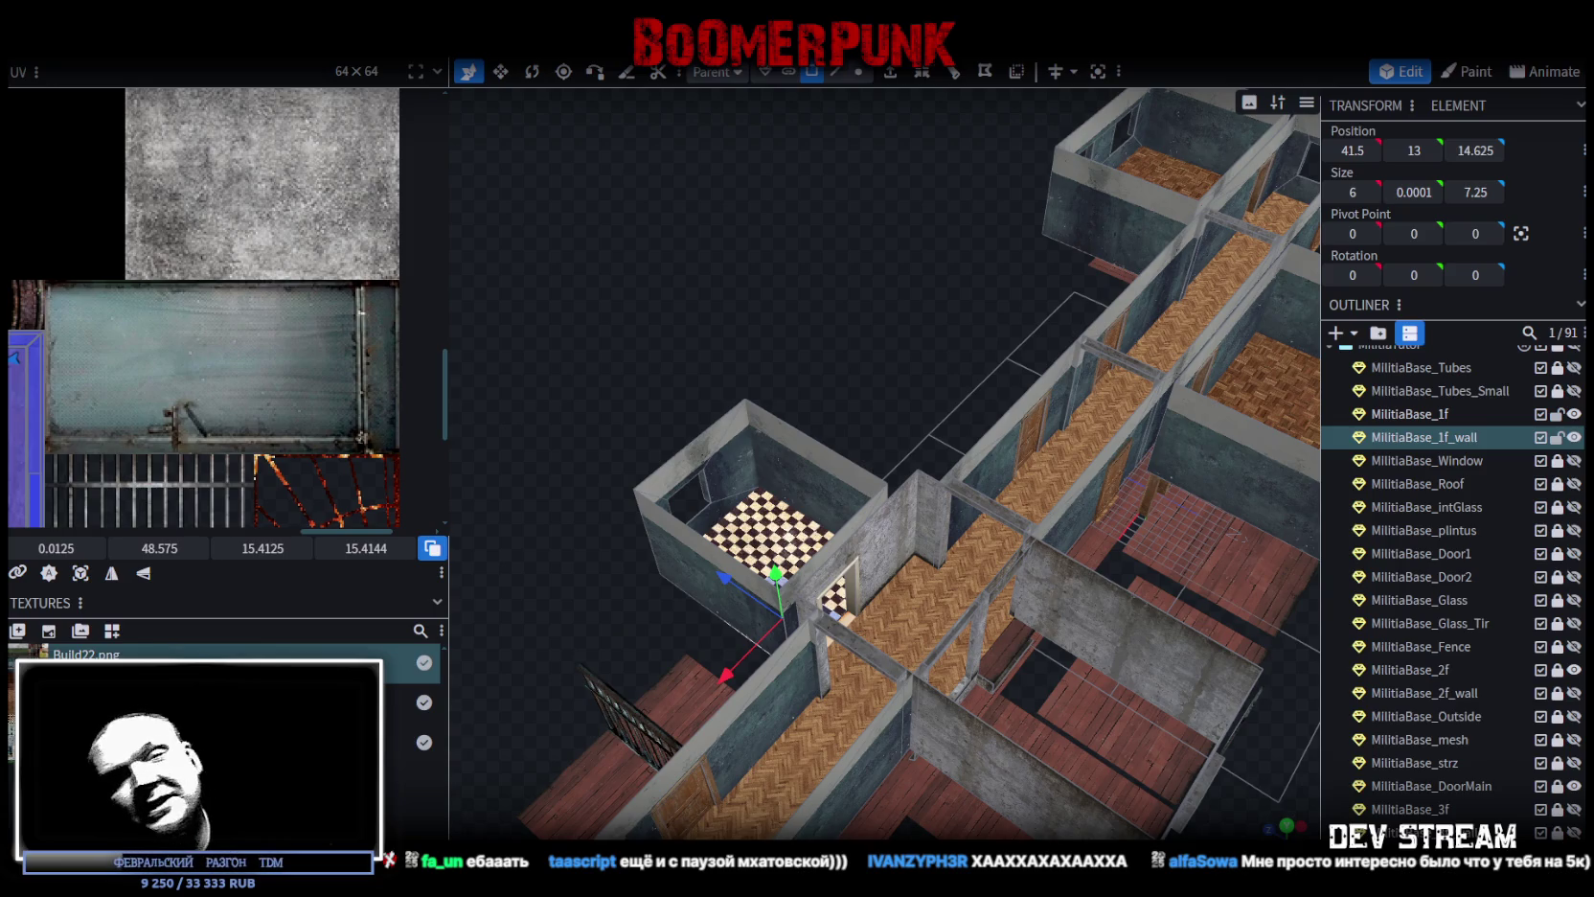
Step: Check the building from several angles and save Build0Tutor.bbmodel
scroll(903, 757, down, 10)
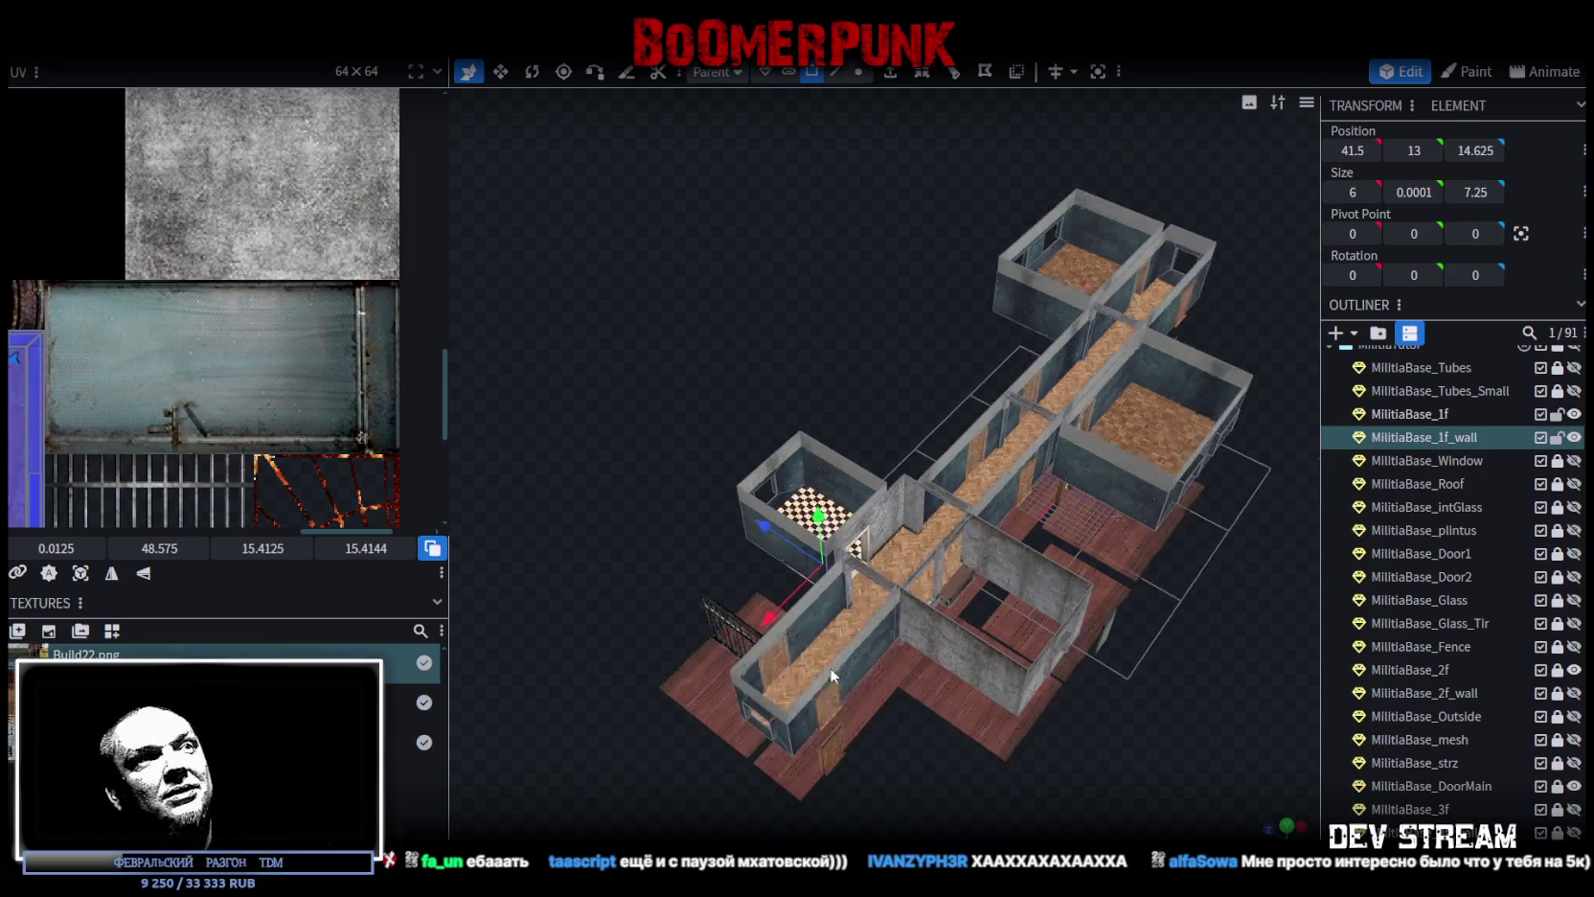
scroll(900, 748, up, 5)
mouse_move(901, 748)
mouse_down()
mouse_move(1002, 733)
mouse_move(855, 726)
mouse_move(961, 719)
mouse_move(975, 738)
mouse_up()
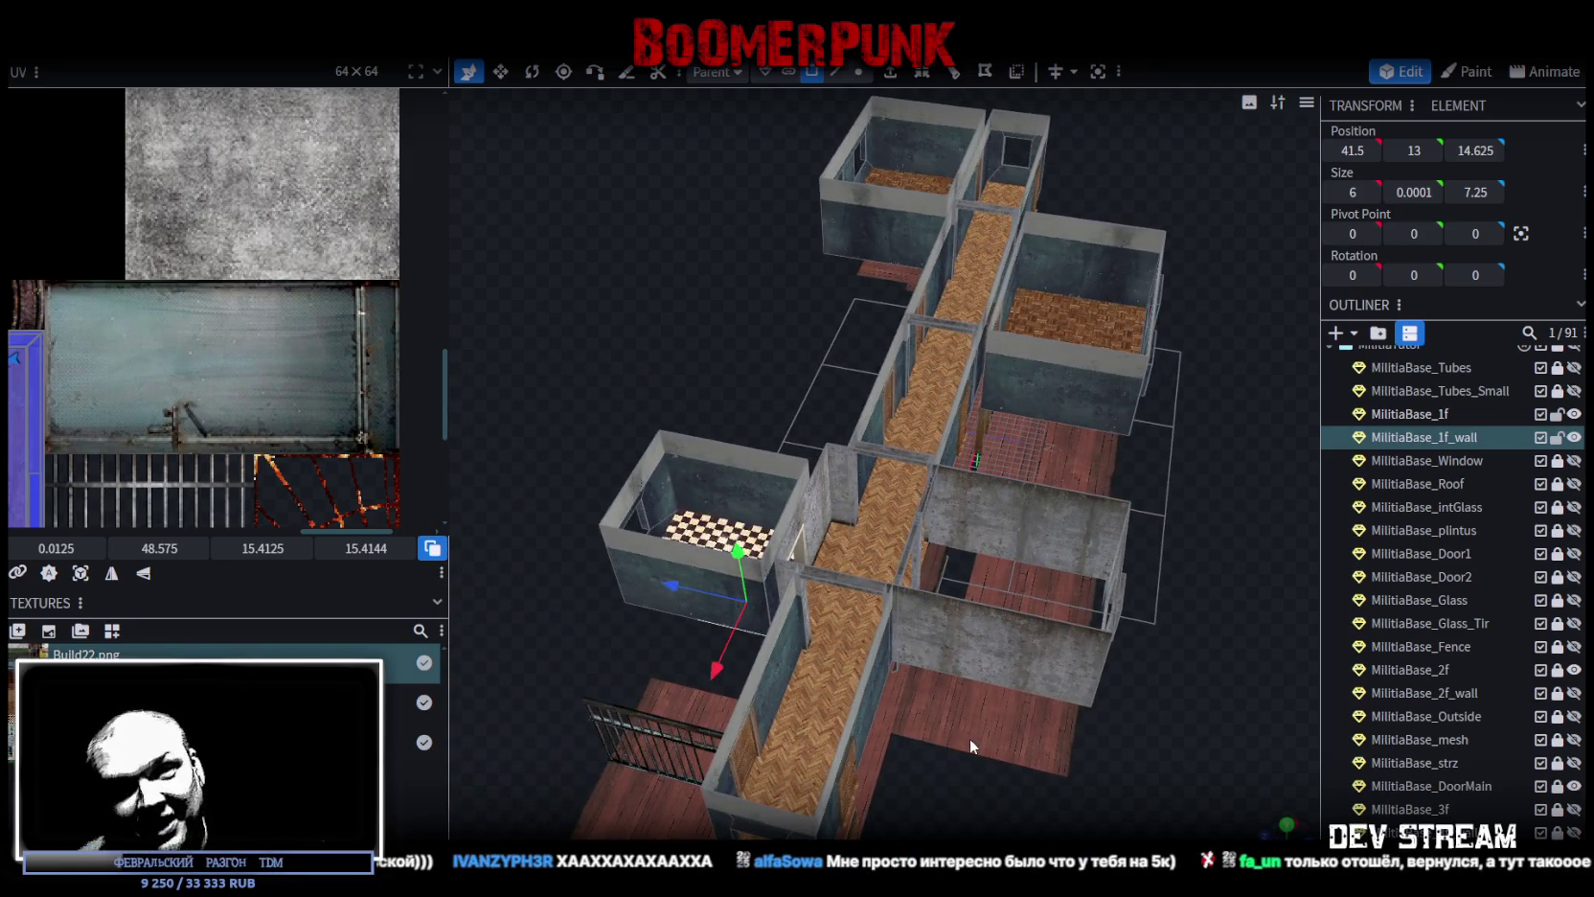
scroll(975, 526, down, 3)
scroll(786, 336, up, 5)
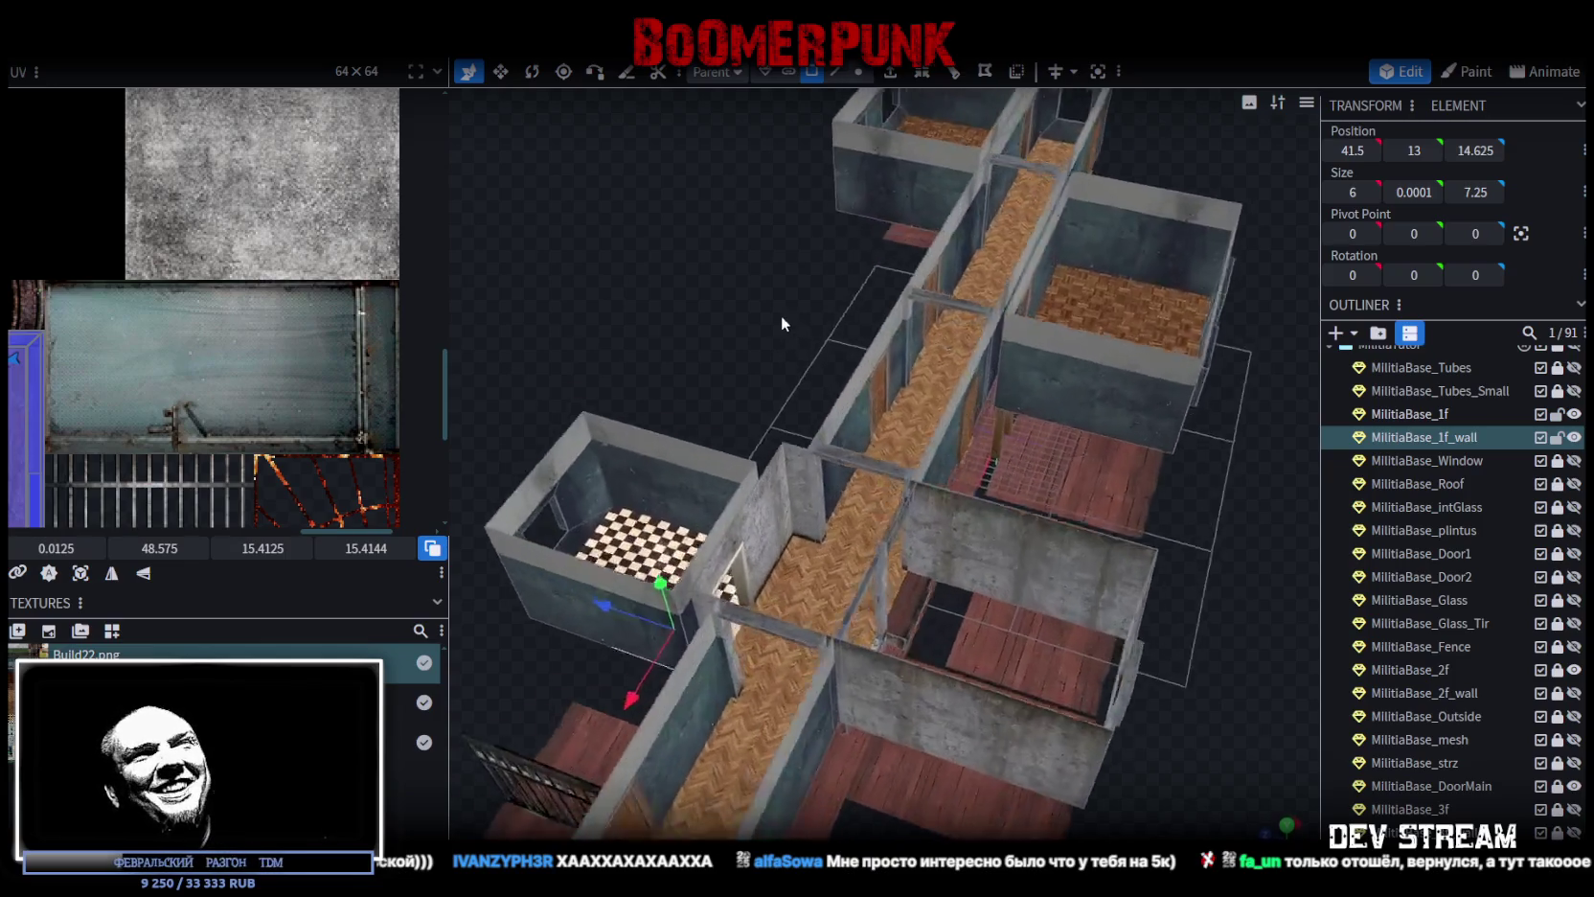
drag(771, 319, 760, 319)
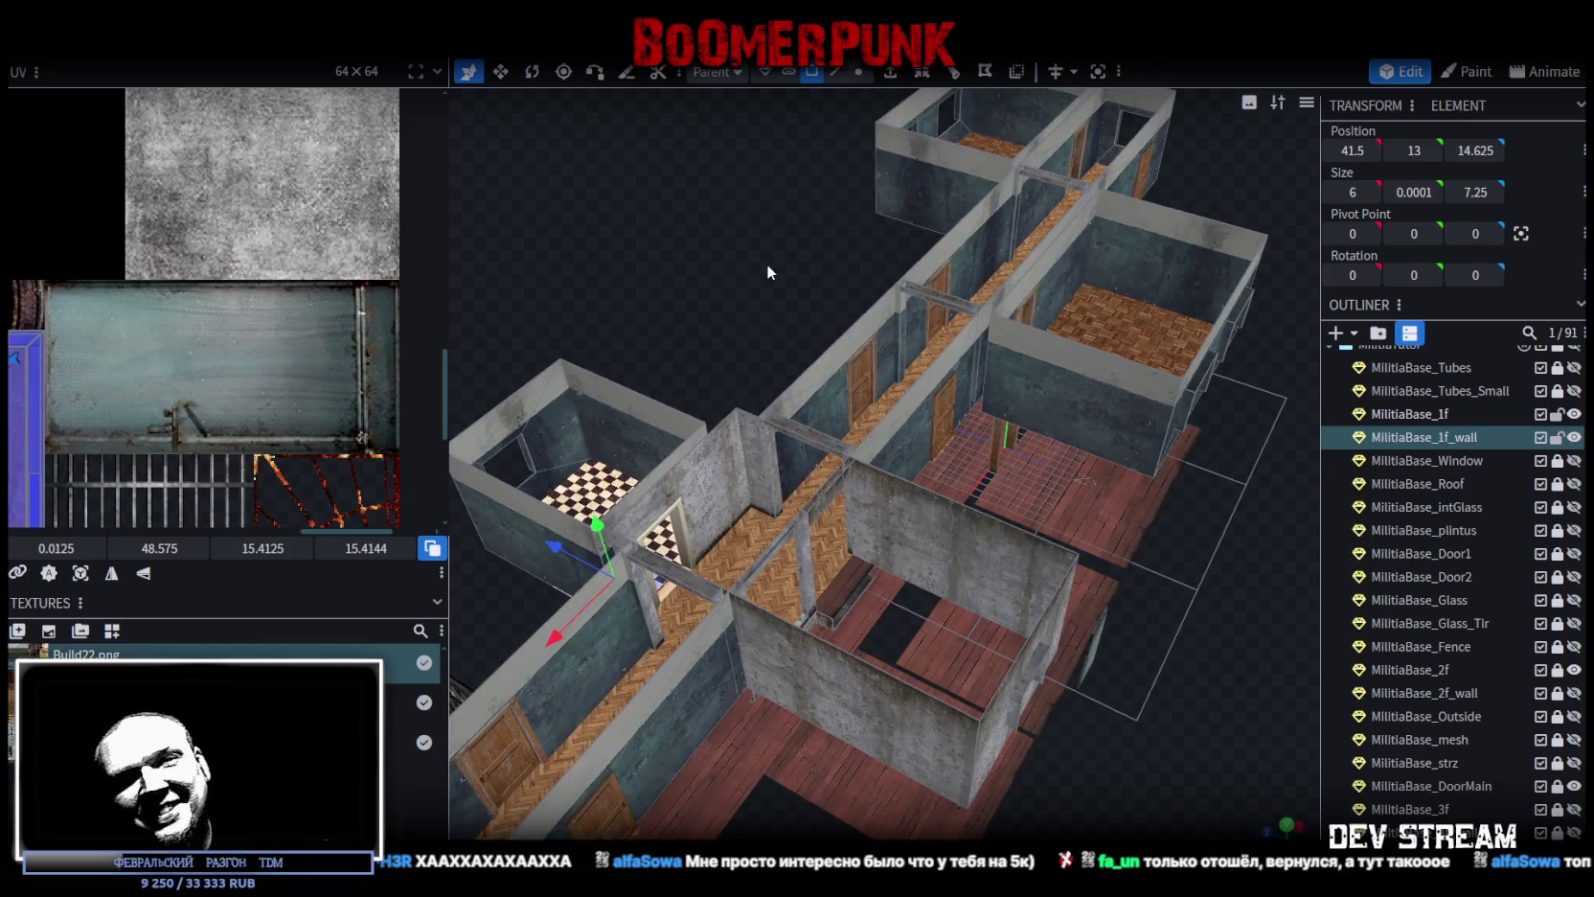
mouse_move(751, 349)
mouse_down()
mouse_move(712, 341)
mouse_move(961, 303)
mouse_move(966, 663)
mouse_move(842, 655)
mouse_move(846, 641)
mouse_up()
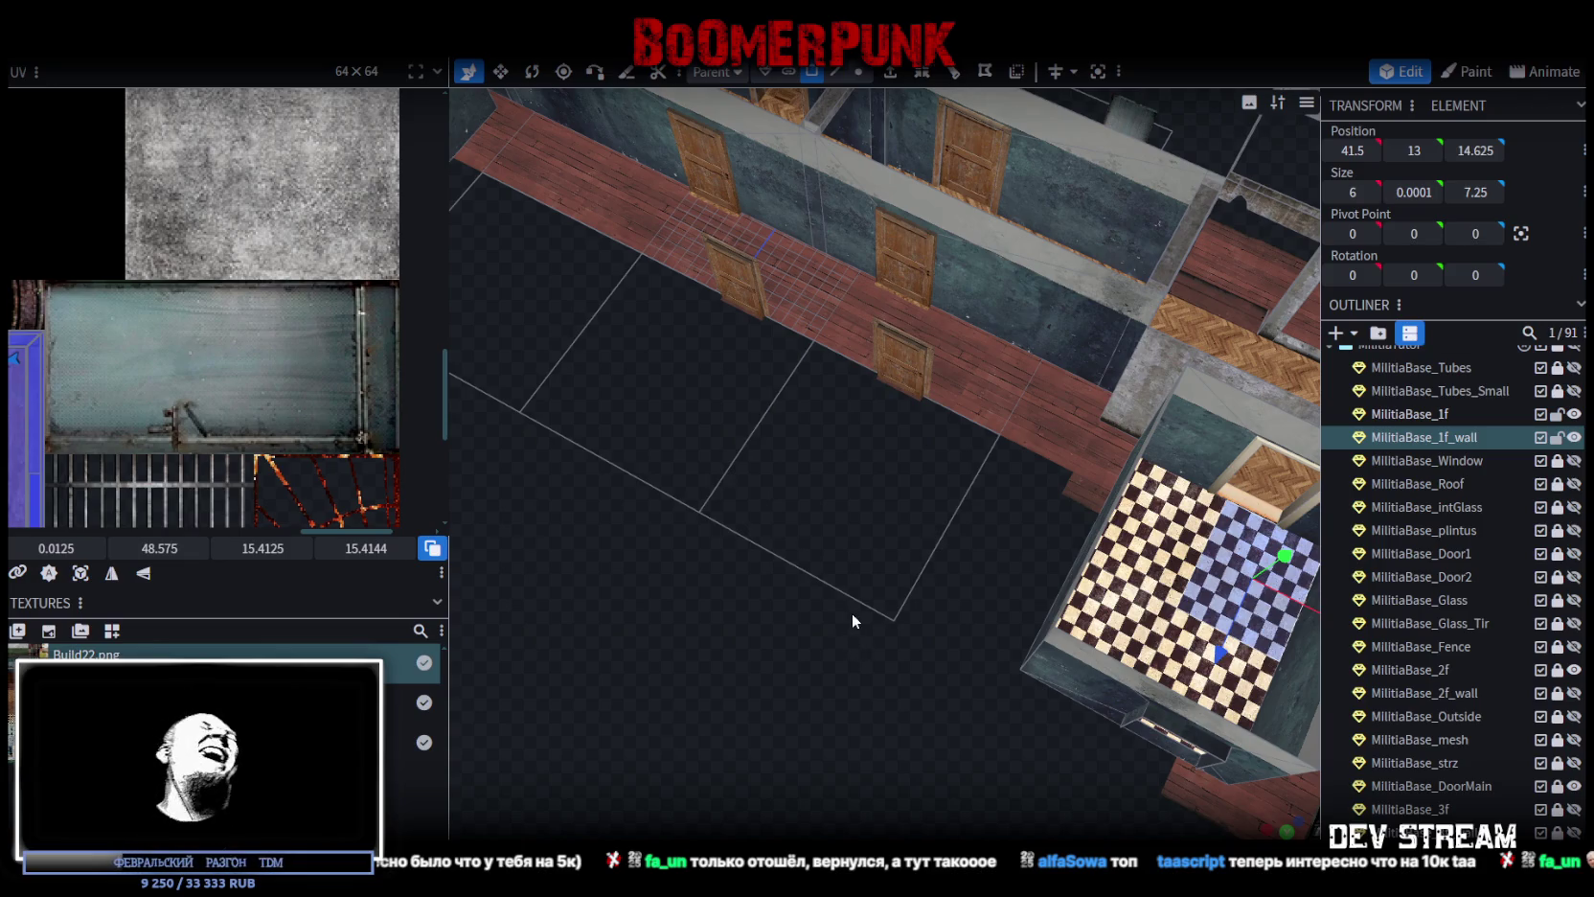
mouse_move(850, 526)
mouse_down()
mouse_move(757, 657)
mouse_move(553, 602)
mouse_move(733, 627)
mouse_move(722, 688)
mouse_move(706, 653)
mouse_up()
scroll(706, 653, down, 5)
drag(520, 657, 1043, 788)
scroll(1042, 788, up, 5)
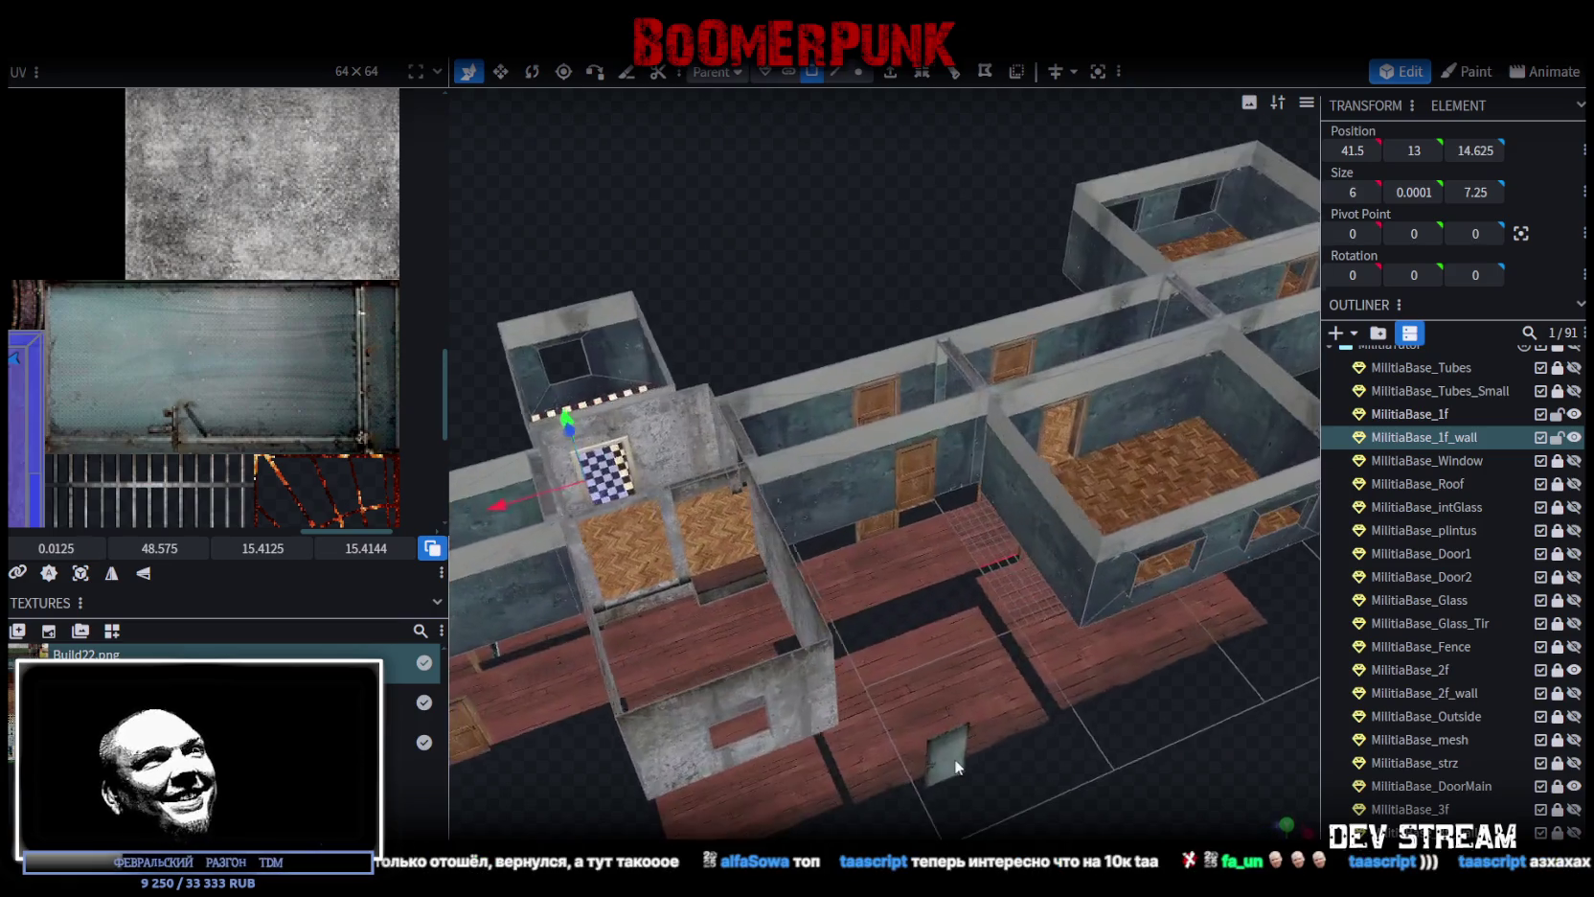
key(ctrl+s)
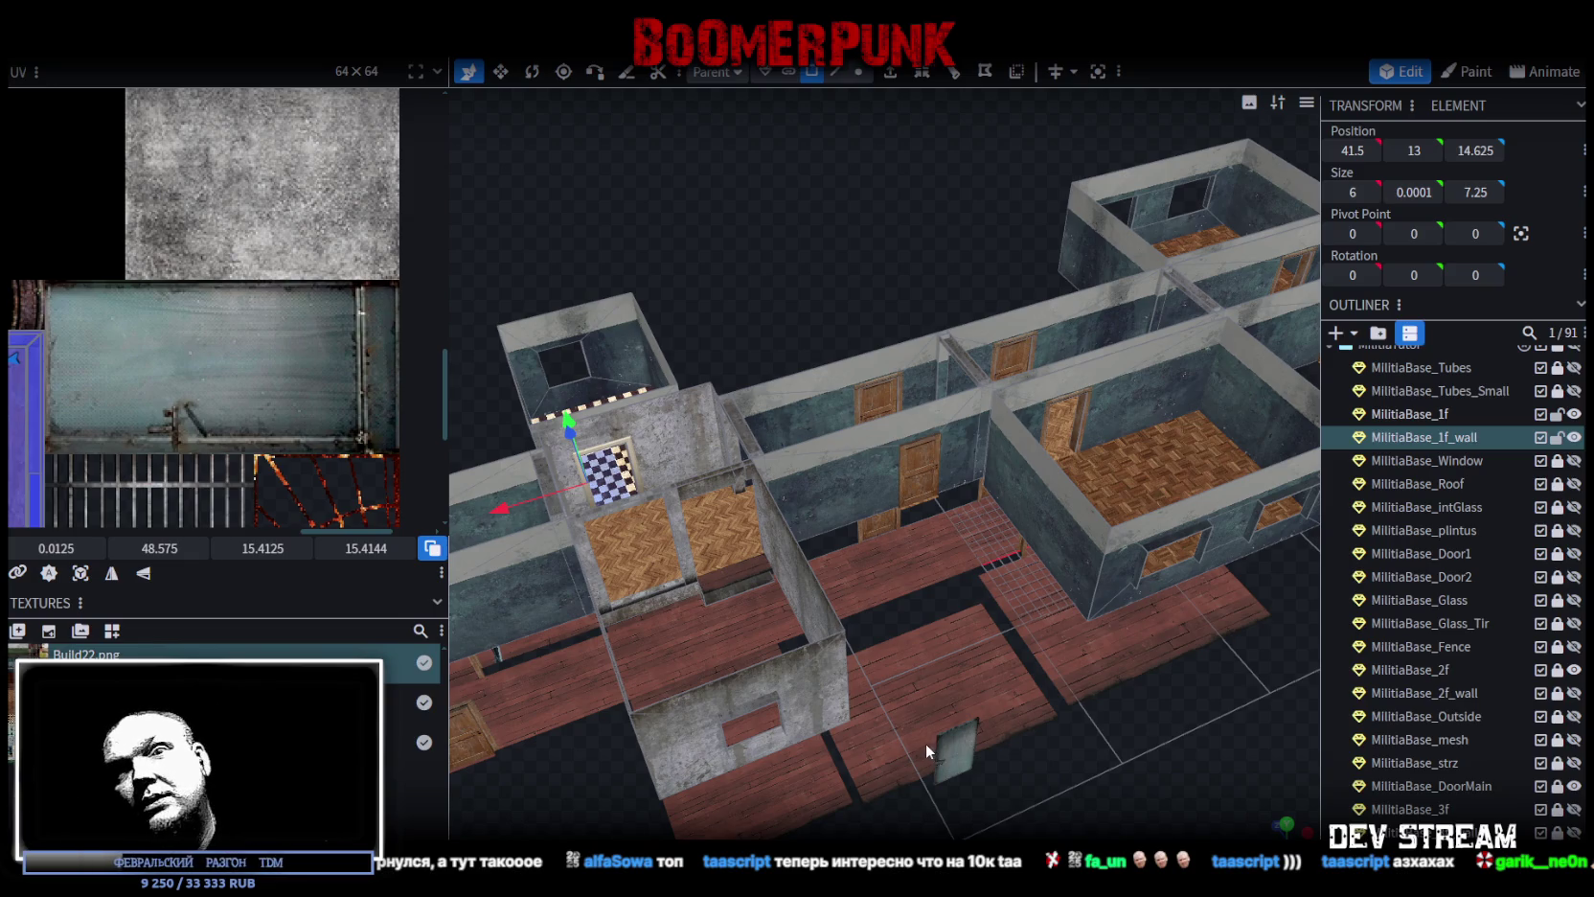
Step: Take another look at the rotated building and save Build0Tutor.bbmodel again
scroll(924, 742, down, 2)
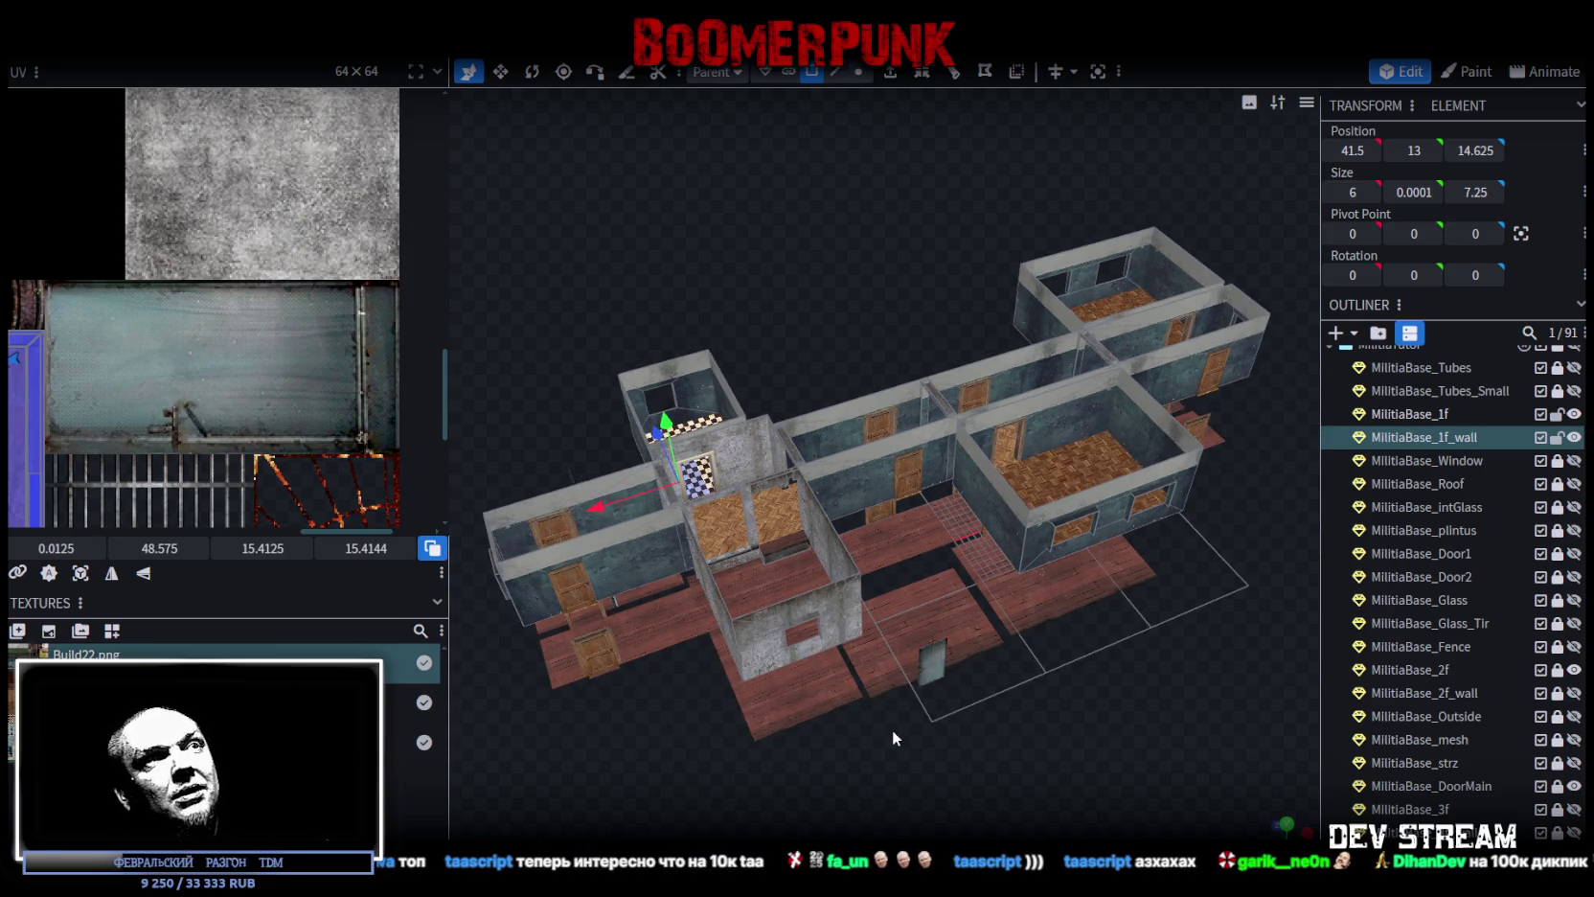
drag(959, 789, 1008, 768)
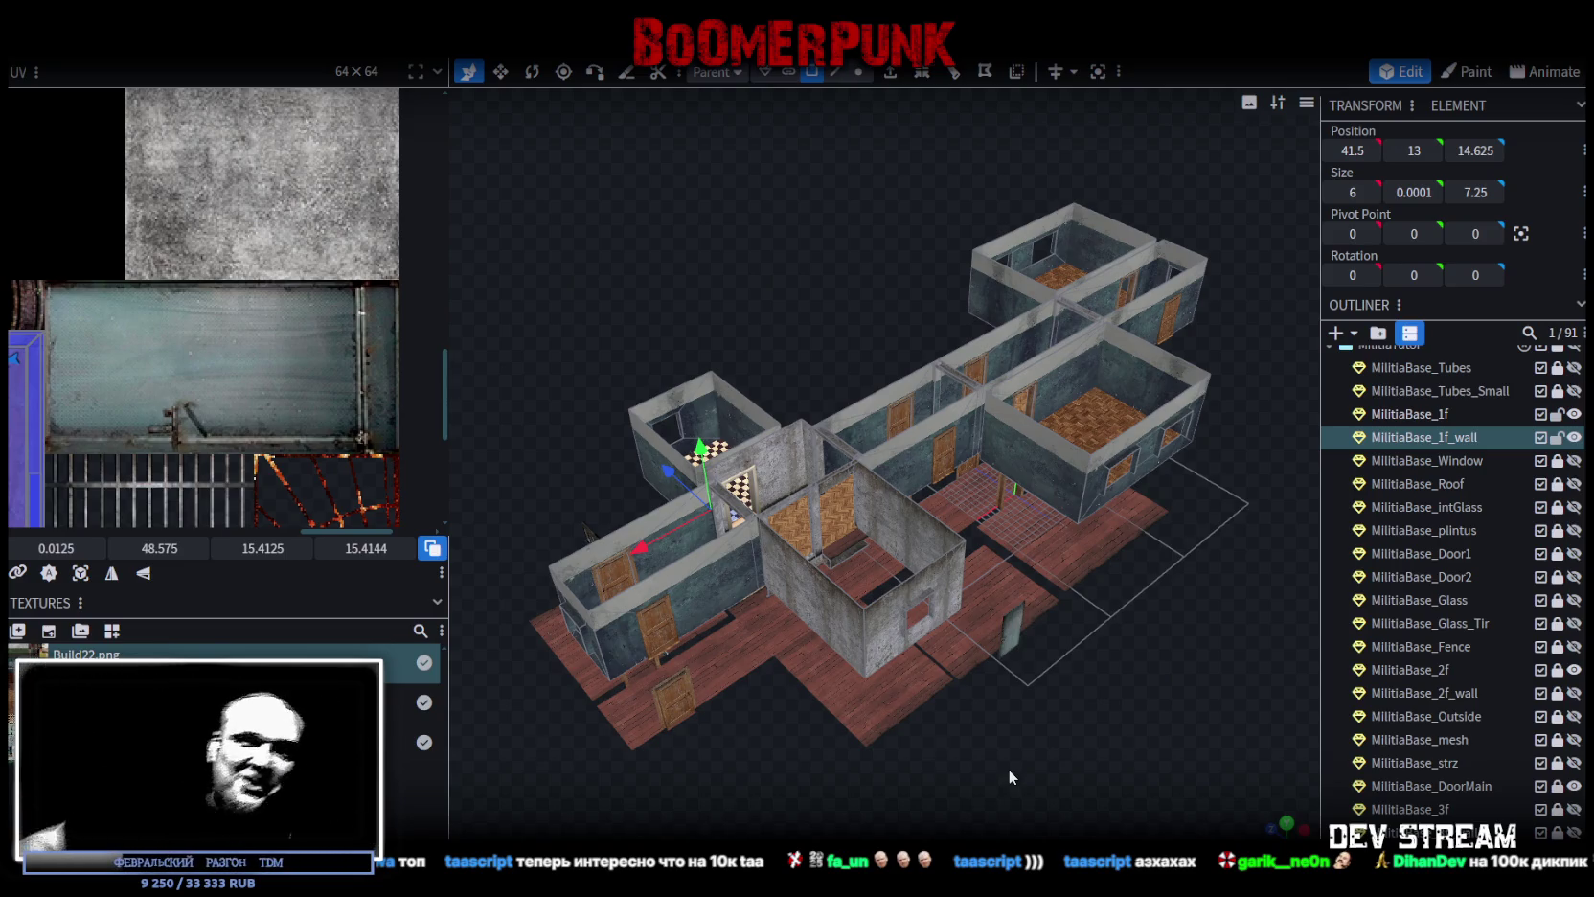
scroll(1168, 753, up, 2)
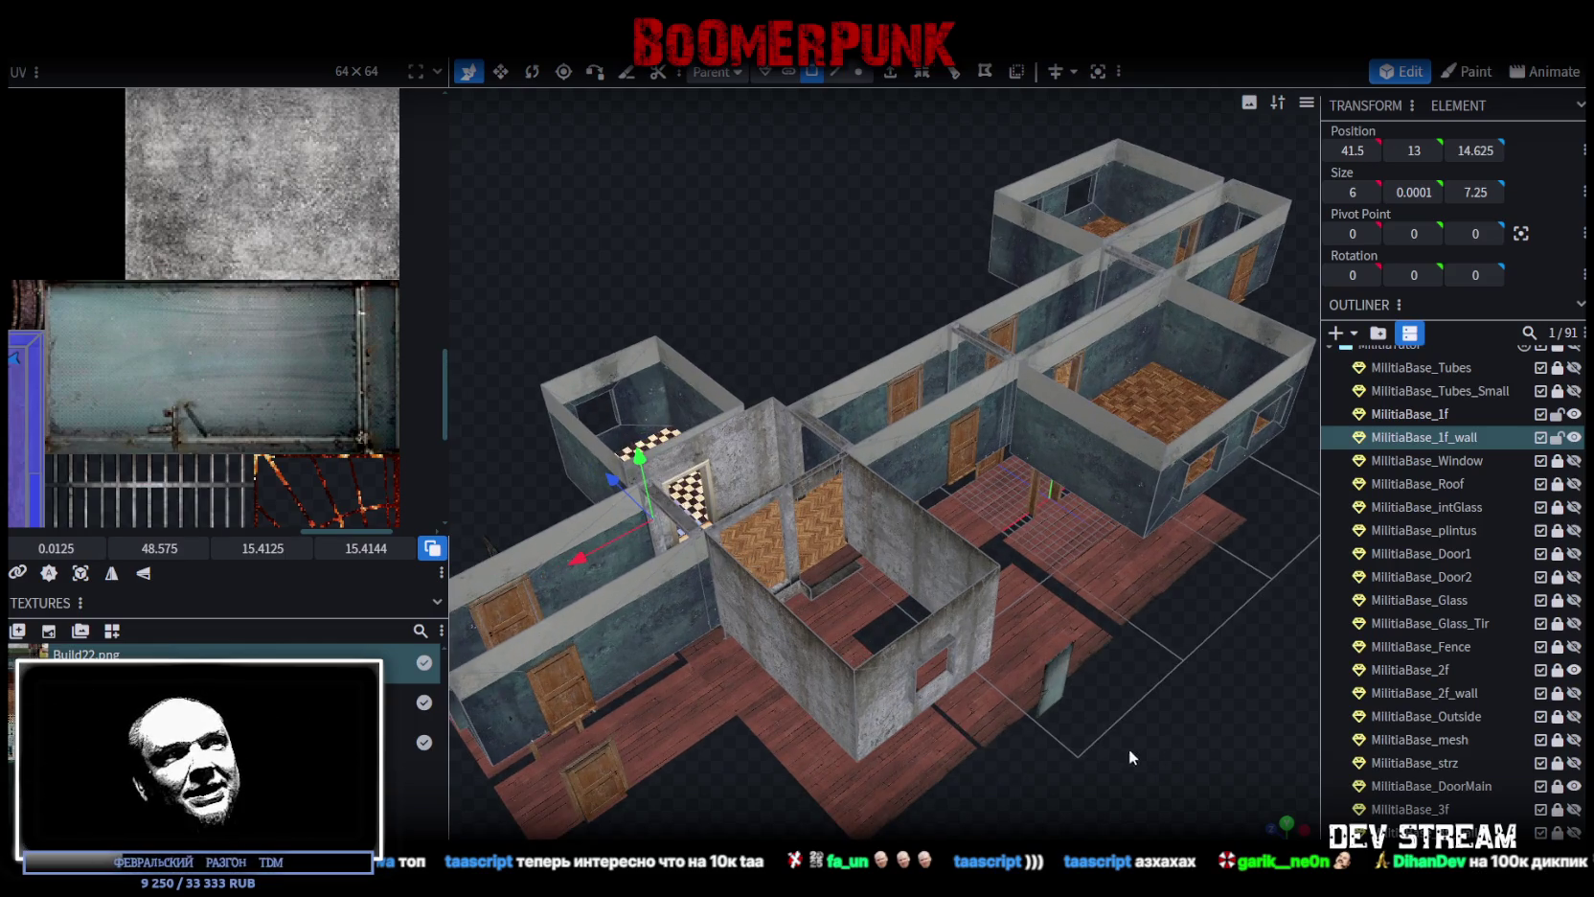
scroll(958, 776, down, 2)
key(ctrl+s)
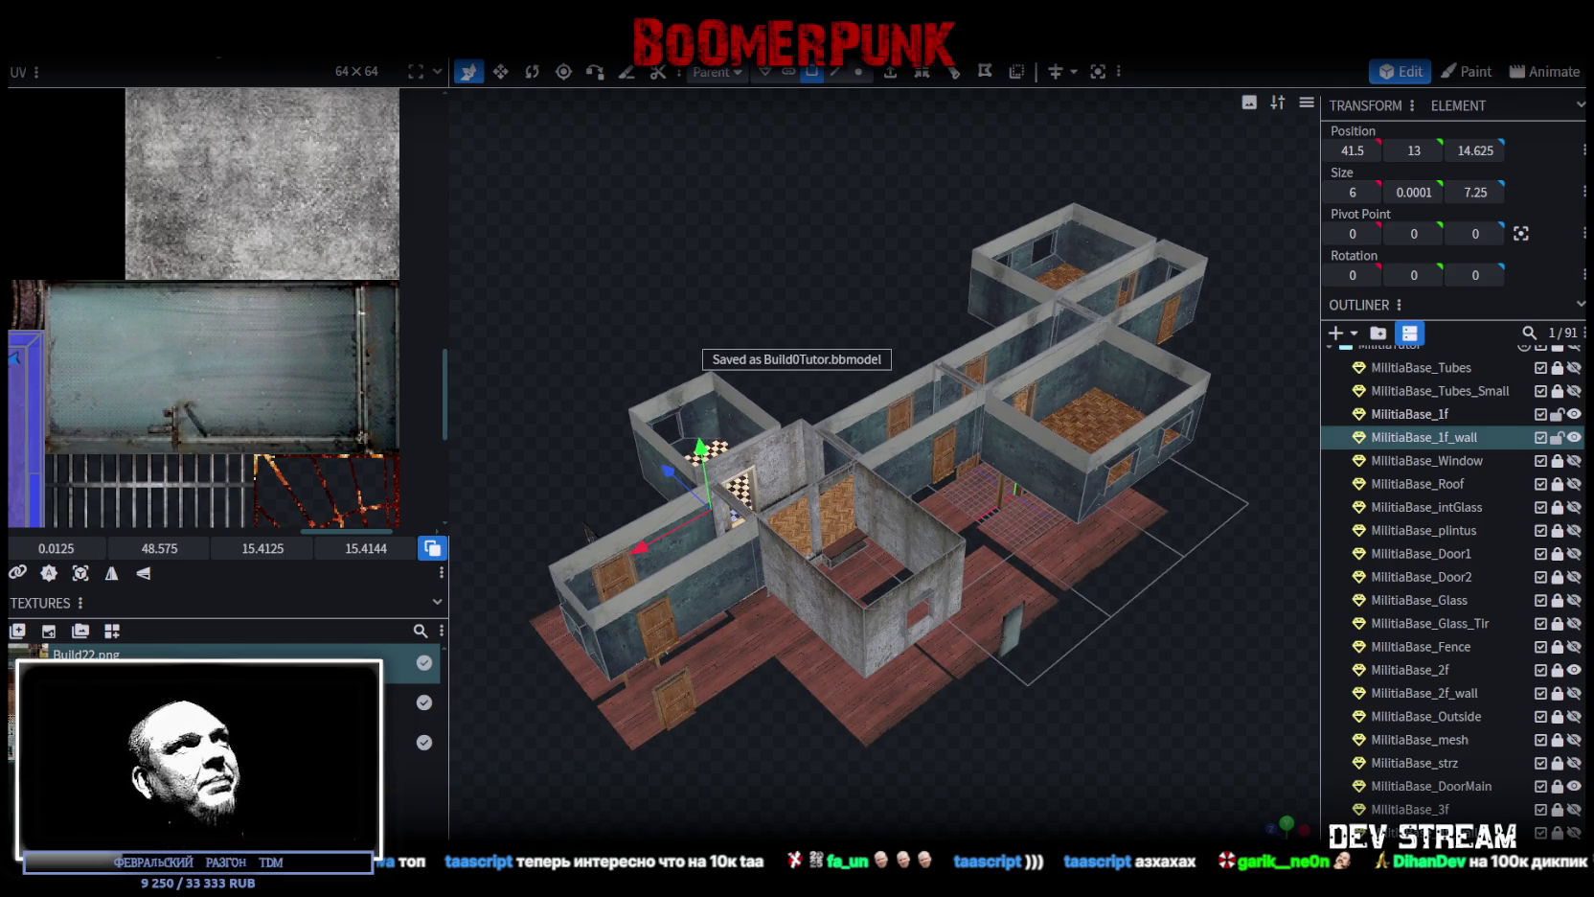
Step: Export the model as FBX, overwriting the existing Build0Tutor.fbx
click(145, 43)
mouse_move(252, 383)
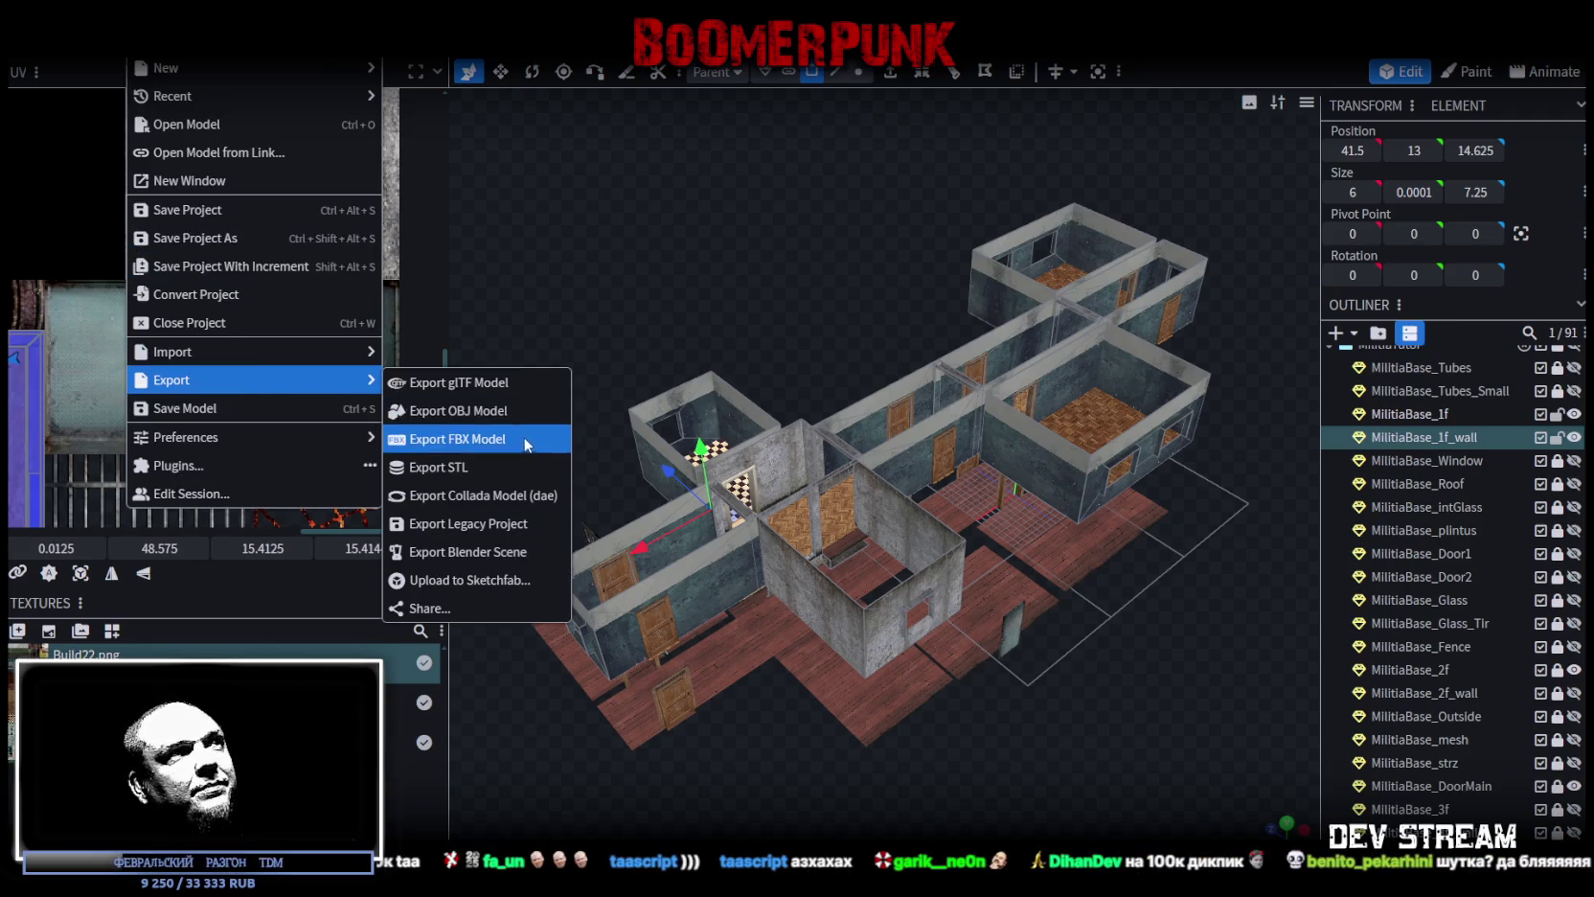
click(524, 438)
click(848, 267)
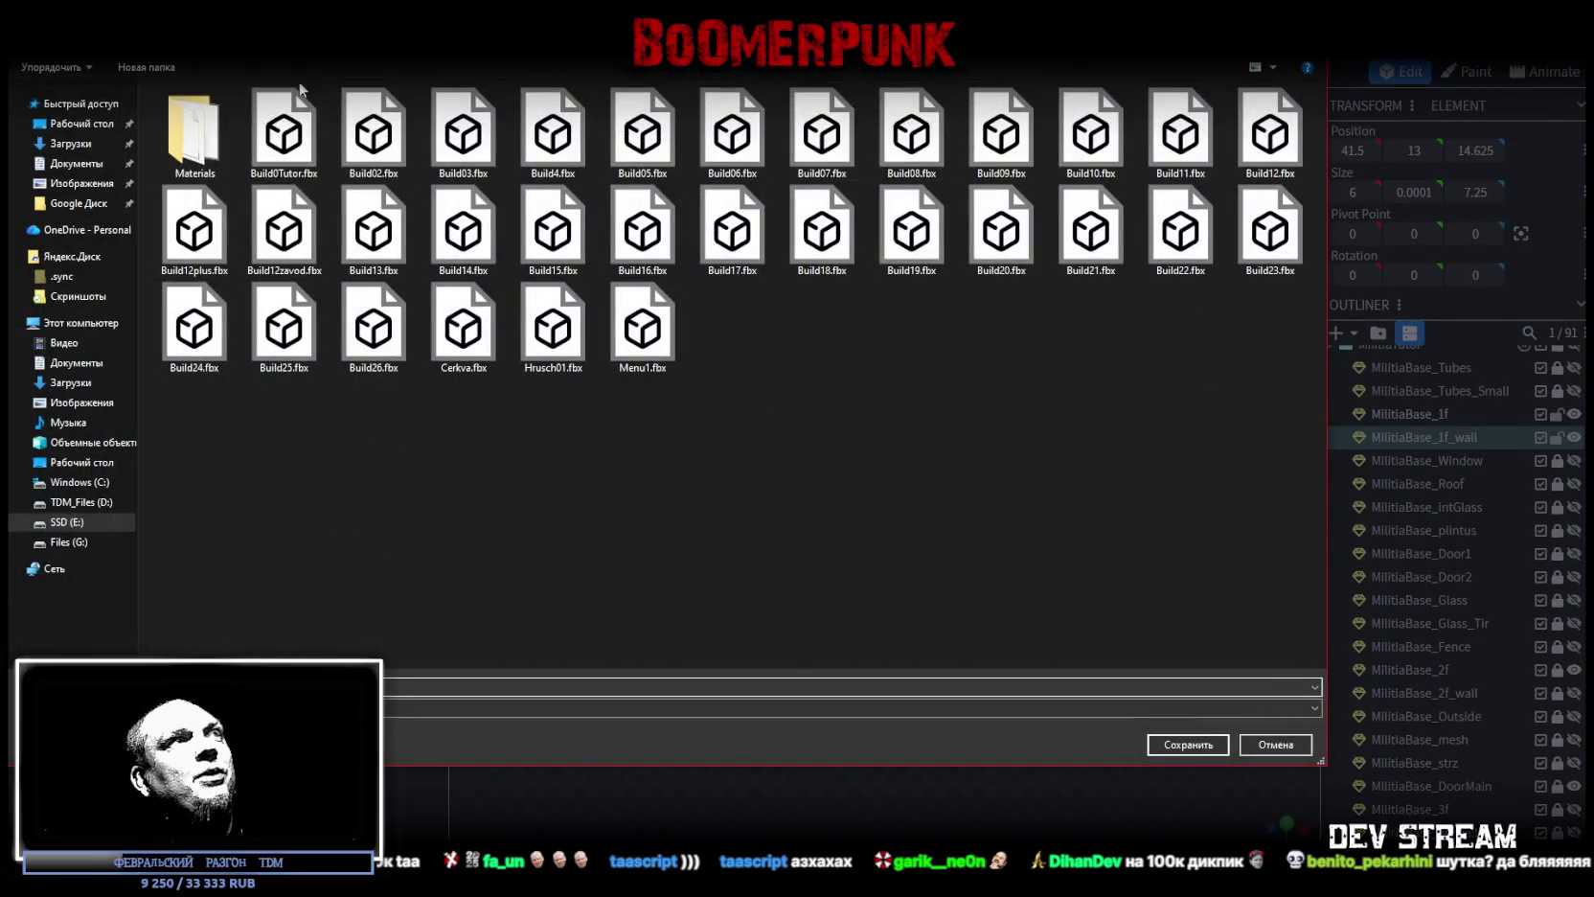
double_click(283, 143)
click(842, 456)
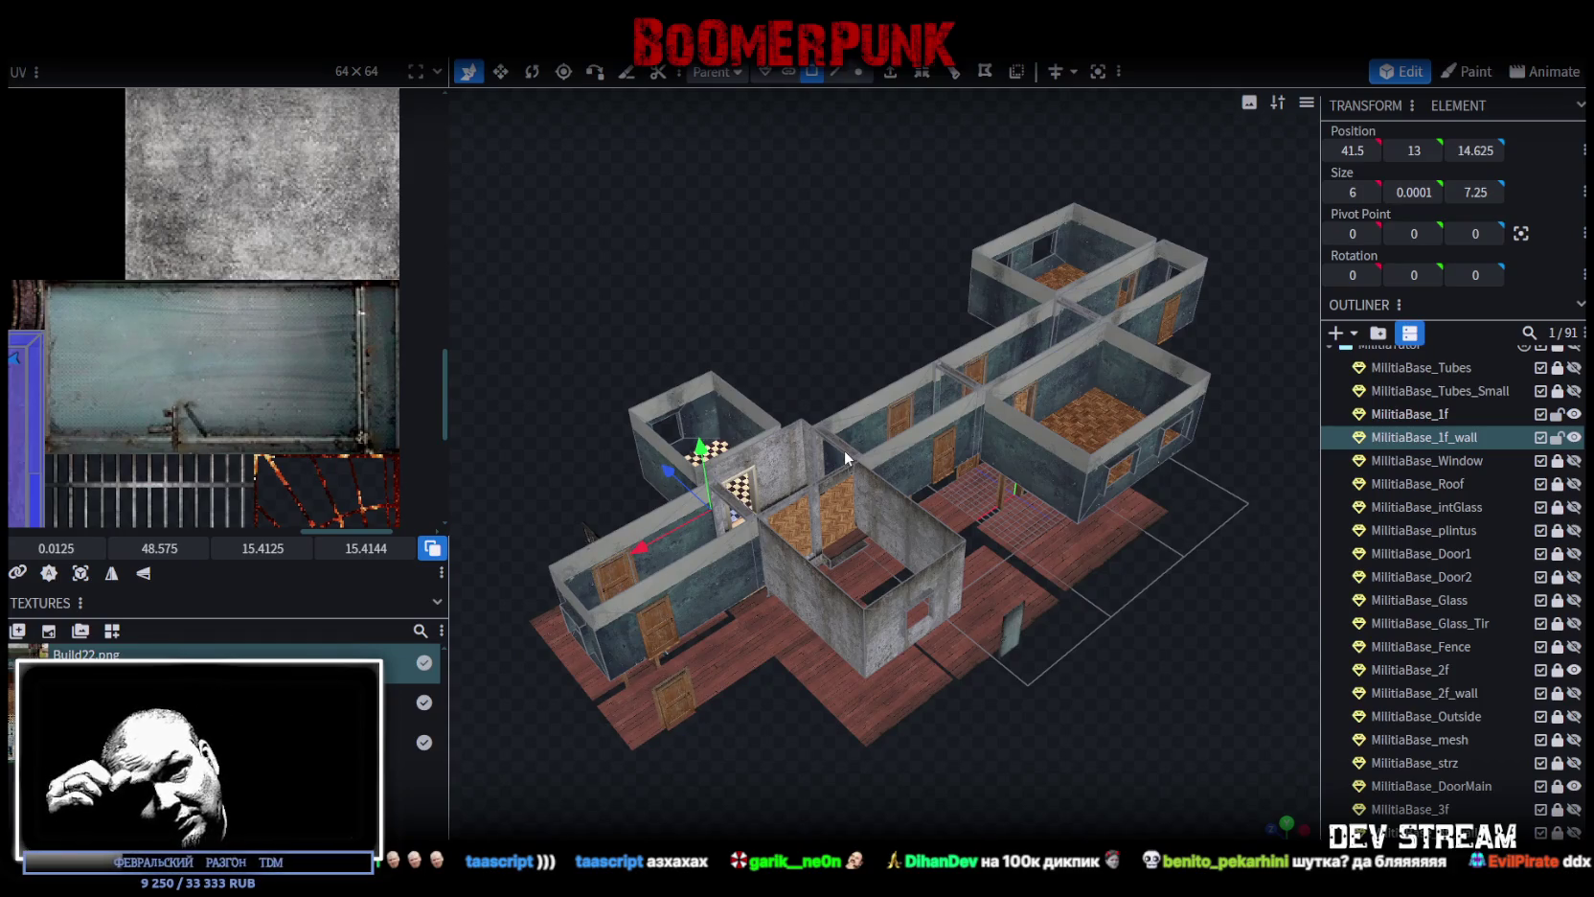
Step: Save Build0Tutor.bbmodel and switch over to the Unity editor
scroll(862, 520, down, 3)
mouse_move(862, 519)
mouse_down()
mouse_move(1096, 737)
mouse_move(1021, 712)
mouse_up()
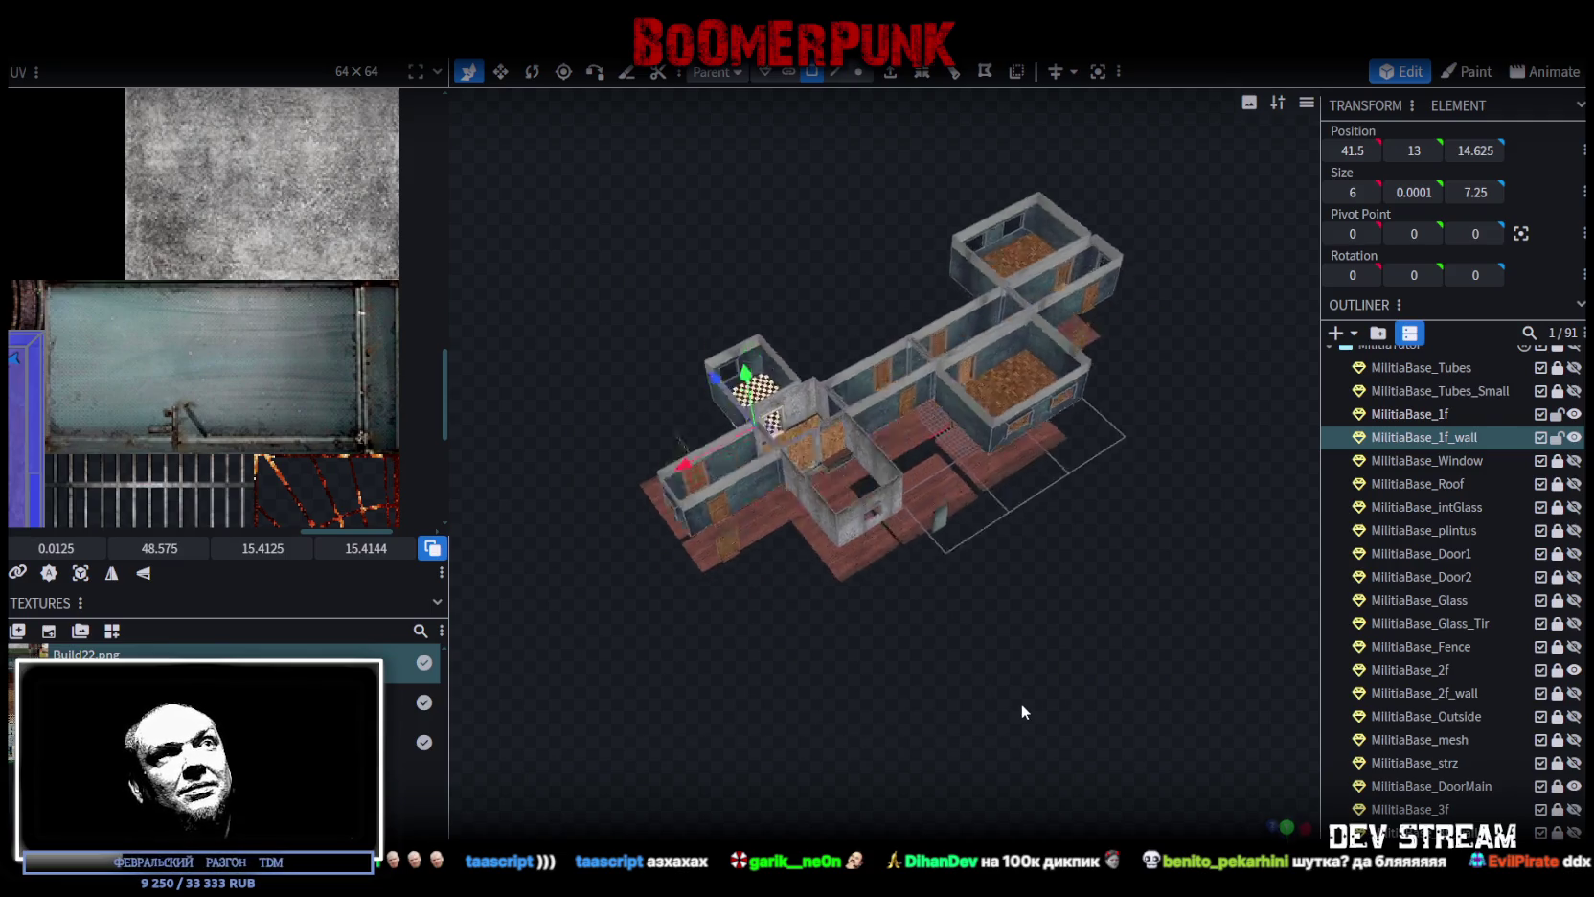
scroll(1021, 712, up, 5)
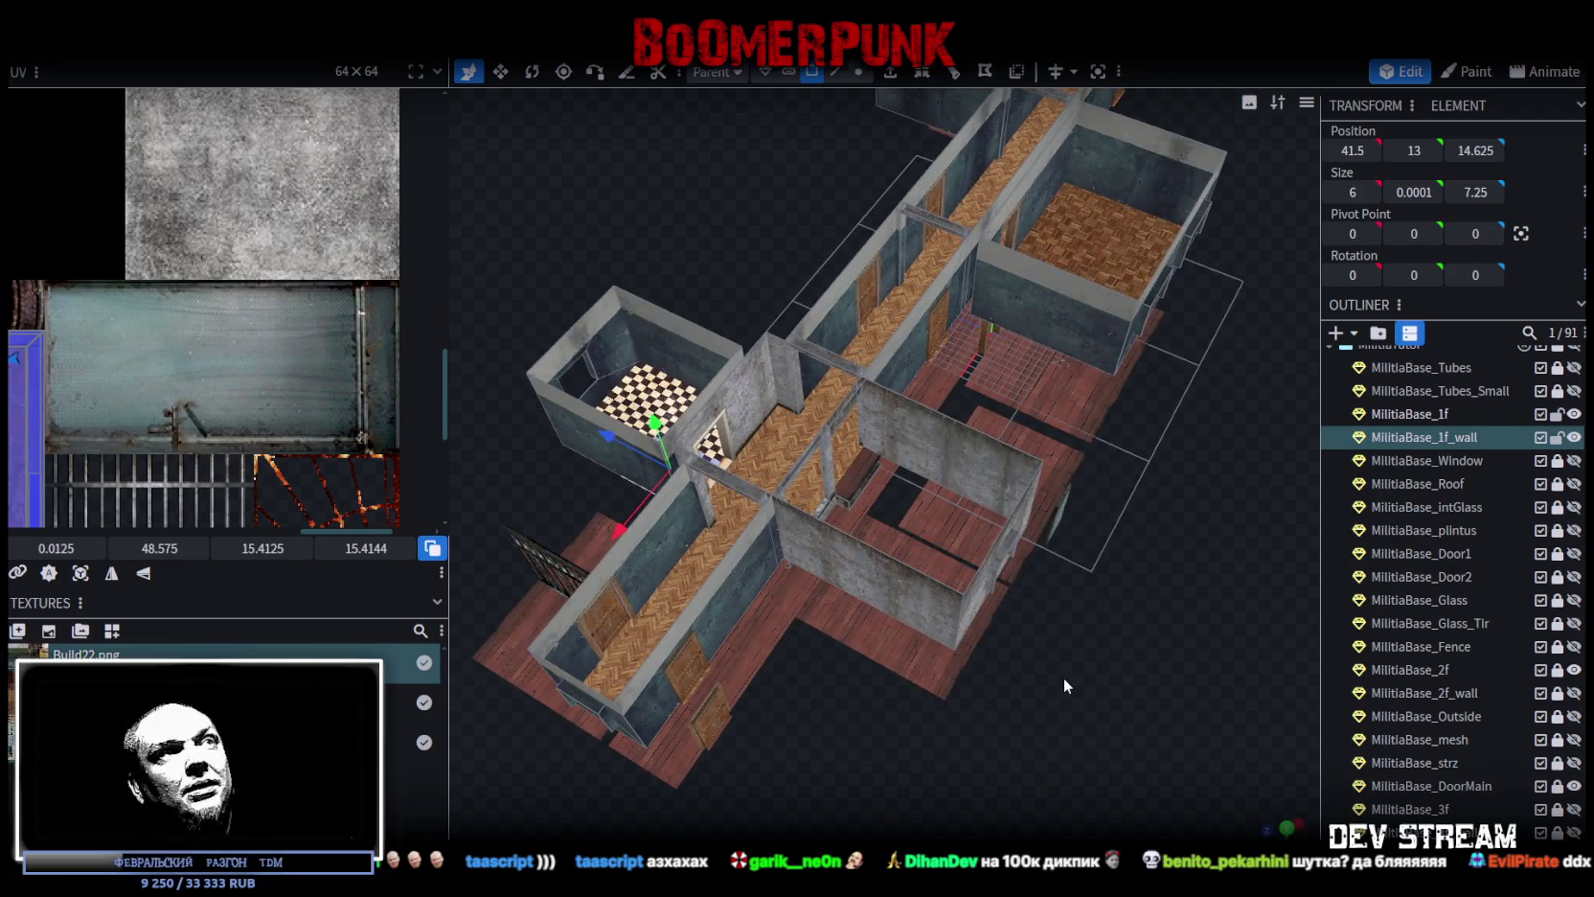
key(ctrl+s)
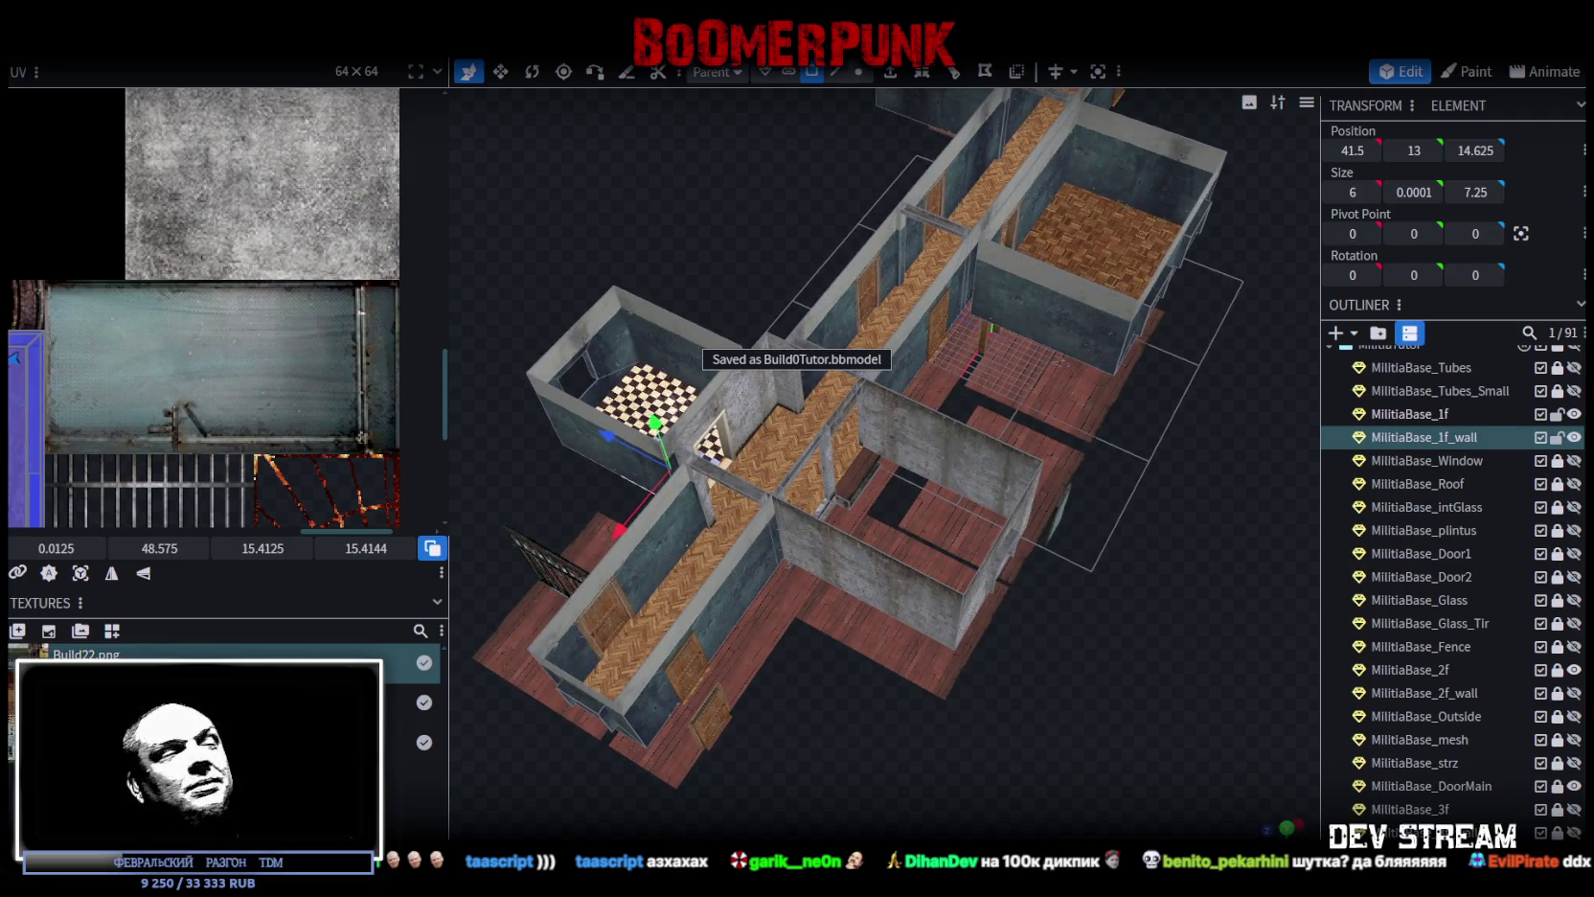
key(alt+Tab)
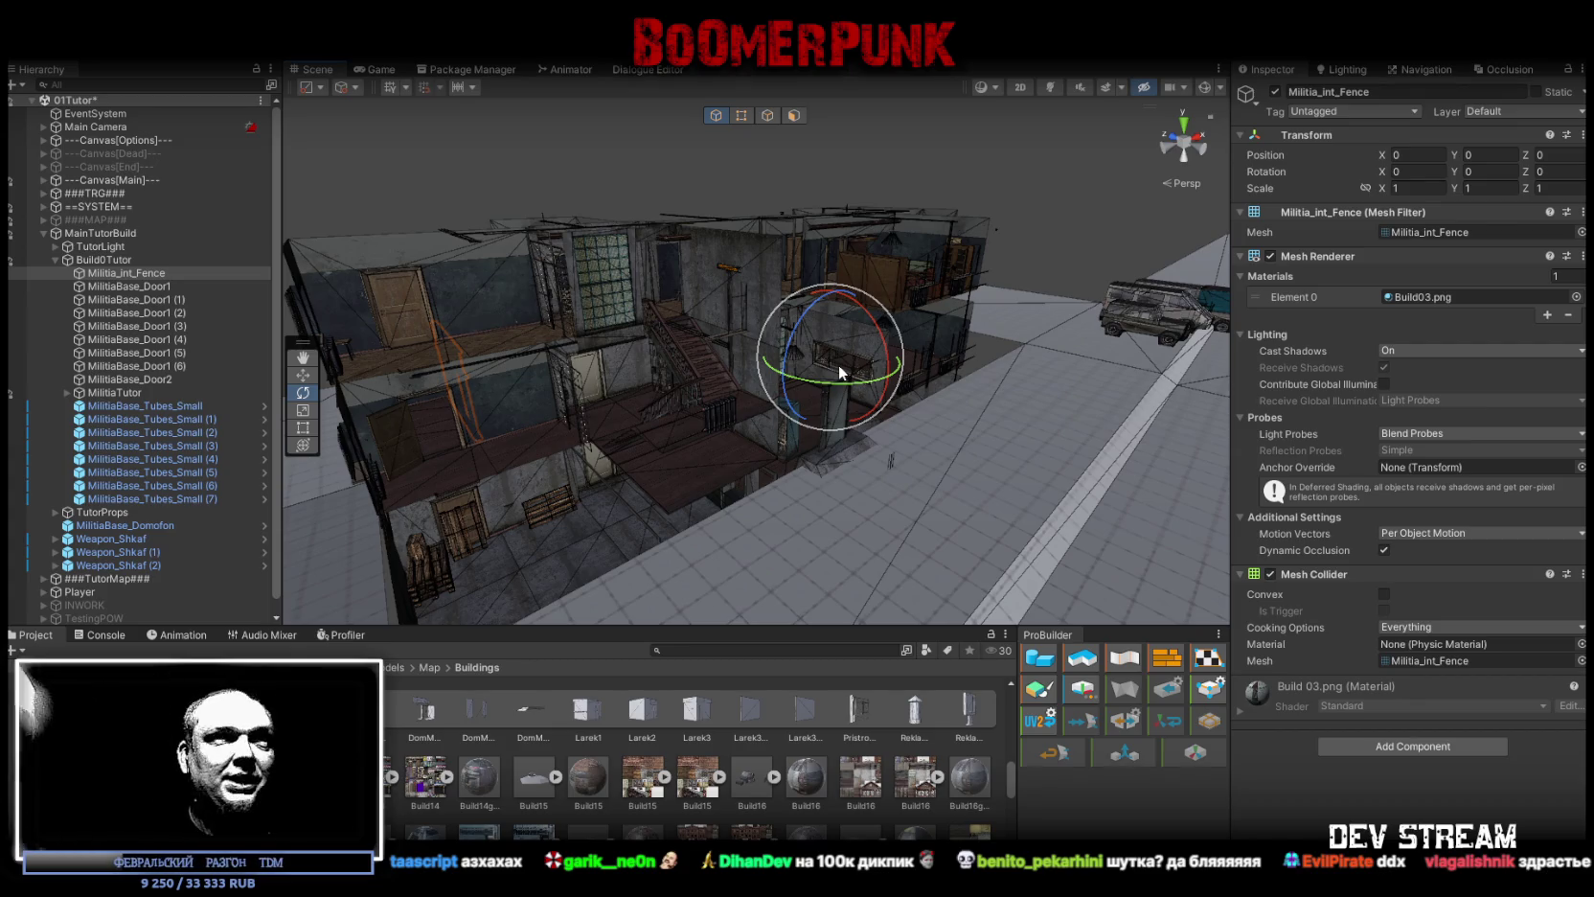
Step: Copy the Step Index Controller component from MilitiaBase_3f_wall
mouse_move(1060, 365)
mouse_down()
mouse_move(542, 373)
mouse_move(717, 469)
mouse_up()
click(798, 524)
drag(837, 500, 837, 437)
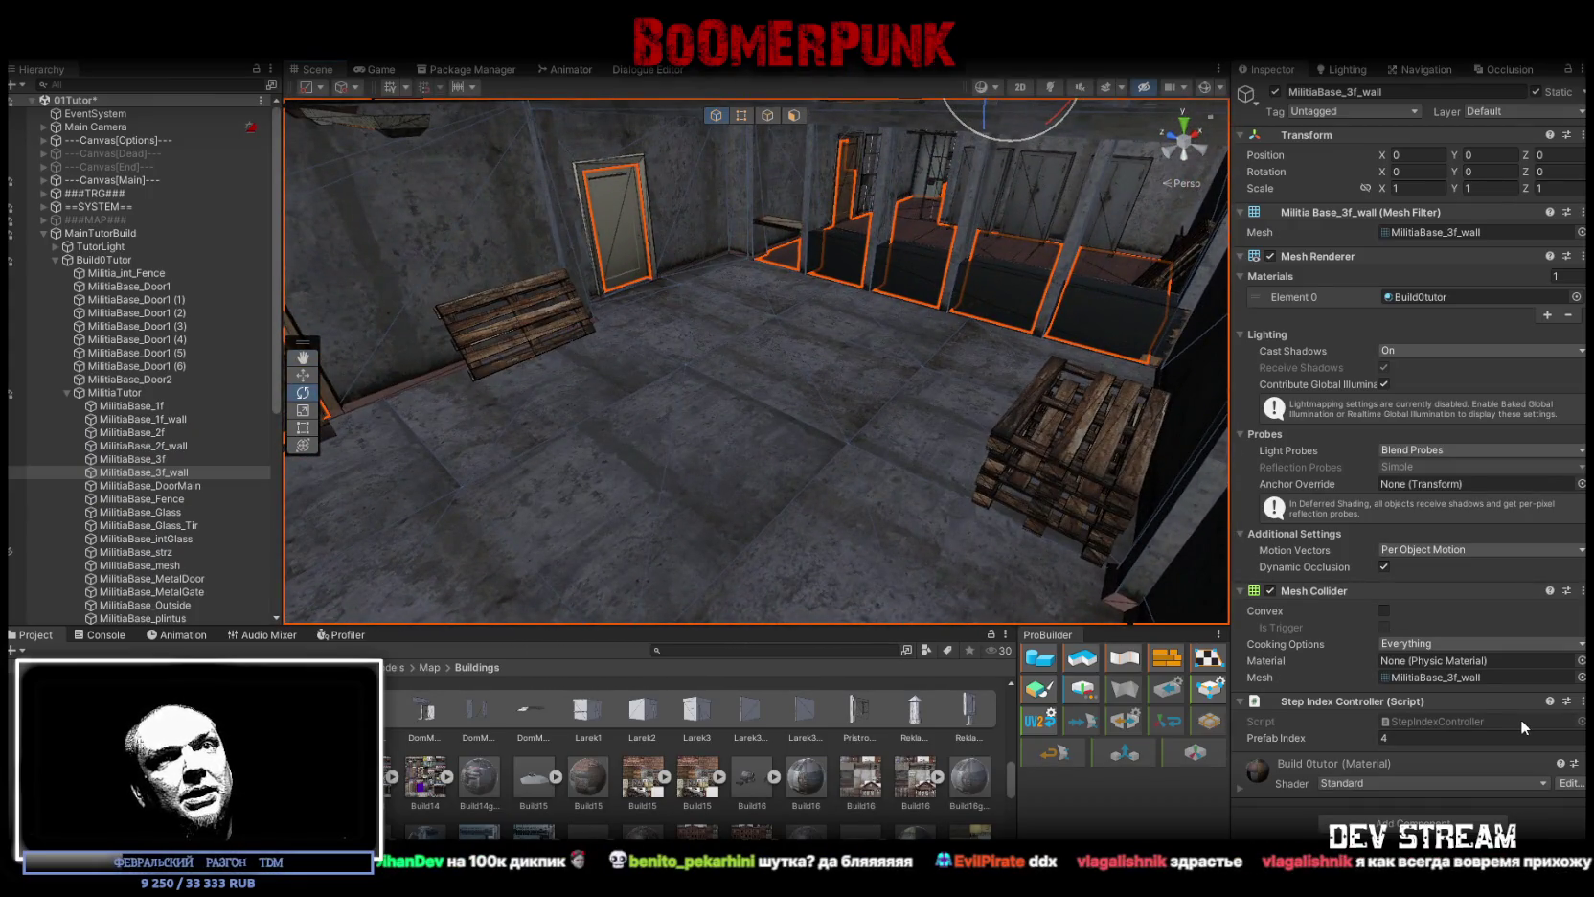
click(1582, 704)
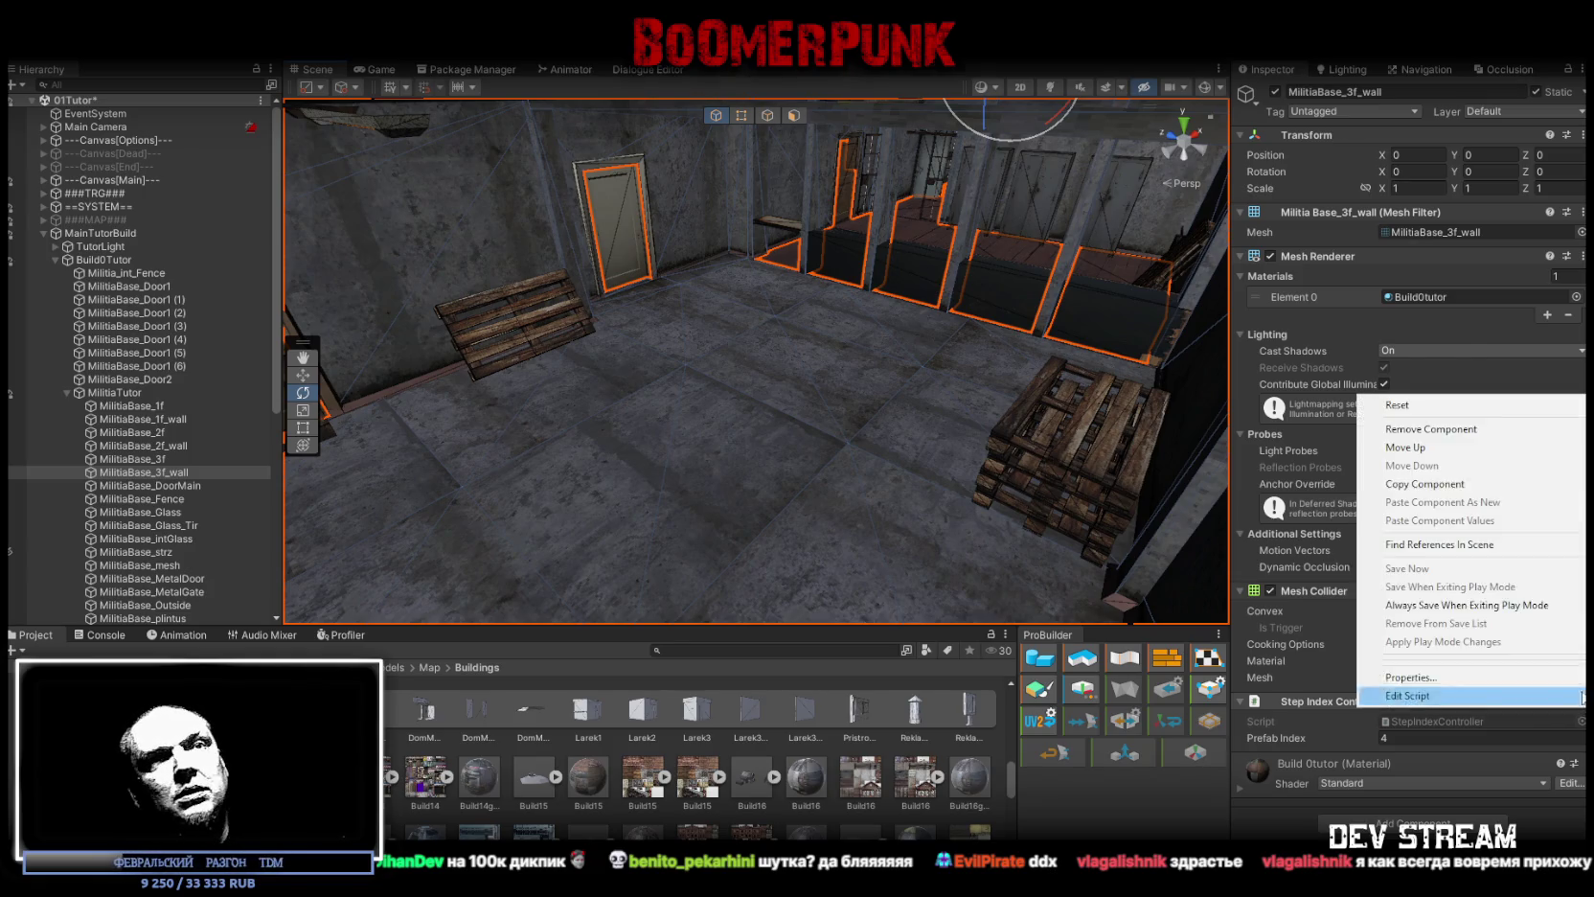
click(1399, 484)
Step: Paste Step Index Controller onto MilitiaBase_1f_wall as a new component and collapse MainTutorBuild's children
mouse_move(801, 347)
mouse_down()
mouse_move(729, 398)
mouse_move(690, 393)
mouse_move(634, 278)
mouse_up()
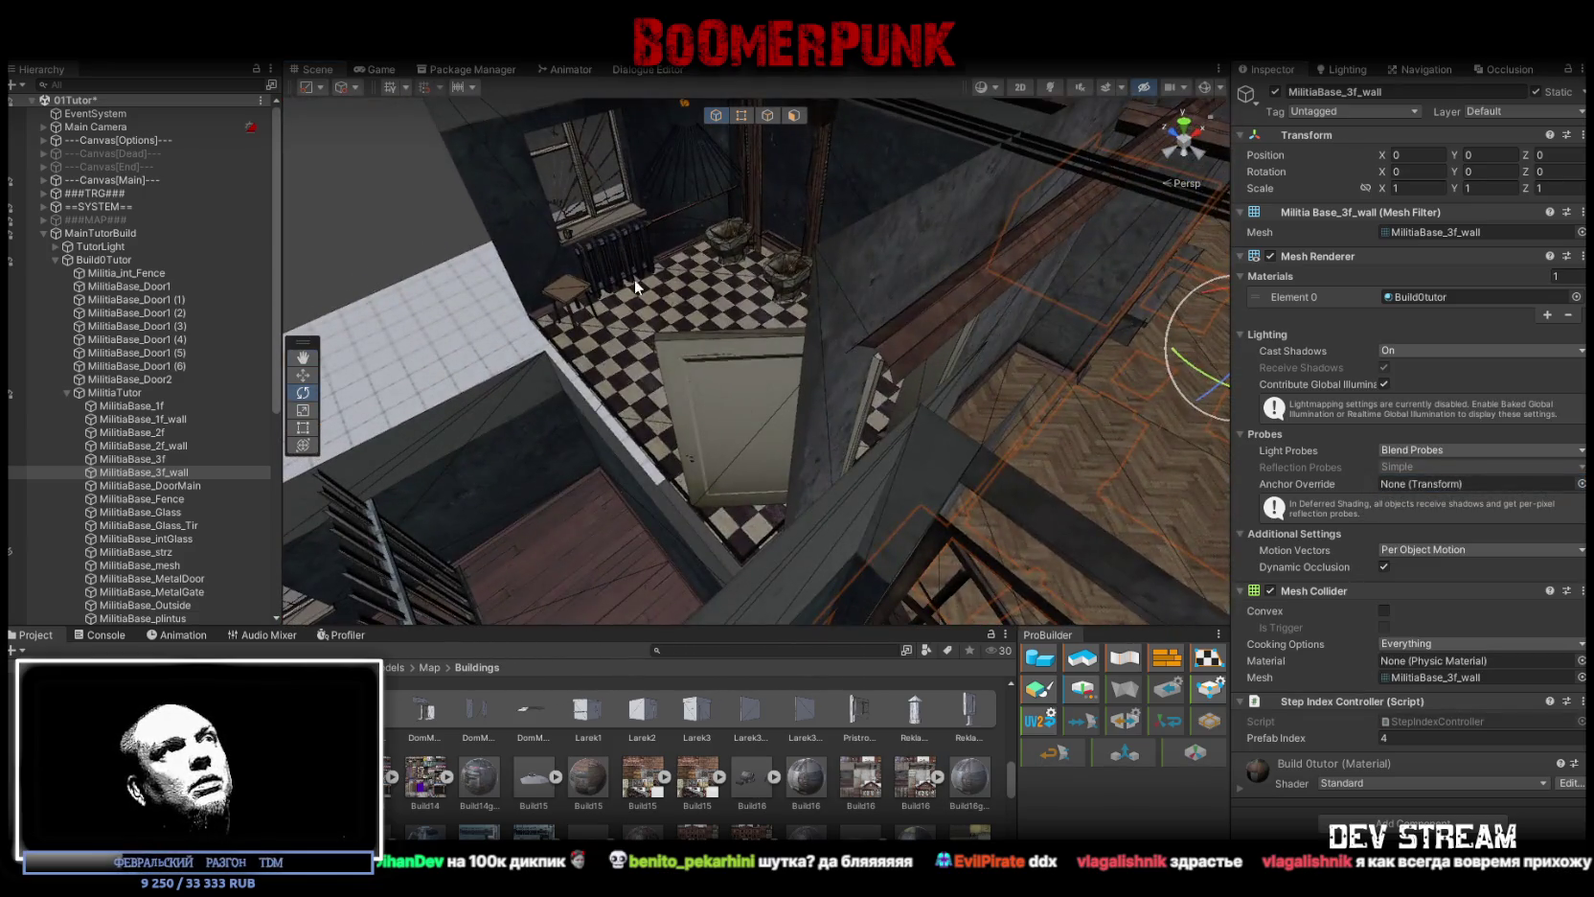
click(634, 279)
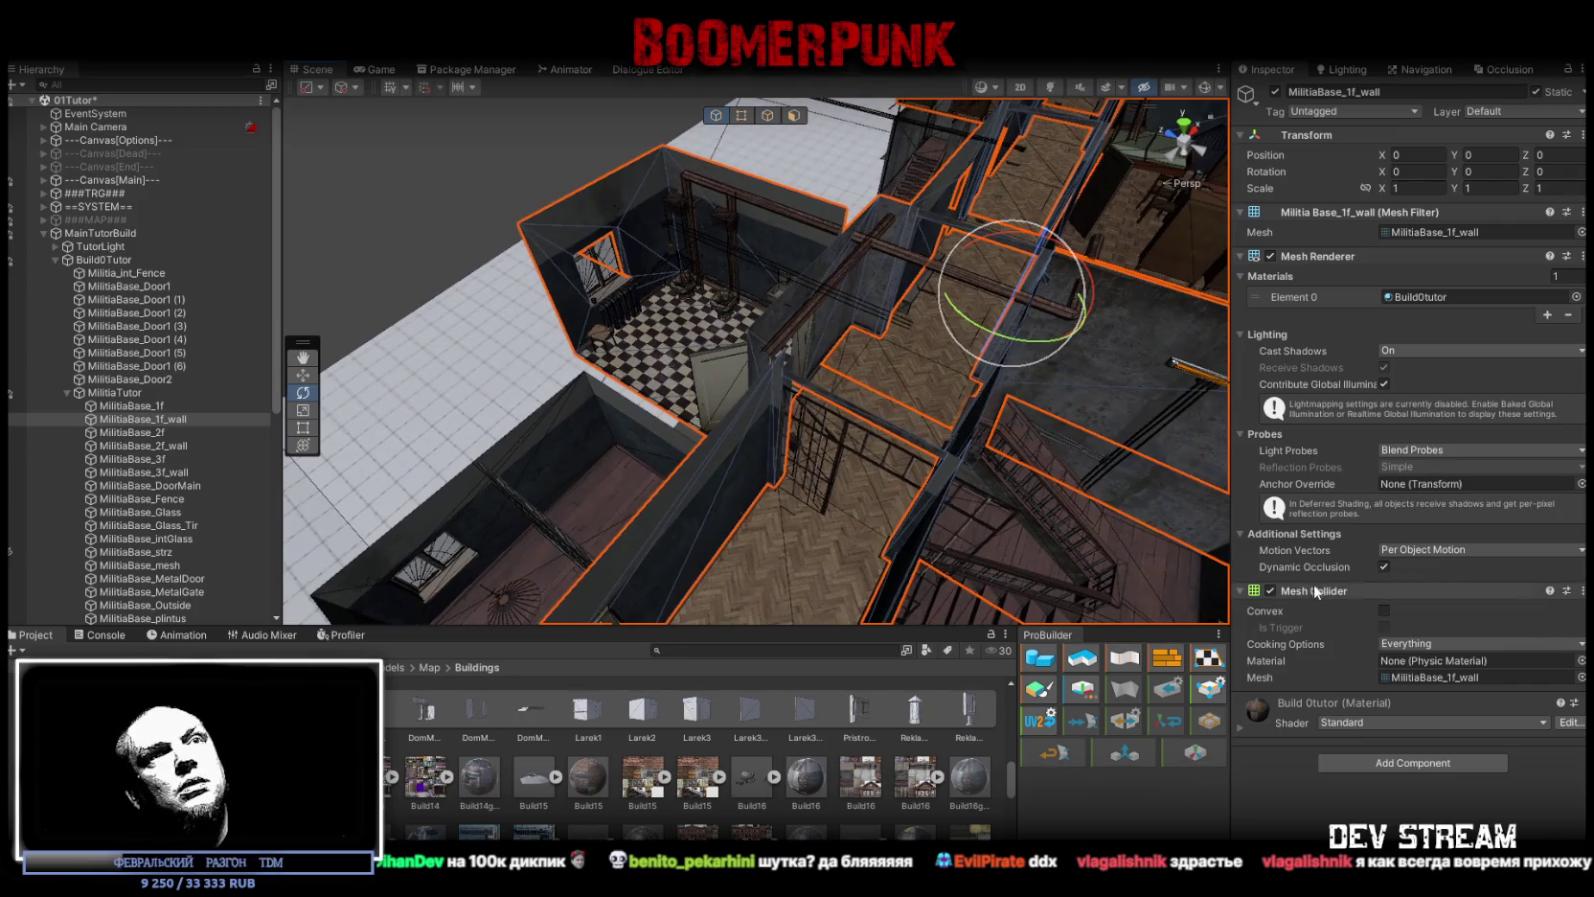
right_click(1318, 591)
click(1389, 701)
mouse_move(751, 403)
mouse_down()
mouse_move(839, 409)
mouse_move(764, 316)
mouse_move(728, 354)
mouse_move(783, 308)
mouse_up()
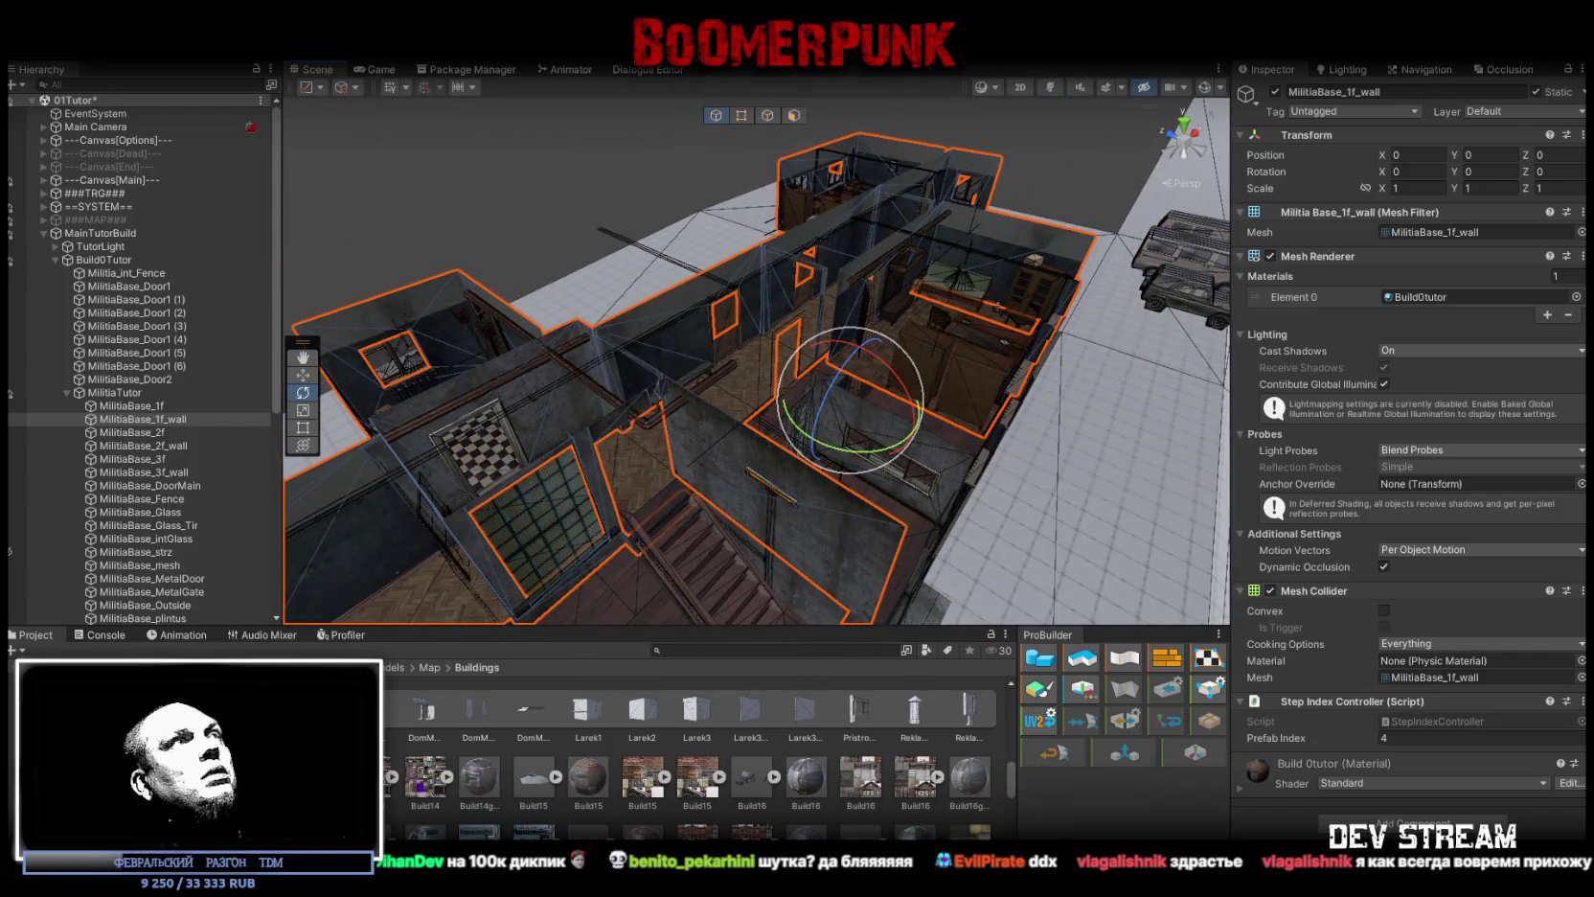
drag(782, 308, 708, 354)
click(42, 233)
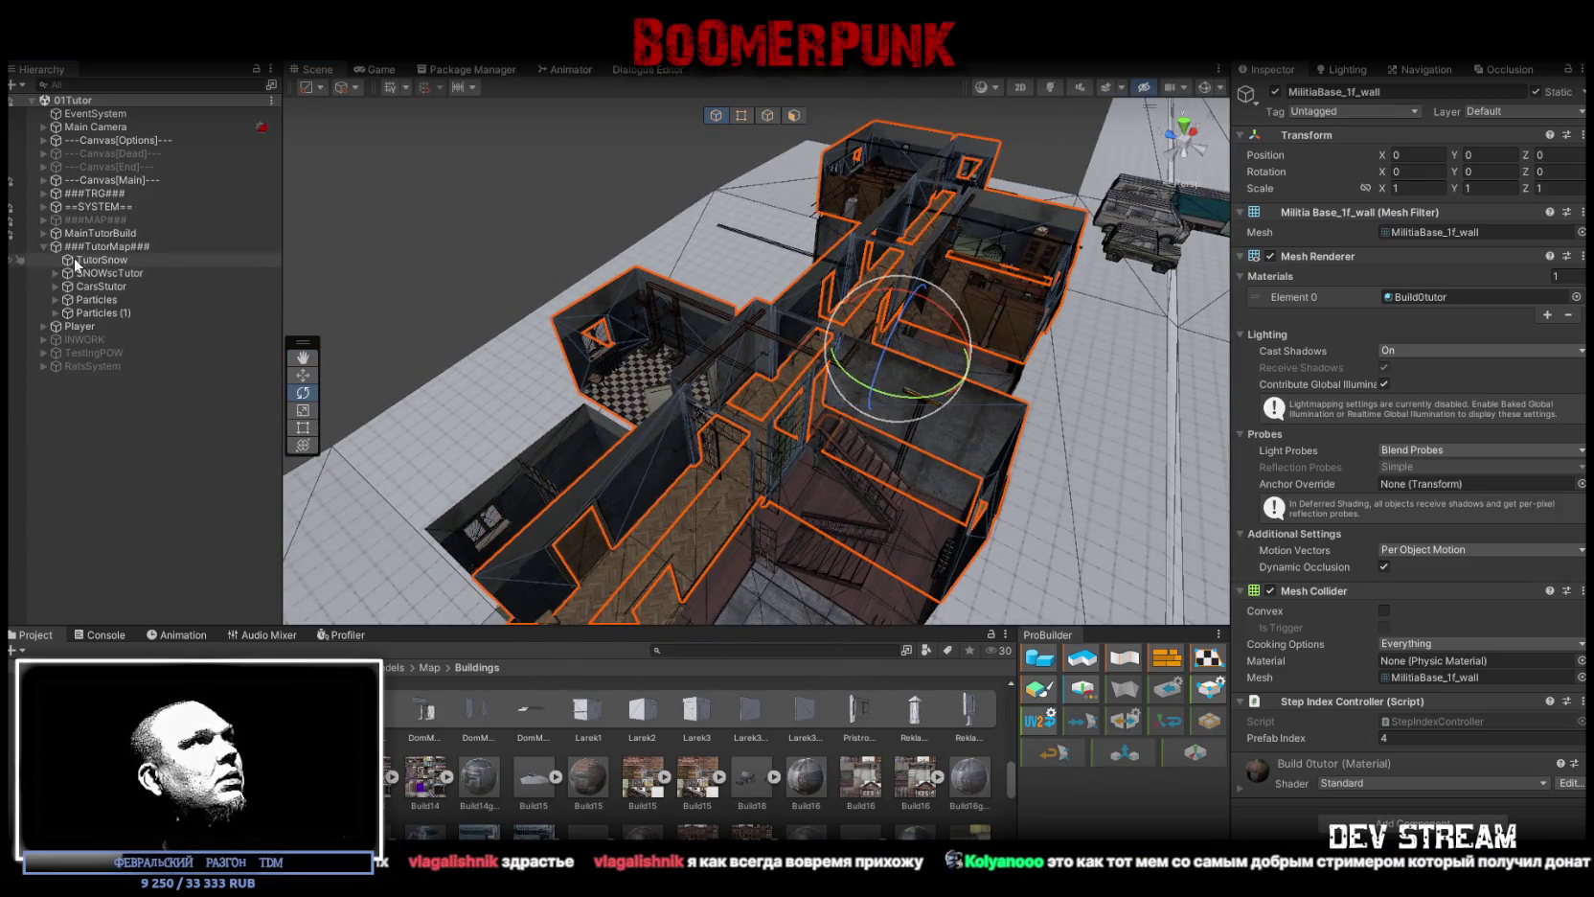
Step: Inspect the SnowCalm emitters under Particles and Particles (1) in the Hierarchy
click(87, 302)
click(93, 314)
click(55, 312)
click(101, 325)
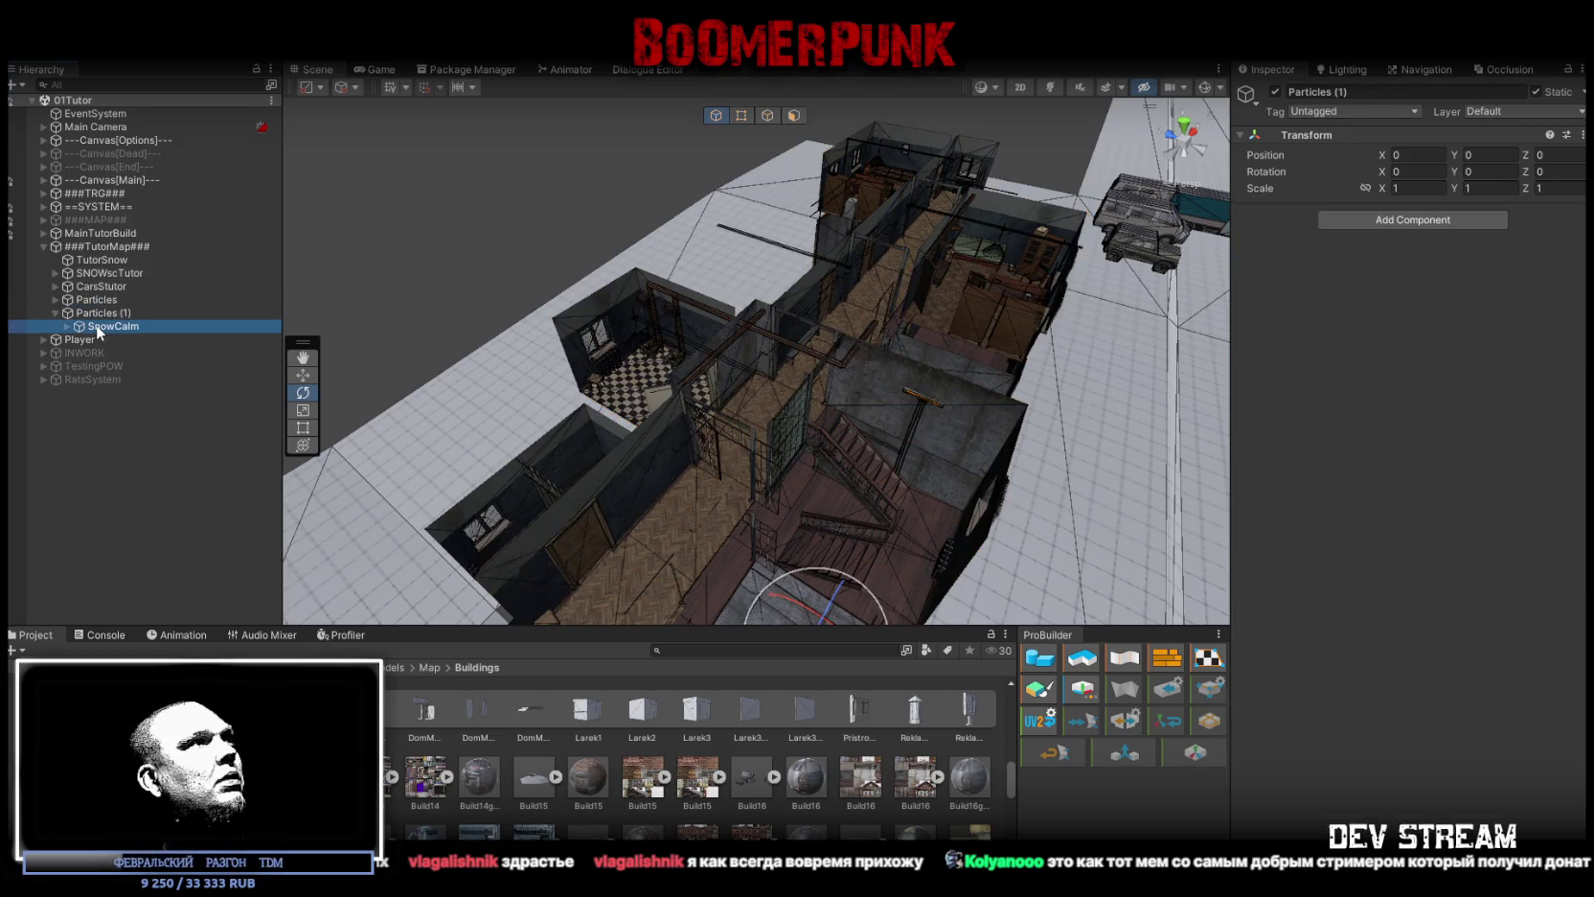
click(54, 300)
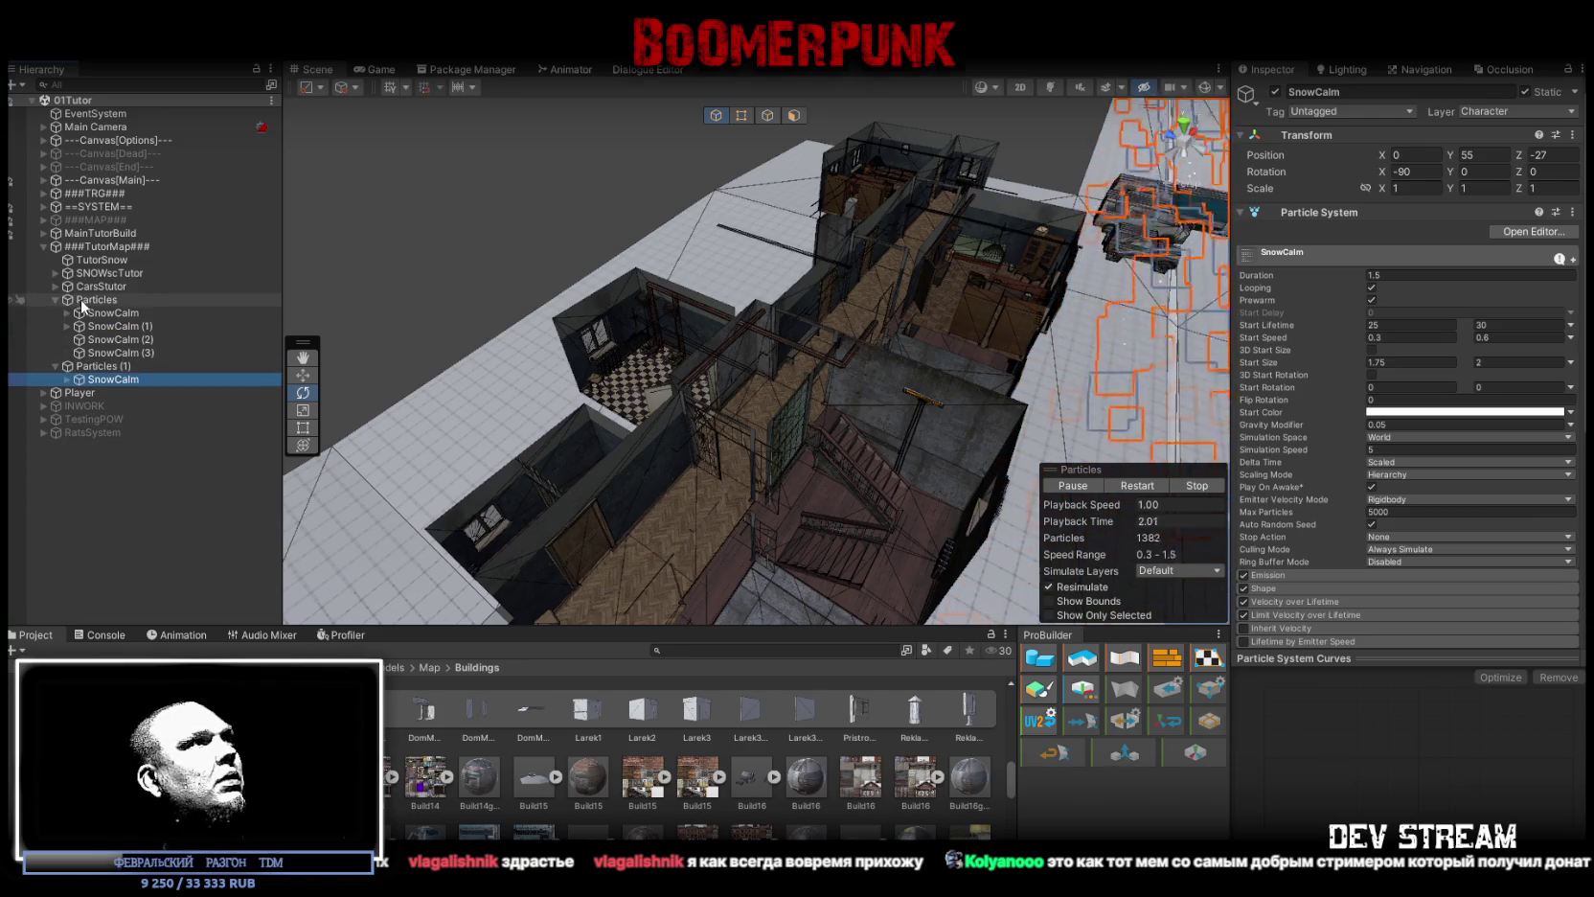
click(108, 314)
shift+click(113, 352)
drag(402, 363, 380, 383)
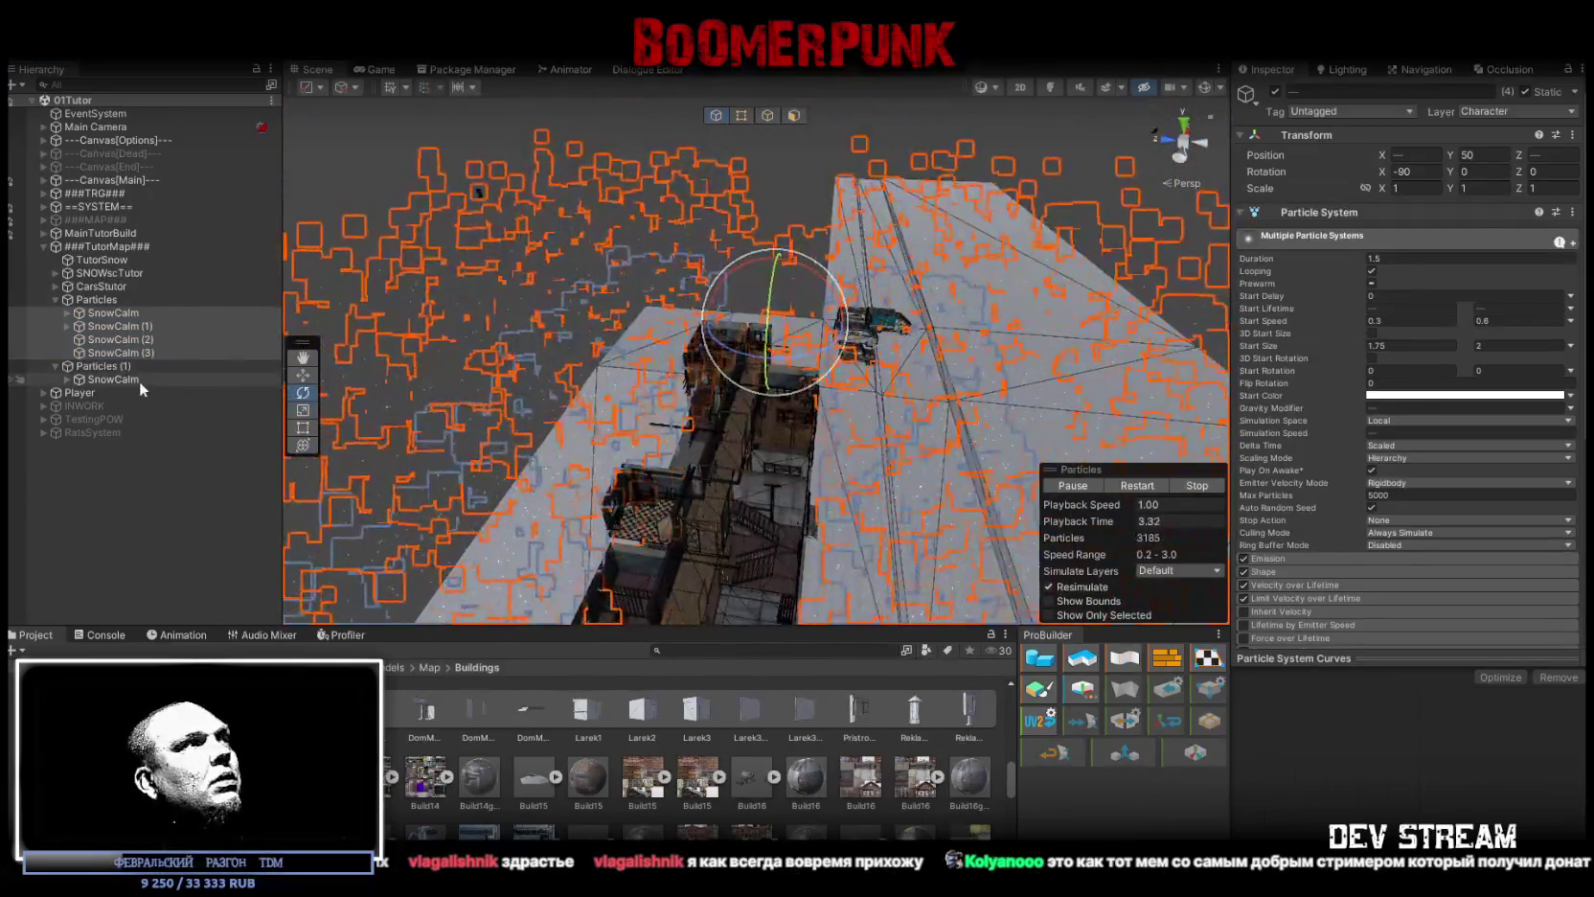
click(115, 380)
click(113, 313)
Step: Delete the duplicate Particles (1) group and select the first SnowCalm emitter under Particles
click(106, 366)
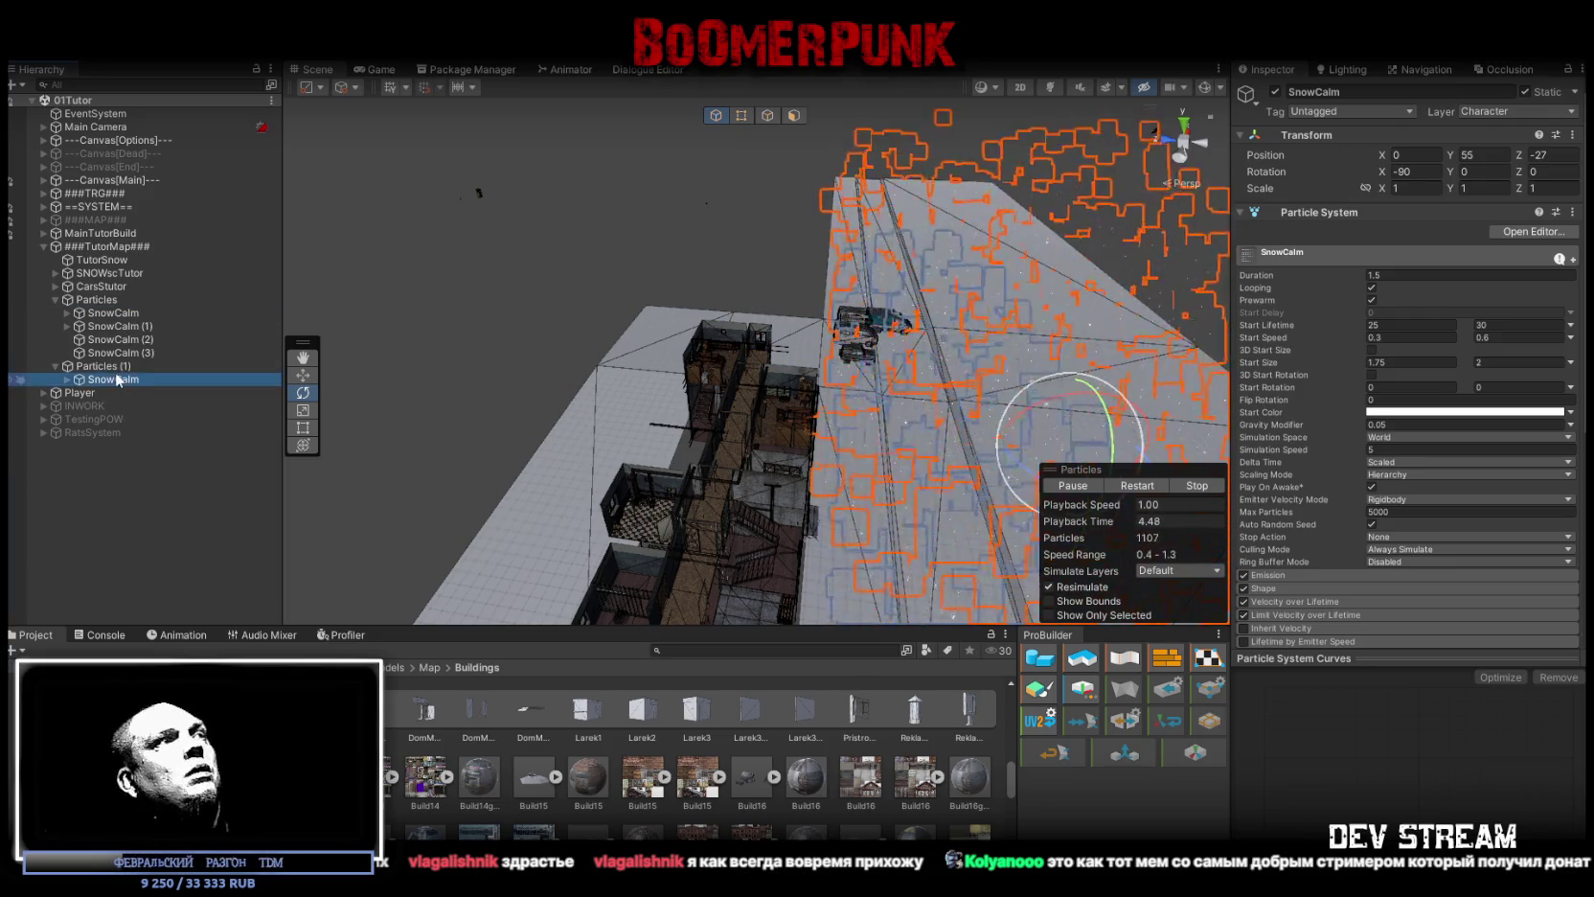
key(Delete)
click(119, 301)
click(123, 312)
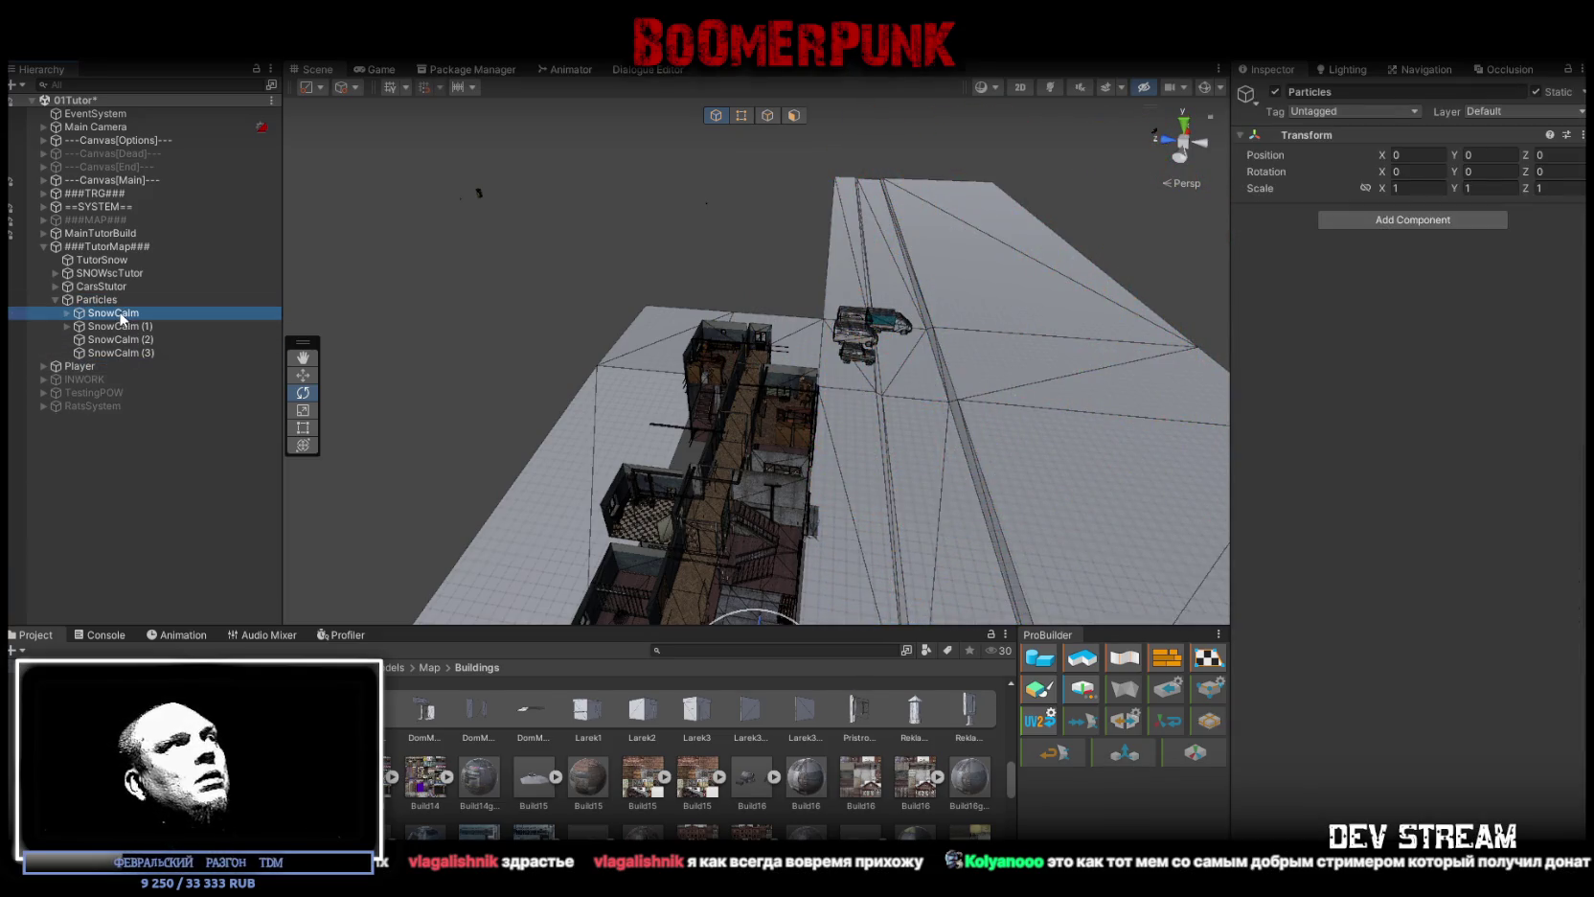
drag(426, 331, 532, 368)
click(1542, 155)
Step: Set SnowCalm's Transform Position Z to -28
text(-28)
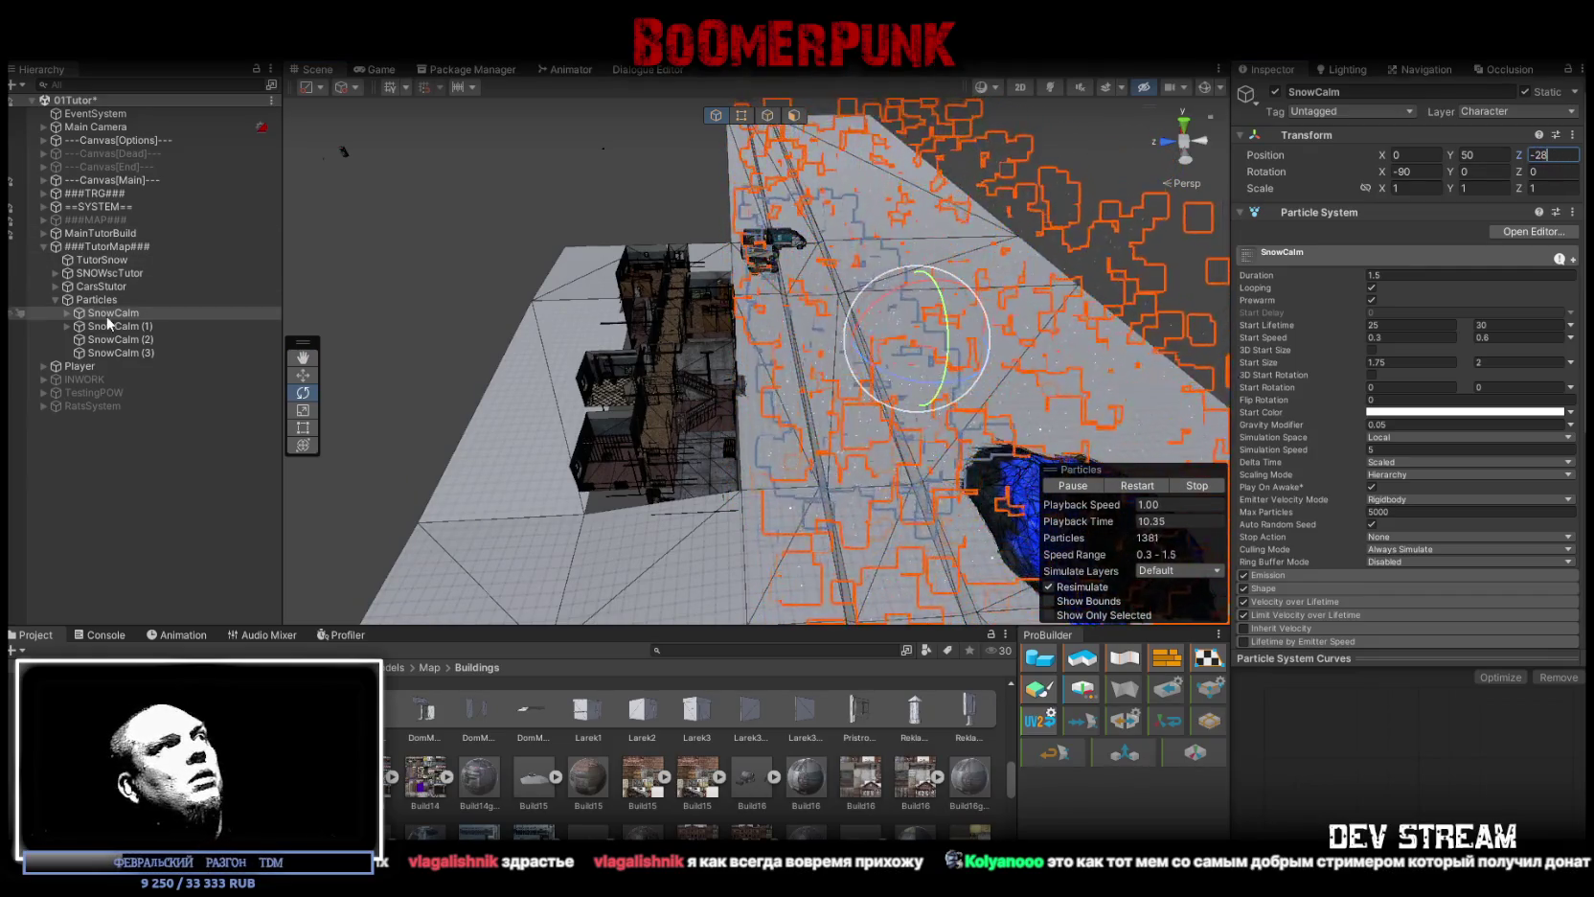
click(113, 325)
mouse_move(528, 303)
mouse_down()
mouse_move(551, 356)
mouse_move(533, 267)
mouse_up()
Step: Set SnowCalm (1)'s Transform Position Z to 30
click(1547, 155)
text(28)
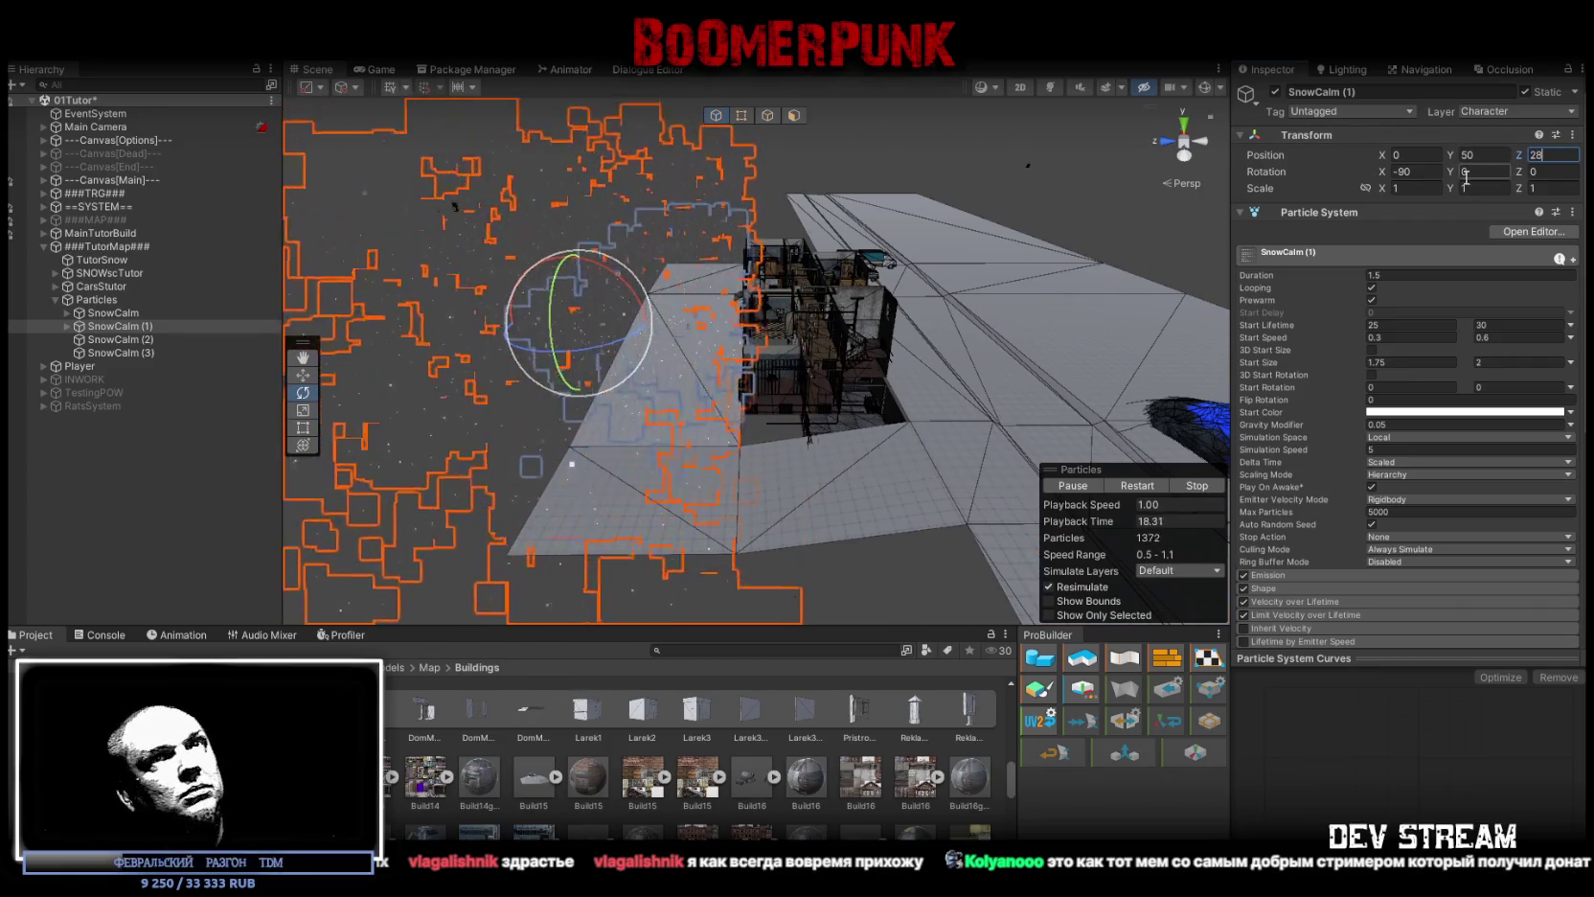
key(BackSpace)
text(9)
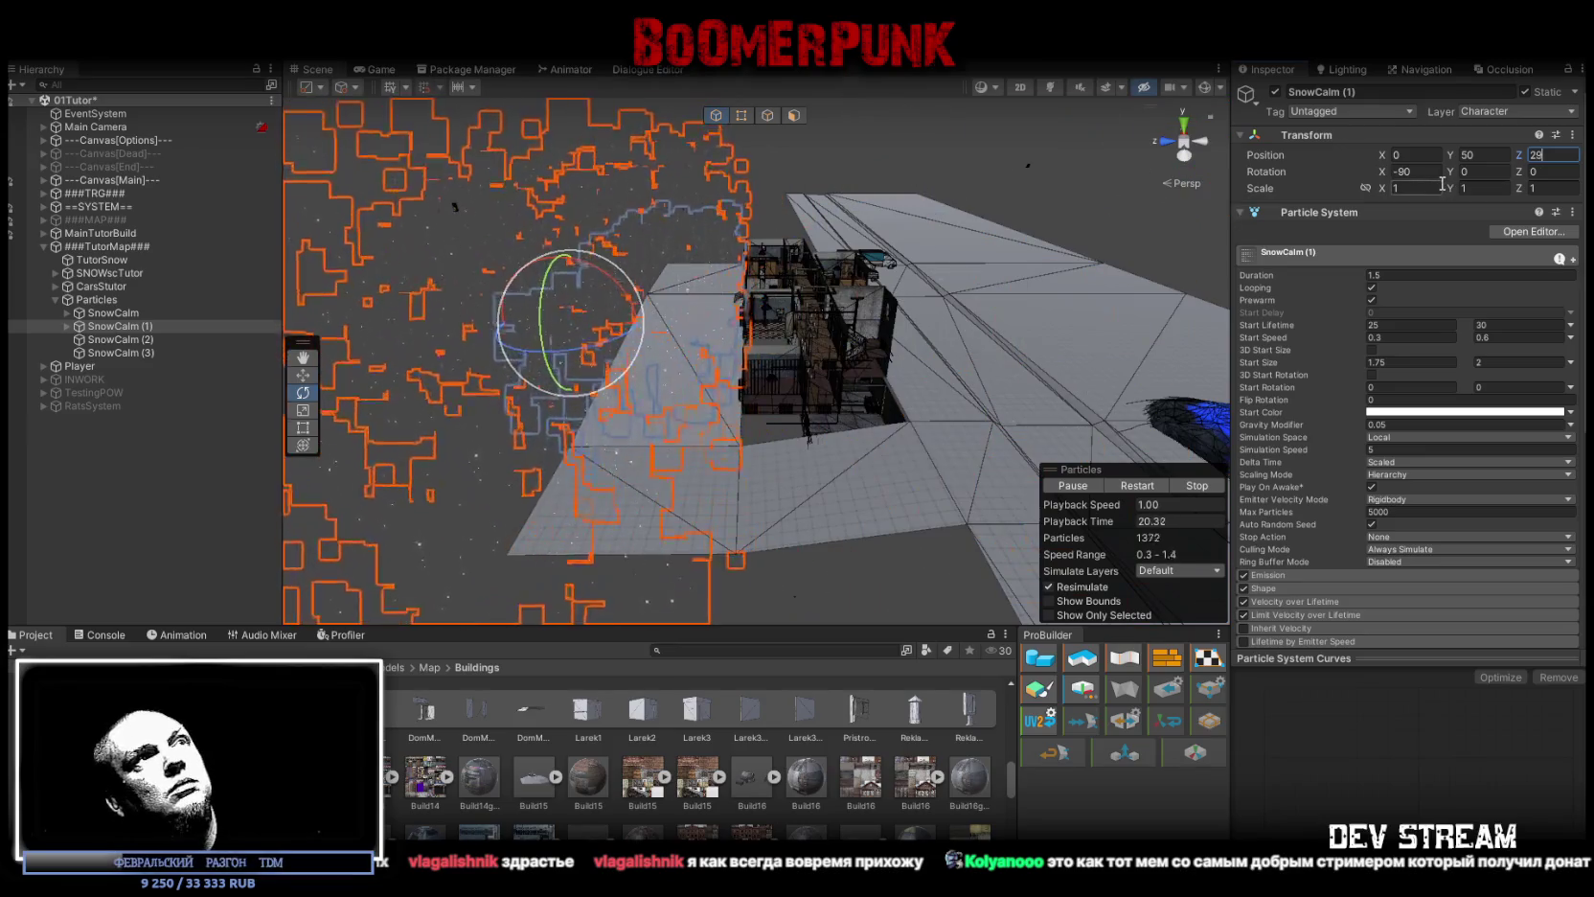
key(BackSpace)
key(BackSpace)
text(30)
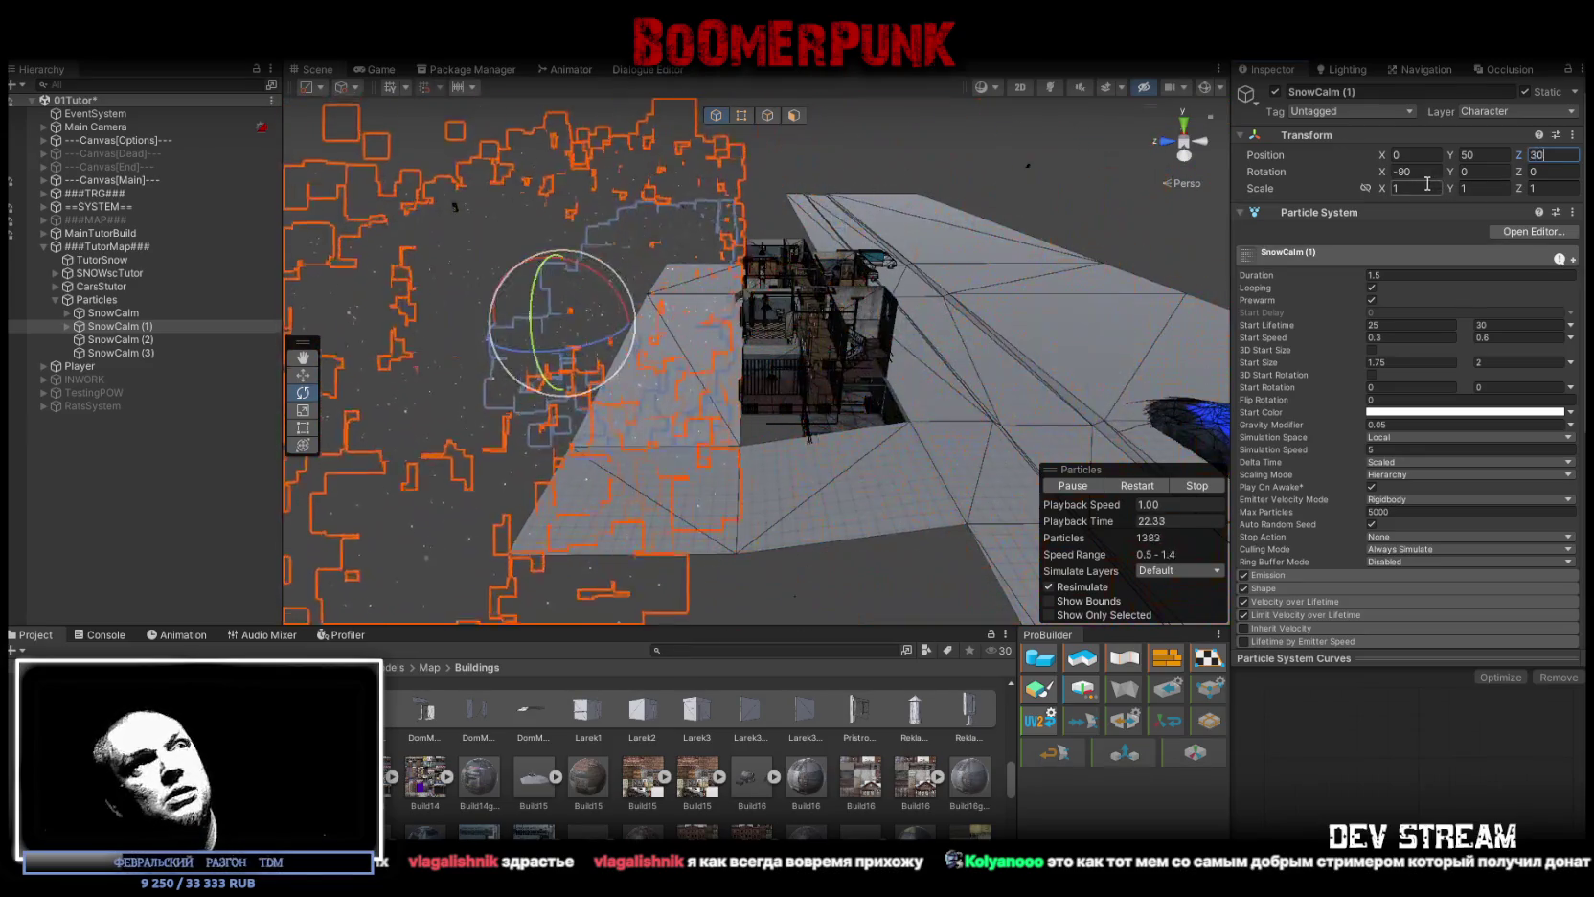
scroll(949, 330, up, 3)
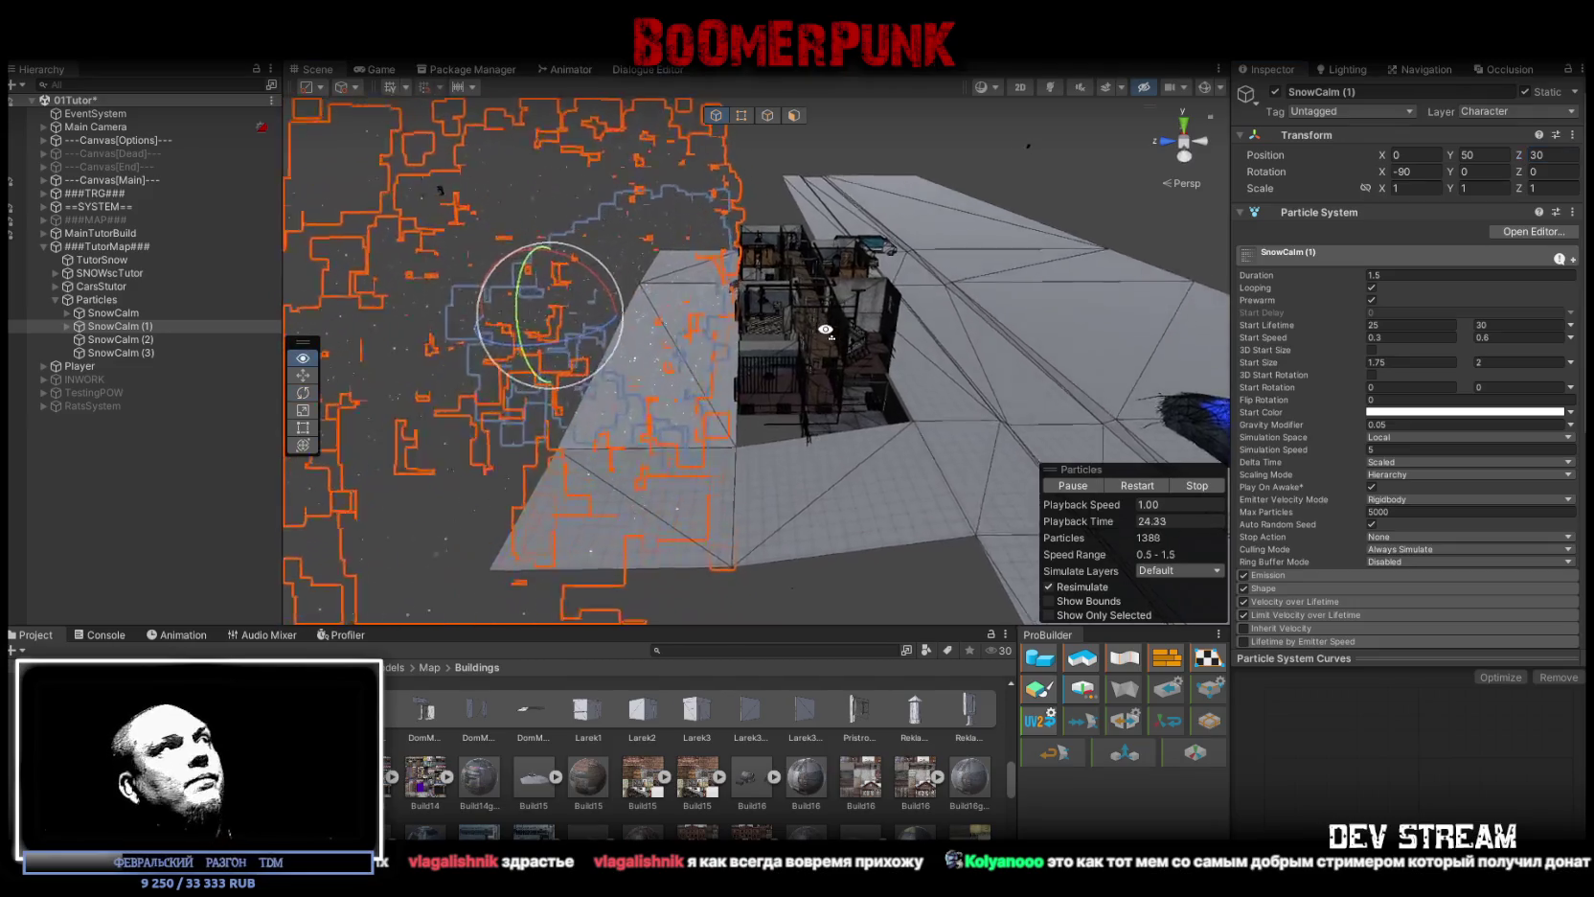
click(67, 325)
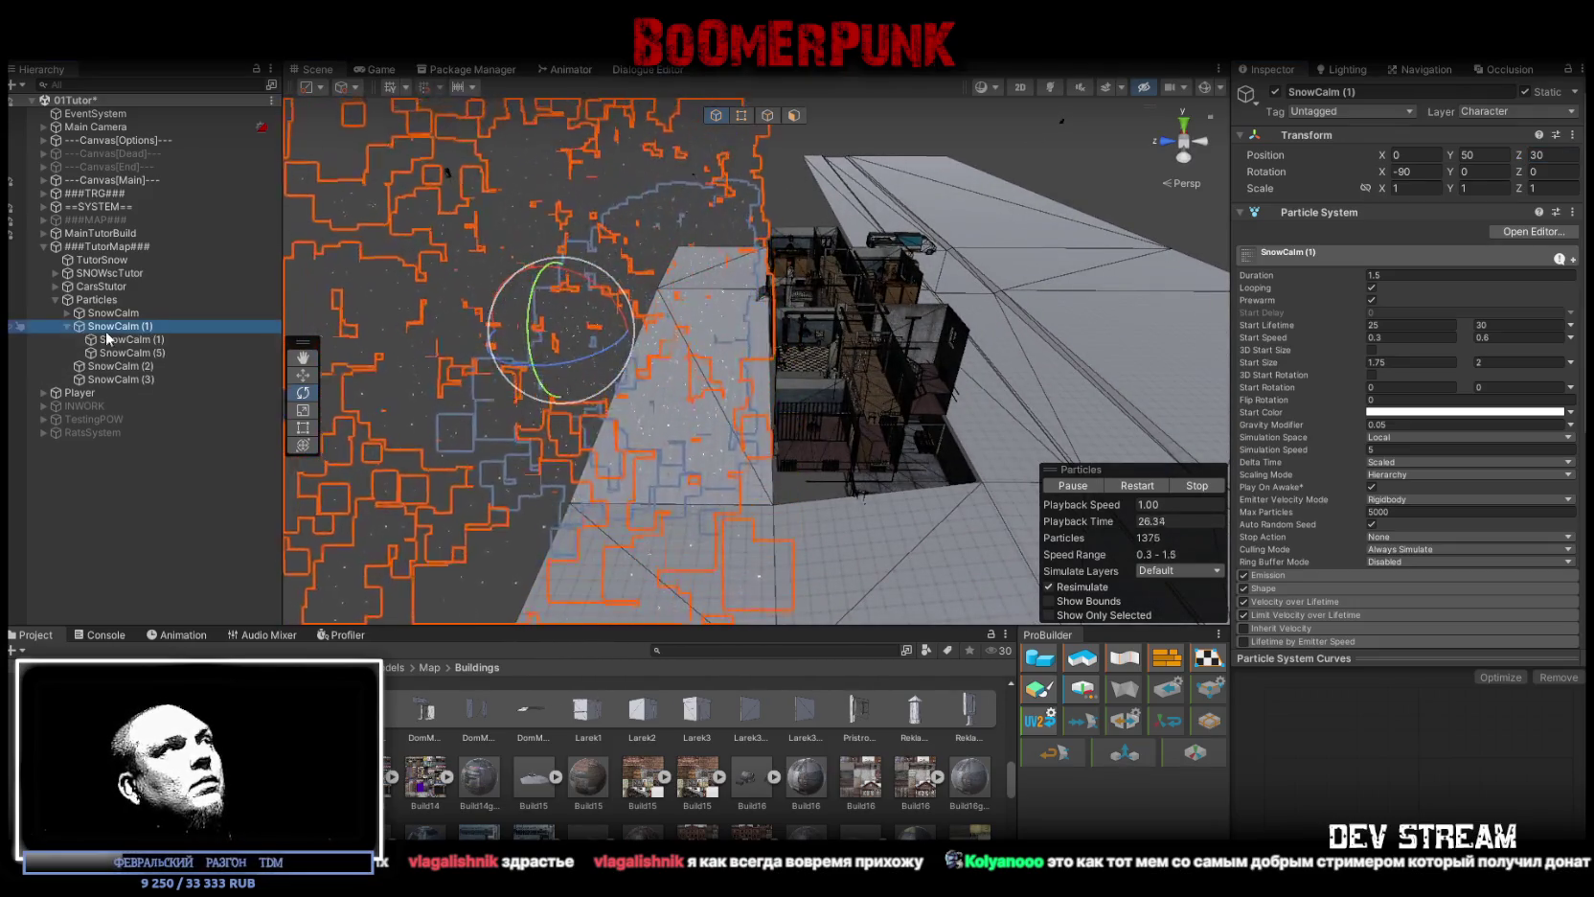
Step: Expand the SnowCalm emitters and delete the extra SnowCalm (4) and SnowCalm (5)
click(125, 339)
click(134, 353)
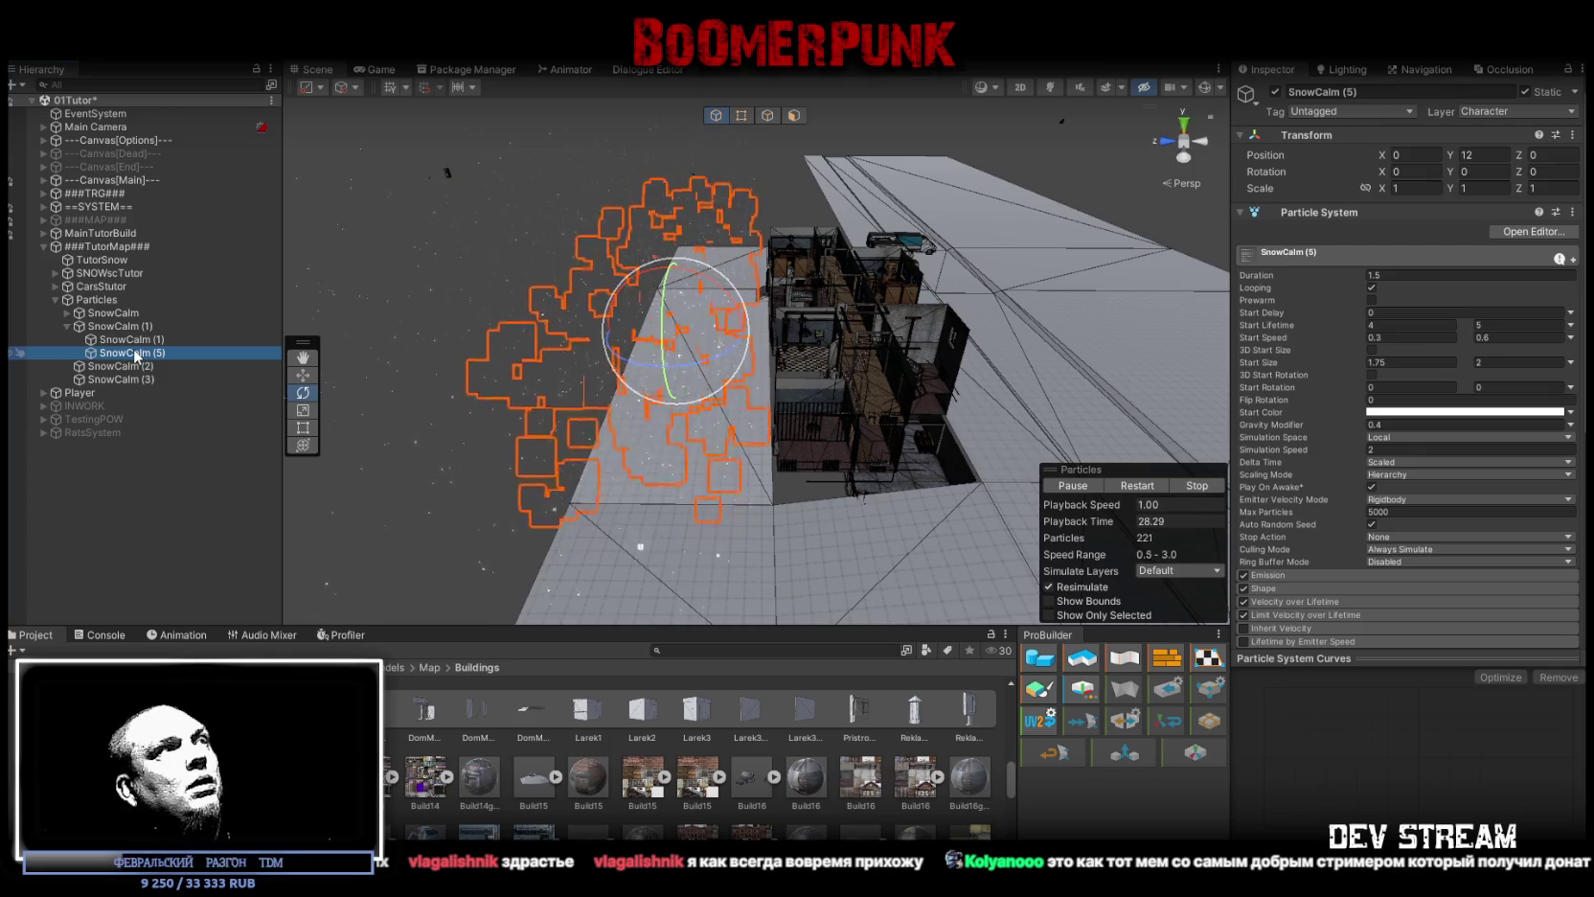
click(67, 313)
click(125, 339)
key(Delete)
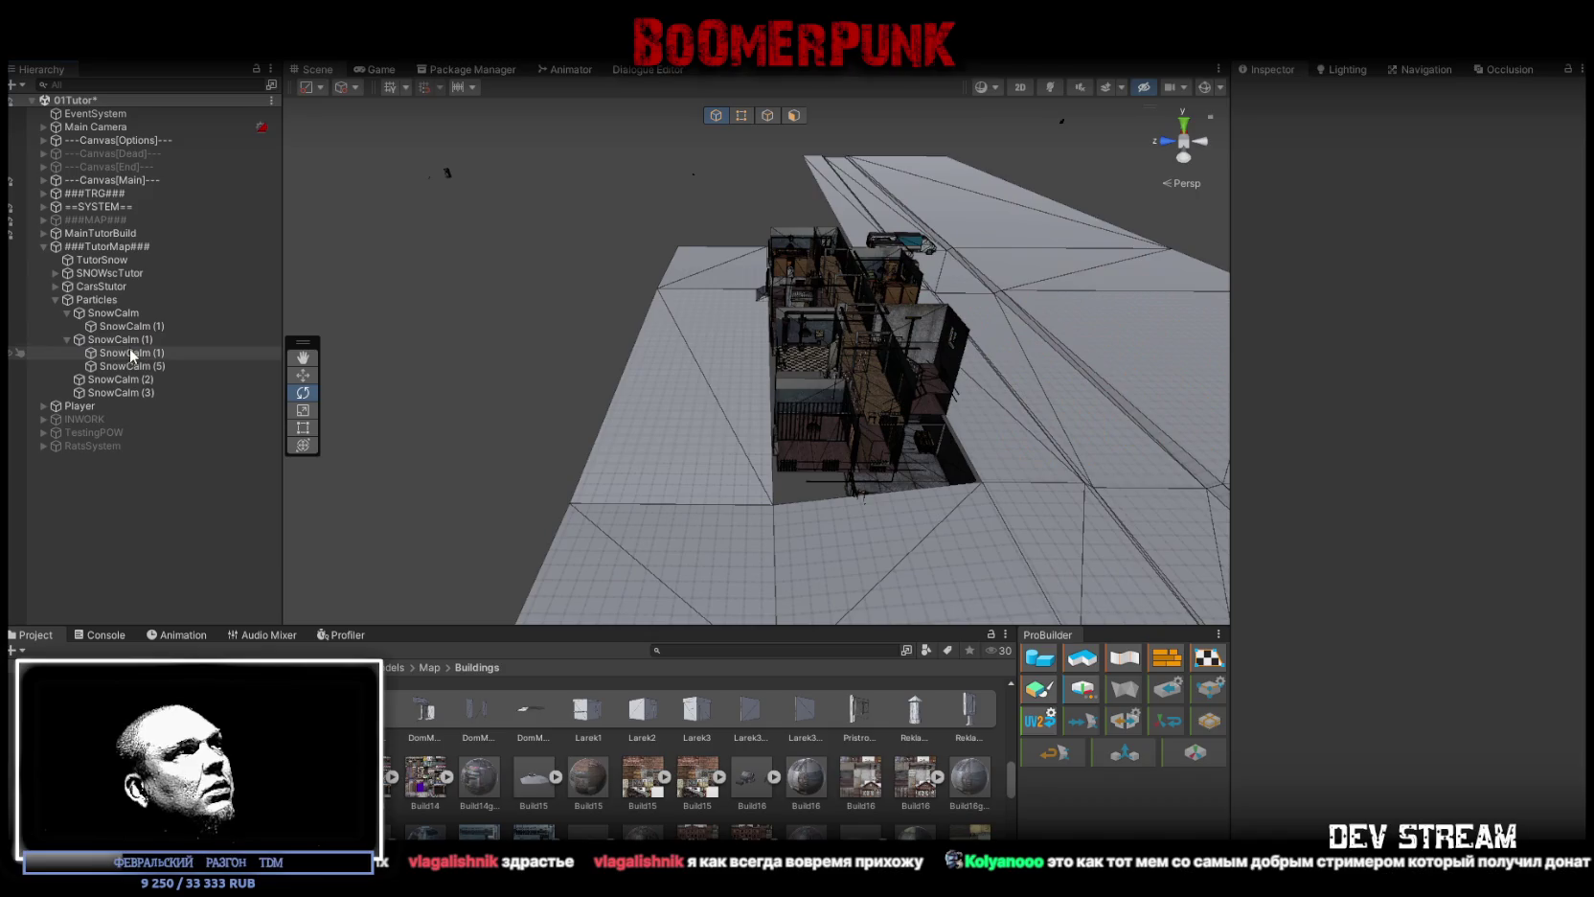
click(134, 367)
key(Delete)
Step: Set the nested SnowCalm (1) emitter's Y to 12, then bring up the Yandex Disk video
click(110, 379)
click(110, 354)
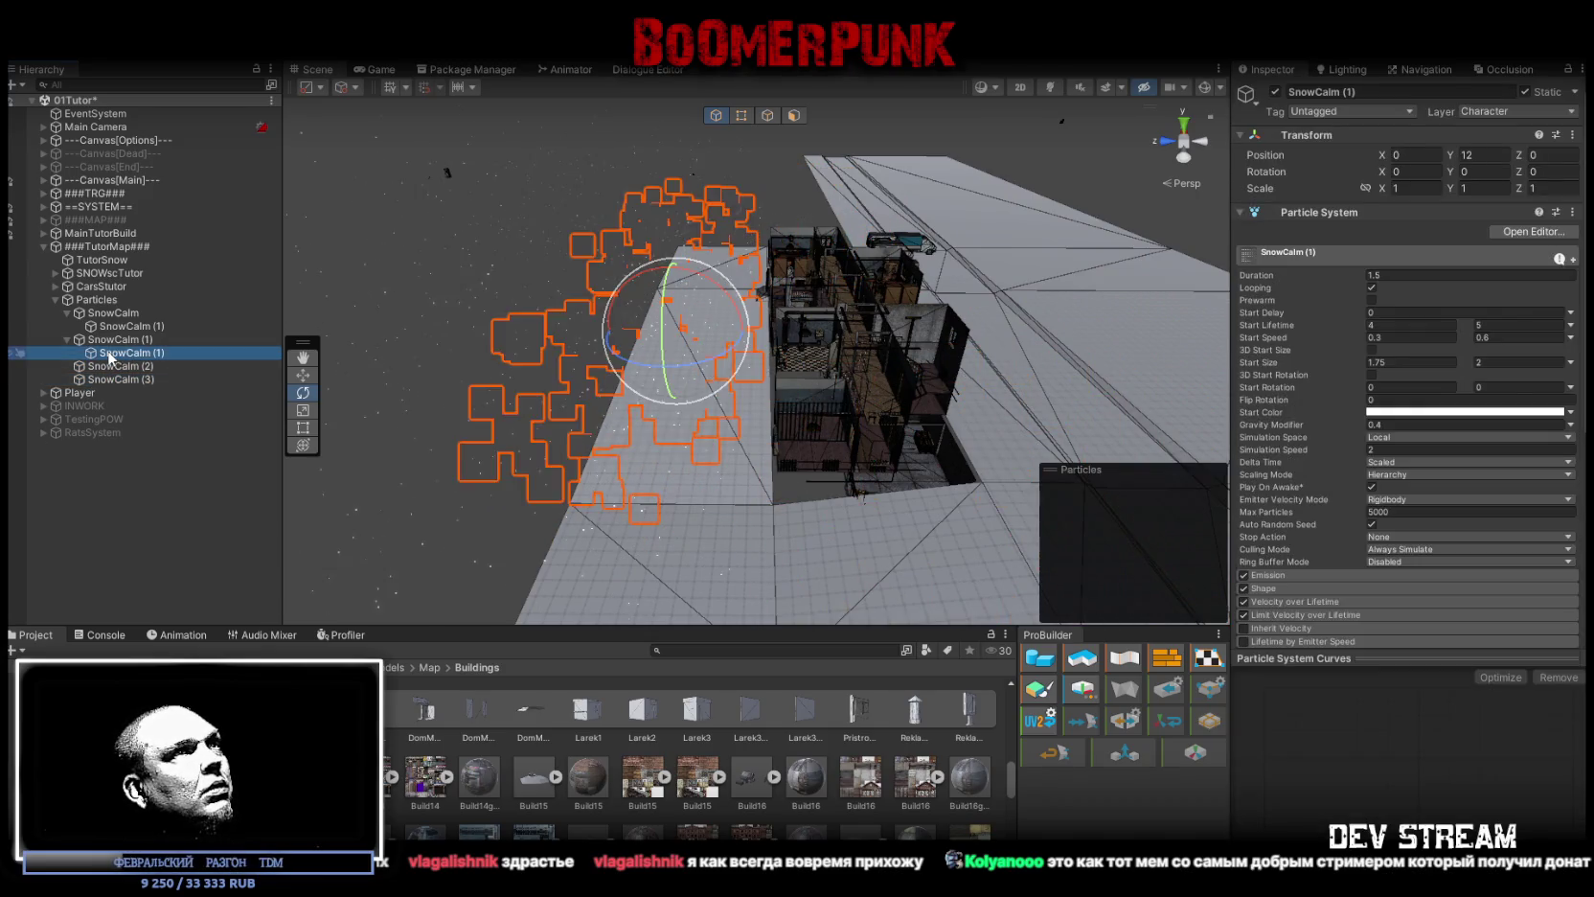
mouse_move(805, 287)
mouse_down()
mouse_move(780, 279)
mouse_move(783, 221)
mouse_move(794, 246)
mouse_up()
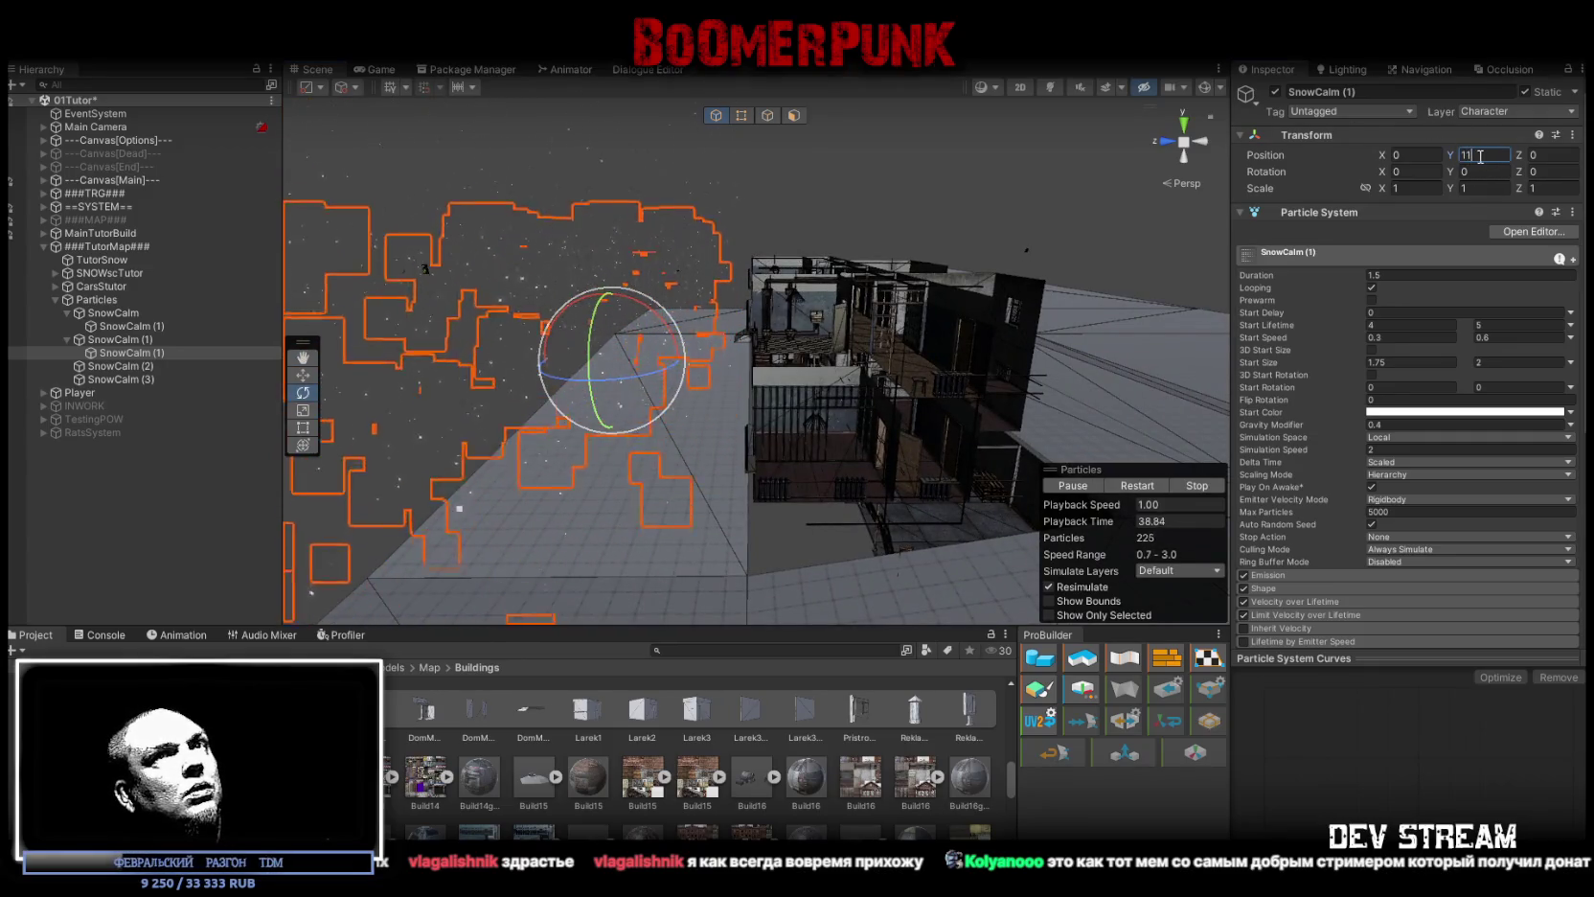
text(13)
mouse_move(824, 230)
mouse_down()
mouse_move(820, 180)
mouse_move(817, 197)
mouse_up()
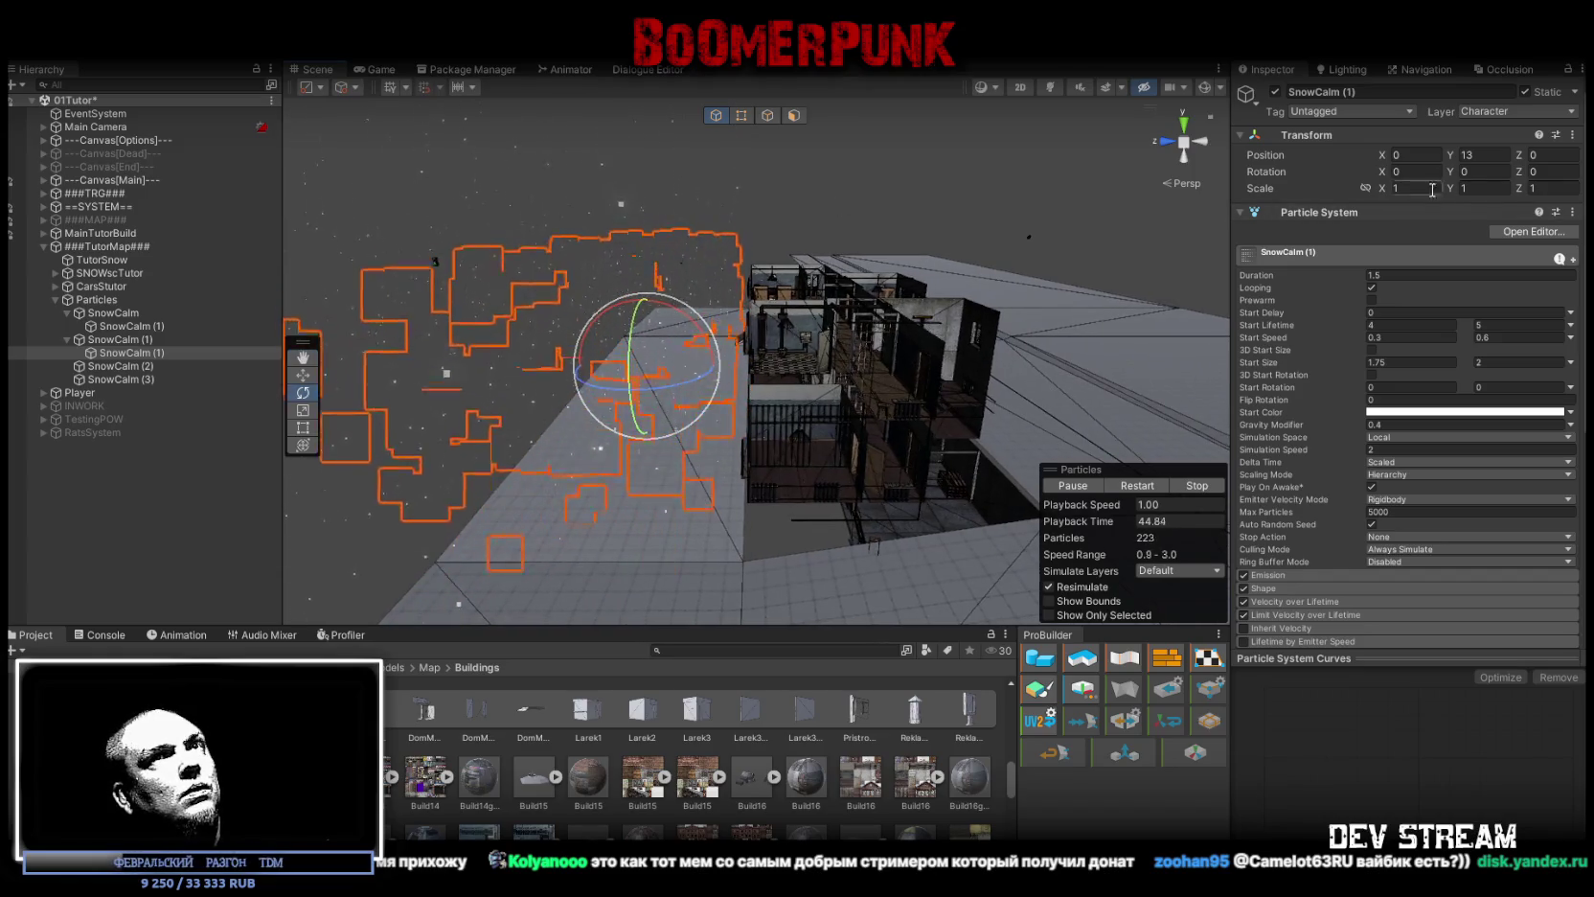
text(12)
mouse_move(814, 230)
mouse_down()
mouse_move(780, 156)
mouse_move(544, 153)
mouse_move(529, 170)
mouse_move(921, 231)
mouse_move(918, 218)
mouse_up()
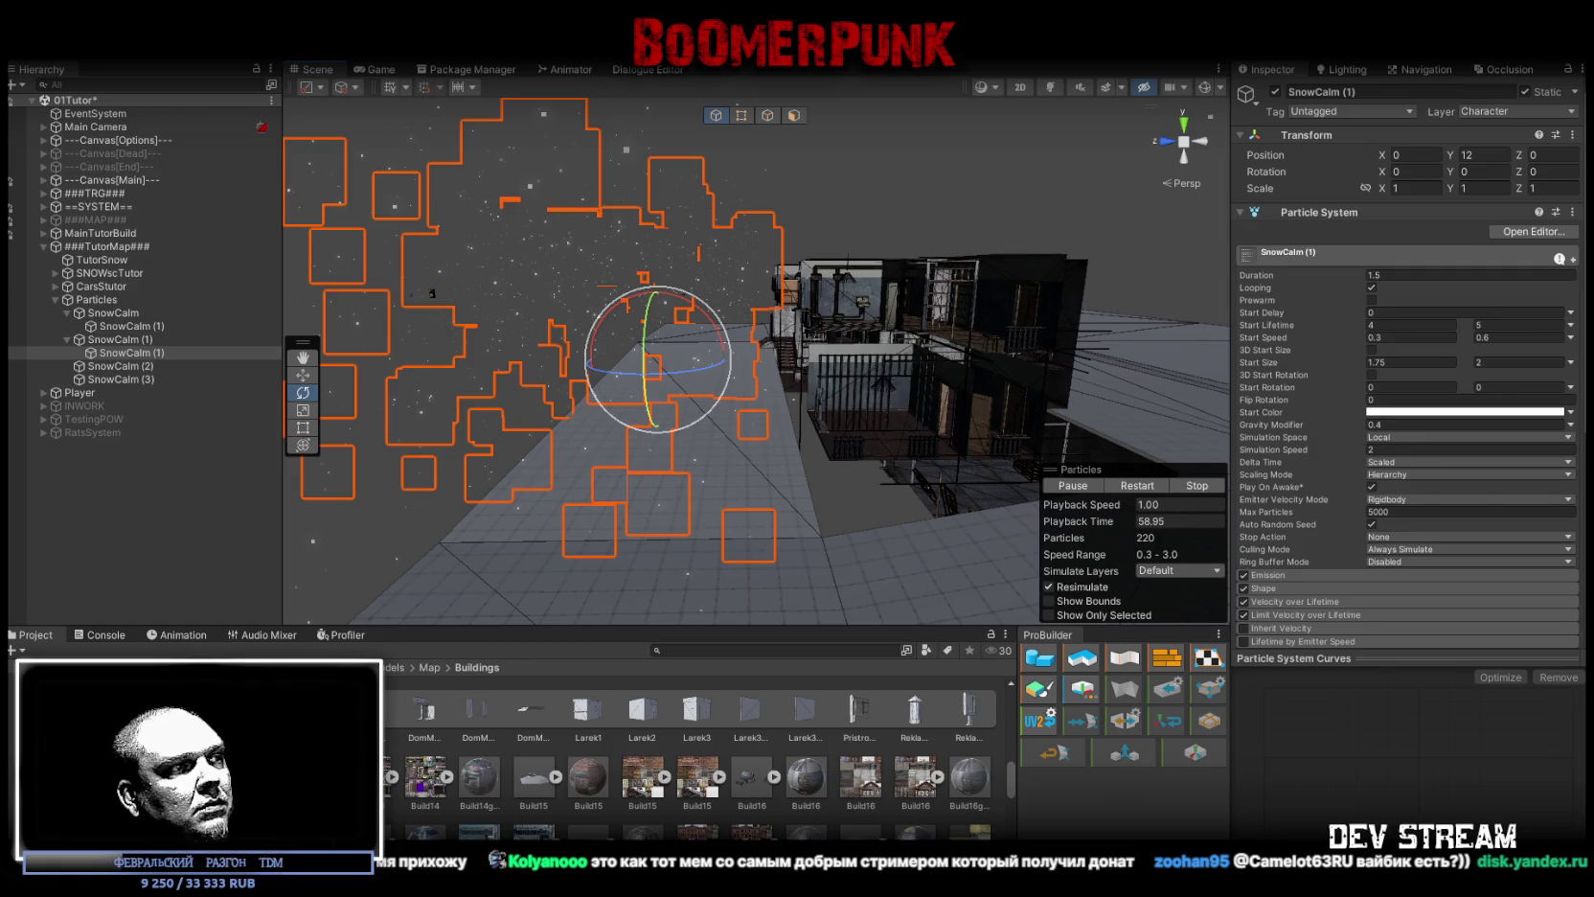
key(alt+Tab)
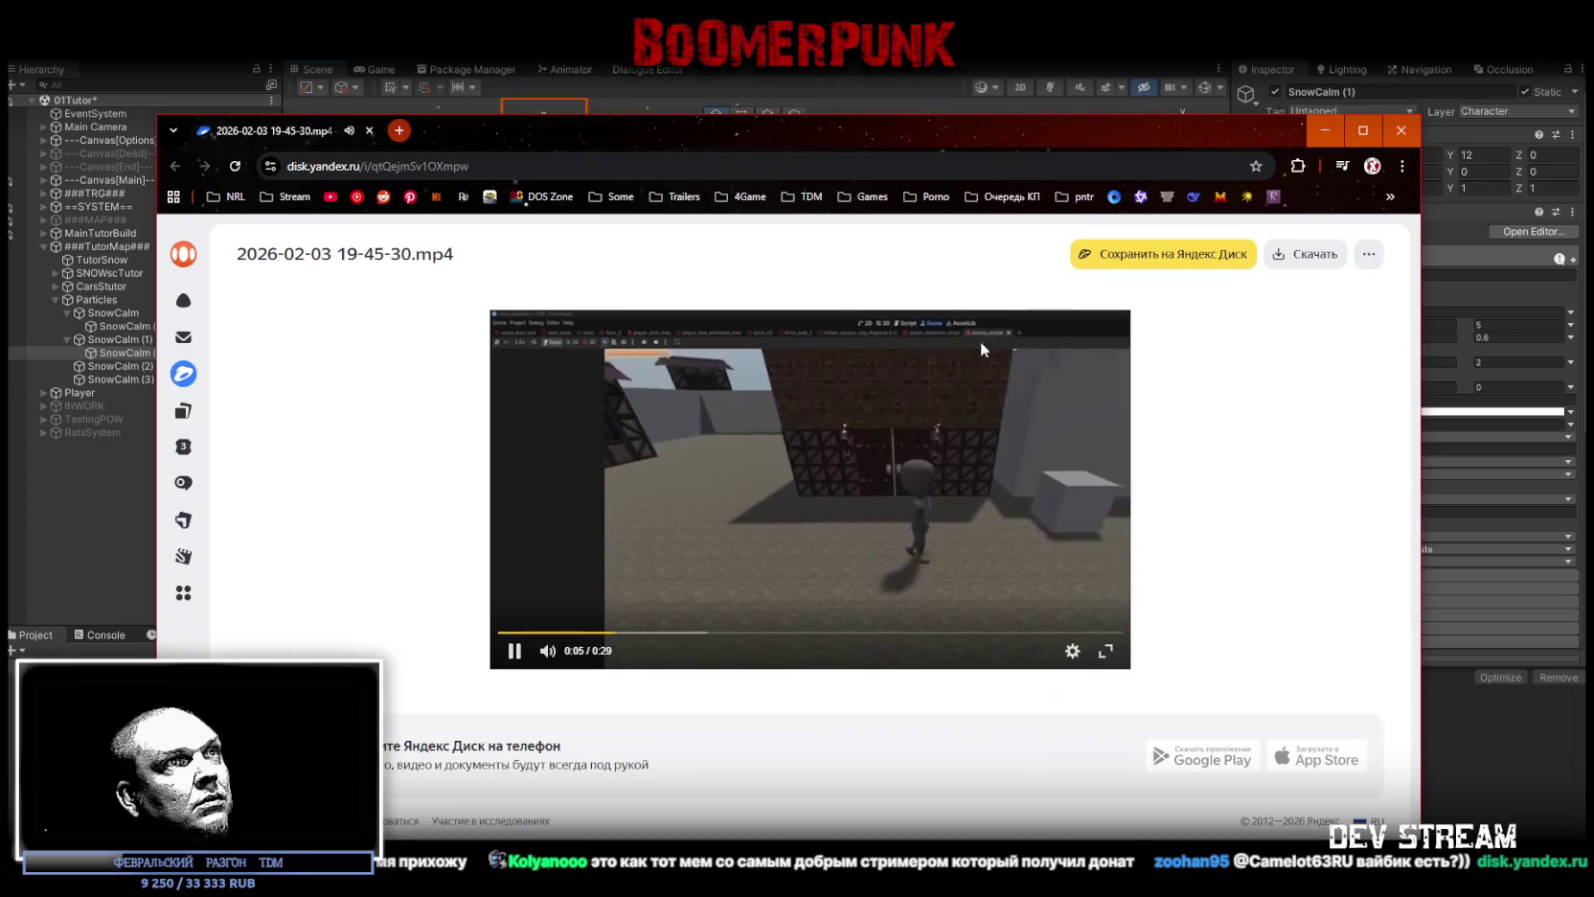
click(1129, 659)
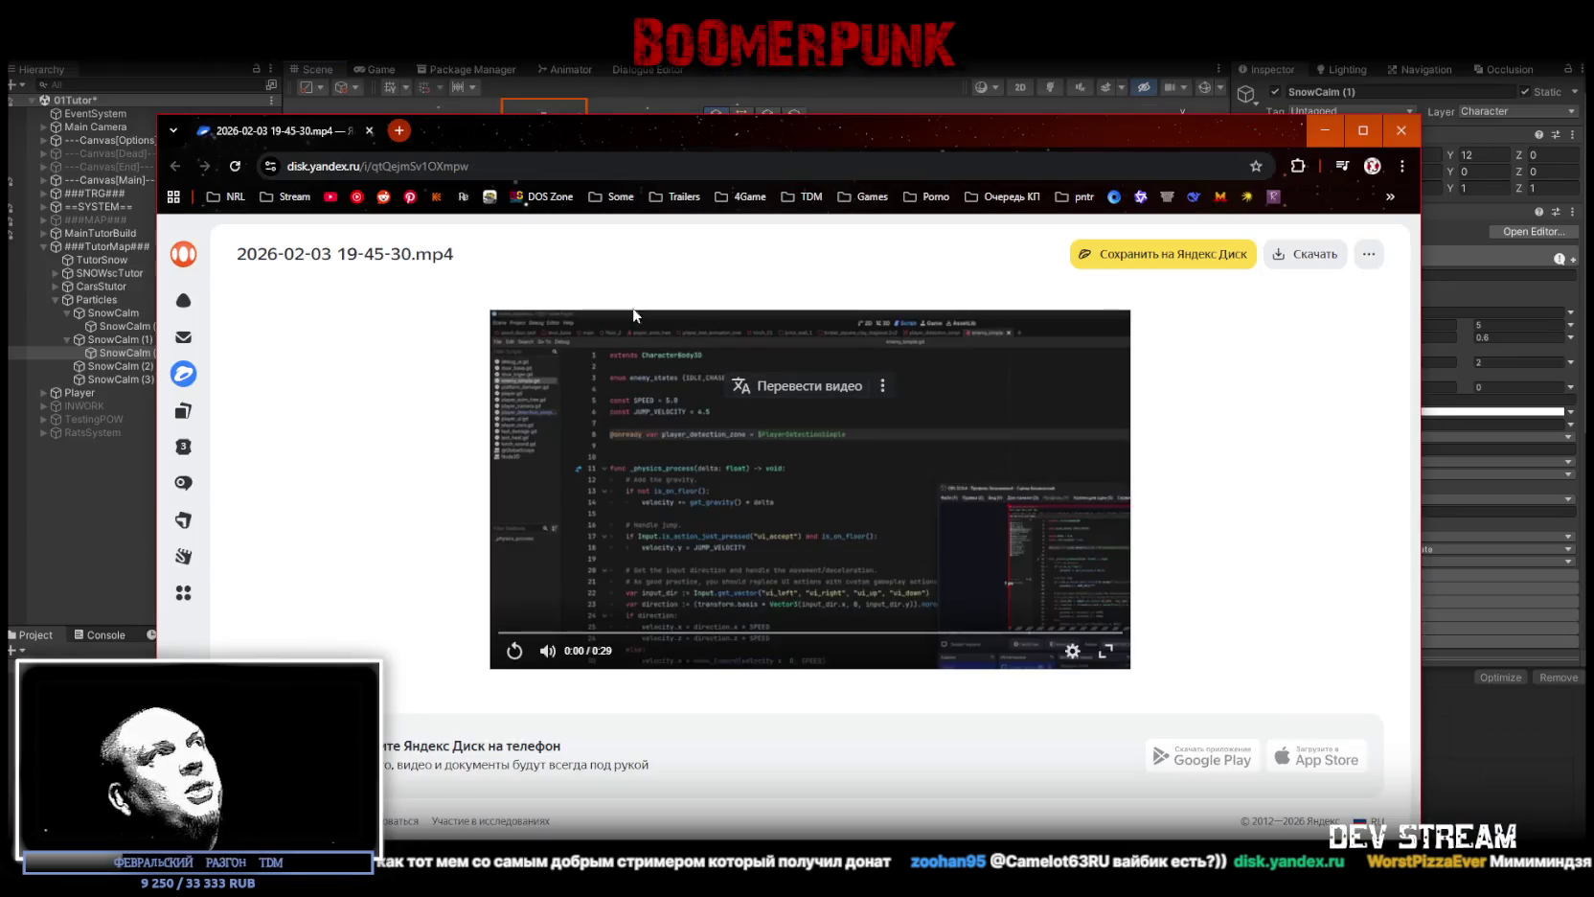
click(370, 131)
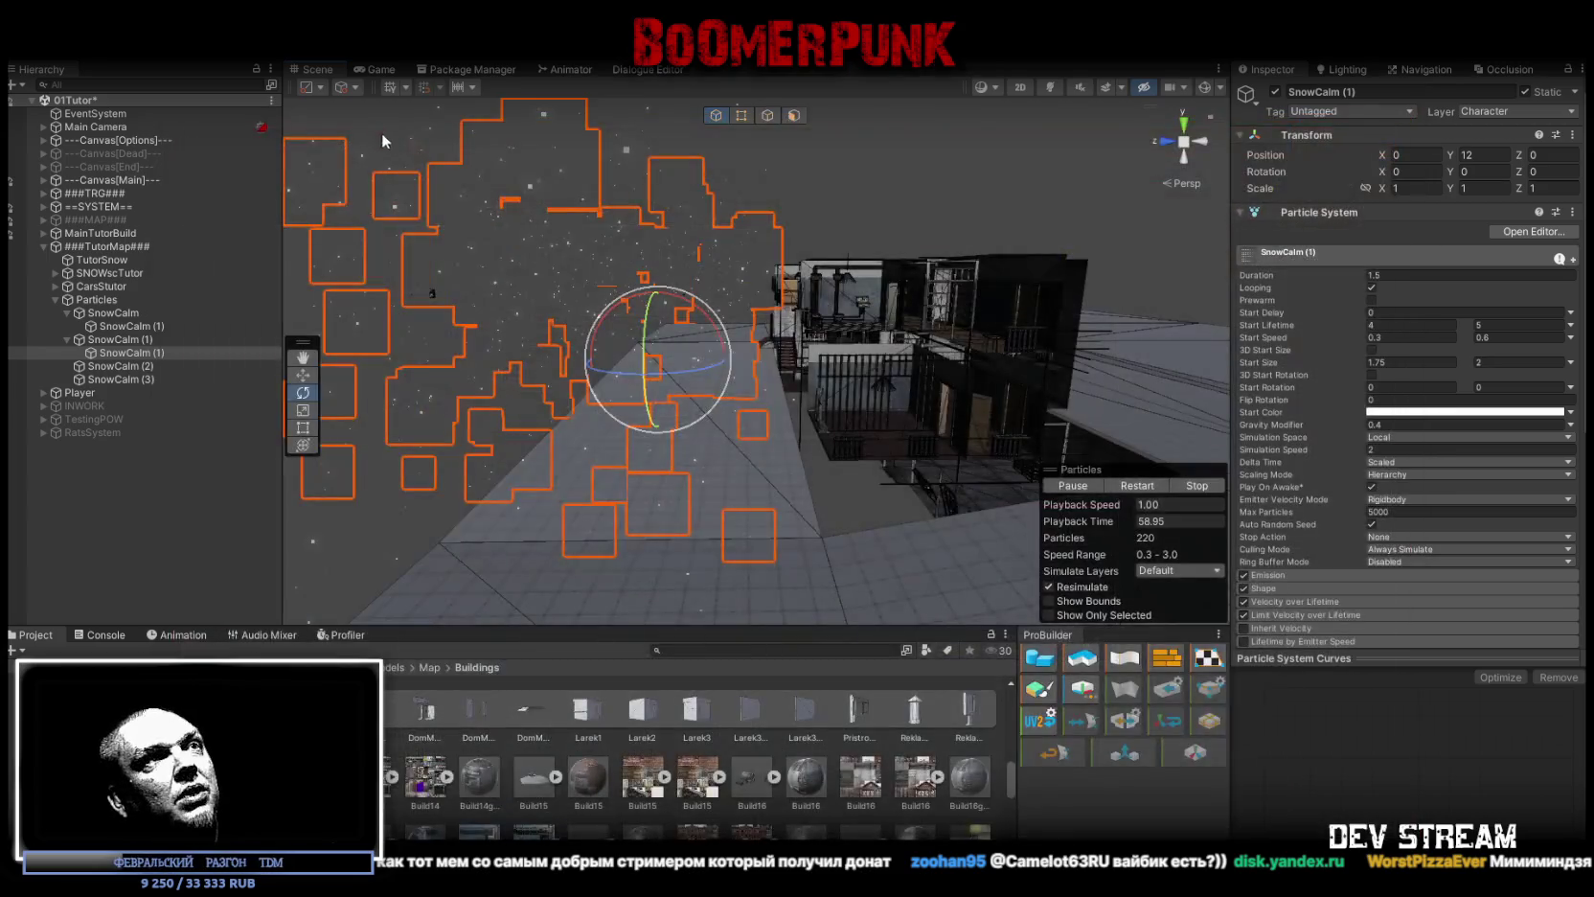
Step: Fly the Scene view camera into the building to view the snowfall
mouse_move(817, 457)
mouse_down()
mouse_move(813, 442)
mouse_move(812, 495)
mouse_up()
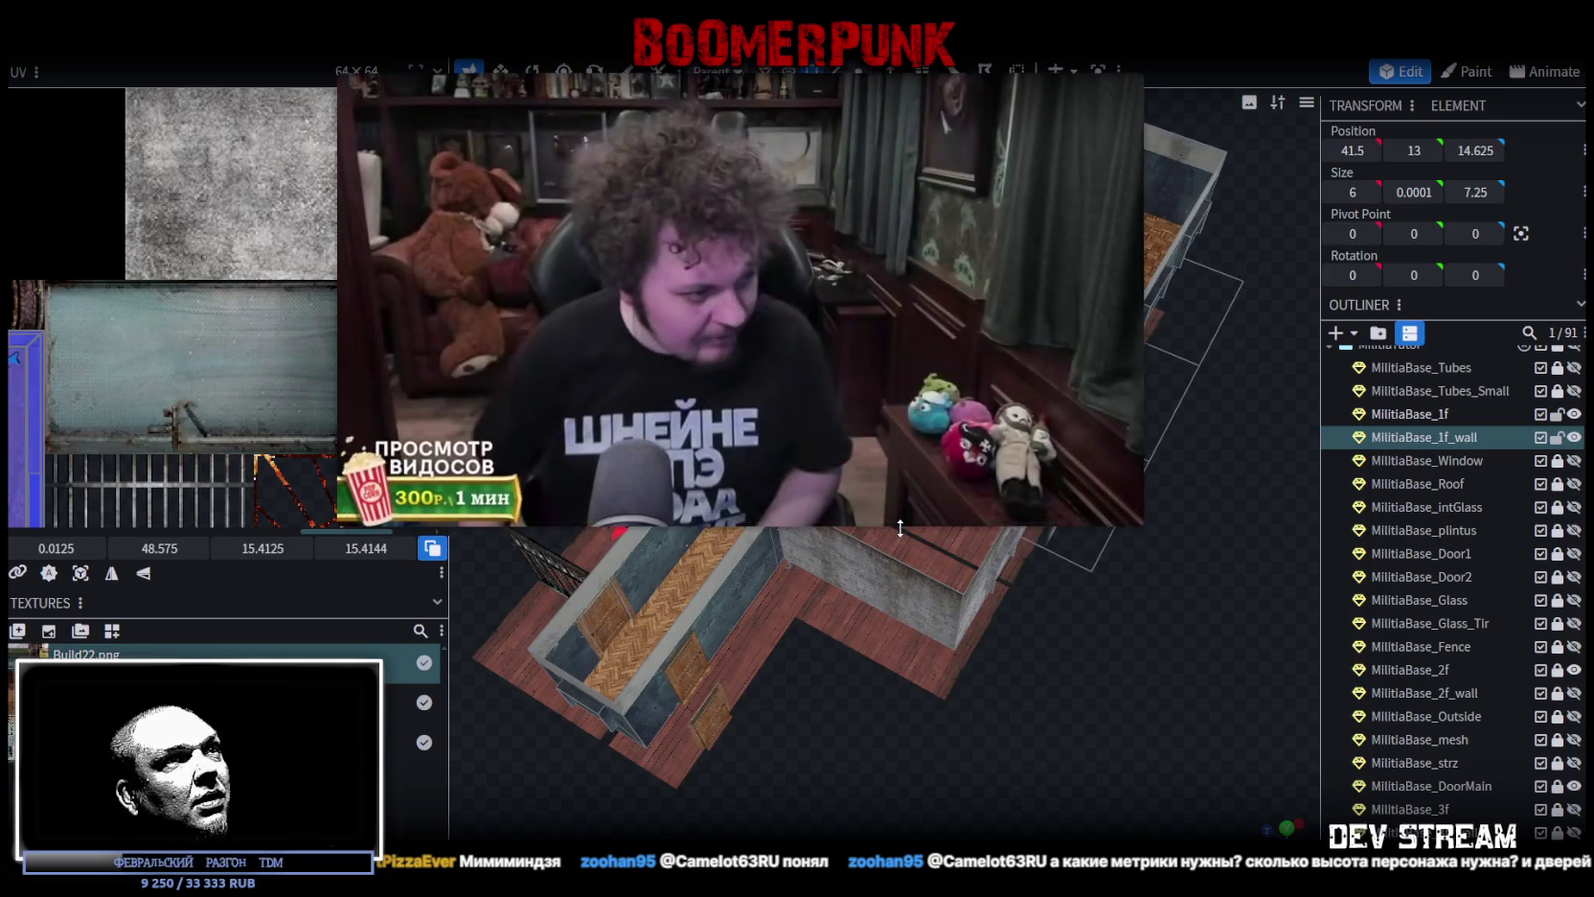
drag(899, 528, 920, 798)
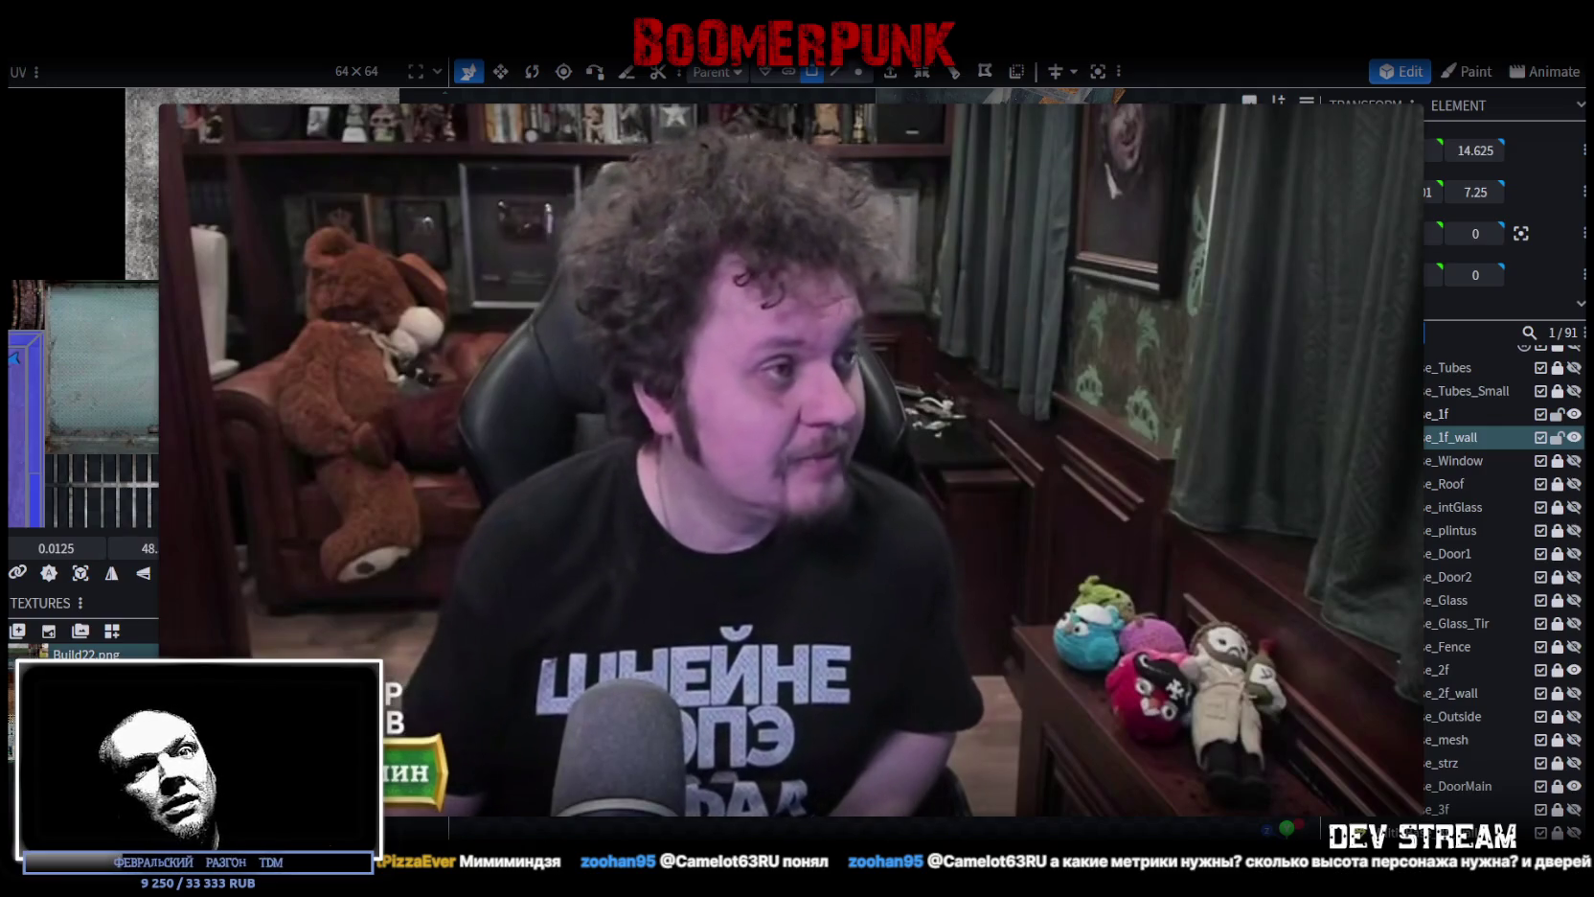
mouse_move(245, 128)
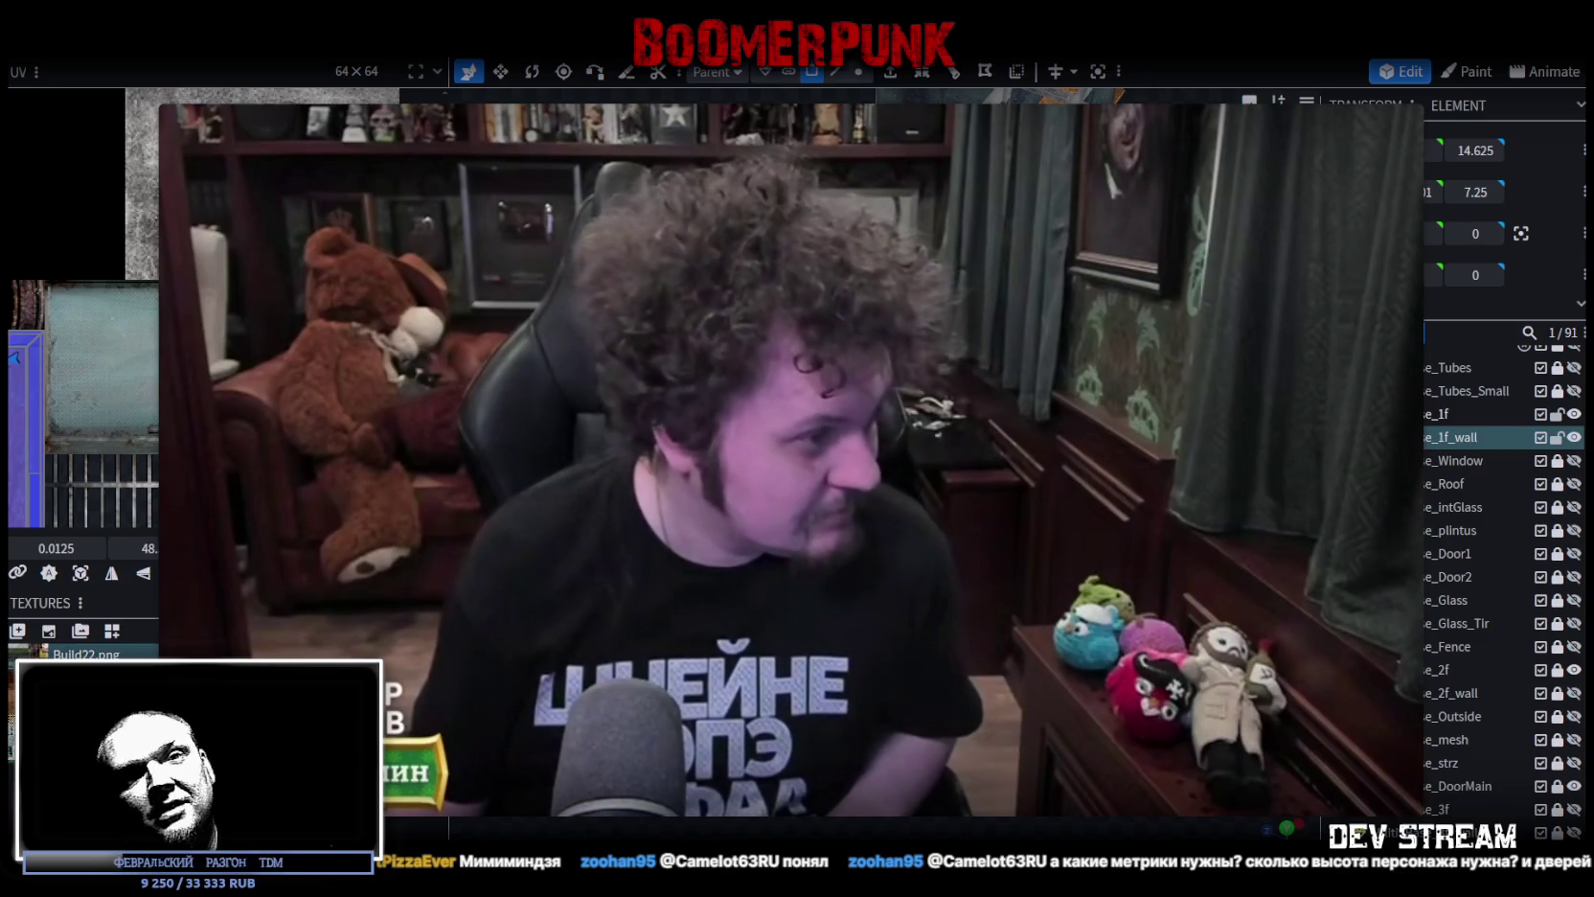
mouse_move(1005, 503)
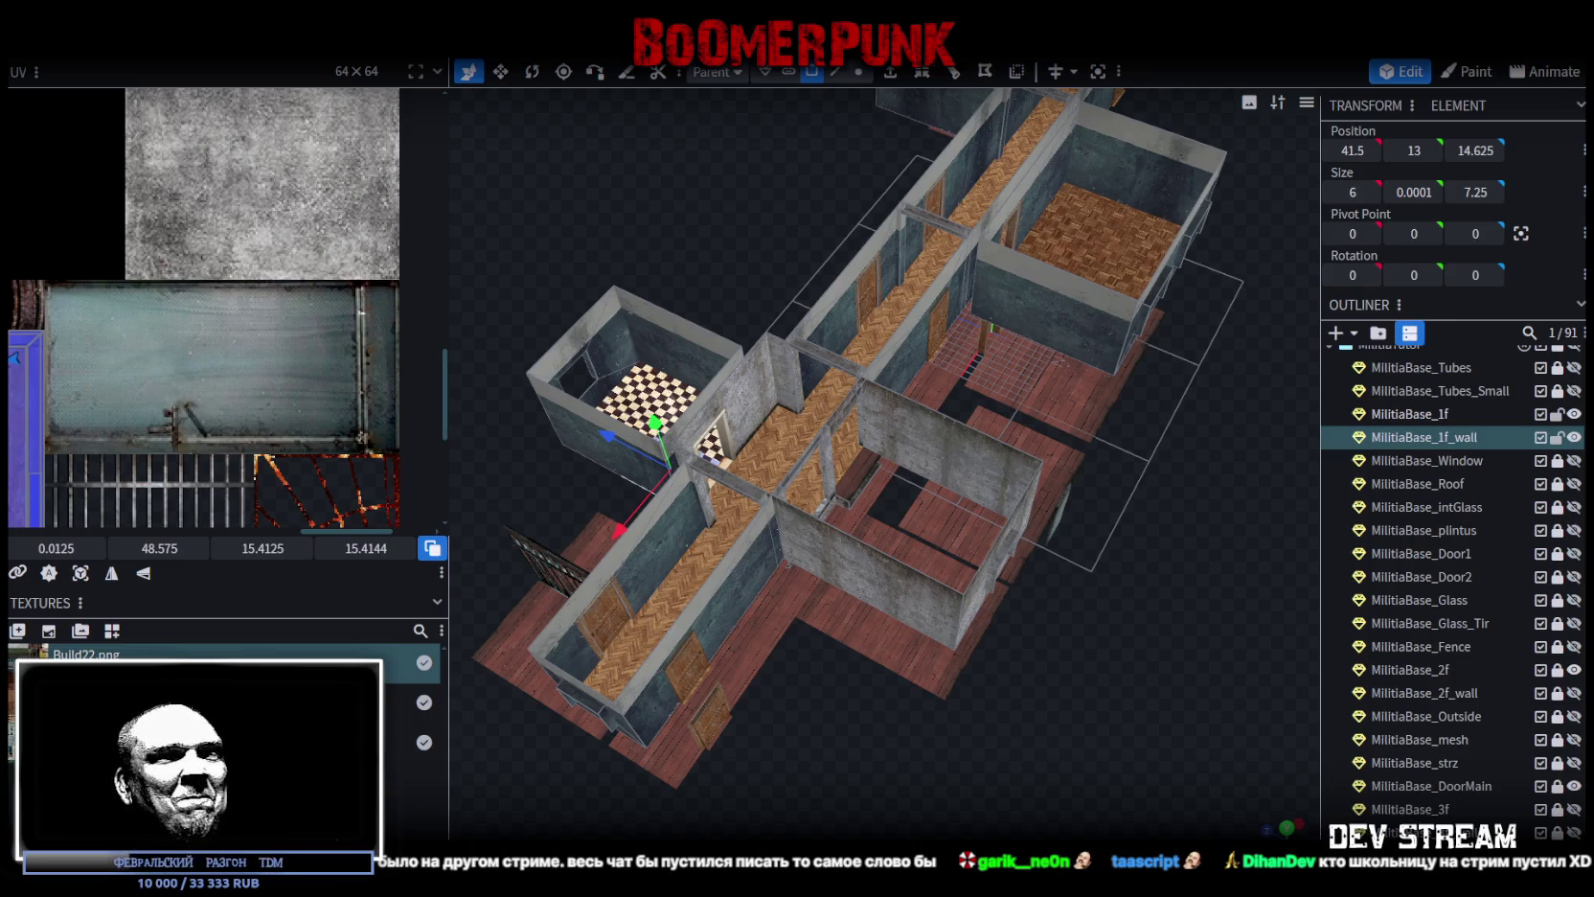
Step: Orbit around the building, save the project as Build0Tutor.bbmodel, then switch to the browser
scroll(984, 486, down, 5)
mouse_move(983, 486)
mouse_down()
mouse_move(949, 454)
mouse_move(1062, 460)
mouse_up()
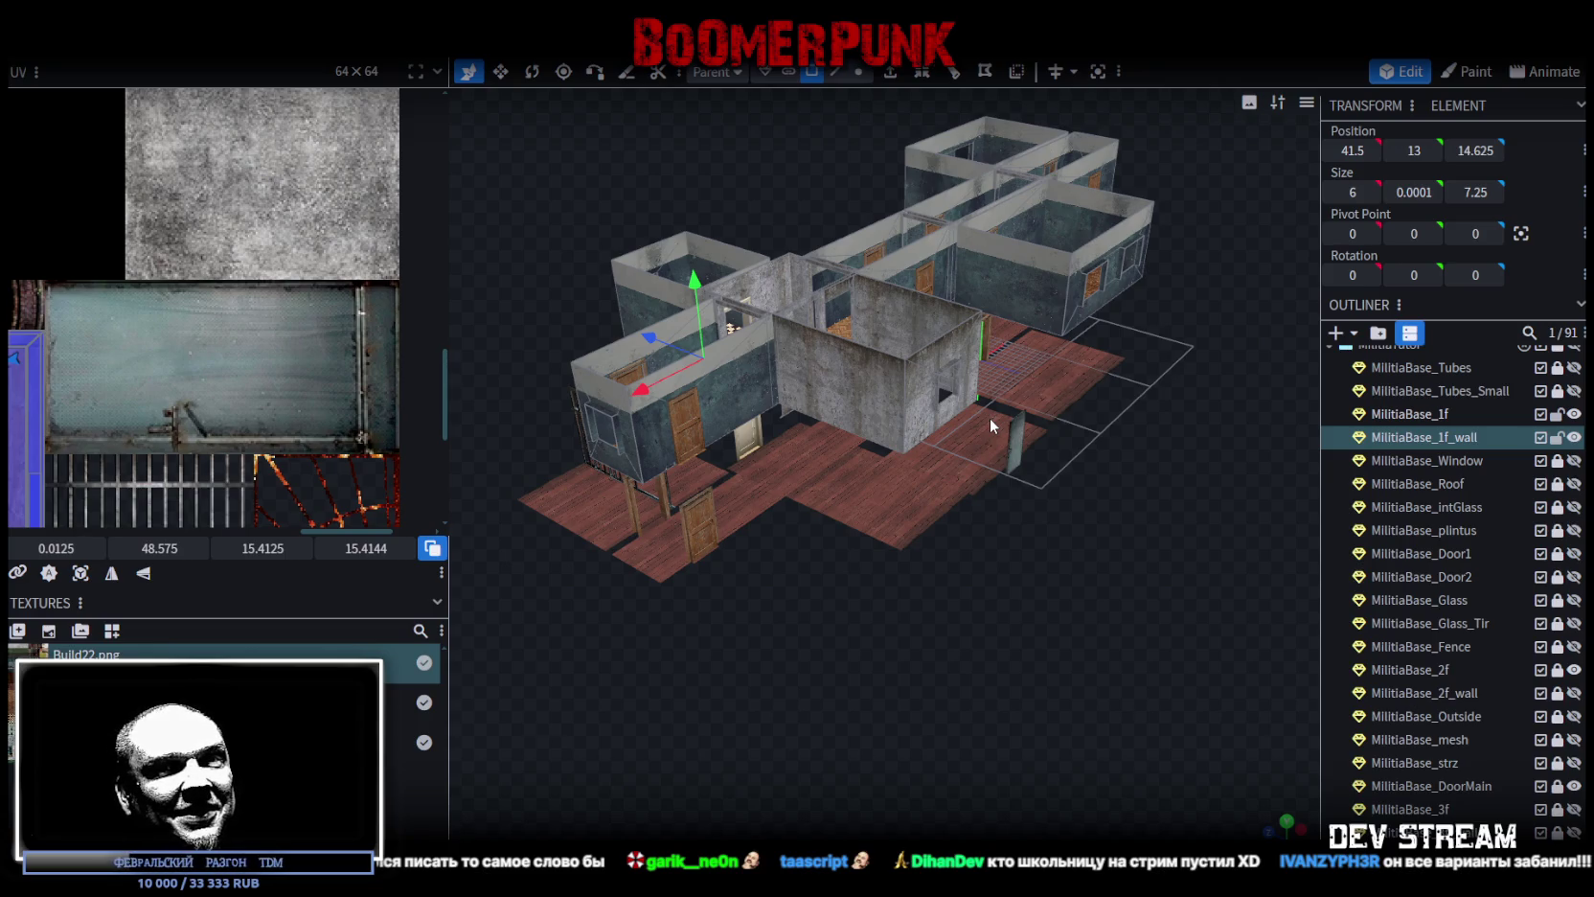
mouse_move(1040, 528)
mouse_down()
mouse_move(991, 578)
mouse_move(1022, 579)
mouse_up()
key(ctrl+s)
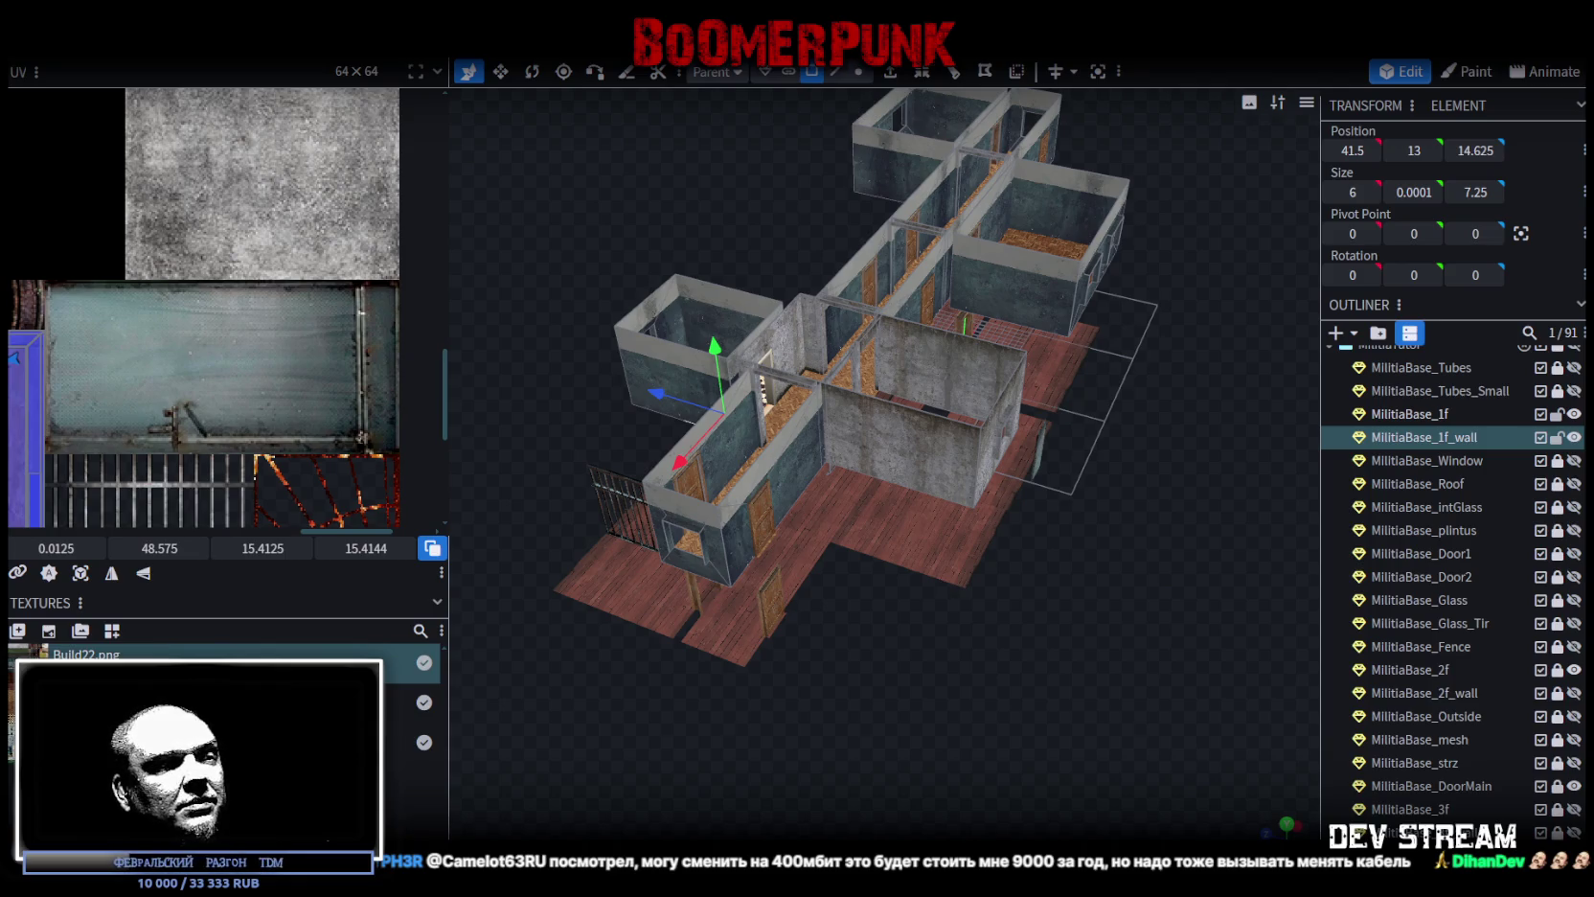
key(alt+Tab)
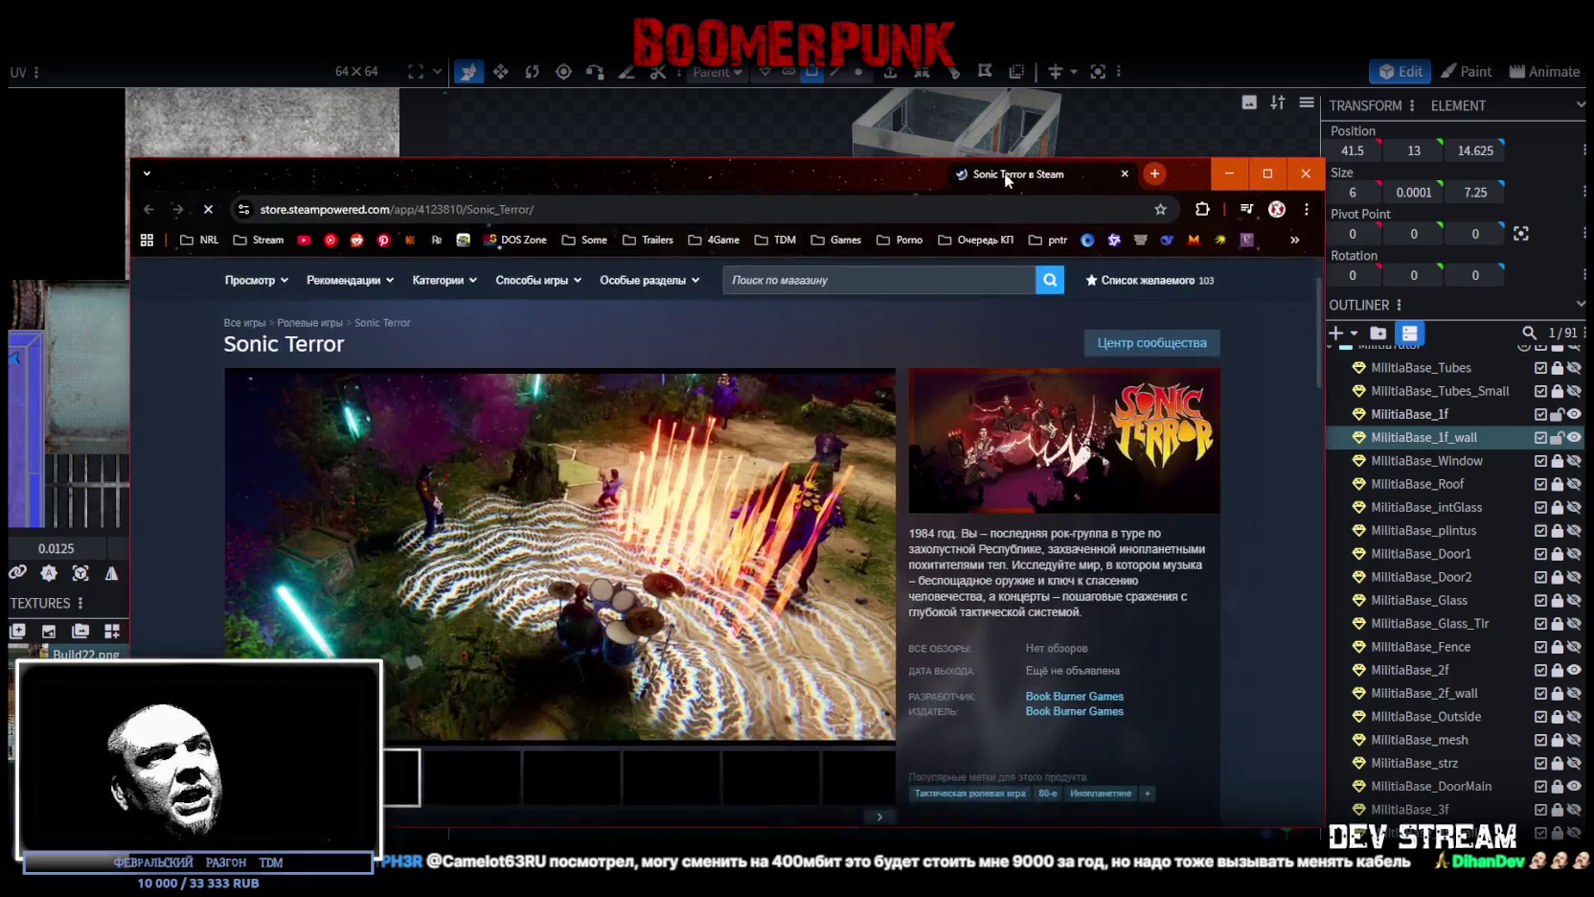
Step: Maximize the Steam page and browse Sonic Terror's screenshots, from the guitarist to the drum kit
double_click(1015, 116)
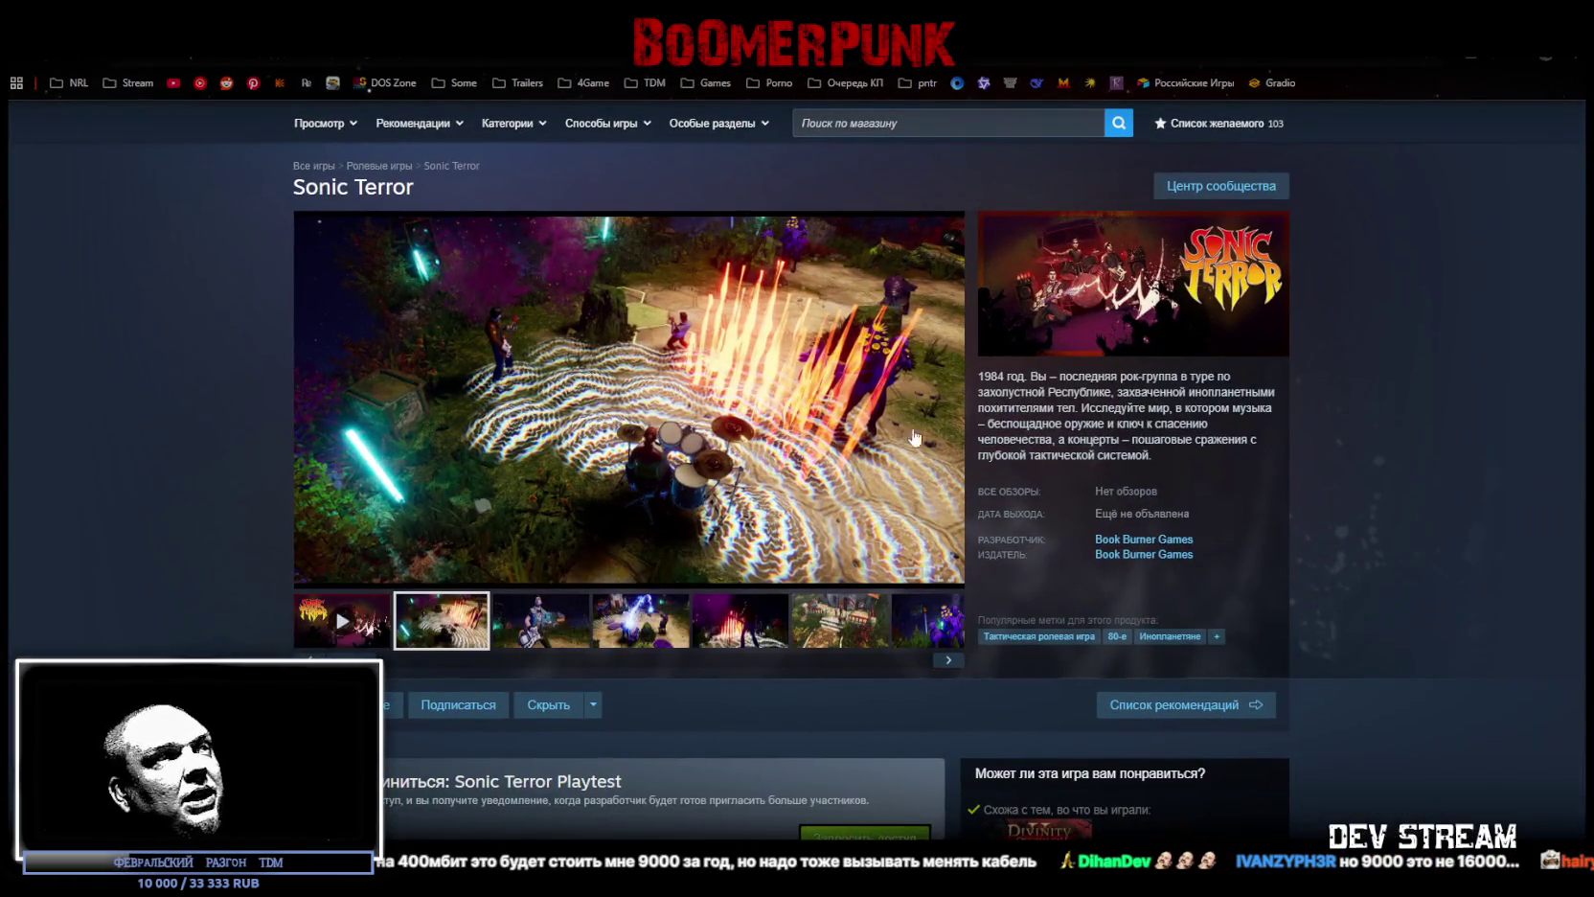
scroll(1142, 558, down, 5)
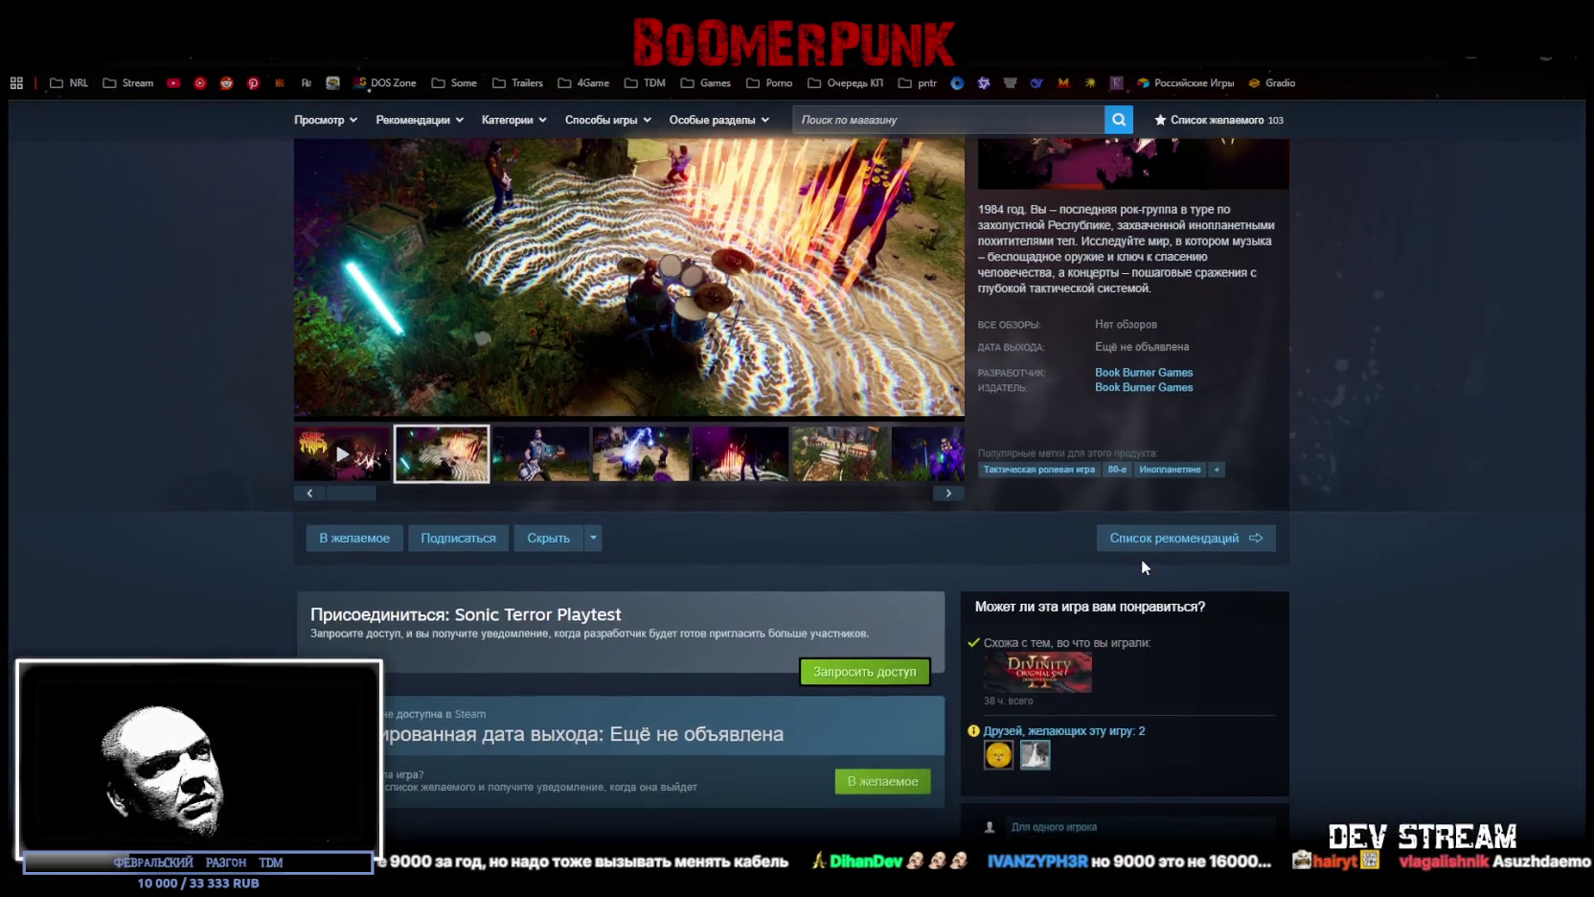
scroll(1139, 566, up, 5)
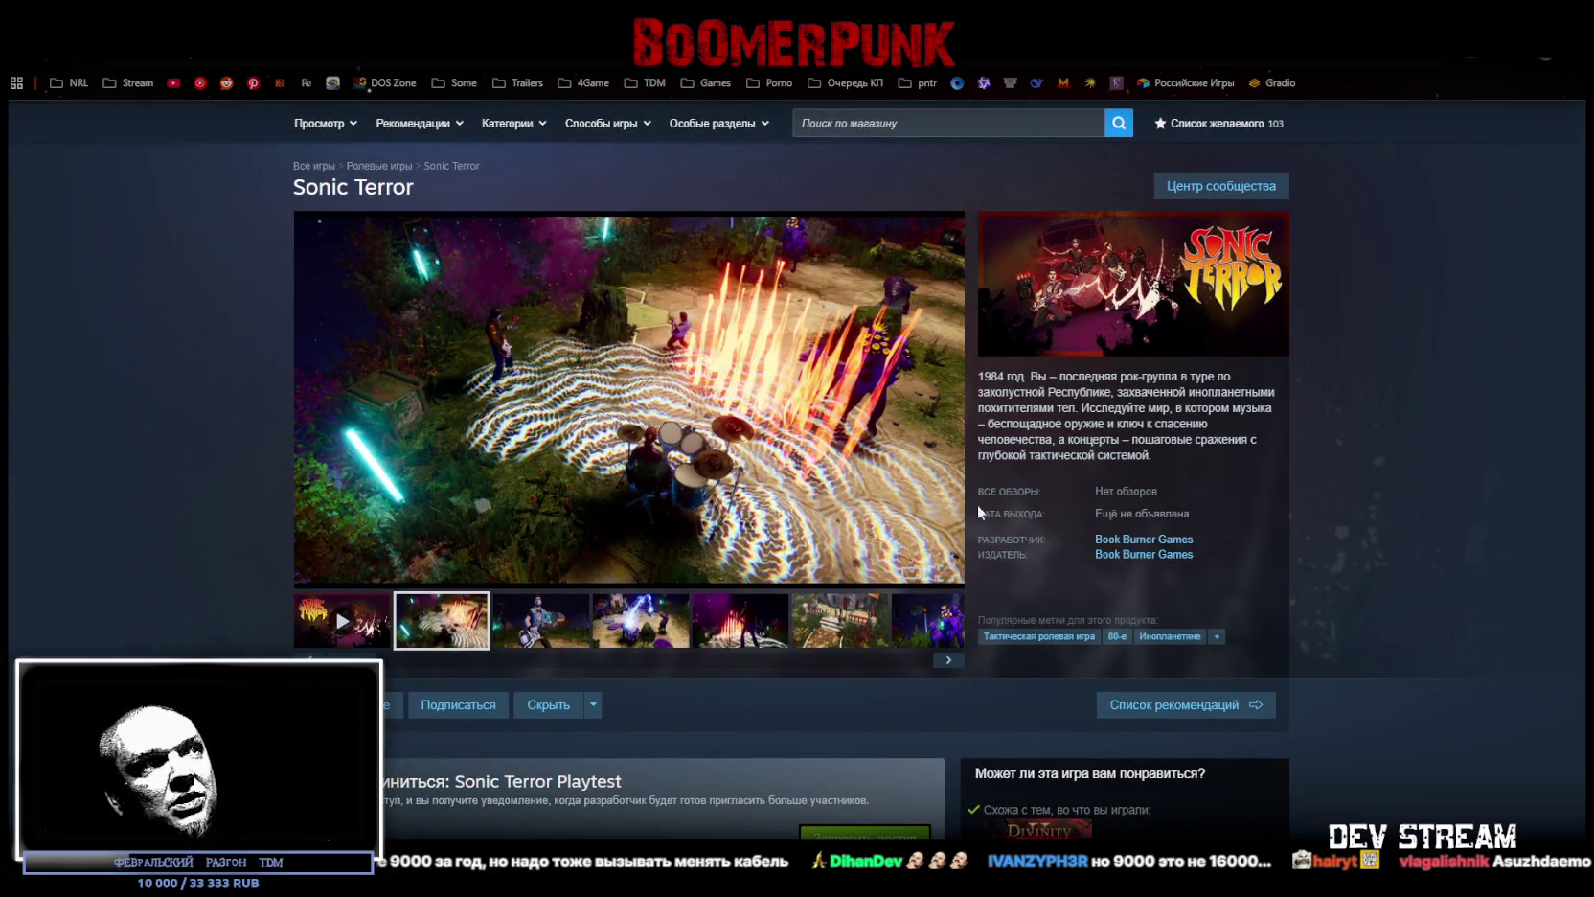
click(518, 624)
click(676, 630)
click(749, 632)
click(814, 639)
click(934, 640)
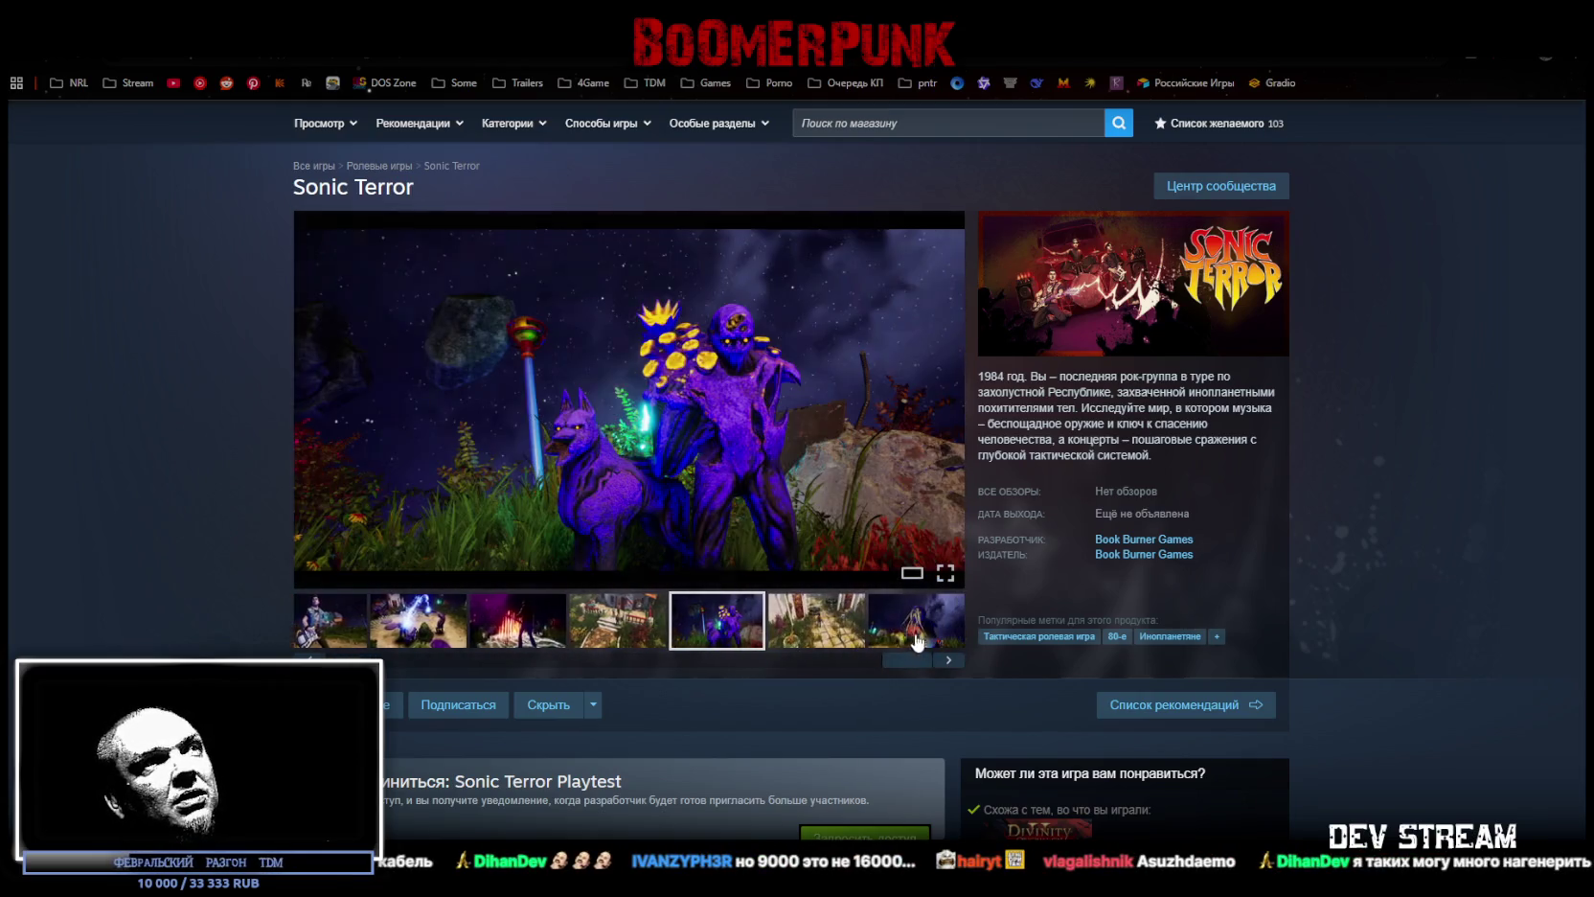
mouse_move(873, 659)
mouse_down()
mouse_move(421, 657)
mouse_move(347, 634)
mouse_up()
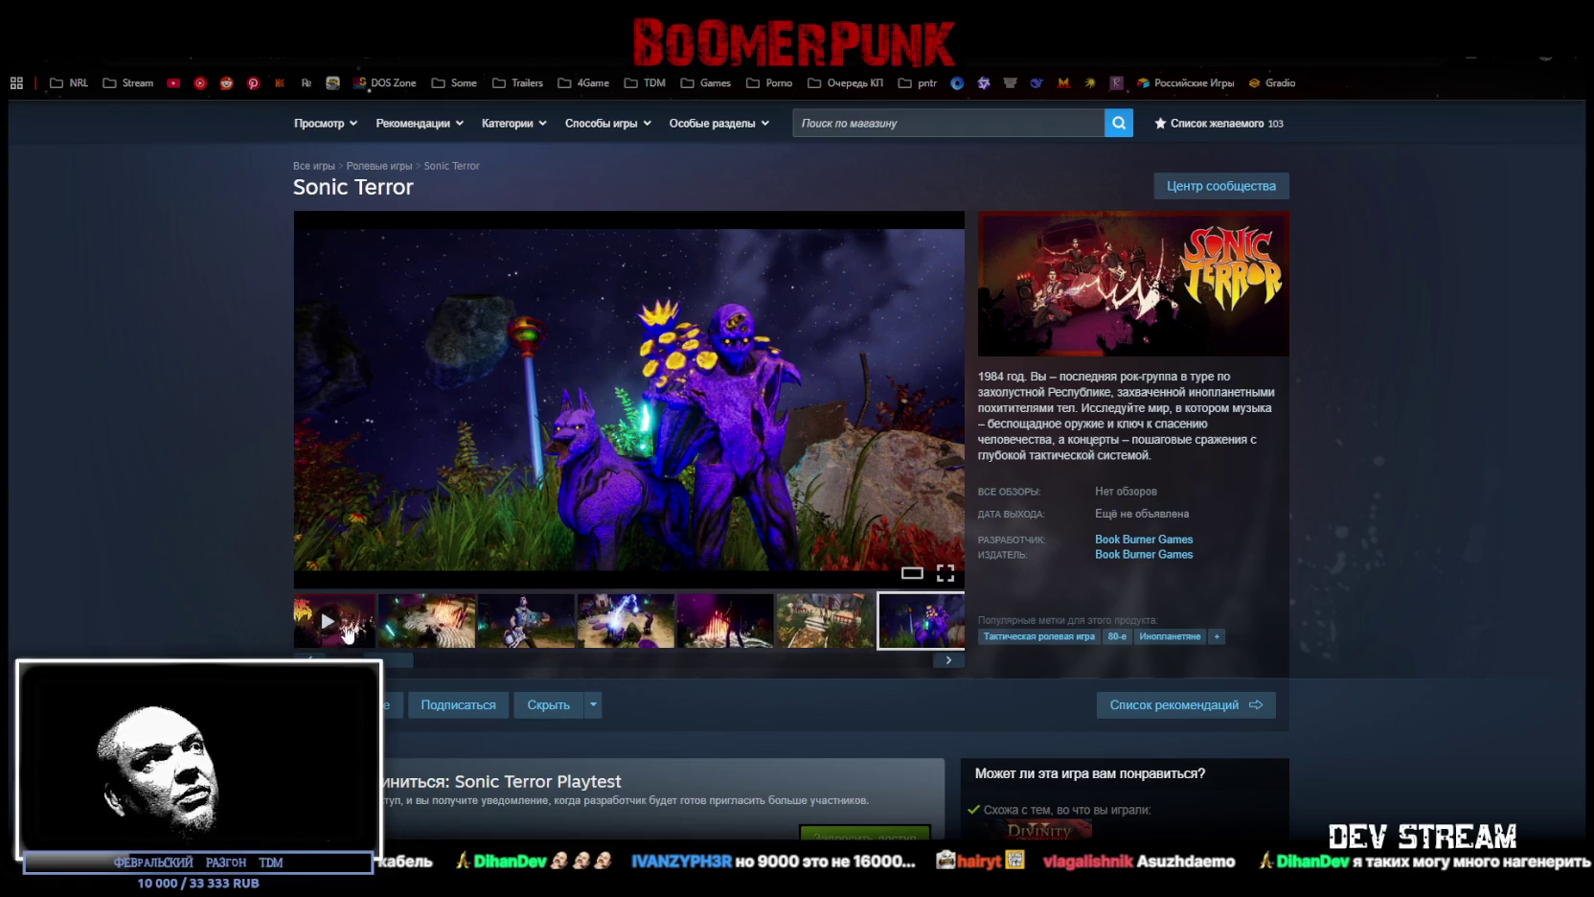
click(438, 632)
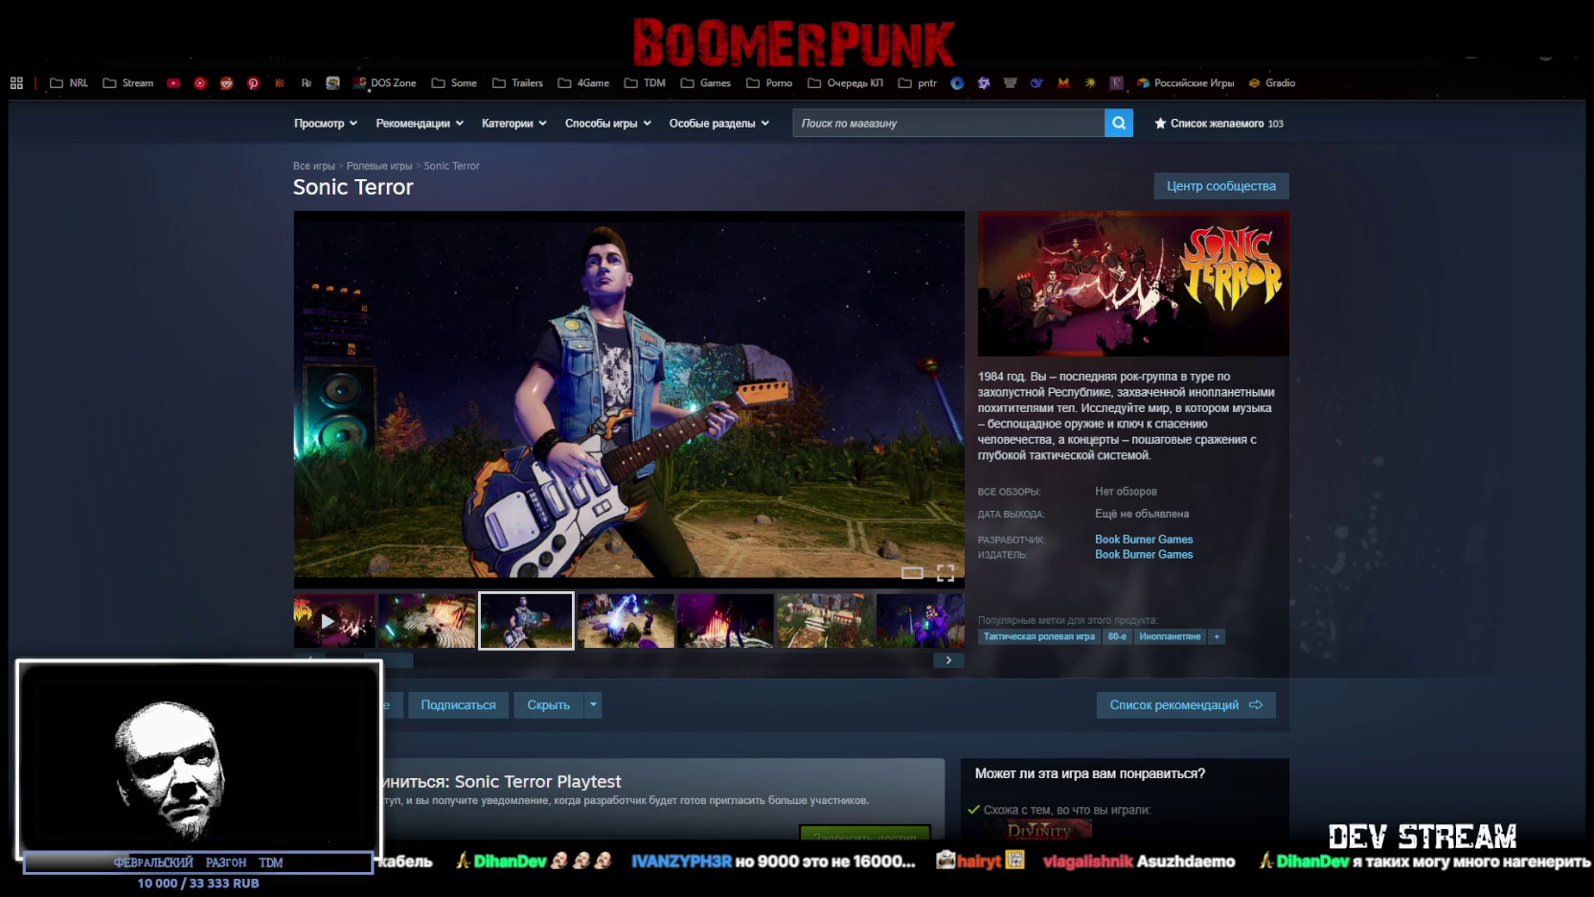
Step: Request access to the Sonic Terror Playtest and confirm with OK
scroll(839, 412, down, 4)
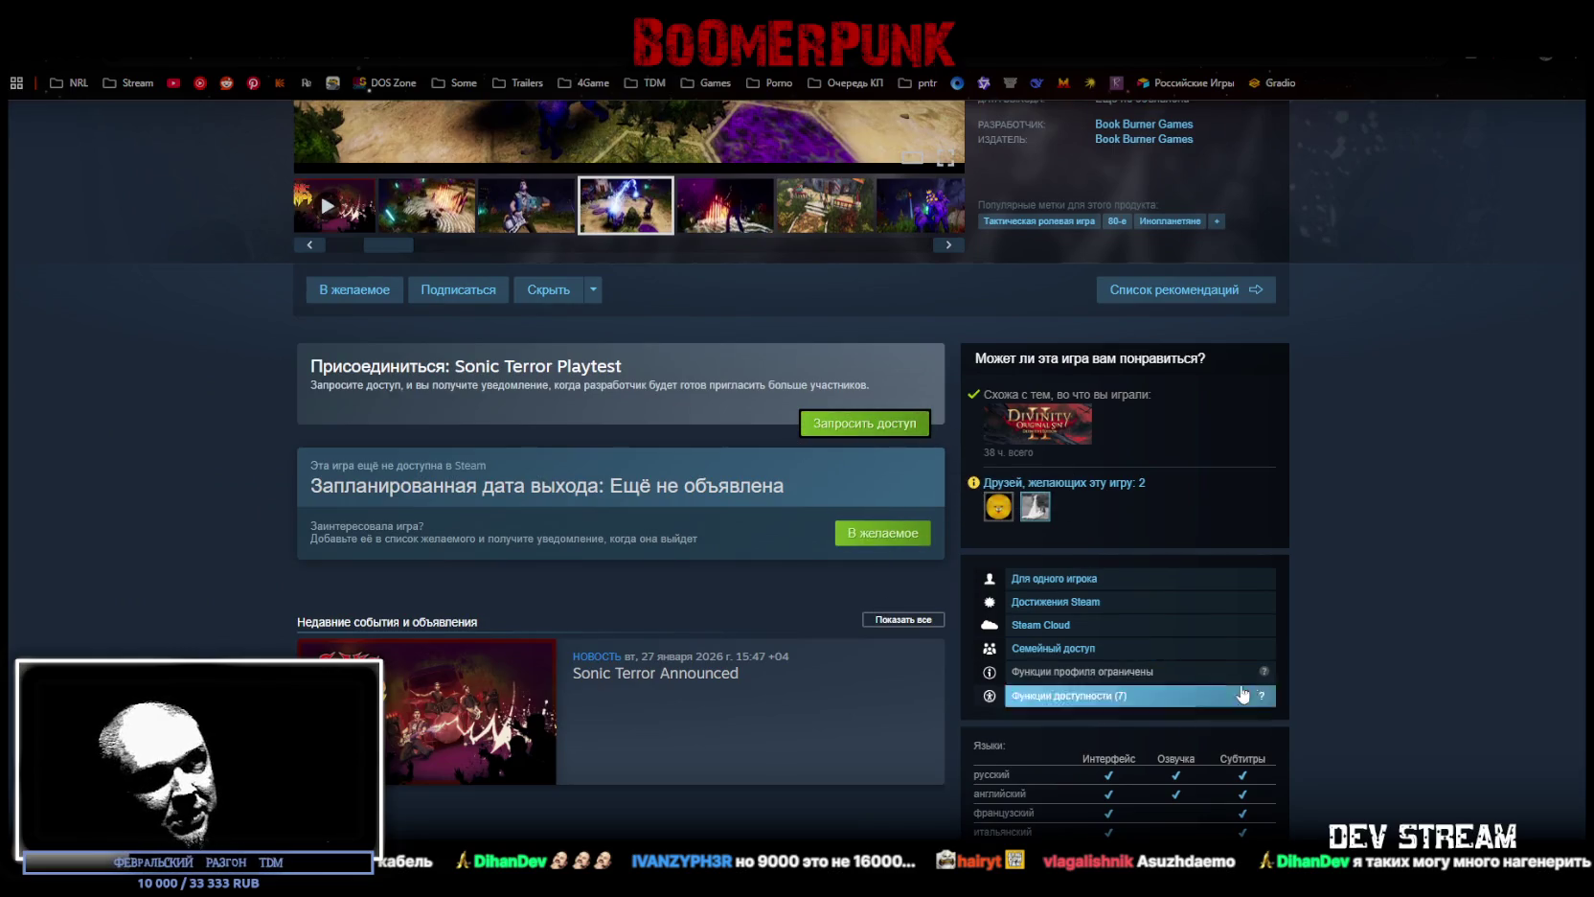
scroll(1364, 652, up, 3)
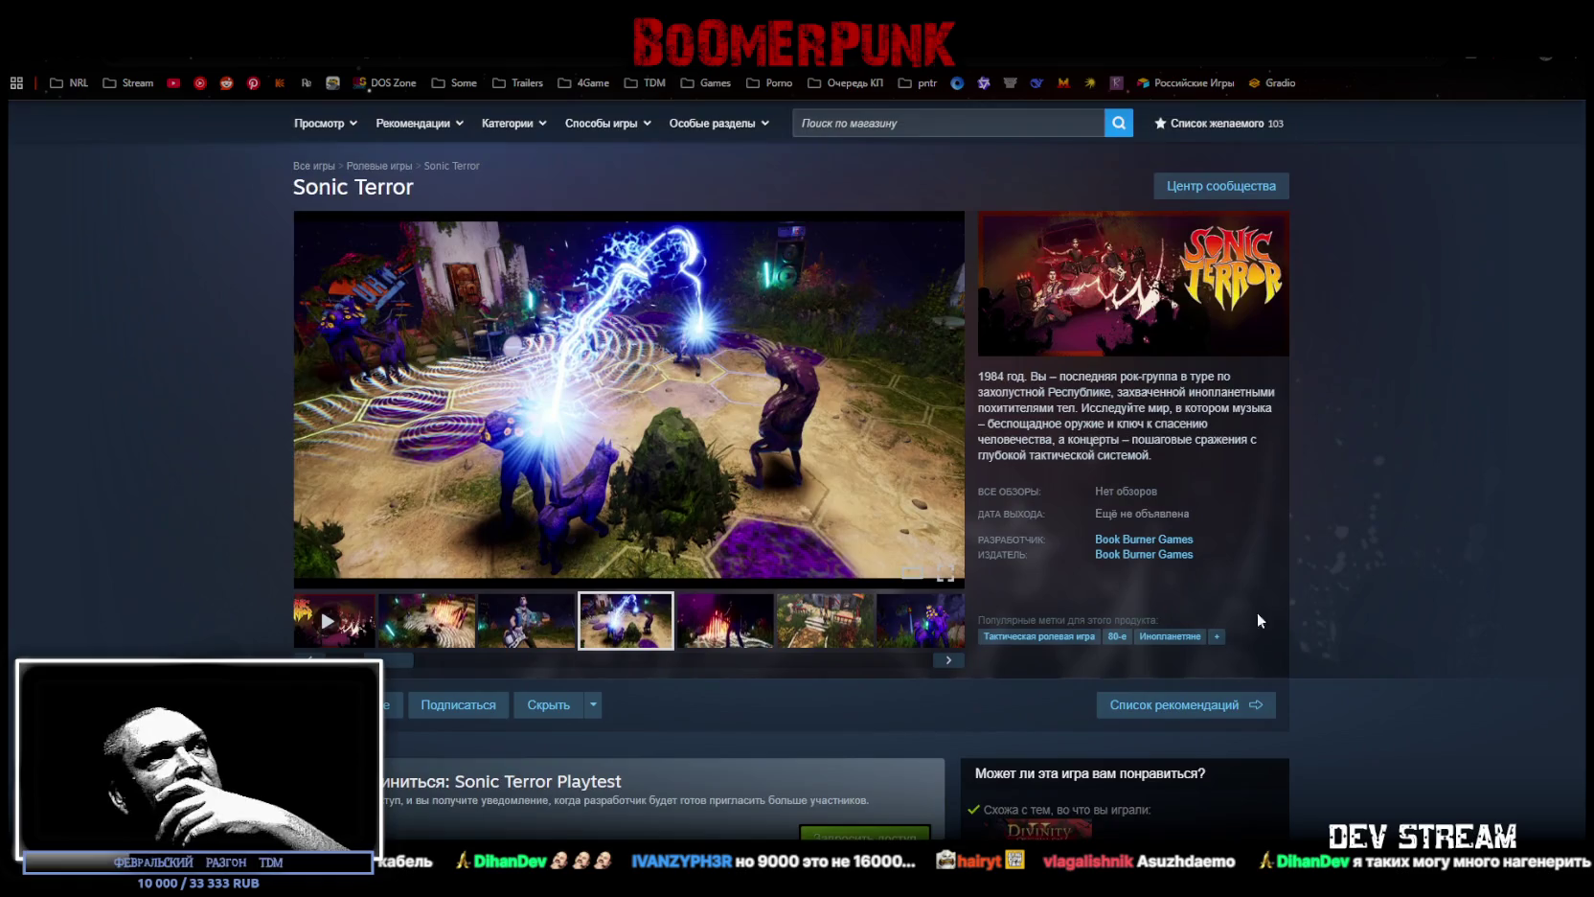
scroll(685, 611, down, 1)
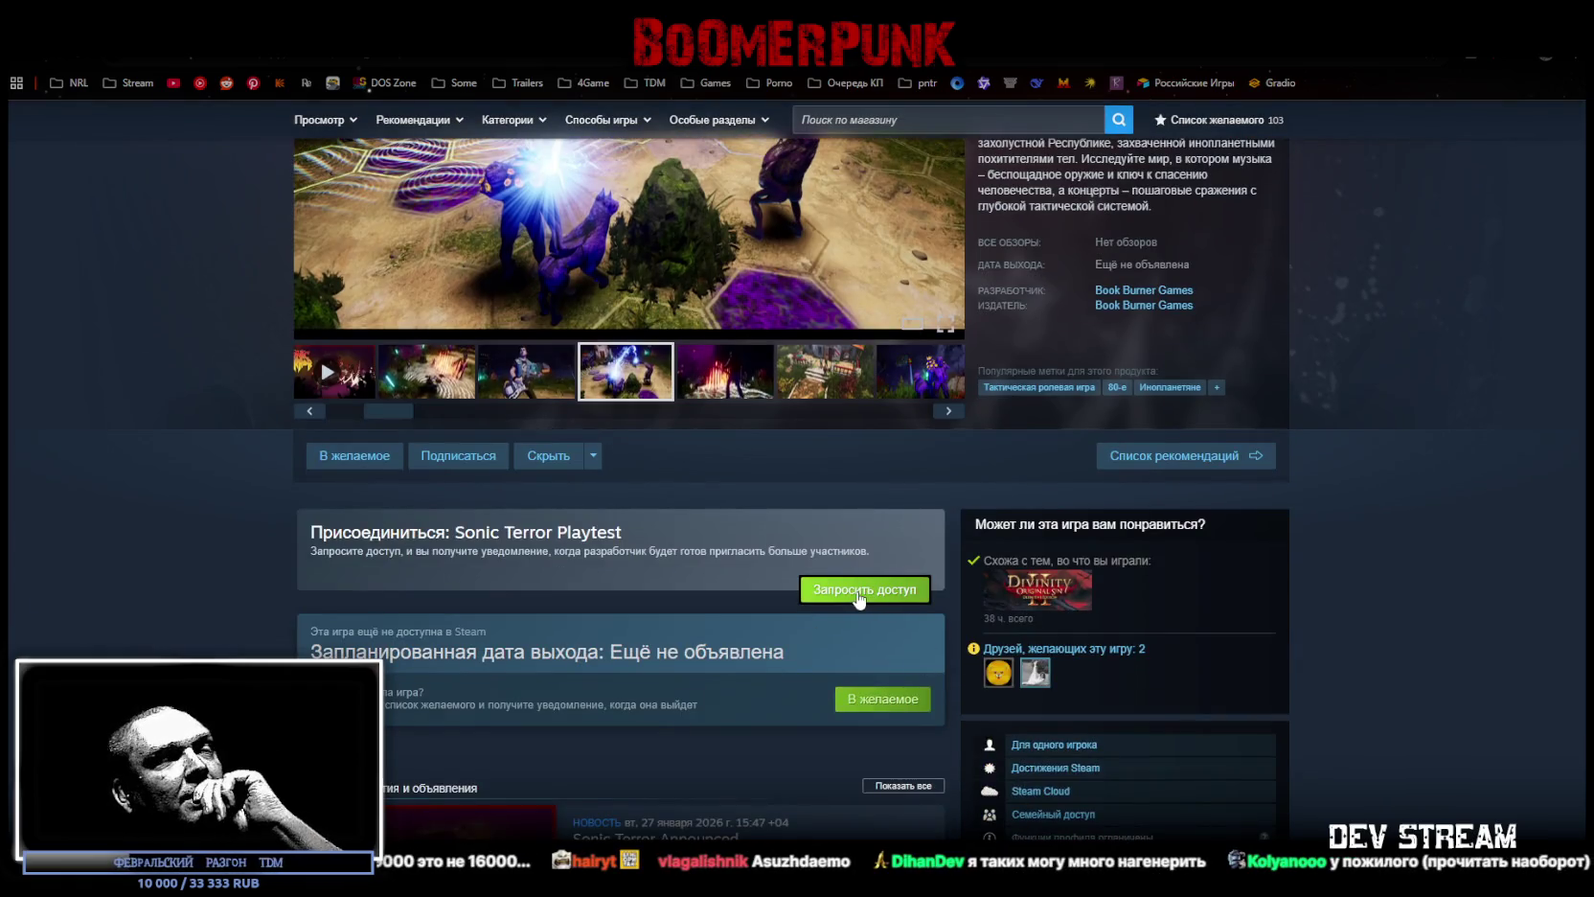
click(862, 589)
click(877, 544)
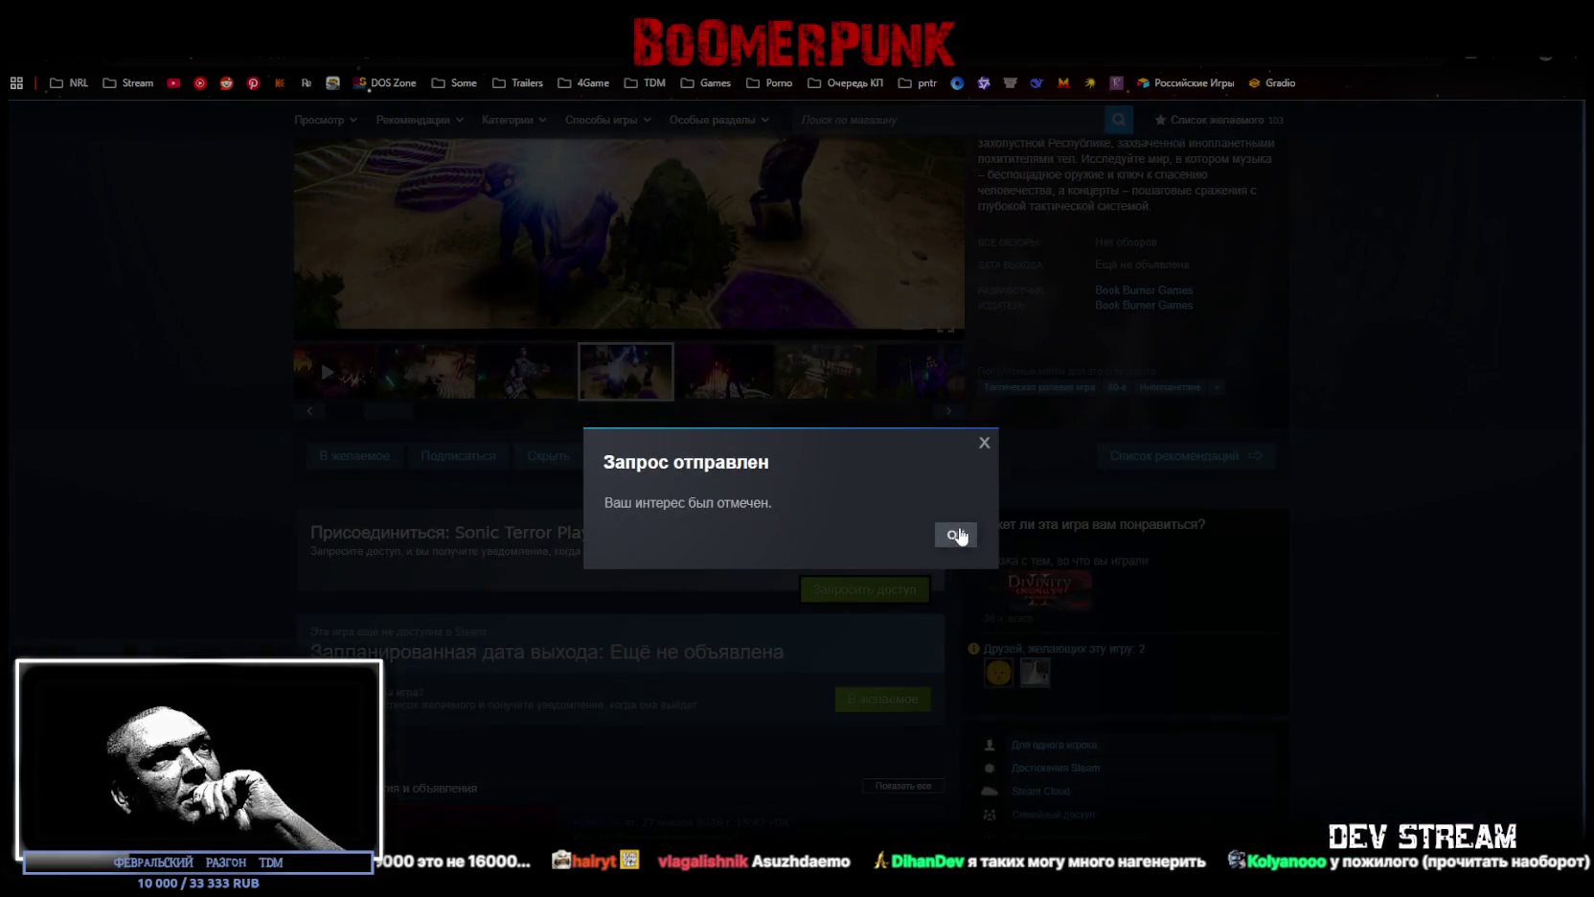
click(955, 536)
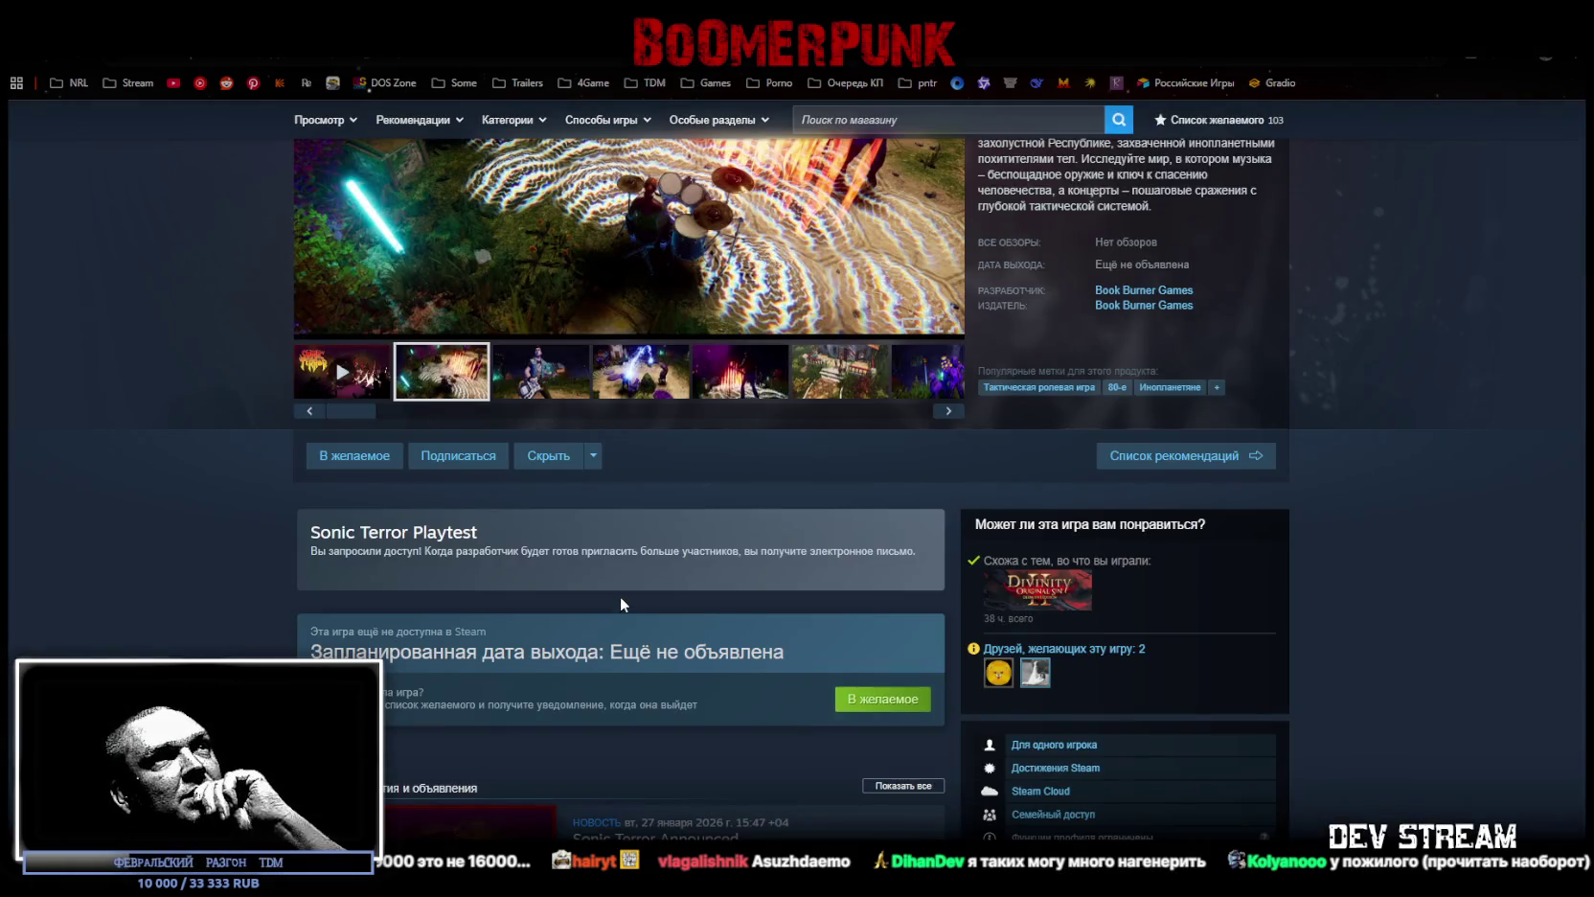
Step: Browse the screenshots again, from lightning and fire through to the purple creature, then return to Blockbench
scroll(621, 596, up, 2)
scroll(623, 597, up, 2)
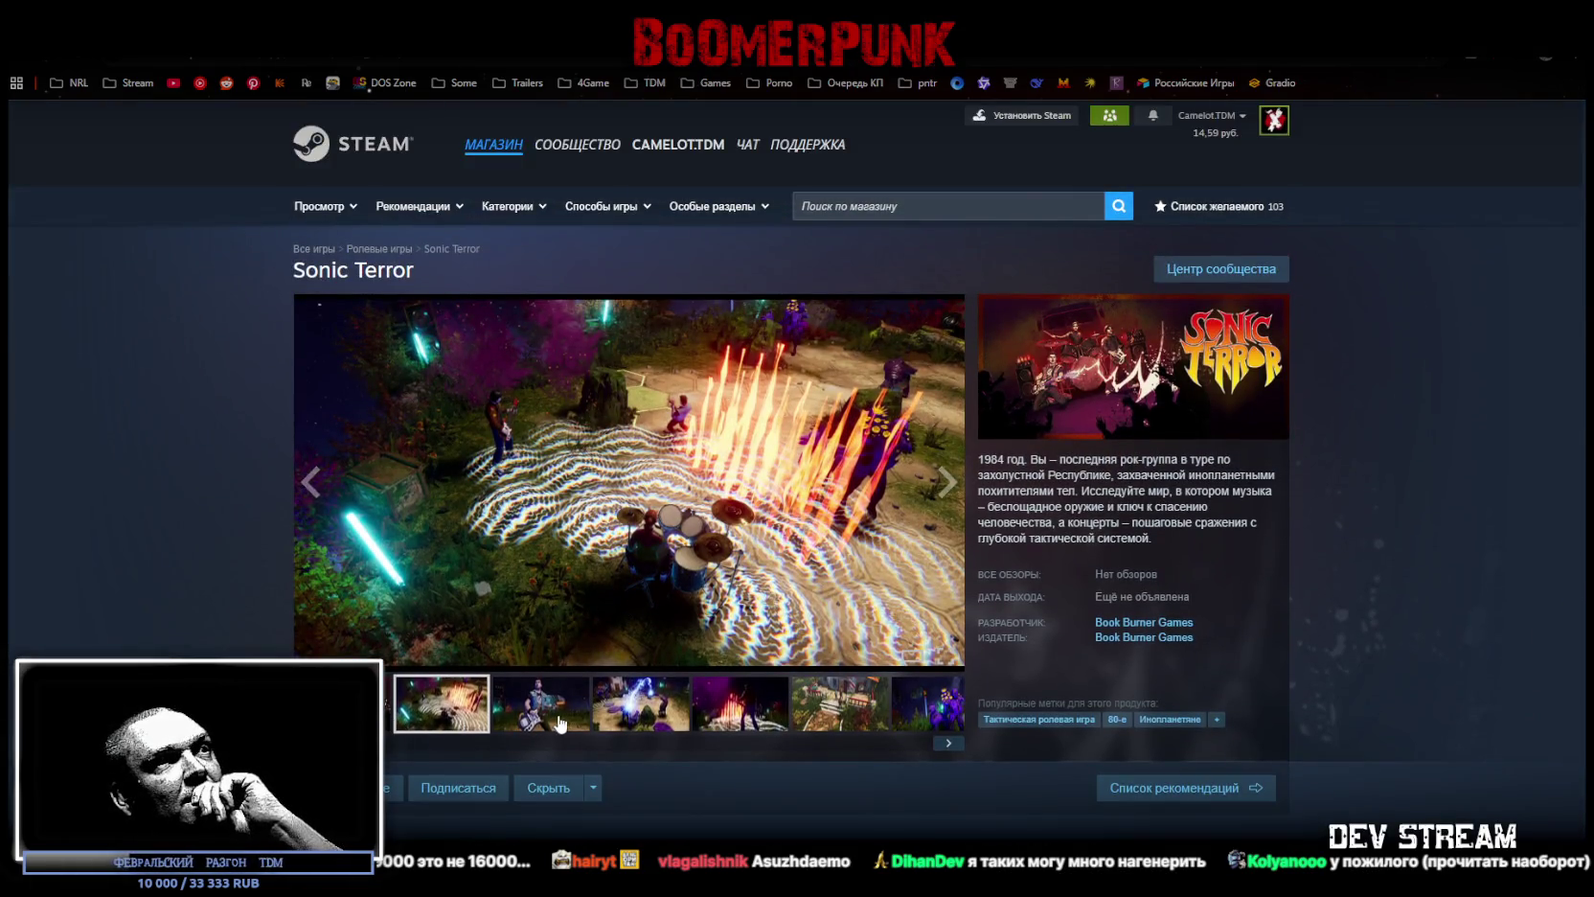
click(643, 713)
click(739, 709)
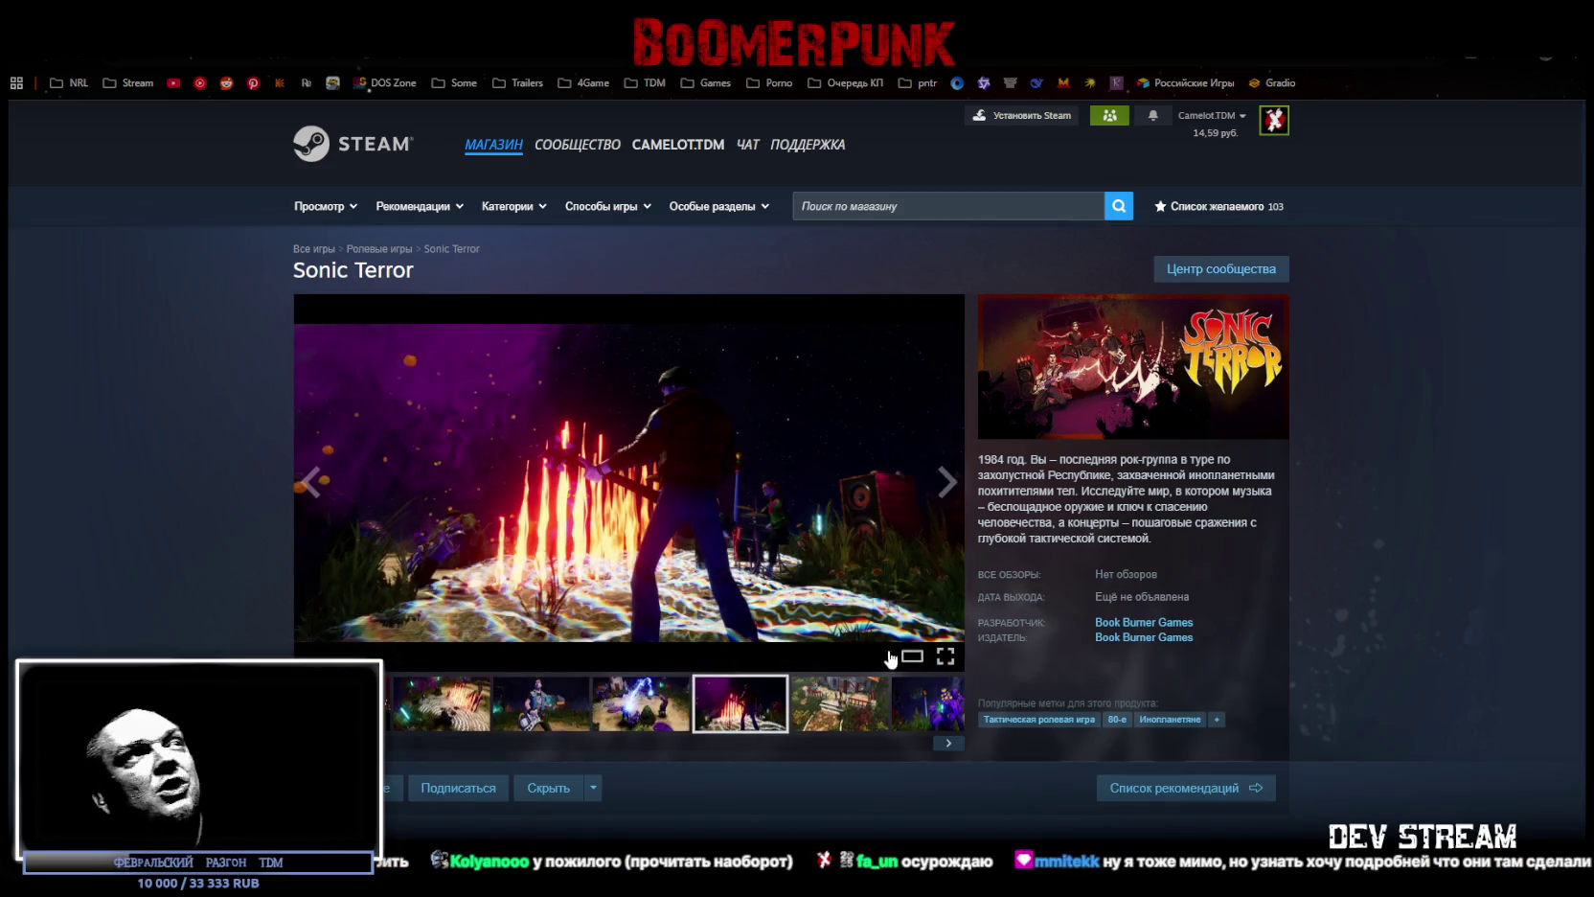
click(657, 711)
click(523, 717)
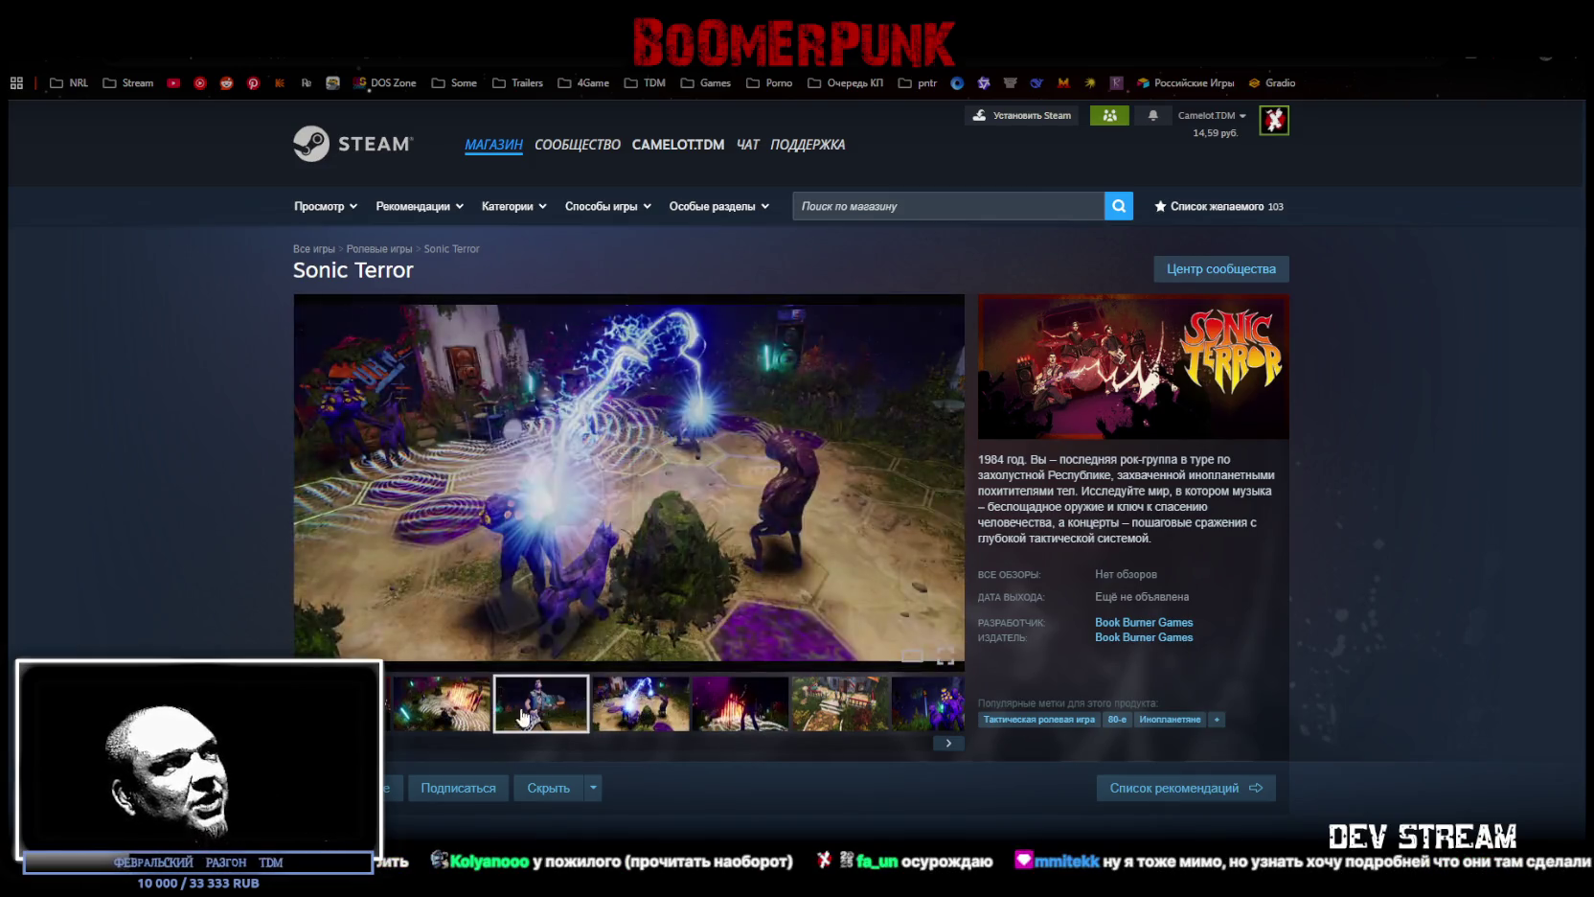
click(441, 723)
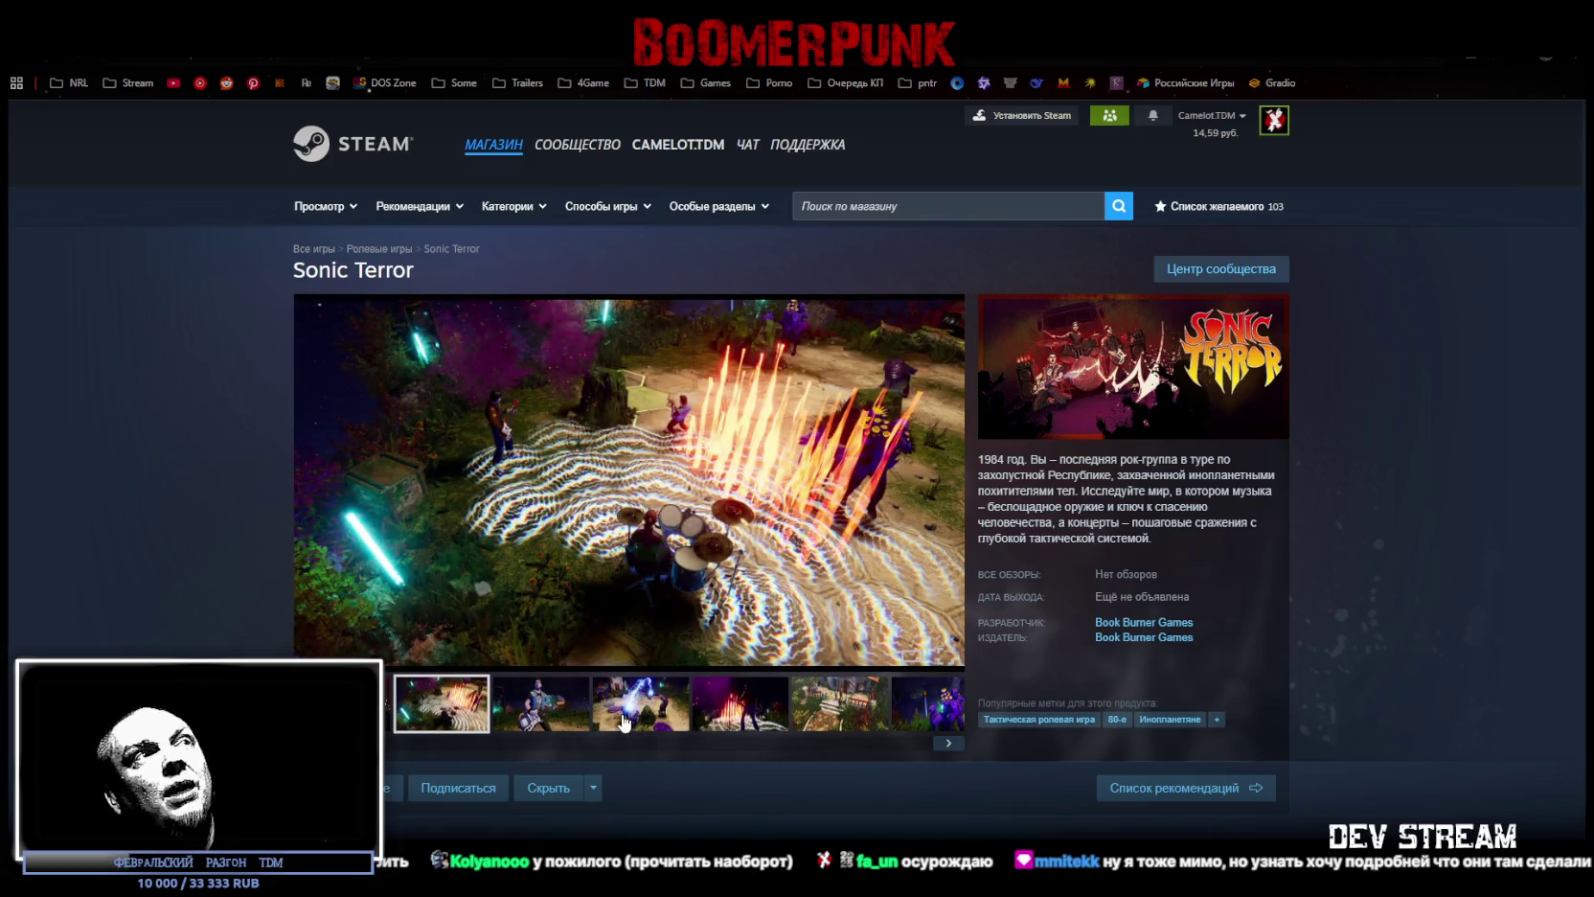
click(624, 720)
click(769, 706)
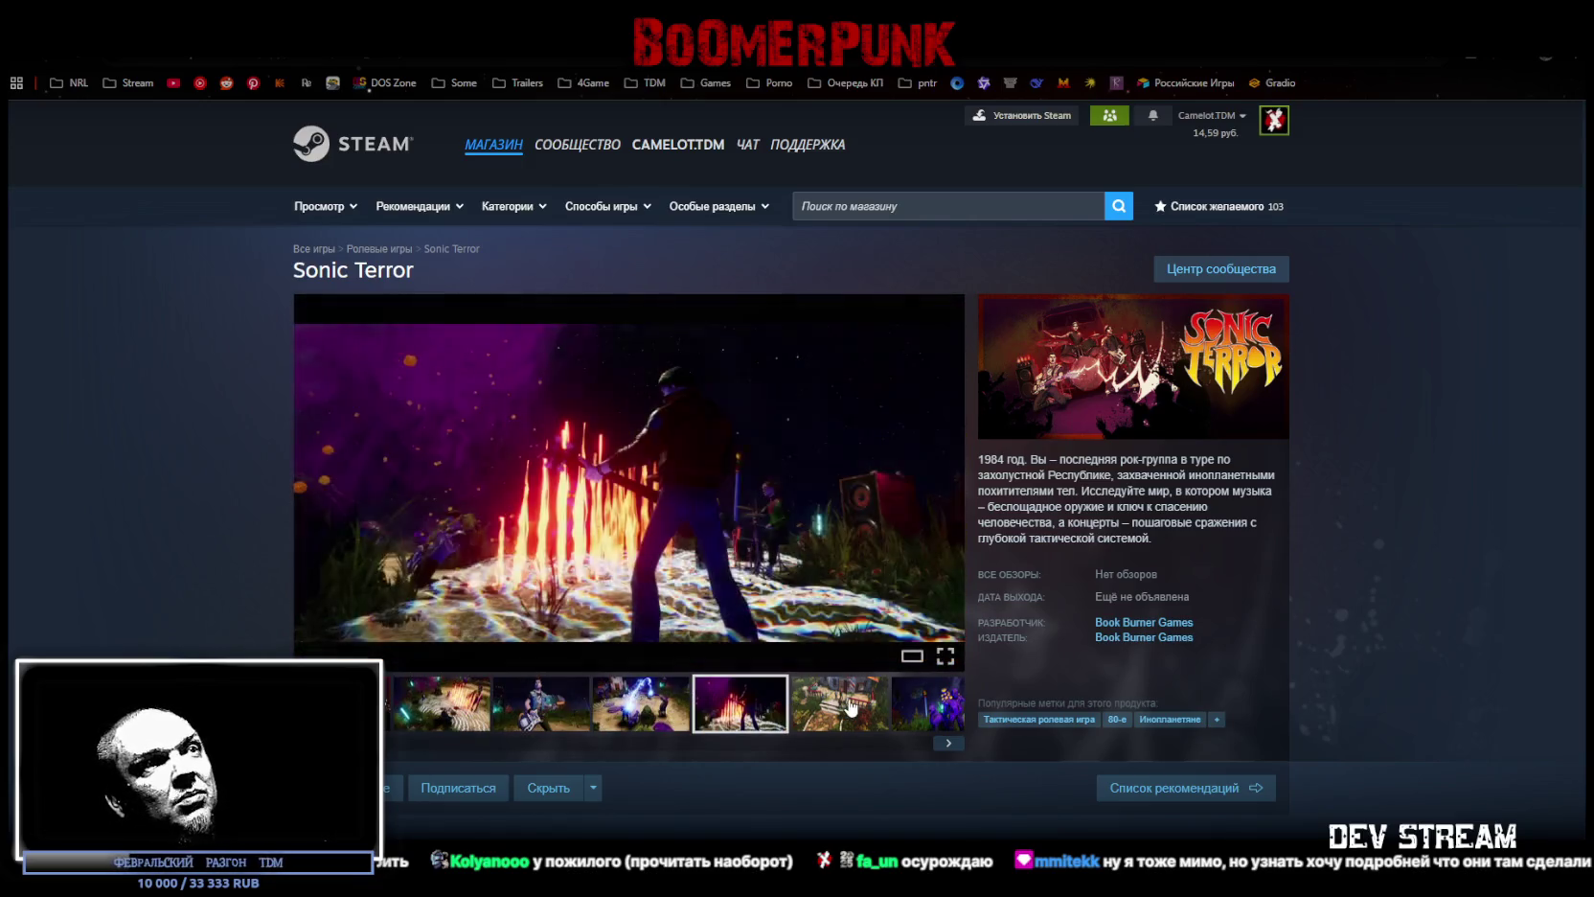
click(849, 707)
click(927, 704)
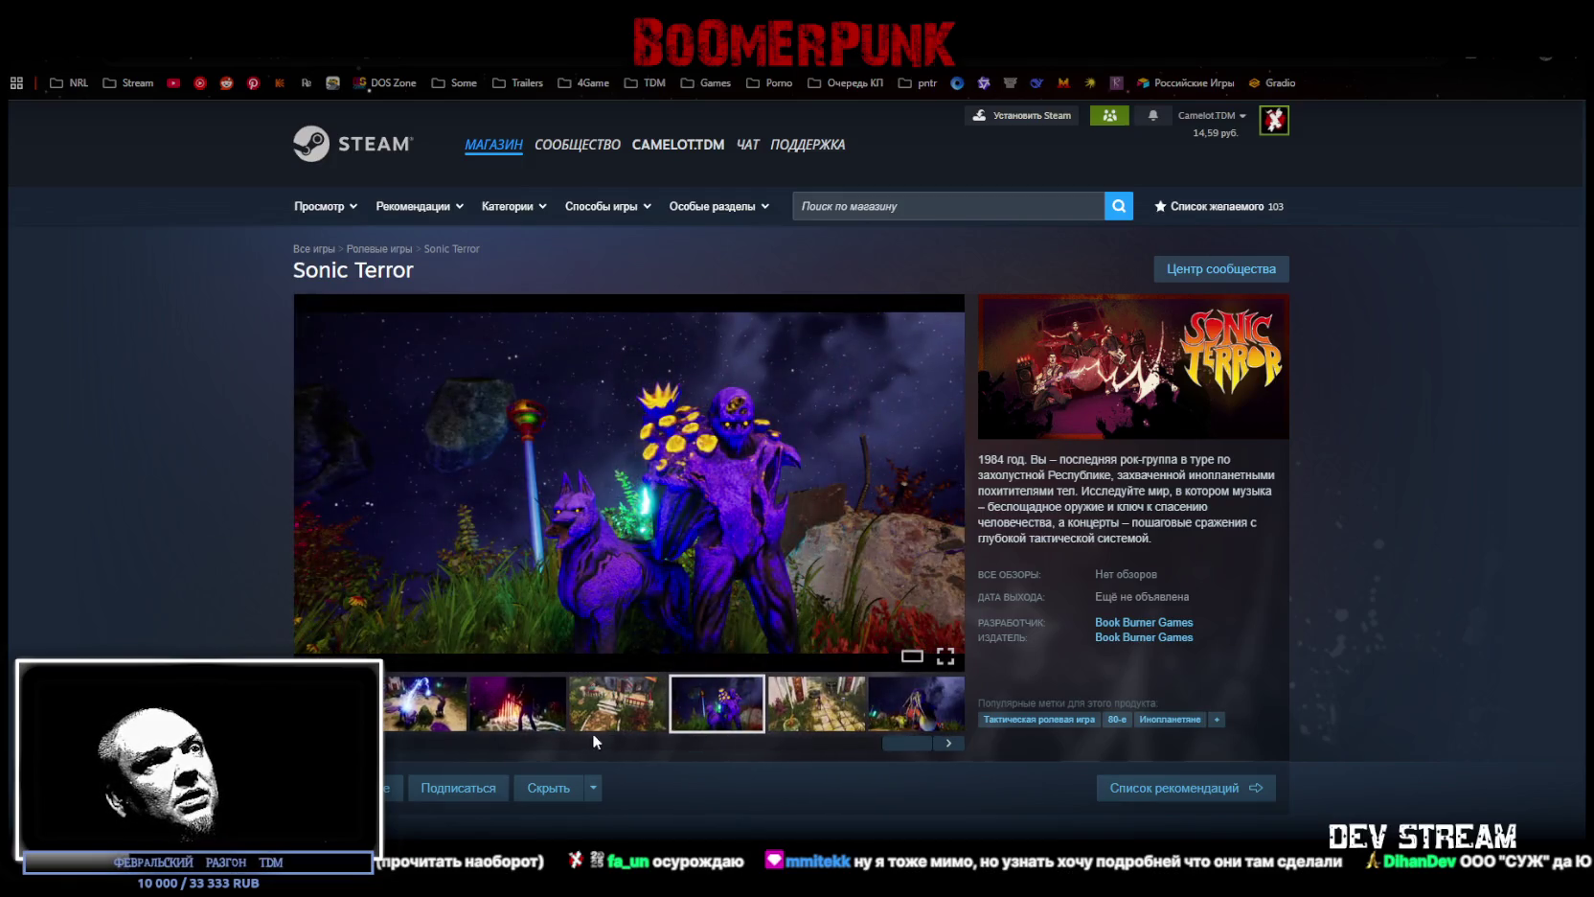
key(alt+Tab)
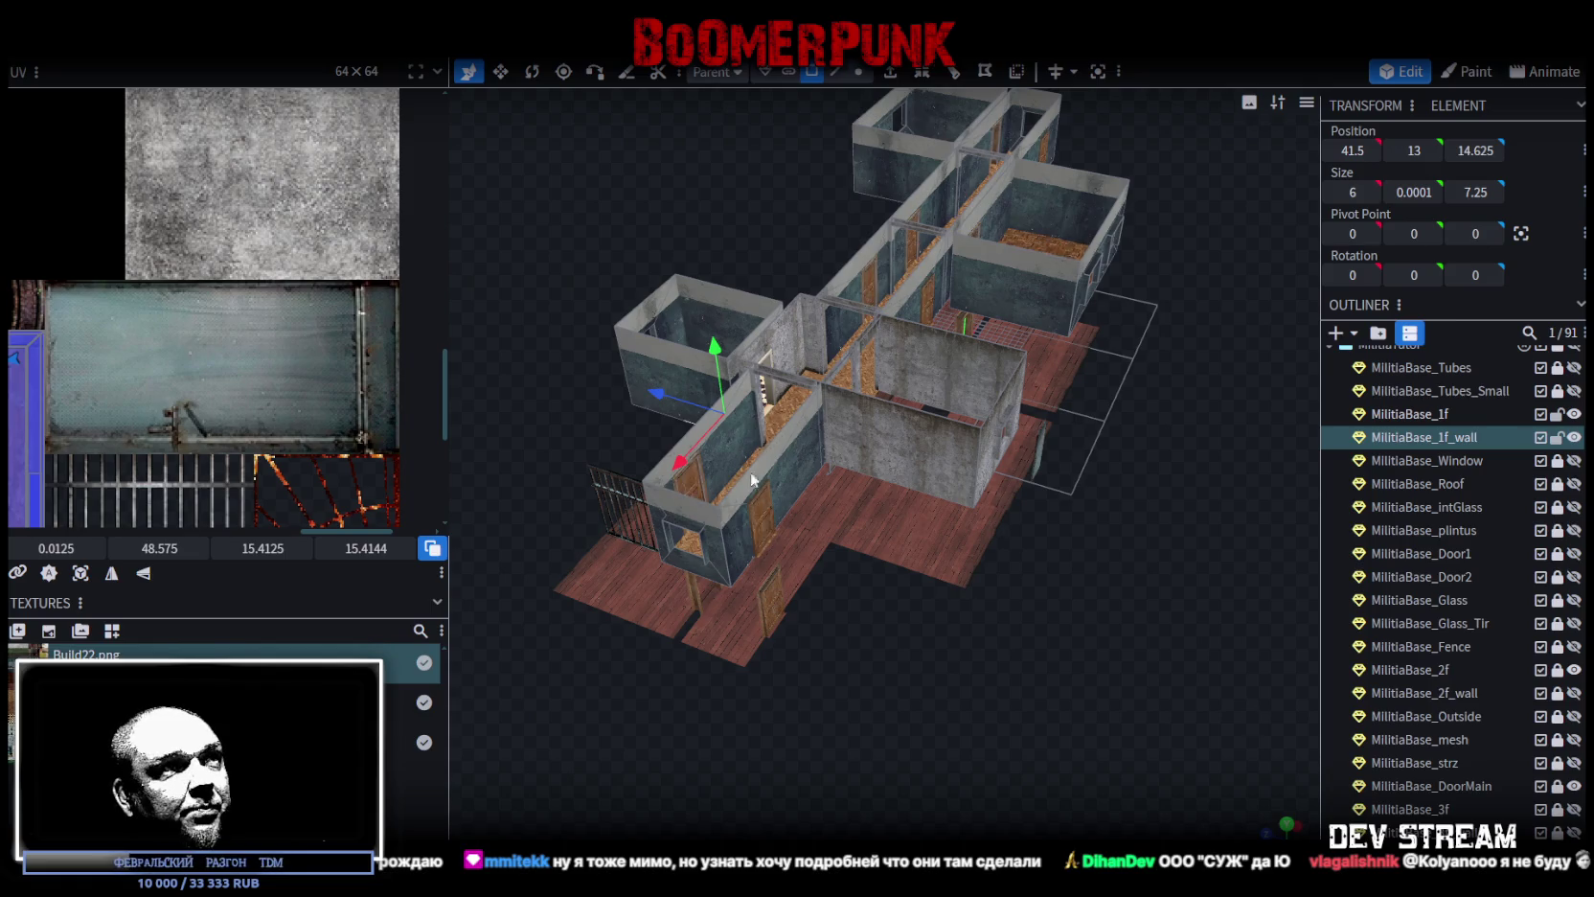
Step: Zoom out and orbit the militia base model, then bring up the File menu
scroll(752, 480, down, 3)
drag(975, 676, 843, 685)
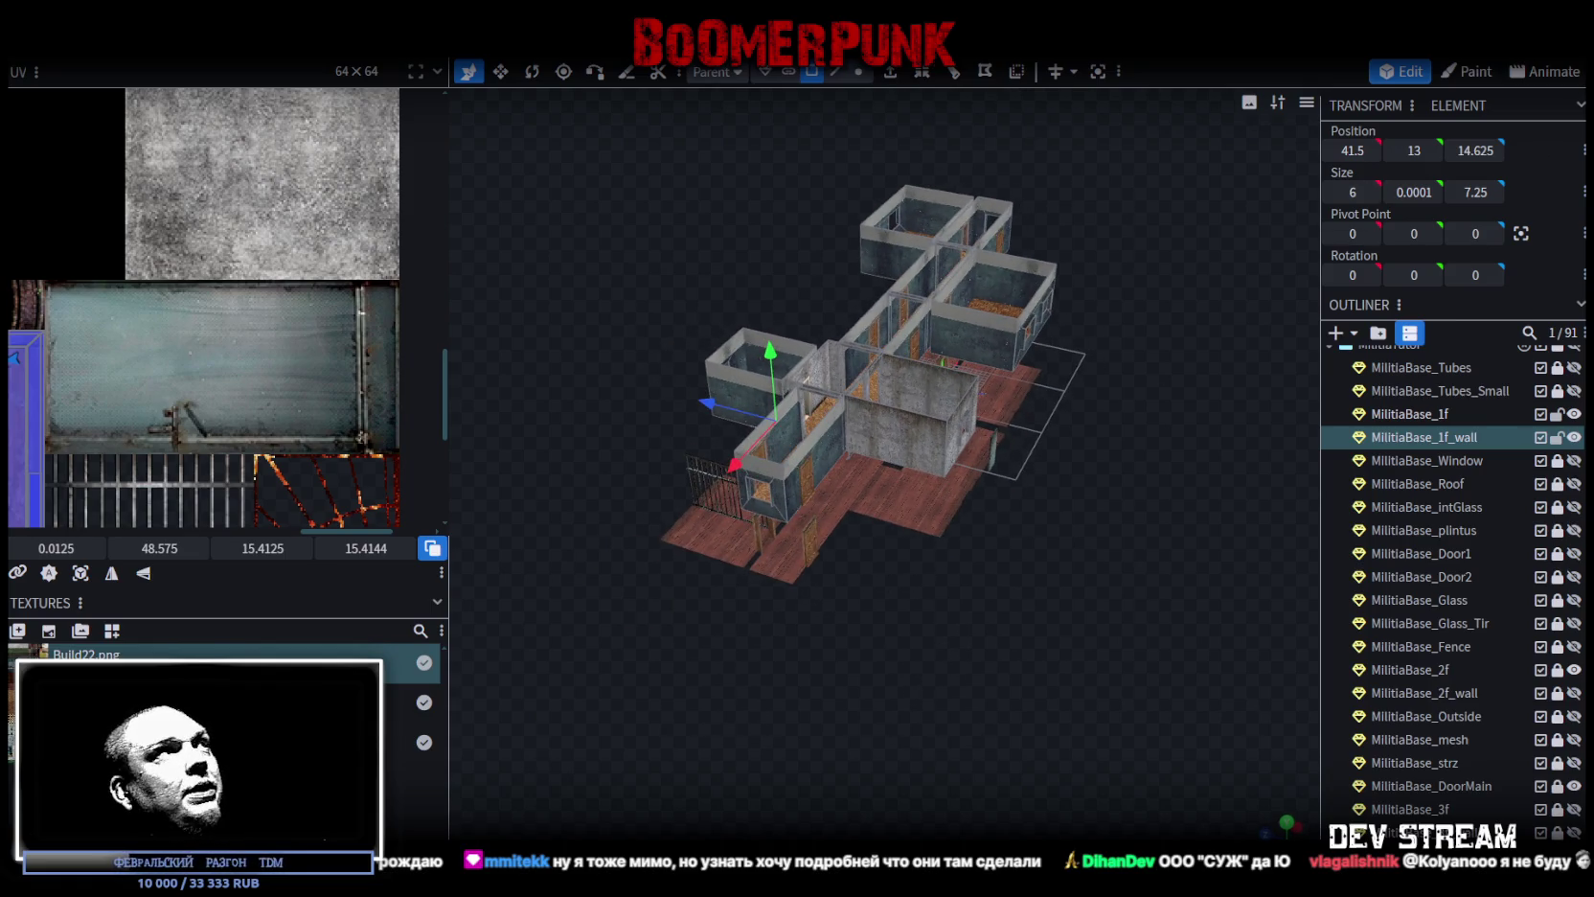
click(144, 43)
Step: Export the model as FBX, overwriting the existing Build0Tutor.fbx
mouse_move(262, 388)
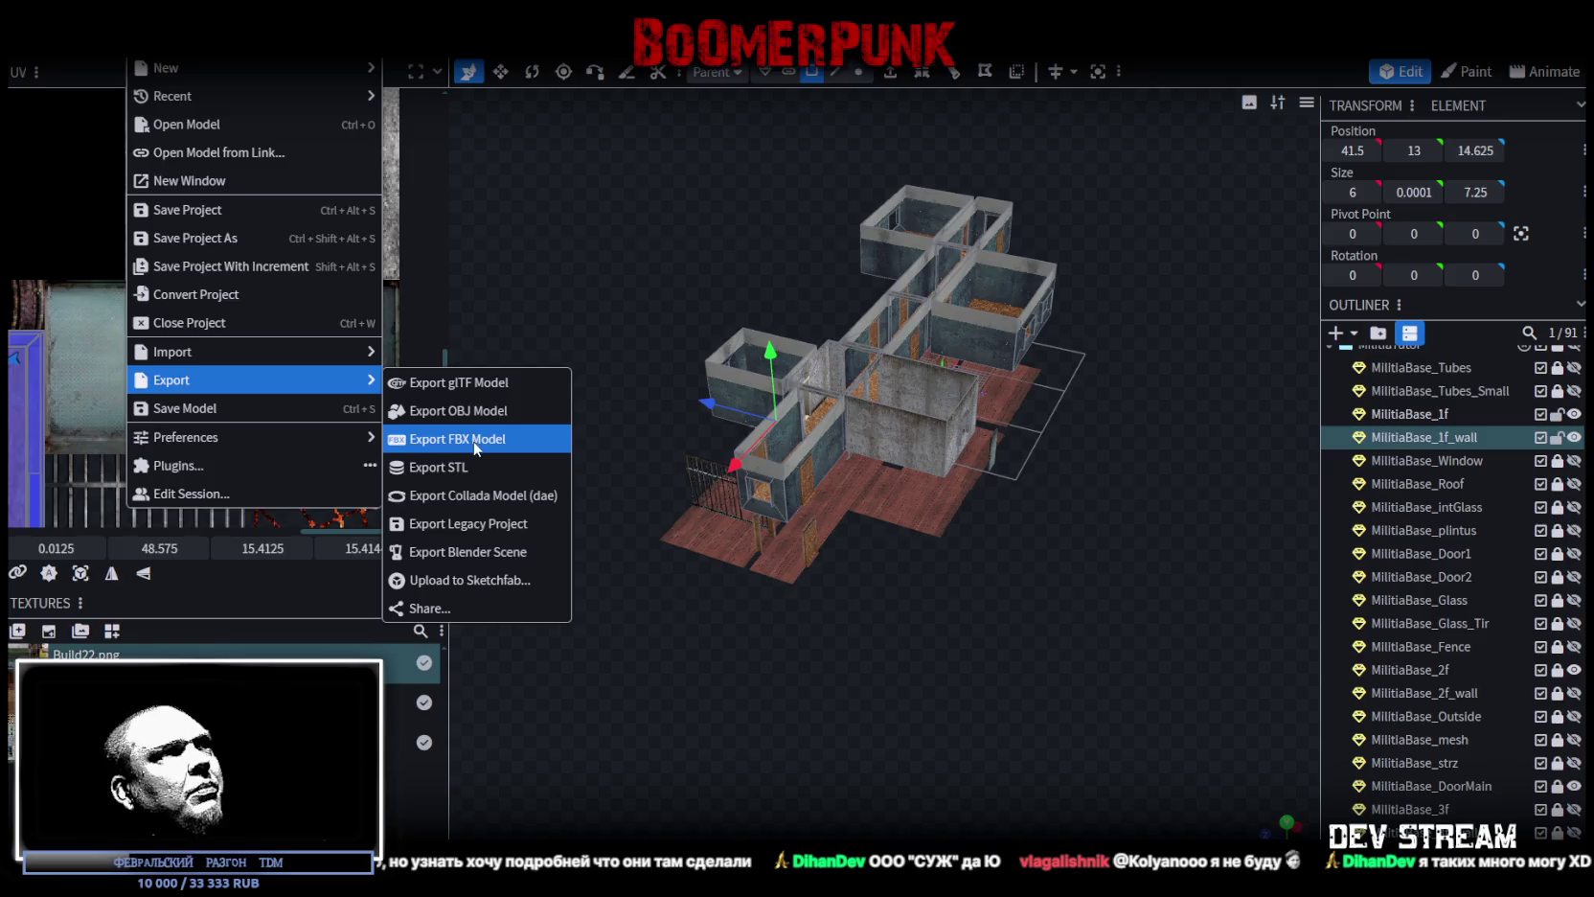
click(472, 441)
click(860, 268)
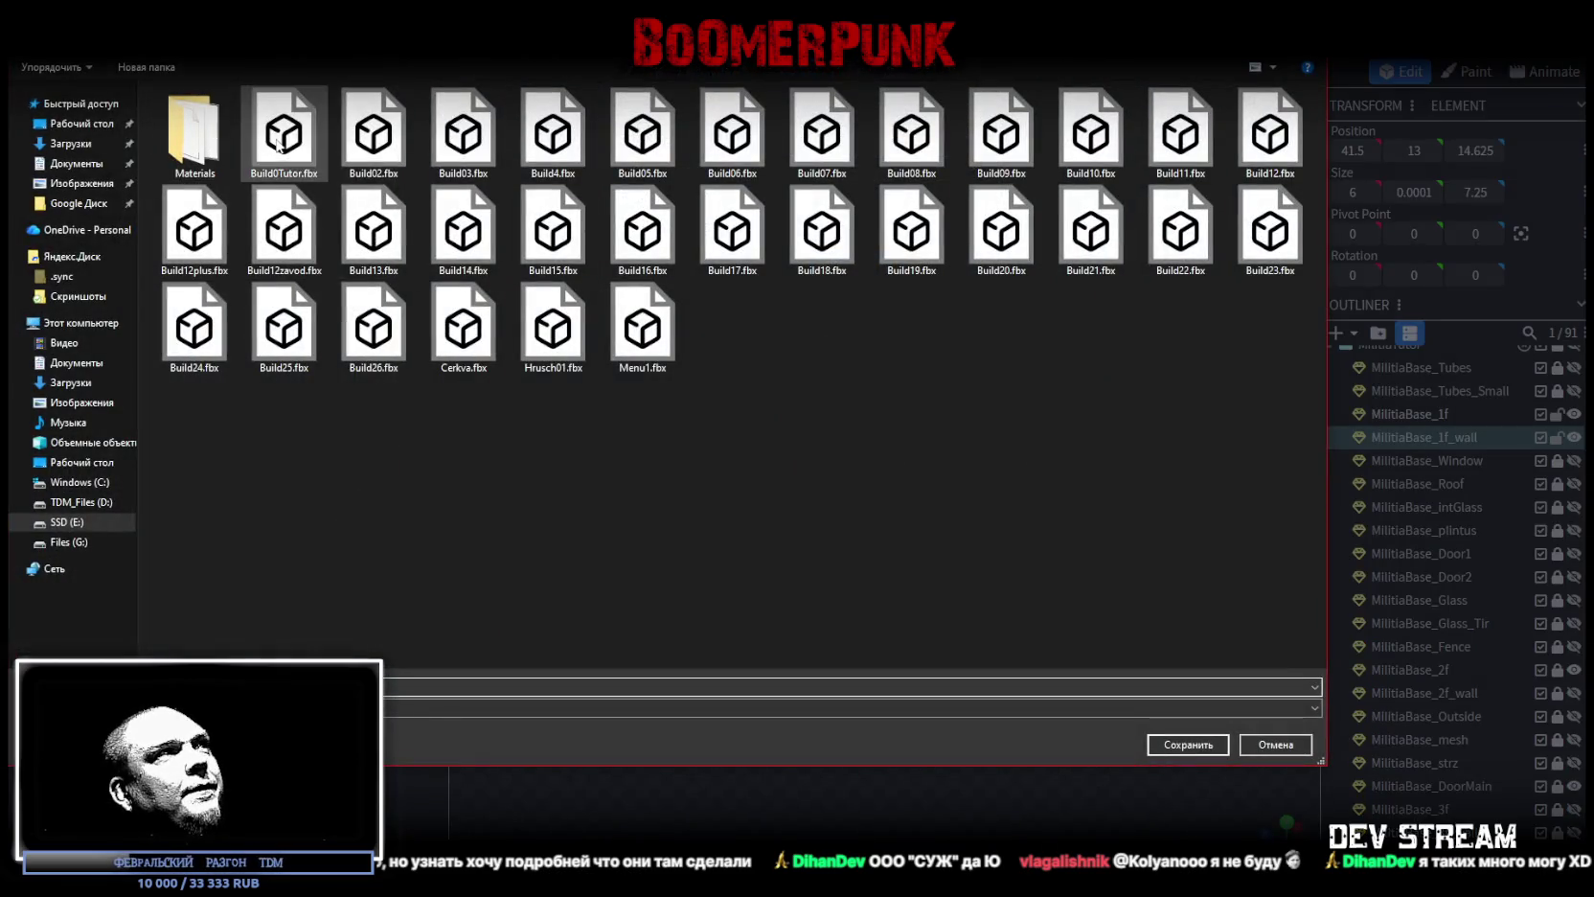
double_click(304, 154)
click(824, 456)
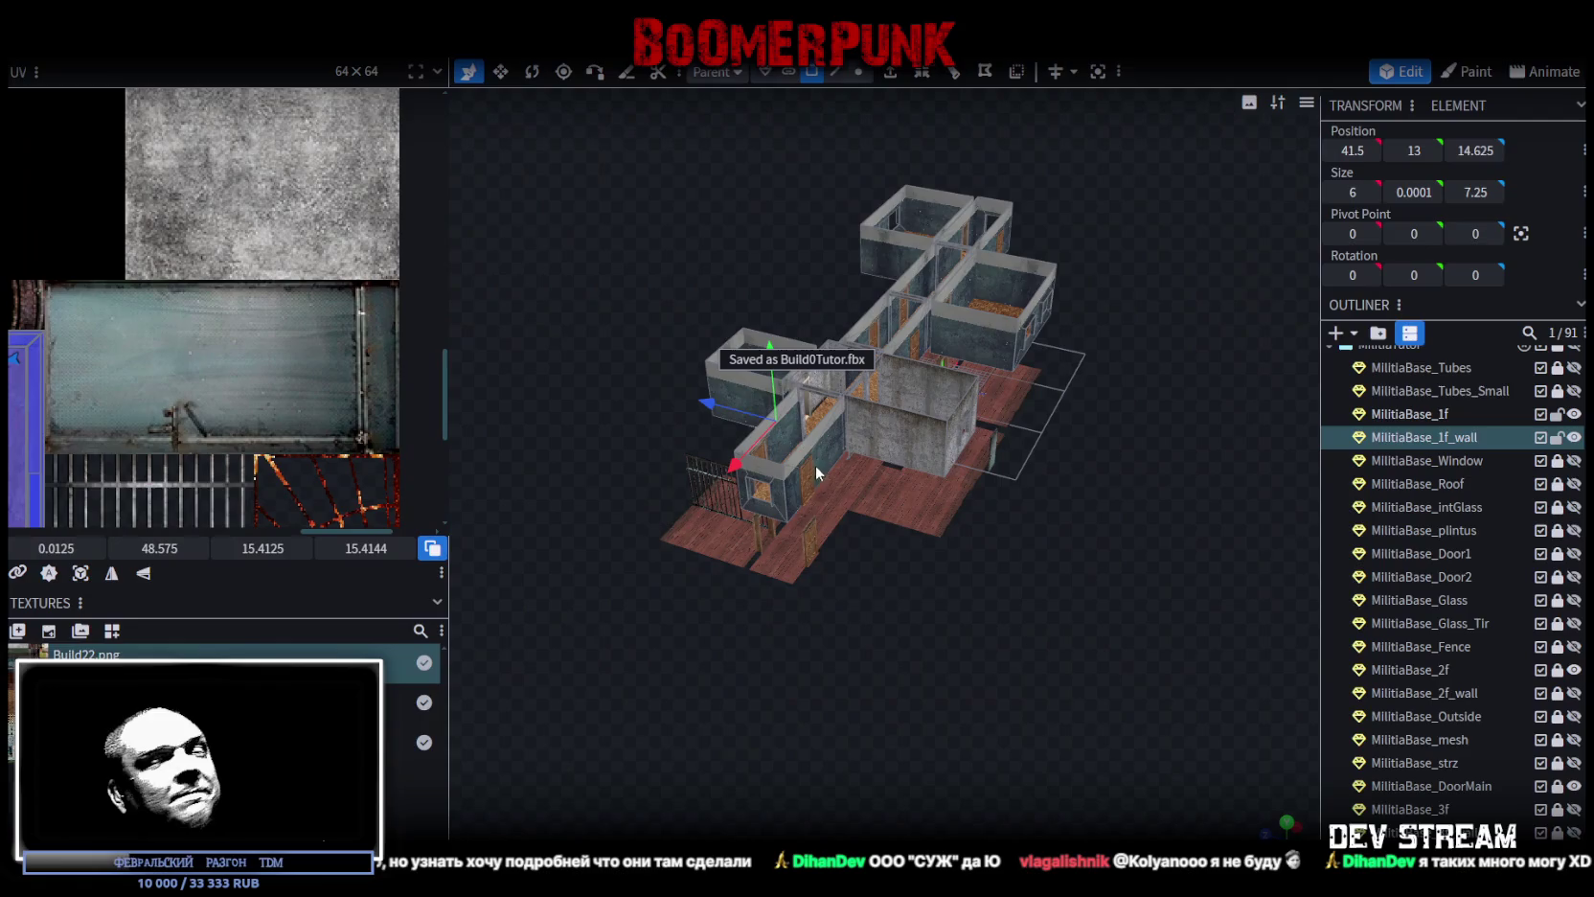
Step: Switch to Unity and orbit the Scene view around the re-imported building
scroll(1018, 702, up, 5)
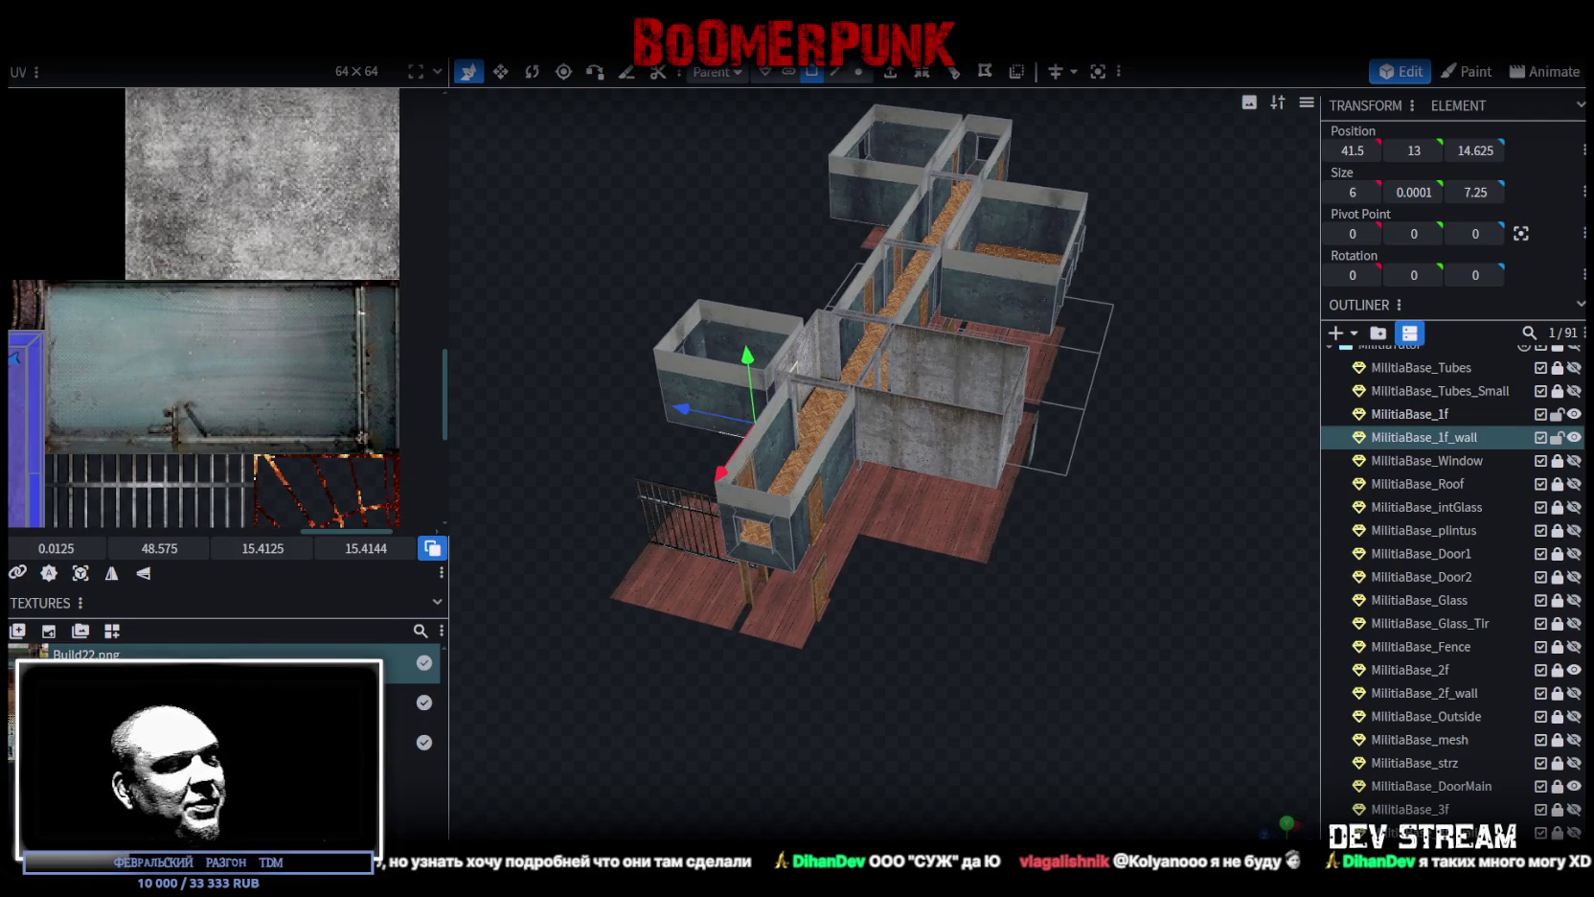
key(alt+Tab)
mouse_move(661, 517)
mouse_down()
mouse_move(648, 511)
mouse_move(734, 344)
mouse_move(661, 288)
mouse_up()
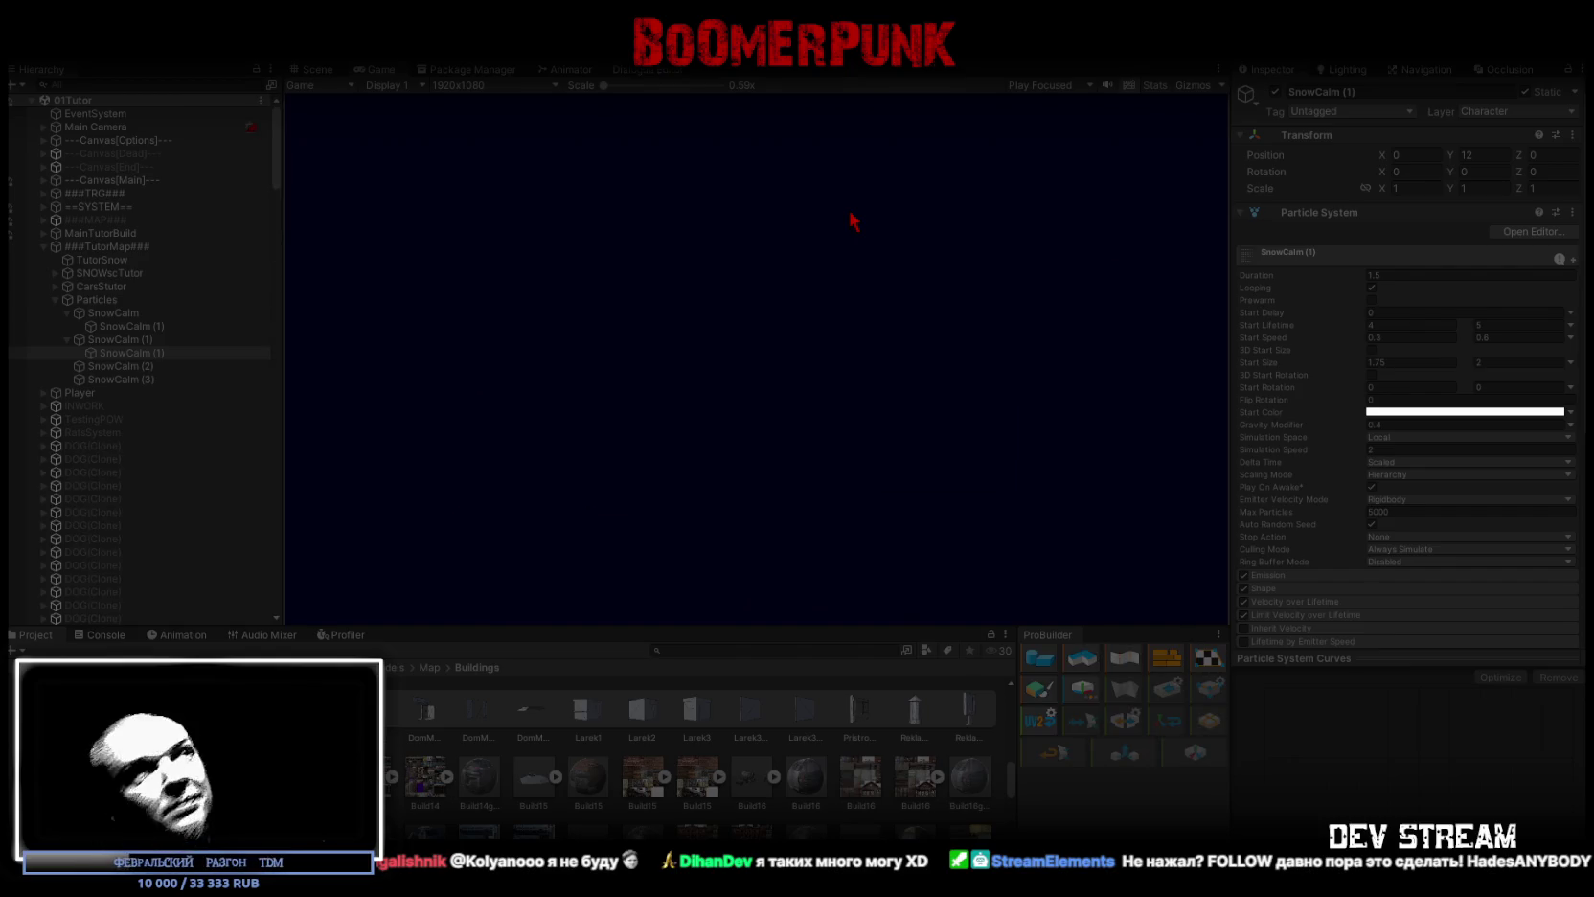
Step: Maximize the Game view to play the level full-size, with the player in the dark corridor
double_click(373, 70)
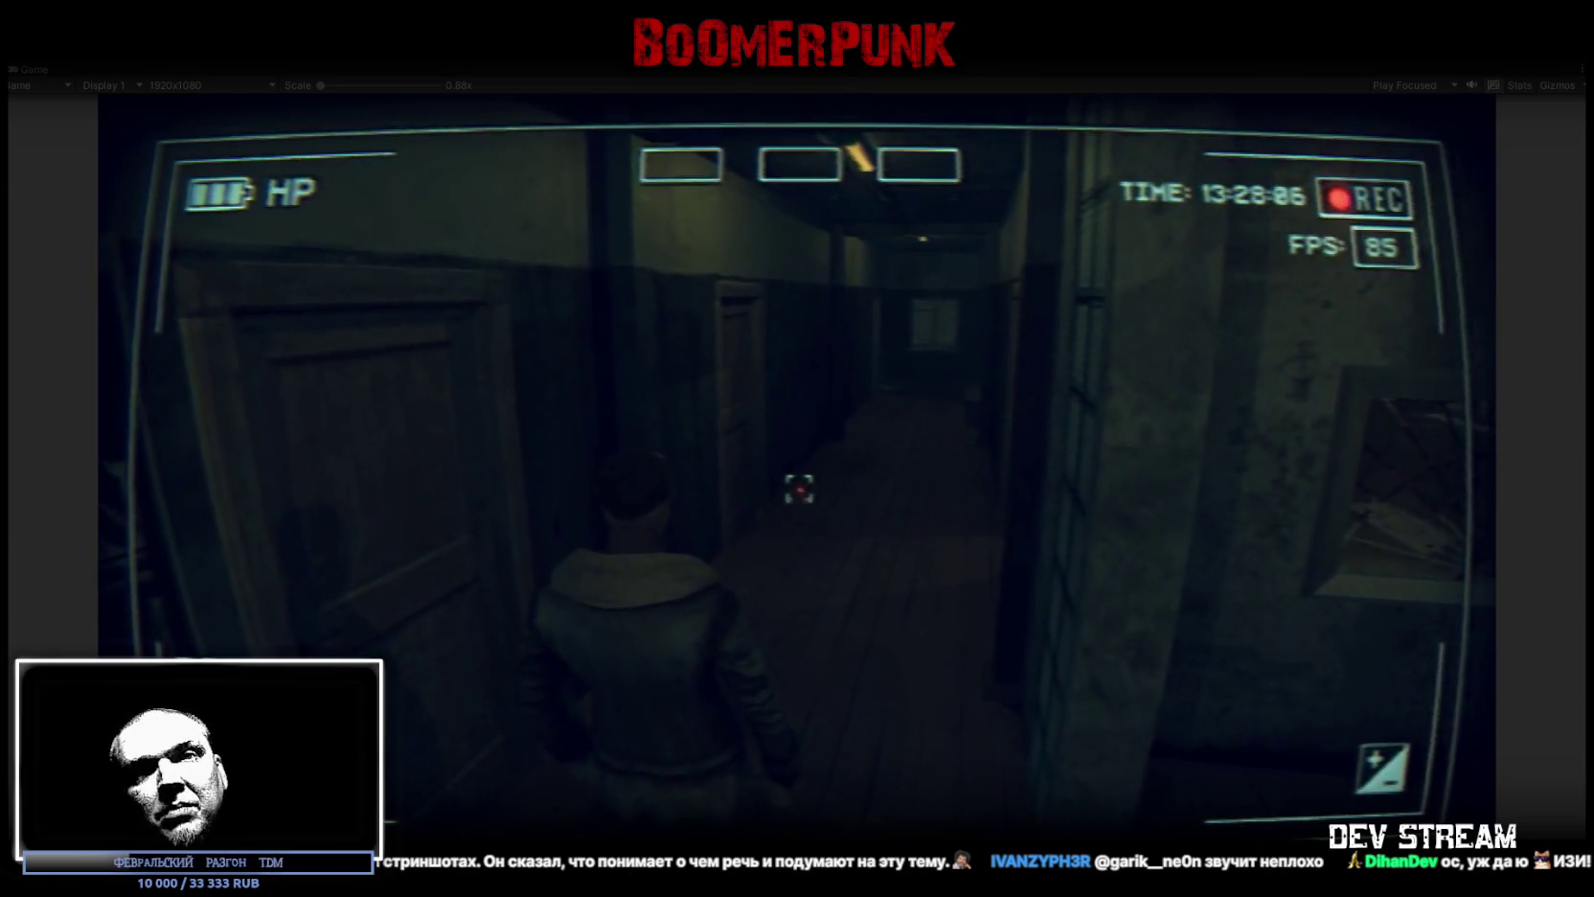
Step: Walk the character forward with W along the dim corridor past the doors
key(w)
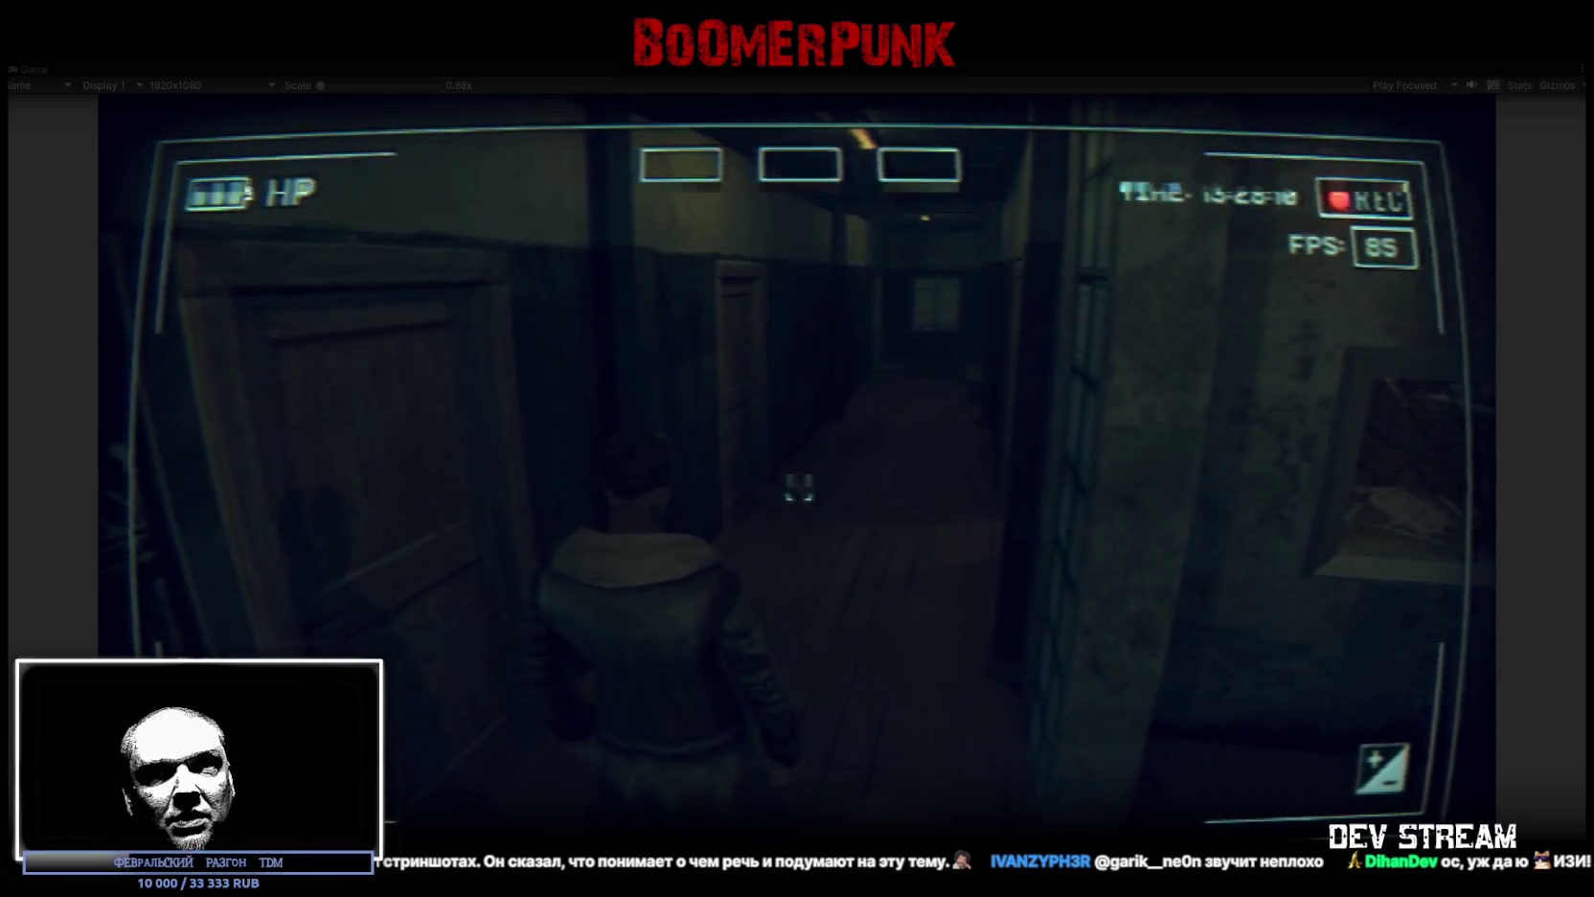
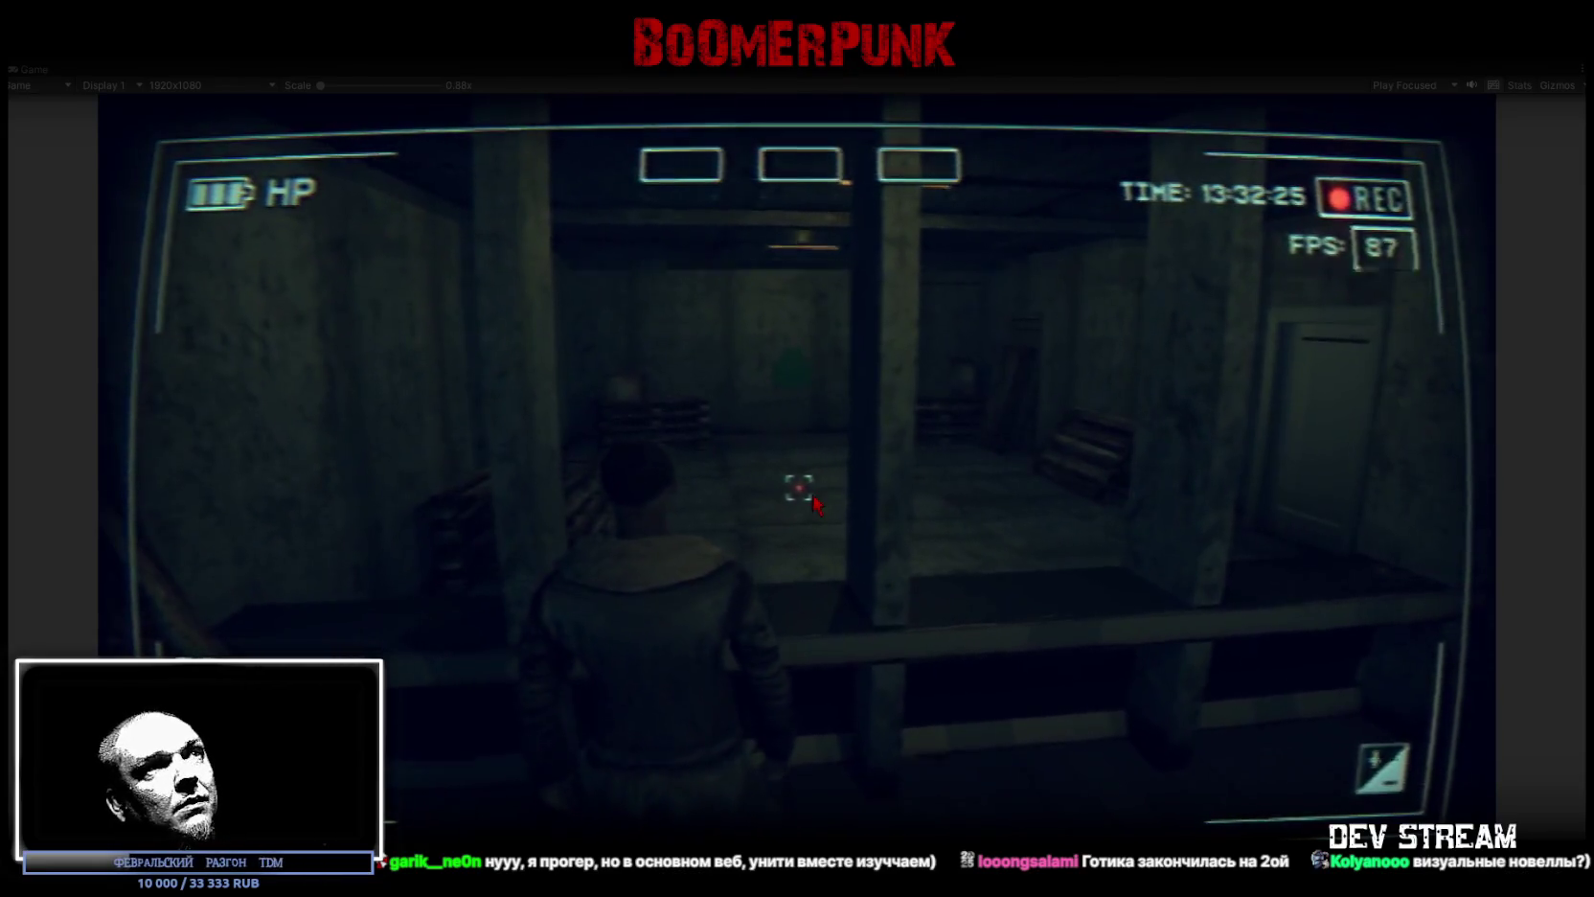
Step: Open the in-game menu, view the Bag contents, and close the menu
key(Tab)
click(956, 319)
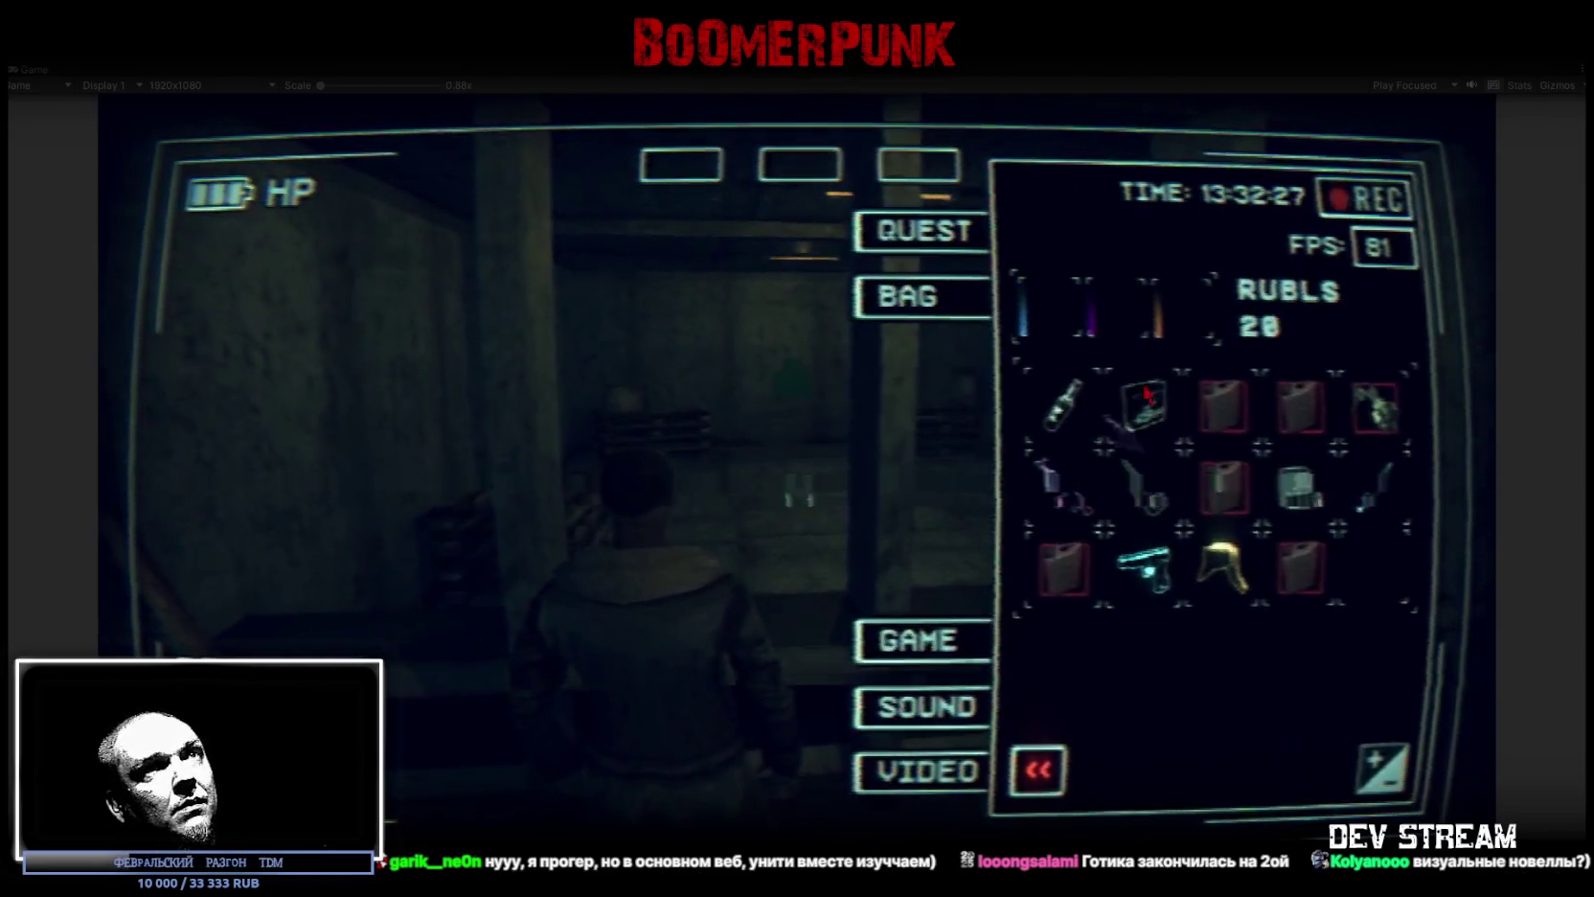
key(Tab)
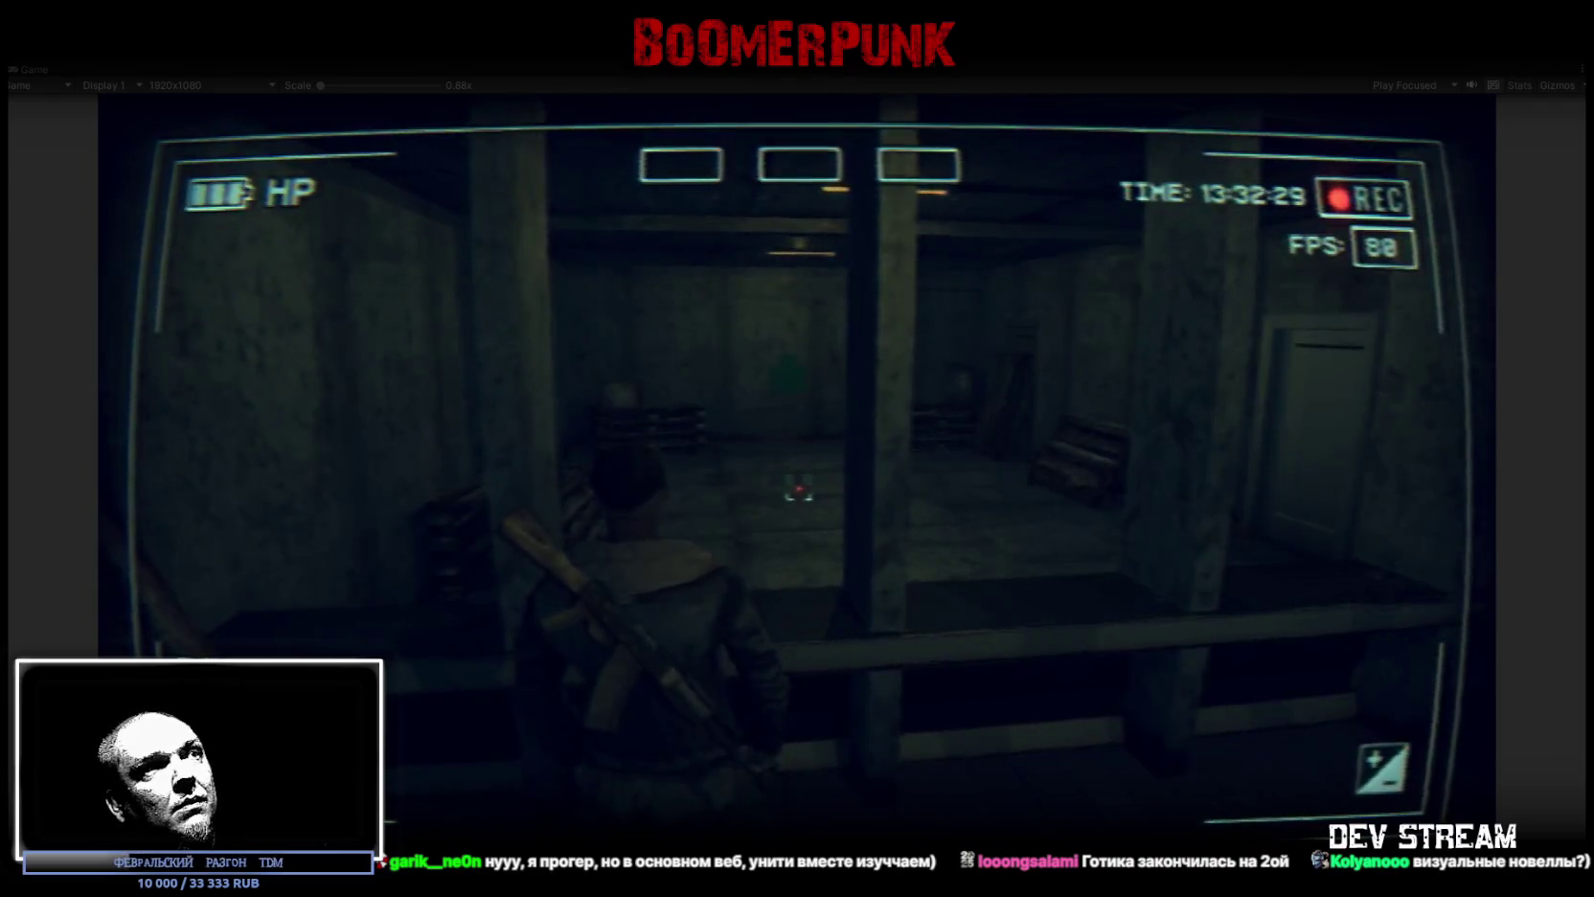
Step: Walk into the basement room and fire the weapon at the targets
key(w)
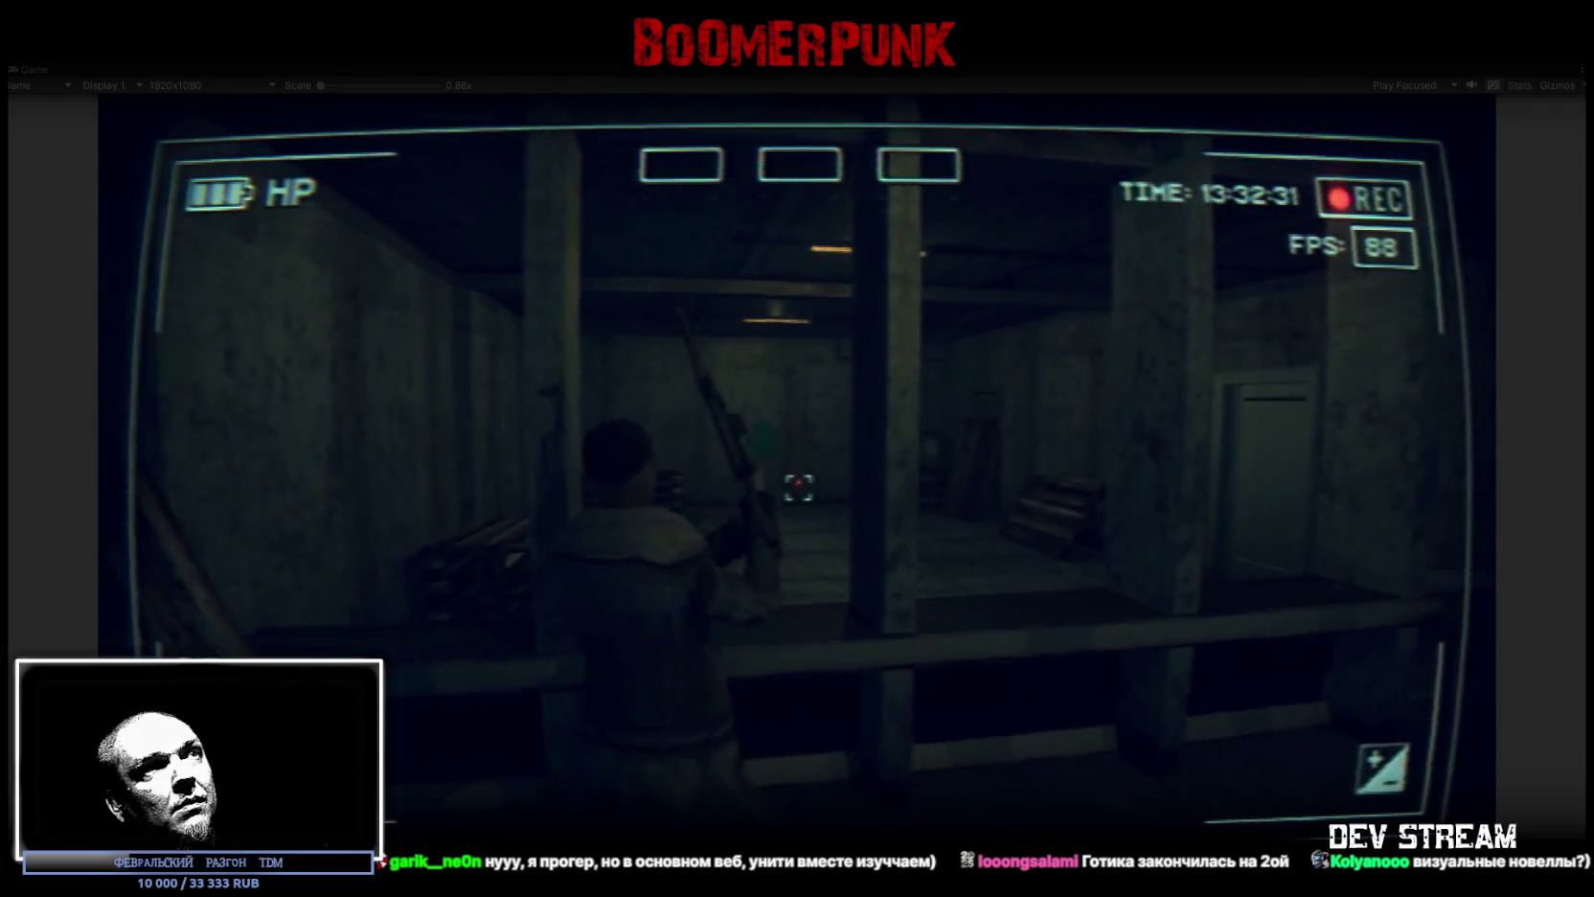
click(798, 487)
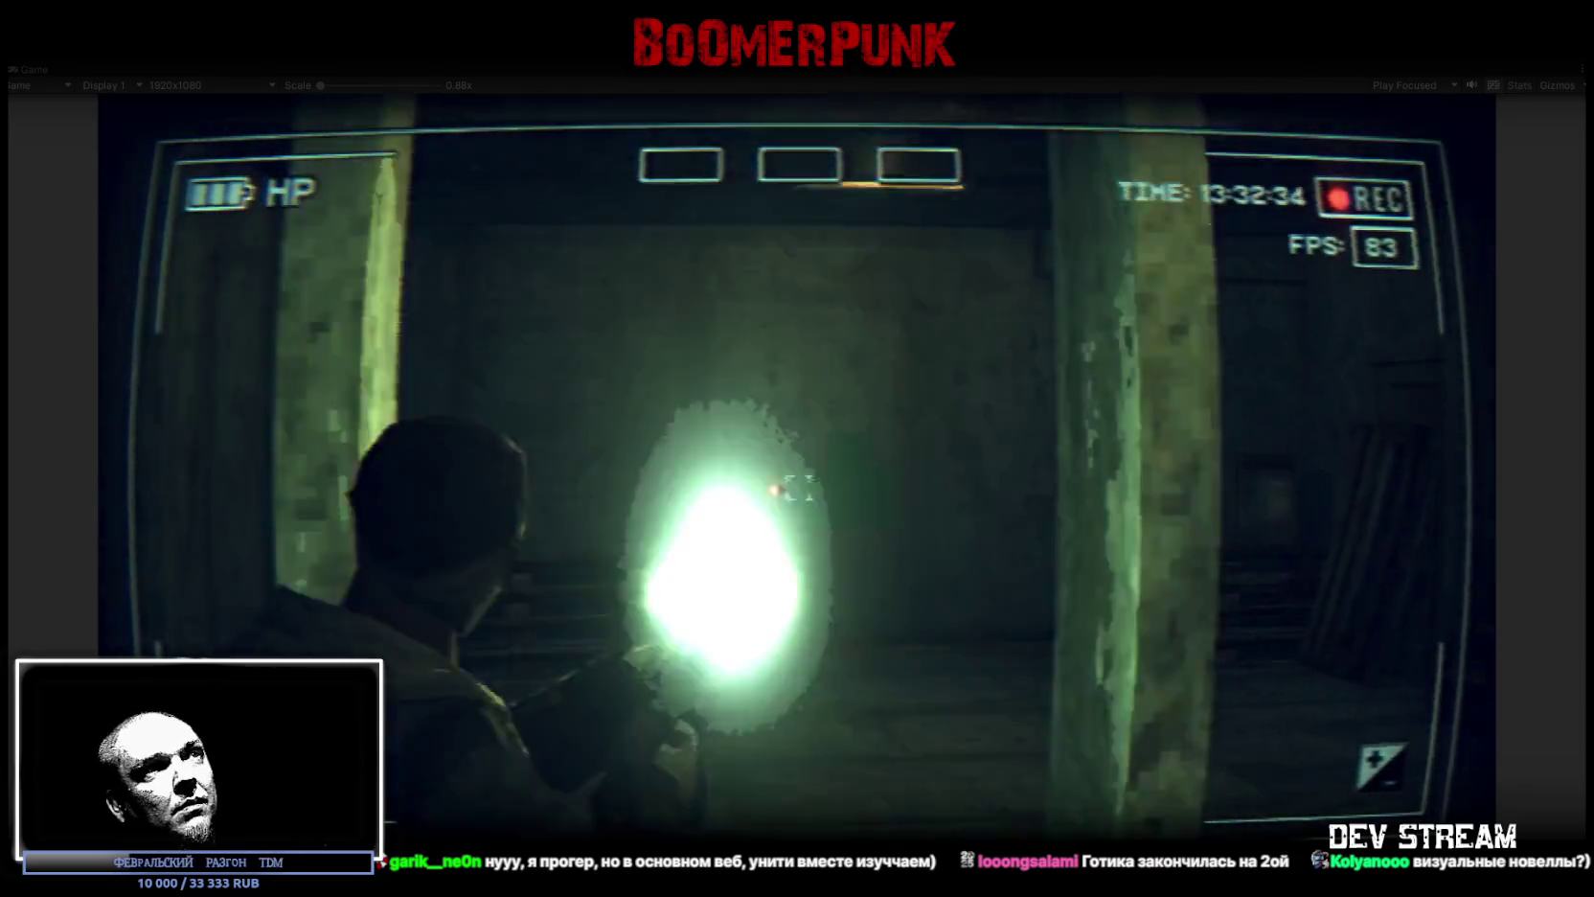
click(798, 487)
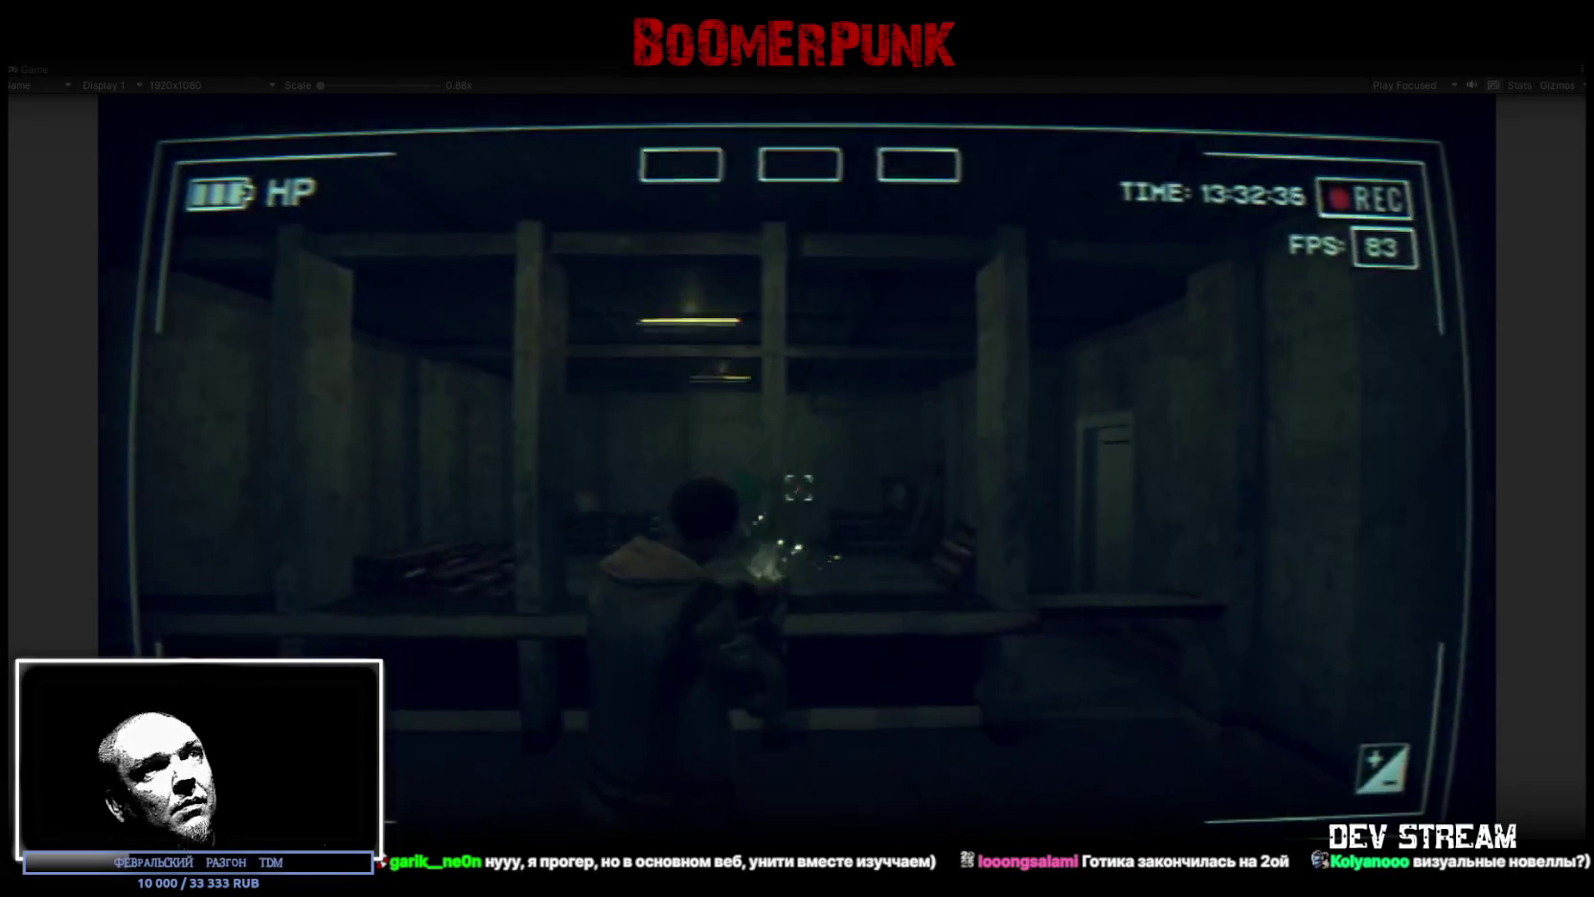
click(798, 486)
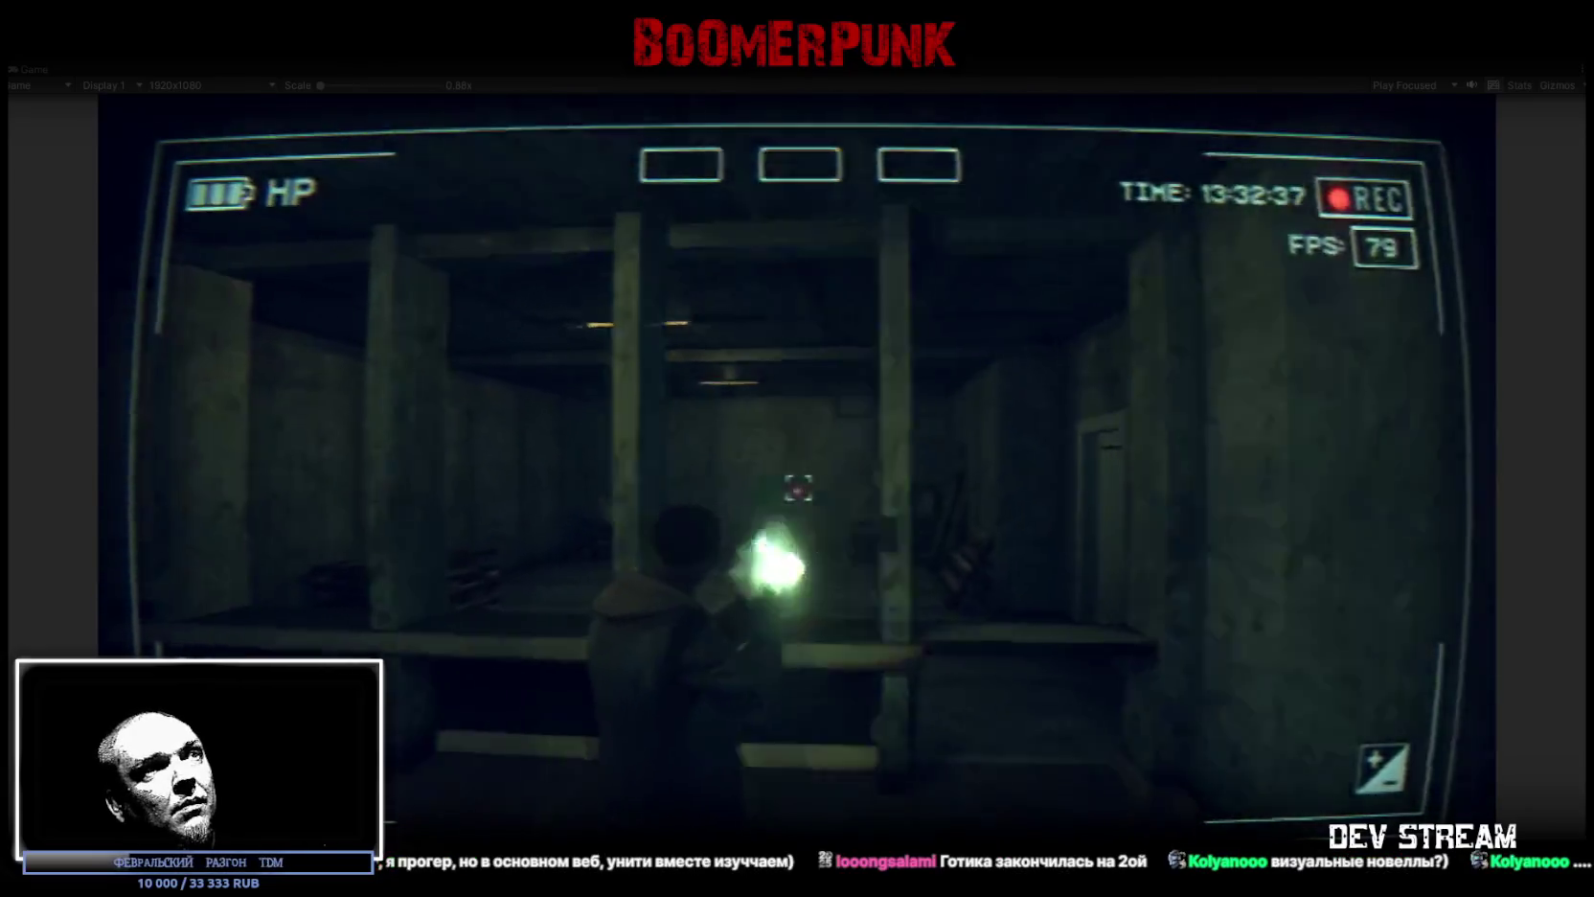
Step: Walk past the lockers toward the radiator room, reopen the inventory, then stop Play mode
key(w)
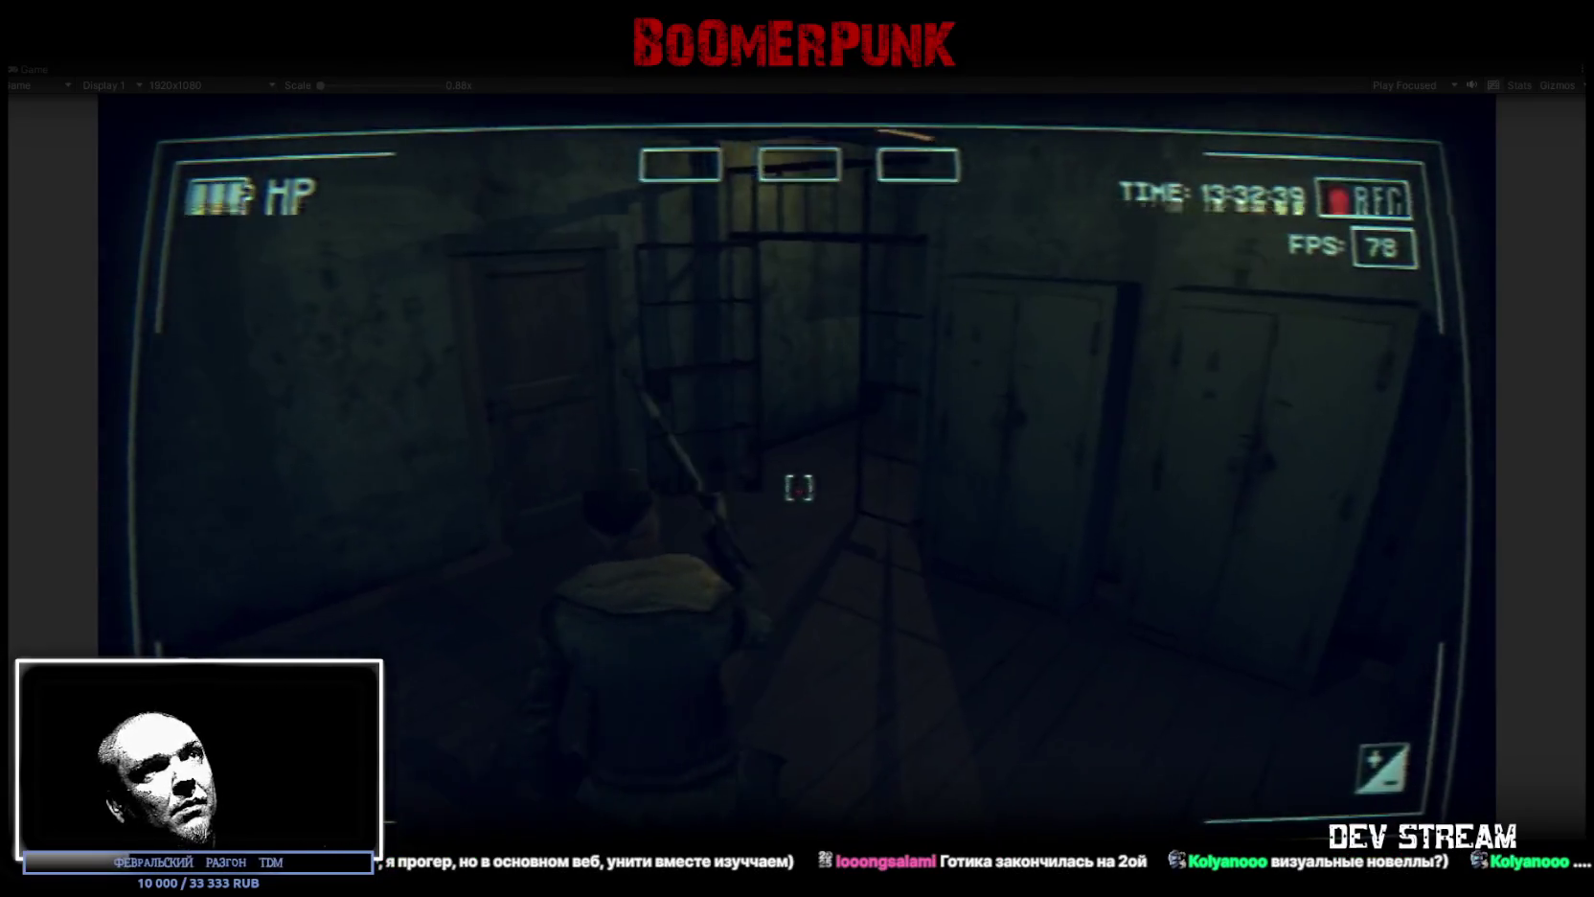
key(w)
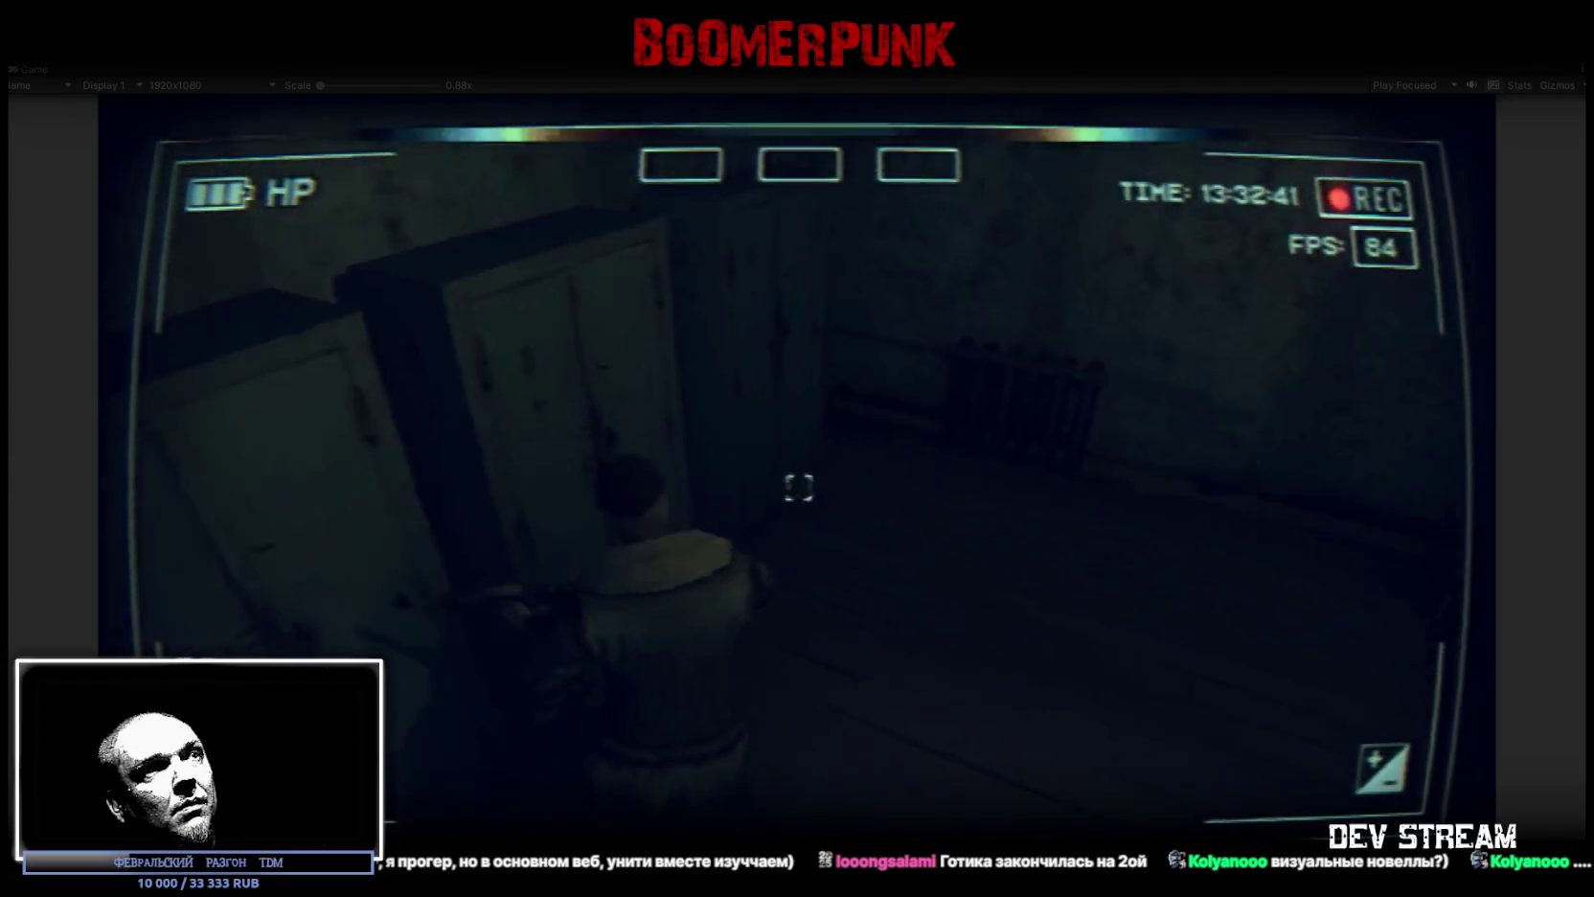
key(Tab)
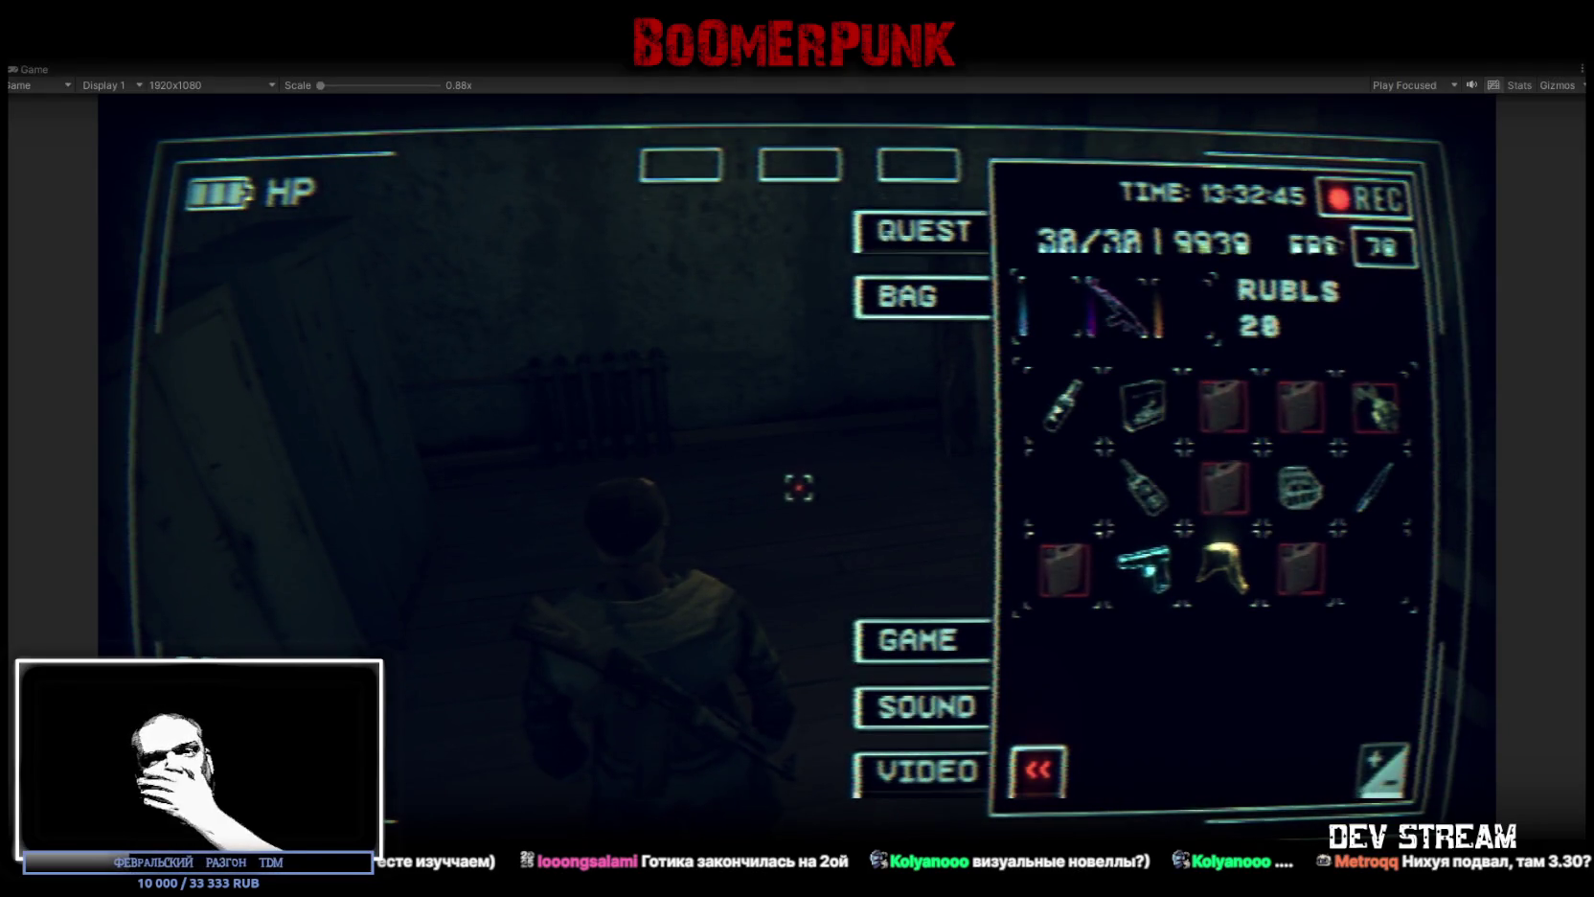
key(ctrl+p)
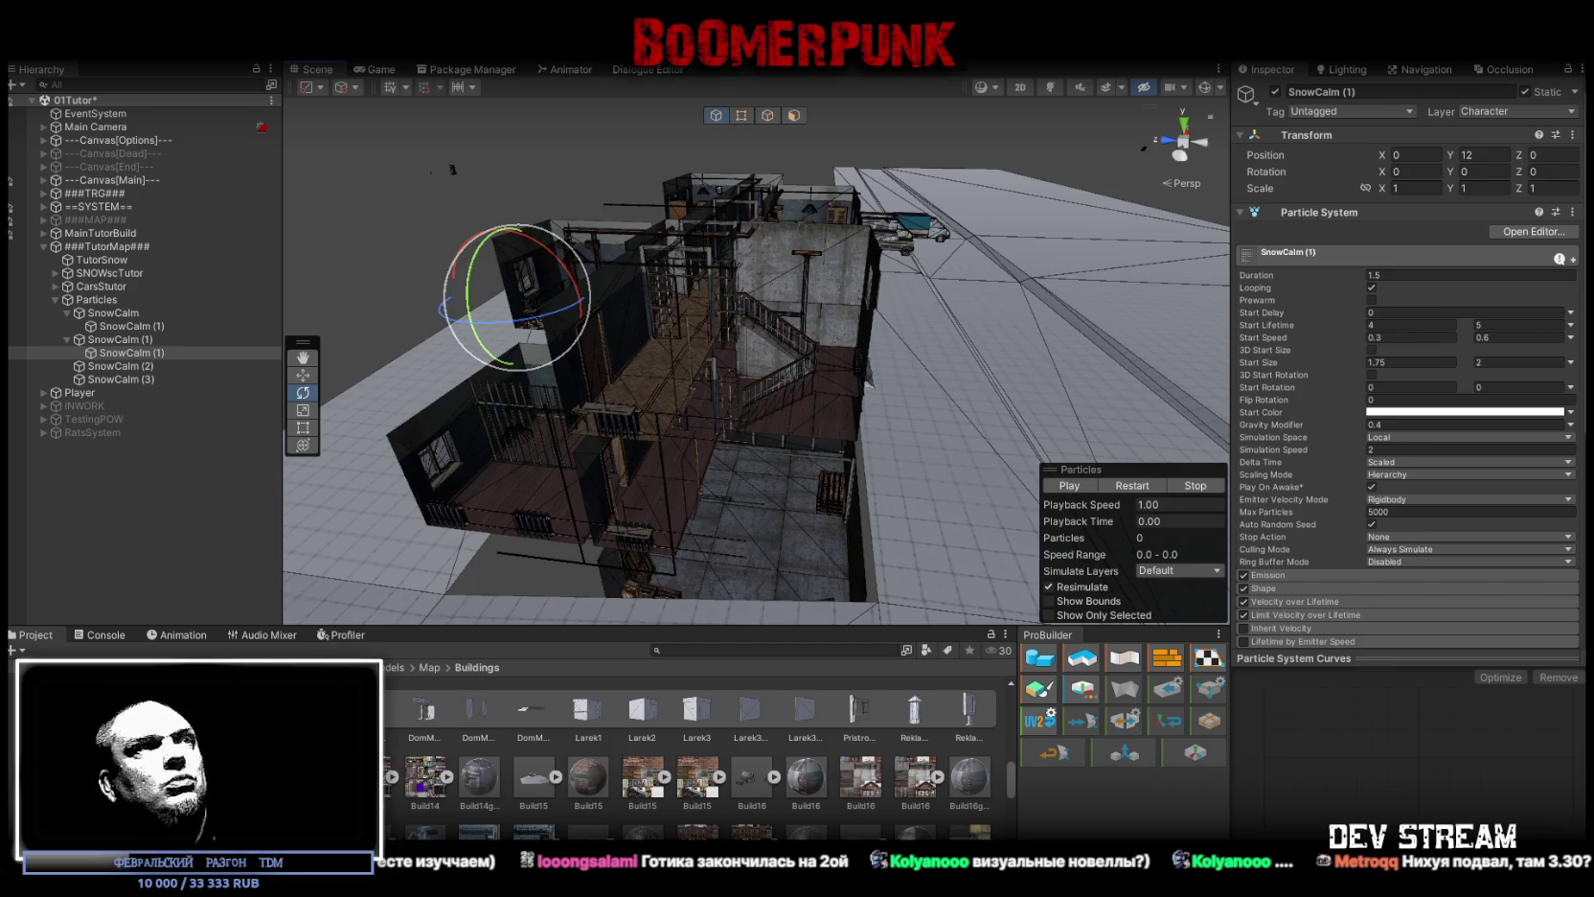
Step: Create a 3D Cube from the Hierarchy and snap it beside the pallet crates
scroll(631, 346, up, 5)
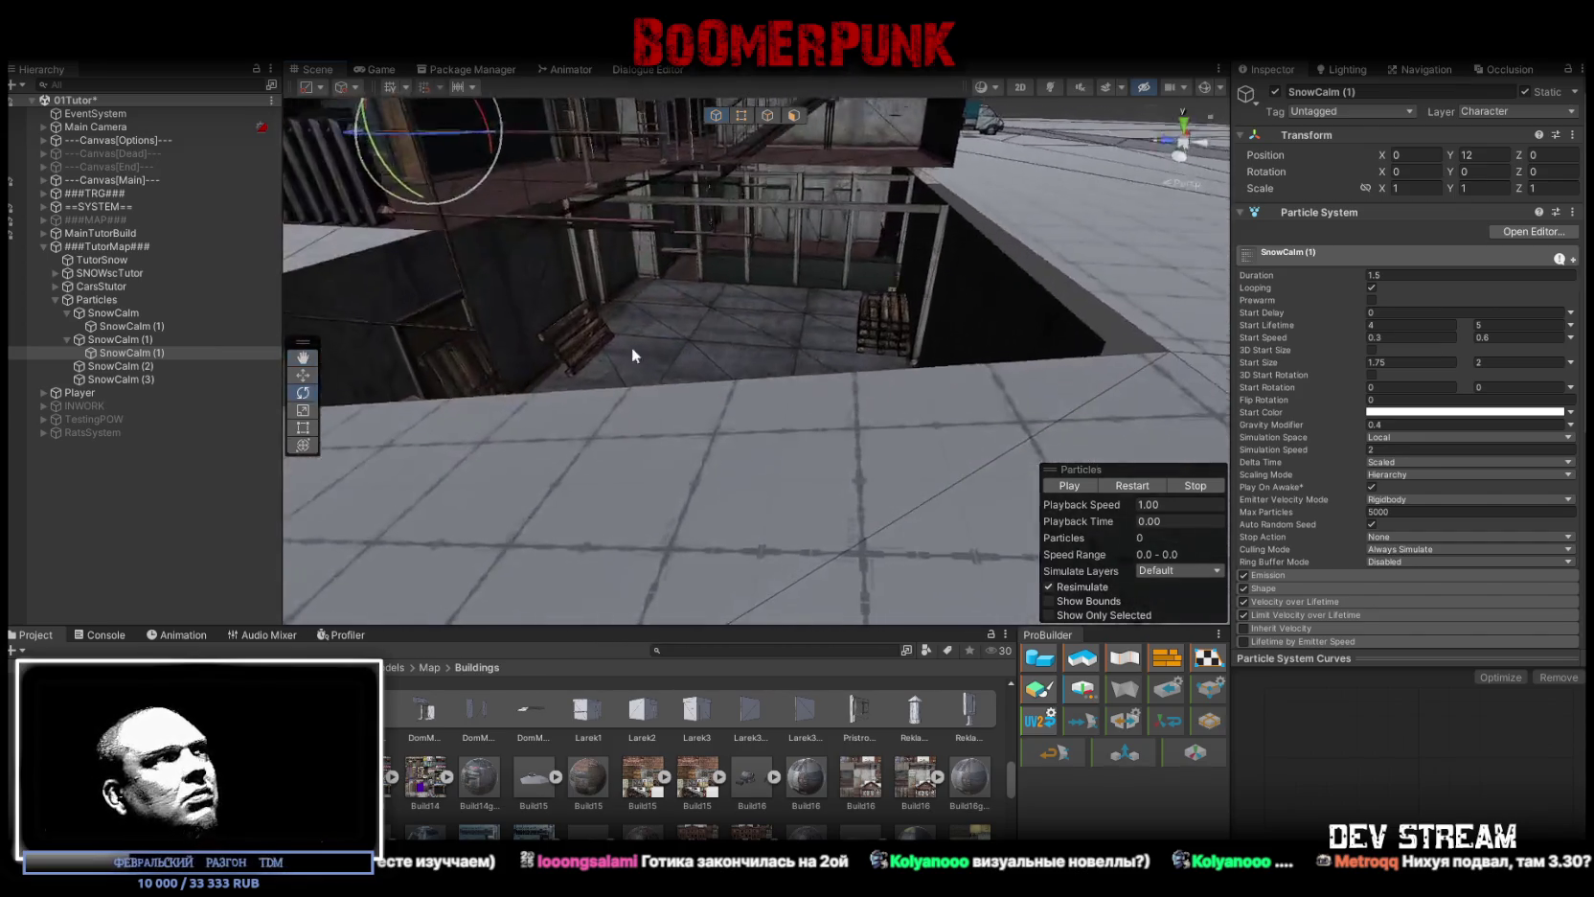
right_click(77, 353)
mouse_move(165, 630)
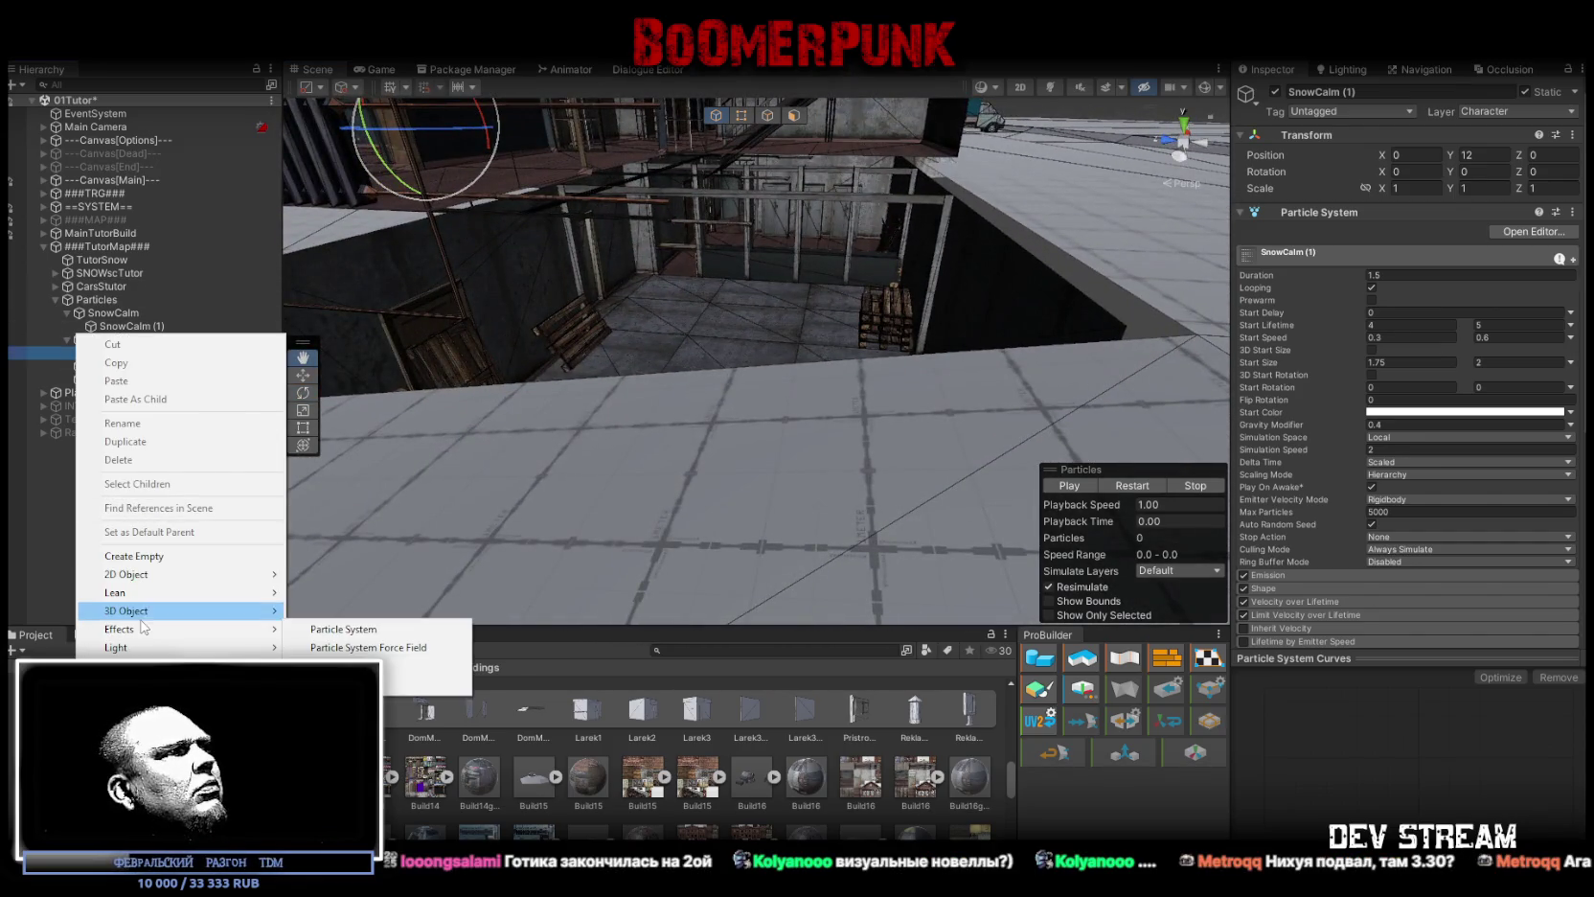
click(321, 611)
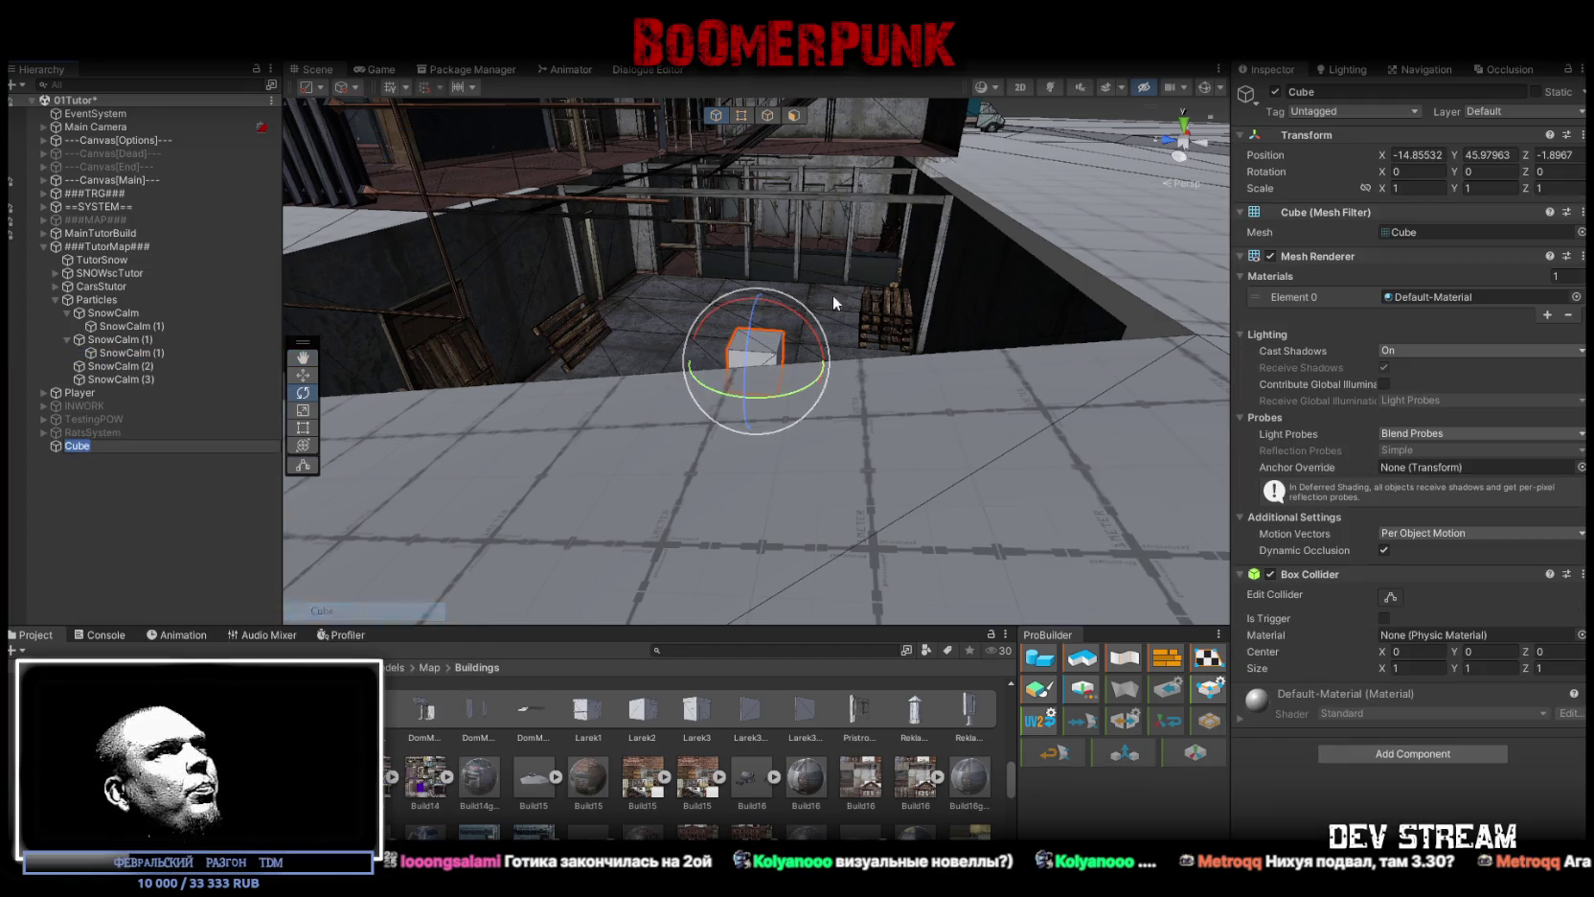
mouse_move(816, 232)
mouse_down()
mouse_move(926, 443)
mouse_move(1140, 415)
mouse_up()
key(w)
Step: Set the cube's Scale Y to 3.3 and snap it against the pallet
click(1488, 188)
text(3)
key(Return)
mouse_move(785, 462)
mouse_down()
mouse_move(772, 337)
mouse_move(792, 318)
mouse_move(572, 312)
mouse_up()
click(1499, 188)
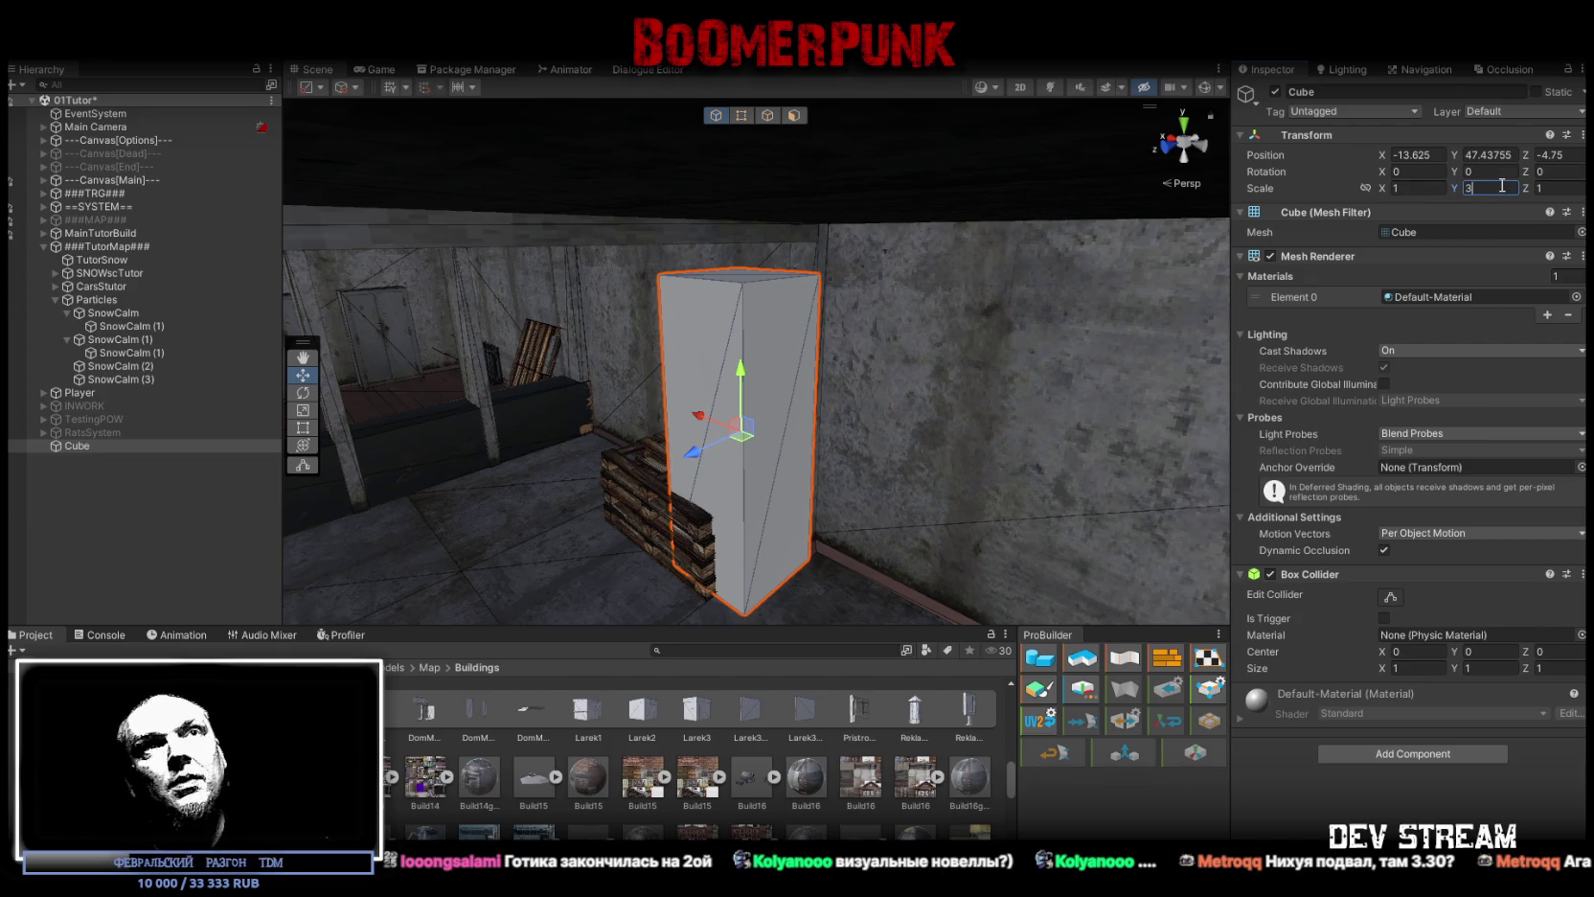
text(.3)
mouse_move(827, 323)
mouse_down()
mouse_move(827, 499)
mouse_move(840, 439)
mouse_move(1132, 387)
mouse_move(842, 366)
mouse_move(678, 329)
mouse_move(722, 340)
mouse_up()
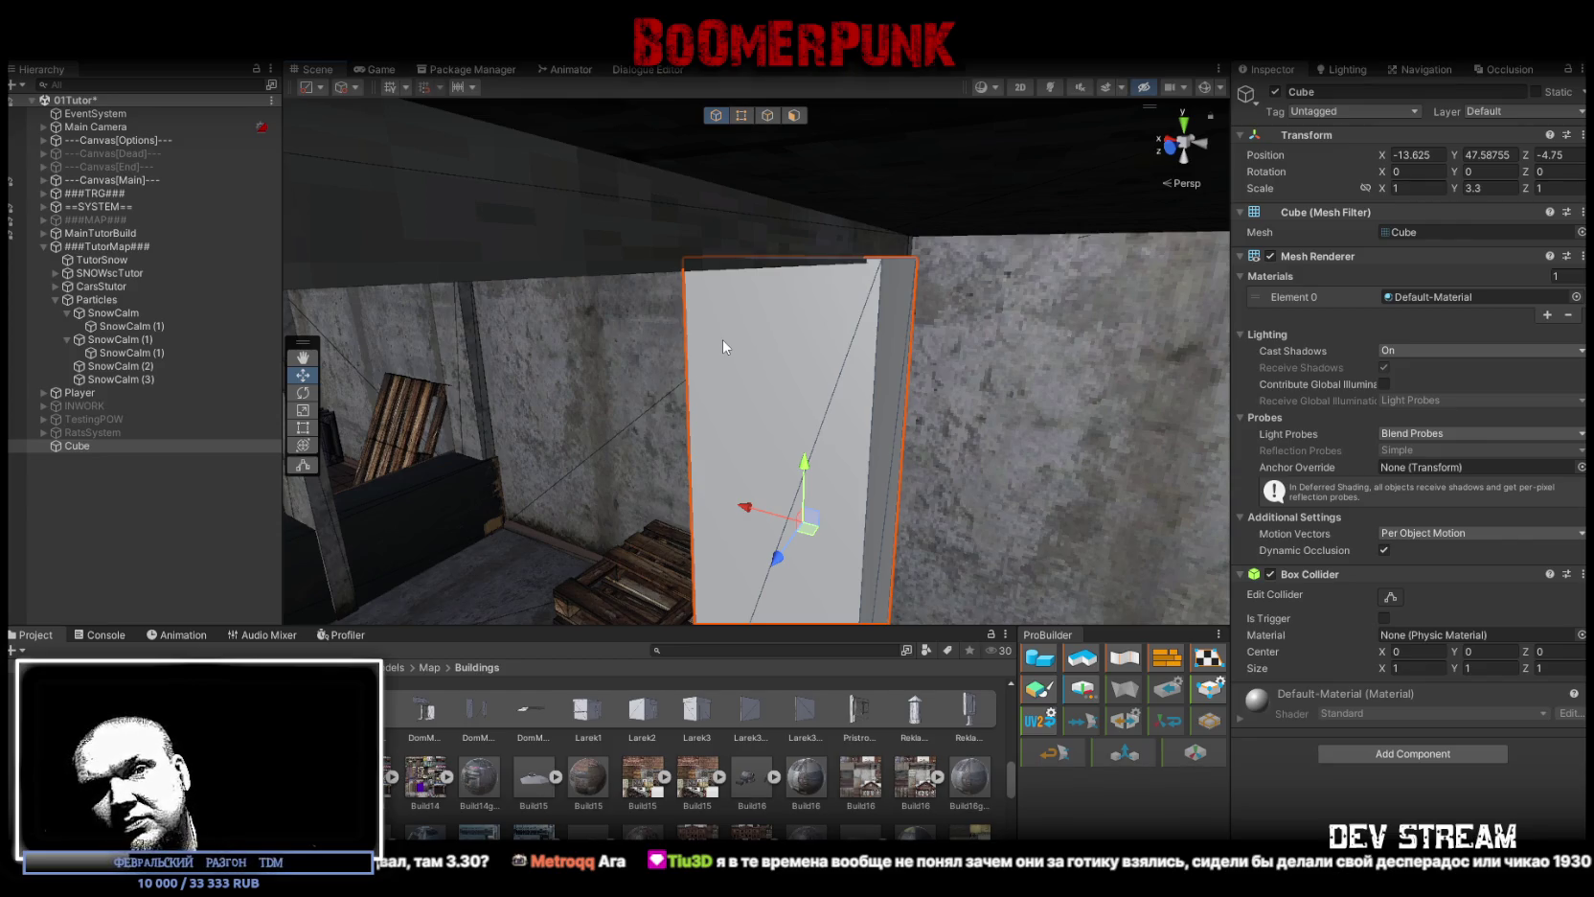
mouse_move(762, 332)
mouse_down()
mouse_move(909, 387)
mouse_move(857, 349)
mouse_up()
mouse_move(756, 362)
mouse_down()
mouse_move(590, 479)
mouse_move(613, 471)
mouse_move(565, 421)
mouse_move(449, 384)
mouse_move(496, 414)
mouse_move(556, 382)
mouse_up()
Step: Delete the tall Cube and orbit back out over the road and terrain
key(Delete)
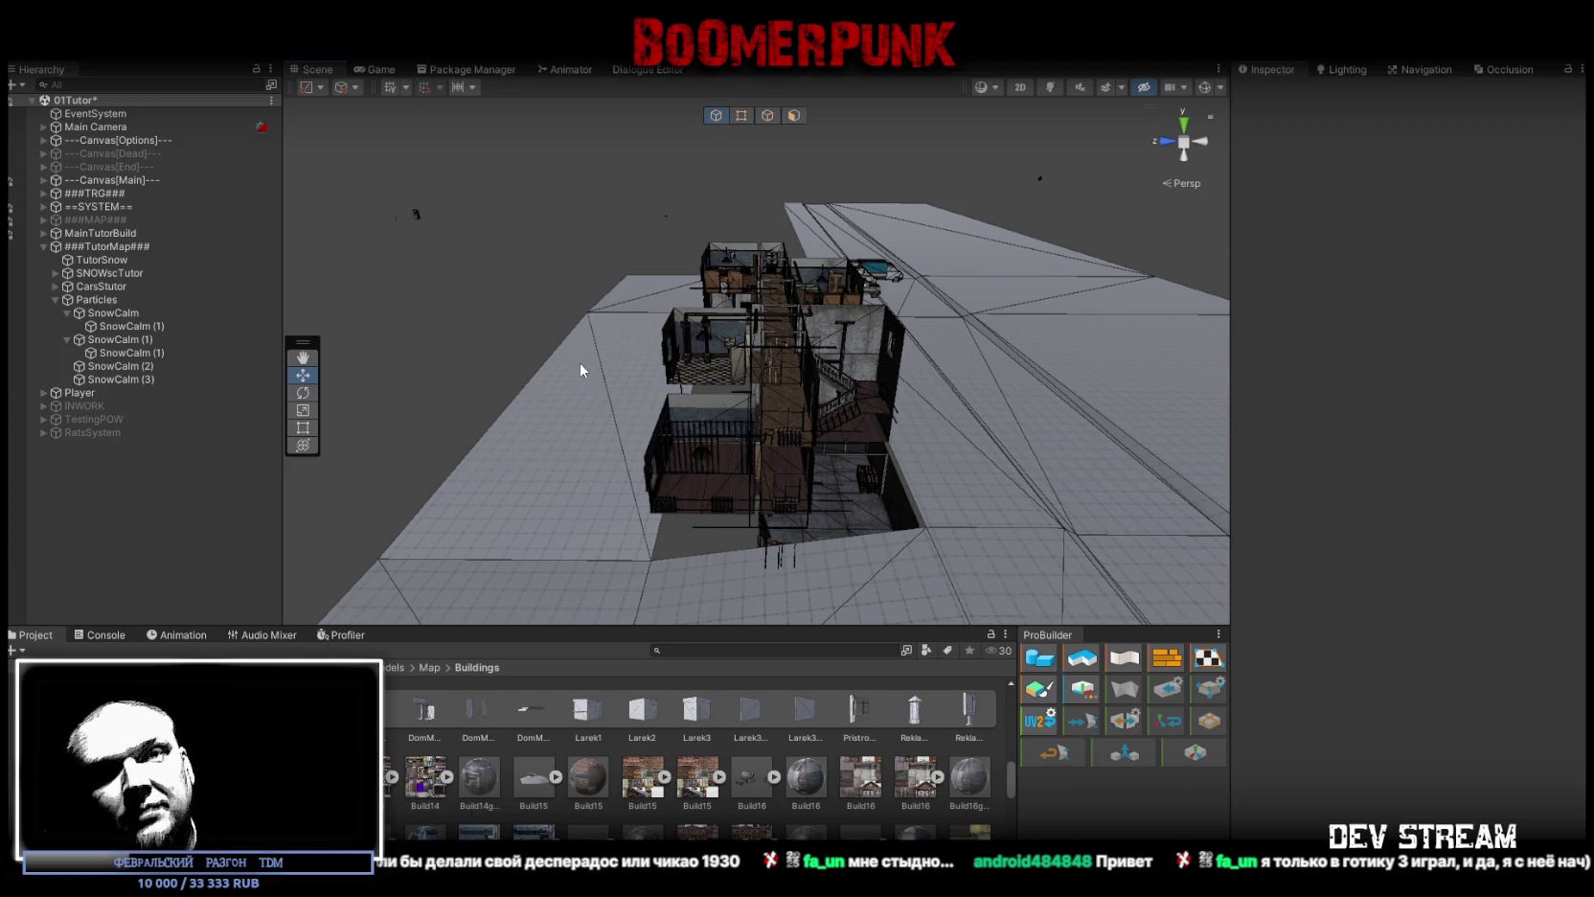
mouse_move(792, 324)
mouse_down()
mouse_move(840, 356)
mouse_move(901, 341)
mouse_move(941, 426)
mouse_move(800, 422)
mouse_move(809, 393)
mouse_move(715, 371)
mouse_move(968, 347)
mouse_move(800, 286)
mouse_move(783, 295)
mouse_up()
Step: Drag MilitiaBase_DoorMain and MilitiaBase_DoorMain (1) out of MilitiaTutor to sit below MilitiaBase_Door2
click(941, 426)
click(784, 296)
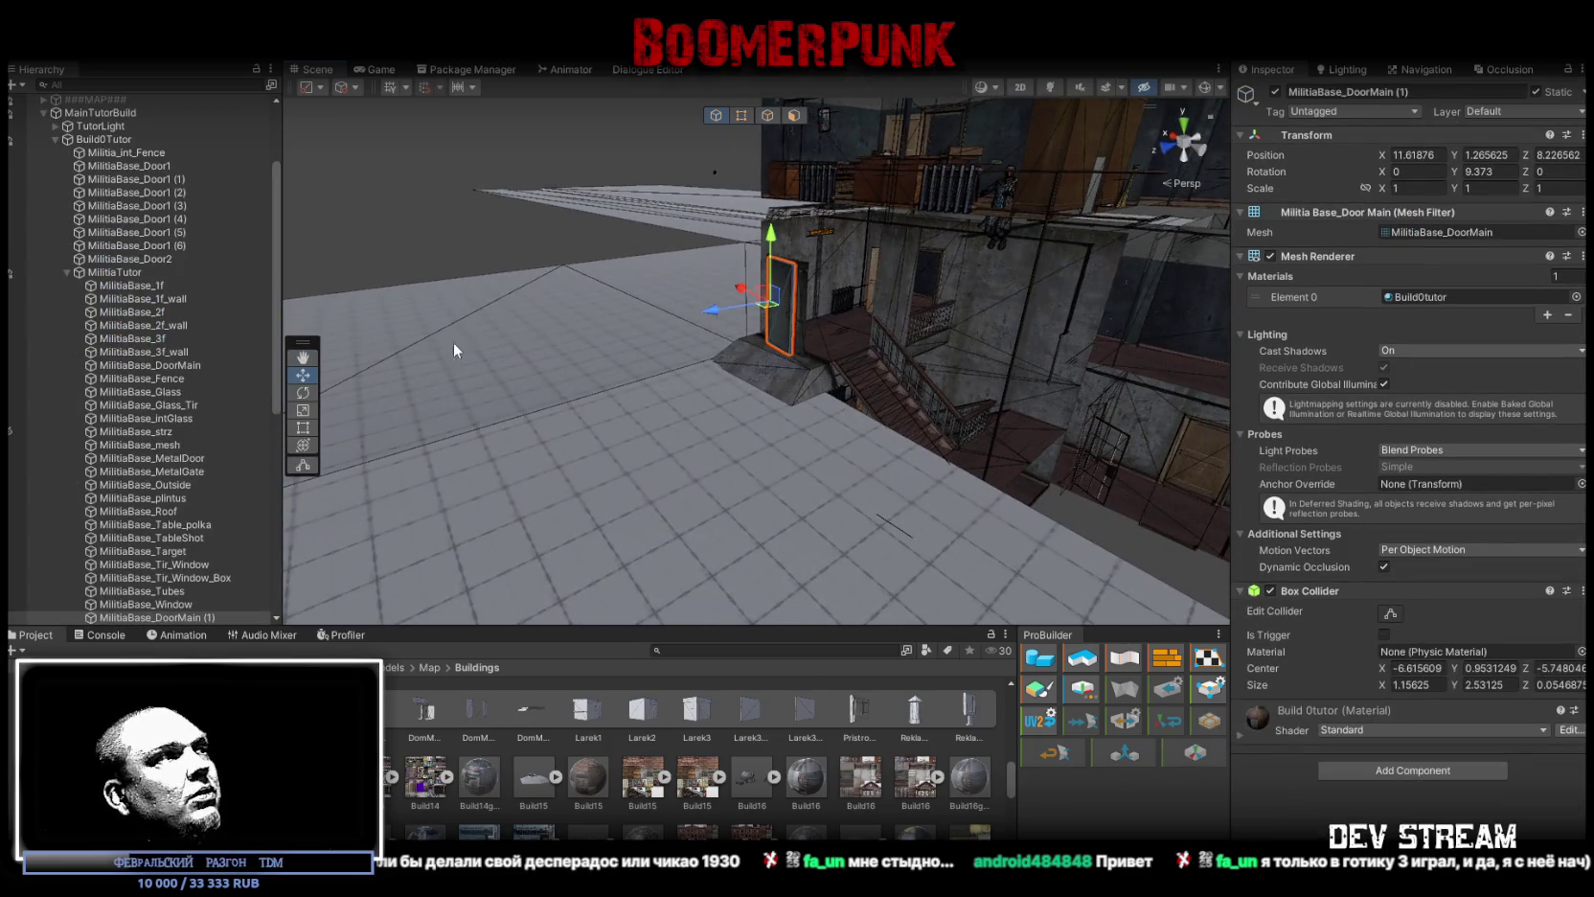
scroll(220, 557, down, 2)
mouse_move(536, 412)
mouse_down()
mouse_move(581, 408)
mouse_move(524, 418)
mouse_up()
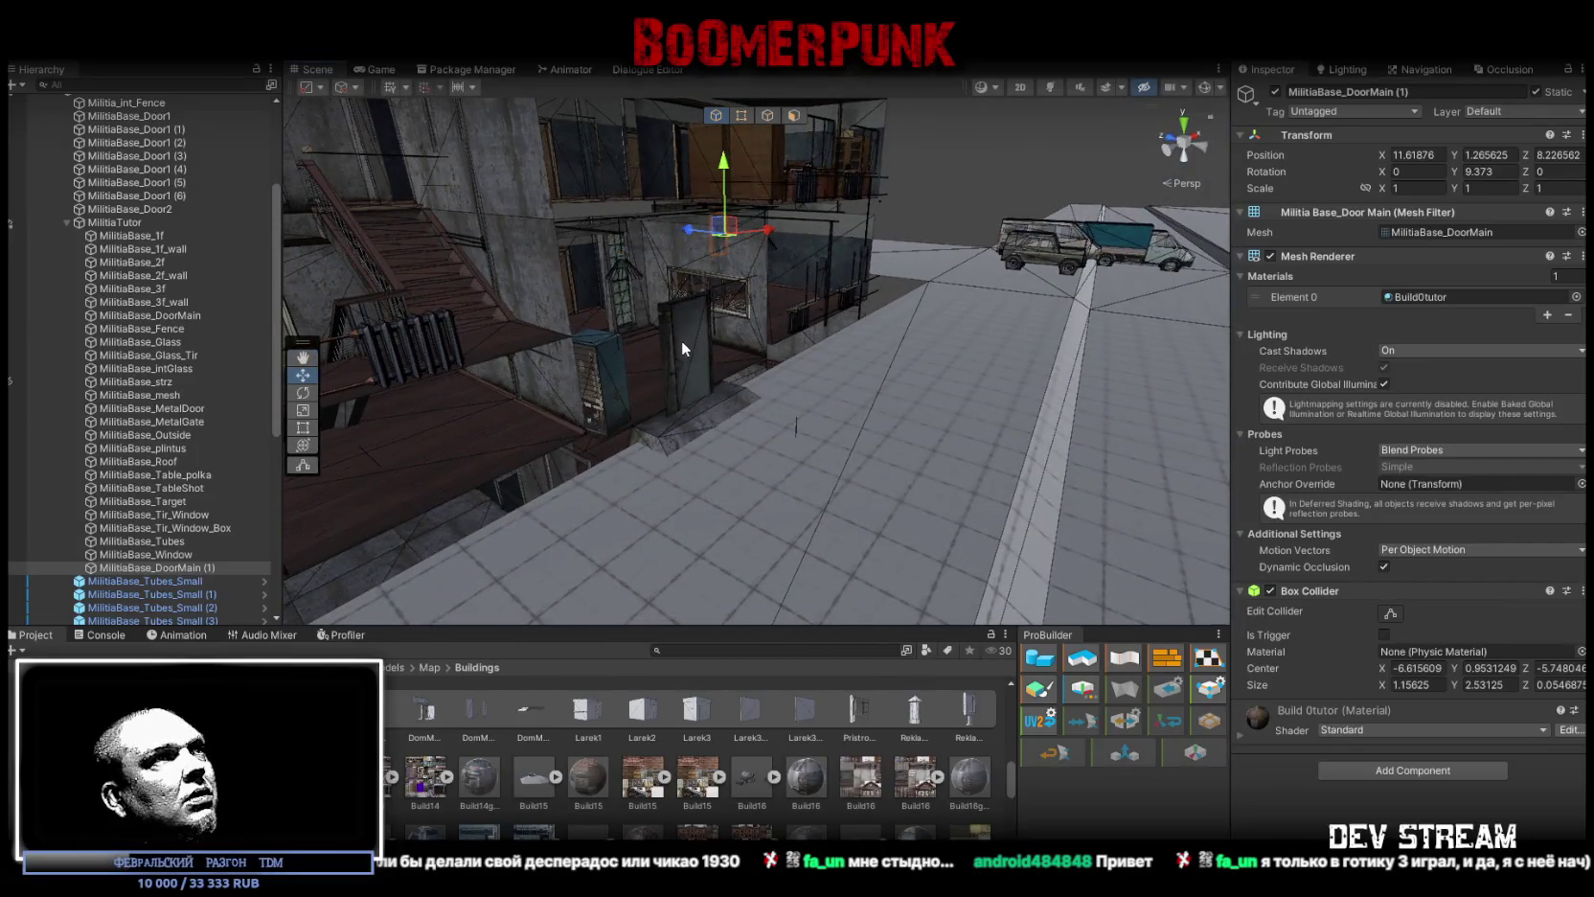
ctrl+click(172, 316)
drag(172, 316, 168, 216)
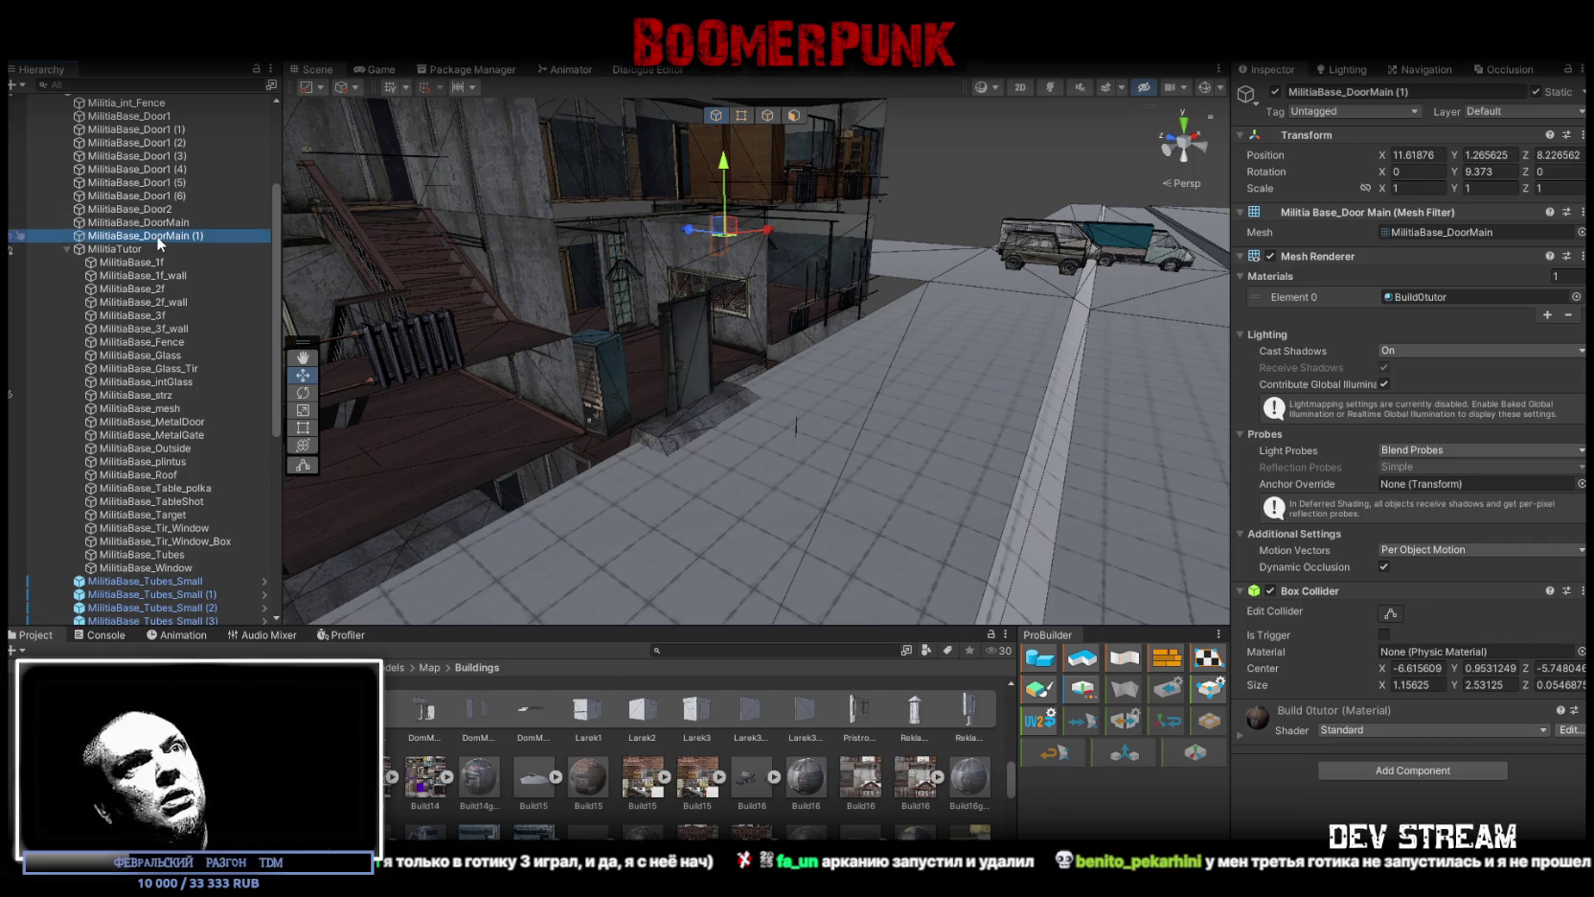
Step: Frame the selected door in the Scene view and bring the building wall into close view
drag(675, 245, 664, 292)
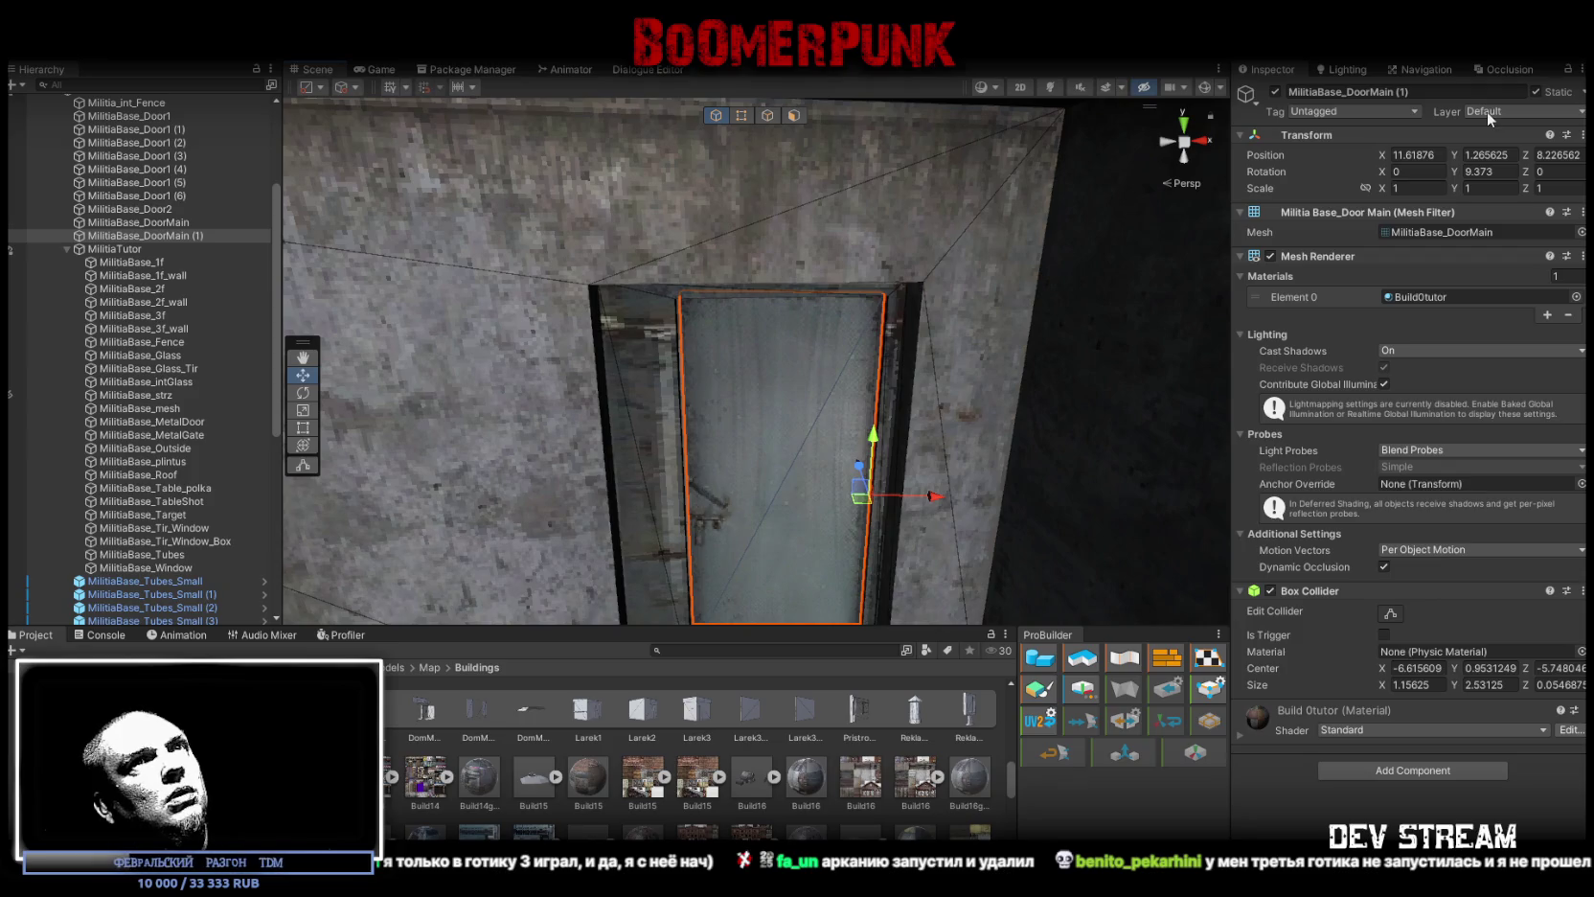
mouse_move(1149, 143)
mouse_down()
mouse_move(1054, 335)
mouse_move(1102, 431)
mouse_move(1188, 498)
mouse_up()
mouse_move(671, 335)
mouse_down()
mouse_move(594, 311)
mouse_move(934, 398)
mouse_up()
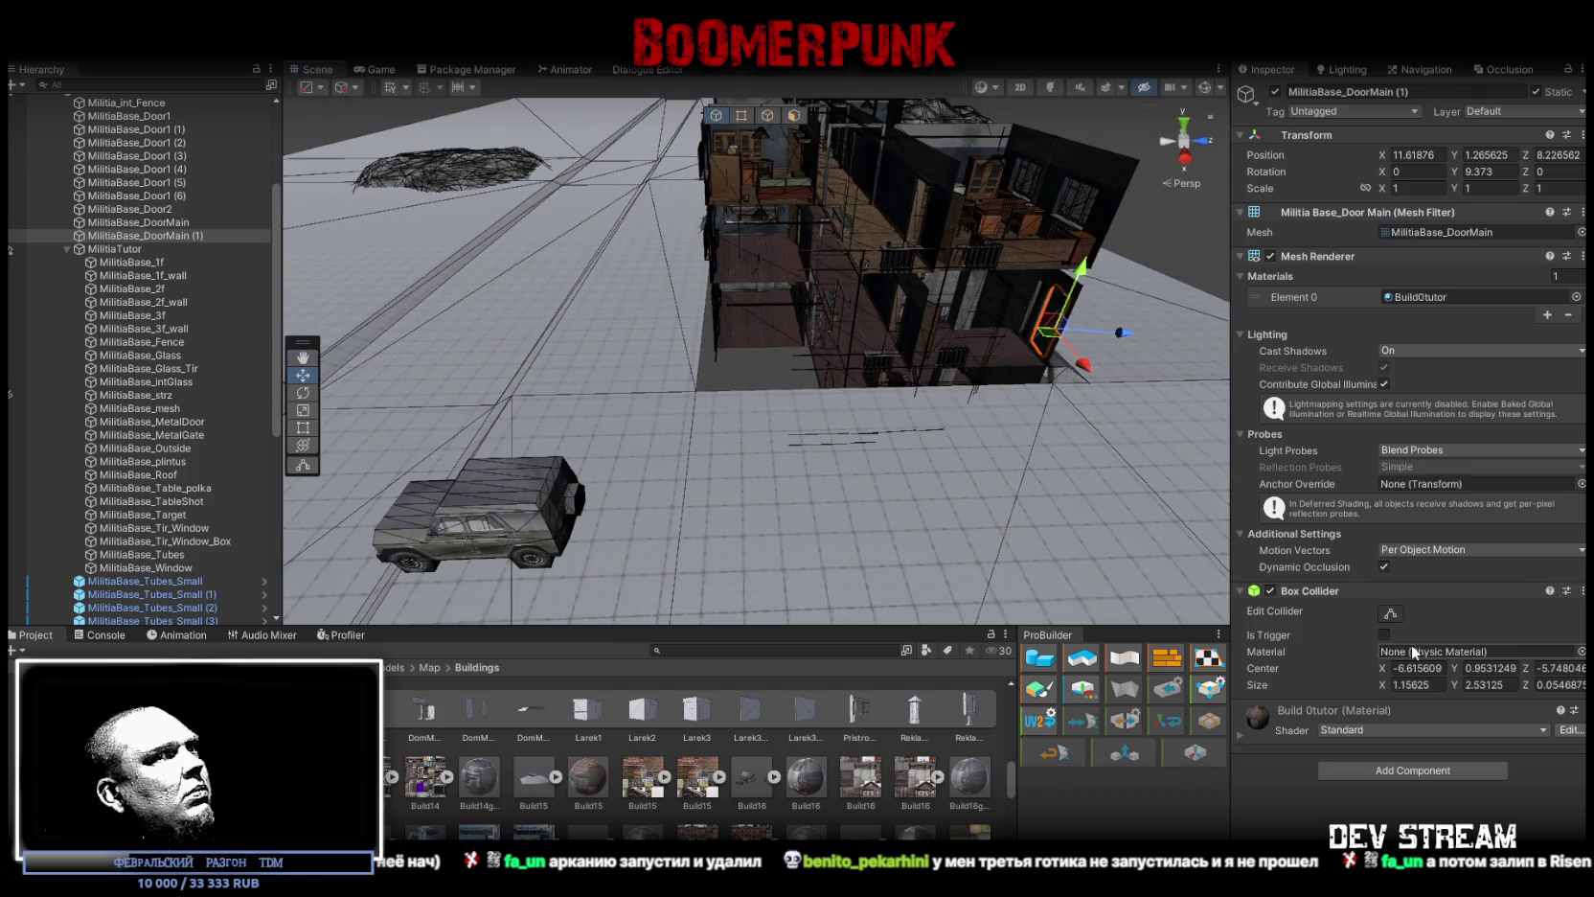
drag(863, 422, 884, 450)
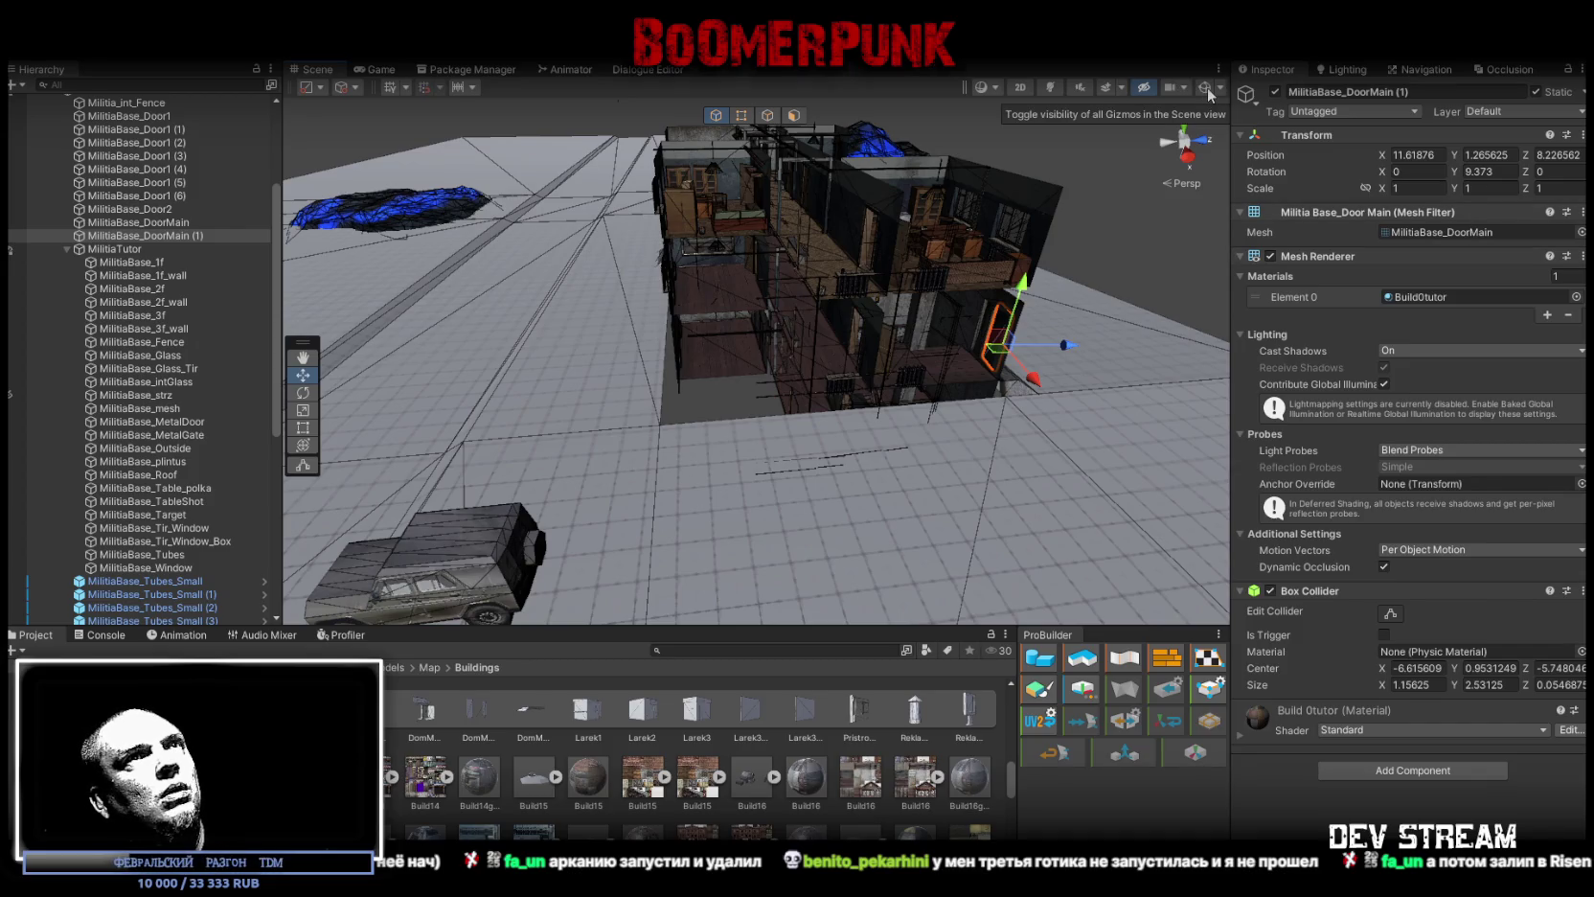
key(f)
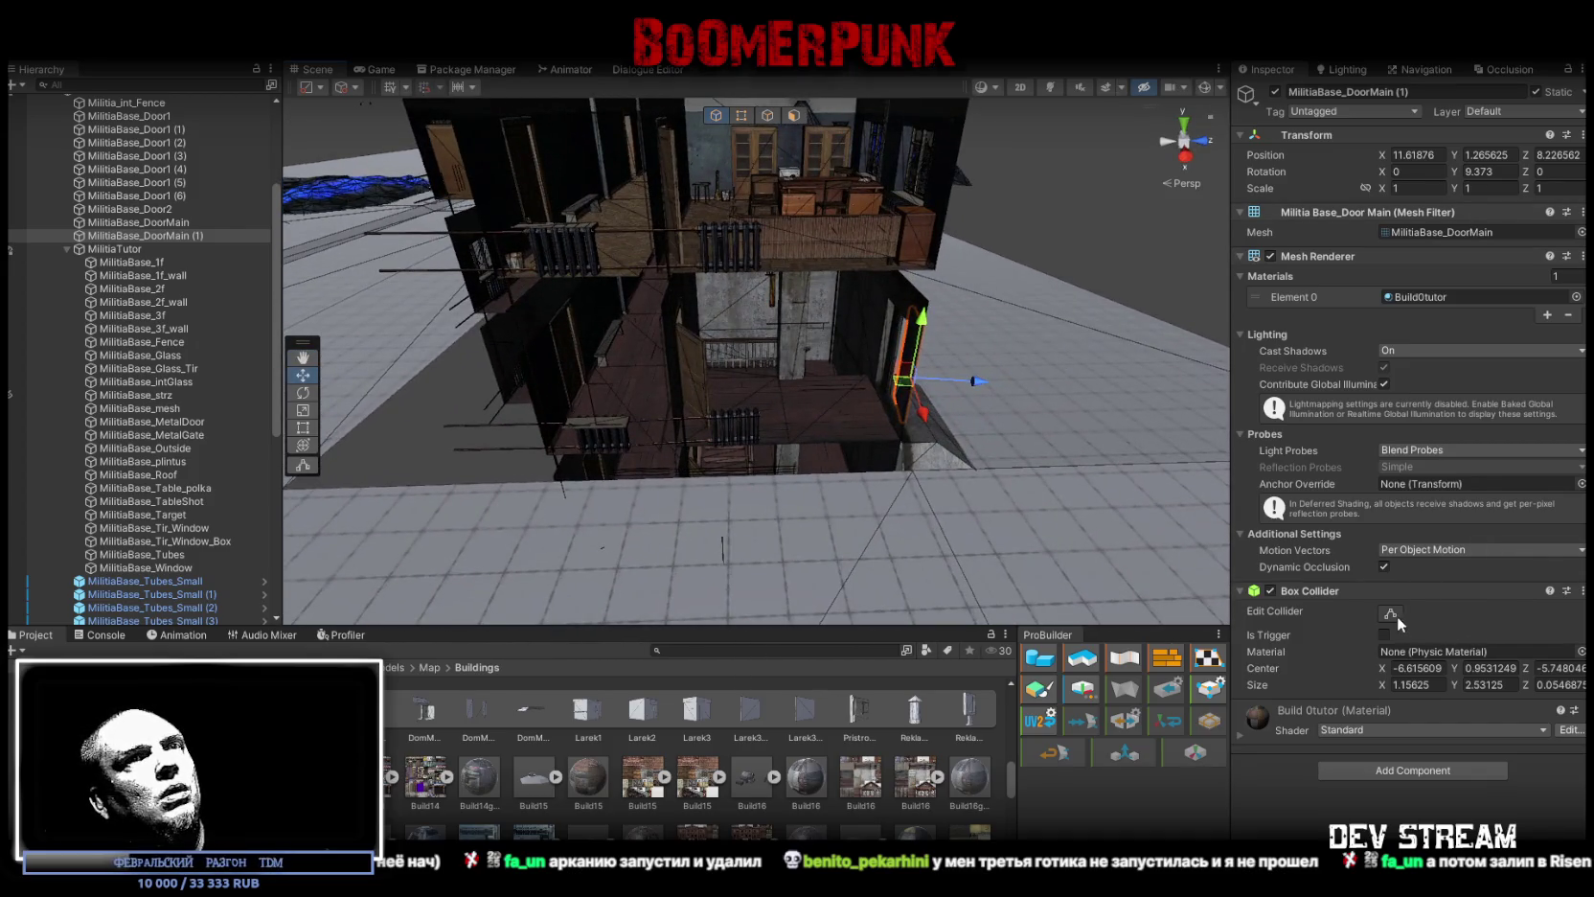
mouse_move(1101, 488)
mouse_down()
mouse_move(808, 380)
mouse_move(640, 372)
mouse_up()
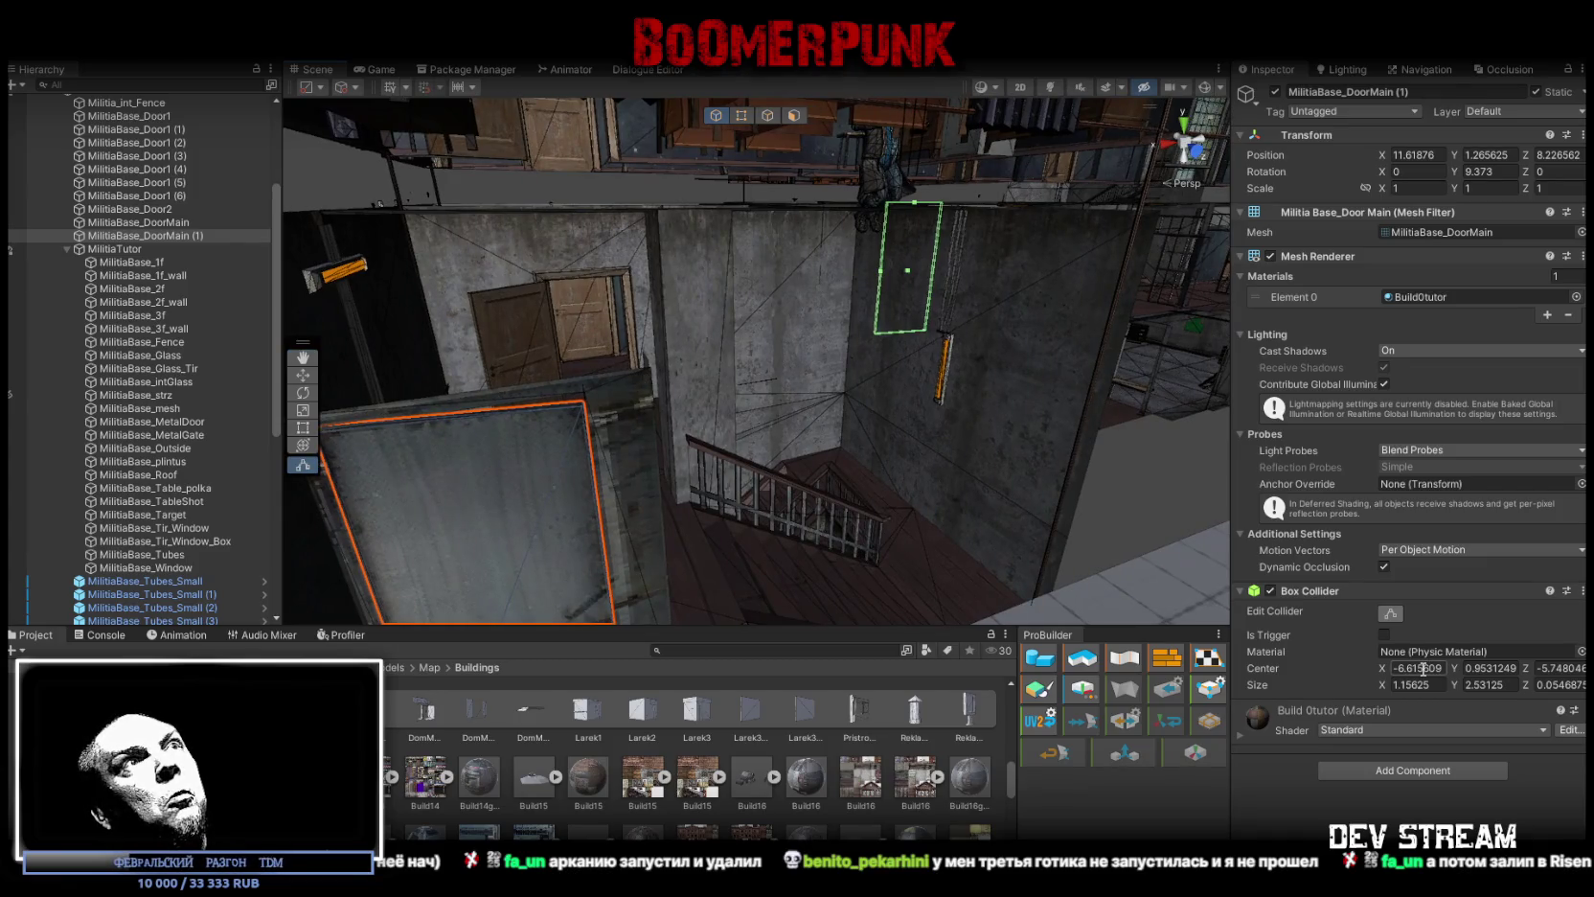
ctrl+click(184, 221)
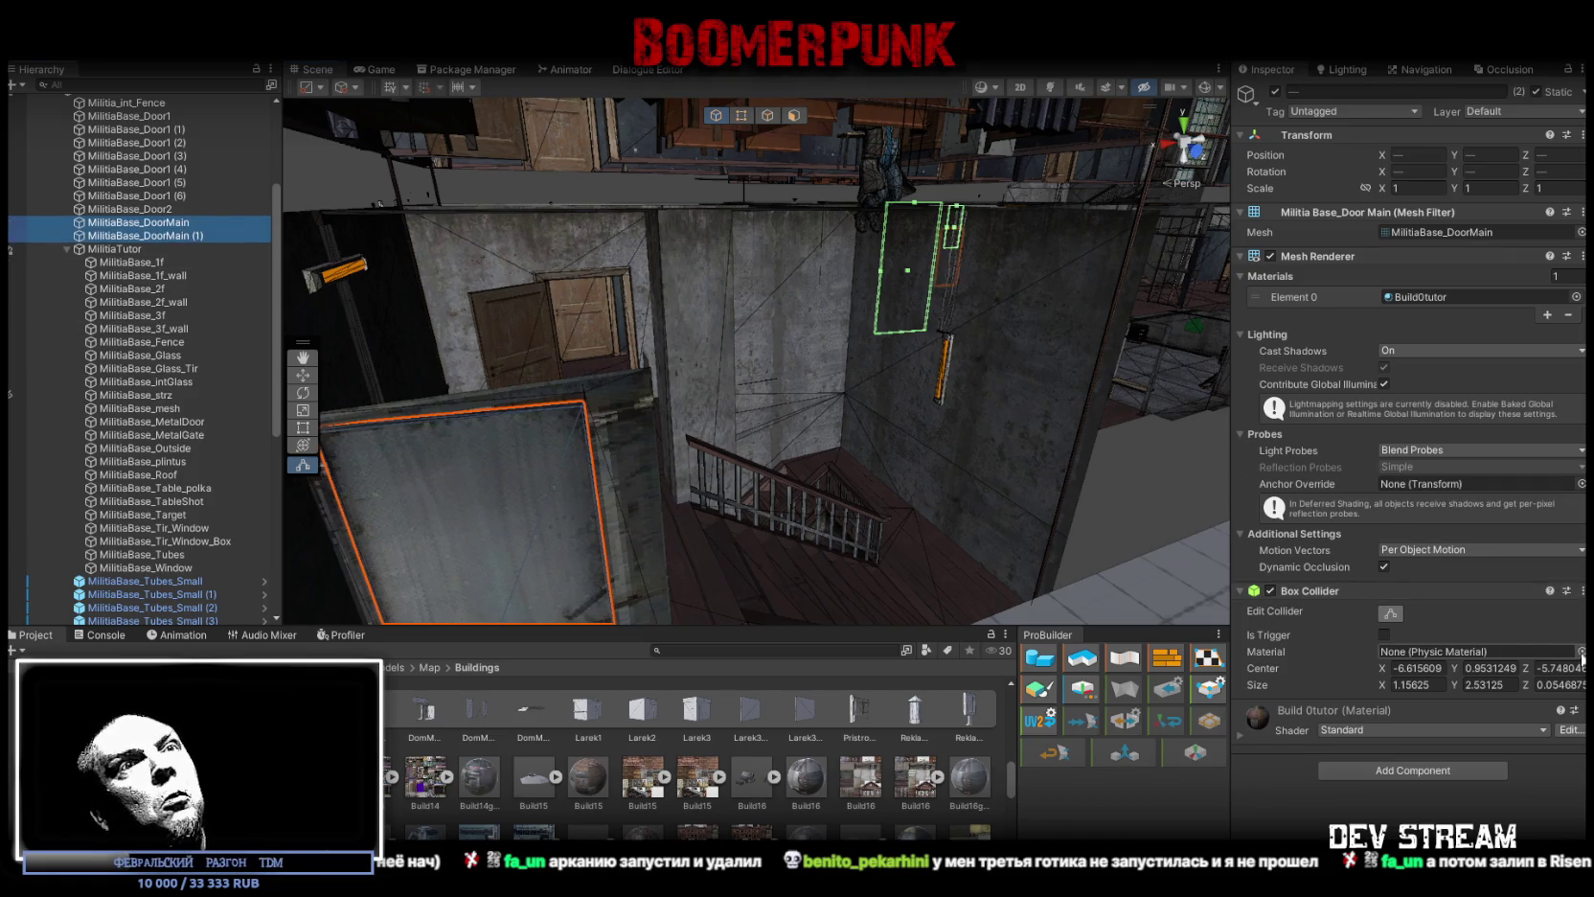
click(1583, 590)
click(1454, 603)
mouse_move(795, 402)
mouse_down()
mouse_move(845, 410)
mouse_move(694, 367)
mouse_move(895, 403)
mouse_up()
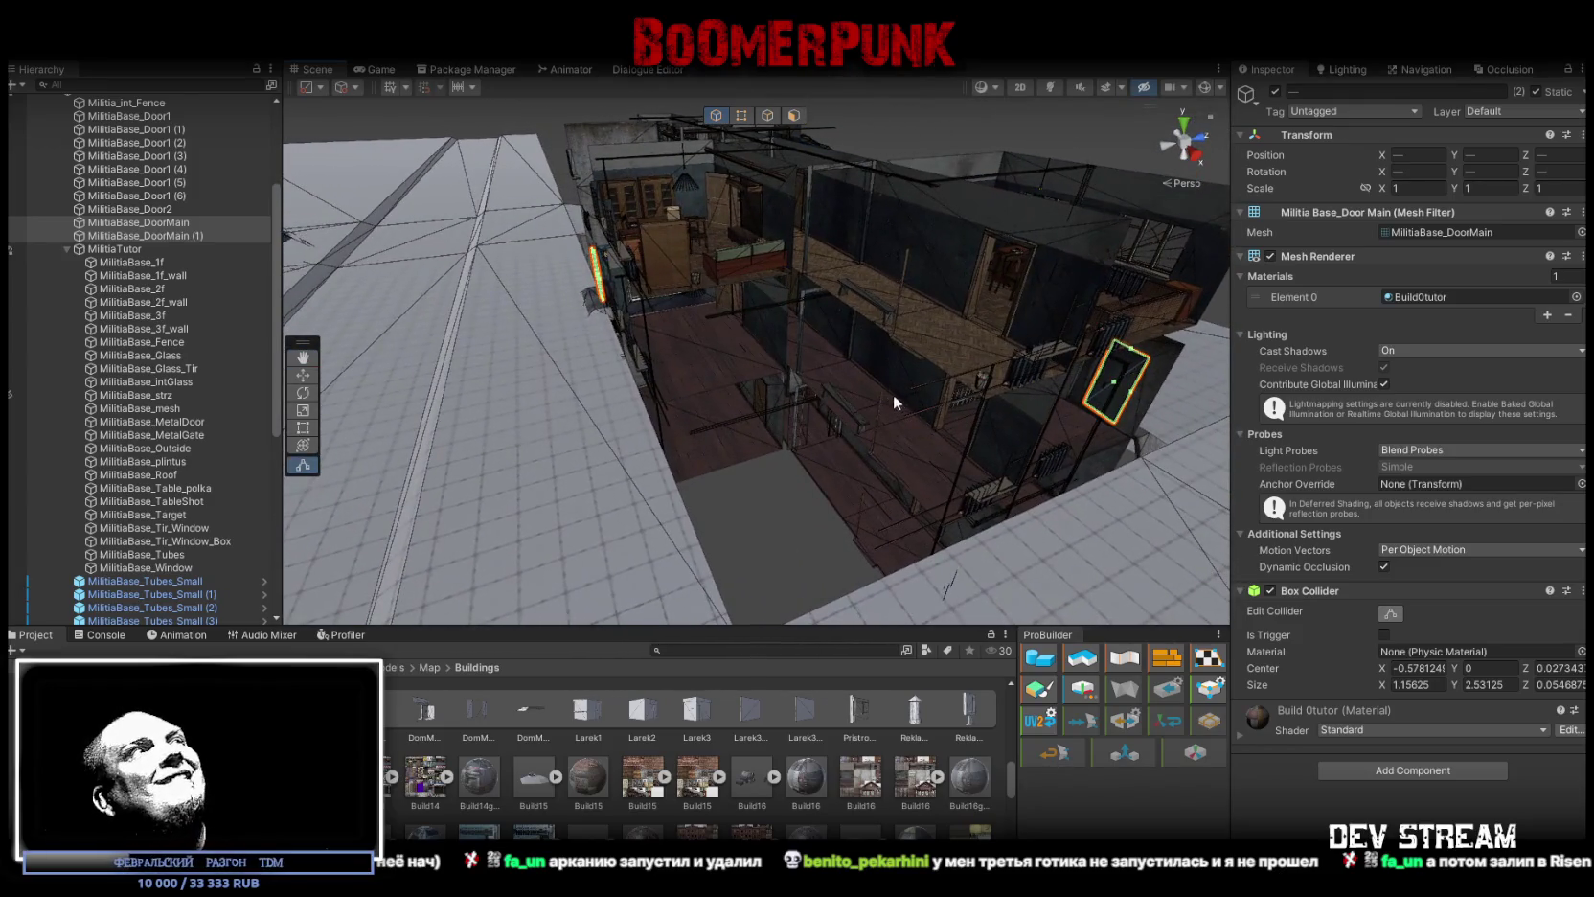
click(134, 116)
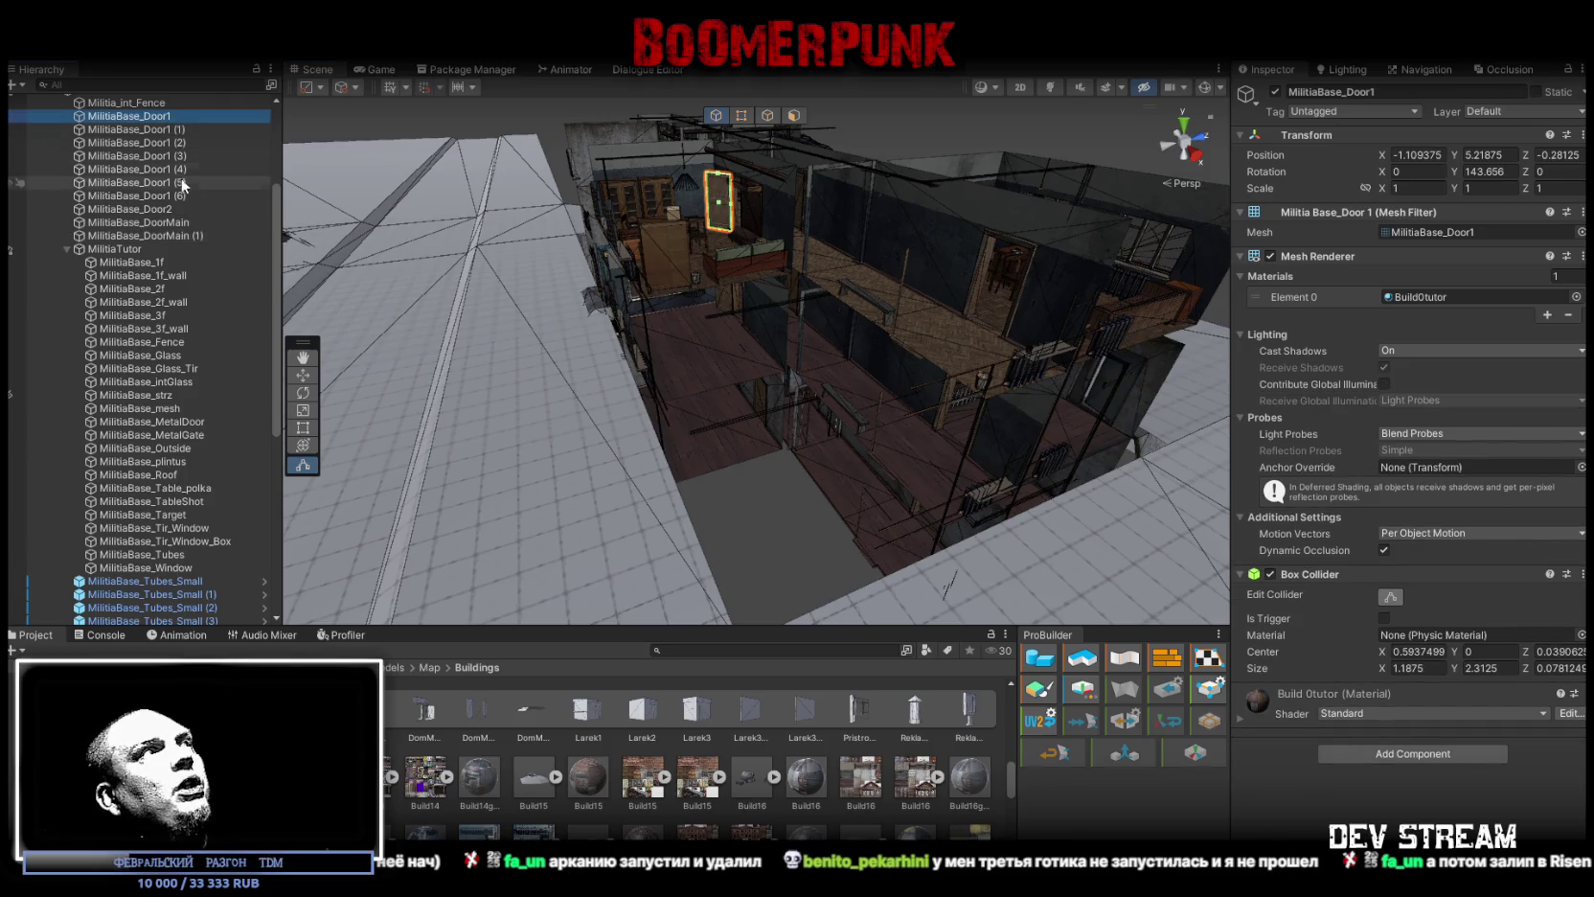
shift+click(166, 209)
mouse_move(1149, 575)
mouse_down()
mouse_move(1102, 479)
mouse_move(1197, 498)
mouse_move(1342, 567)
mouse_move(1299, 471)
mouse_move(776, 462)
mouse_move(772, 417)
mouse_up()
key(f)
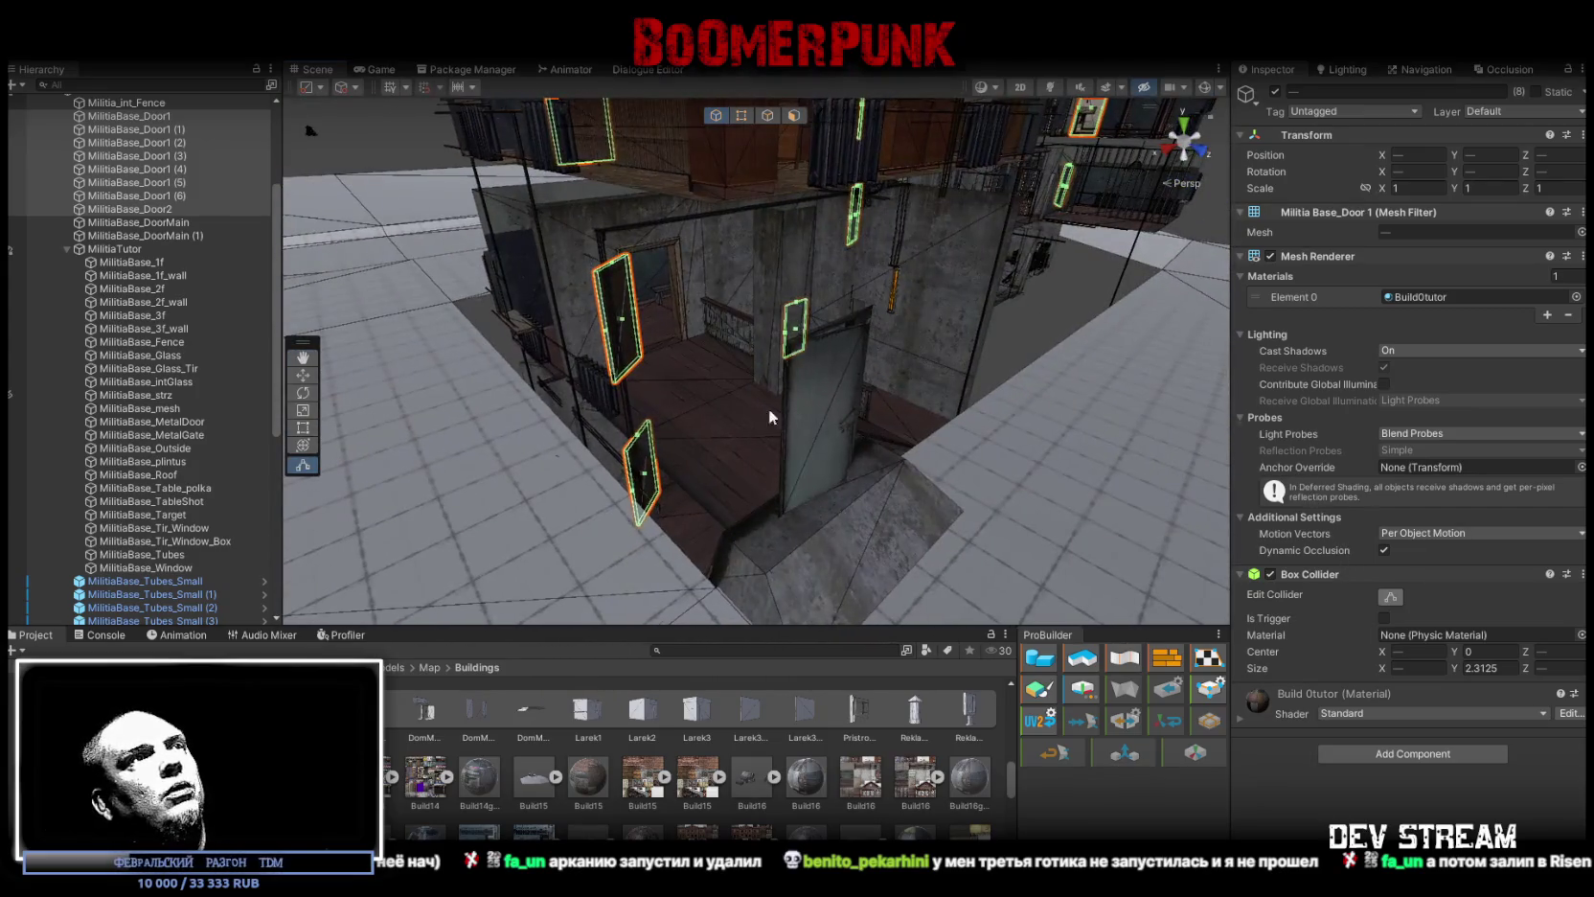
click(819, 414)
drag(967, 476, 934, 459)
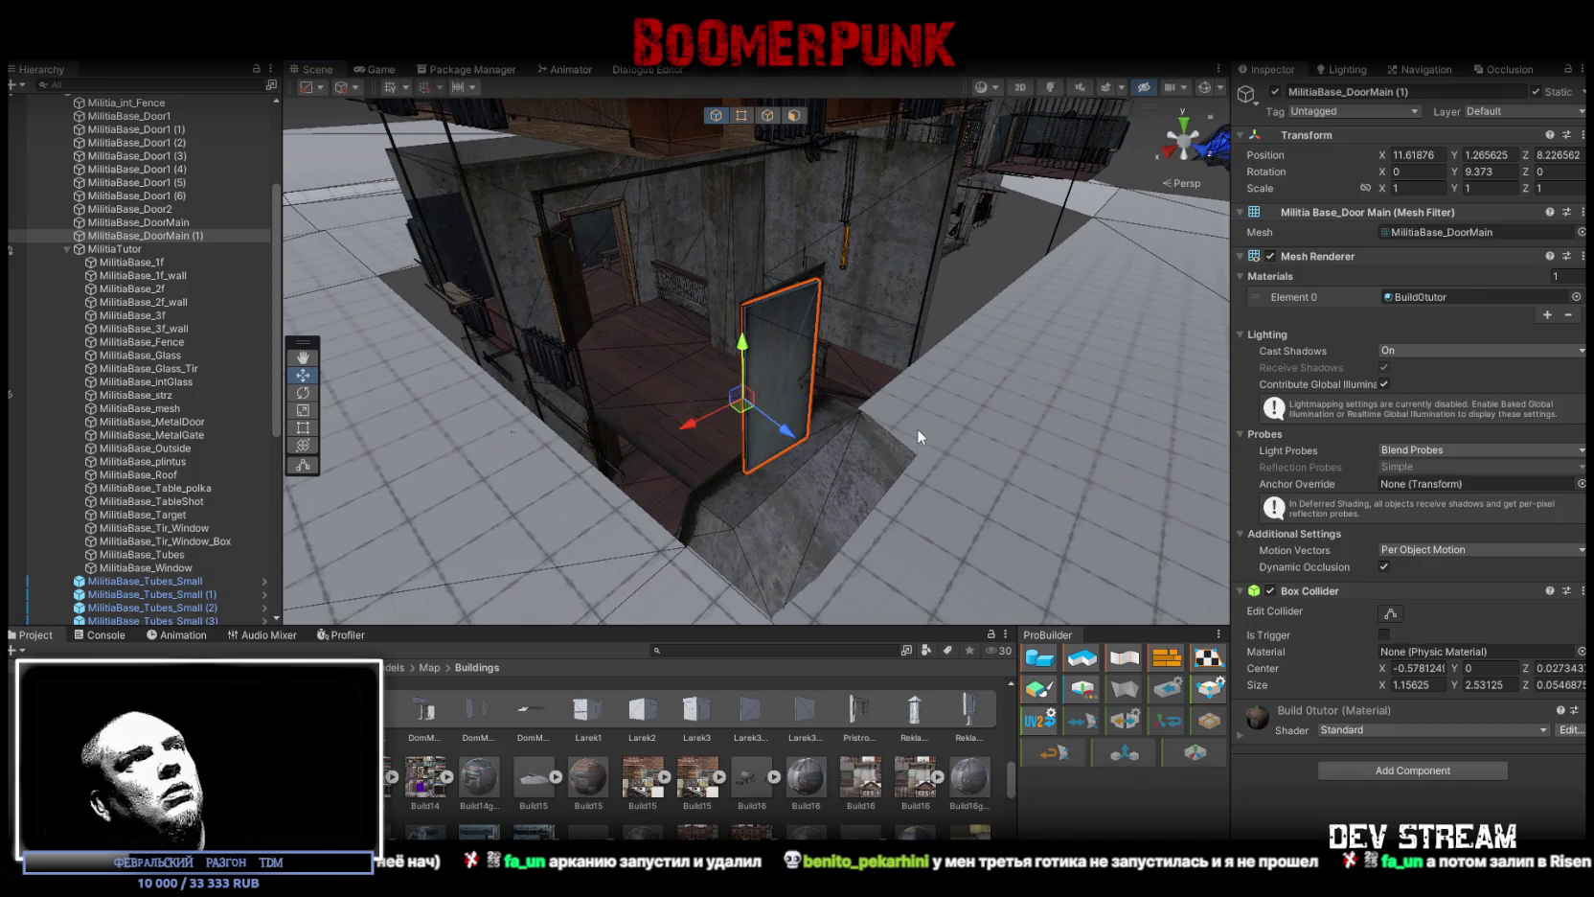
key(z)
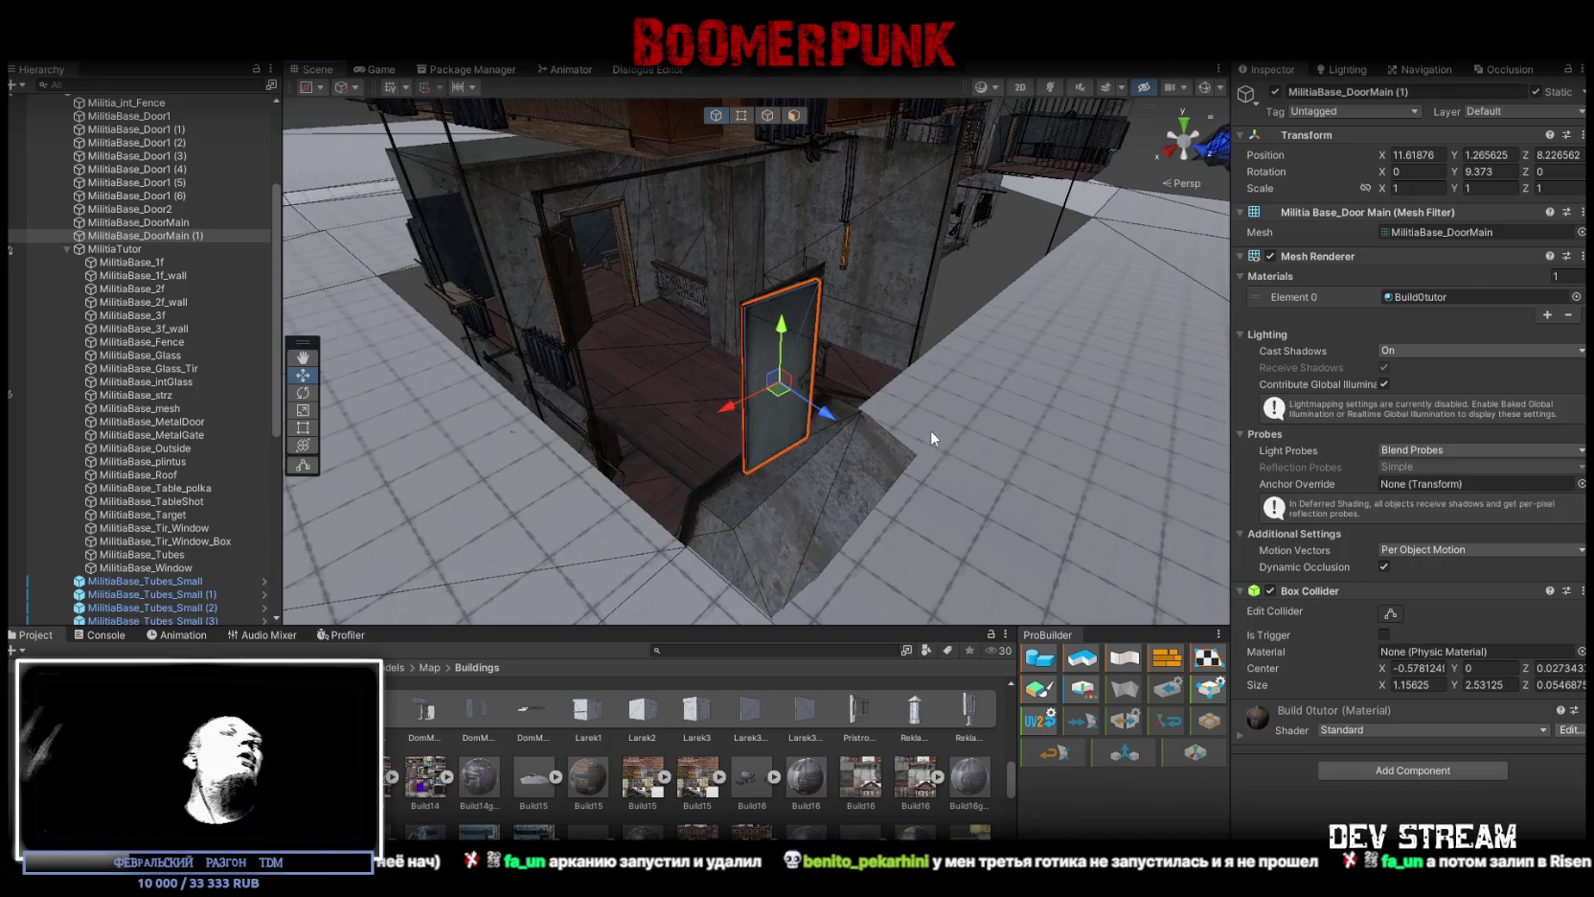
mouse_move(930, 430)
mouse_down()
mouse_move(682, 424)
mouse_move(834, 438)
mouse_move(866, 400)
mouse_up()
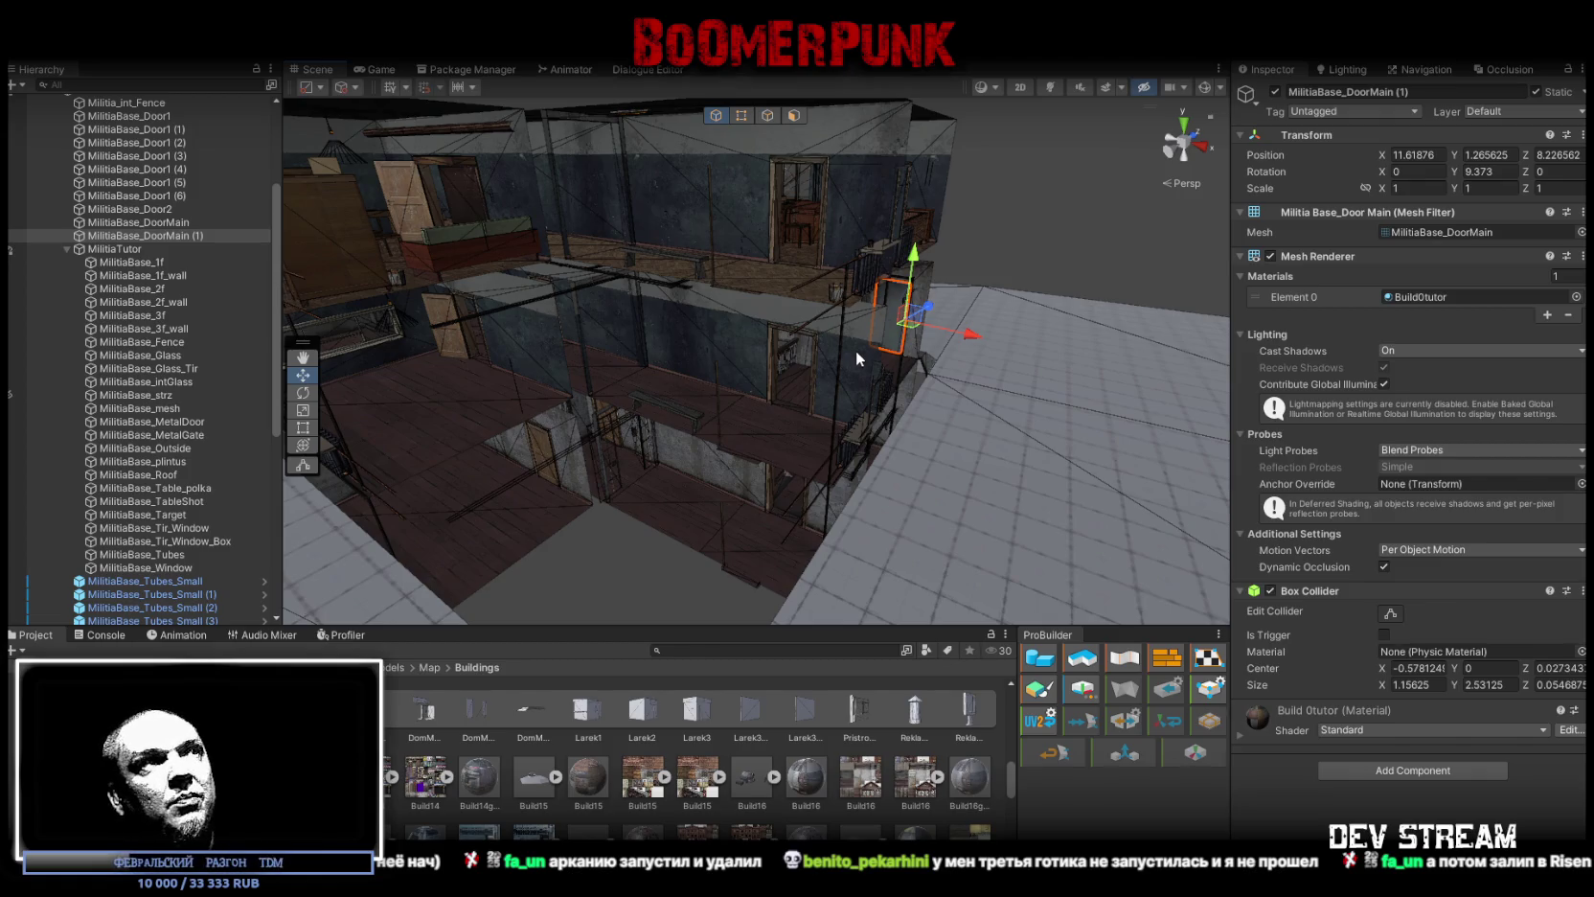
mouse_move(843, 307)
mouse_down()
mouse_move(964, 363)
mouse_move(870, 448)
mouse_move(897, 427)
mouse_move(1017, 434)
mouse_move(1044, 419)
mouse_move(786, 452)
mouse_move(727, 496)
mouse_move(829, 501)
mouse_move(840, 445)
mouse_move(825, 455)
mouse_move(946, 445)
mouse_move(821, 423)
mouse_move(826, 391)
mouse_move(784, 334)
mouse_move(898, 316)
mouse_move(746, 356)
mouse_move(900, 409)
mouse_move(975, 409)
mouse_move(947, 401)
mouse_up()
click(869, 446)
key(f)
click(772, 458)
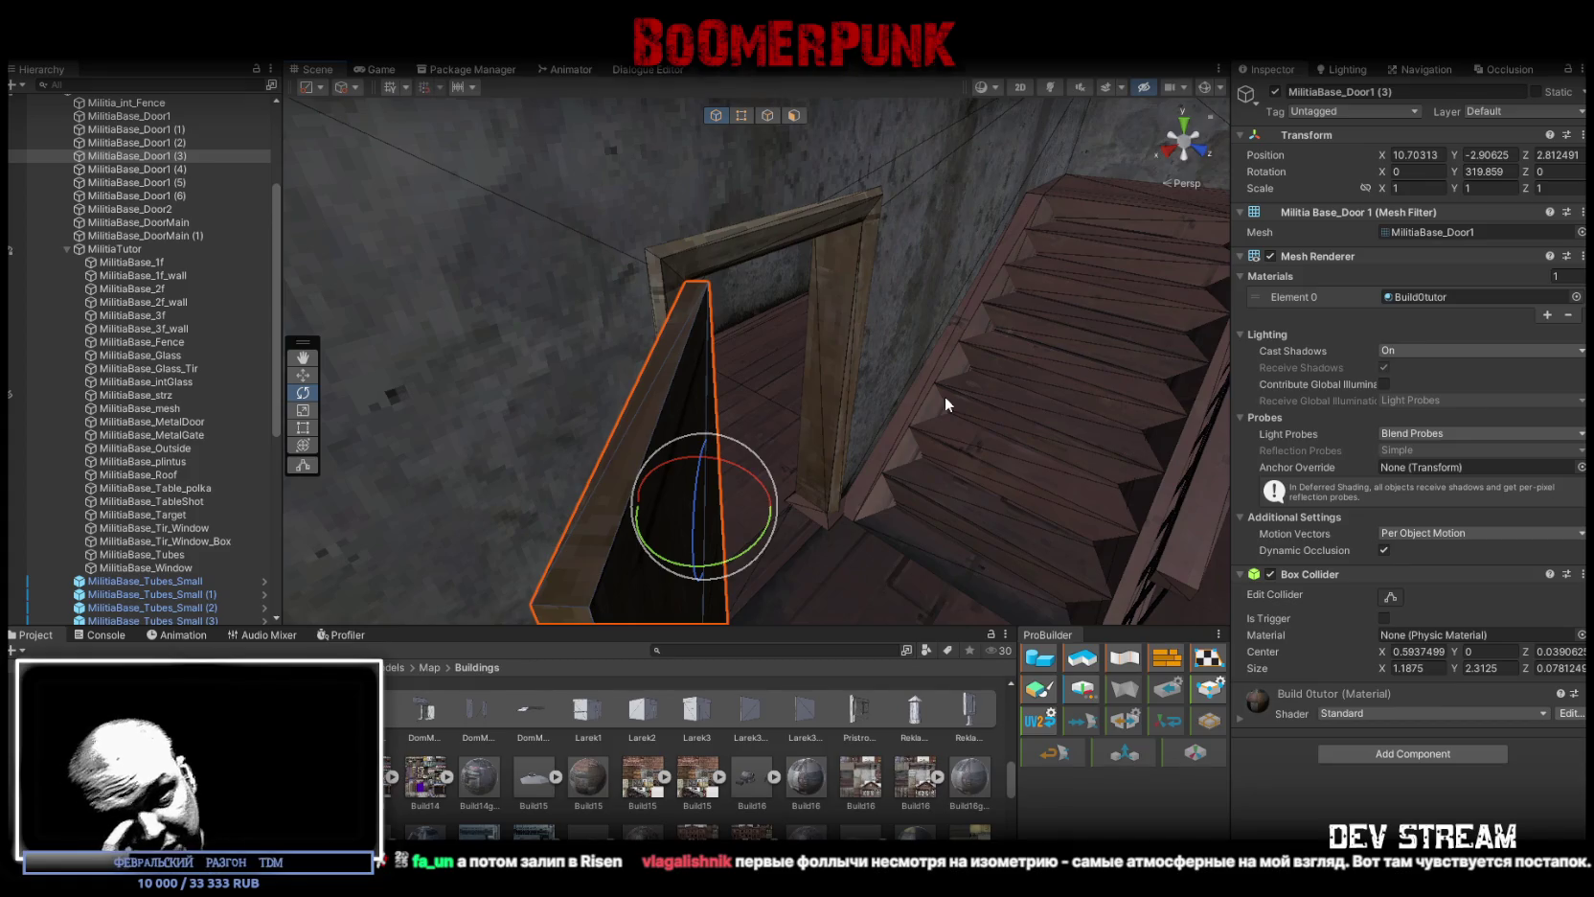
mouse_move(944, 396)
mouse_down()
mouse_move(910, 340)
mouse_move(997, 330)
mouse_move(797, 219)
mouse_move(745, 225)
mouse_move(1067, 344)
mouse_move(830, 354)
mouse_up()
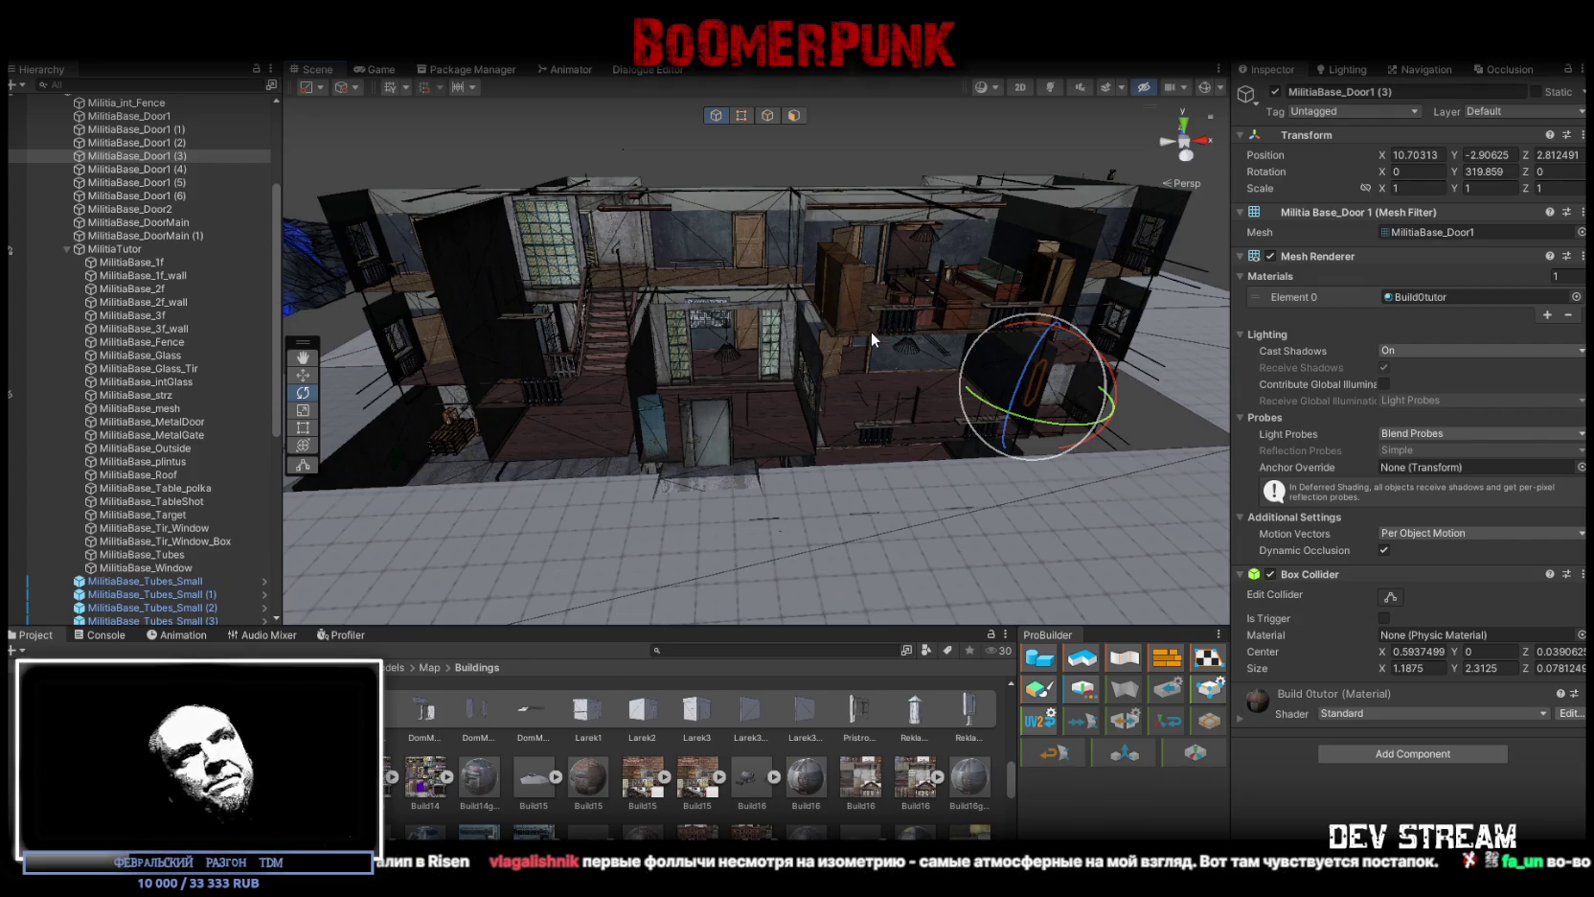
drag(980, 289, 1015, 410)
mouse_move(1038, 345)
mouse_down()
mouse_move(971, 353)
mouse_move(1031, 345)
mouse_move(1029, 323)
mouse_move(1117, 277)
mouse_move(844, 310)
mouse_move(556, 303)
mouse_move(695, 369)
mouse_up()
click(538, 301)
Step: Move Sugrob01 to the right and rotate it about 14 degrees
key(w)
mouse_move(508, 314)
mouse_down()
mouse_move(1135, 426)
mouse_move(891, 348)
mouse_up()
key(r)
key(e)
mouse_move(862, 400)
mouse_down()
mouse_move(841, 431)
mouse_move(826, 399)
mouse_move(814, 407)
mouse_move(867, 431)
mouse_move(822, 433)
mouse_up()
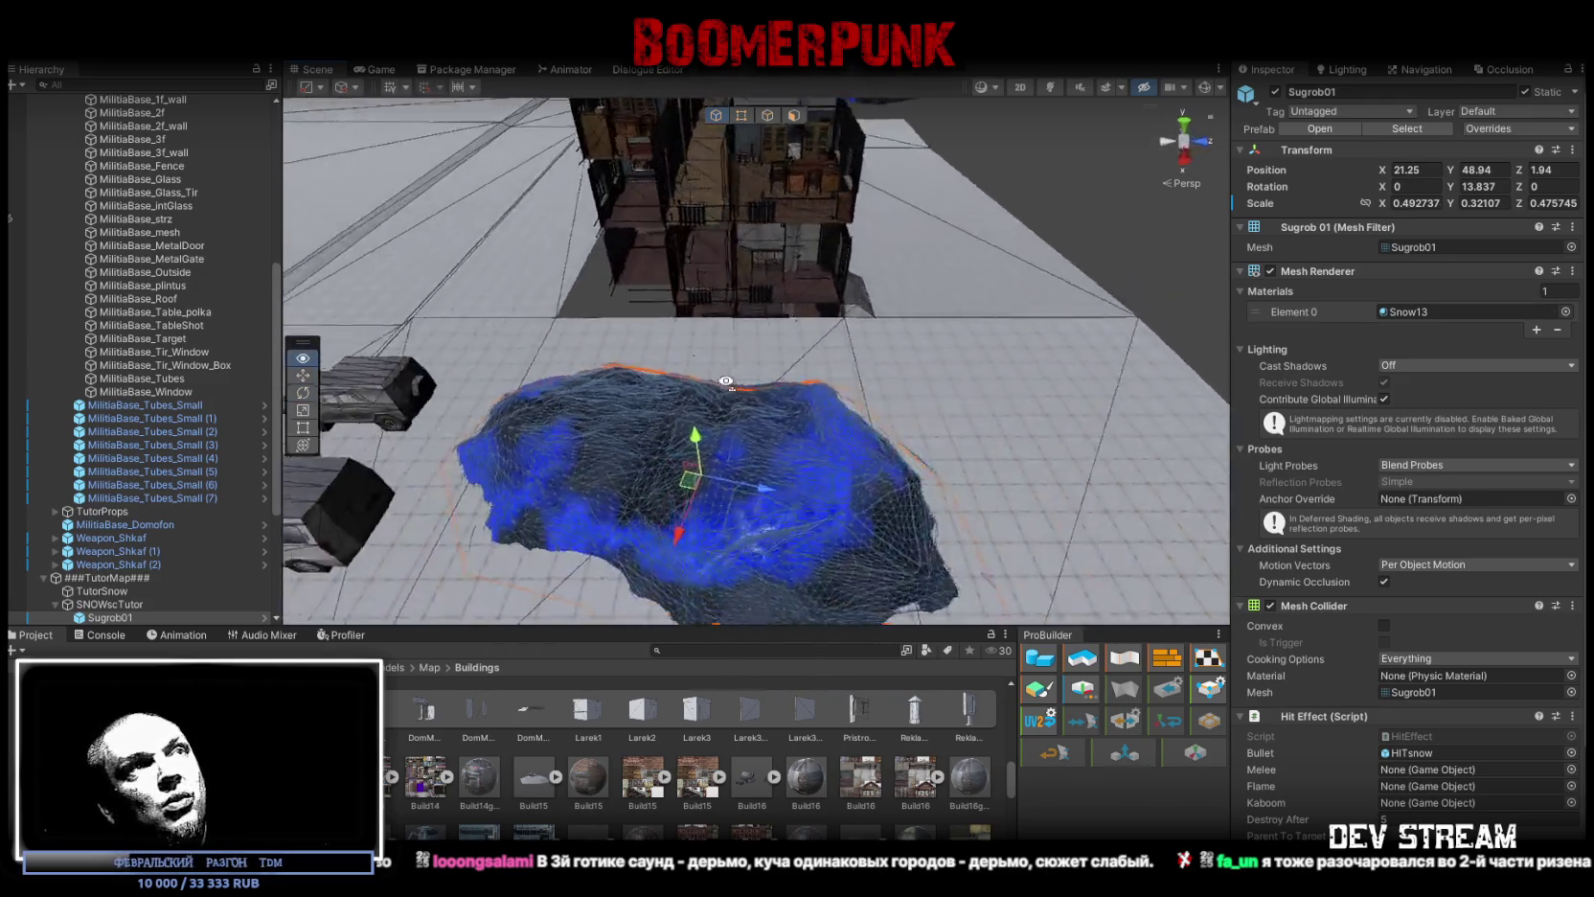
Step: Duplicate the drift and position the copy Sugrob01 (1) beside the original
key(ctrl+d)
mouse_move(585, 426)
mouse_down()
mouse_move(823, 422)
mouse_move(812, 438)
mouse_move(965, 499)
mouse_up()
key(e)
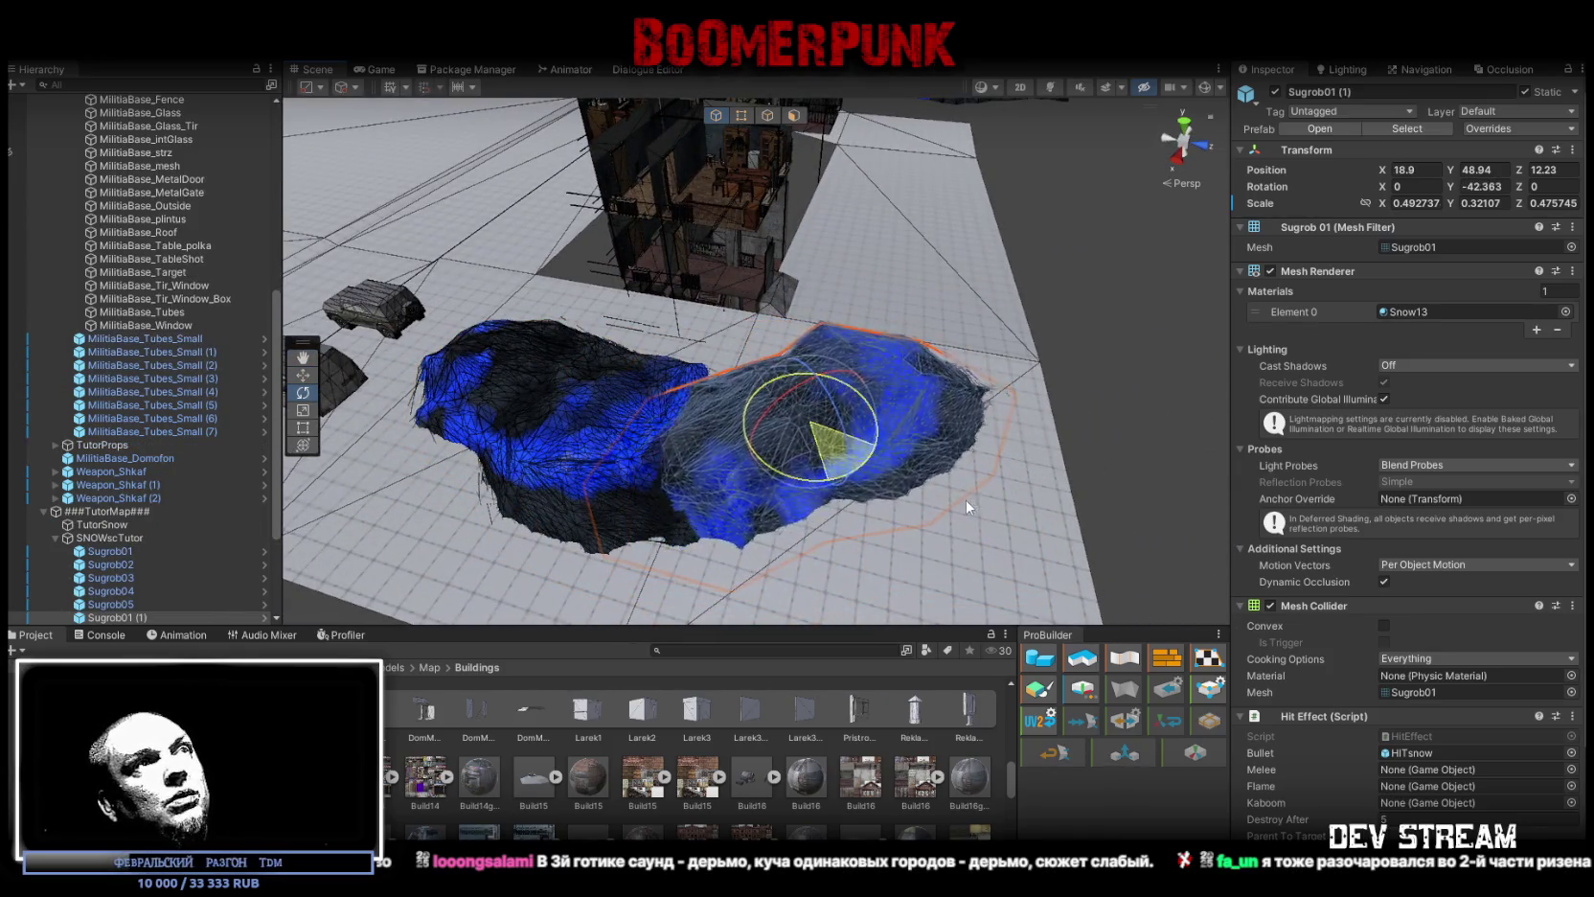
key(w)
mouse_move(844, 462)
mouse_down()
mouse_move(867, 484)
mouse_move(949, 460)
mouse_up()
key(e)
key(w)
mouse_move(851, 421)
mouse_down()
mouse_move(907, 409)
mouse_move(806, 289)
mouse_move(727, 345)
mouse_move(1108, 245)
mouse_move(1073, 221)
mouse_move(546, 335)
mouse_move(470, 306)
mouse_move(875, 316)
mouse_move(726, 293)
mouse_up()
scroll(884, 411, down, 3)
scroll(182, 565, down, 3)
click(725, 296)
Step: Put TutorSnow in ProBuilder vertex mode and switch to an orthographic right-side view
key(f)
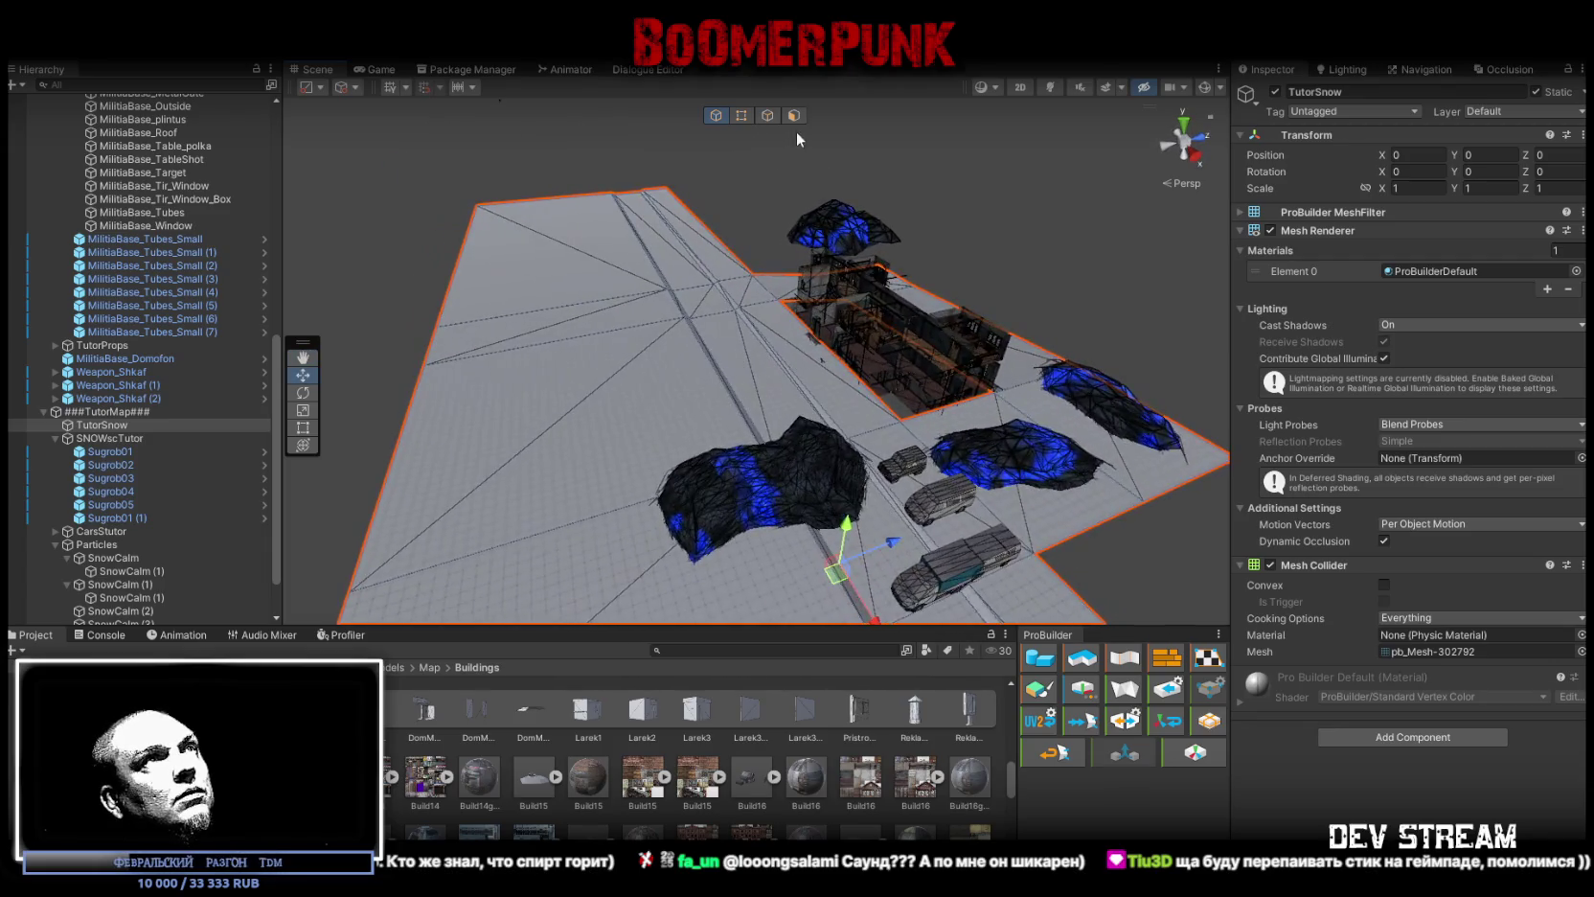
click(793, 116)
drag(785, 172, 738, 303)
scroll(738, 303, down, 5)
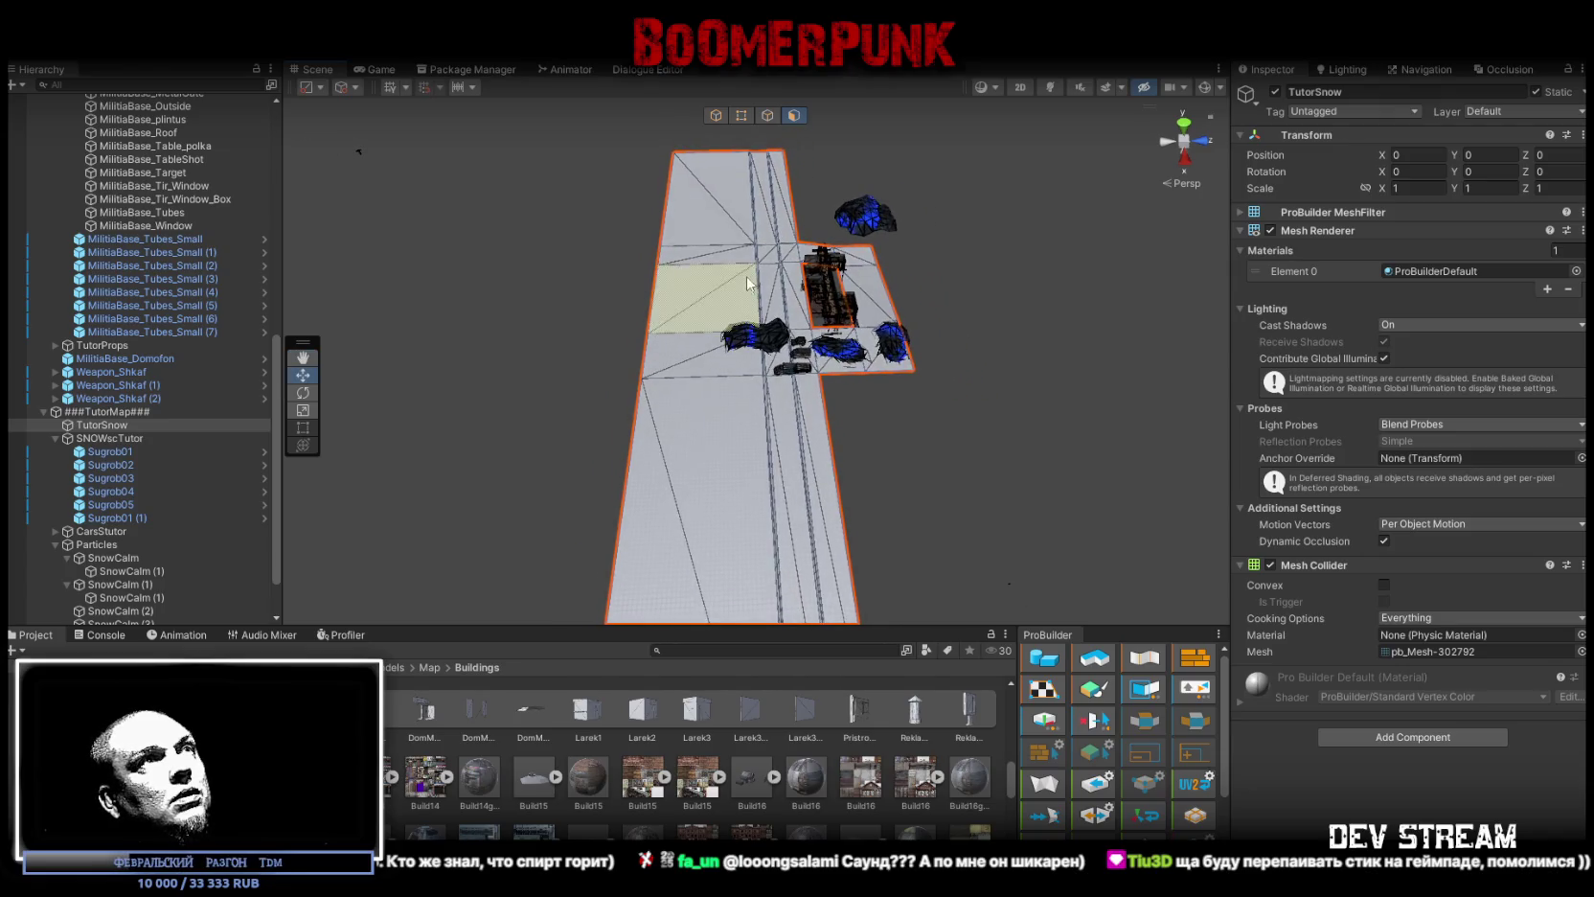
click(766, 120)
mouse_move(916, 487)
mouse_down()
mouse_move(862, 475)
mouse_move(849, 278)
mouse_up()
click(1186, 184)
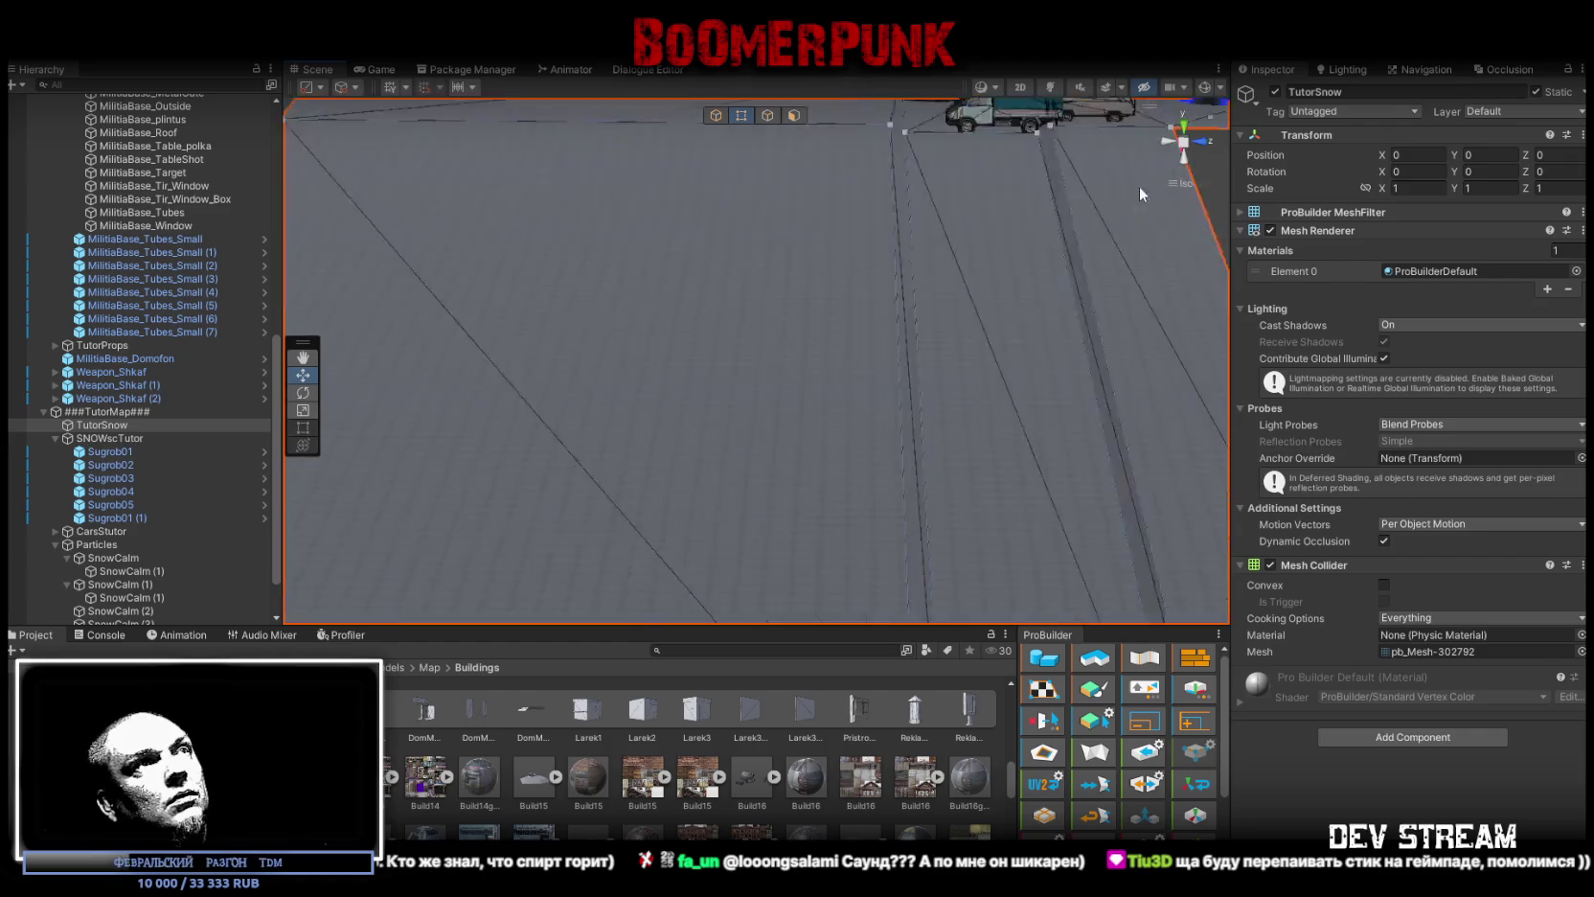
click(1205, 144)
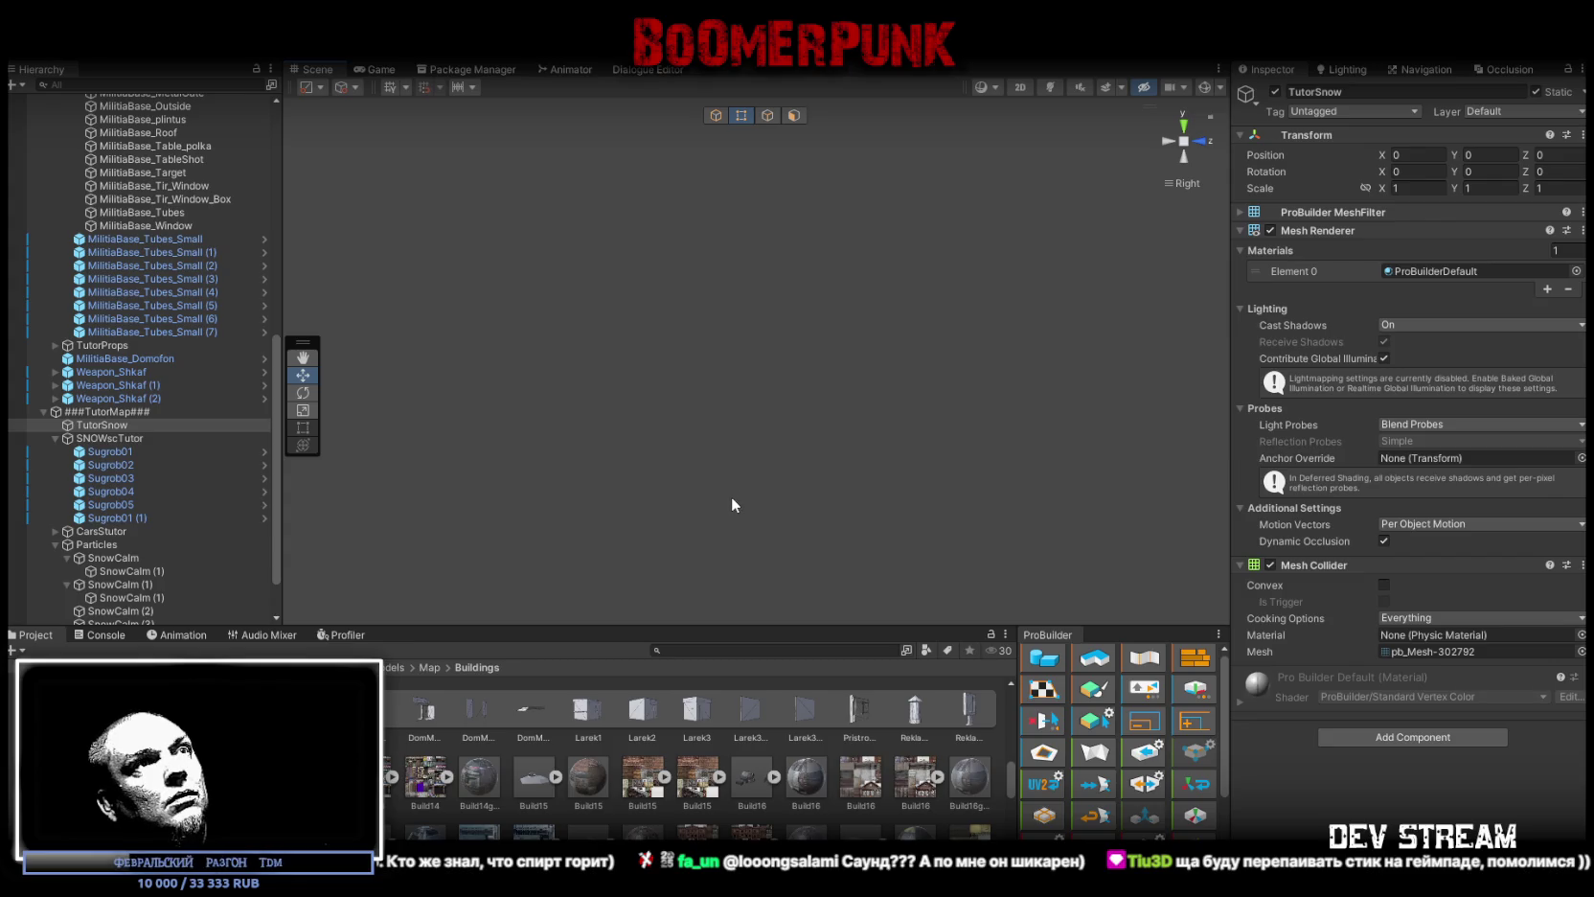
mouse_move(738, 495)
mouse_down()
mouse_move(880, 522)
mouse_move(873, 231)
mouse_move(894, 404)
mouse_move(866, 393)
mouse_move(804, 417)
mouse_move(1063, 426)
mouse_move(978, 419)
mouse_move(978, 452)
mouse_move(915, 384)
mouse_move(843, 384)
mouse_move(857, 382)
mouse_up()
click(1170, 142)
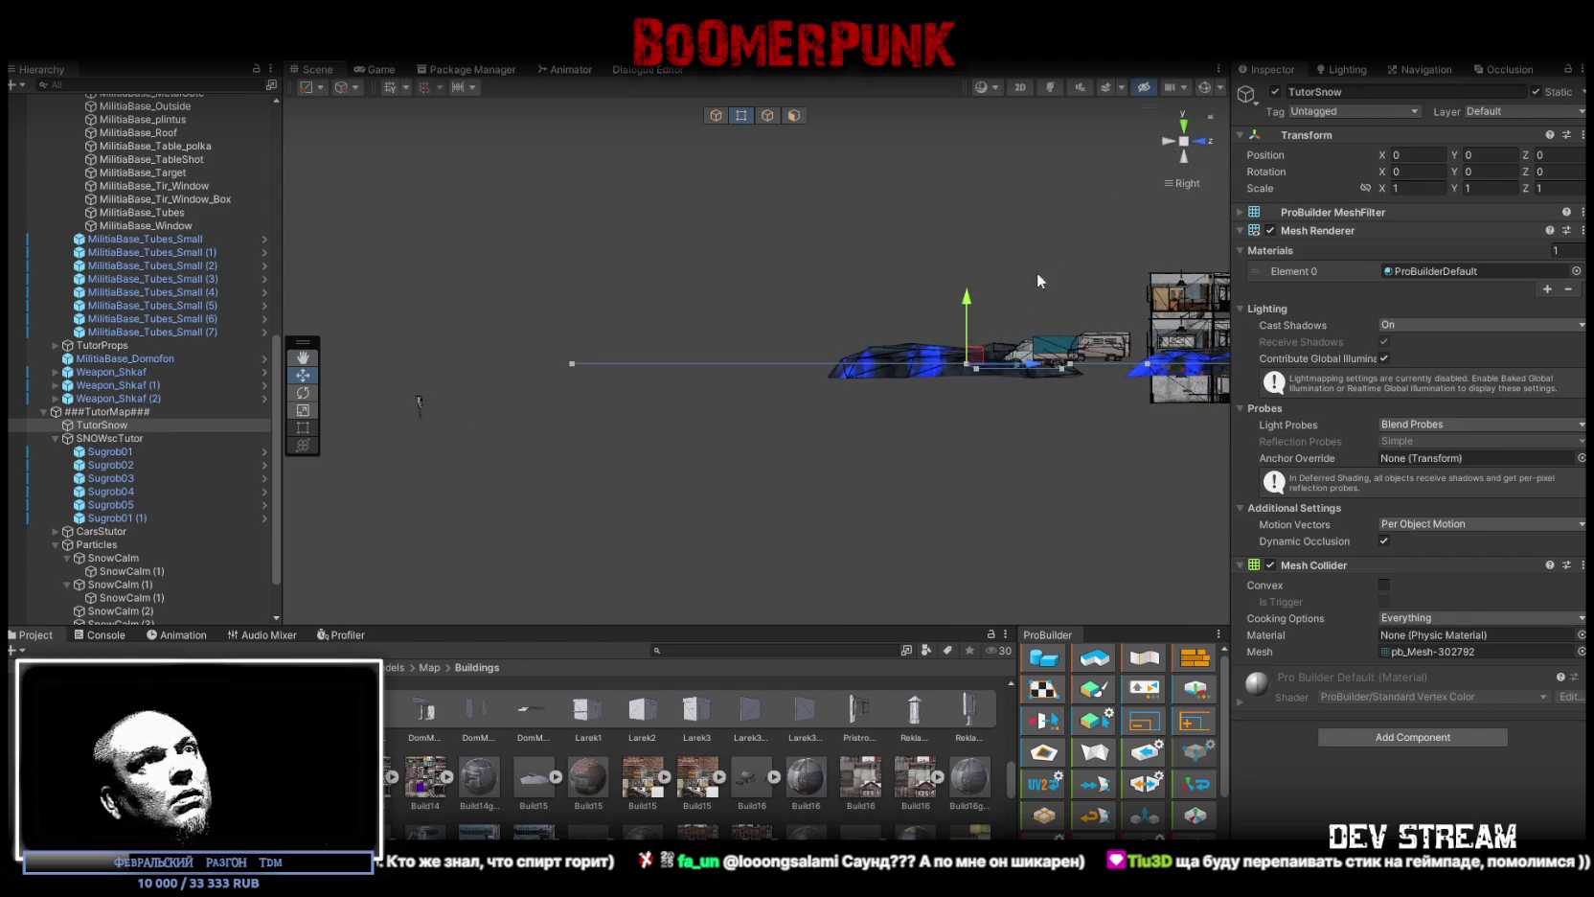
Step: From Top view, box-select the ground's lower-edge vertices and drag them outward to extend it
mouse_move(422, 257)
mouse_down()
mouse_move(707, 403)
mouse_move(1014, 463)
mouse_up()
drag(551, 360, 427, 353)
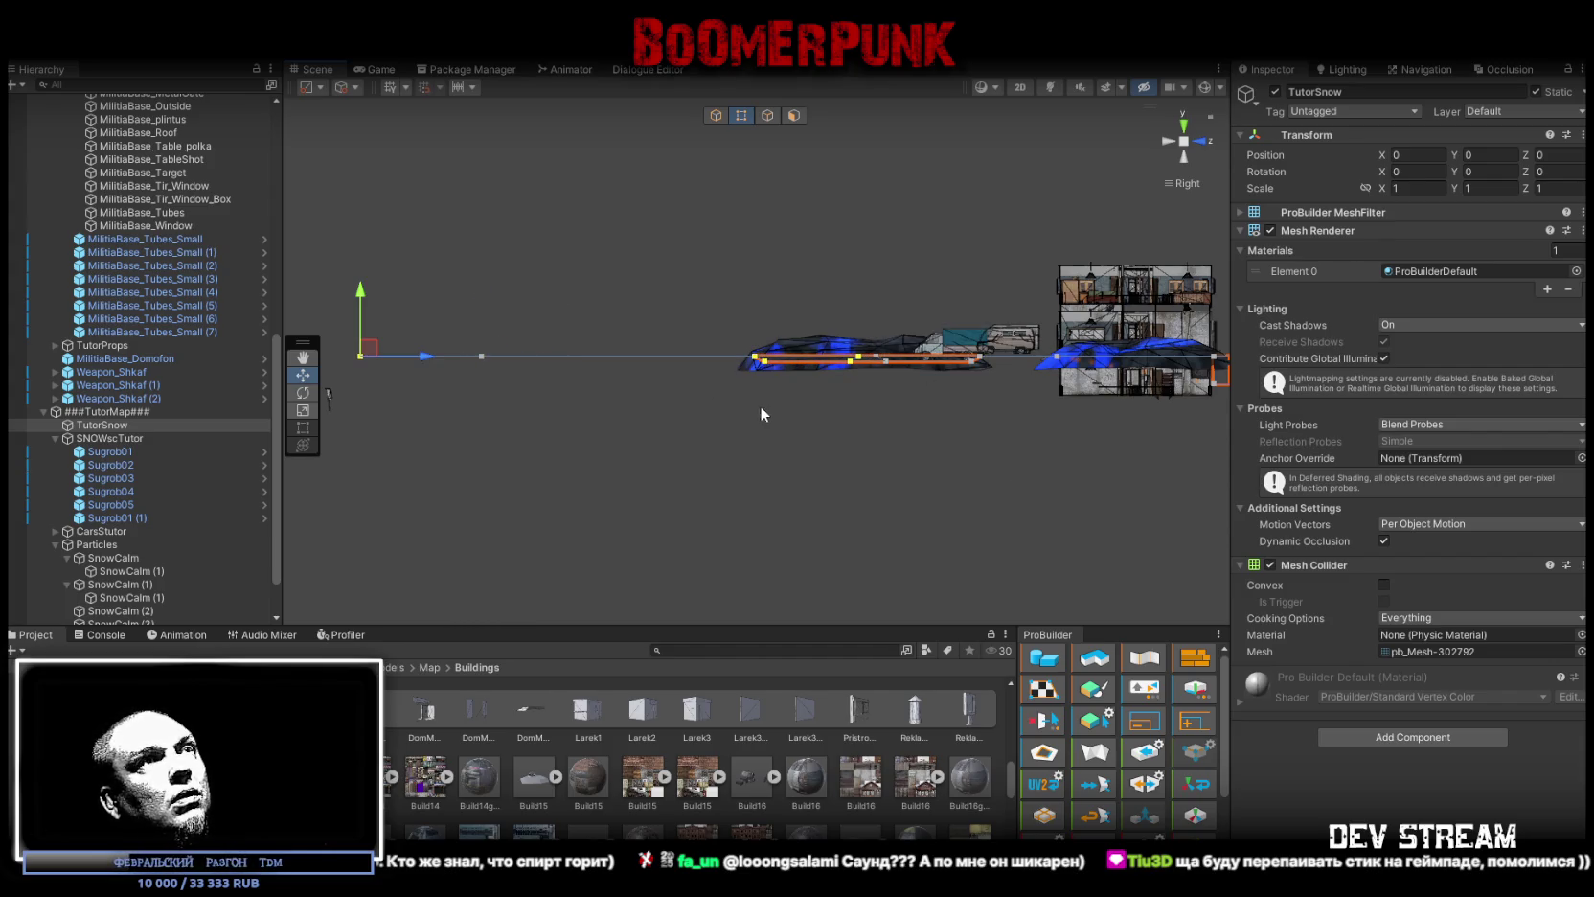
key(ctrl+z)
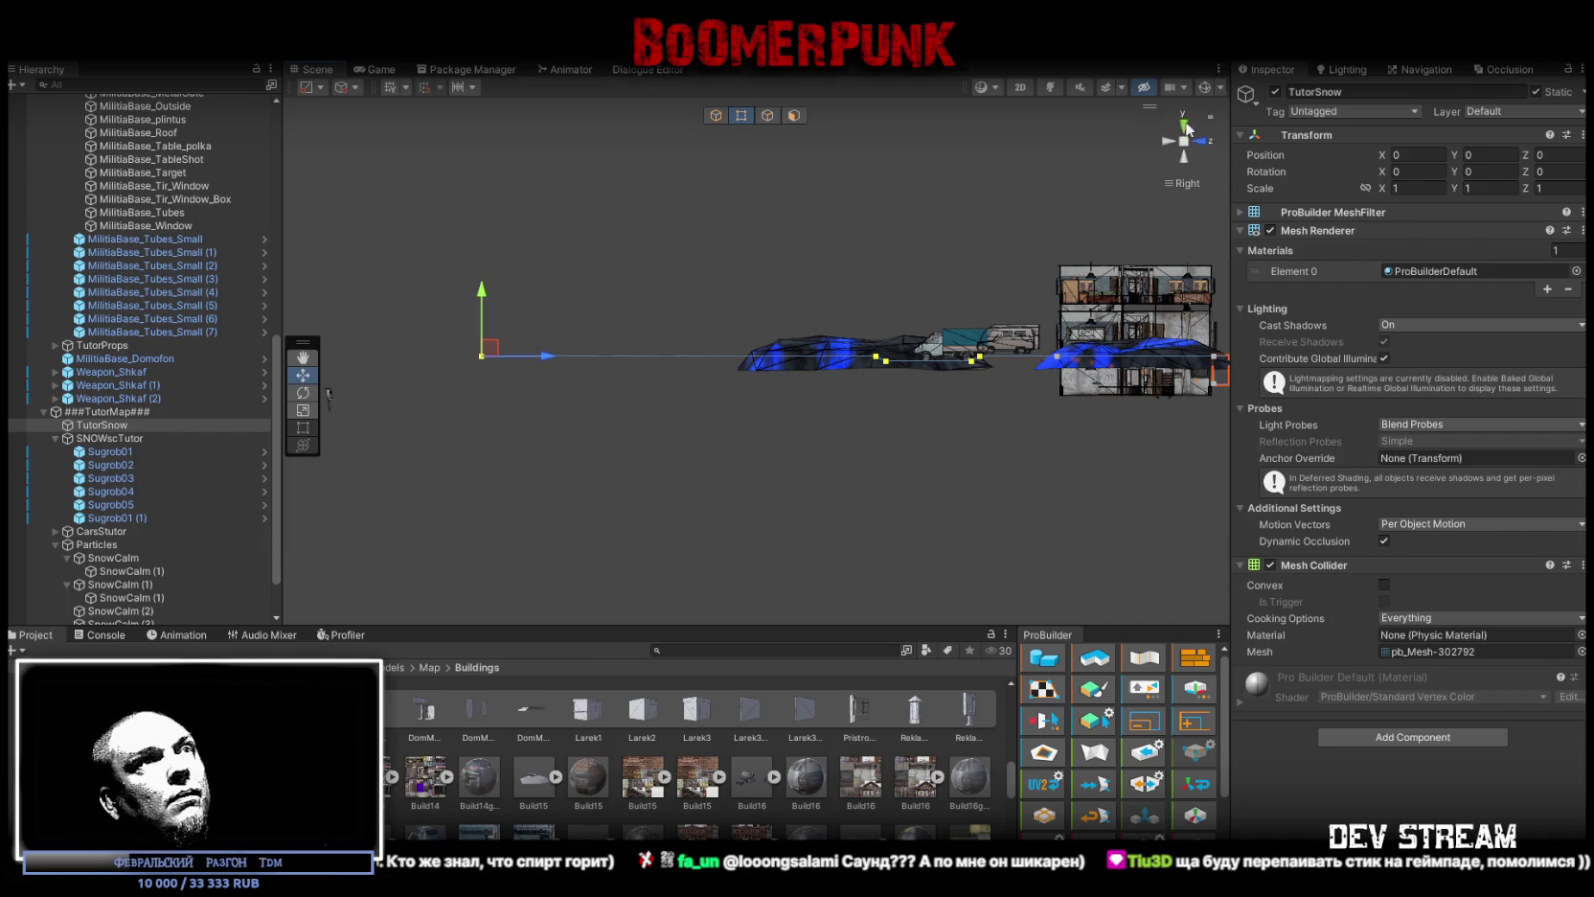
click(1188, 128)
mouse_move(764, 444)
mouse_down()
mouse_move(675, 445)
mouse_move(837, 409)
mouse_move(681, 463)
mouse_move(1102, 453)
mouse_move(1197, 287)
mouse_up()
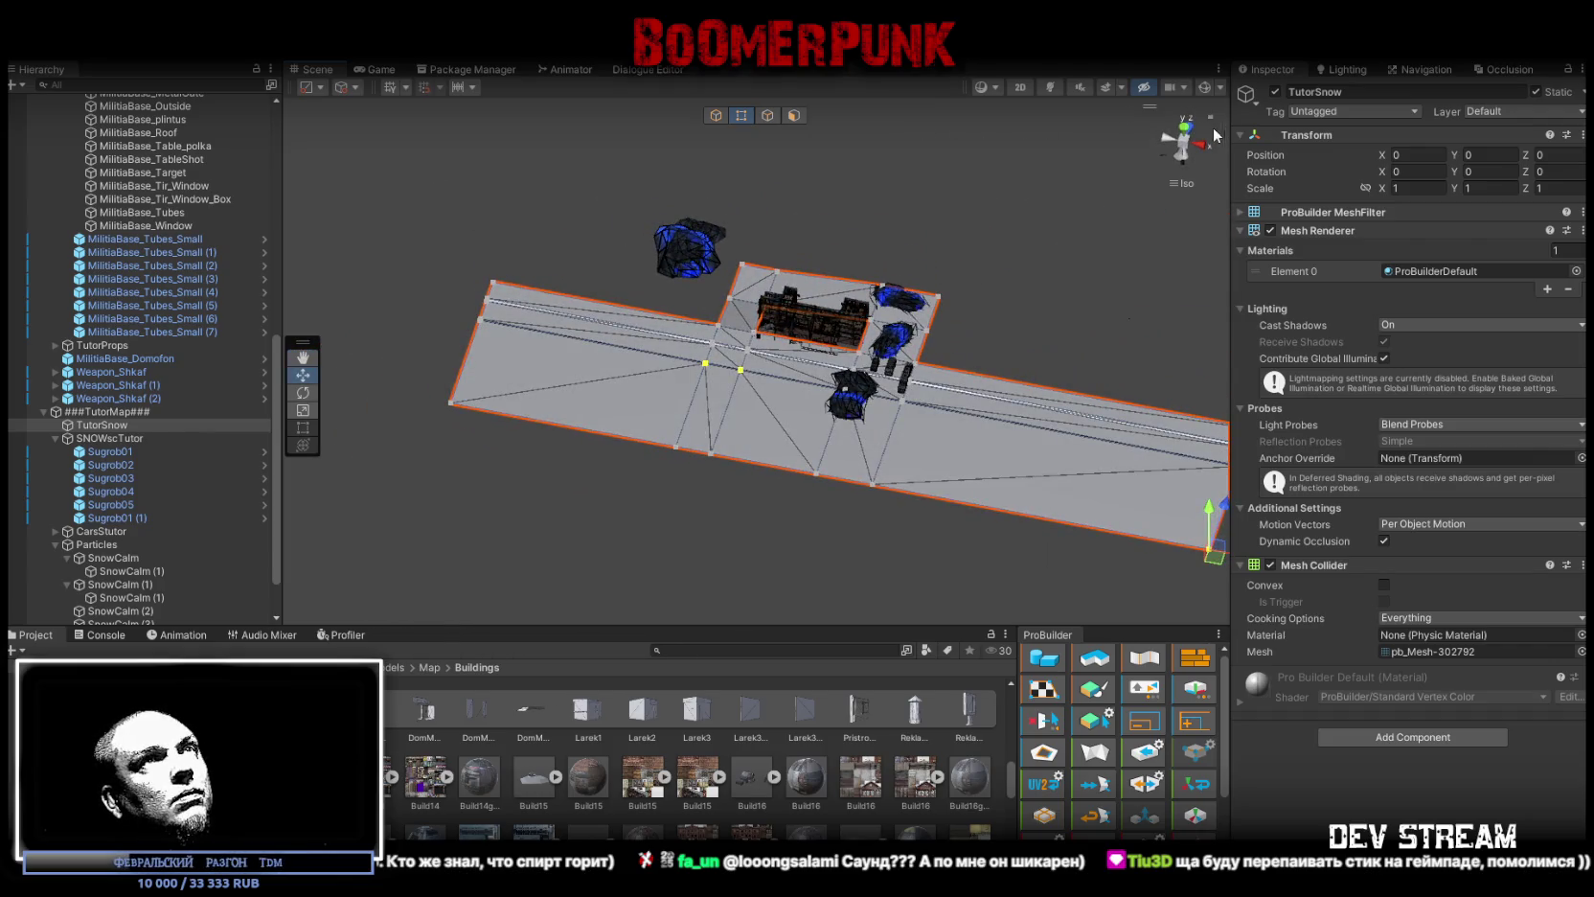
click(1185, 133)
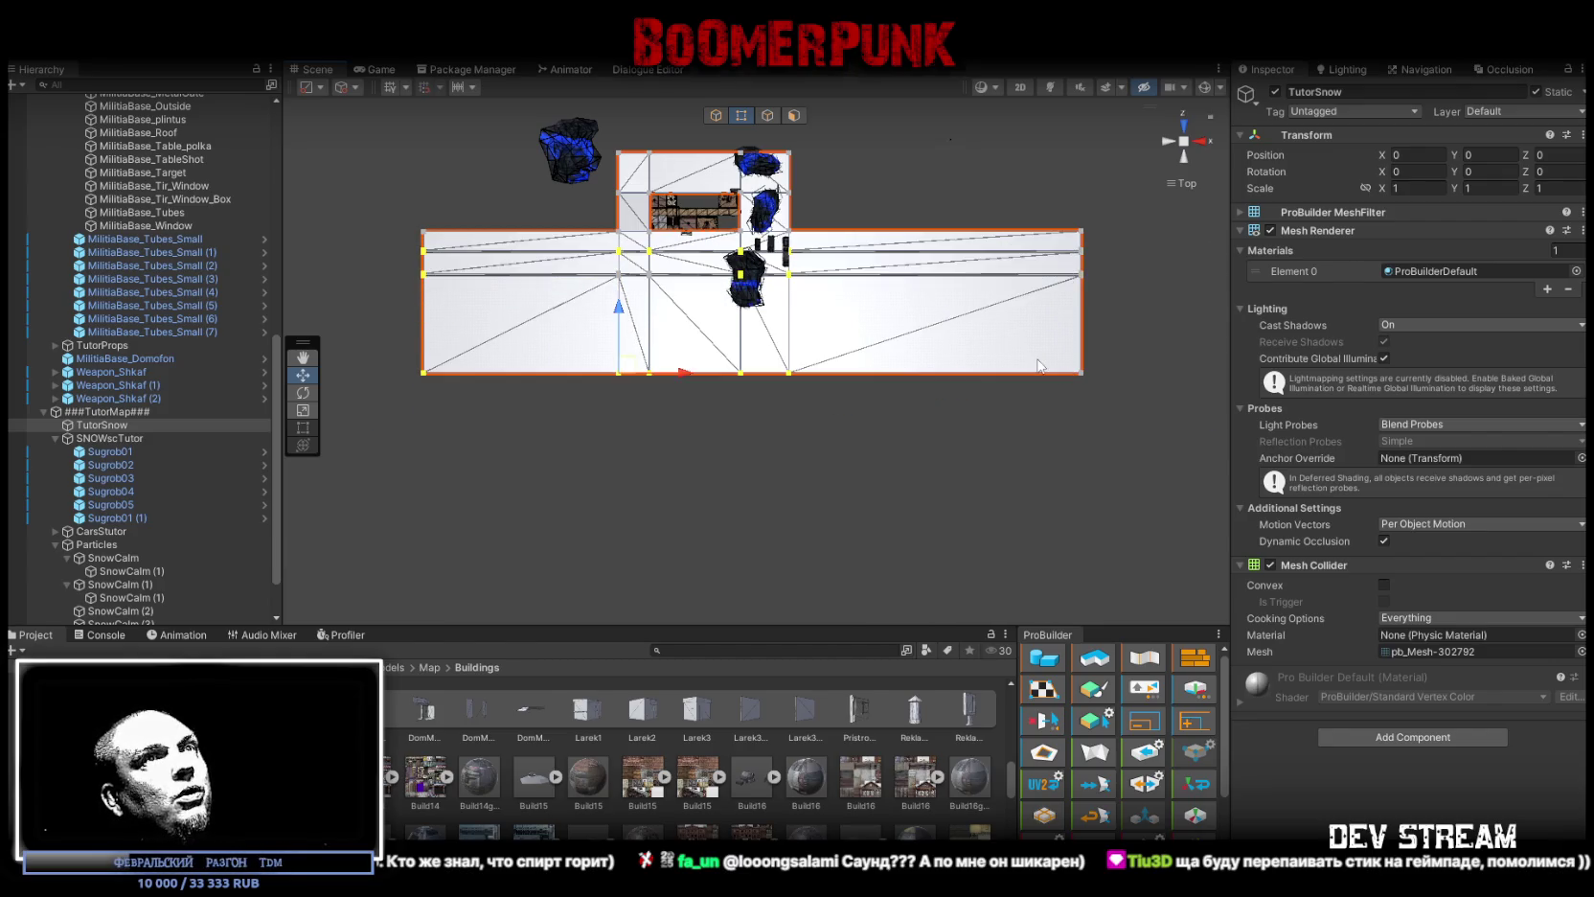
mouse_move(415, 428)
mouse_down()
mouse_move(1242, 264)
mouse_move(1259, 244)
mouse_up()
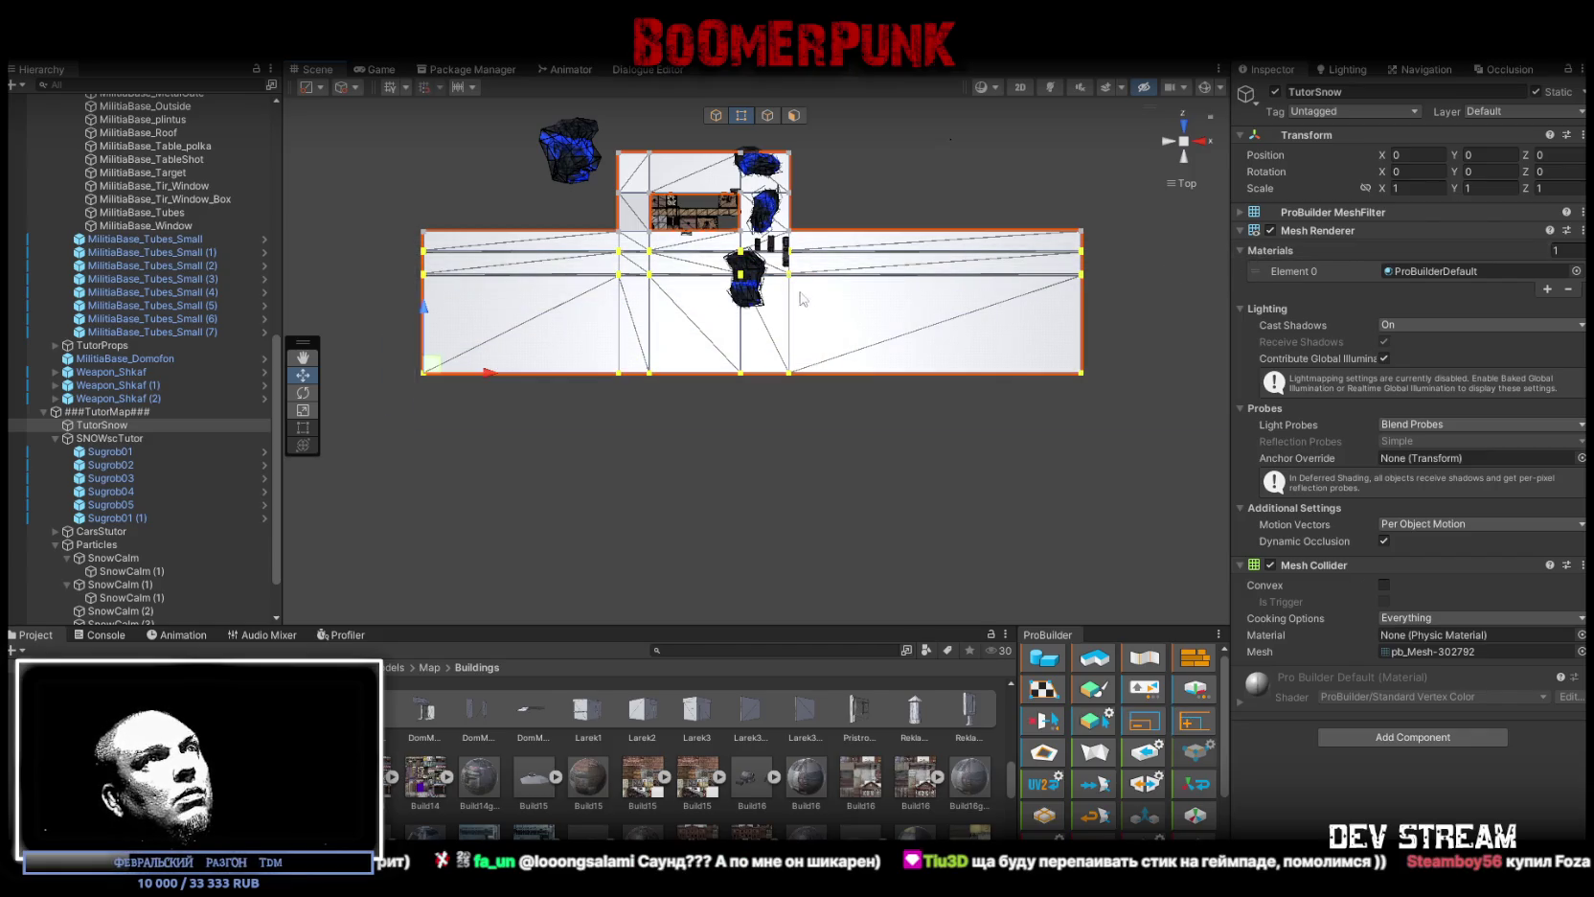
drag(433, 309, 438, 350)
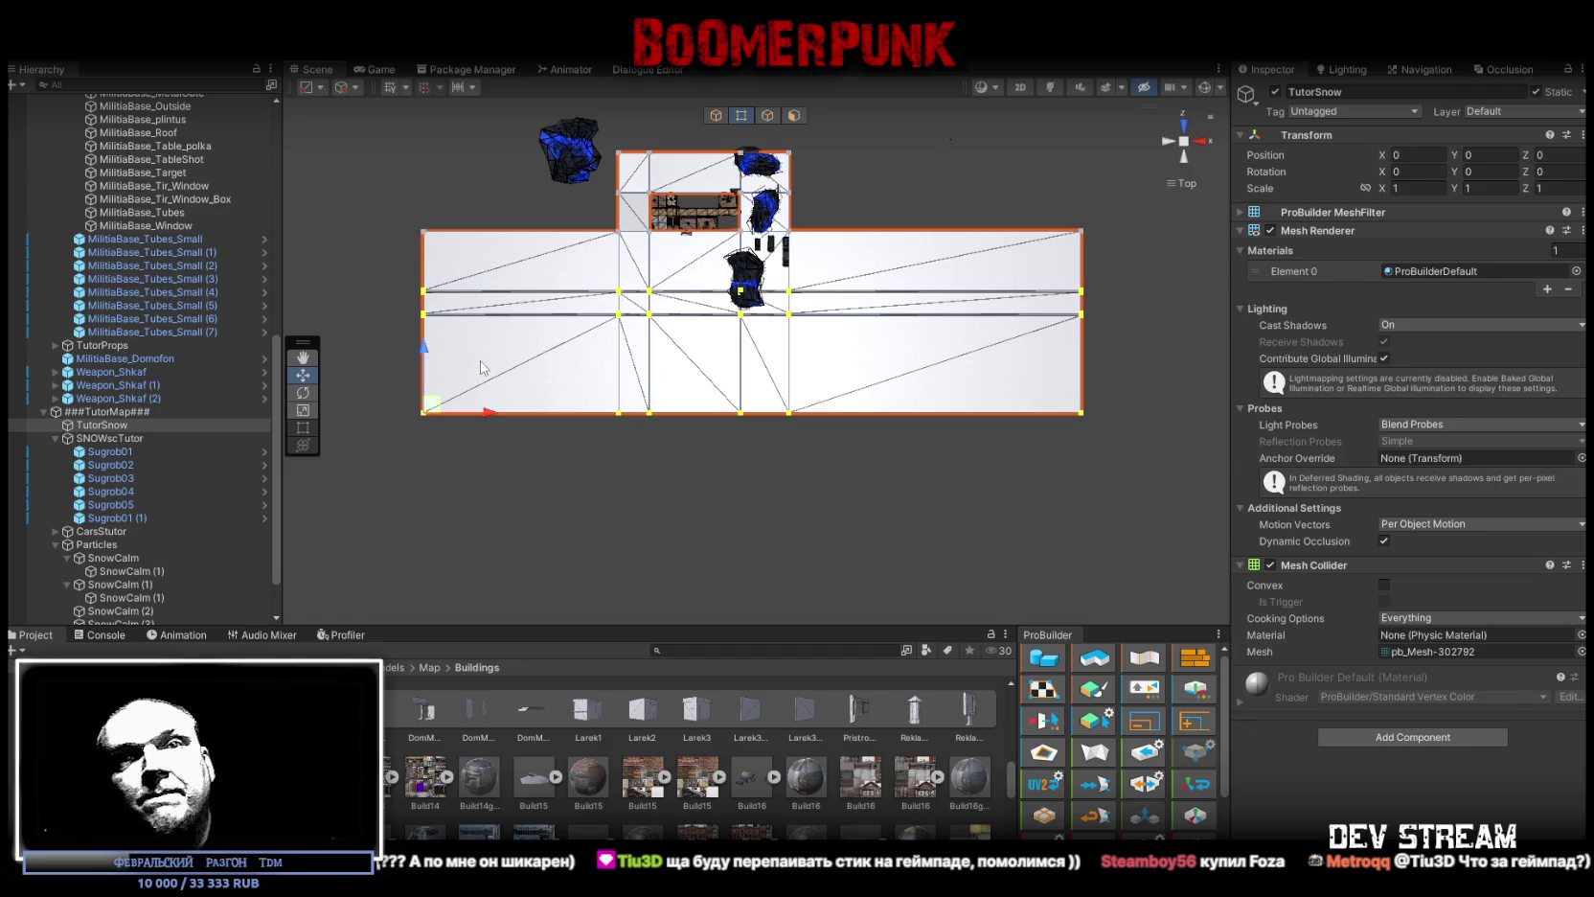
key(f)
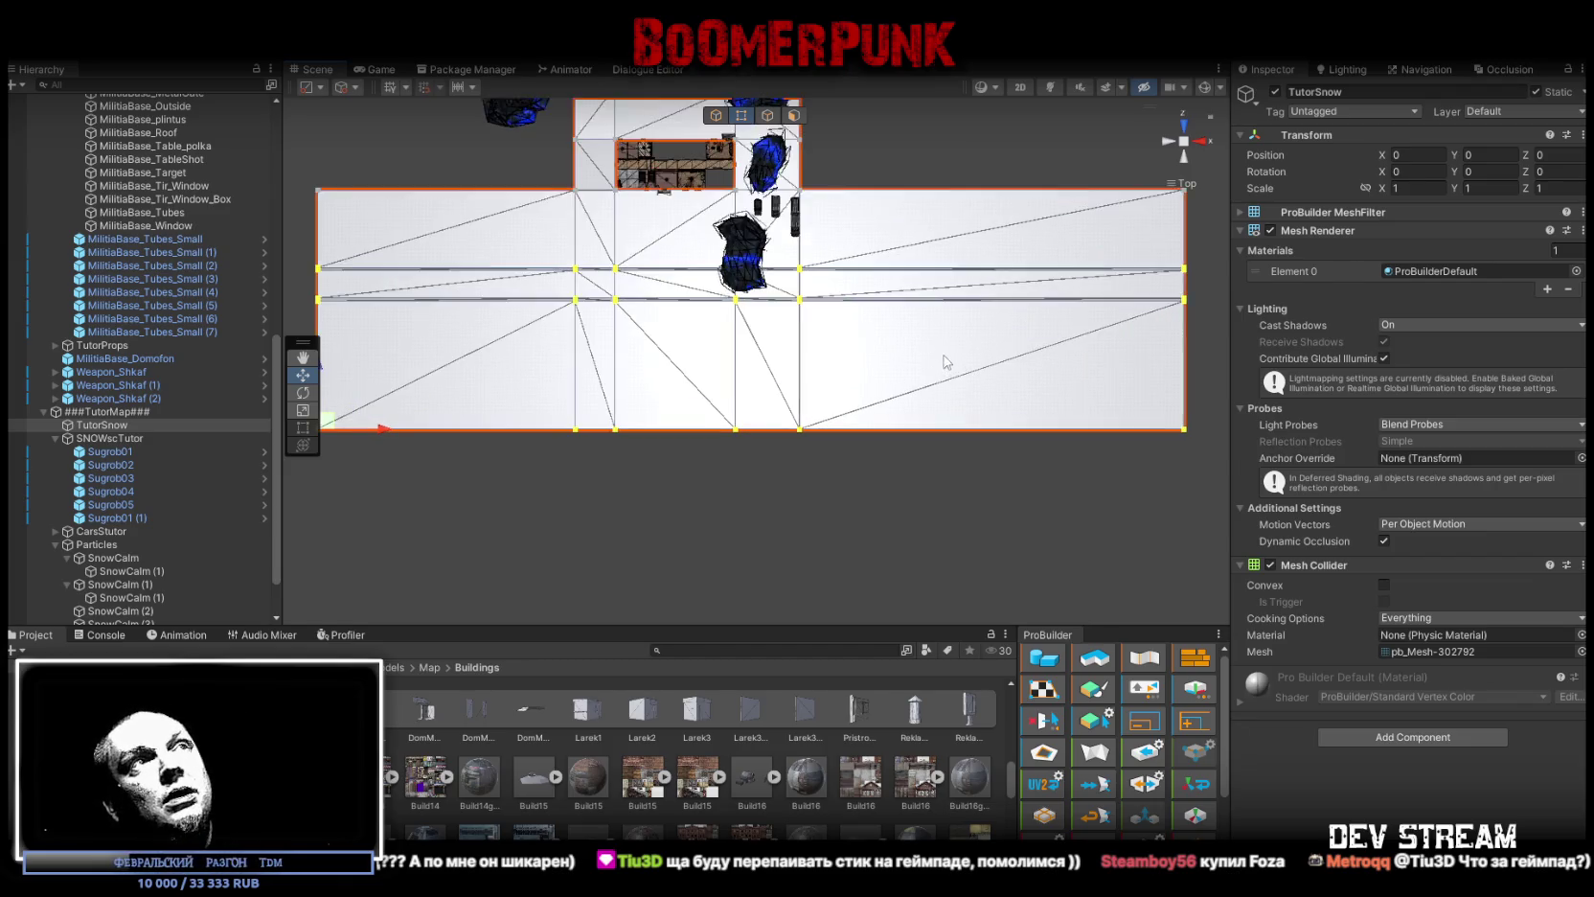
scroll(982, 409, down, 2)
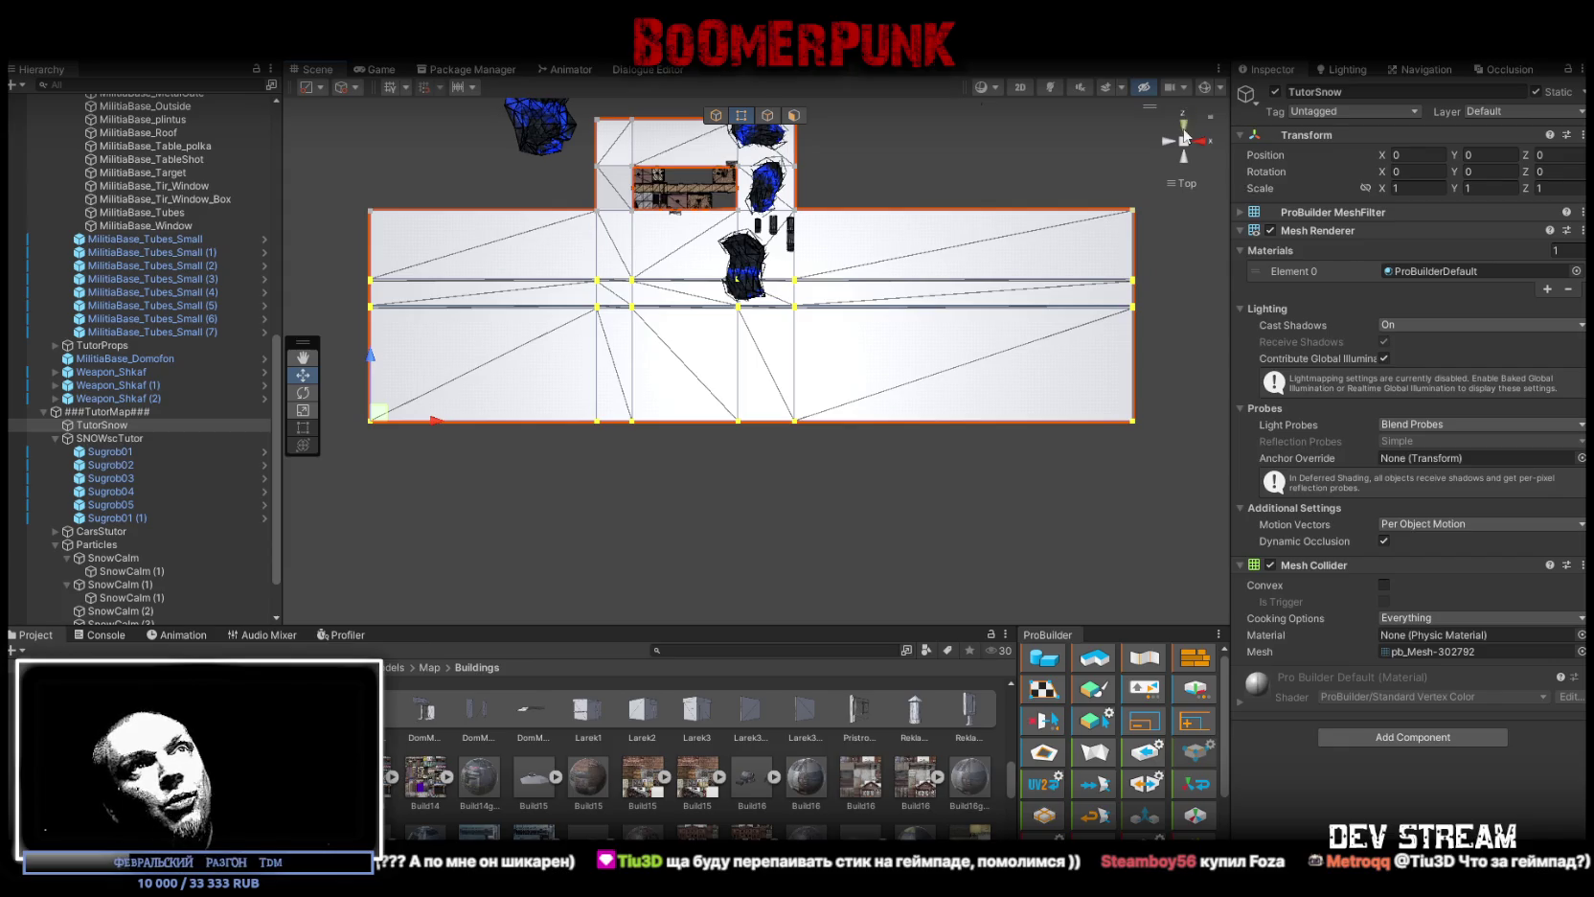
Step: Orbit around the house and yard to inspect the extended snowy ground
mouse_move(804, 307)
mouse_down()
mouse_move(810, 347)
mouse_move(886, 299)
mouse_up()
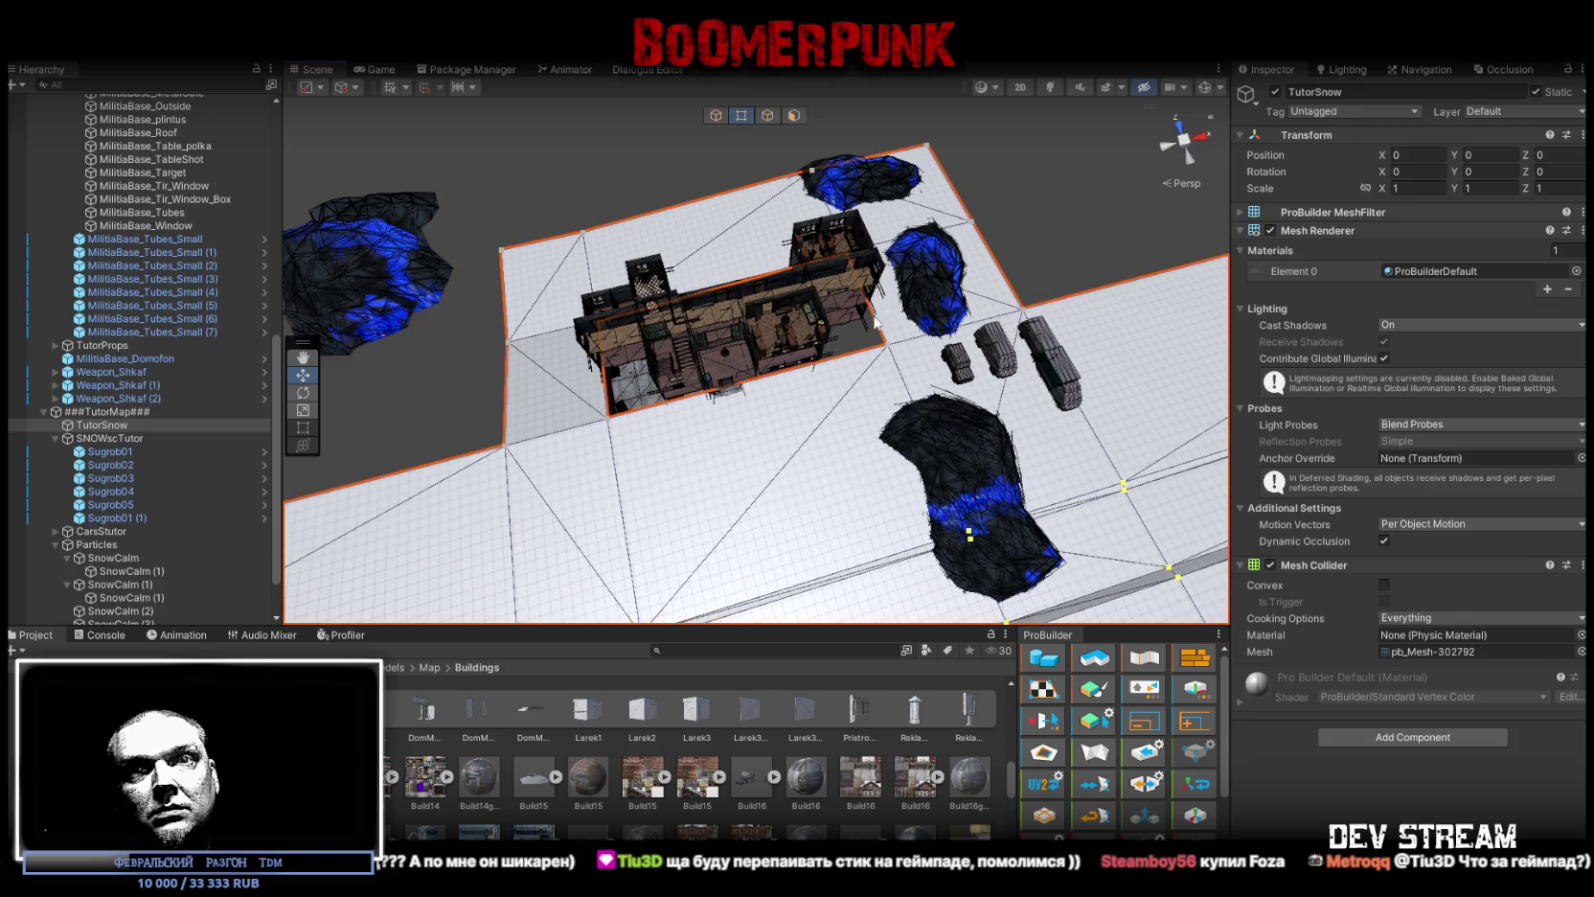
drag(782, 414, 968, 286)
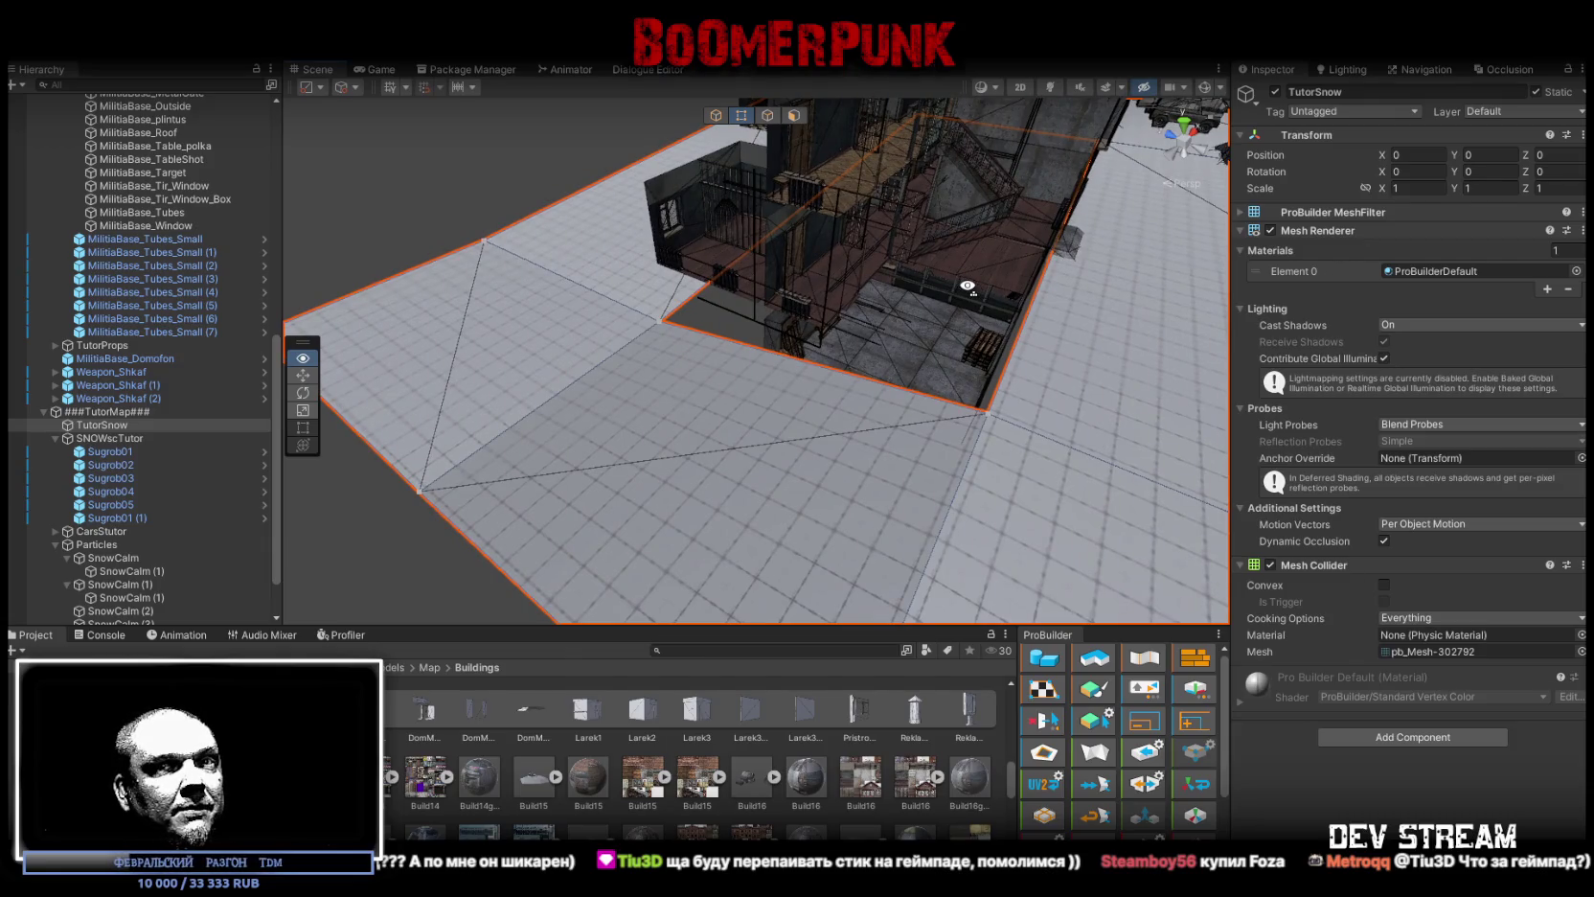
drag(968, 285, 973, 269)
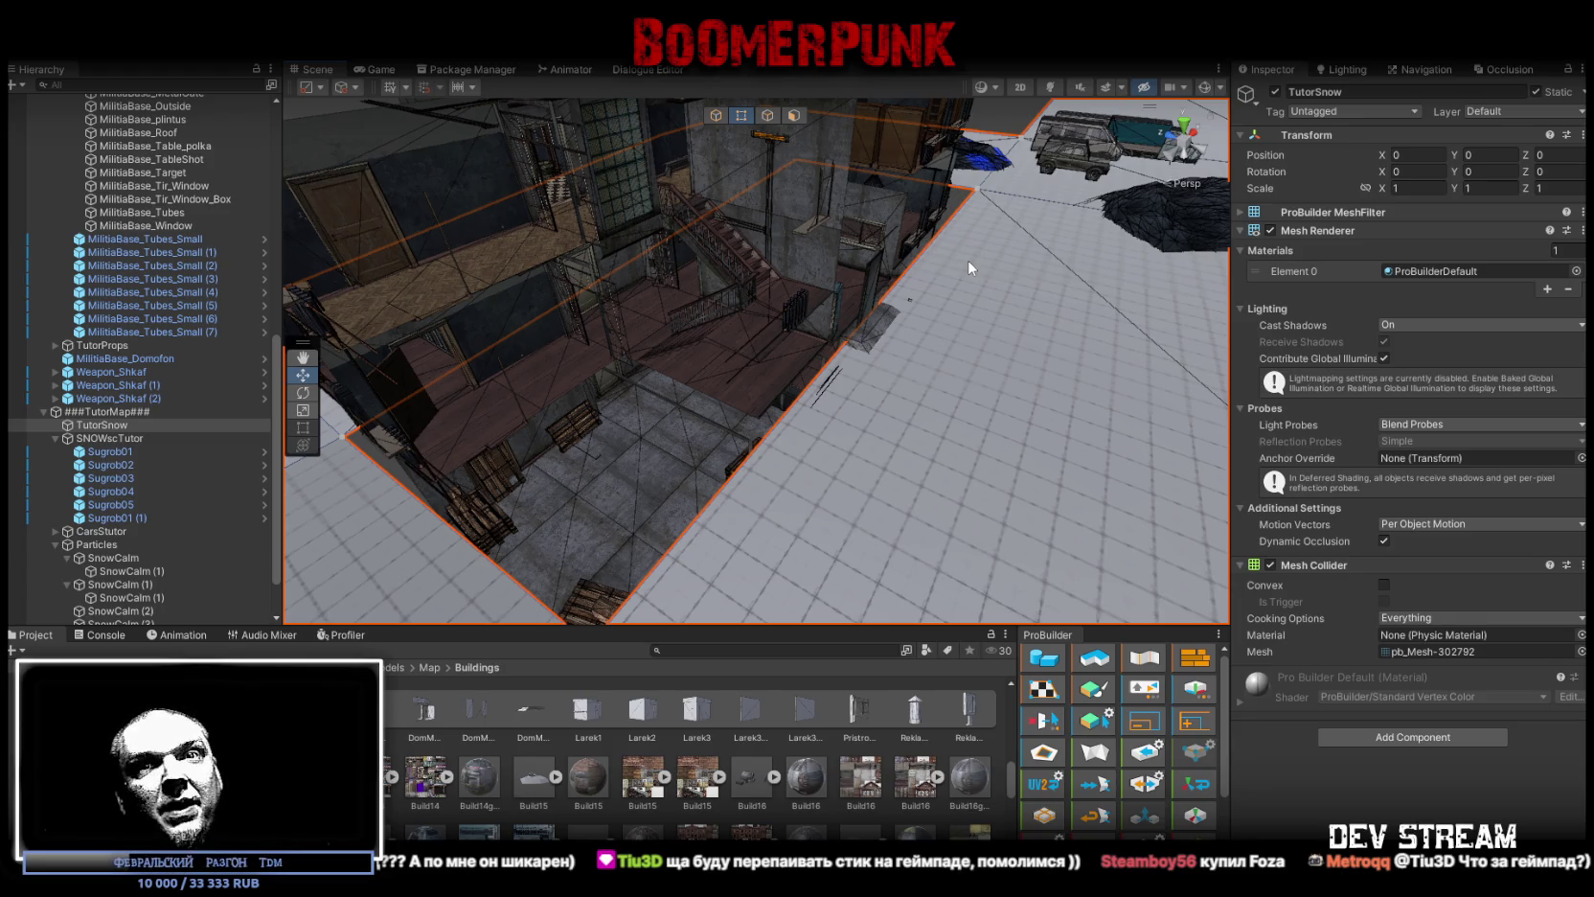
mouse_move(969, 266)
mouse_down()
mouse_move(754, 381)
mouse_move(767, 288)
mouse_up()
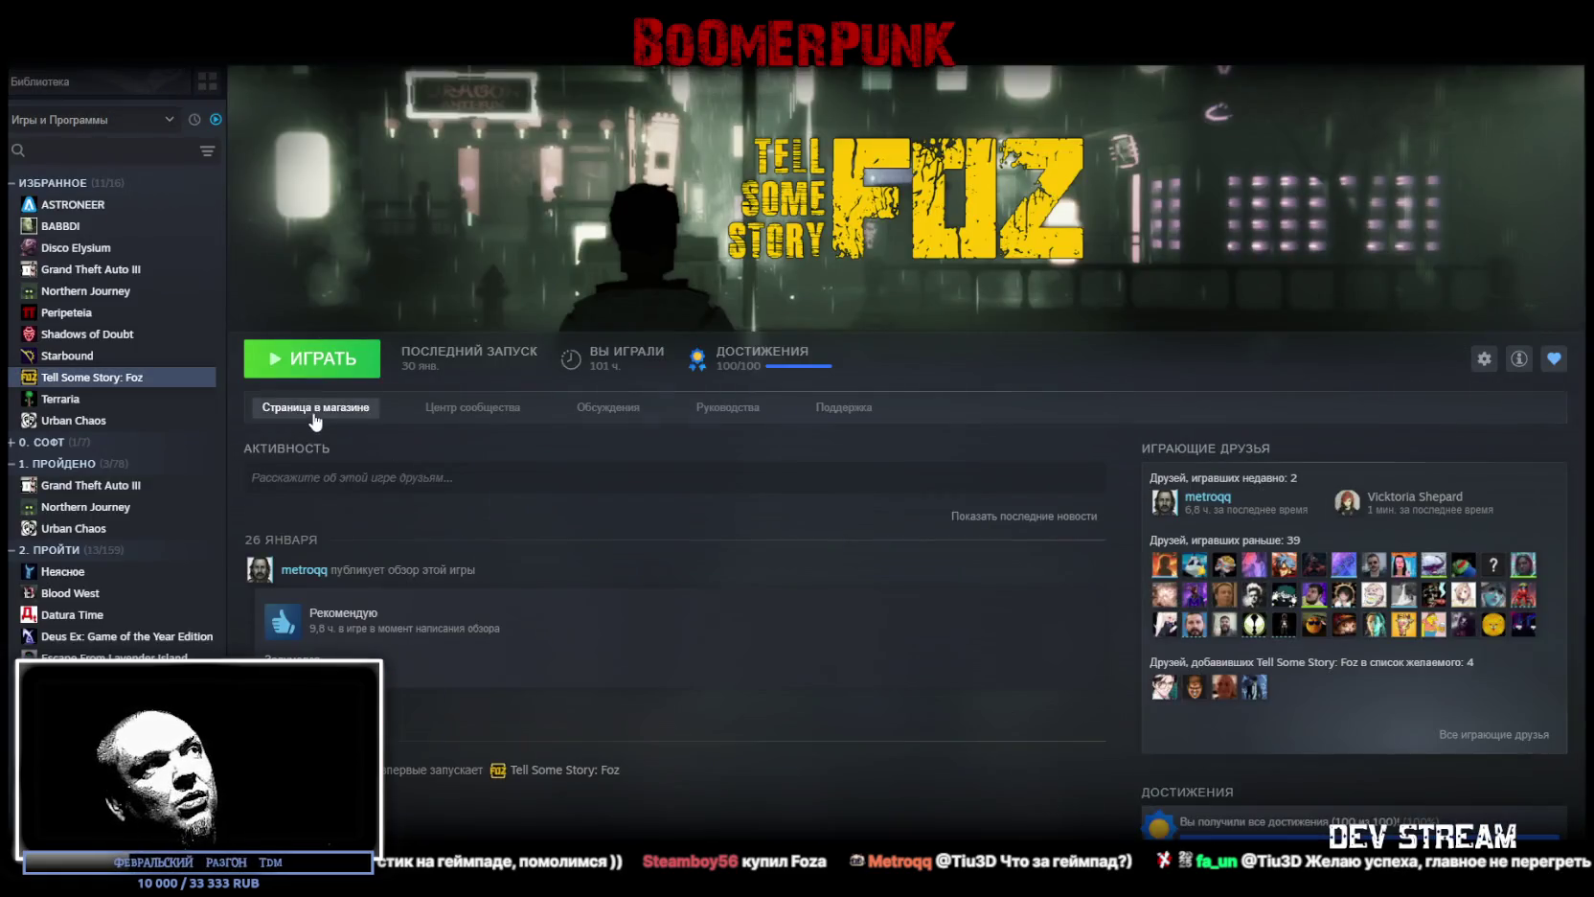
Step: Open the Tell Some Story: Foz store page, scroll through its reviews, and Alt+Tab back to Unity
click(307, 407)
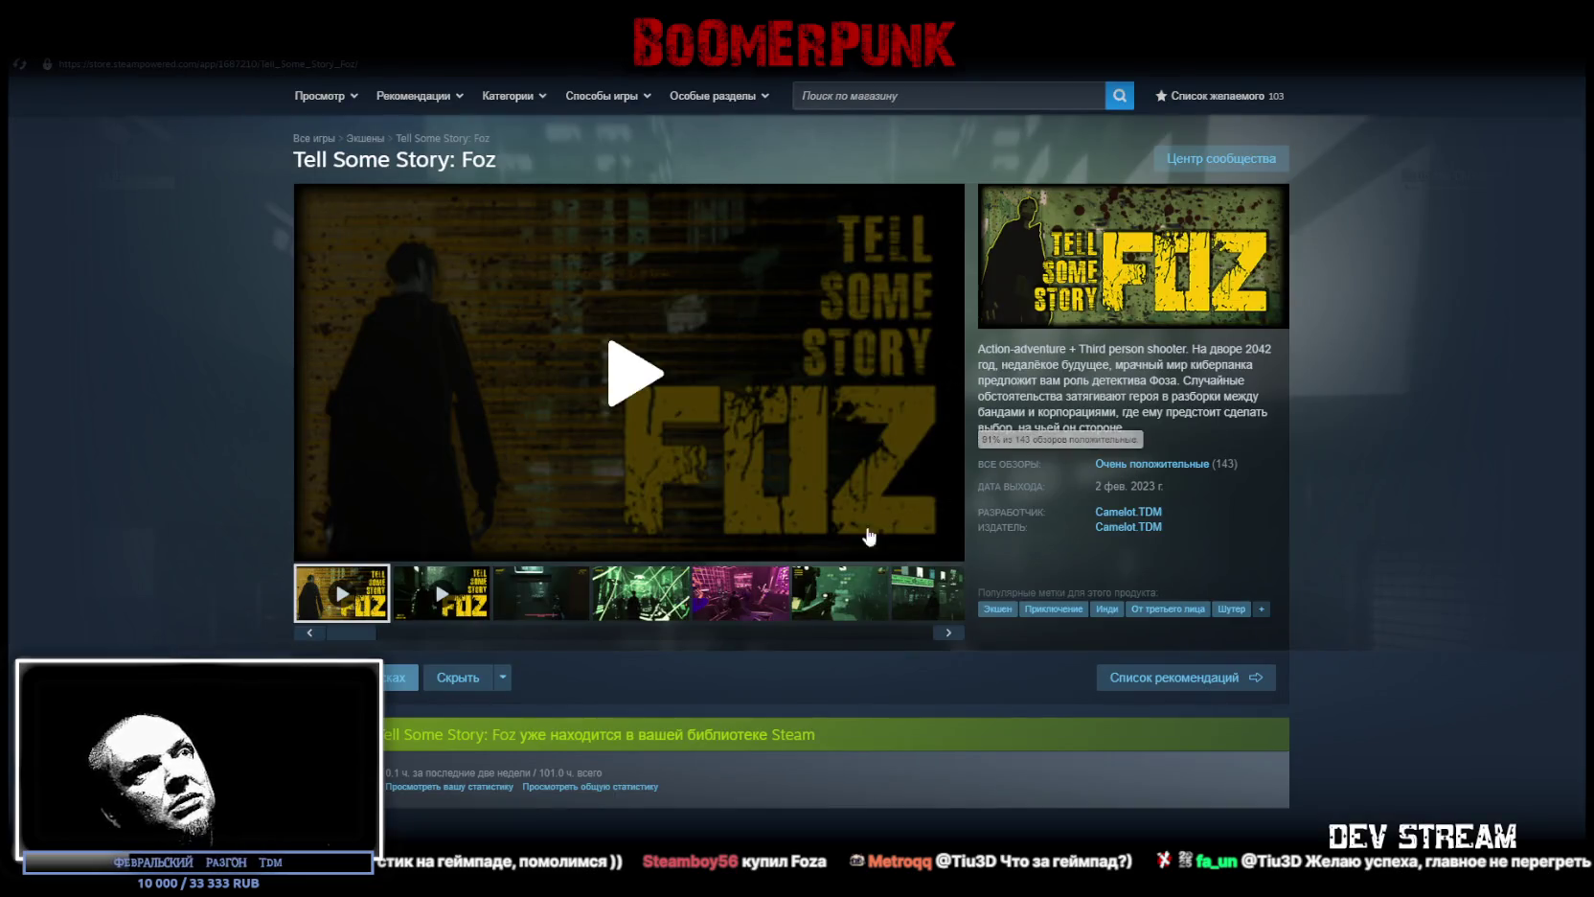
drag(1094, 486, 1125, 484)
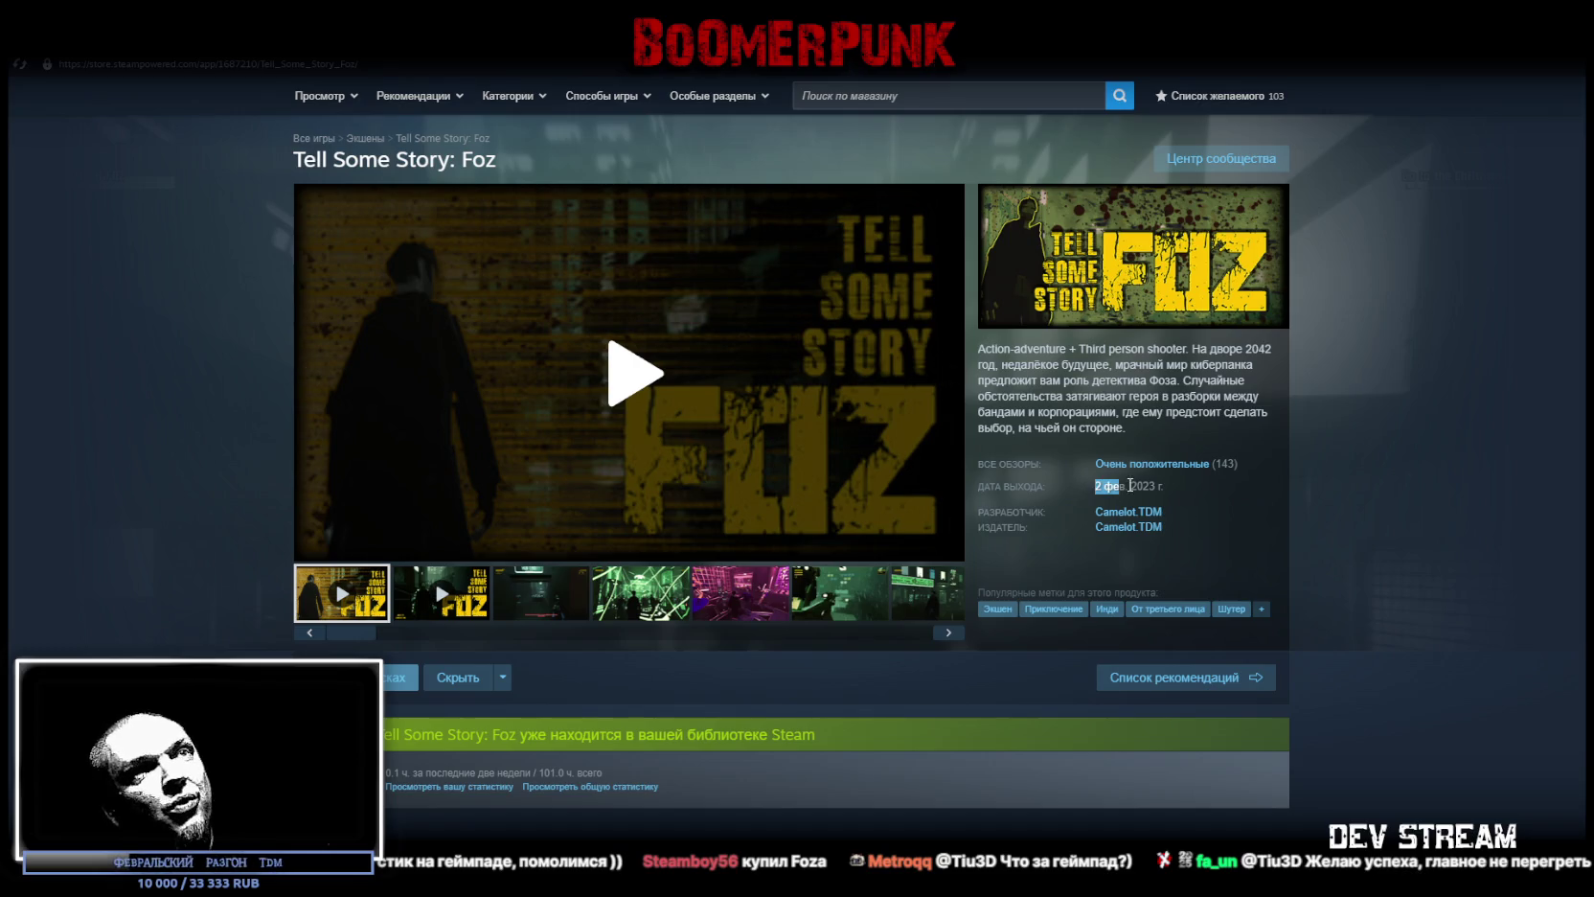
click(1248, 519)
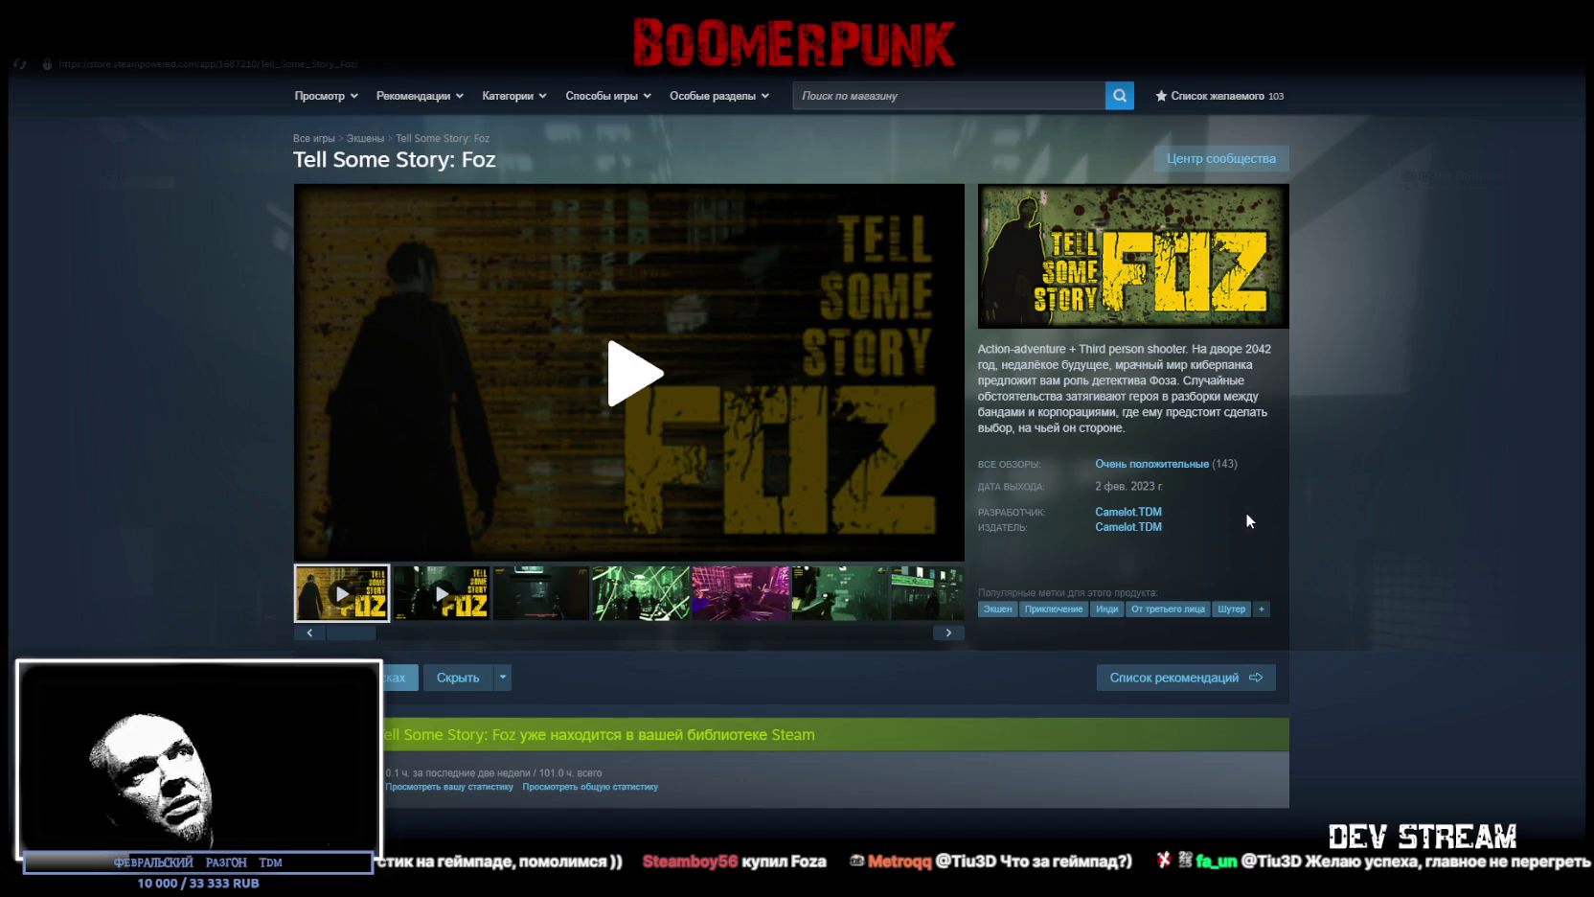
scroll(676, 630, down, 15)
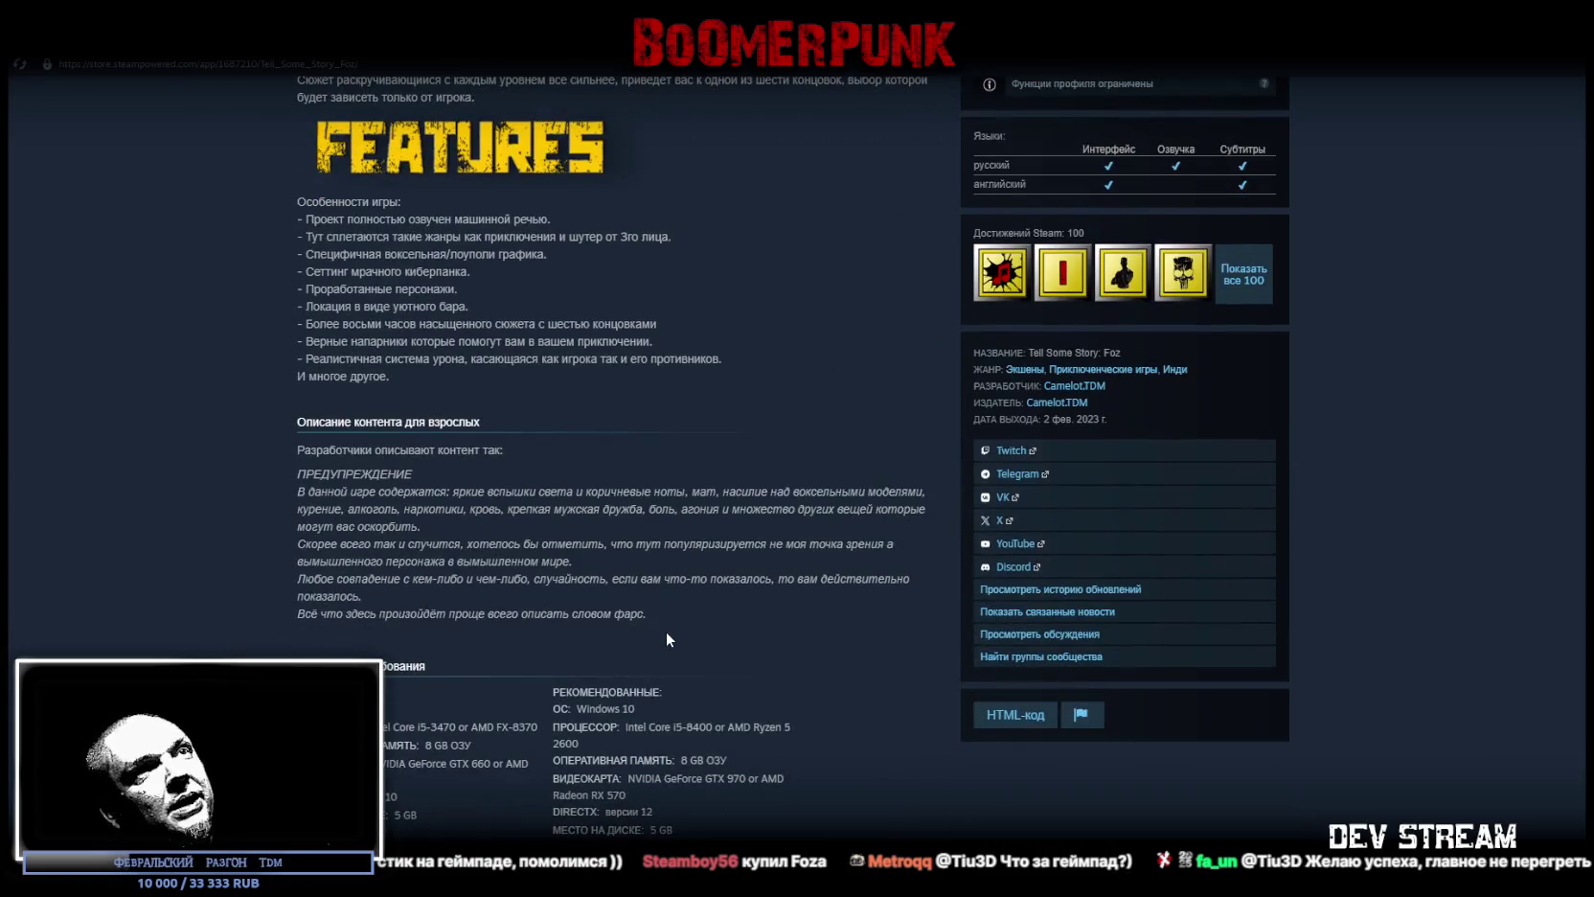
scroll(666, 637, down, 15)
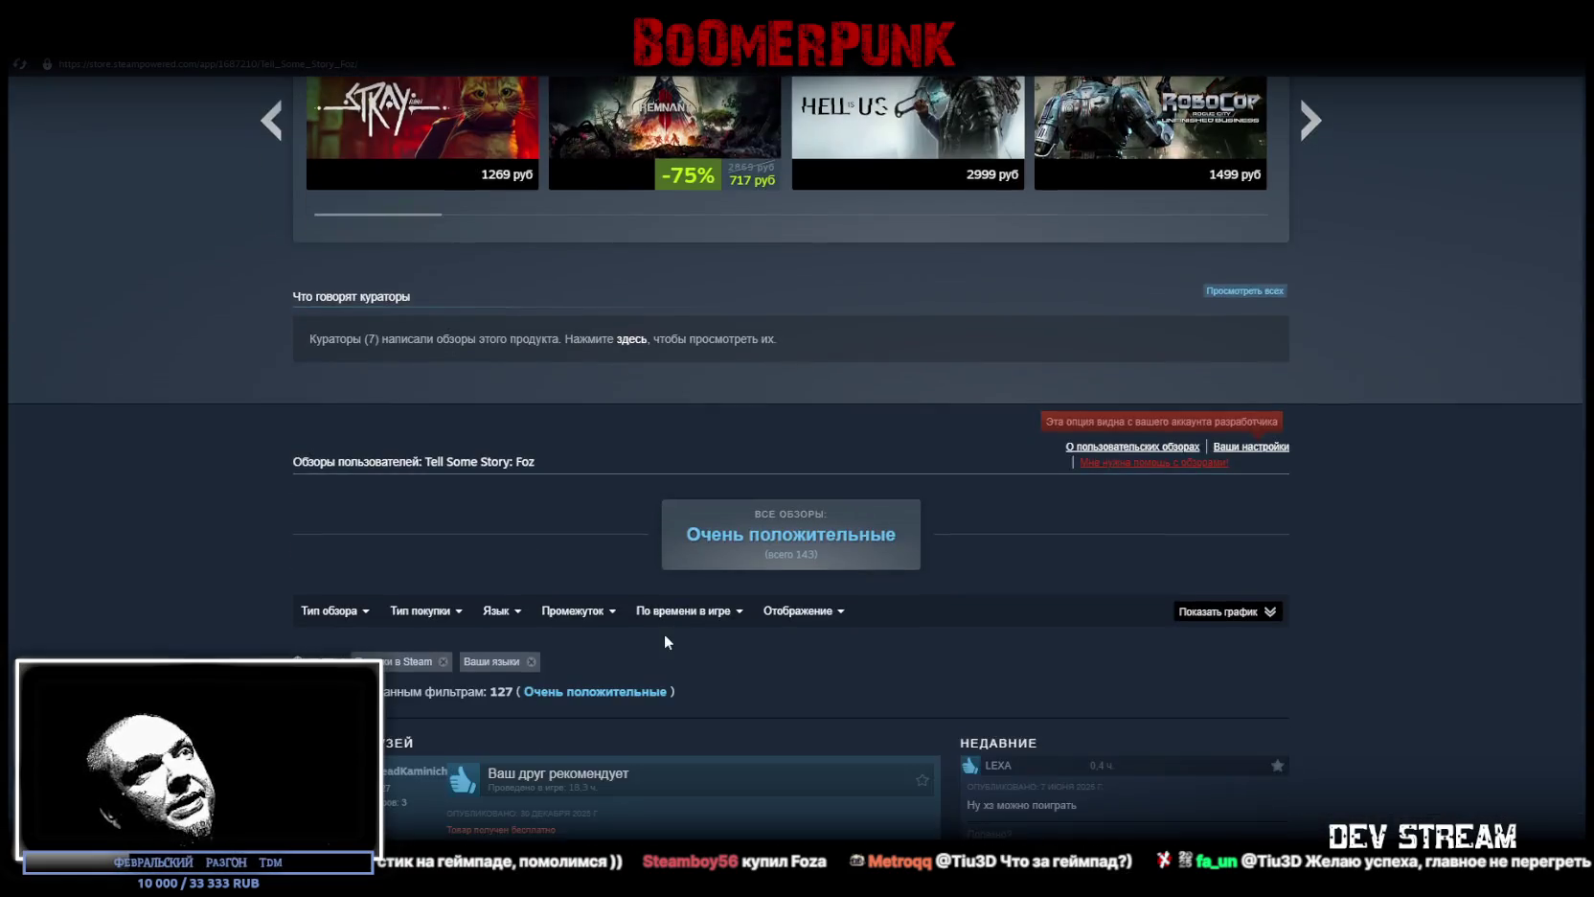
scroll(663, 633, down, 15)
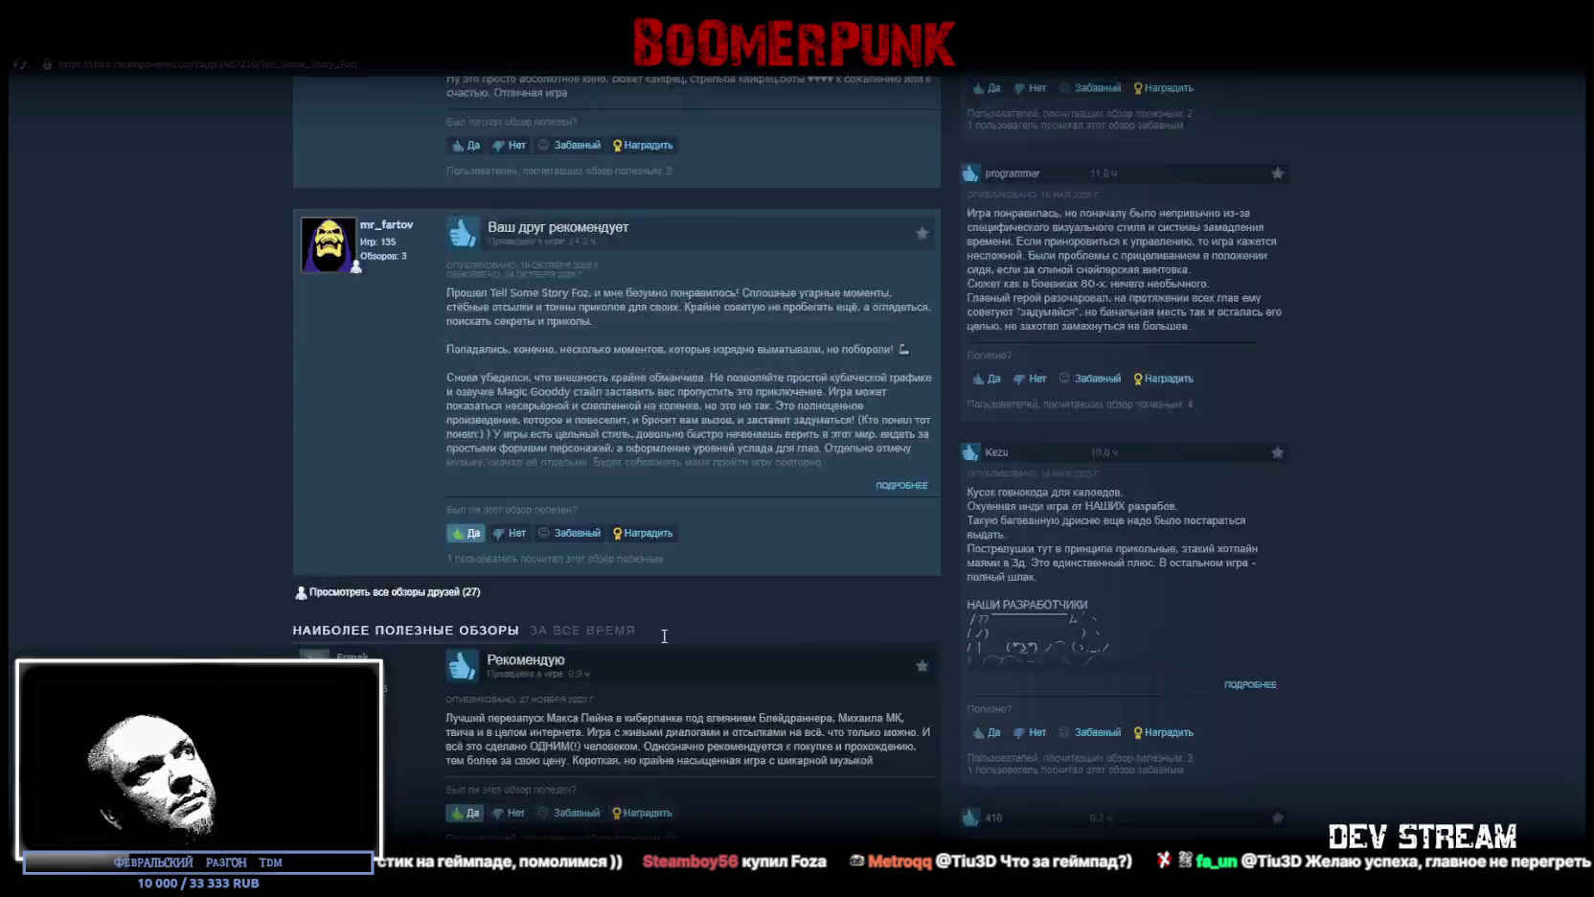
scroll(664, 636, down, 10)
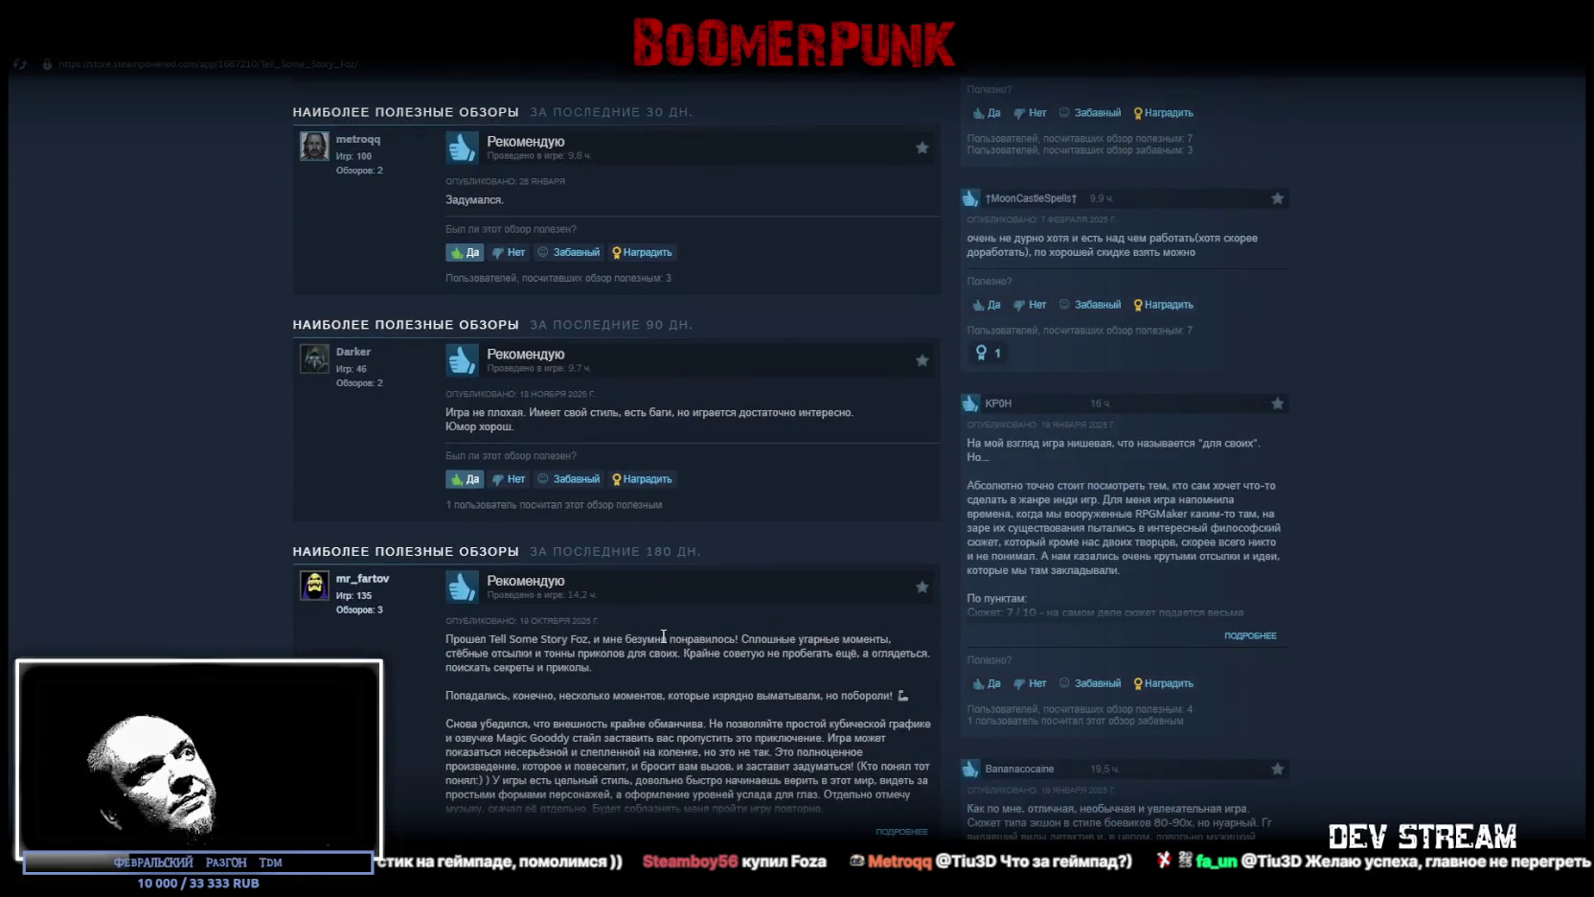
scroll(678, 638, up, 10)
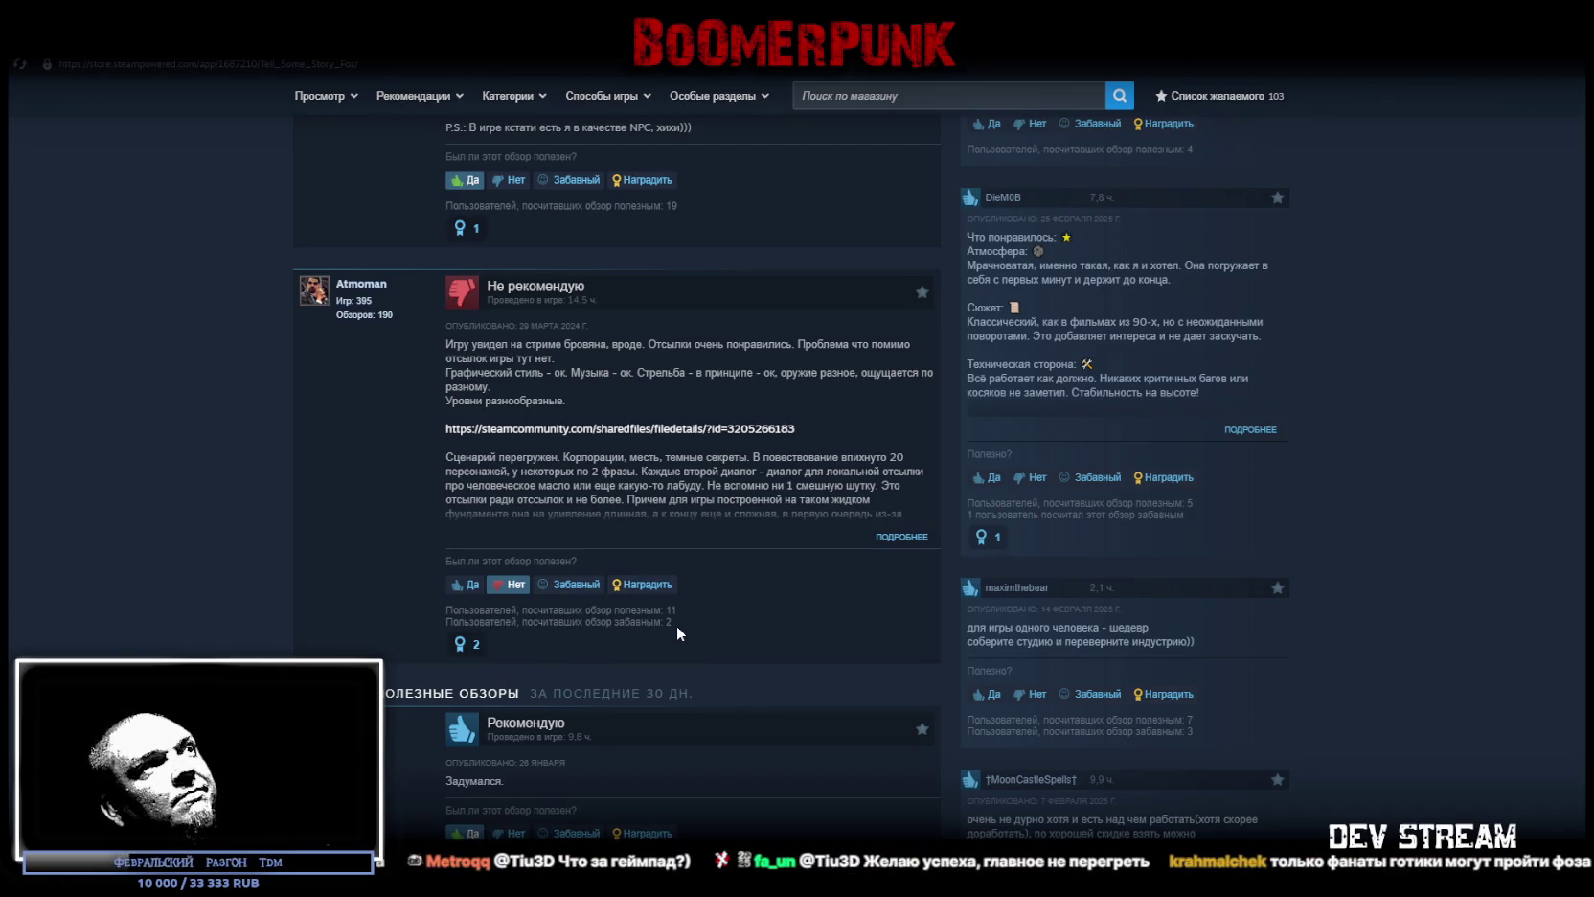
key(alt+Tab)
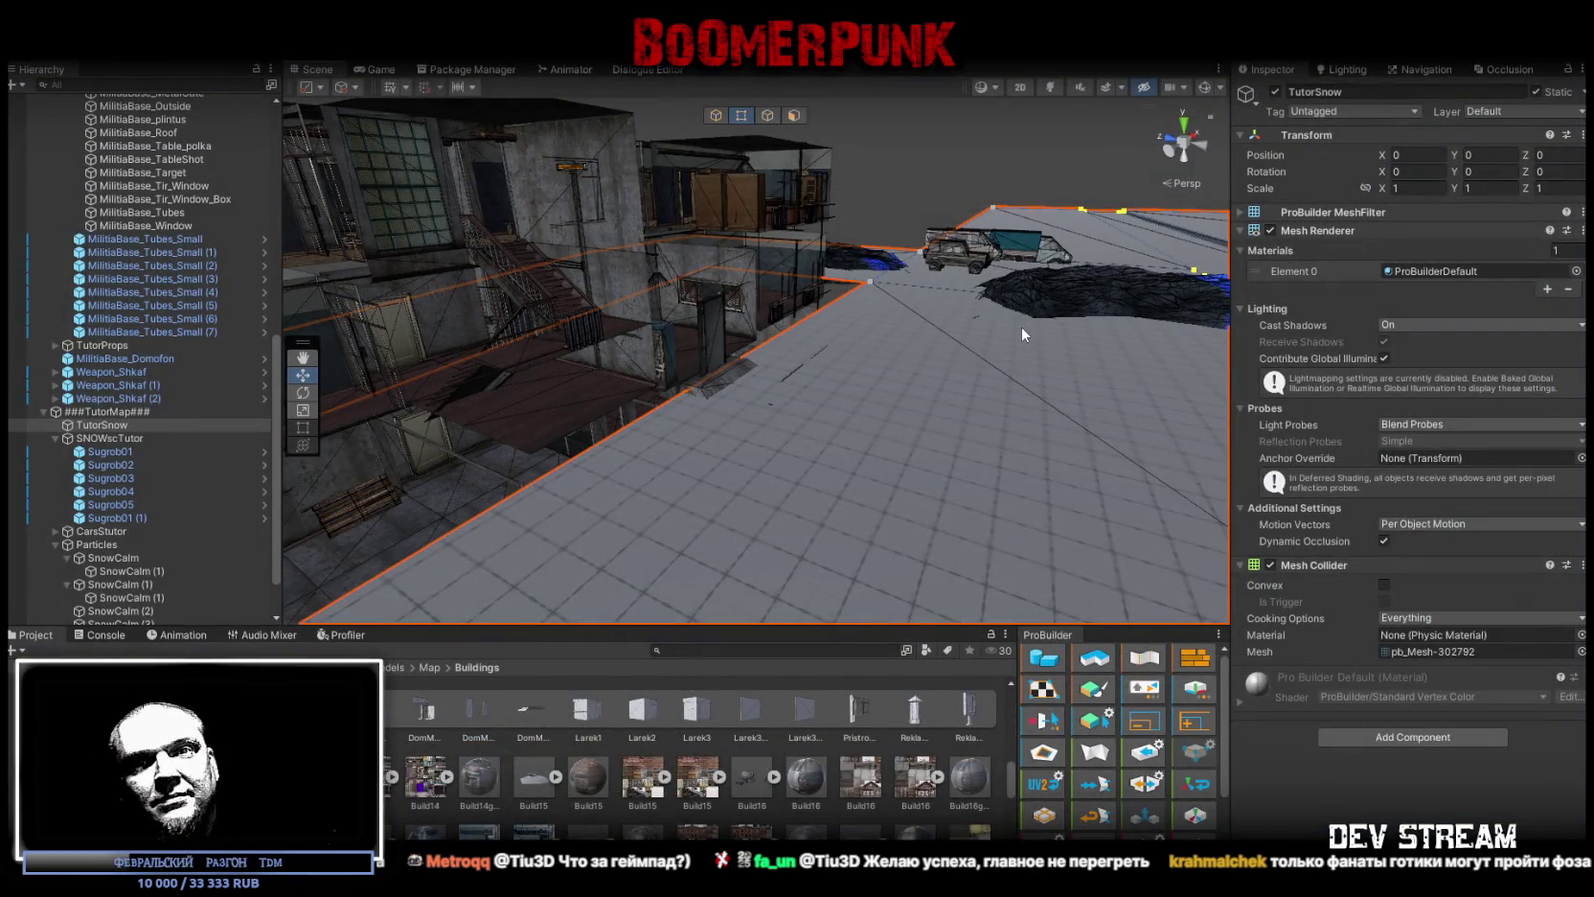
mouse_move(772, 462)
mouse_down()
mouse_move(852, 362)
mouse_move(1051, 338)
mouse_move(1028, 363)
mouse_move(791, 461)
mouse_move(690, 368)
mouse_move(959, 394)
mouse_move(844, 323)
mouse_up()
click(791, 461)
click(824, 381)
click(844, 324)
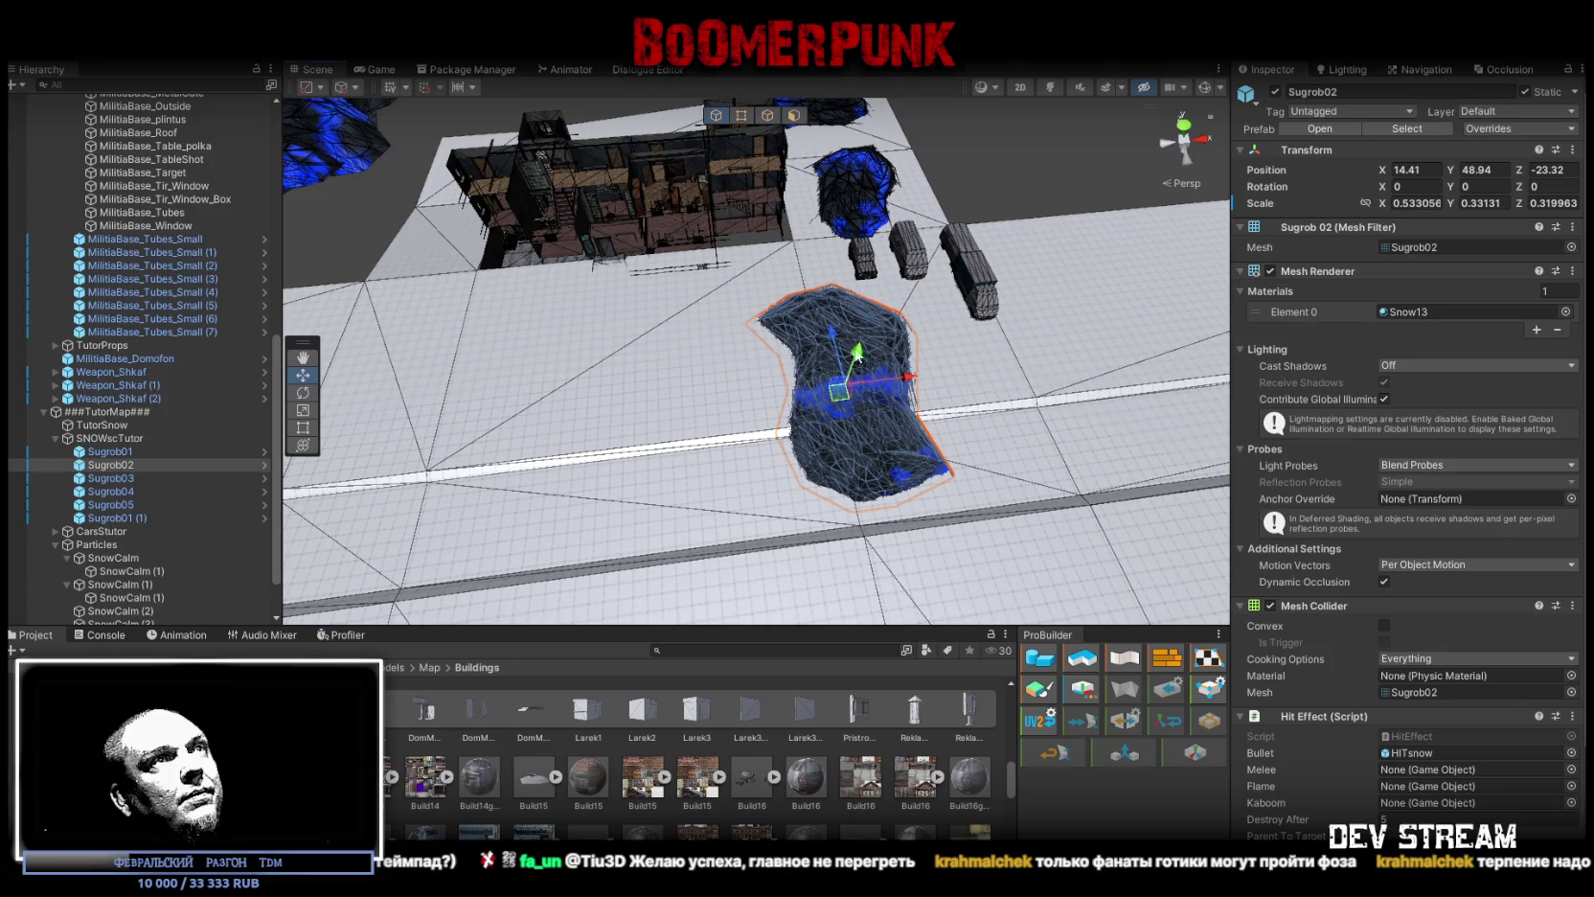
mouse_move(853, 396)
mouse_down()
mouse_move(666, 345)
mouse_move(686, 337)
mouse_up()
click(758, 370)
scroll(737, 330, down, 3)
scroll(776, 354, up, 3)
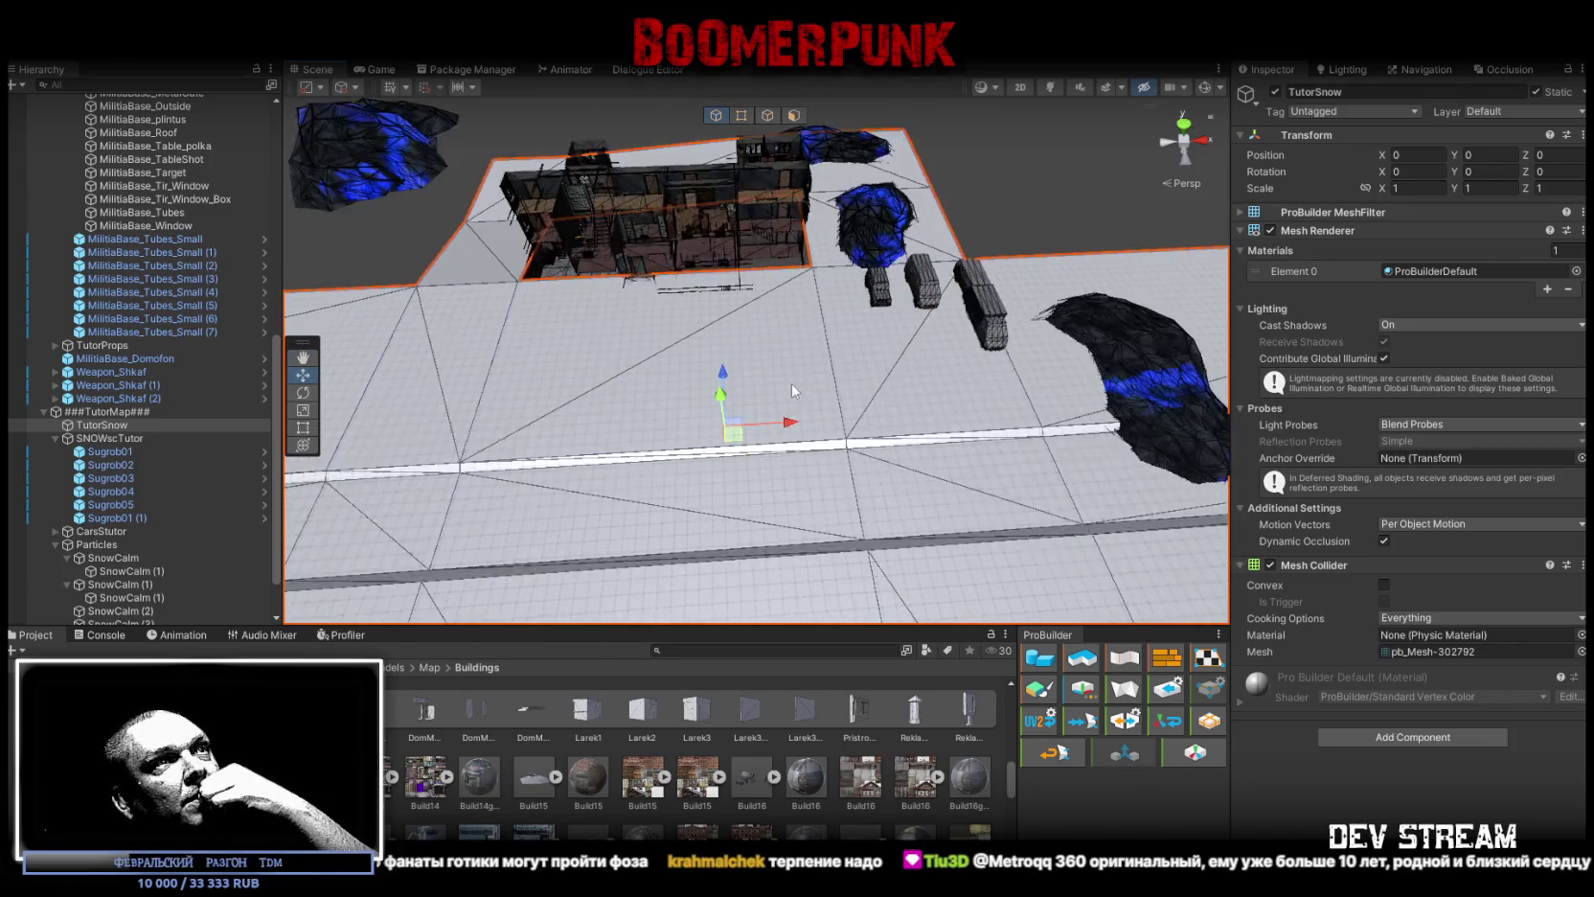
Step: In ProBuilder Face mode, select the right-hand floor face of TutorSnow
click(793, 115)
click(625, 377)
click(841, 365)
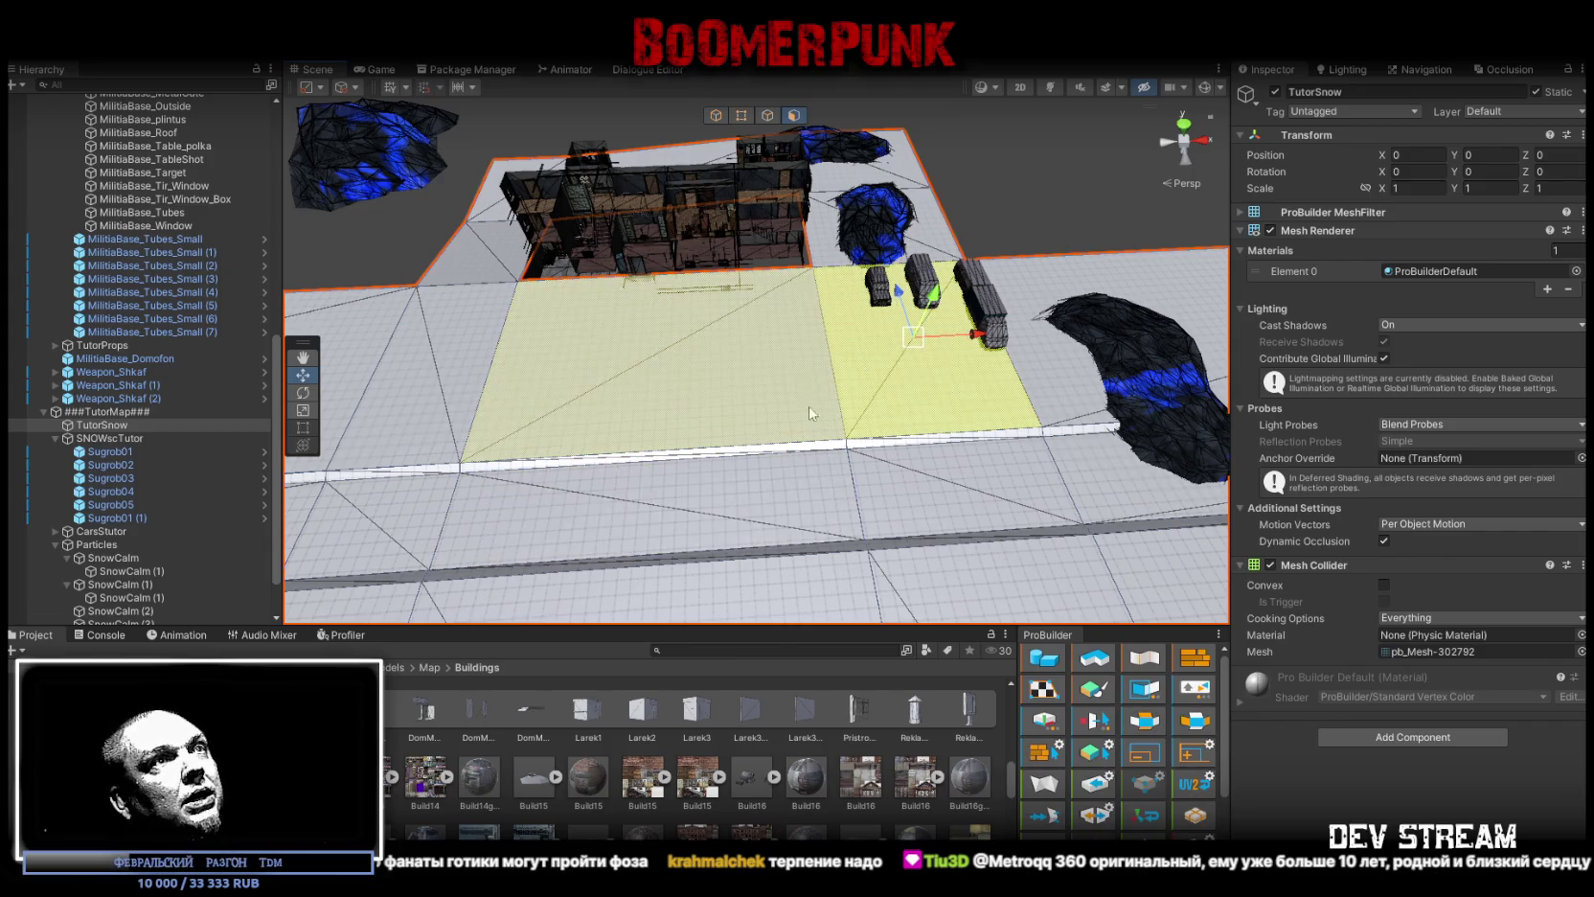
scroll(794, 368, up, 5)
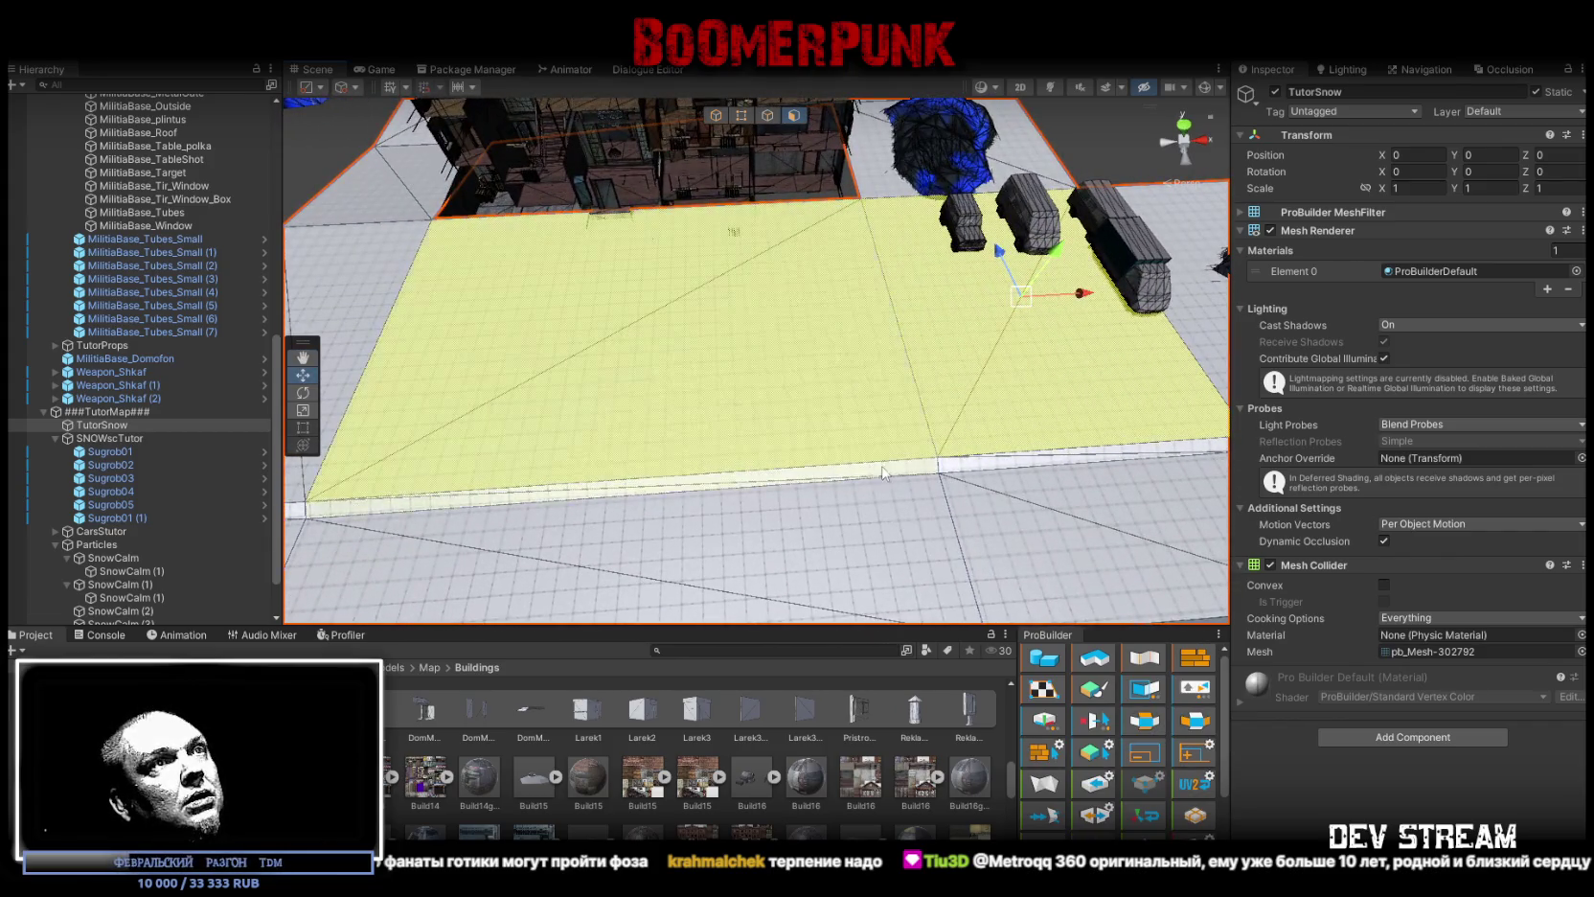
click(979, 463)
scroll(987, 450, down, 2)
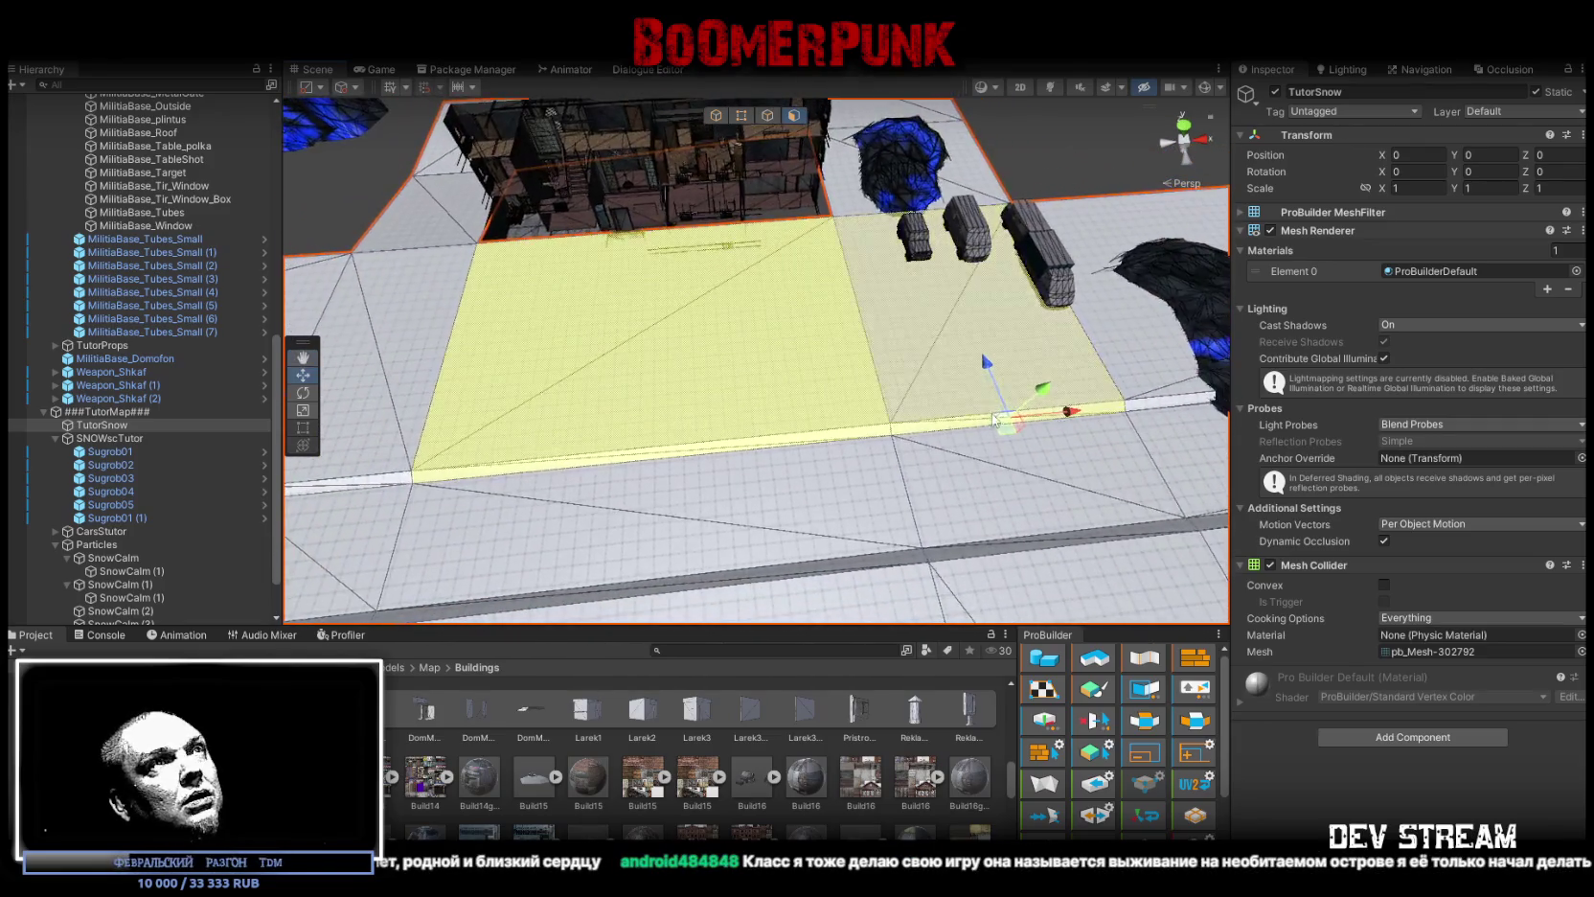
shift+click(980, 349)
shift+click(951, 351)
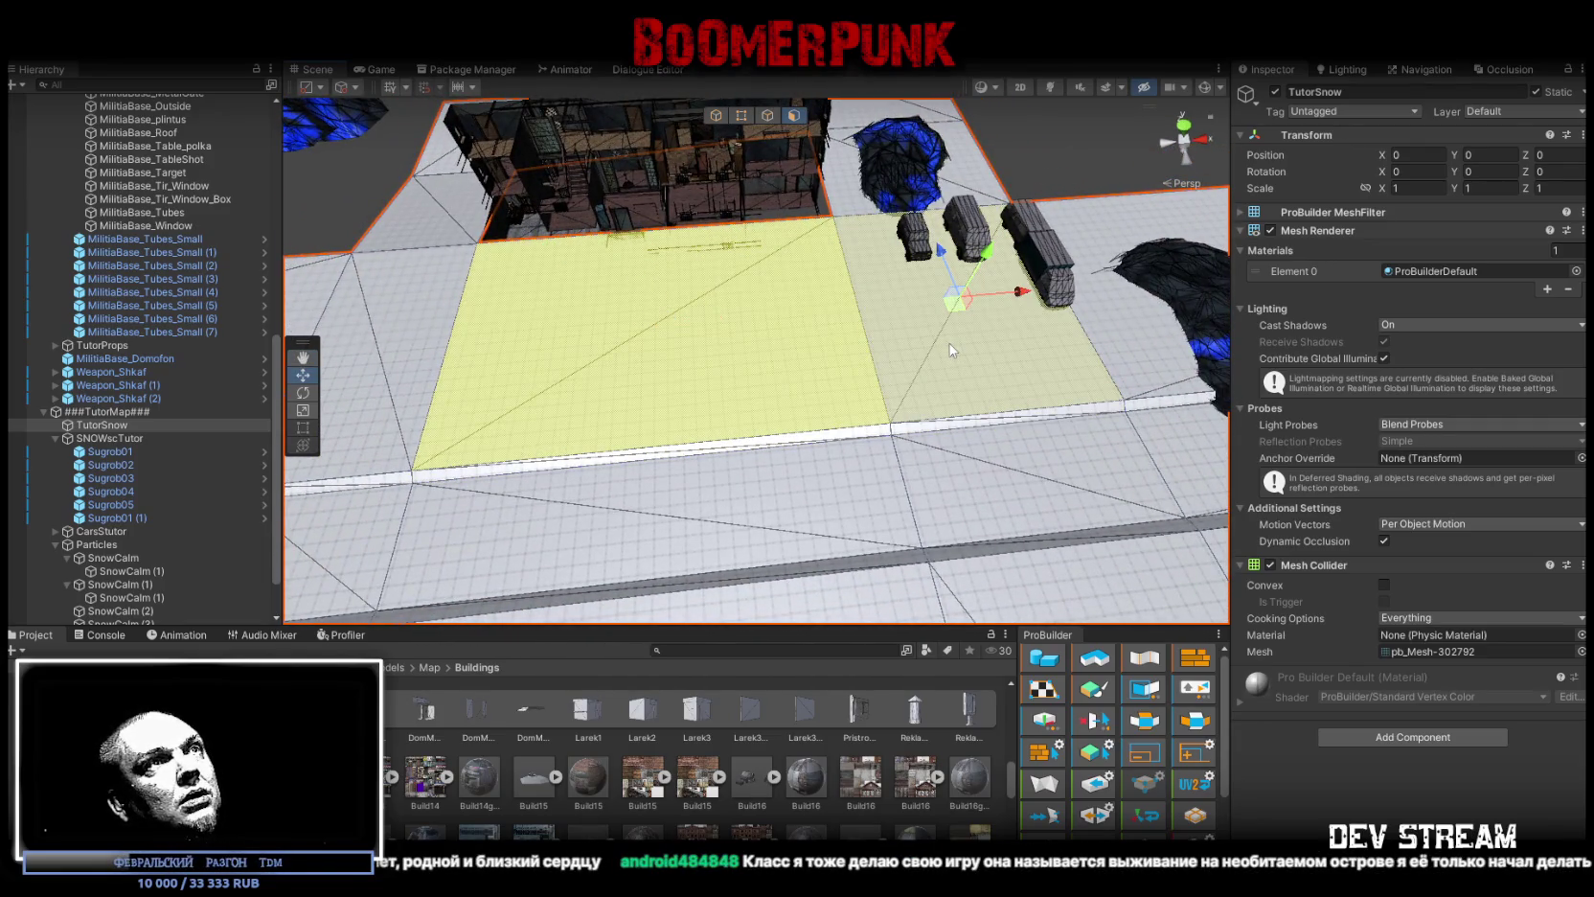
Step: Scale the selected face down and move it down-left across the ground
key(e)
key(r)
mouse_move(961, 299)
mouse_down()
mouse_move(941, 304)
mouse_move(948, 325)
mouse_move(804, 342)
mouse_move(999, 321)
mouse_move(939, 287)
mouse_up()
key(w)
mouse_move(891, 168)
mouse_down()
mouse_move(870, 205)
mouse_move(932, 331)
mouse_move(987, 347)
mouse_up()
Step: In Edge mode, shift a ground edge along X to re-split the triangles
click(770, 116)
click(696, 362)
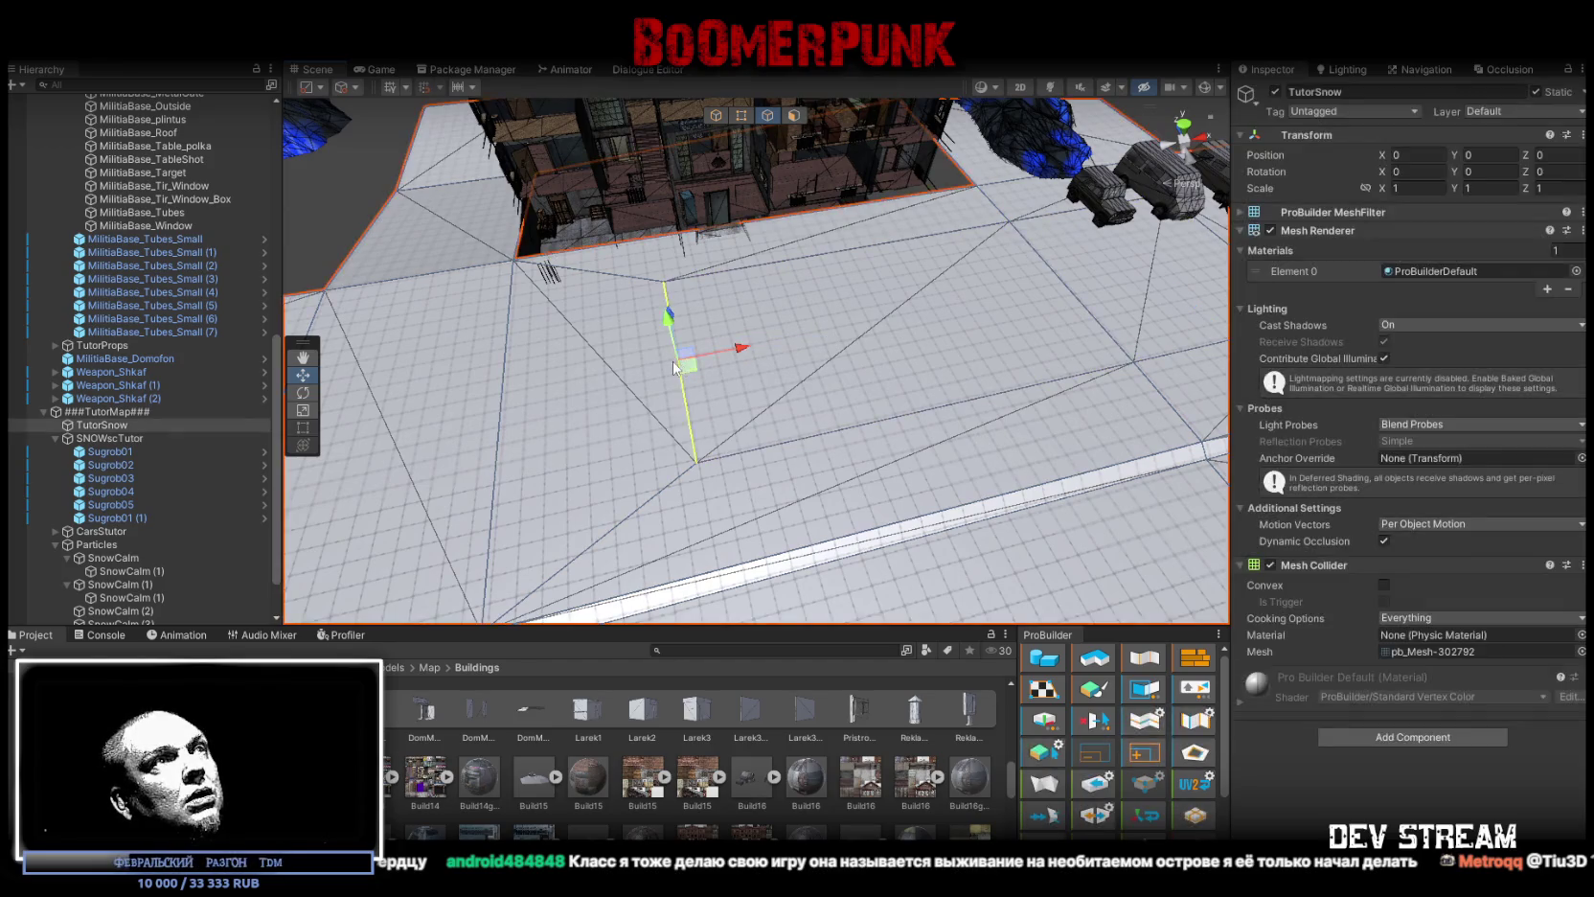
drag(763, 354, 897, 340)
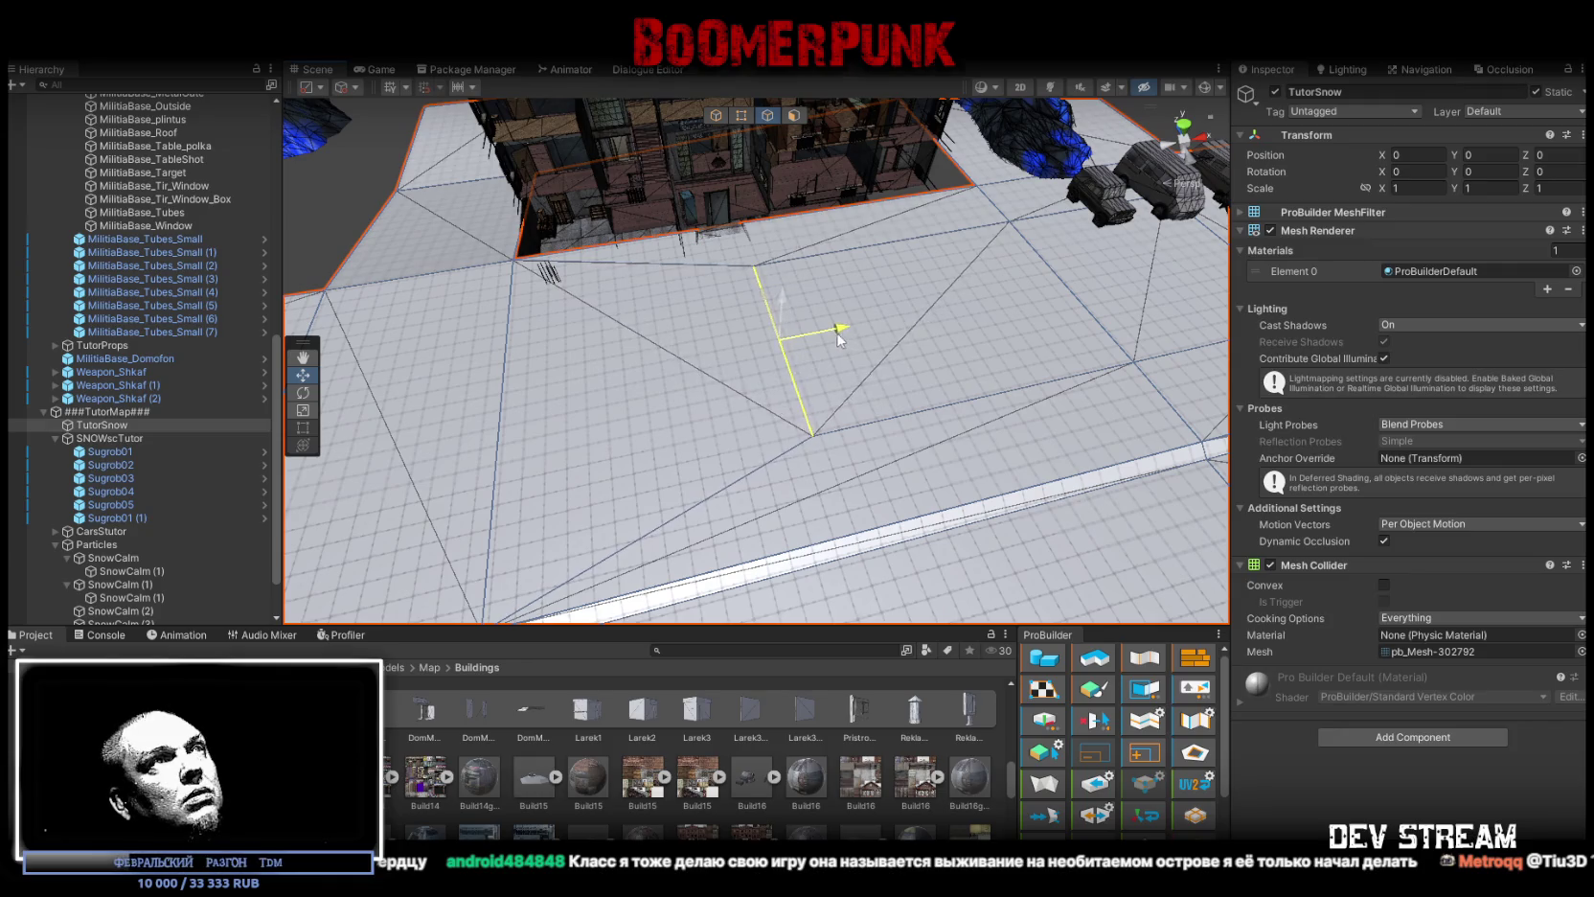
mouse_move(767, 254)
mouse_down()
mouse_move(756, 239)
mouse_move(754, 260)
mouse_move(750, 139)
mouse_up()
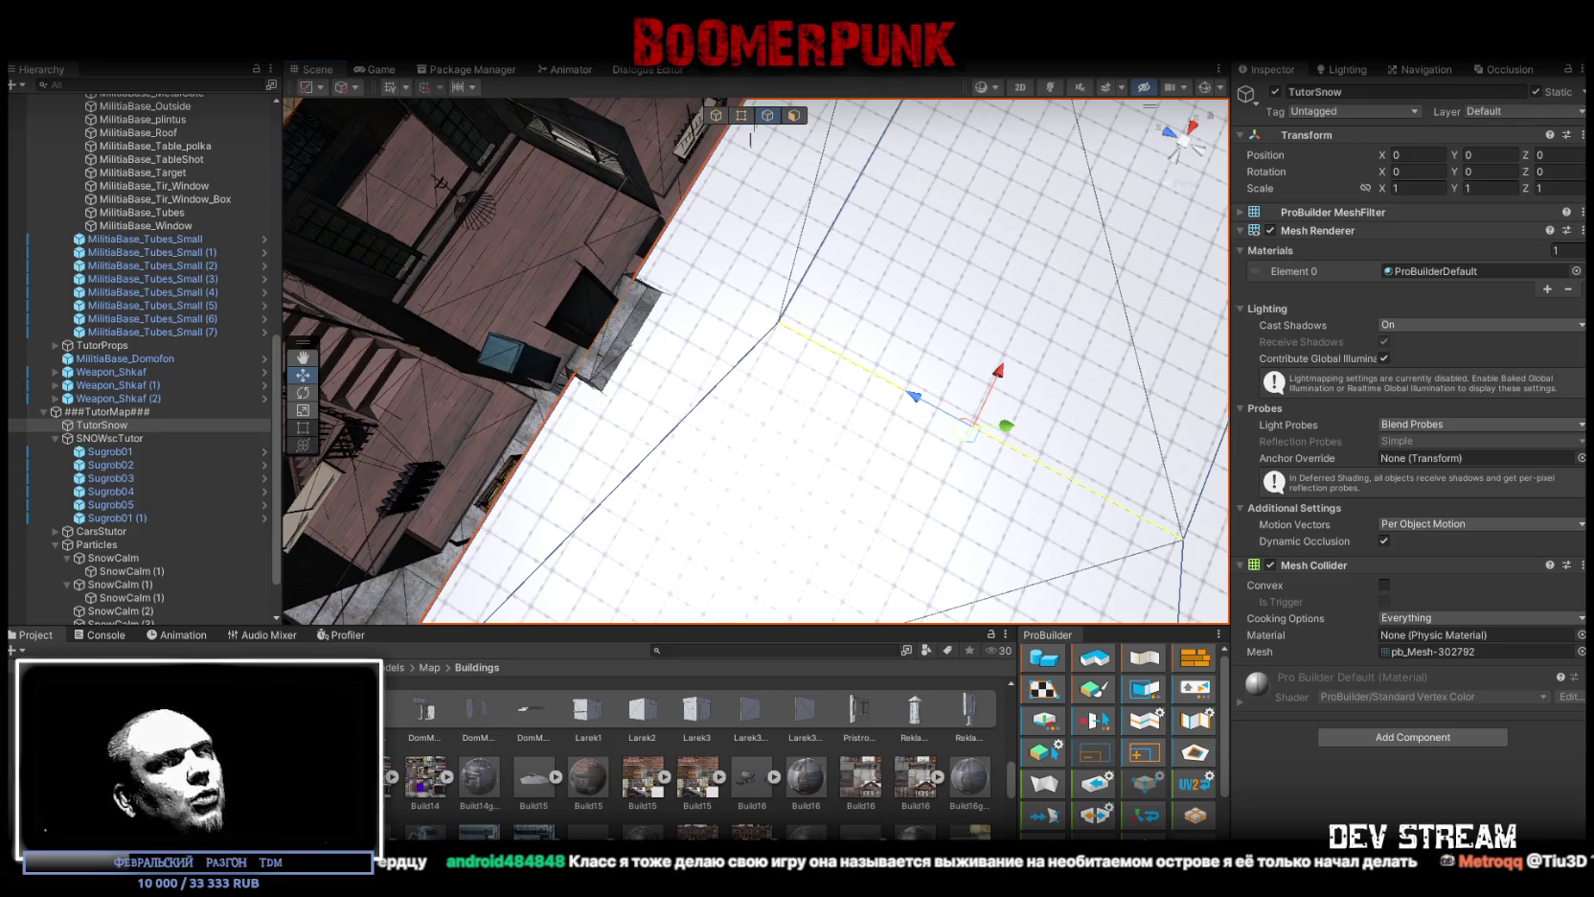
mouse_move(777, 547)
mouse_down()
mouse_move(1263, 539)
mouse_move(958, 403)
mouse_move(690, 239)
mouse_up()
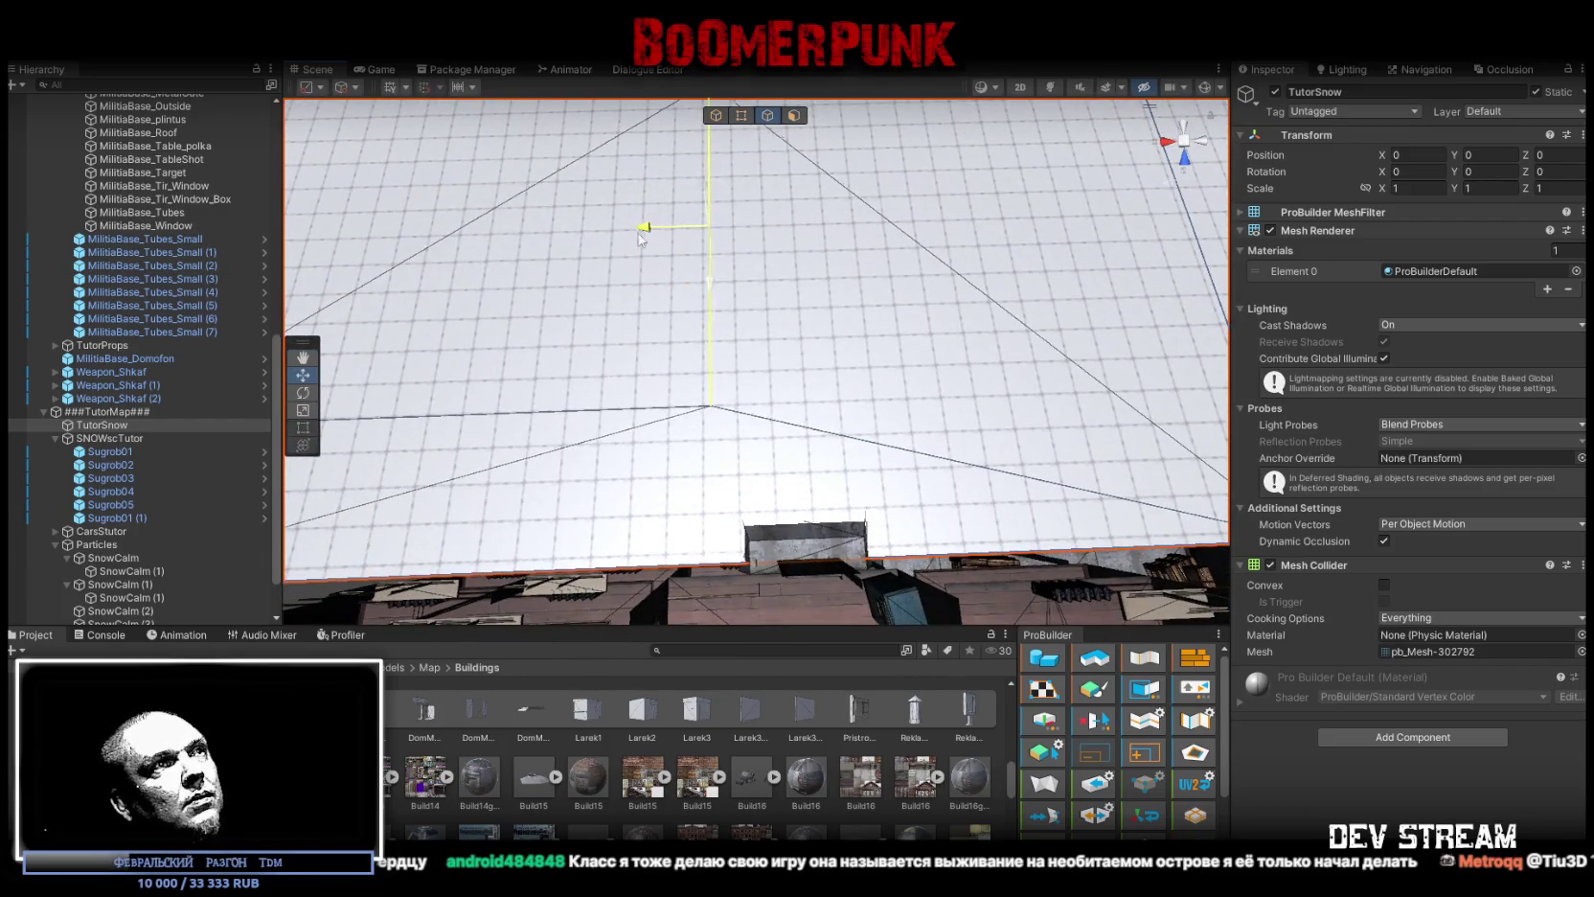
mouse_move(725, 523)
mouse_down()
mouse_move(702, 406)
mouse_move(718, 160)
mouse_up()
click(793, 115)
Step: Widen the plane face by pushing its right edge out, then move and scale it narrower
click(864, 254)
mouse_move(864, 254)
mouse_down()
mouse_move(843, 460)
mouse_move(785, 287)
mouse_up()
click(767, 115)
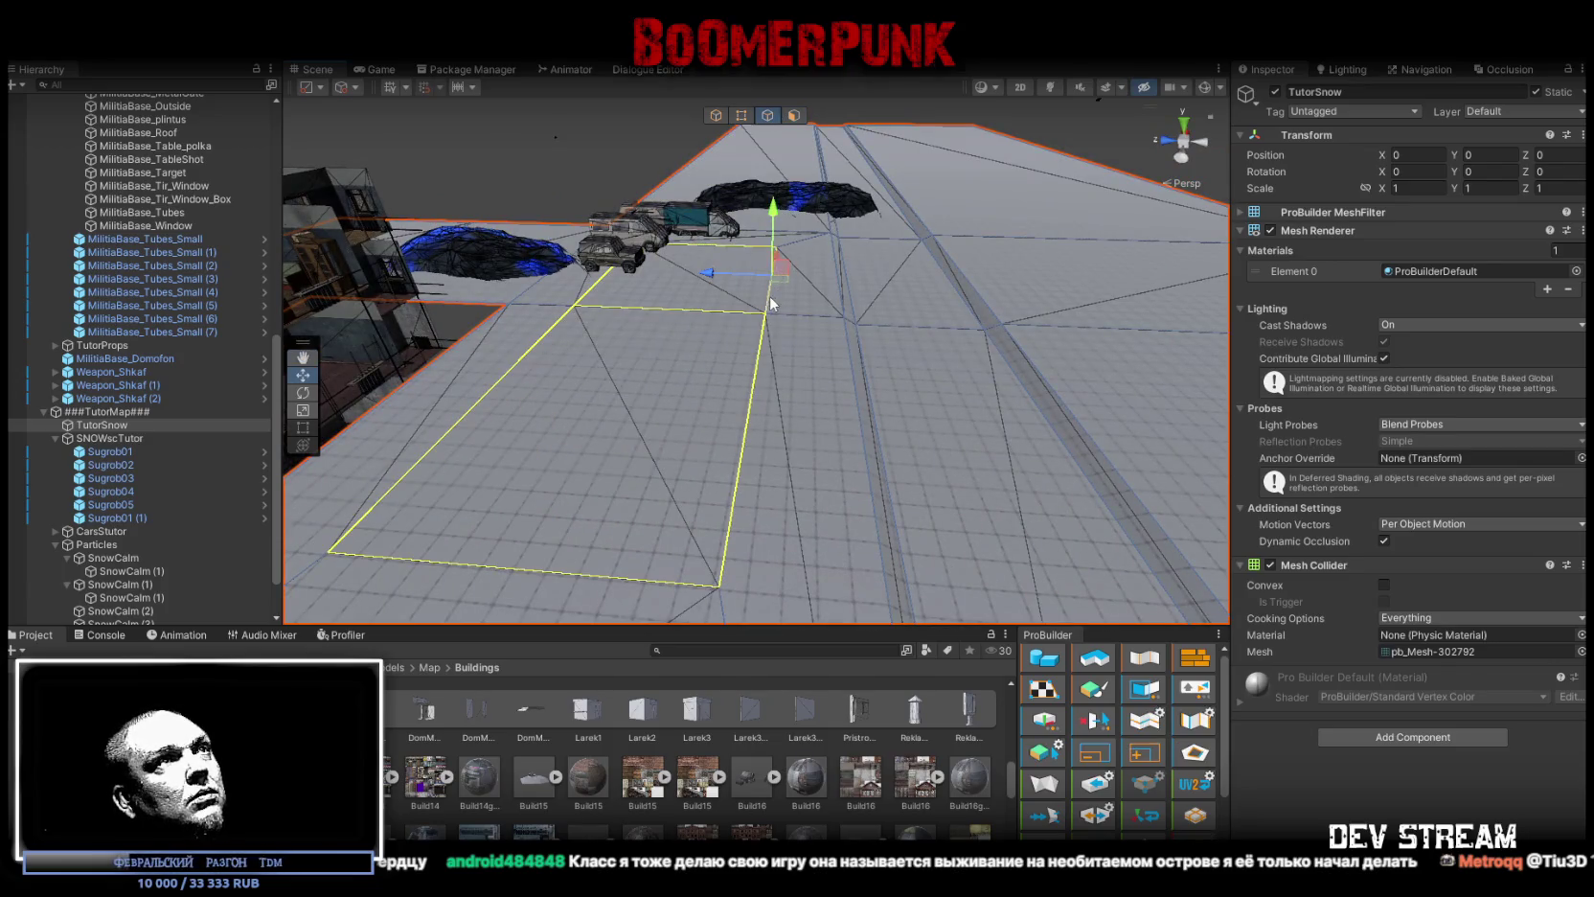
click(776, 282)
drag(688, 399, 726, 399)
click(793, 115)
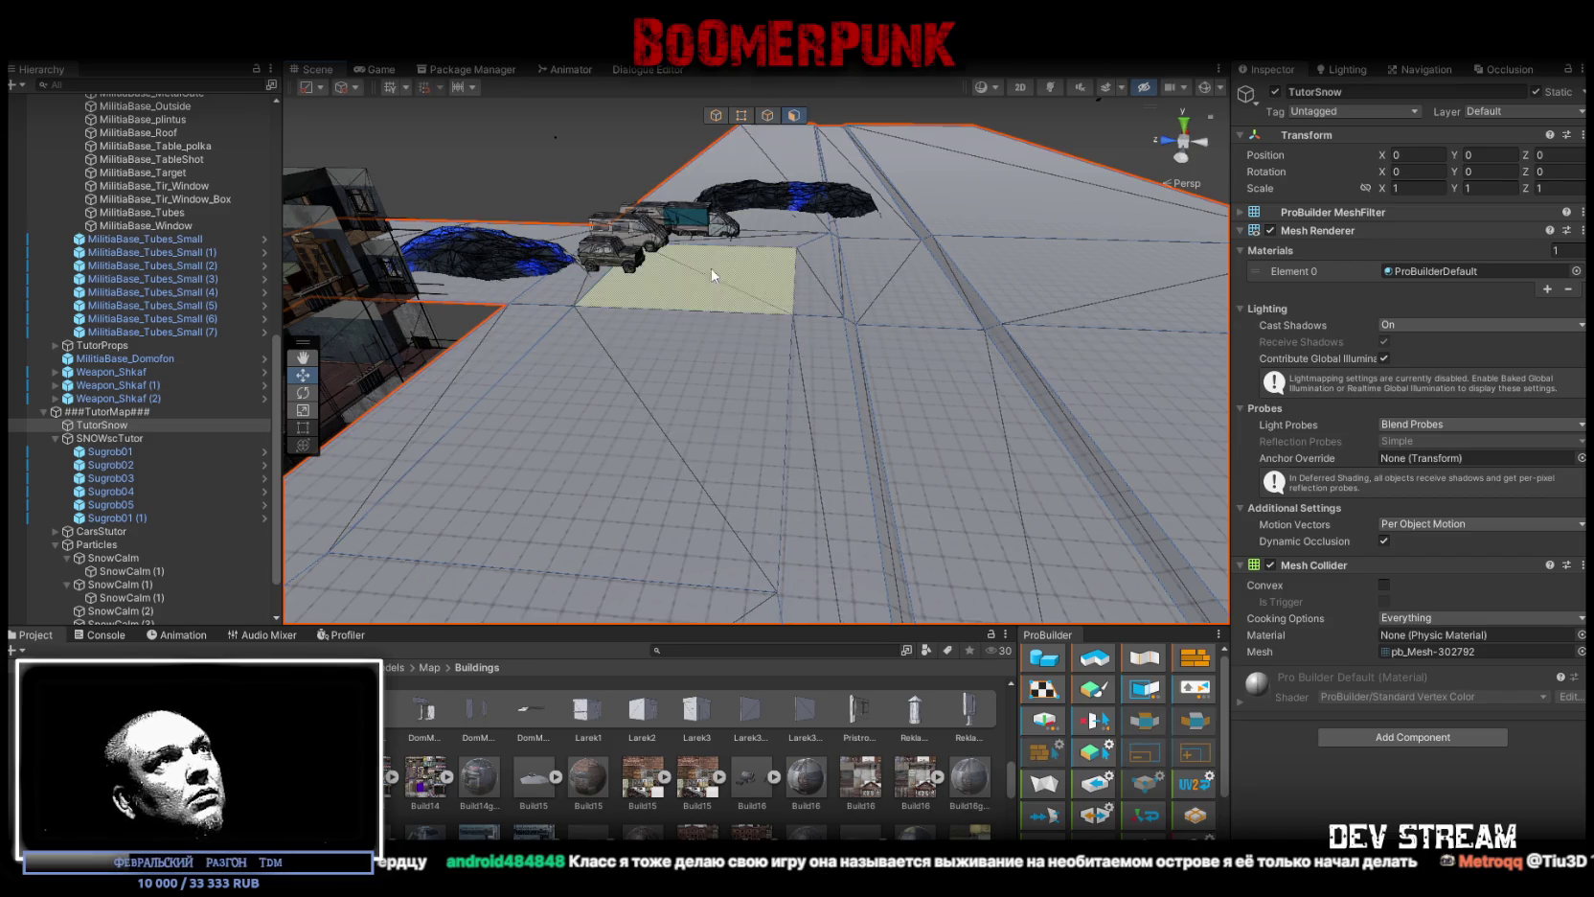
drag(629, 343, 739, 345)
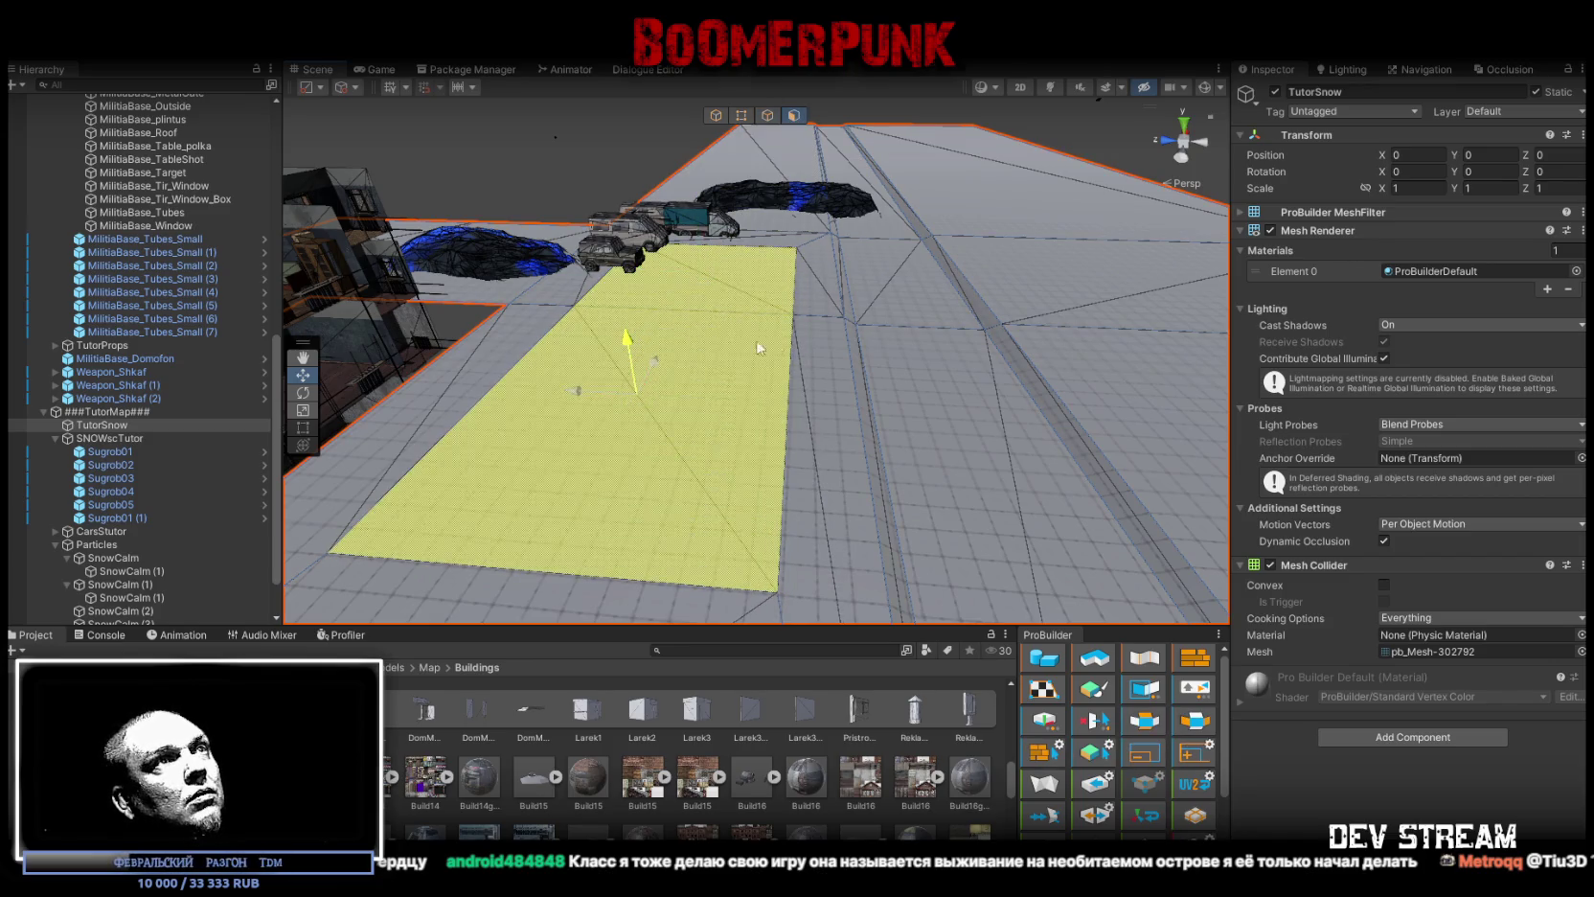
drag(860, 324, 860, 326)
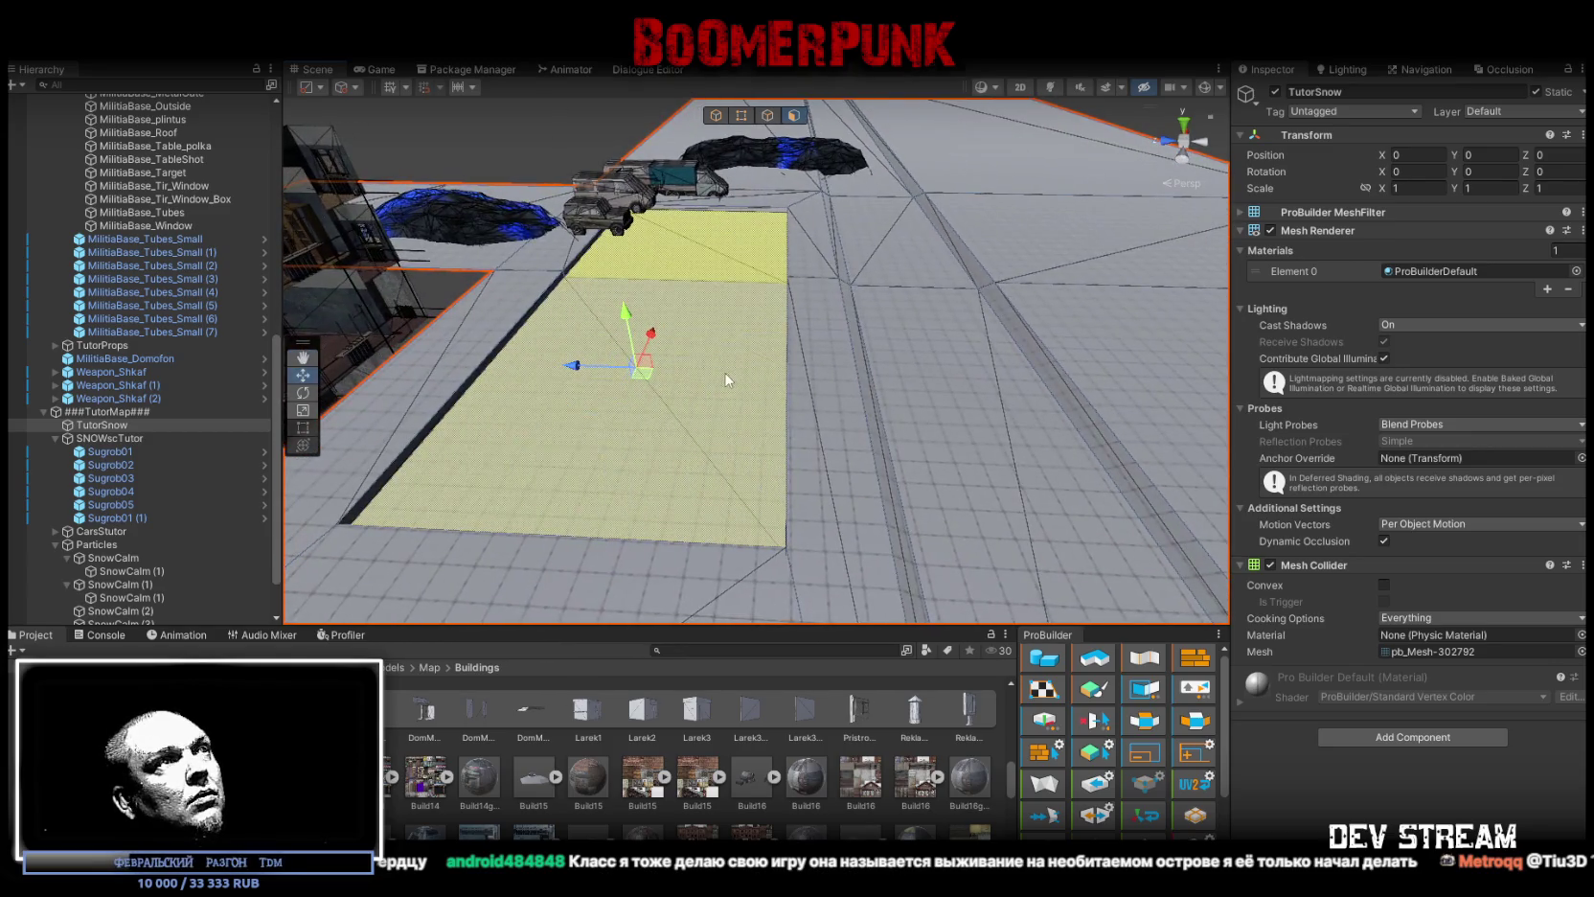
key(r)
mouse_move(574, 365)
mouse_down()
mouse_move(592, 375)
mouse_move(557, 357)
mouse_move(695, 297)
mouse_move(728, 302)
mouse_up()
mouse_move(783, 307)
mouse_down()
mouse_move(700, 313)
mouse_move(739, 333)
mouse_move(766, 304)
mouse_up()
Step: Select the thin strip and adjacent flat face and delete them, leaving a hole
click(794, 116)
mouse_move(727, 383)
mouse_down()
mouse_move(704, 409)
mouse_move(869, 484)
mouse_up()
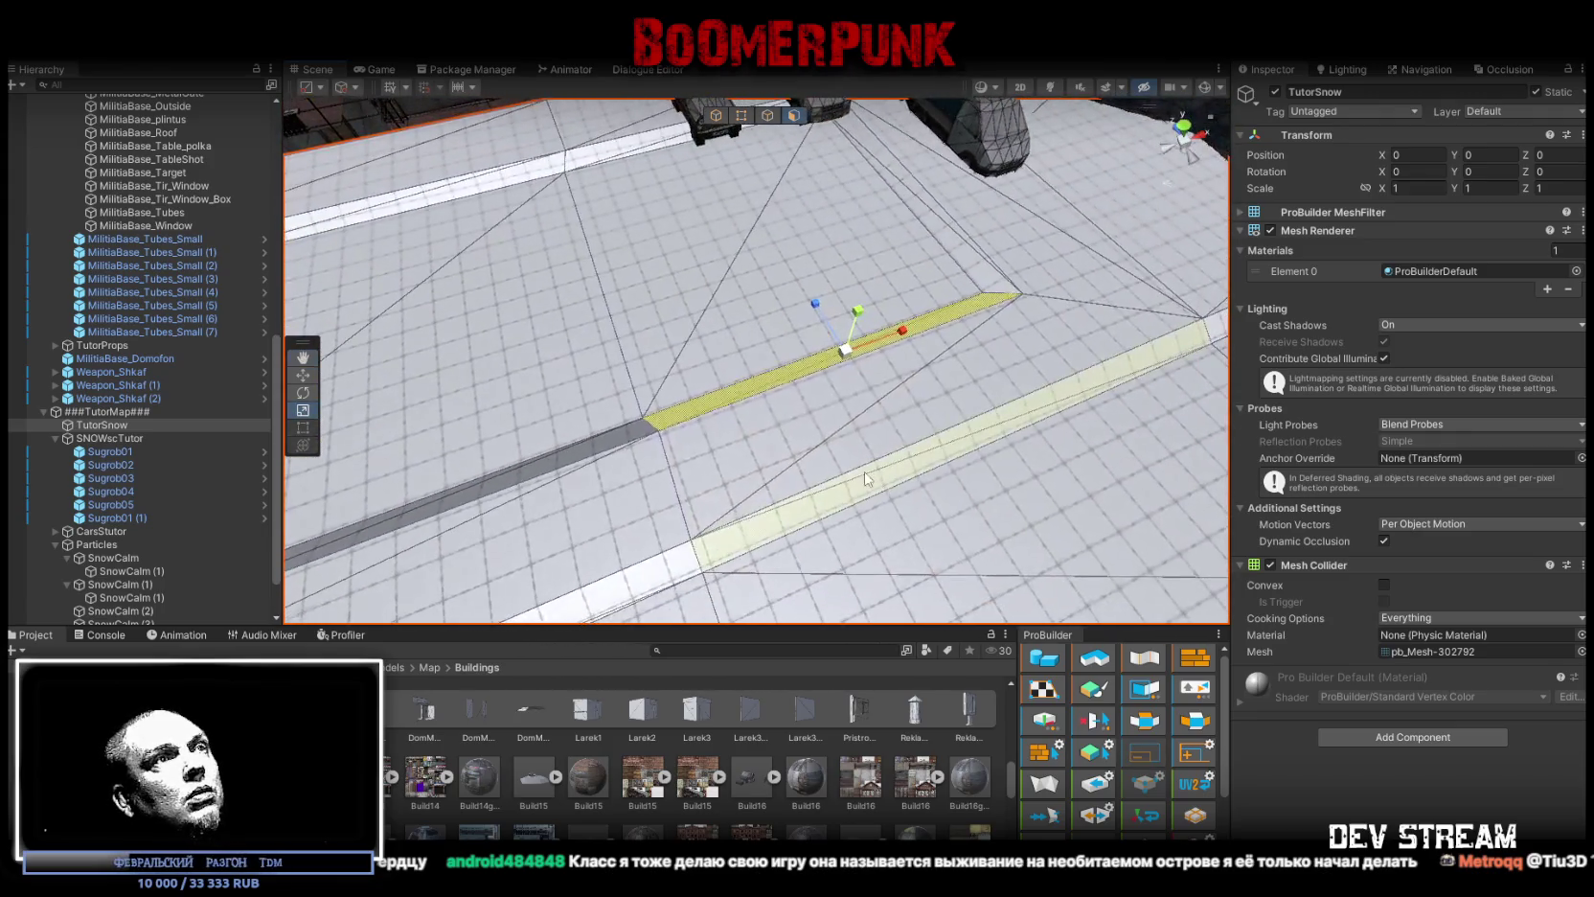
shift+click(828, 451)
mouse_move(838, 499)
mouse_down()
mouse_move(824, 402)
mouse_move(851, 374)
mouse_up()
key(Delete)
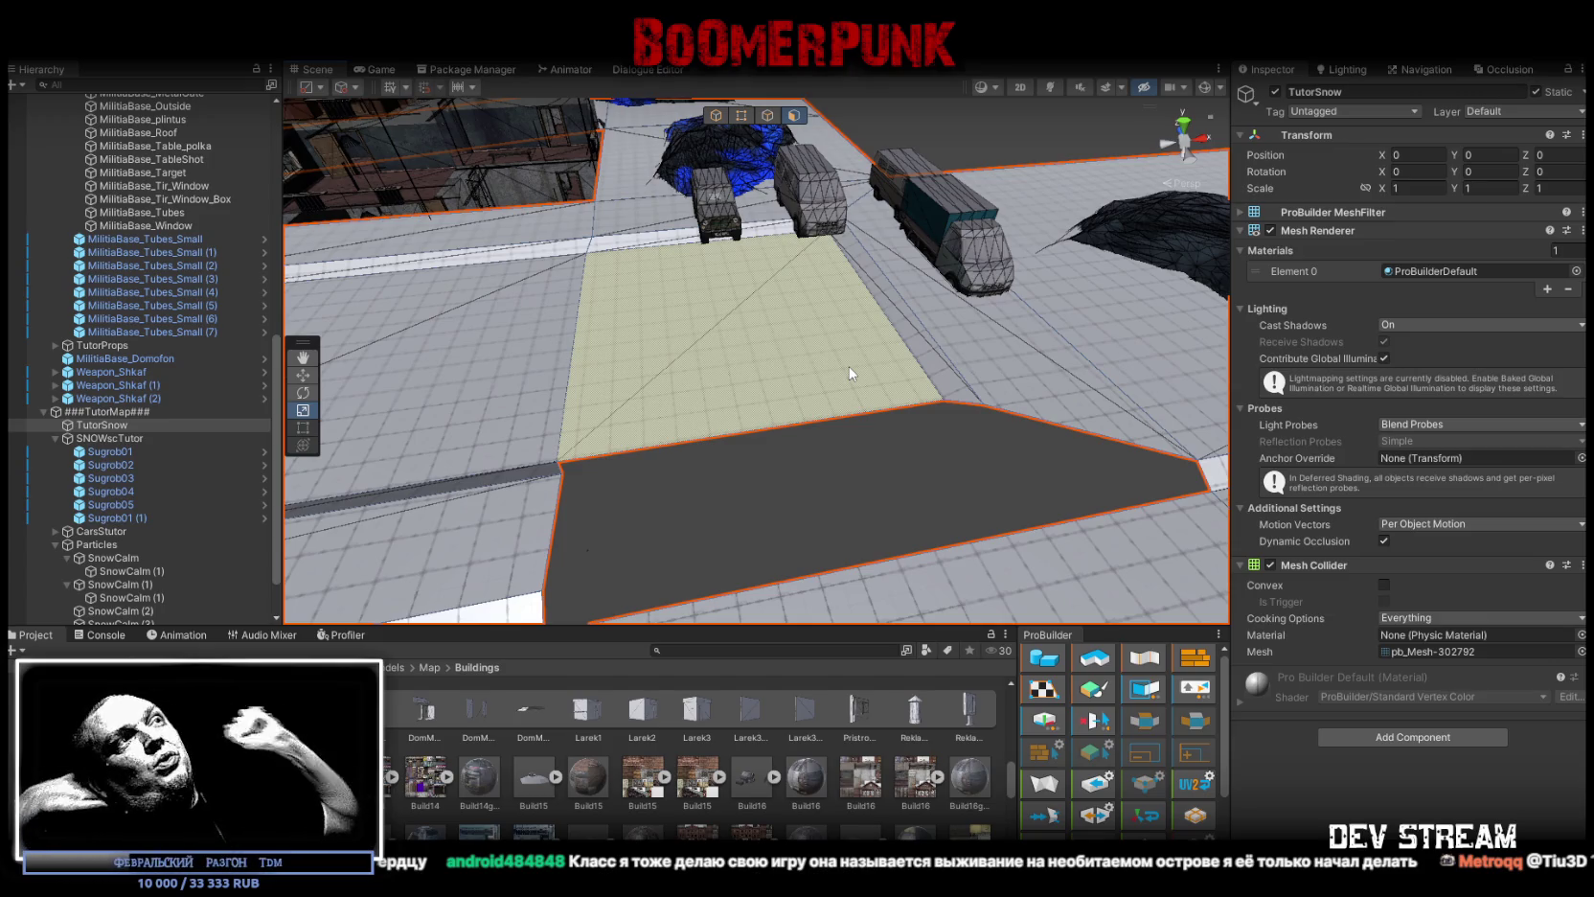
Step: Shift the dark hole's edges outward, chamfering its left corner
click(767, 119)
click(611, 336)
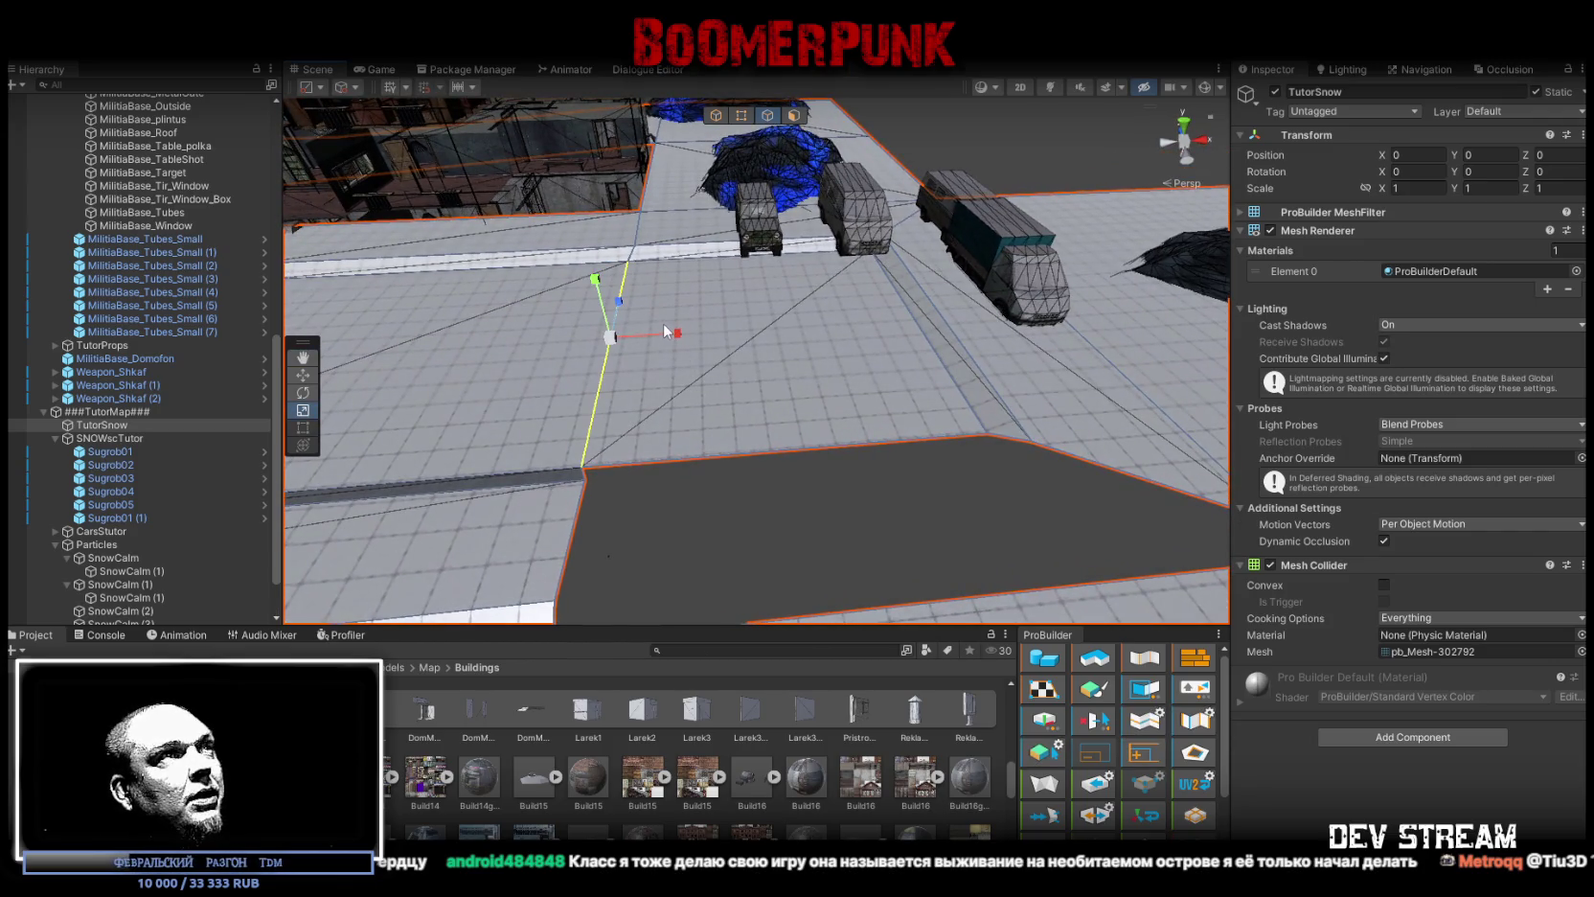
mouse_move(674, 335)
mouse_down()
mouse_move(641, 256)
mouse_move(777, 347)
mouse_move(950, 384)
mouse_move(548, 299)
mouse_move(893, 406)
mouse_up()
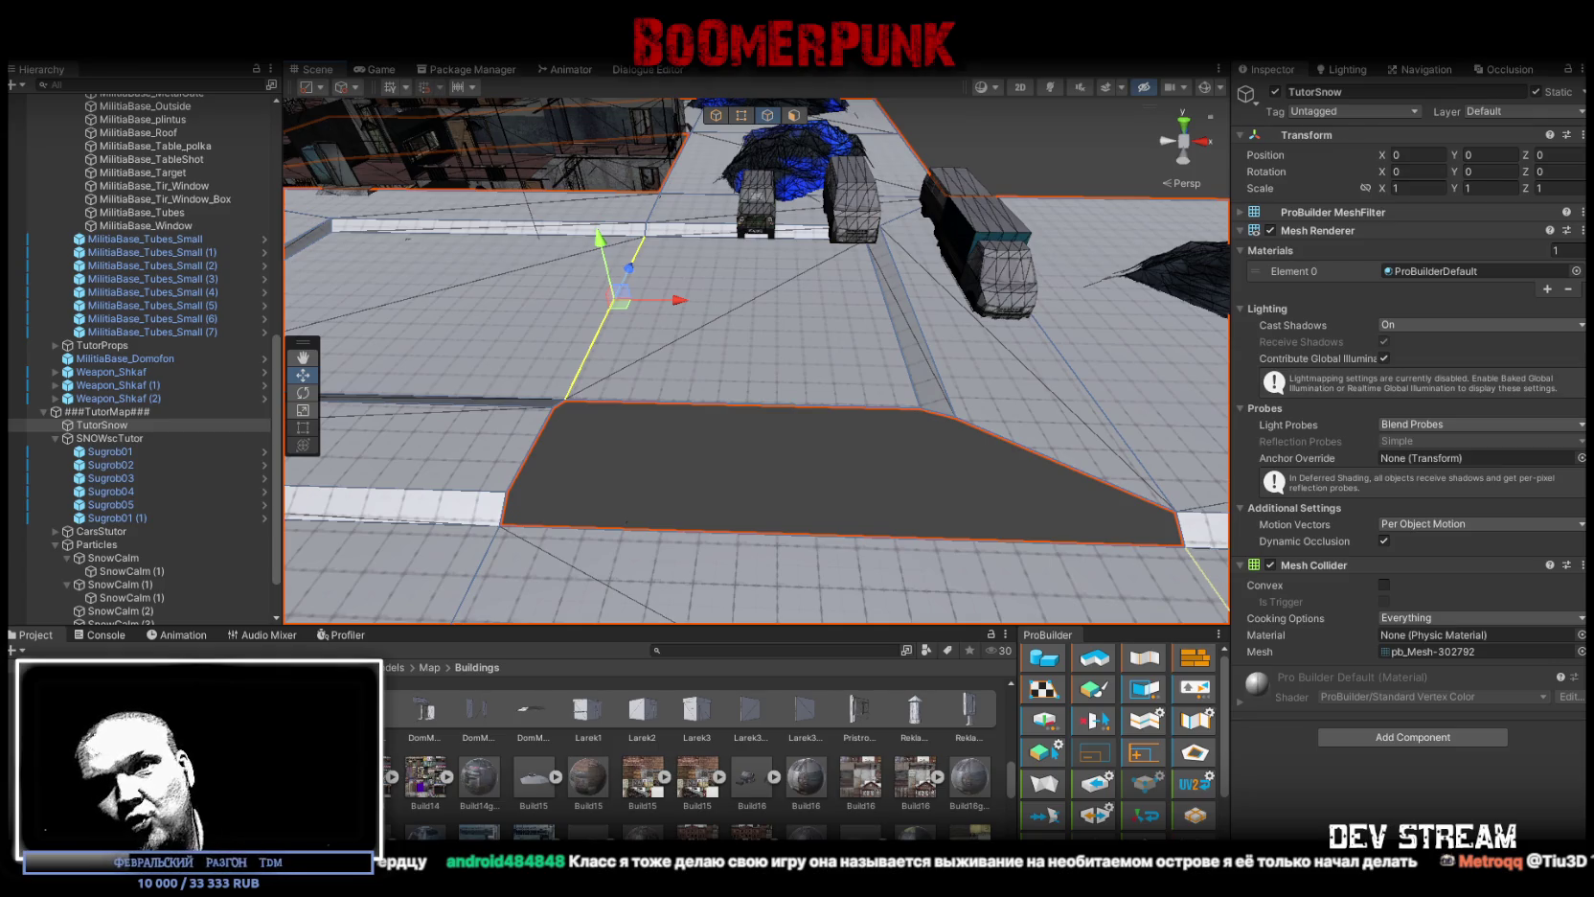
mouse_move(835, 444)
mouse_down()
mouse_move(647, 434)
mouse_move(853, 462)
mouse_move(800, 417)
mouse_move(830, 424)
mouse_move(814, 459)
mouse_move(860, 482)
mouse_move(794, 352)
mouse_up()
click(800, 418)
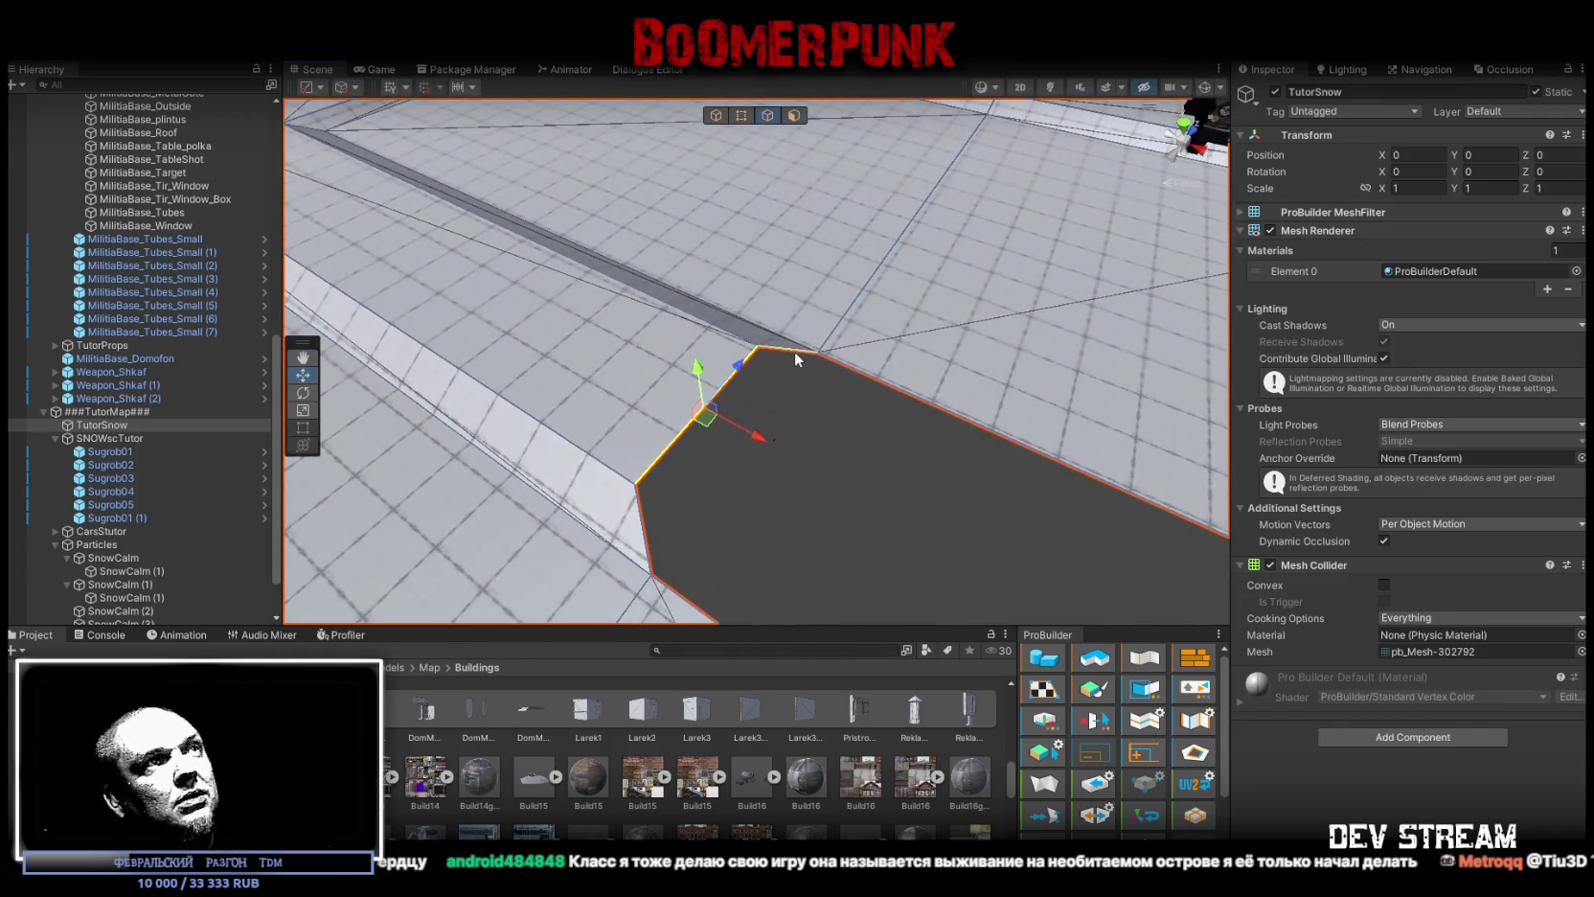
click(644, 533)
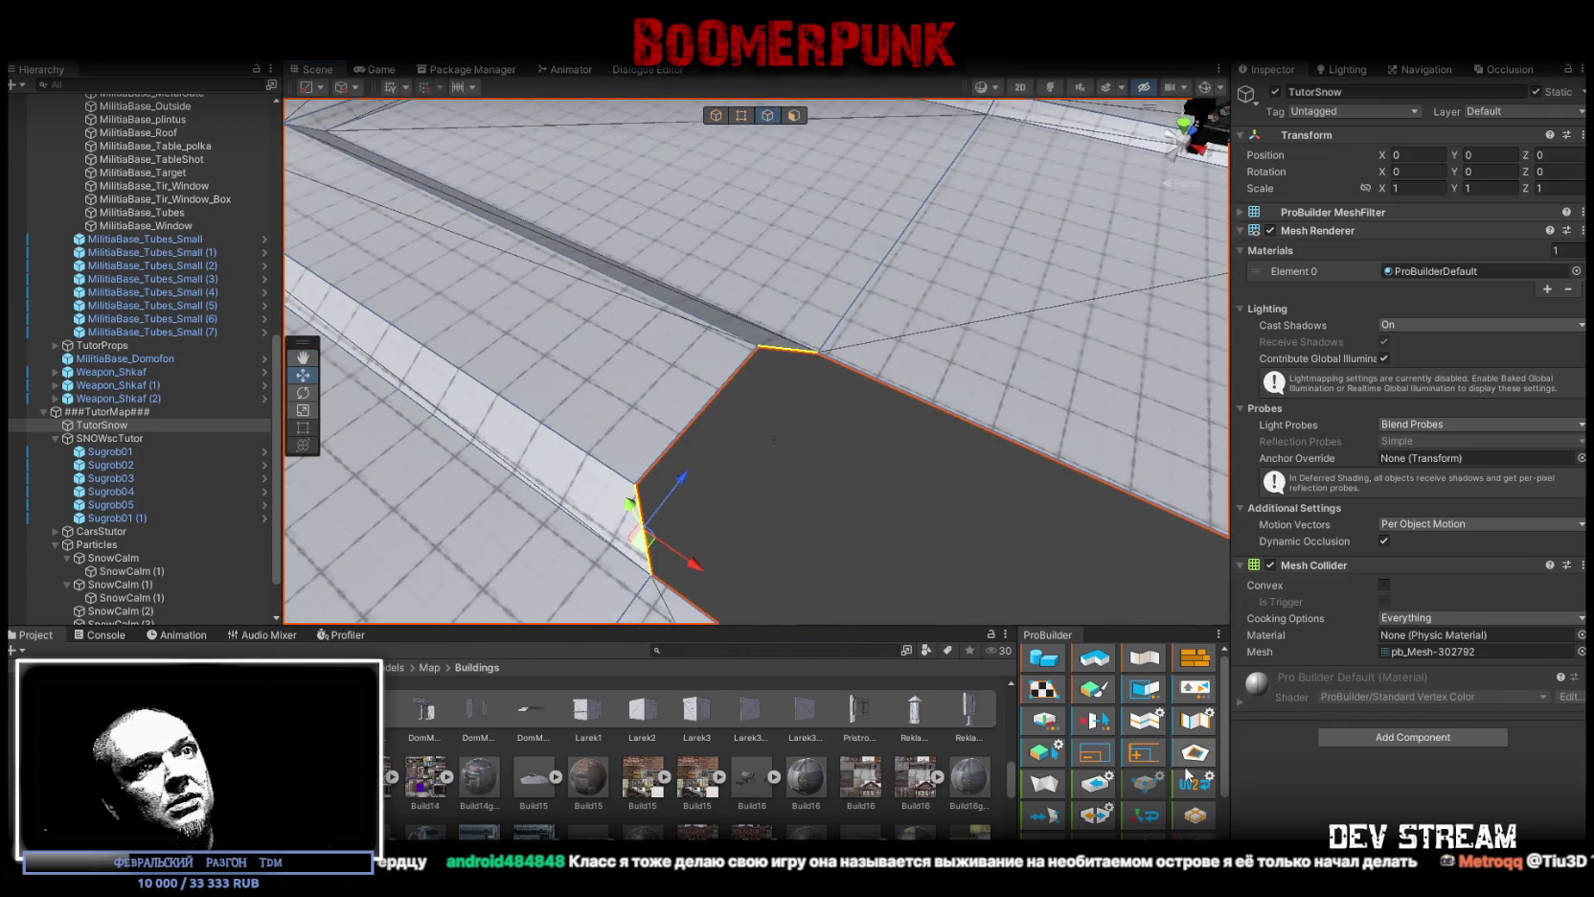
mouse_move(862, 459)
mouse_down()
mouse_move(961, 463)
mouse_move(898, 371)
mouse_up()
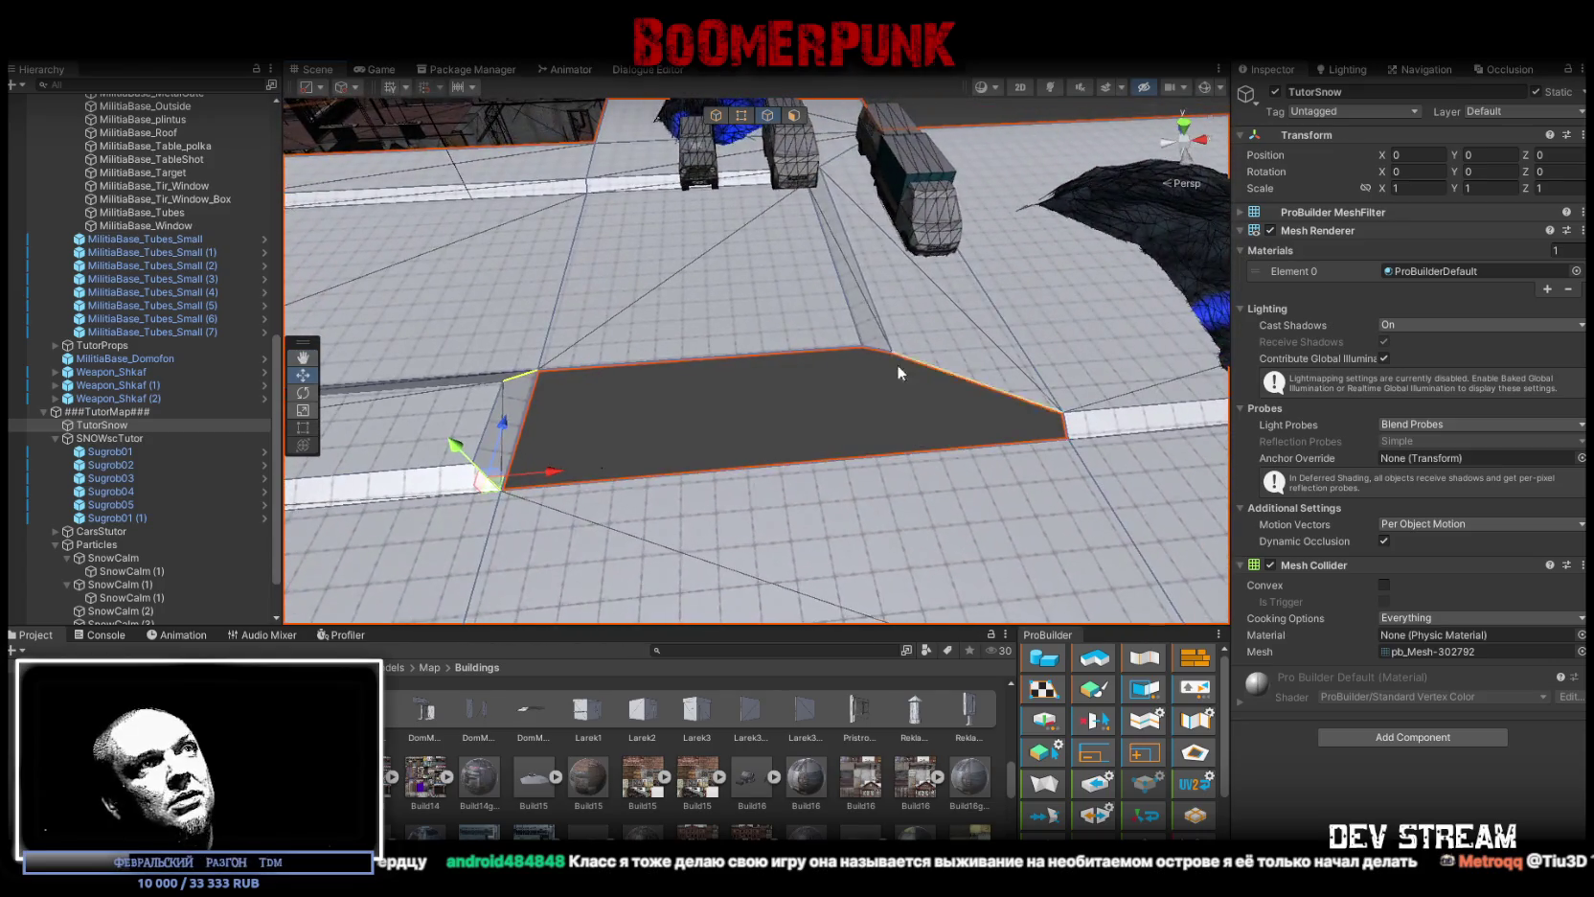
click(875, 354)
mouse_move(1034, 407)
mouse_down()
mouse_move(952, 412)
mouse_move(1113, 444)
mouse_move(839, 498)
mouse_move(945, 358)
mouse_up()
Step: Nudge the corner vertex and move the right-corner edge left, undoing the last move
key(h)
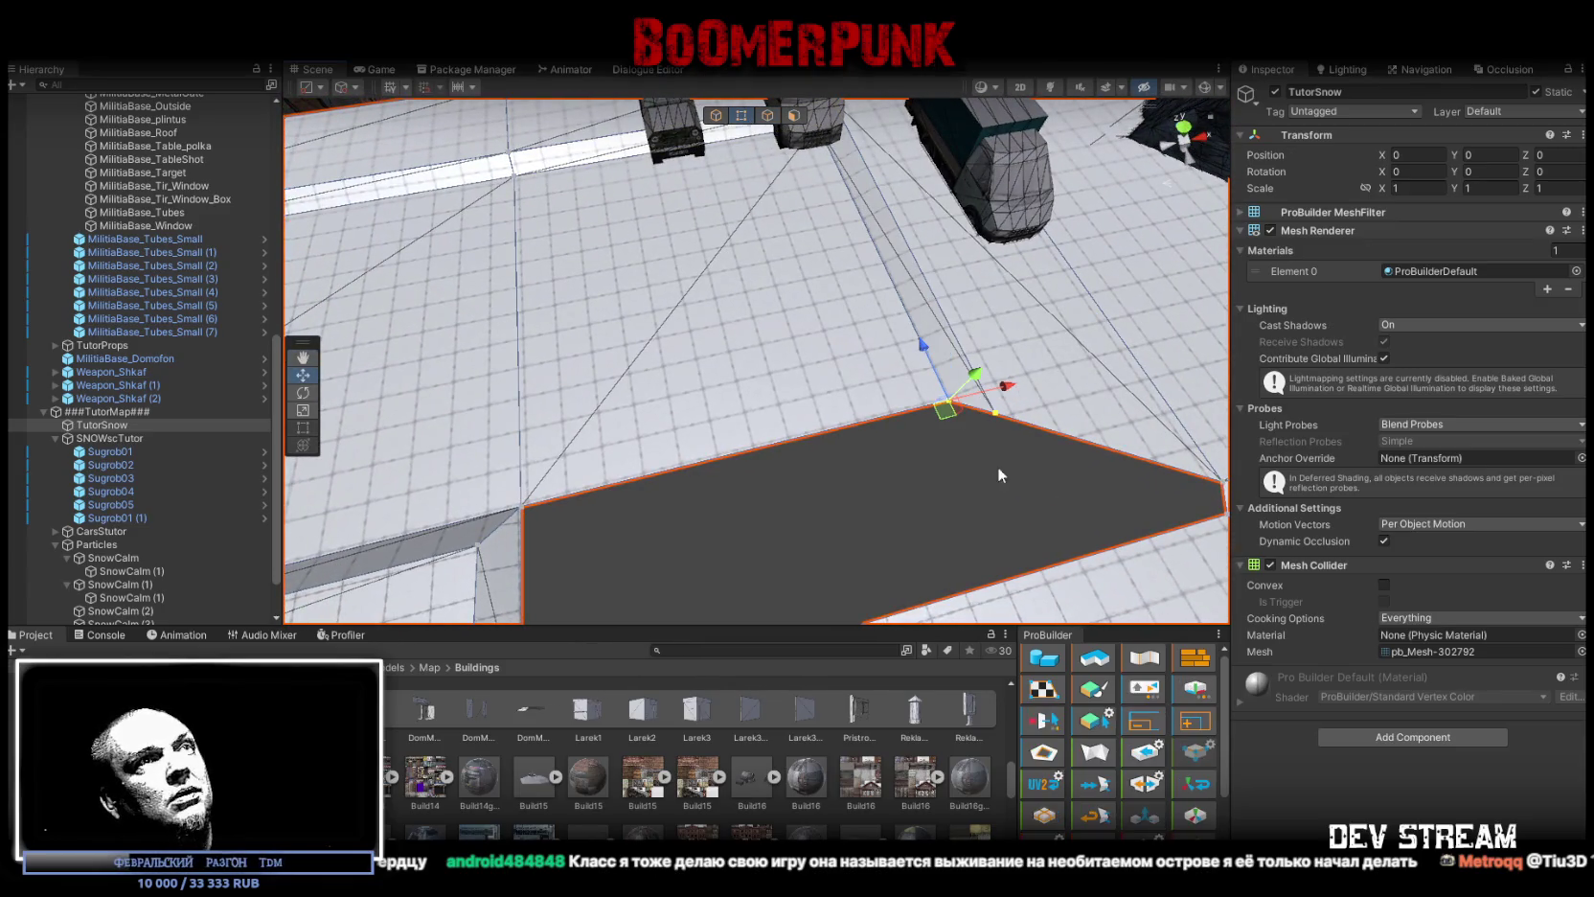
mouse_move(923, 347)
mouse_down()
mouse_move(827, 403)
mouse_move(717, 439)
mouse_move(892, 378)
mouse_move(563, 481)
mouse_move(590, 470)
mouse_up()
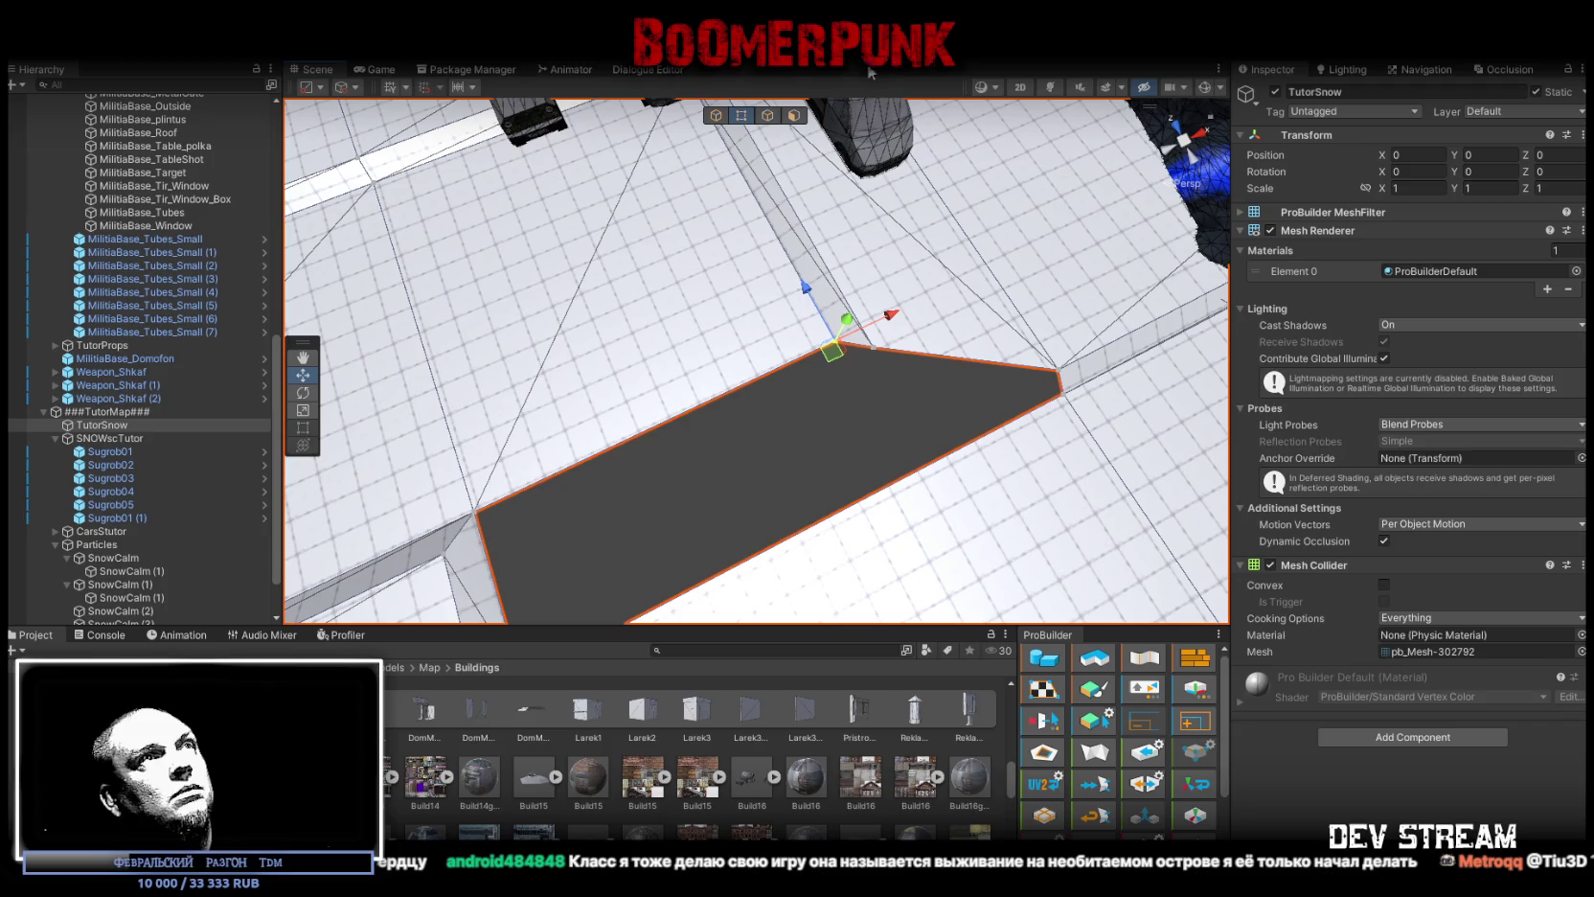
click(767, 116)
click(1080, 387)
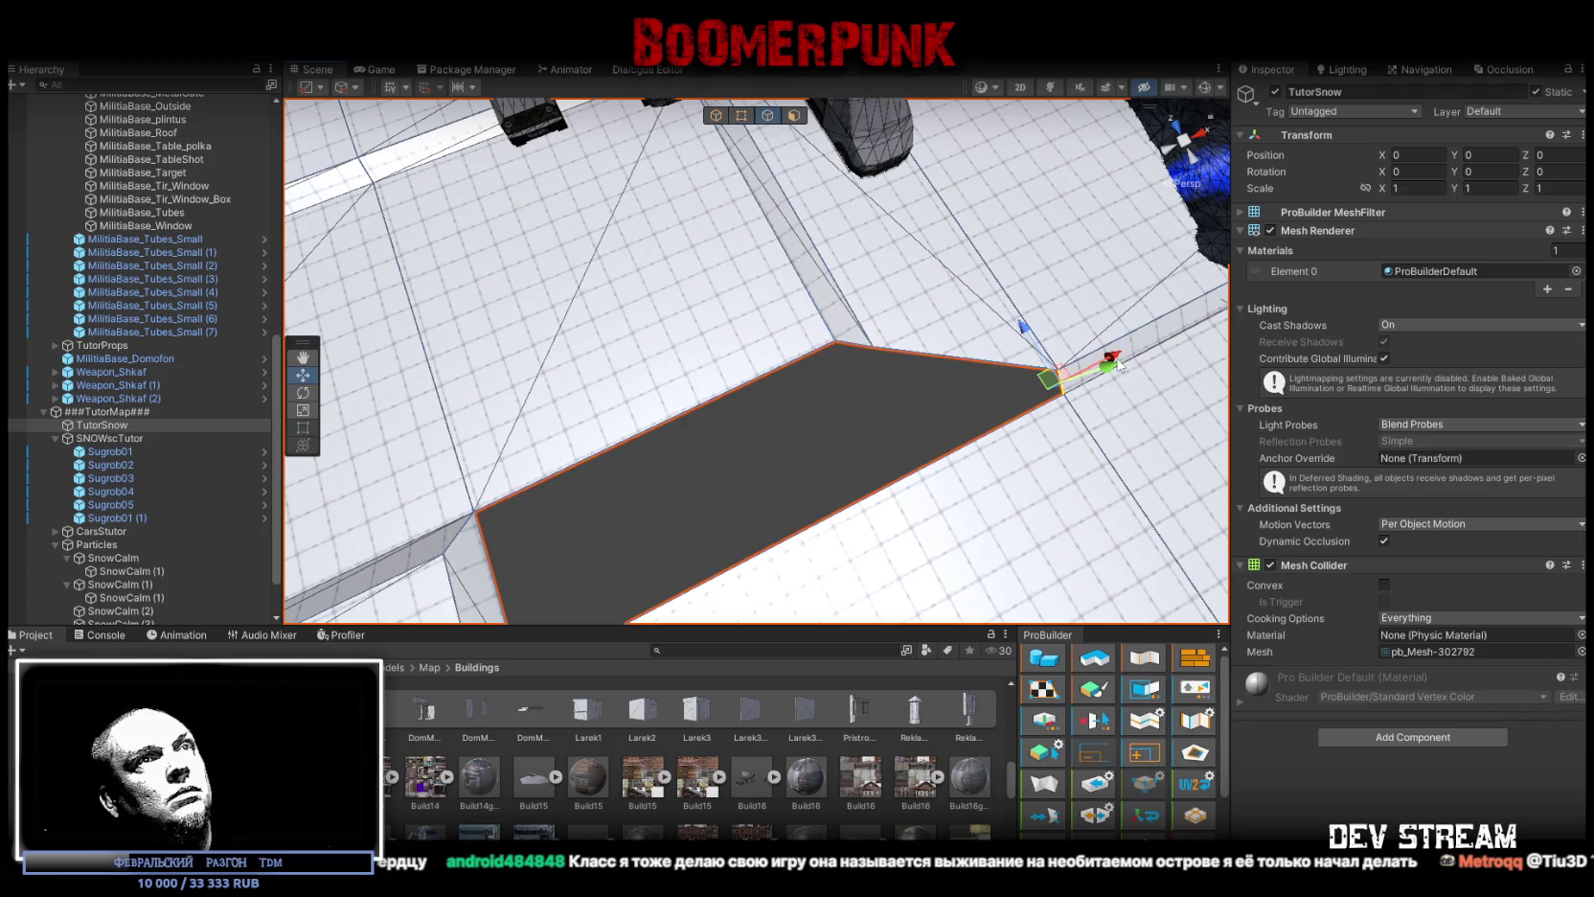
mouse_move(1124, 359)
mouse_down()
mouse_move(967, 430)
mouse_move(917, 347)
mouse_move(937, 364)
mouse_up()
mouse_move(947, 444)
mouse_down()
mouse_move(738, 468)
mouse_move(777, 442)
mouse_move(816, 355)
mouse_move(763, 376)
mouse_move(933, 380)
mouse_move(916, 397)
mouse_up()
key(ctrl+z)
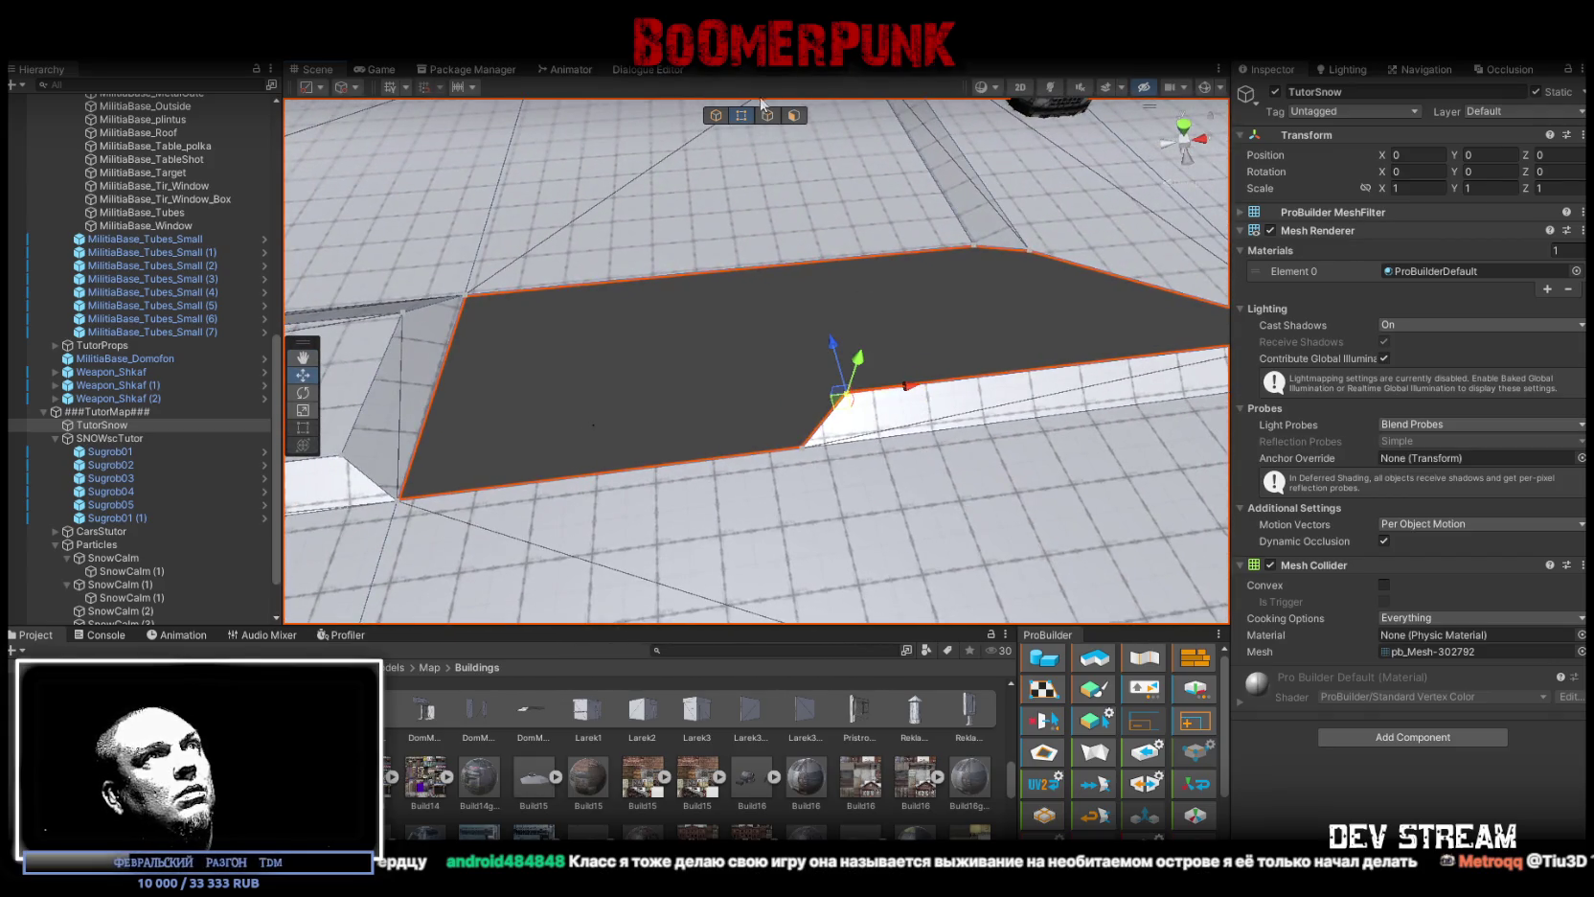
mouse_move(862, 402)
mouse_down()
mouse_move(1240, 393)
mouse_move(1203, 380)
mouse_up()
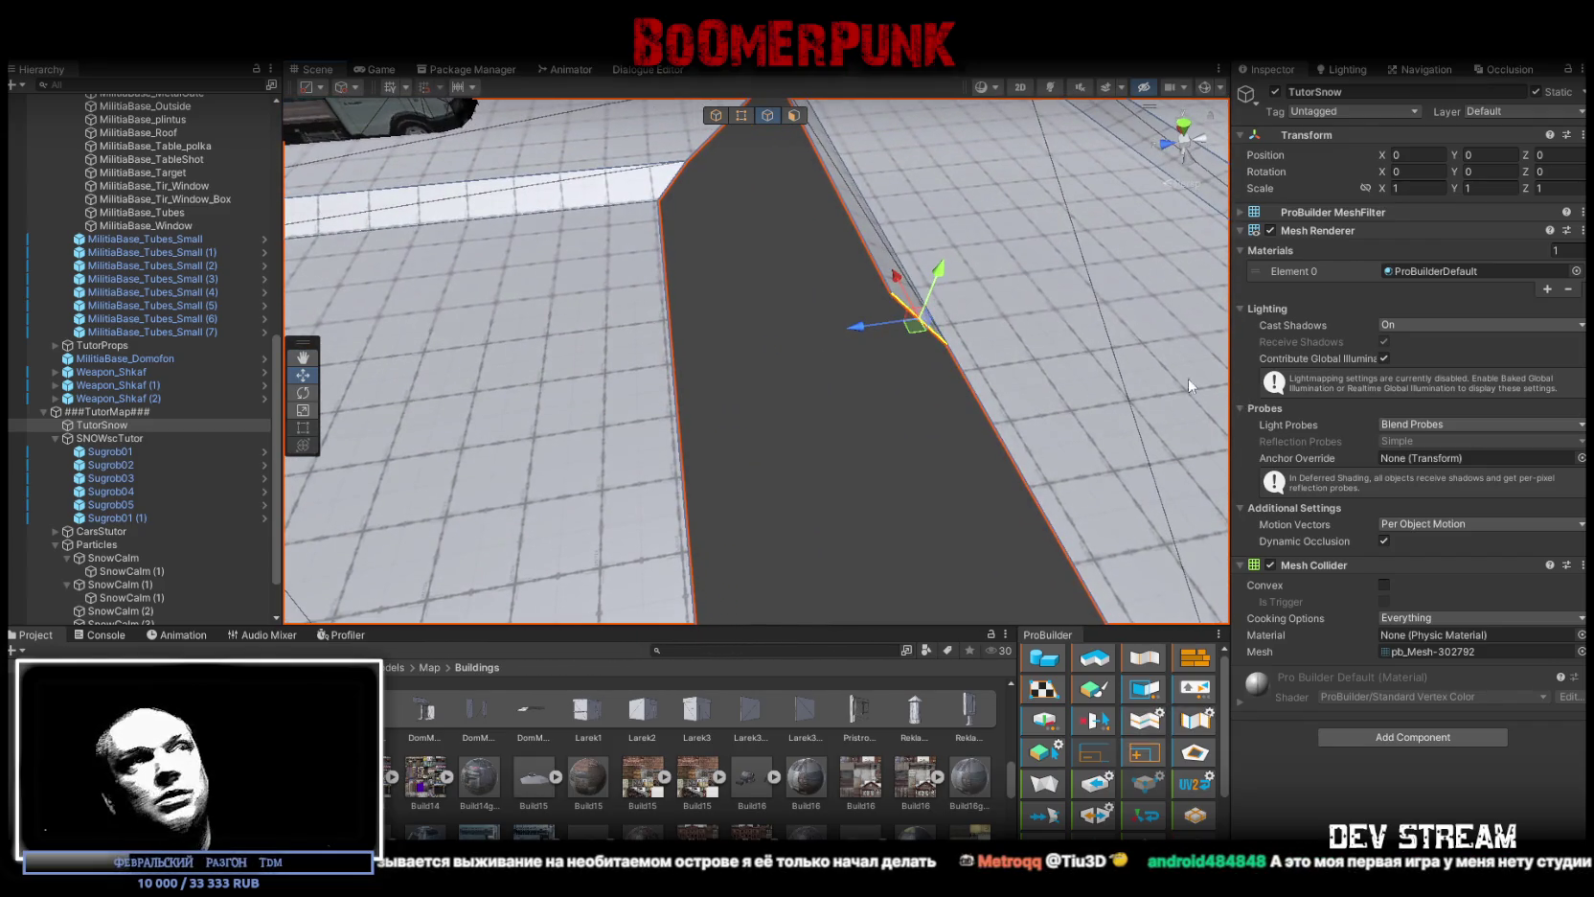
Step: Extrude an edge into a new face and pull its two corner vertices left into a slope
shift+drag(857, 325, 767, 340)
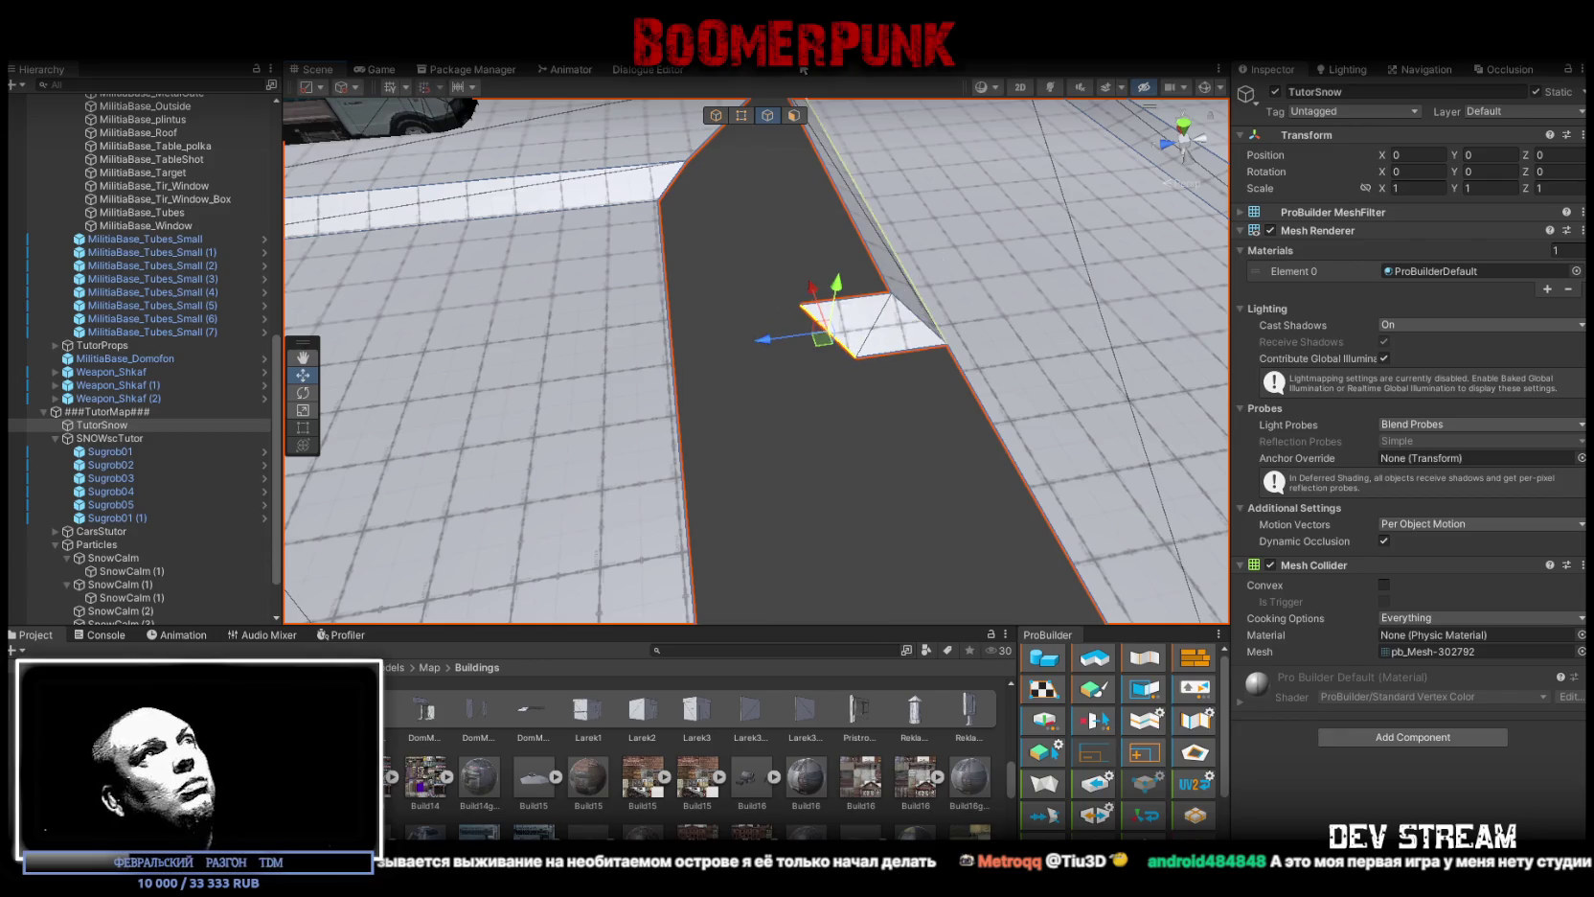
click(741, 116)
click(856, 355)
drag(800, 363, 668, 209)
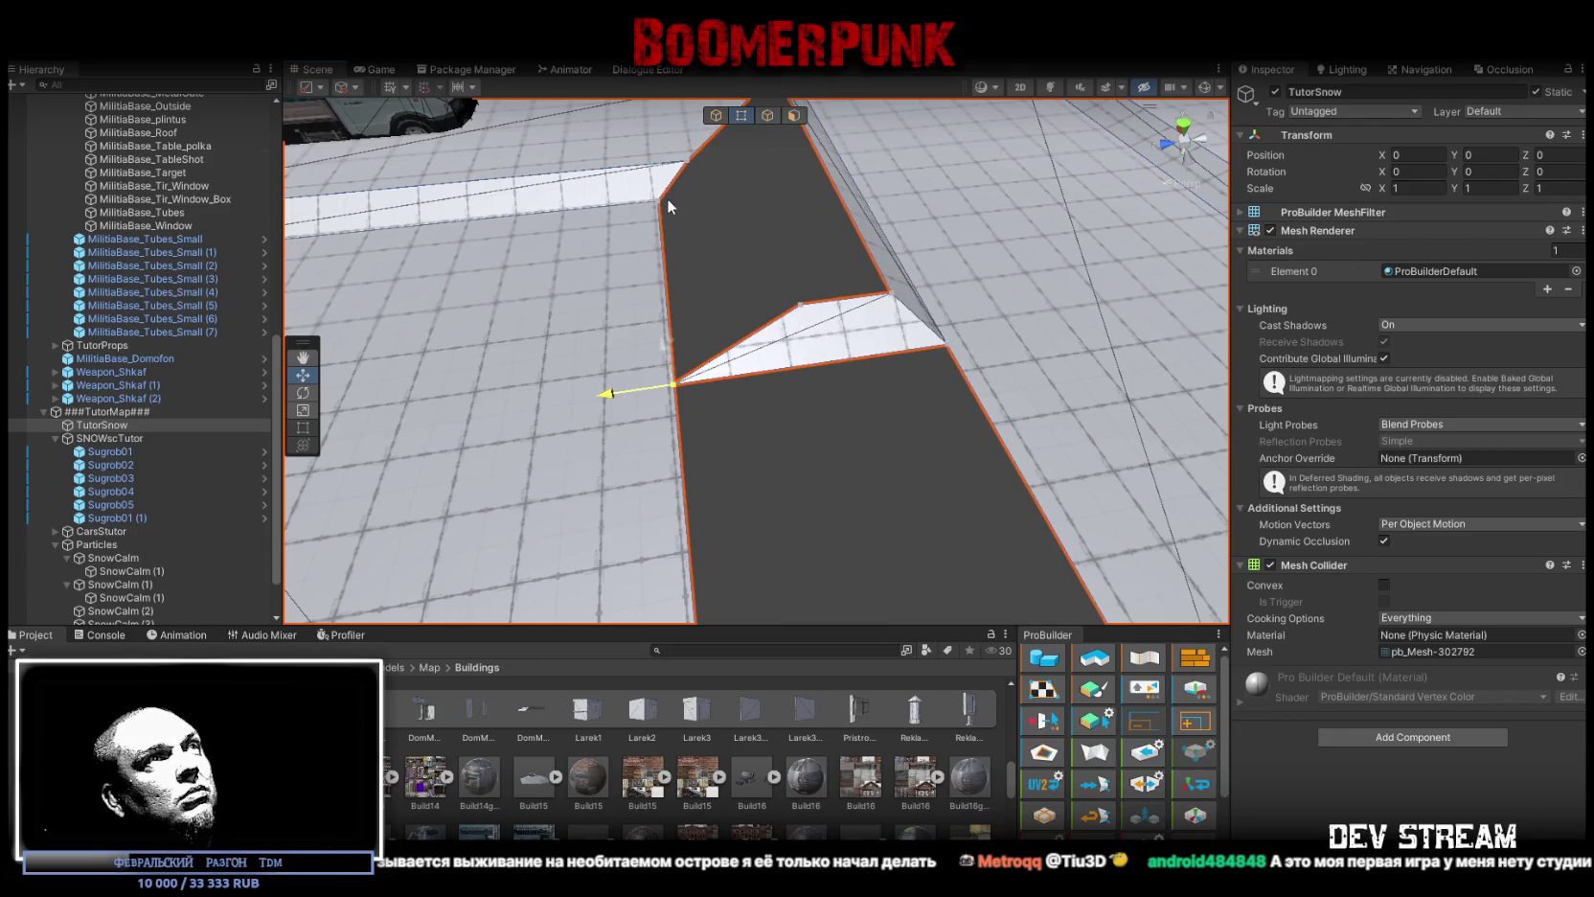
click(797, 309)
drag(799, 307, 688, 162)
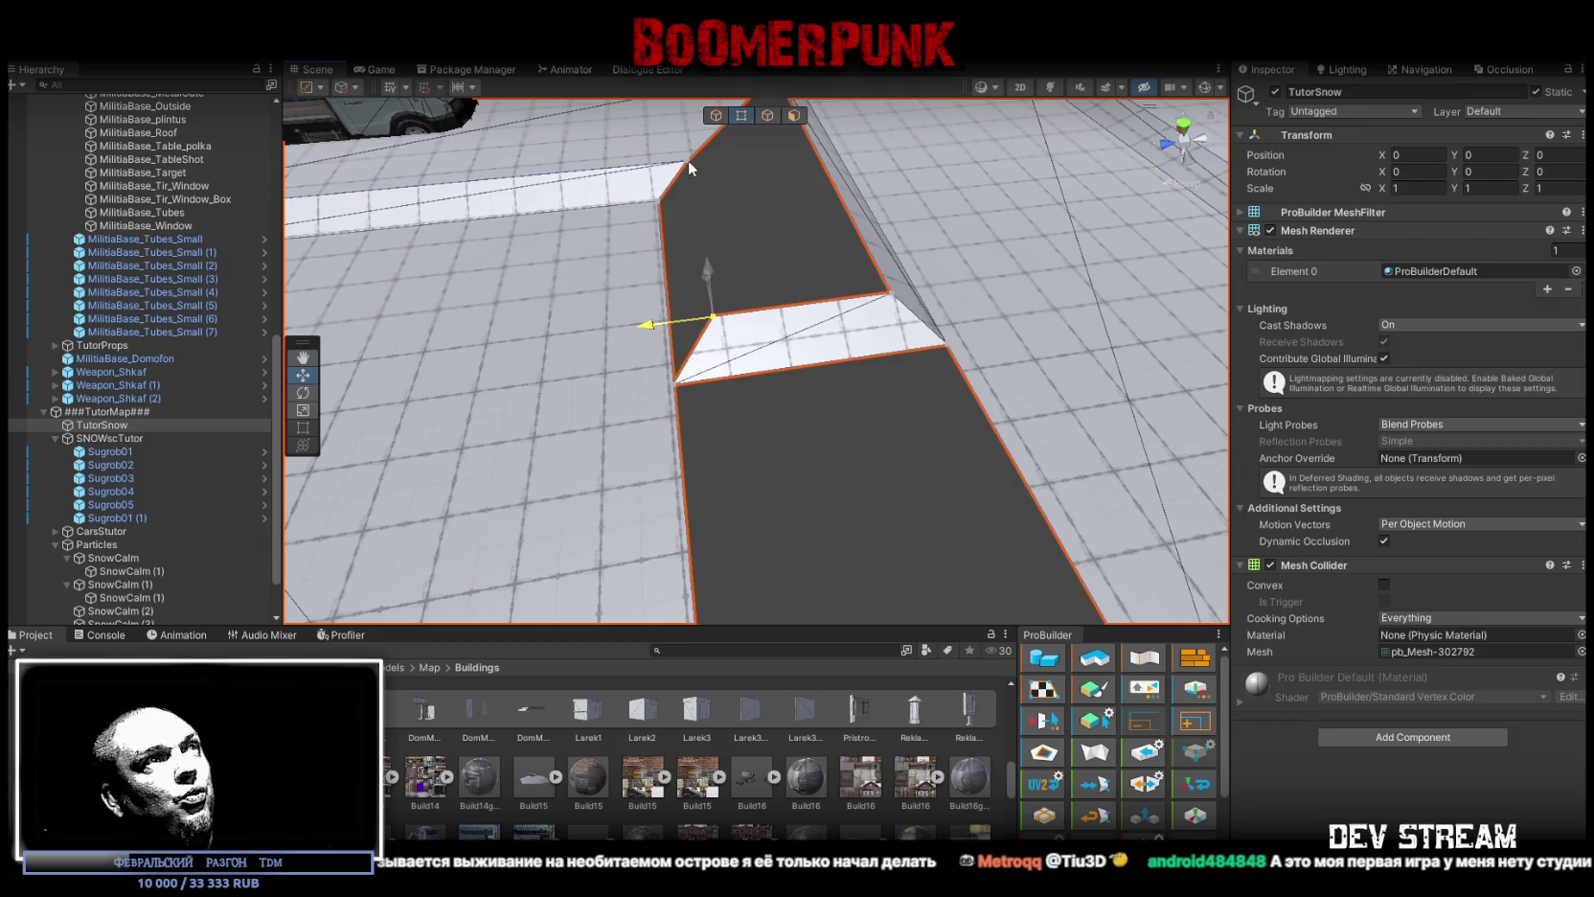
Step: Select both side edges of the dark face
click(767, 116)
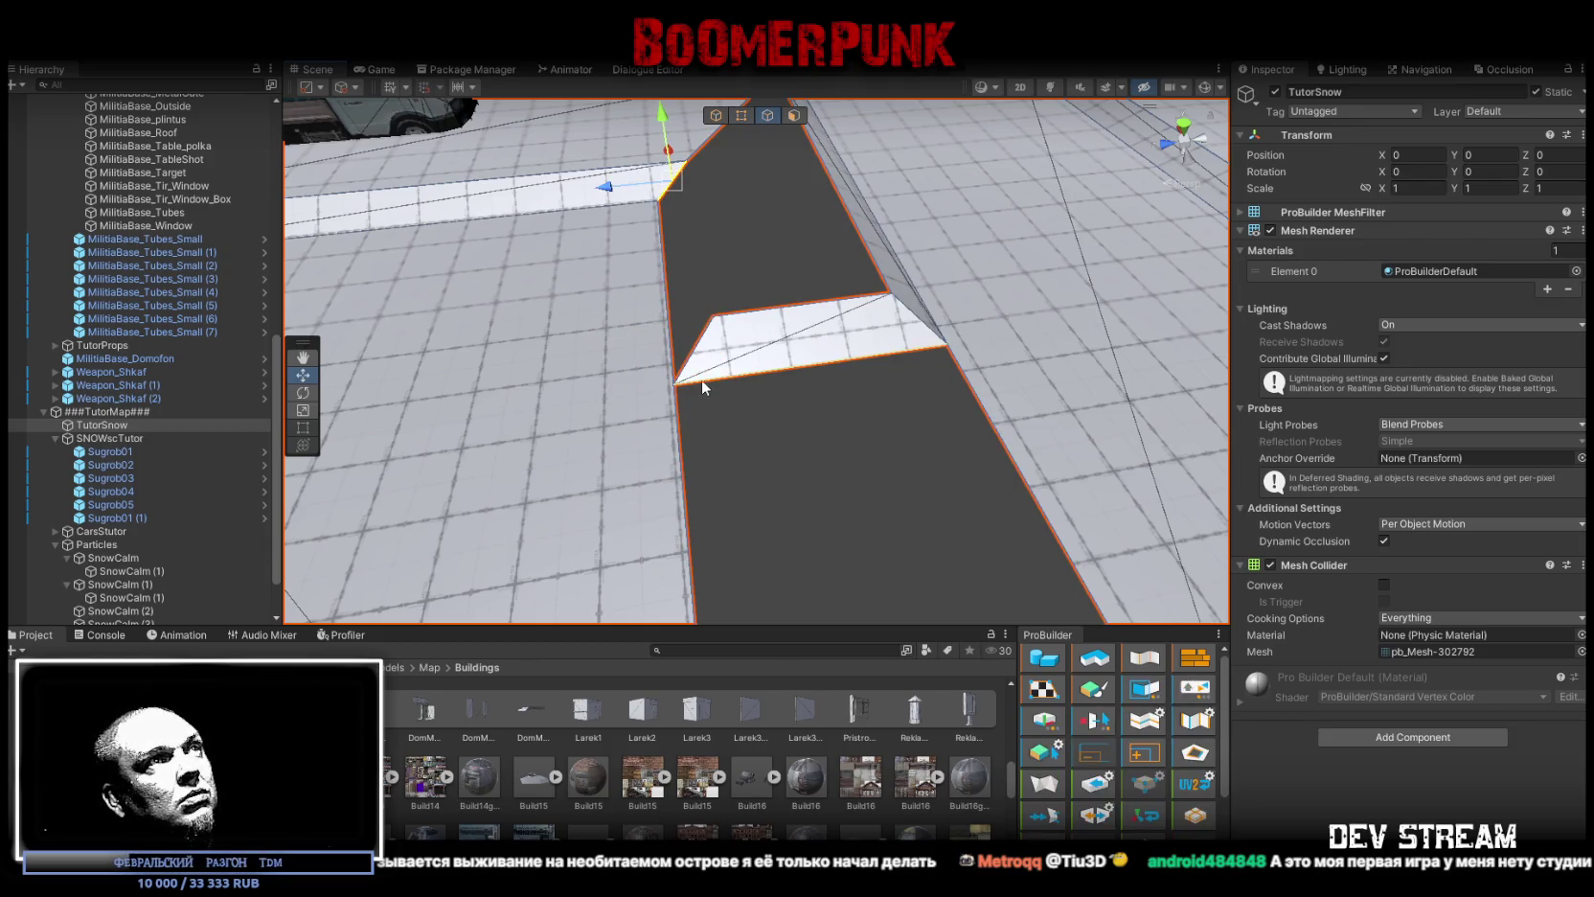
click(694, 353)
mouse_move(699, 356)
mouse_down()
mouse_move(717, 361)
mouse_move(769, 314)
mouse_up()
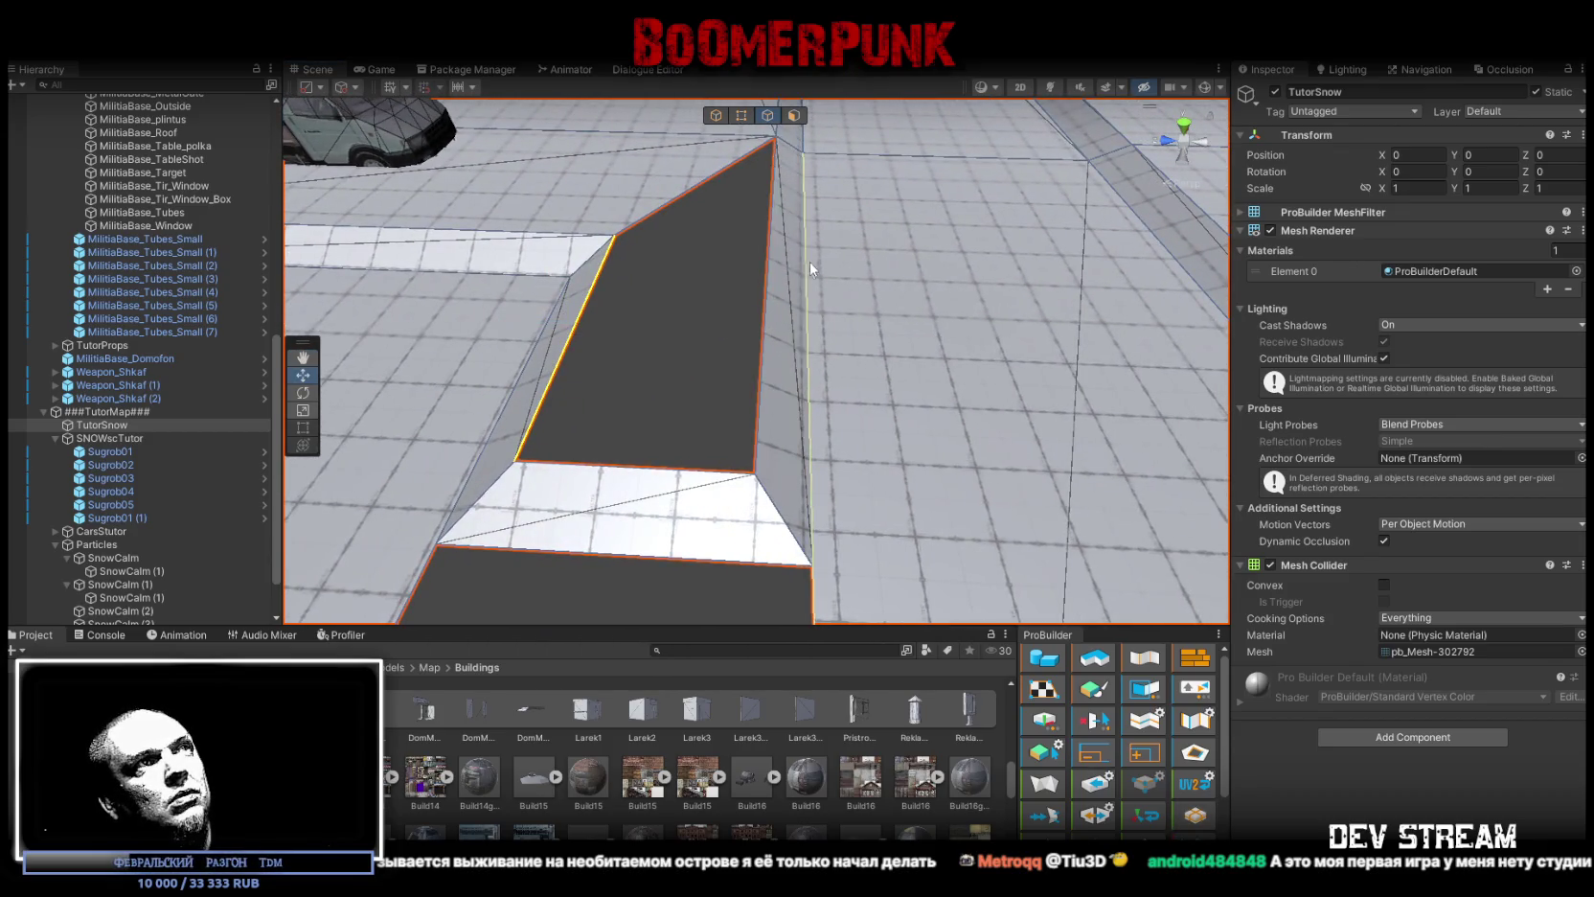
click(766, 297)
click(567, 333)
shift+click(764, 328)
Step: Select the sloped side face, then reselect the dark face's side edges
click(793, 115)
mouse_move(795, 173)
mouse_down()
mouse_move(900, 259)
mouse_move(677, 293)
mouse_up()
click(613, 374)
click(767, 115)
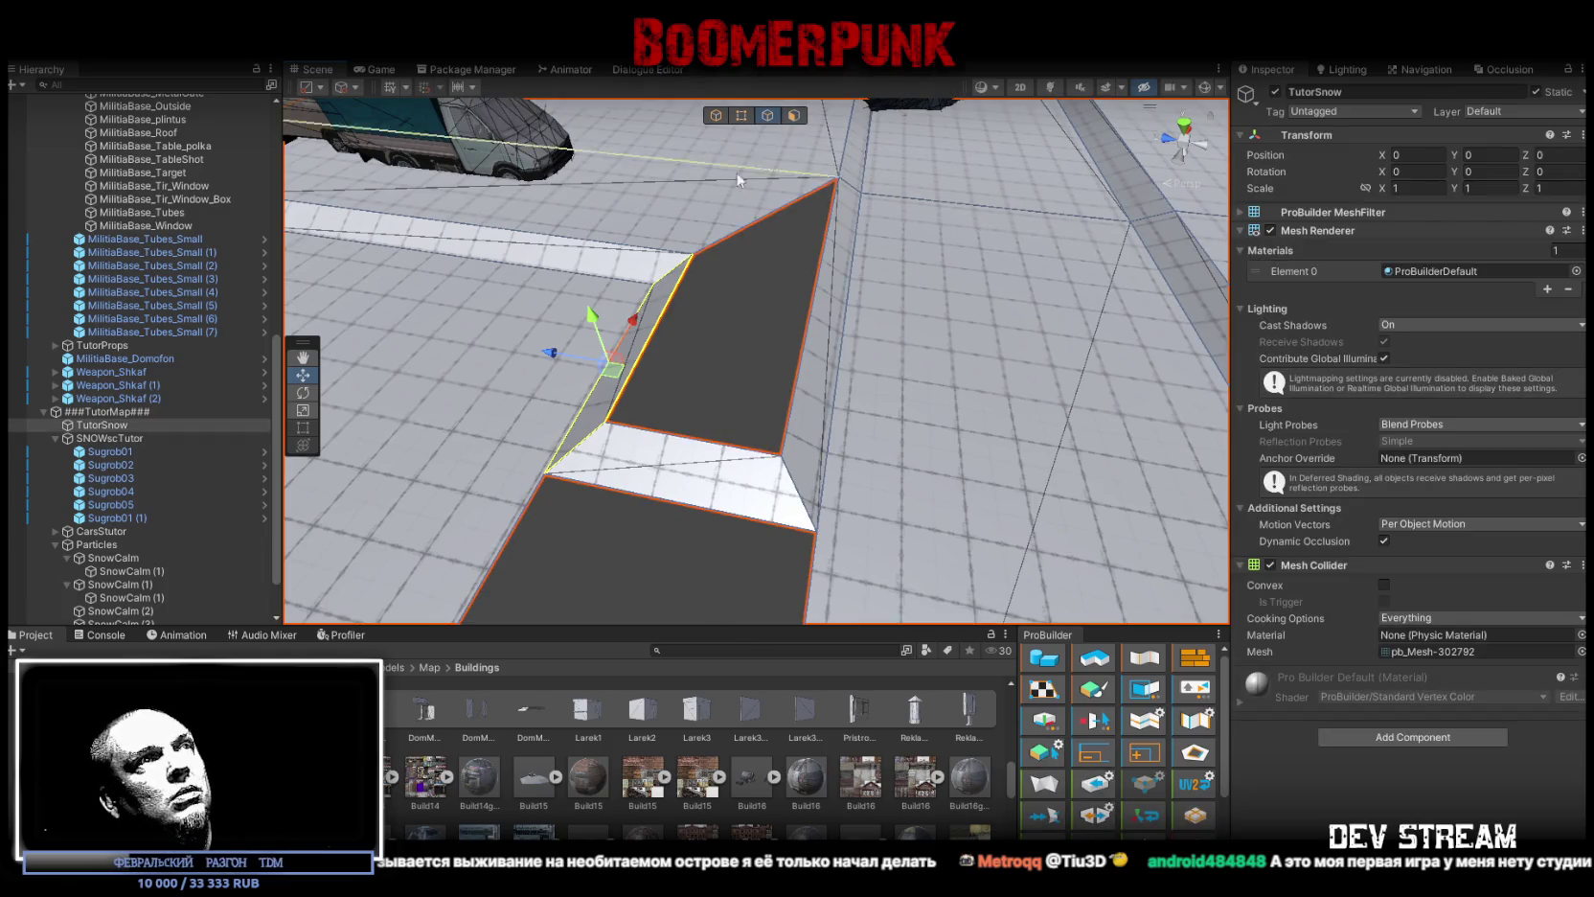
click(682, 277)
shift+click(809, 327)
drag(808, 328, 766, 107)
Step: Look over the reshaped ground by the trucks and select a floor face
click(741, 114)
drag(777, 194, 764, 125)
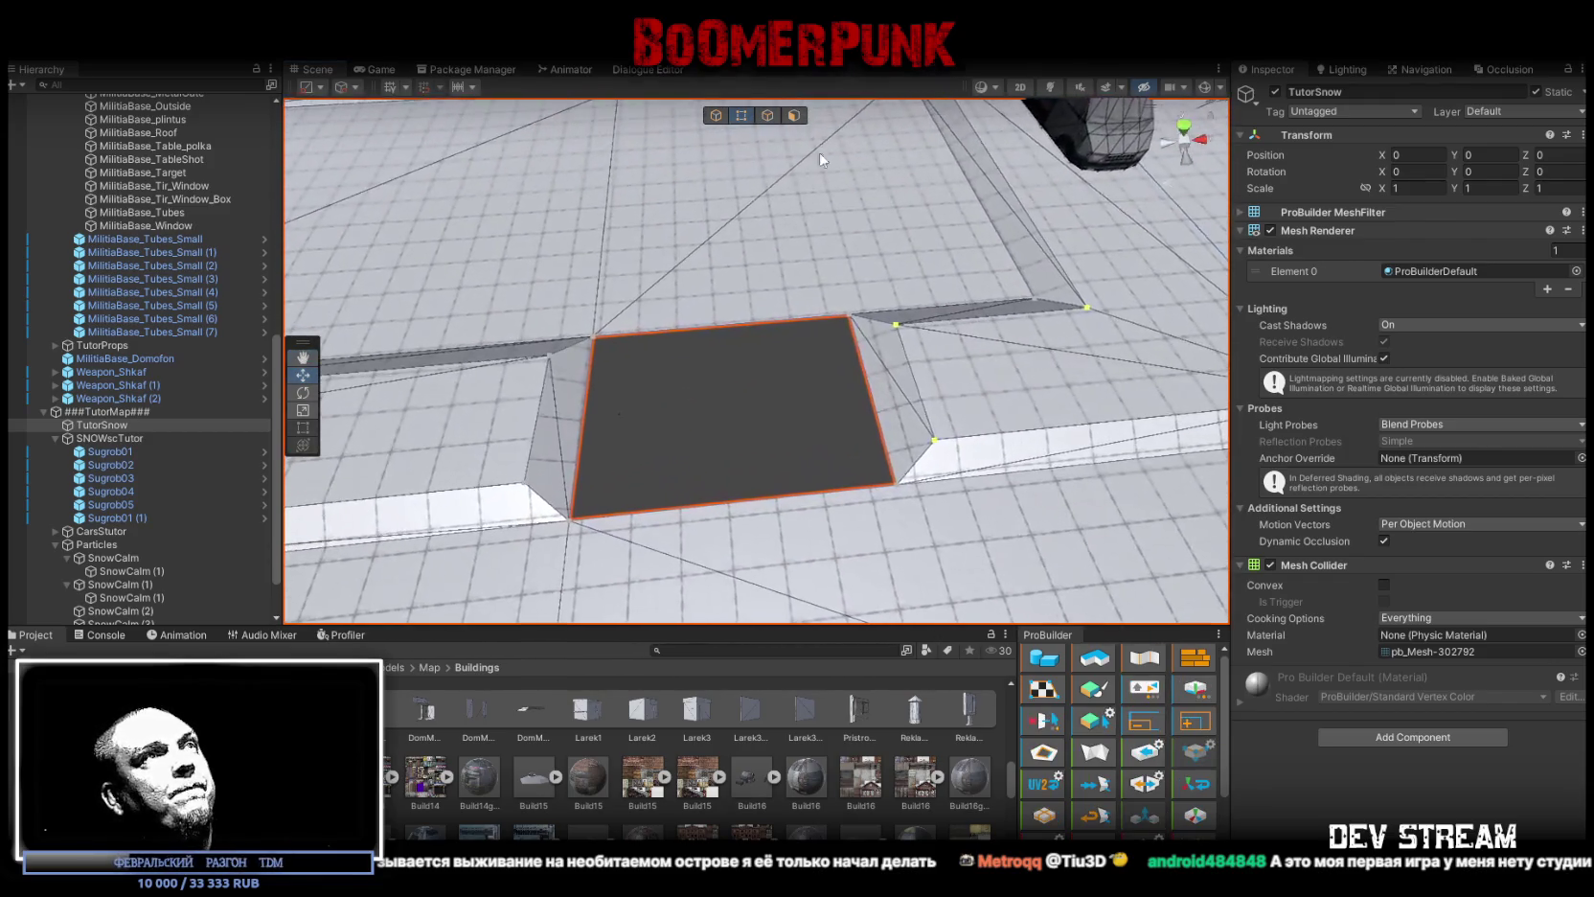
click(767, 116)
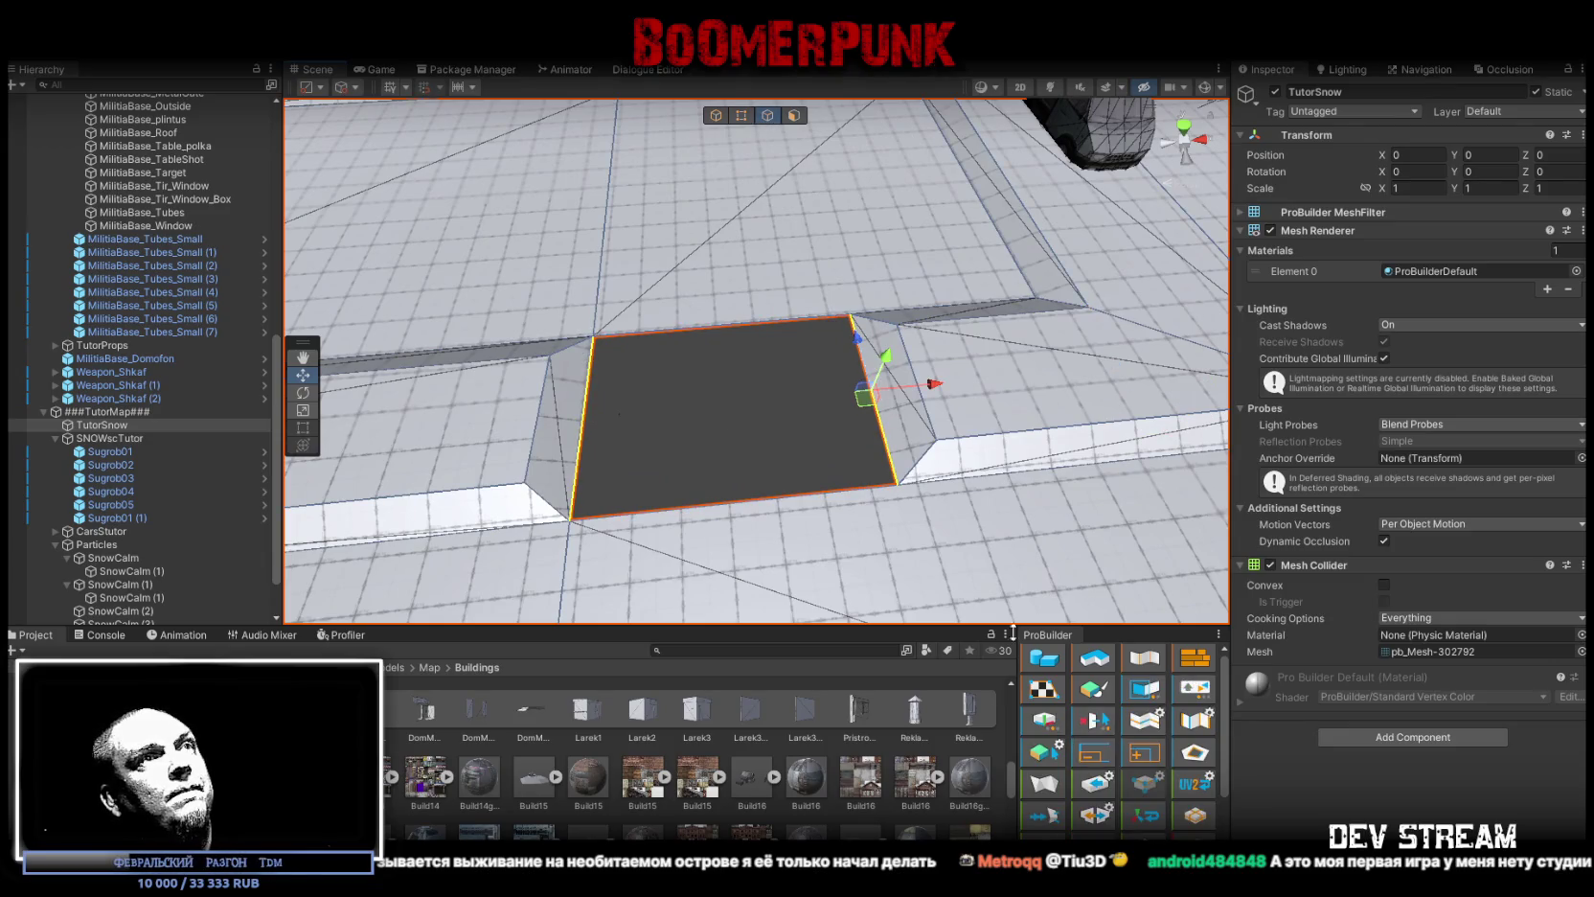
drag(776, 192, 838, 353)
click(793, 115)
click(854, 365)
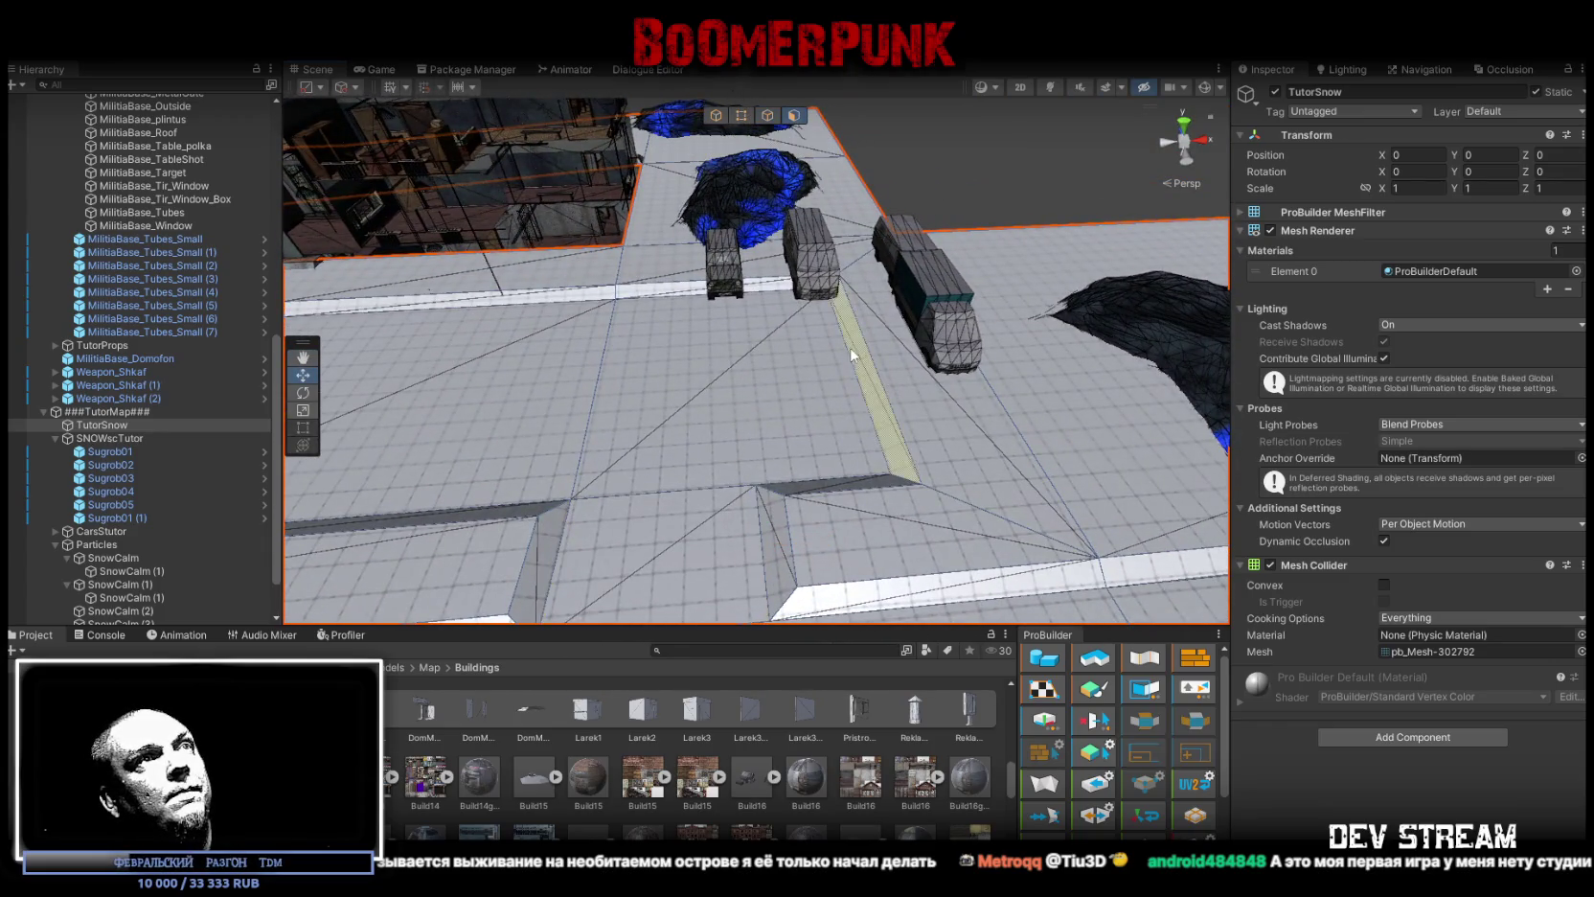
Step: Select a roof face and several flat floor faces of the mesh
mouse_move(923, 362)
mouse_down()
mouse_move(816, 330)
mouse_move(660, 372)
mouse_move(710, 385)
mouse_move(724, 406)
mouse_move(756, 218)
mouse_up()
click(660, 372)
click(747, 354)
shift+click(797, 279)
shift+click(613, 374)
shift+click(485, 279)
mouse_move(484, 278)
mouse_down()
mouse_move(625, 223)
mouse_move(687, 417)
mouse_move(535, 350)
mouse_move(702, 315)
mouse_move(693, 285)
mouse_move(962, 380)
mouse_move(1052, 314)
mouse_up()
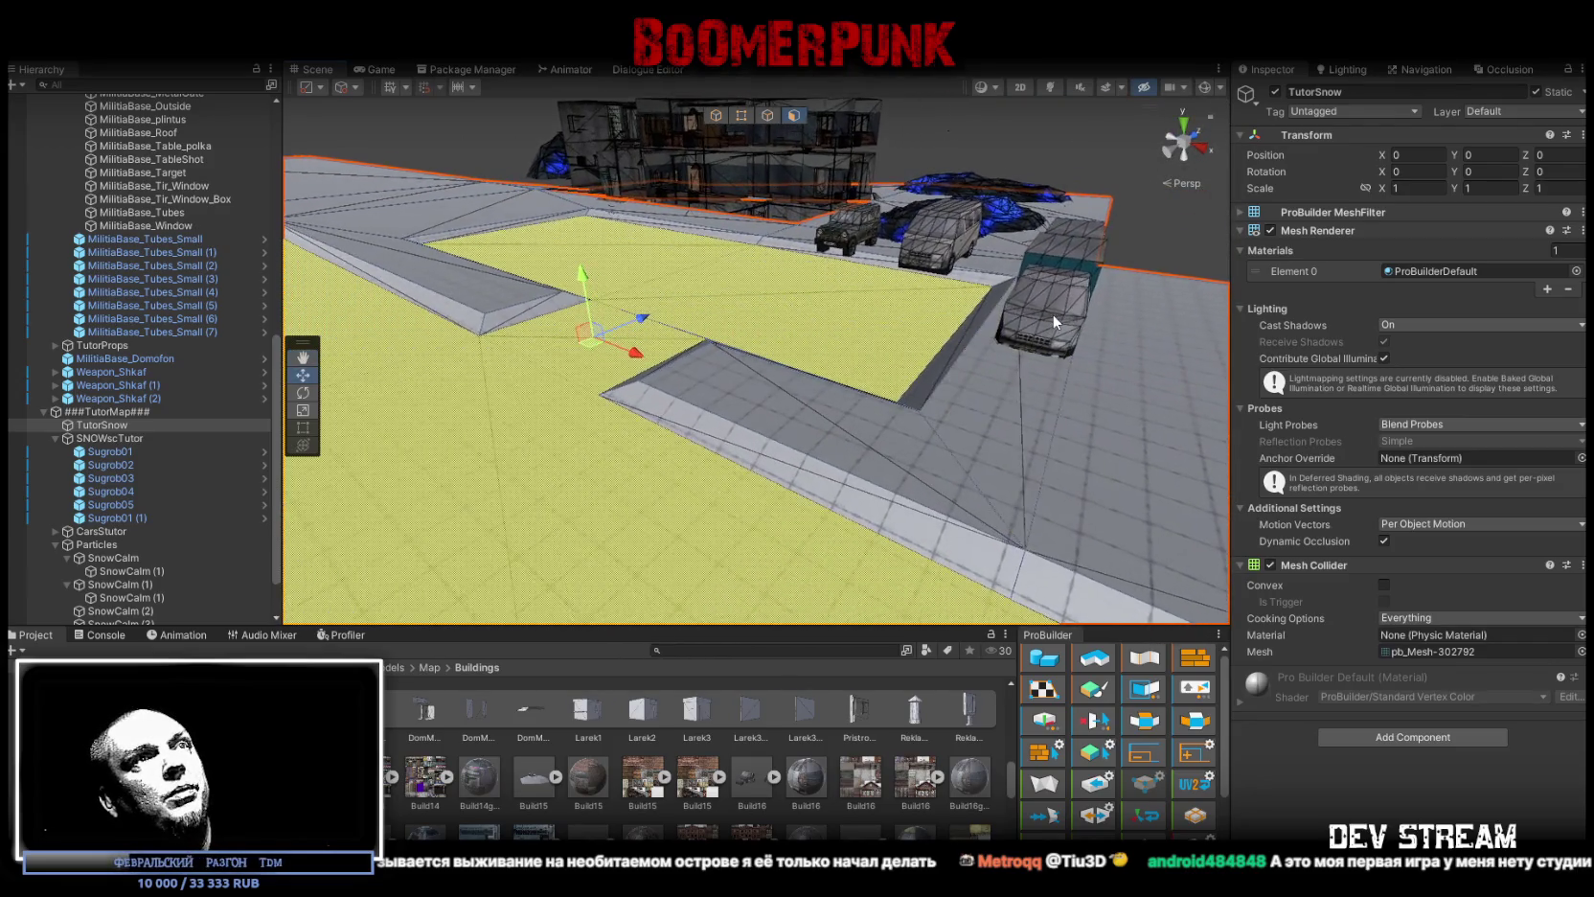
Step: Return to object selection, select the gazel2_base van and move the view closer
click(717, 115)
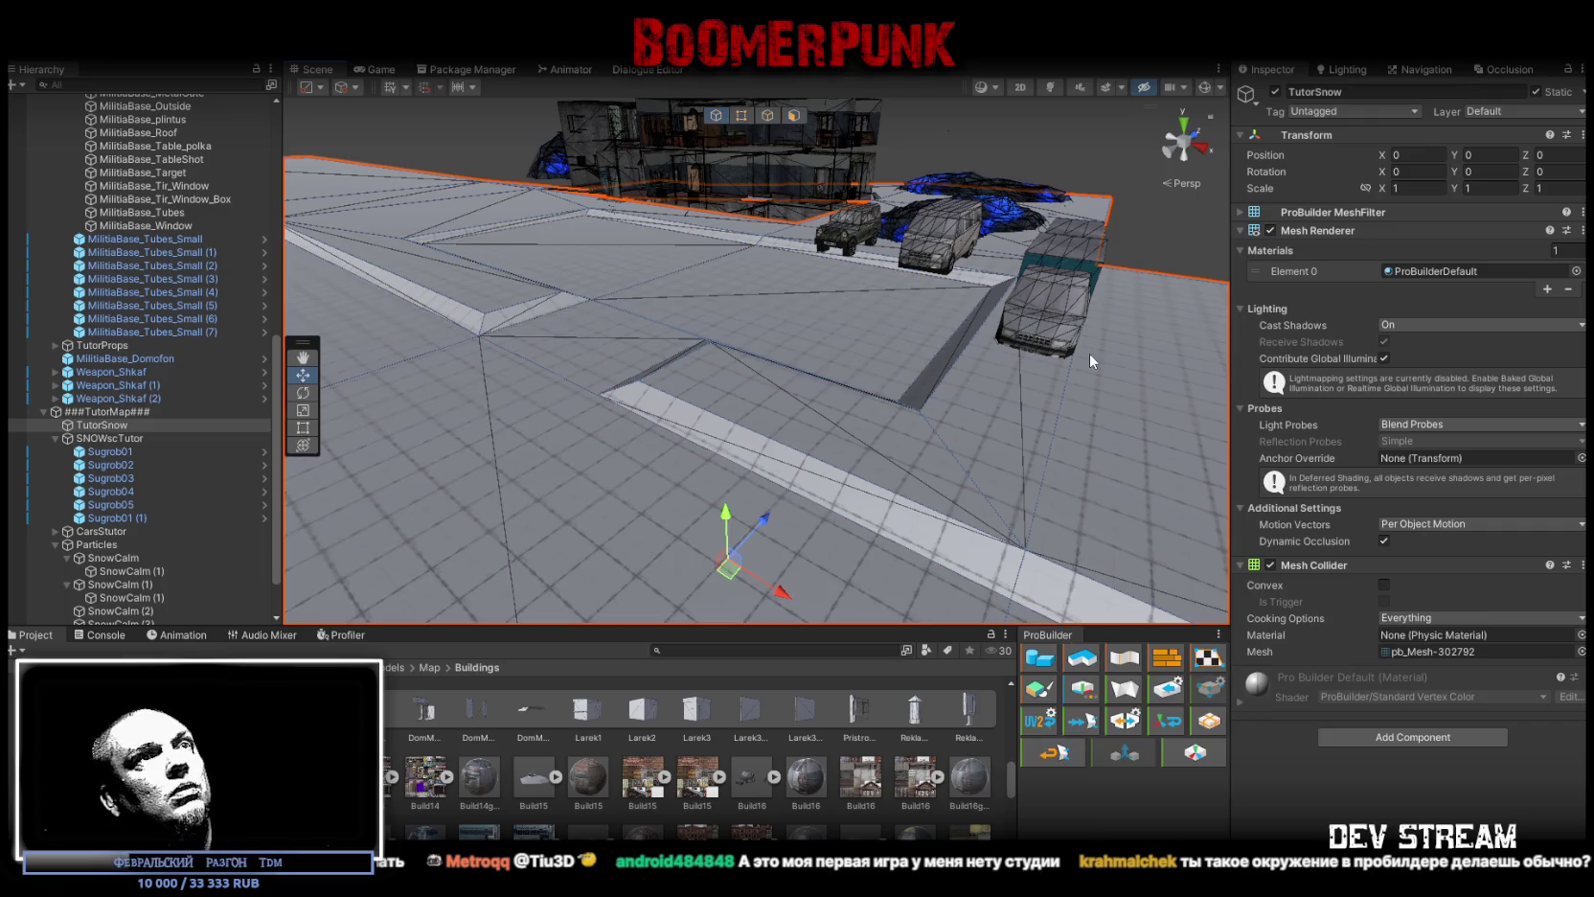
click(1090, 353)
mouse_move(1090, 353)
mouse_down()
mouse_move(965, 377)
mouse_move(618, 373)
mouse_move(463, 309)
mouse_move(479, 306)
mouse_up()
mouse_move(735, 343)
mouse_down()
mouse_move(666, 317)
mouse_move(701, 326)
mouse_up()
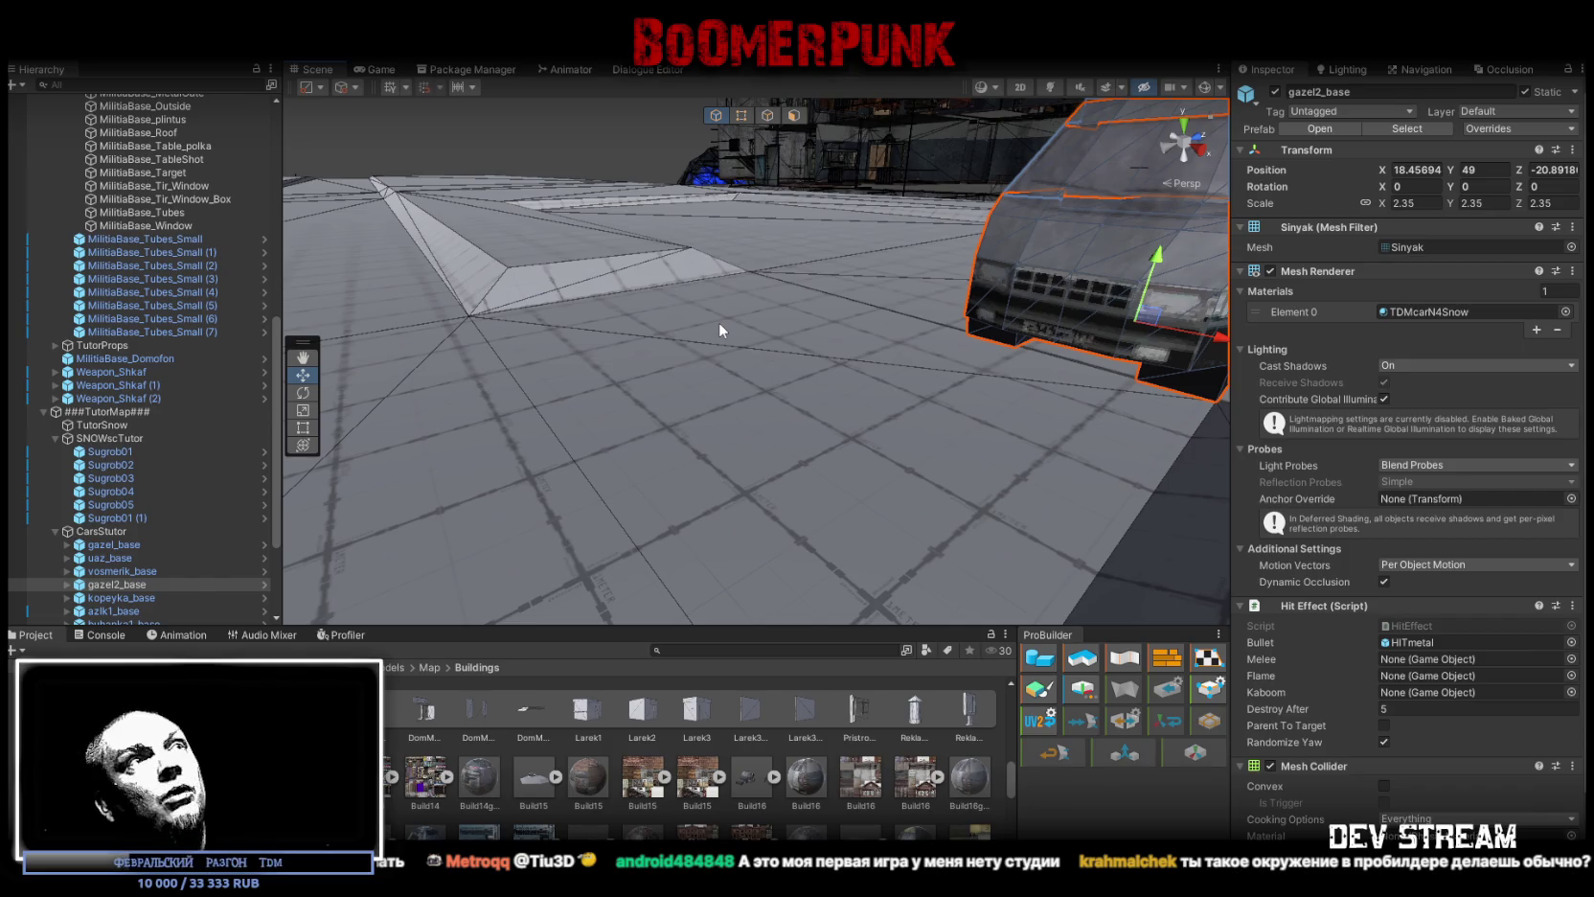
Step: Select the Sugrob01 snow pile beside the building and switch from resizing to moving it
mouse_move(922, 262)
mouse_down()
mouse_move(898, 388)
mouse_move(796, 253)
mouse_up()
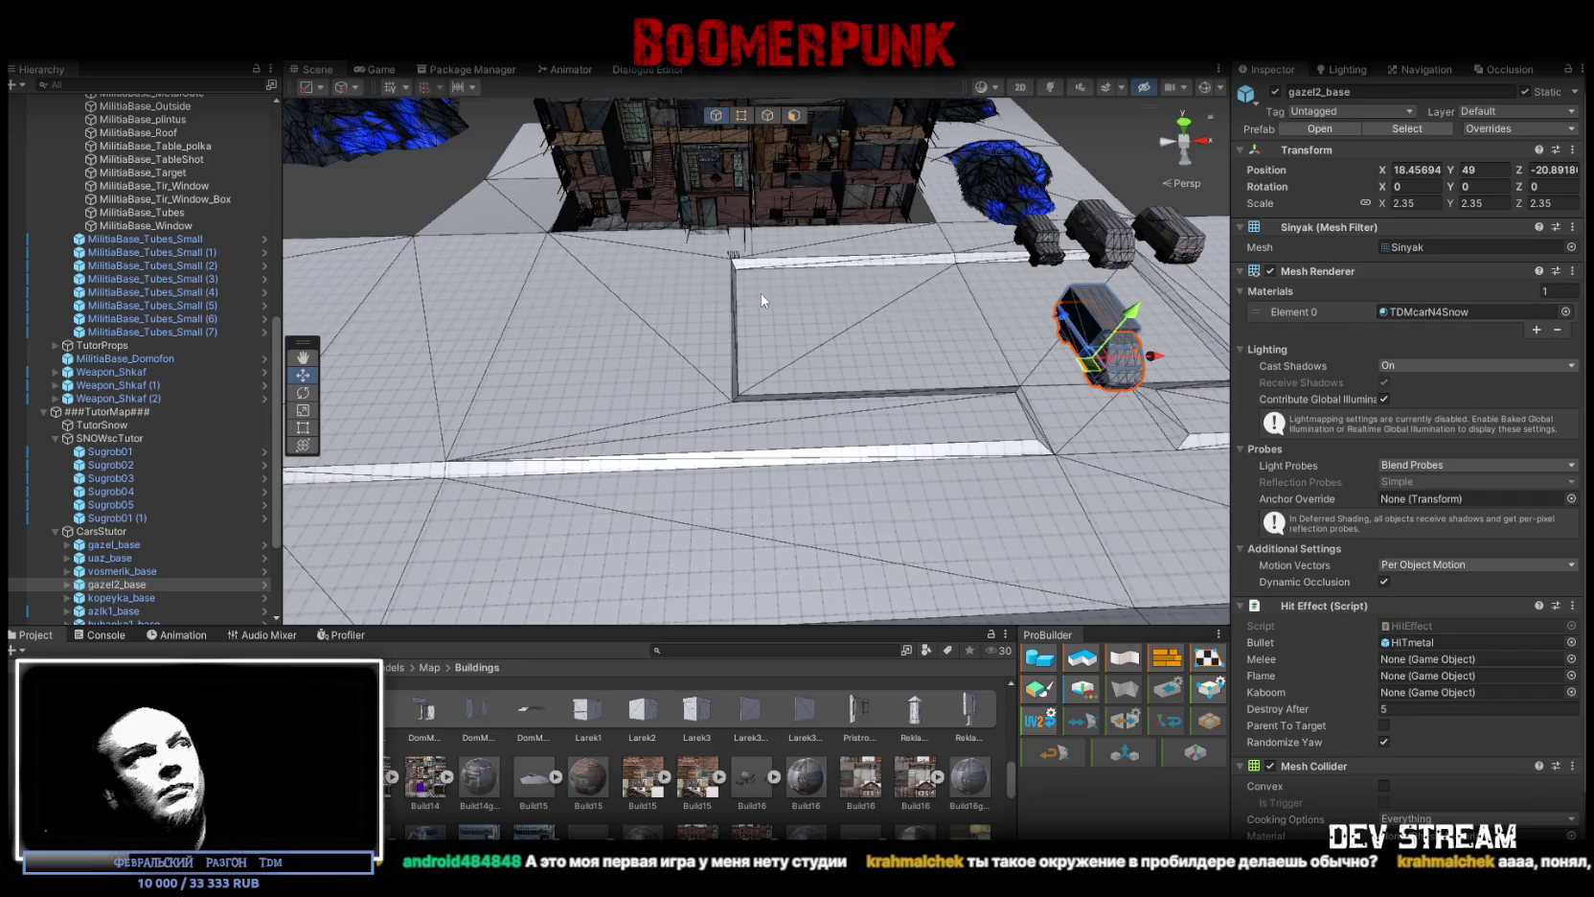
mouse_move(931, 497)
mouse_down()
mouse_move(753, 463)
mouse_move(982, 463)
mouse_move(976, 451)
mouse_up()
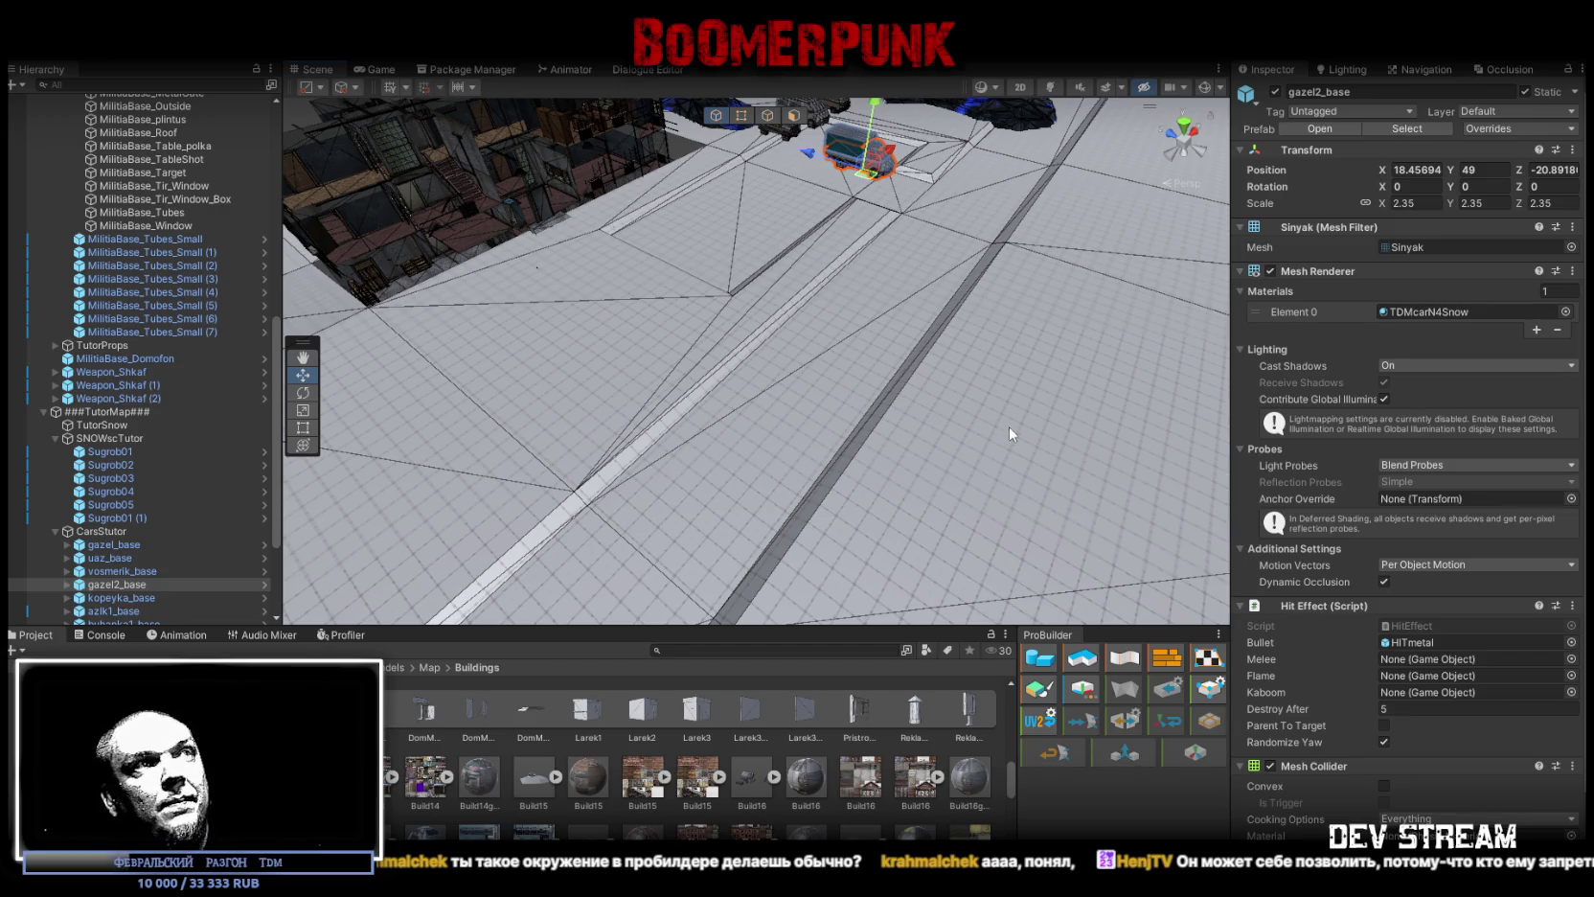
mouse_move(1006, 413)
mouse_down()
mouse_move(872, 369)
mouse_move(797, 413)
mouse_move(534, 355)
mouse_move(701, 402)
mouse_up()
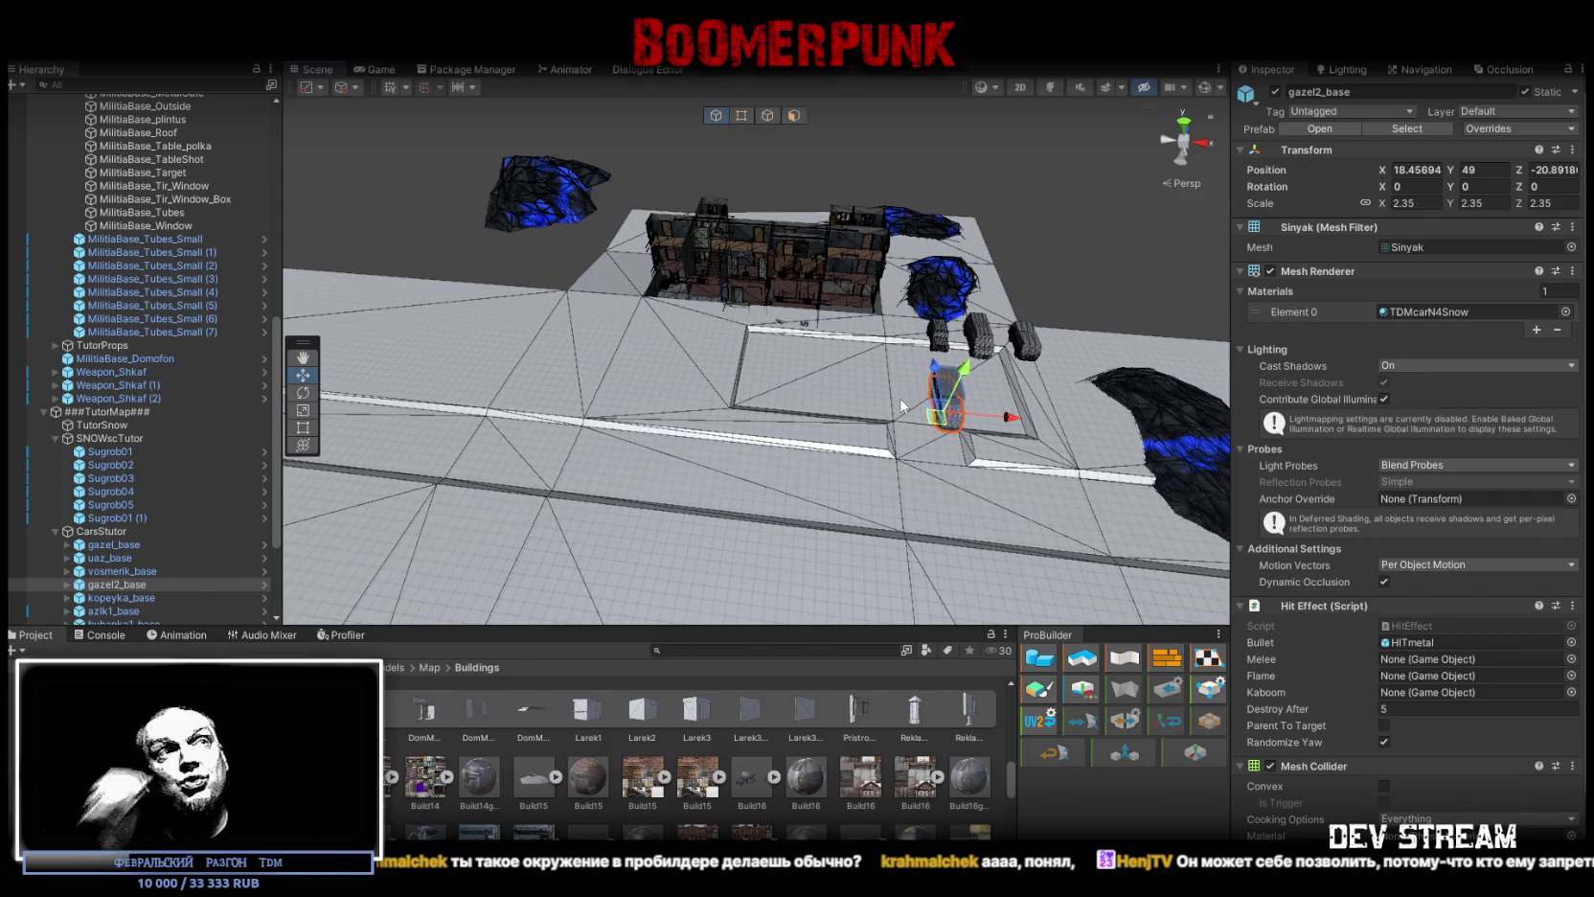
mouse_move(908, 404)
mouse_down()
mouse_move(841, 474)
mouse_move(680, 396)
mouse_move(1059, 470)
mouse_move(795, 384)
mouse_move(709, 670)
mouse_up()
scroll(690, 756, up, 5)
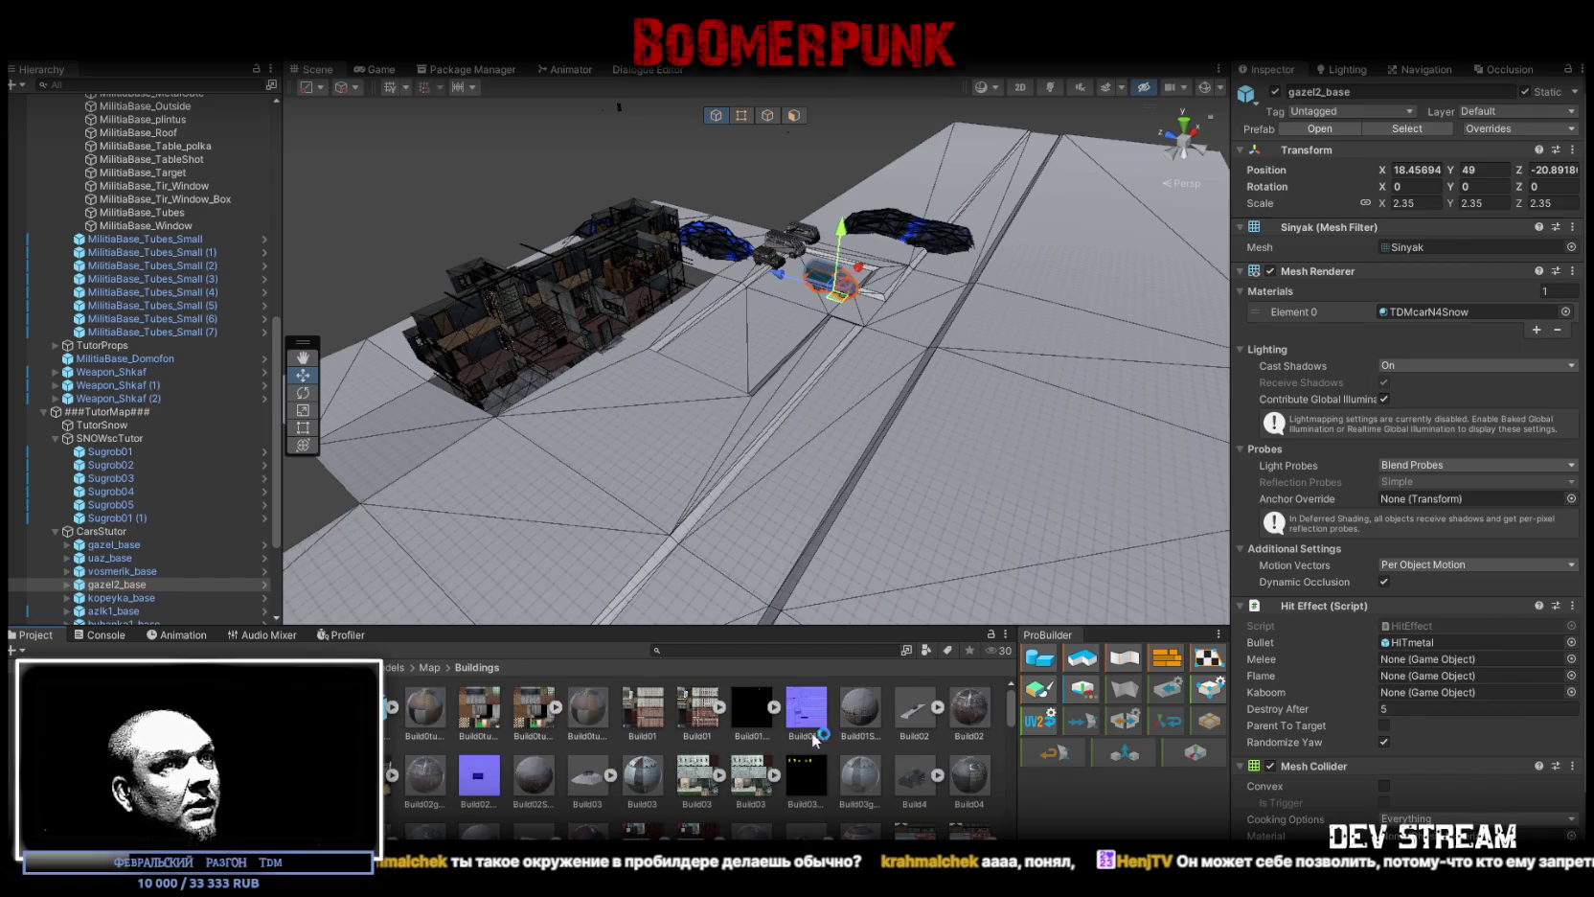
scroll(956, 817, down, 3)
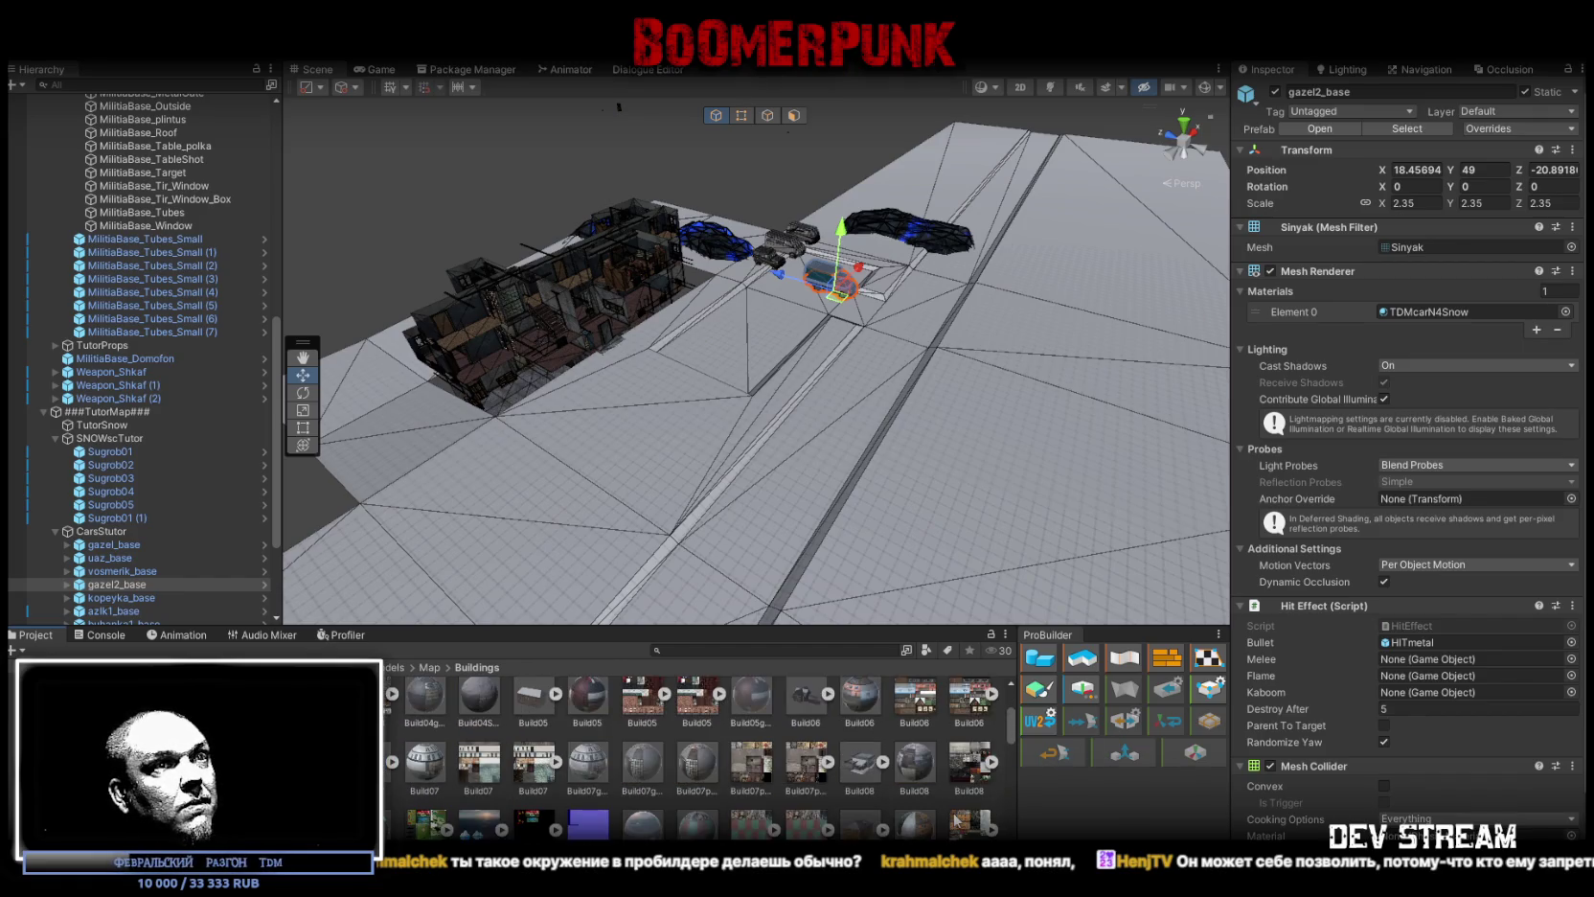
scroll(957, 819, up, 3)
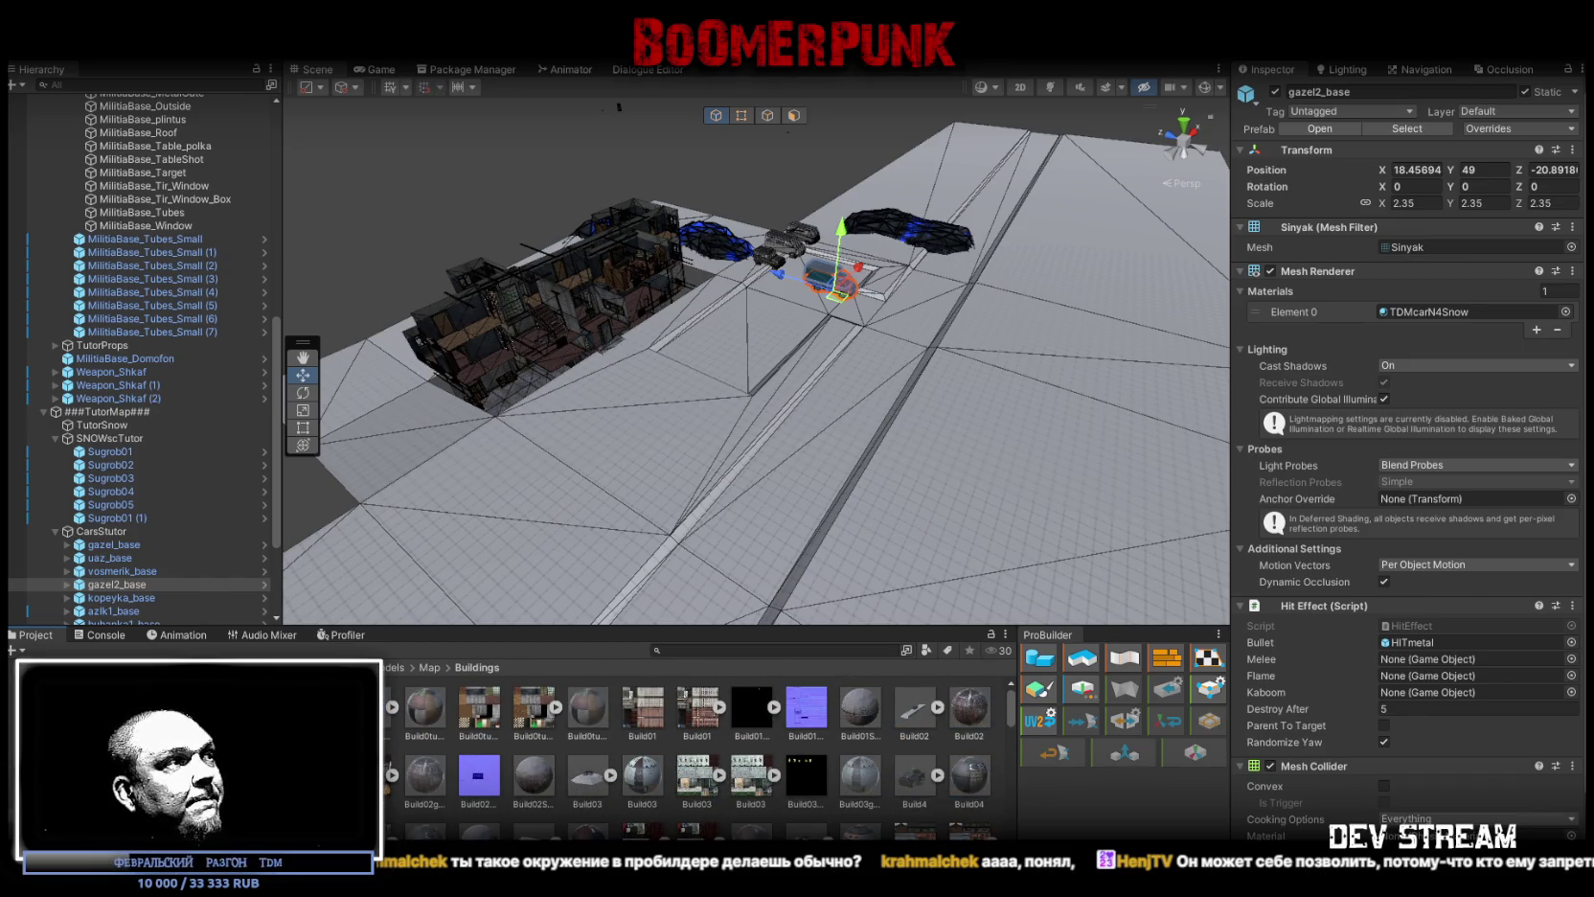
mouse_move(671, 366)
mouse_down()
mouse_move(547, 337)
mouse_move(619, 350)
mouse_move(584, 363)
mouse_move(620, 364)
mouse_move(586, 389)
mouse_move(584, 439)
mouse_up()
click(550, 361)
scroll(549, 361, up, 3)
key(w)
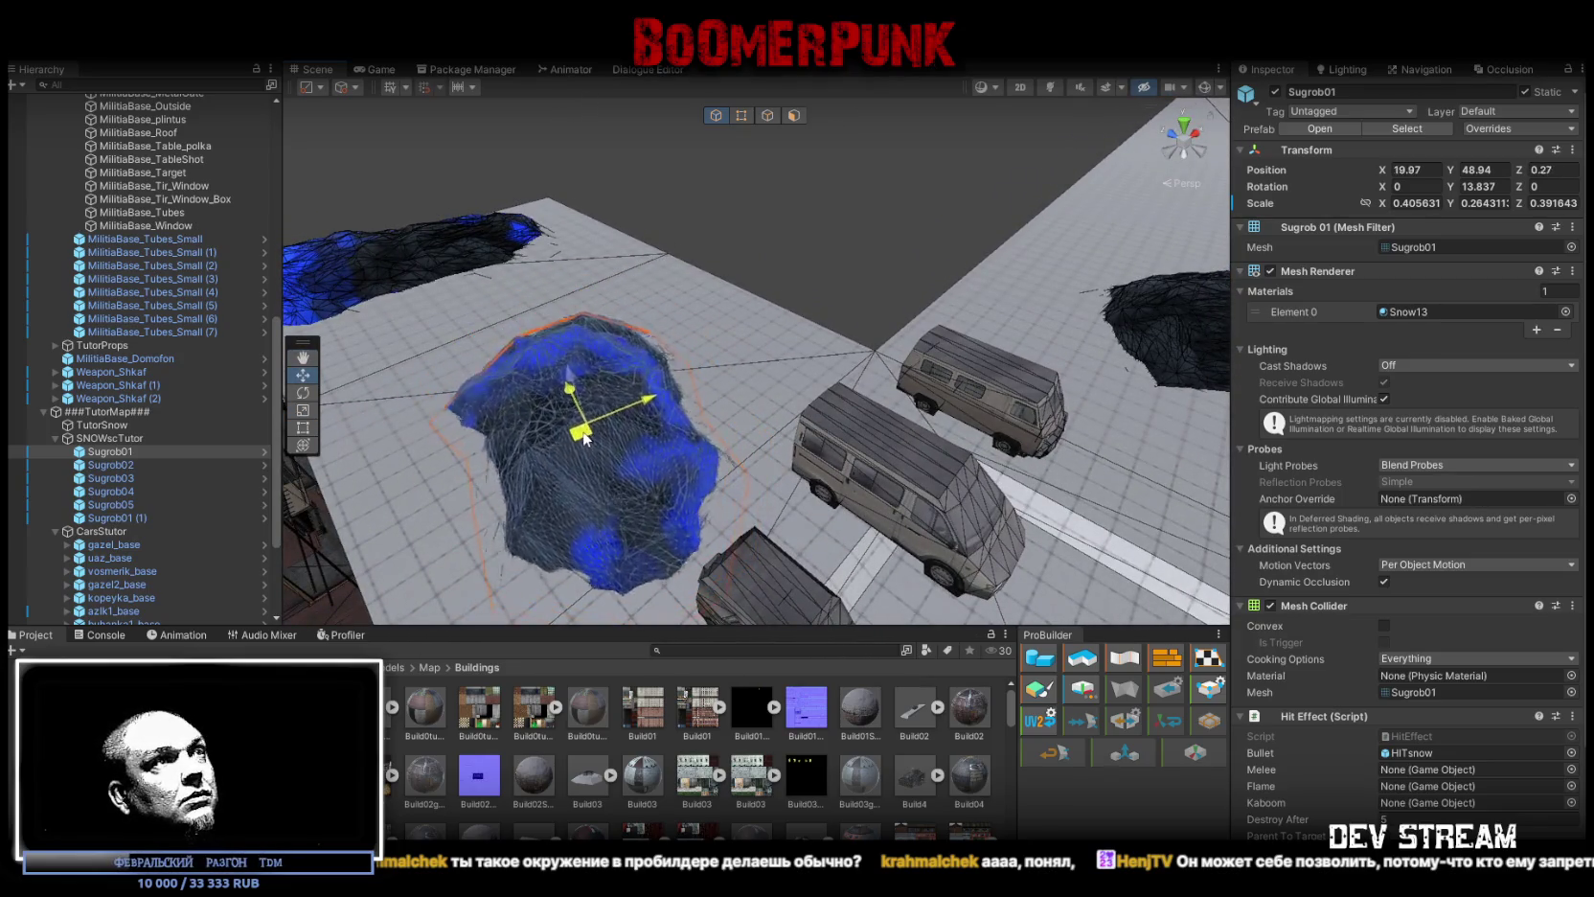
Step: Select the gazel2_base van and slide it along X
drag(571, 376, 757, 450)
click(714, 411)
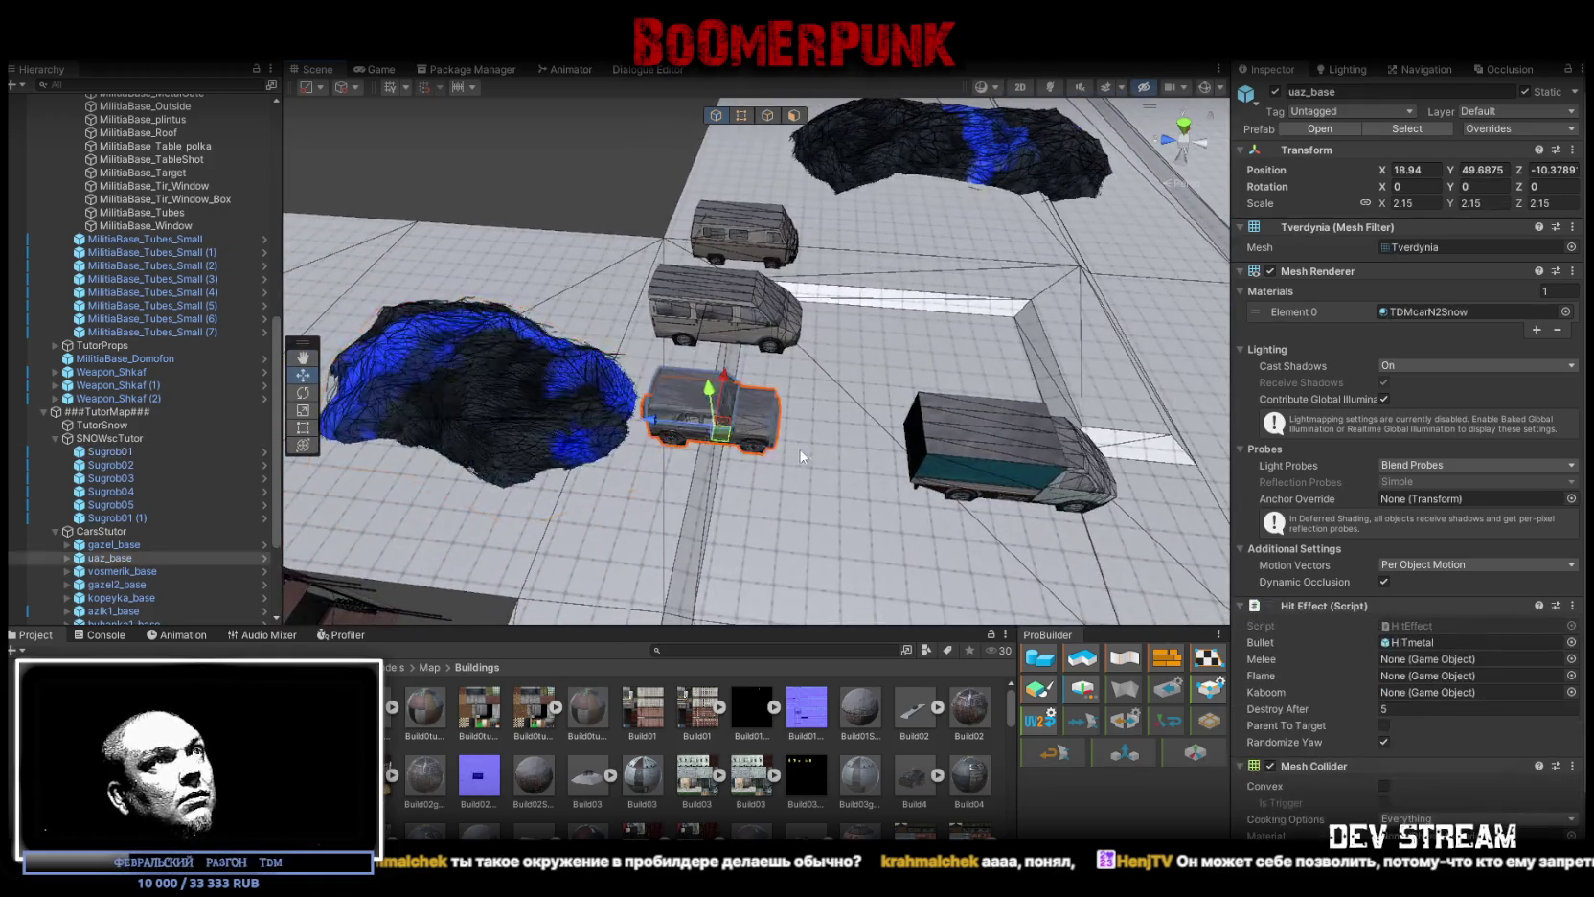
click(948, 460)
mouse_move(948, 459)
mouse_down()
mouse_move(807, 499)
mouse_move(652, 479)
mouse_up()
mouse_move(651, 479)
mouse_down()
mouse_move(507, 460)
mouse_move(824, 452)
mouse_move(614, 488)
mouse_up()
mouse_move(774, 490)
mouse_down()
mouse_move(799, 452)
mouse_move(429, 261)
mouse_move(794, 383)
mouse_move(843, 349)
mouse_up()
scroll(766, 489, up, 3)
key(w)
Step: Move the gazel_base van beside the main building, to X −2.33, Z −15.09
click(794, 383)
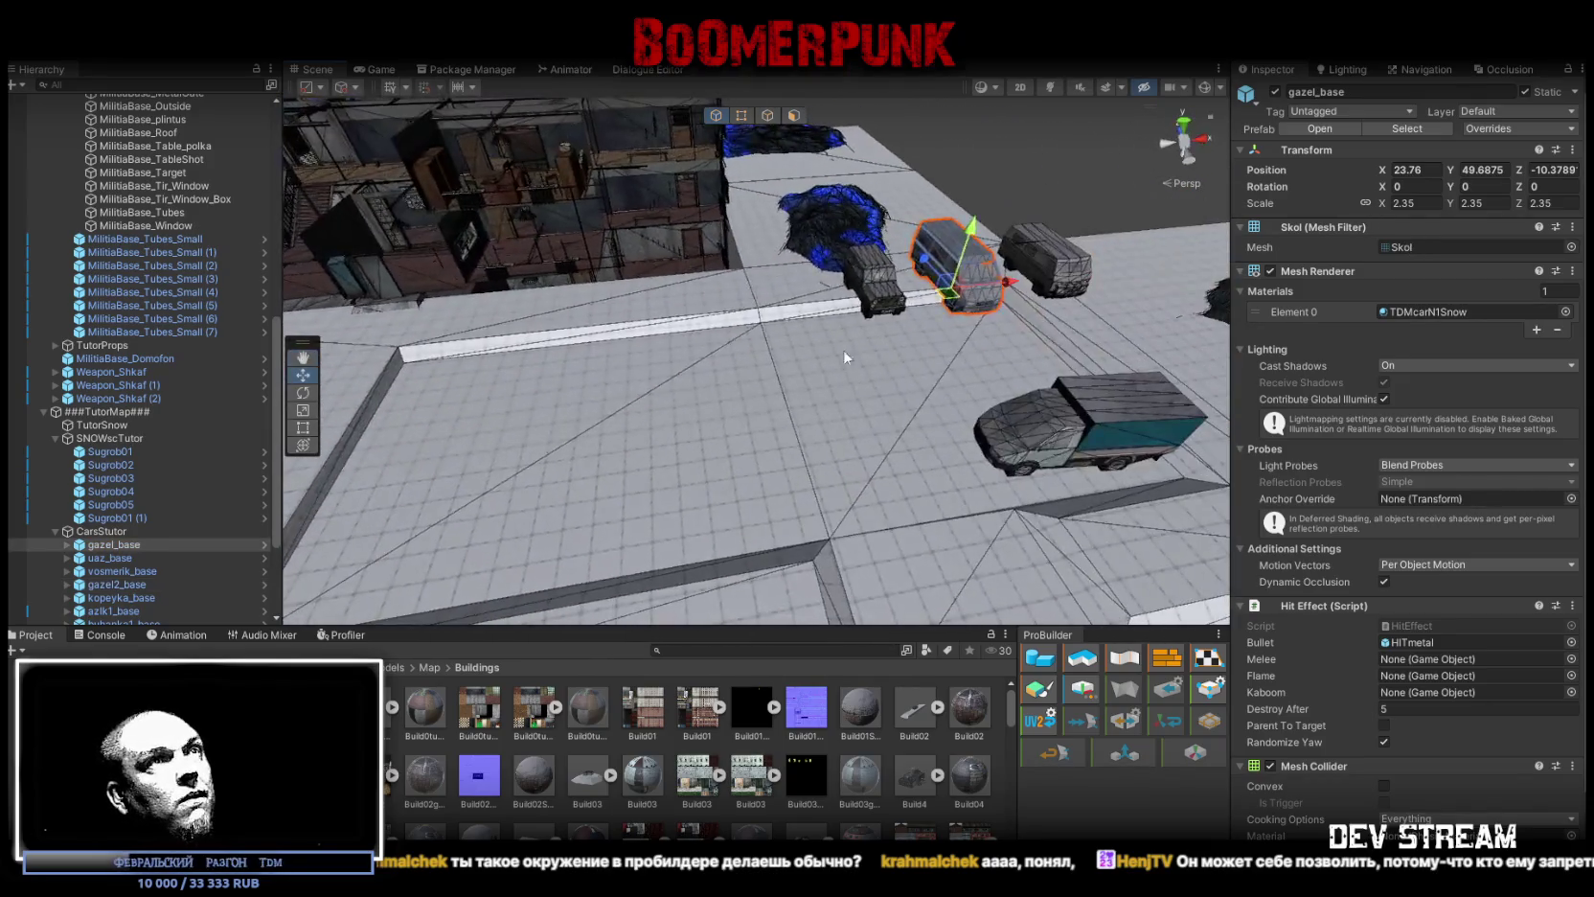
drag(948, 304, 392, 421)
key(f)
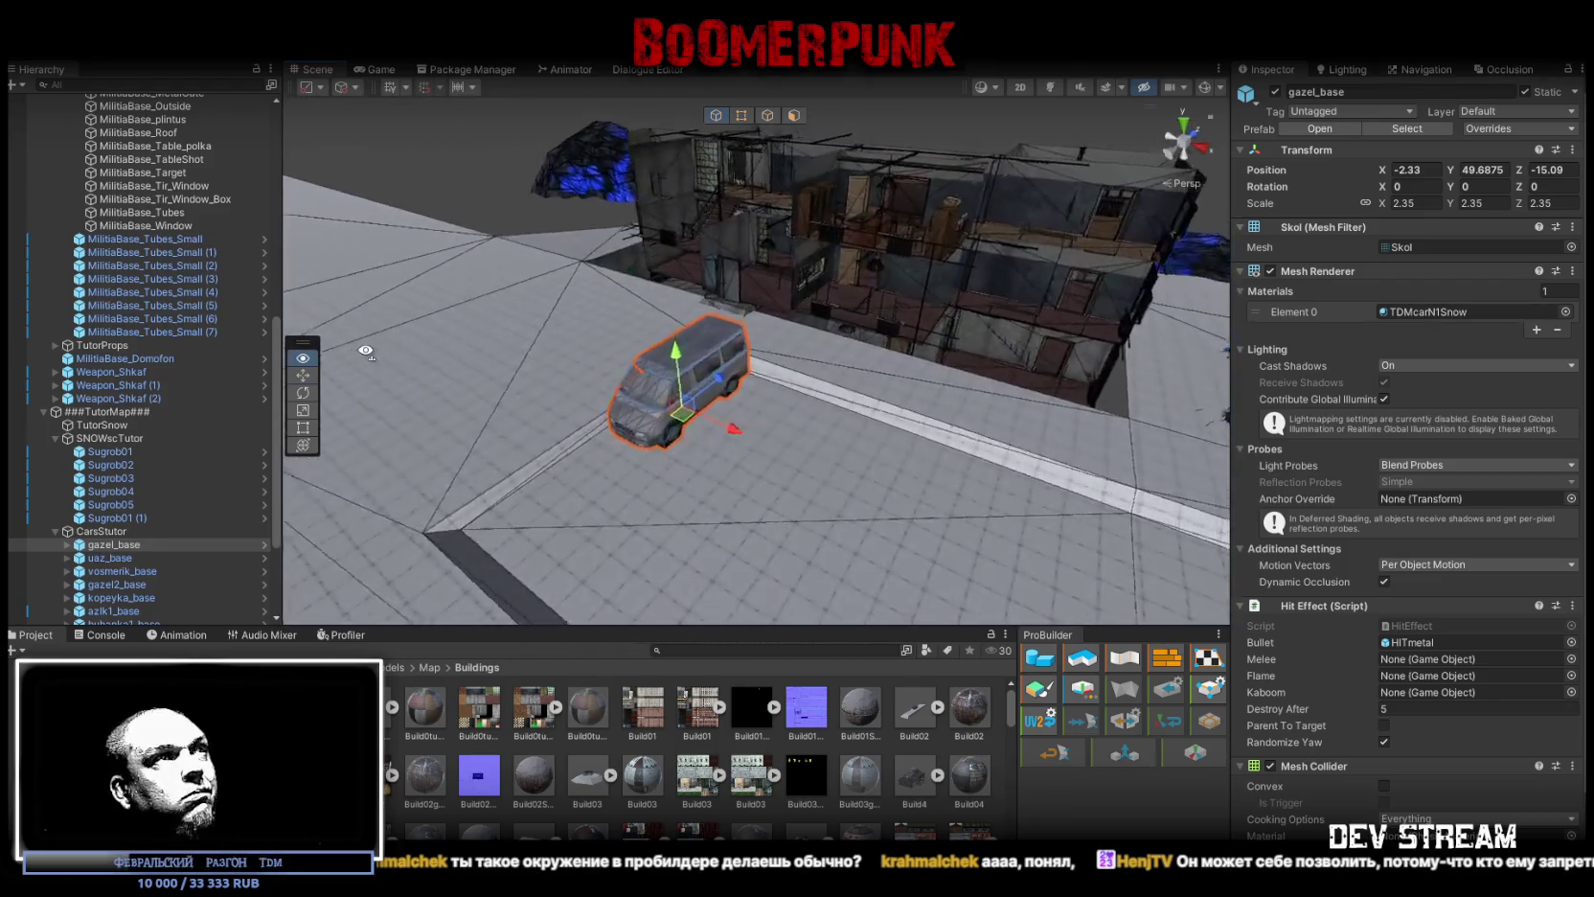
mouse_move(527, 409)
mouse_down()
mouse_move(519, 364)
mouse_move(572, 351)
mouse_up()
click(791, 116)
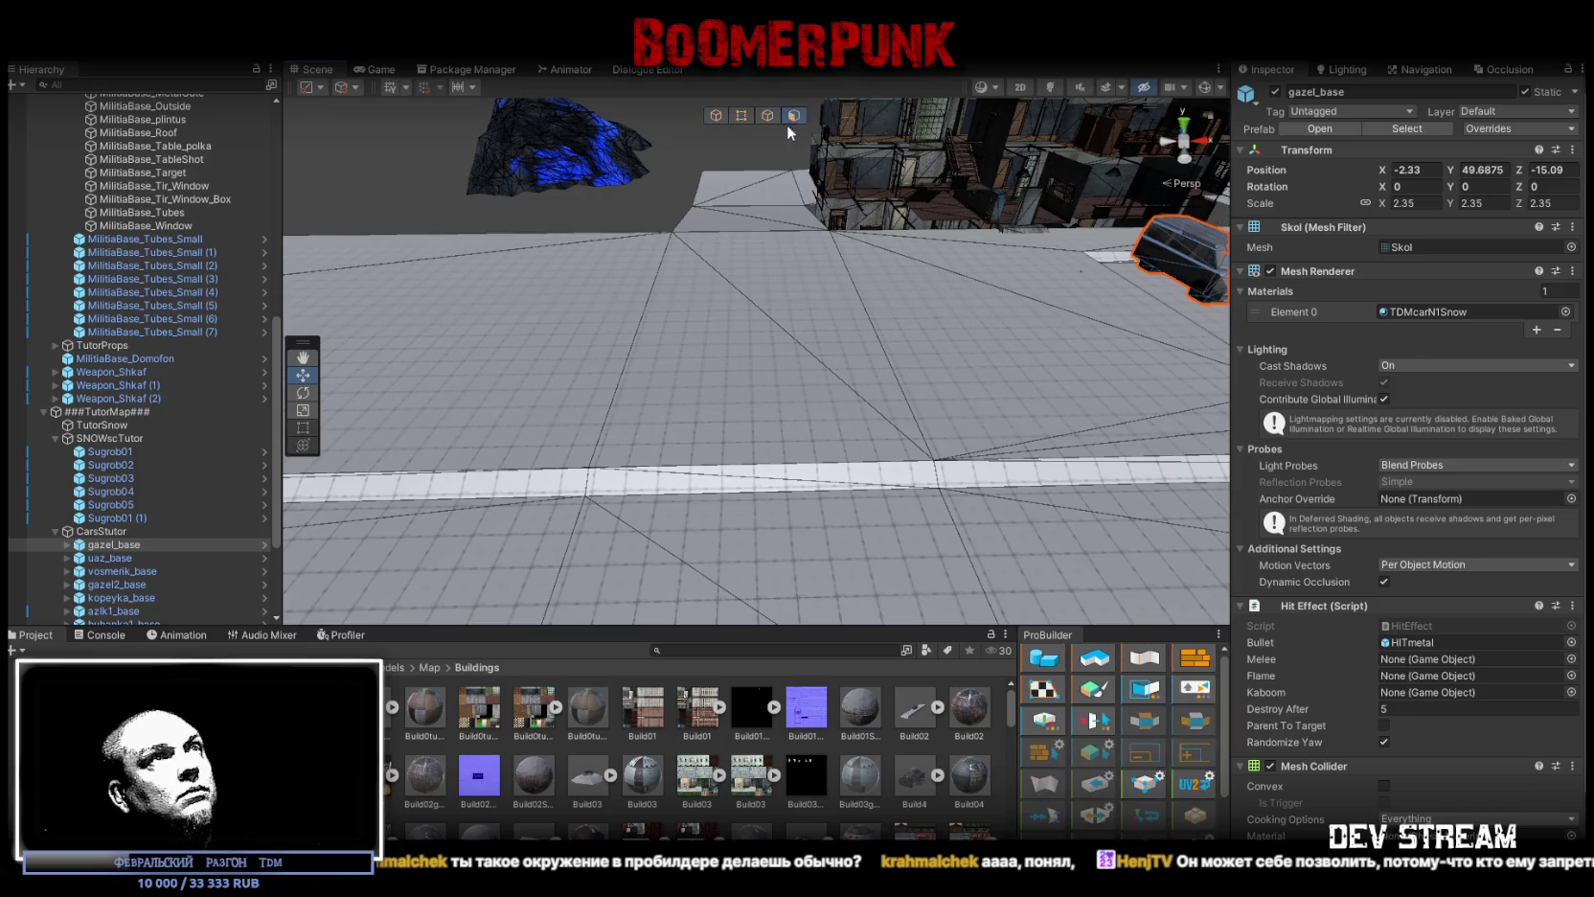
Step: Extrude the TutorSnow plane's left boundary edges into new faces
click(745, 252)
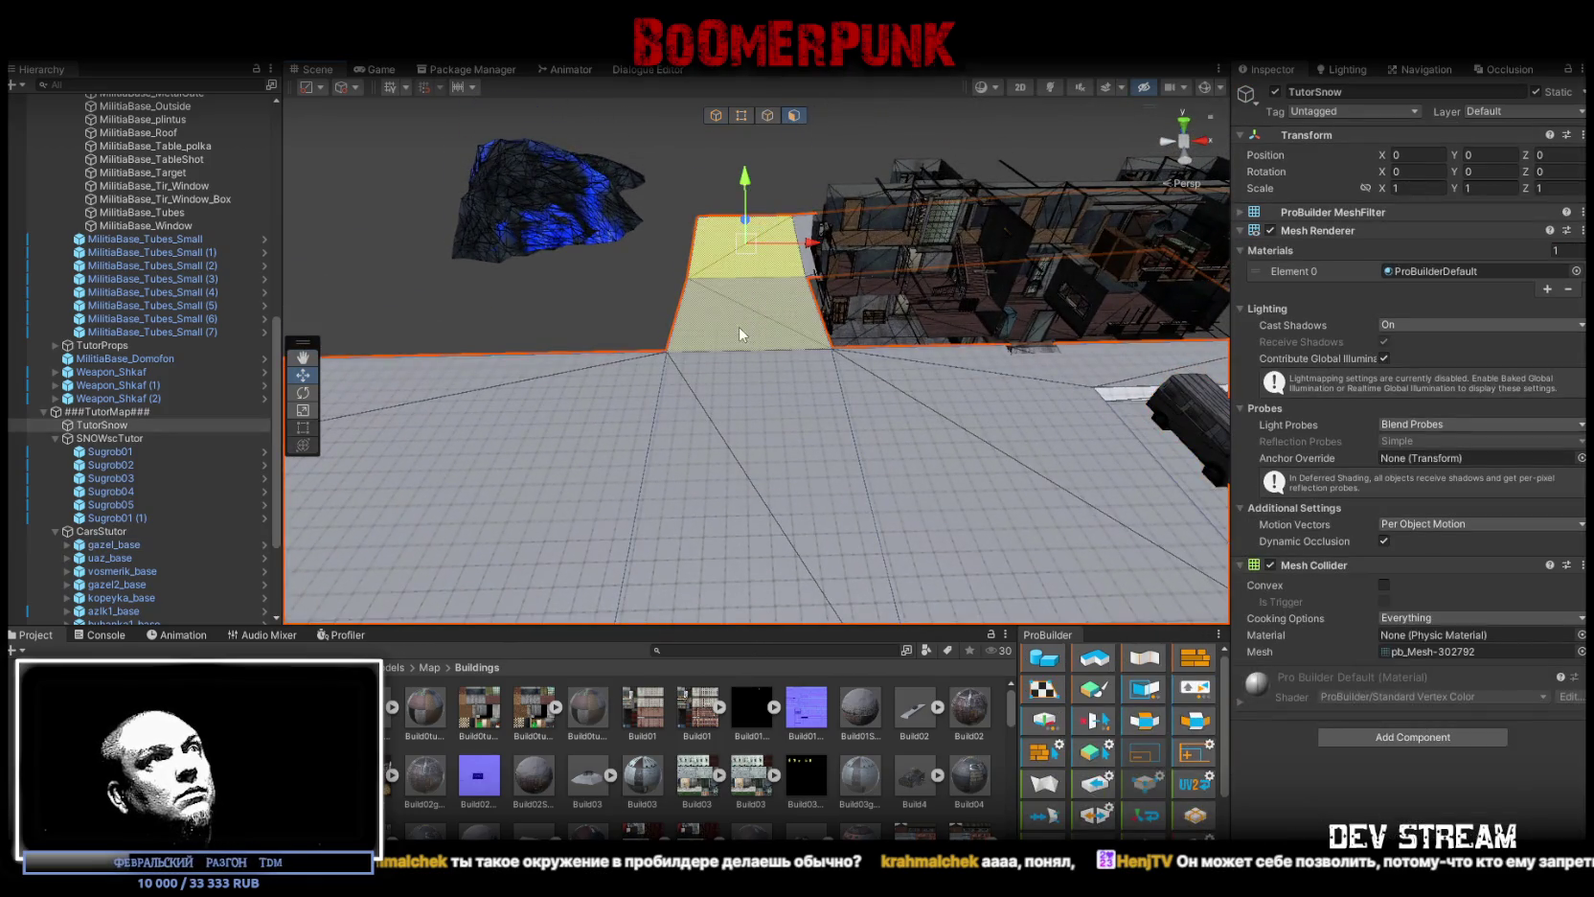
drag(753, 297, 763, 145)
click(767, 116)
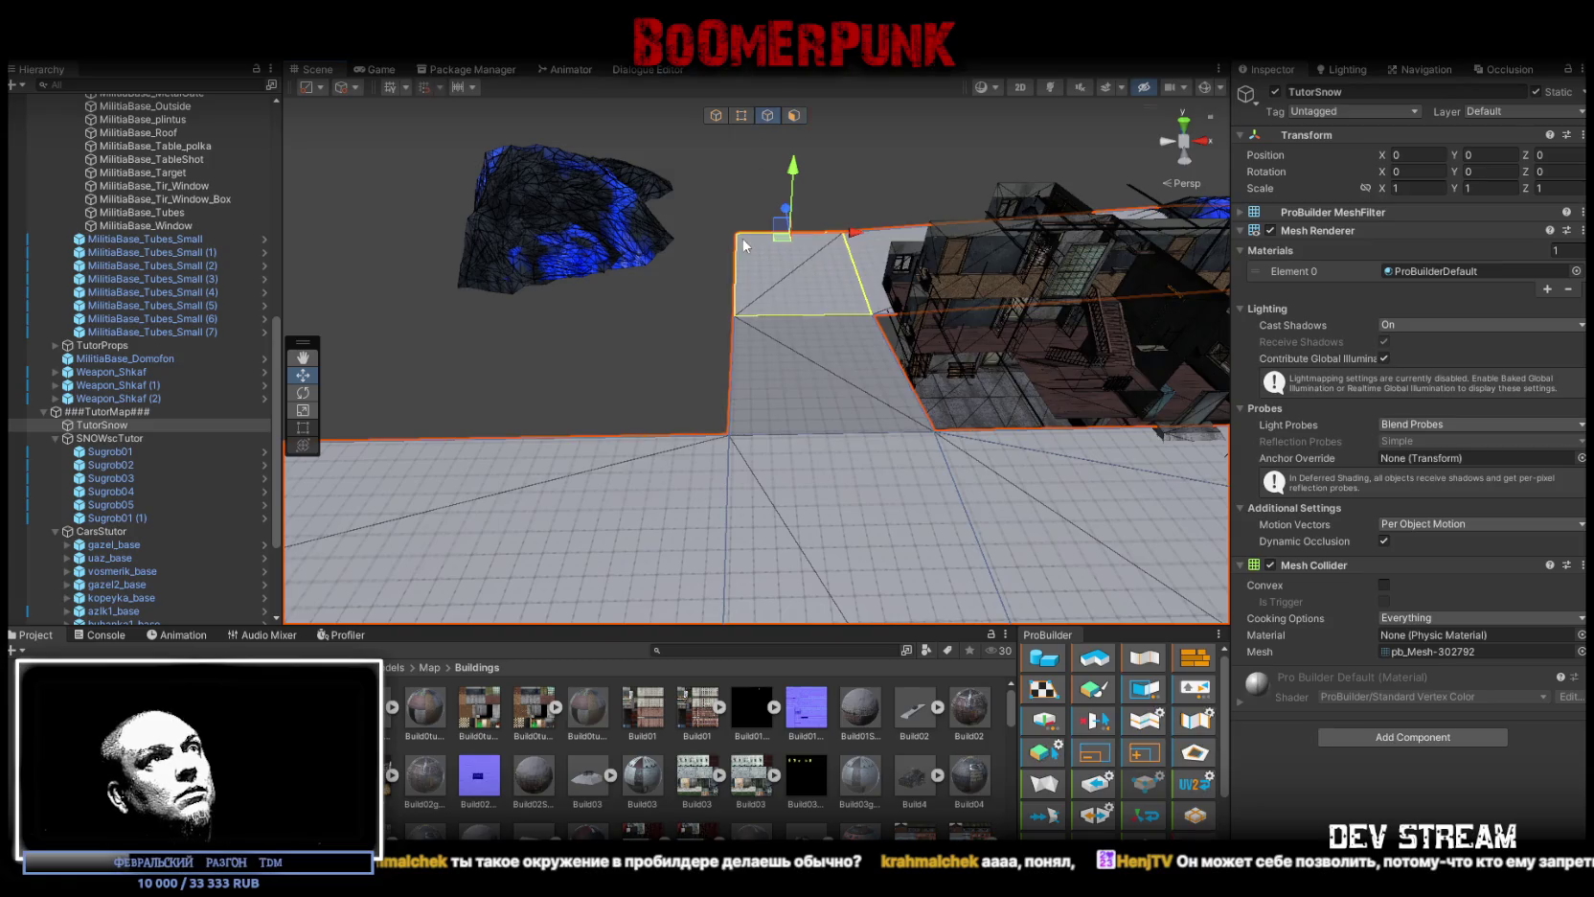
shift+click(732, 379)
mouse_move(793, 362)
mouse_down()
mouse_move(539, 373)
mouse_move(725, 232)
mouse_up()
Step: Select two floor faces of the strip and switch to the Scale tool
click(794, 115)
click(632, 278)
mouse_move(632, 278)
mouse_down()
mouse_move(659, 362)
mouse_move(759, 381)
mouse_up()
shift+click(759, 381)
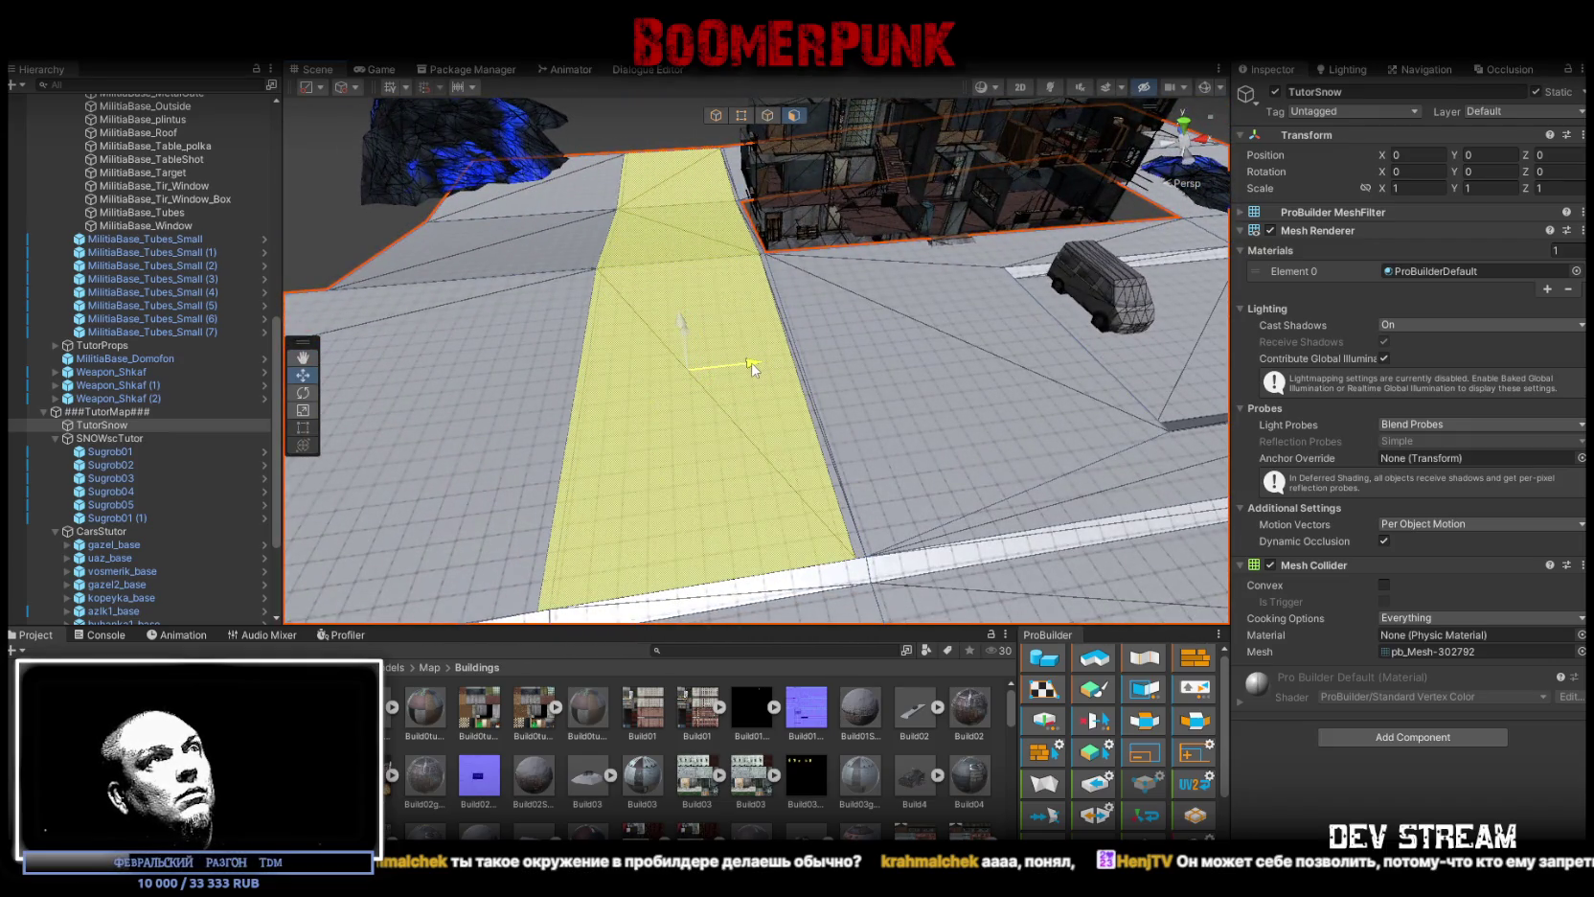
scroll(753, 367, down, 5)
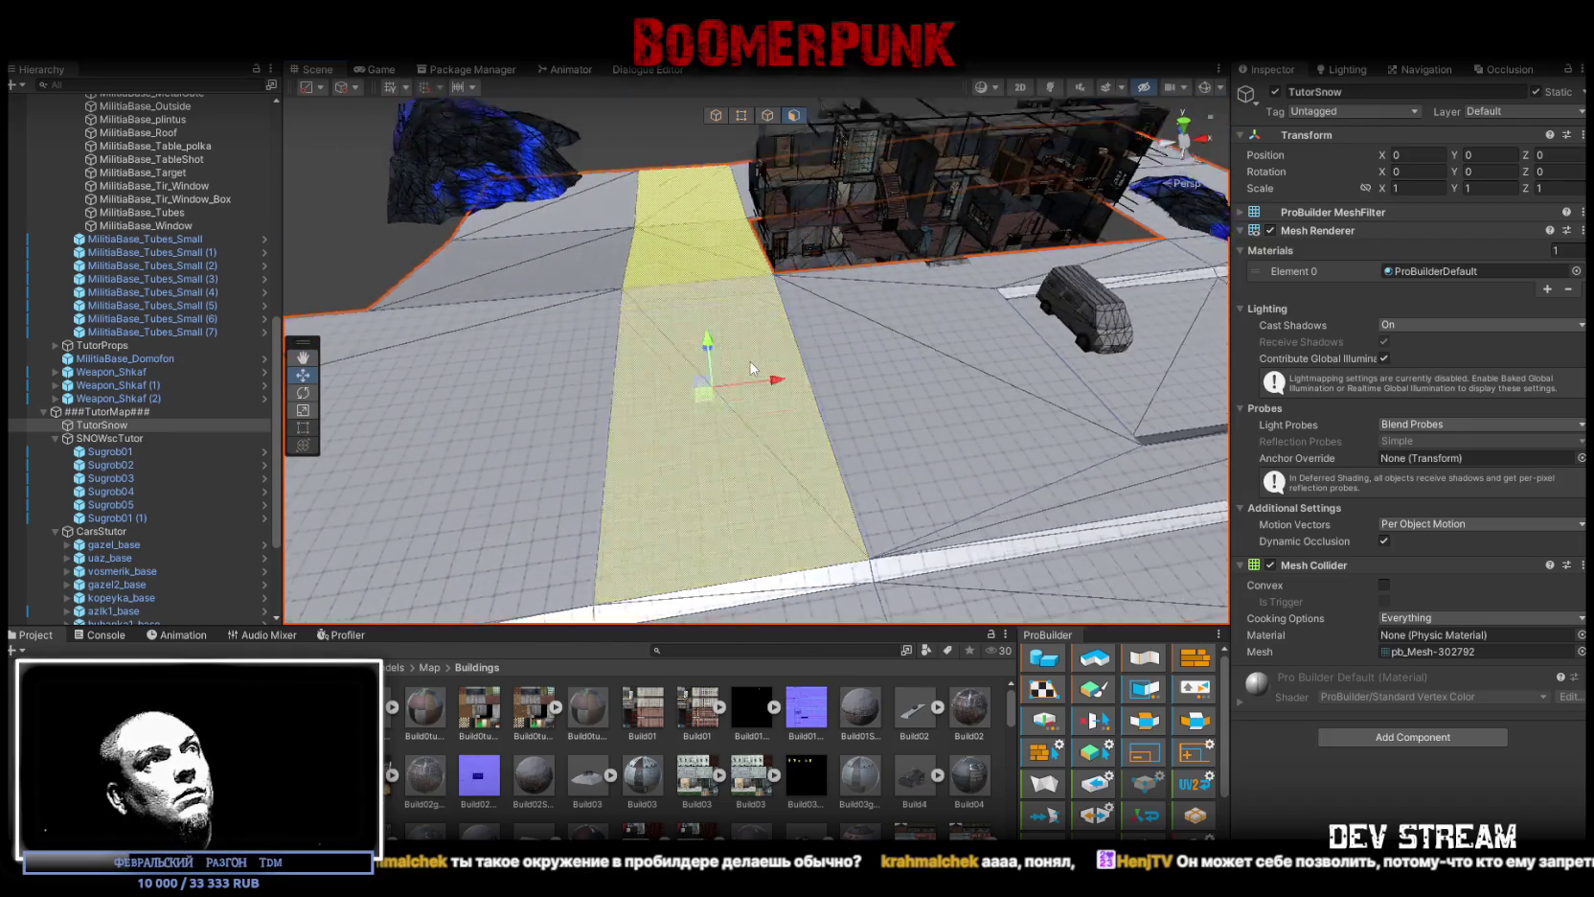
key(r)
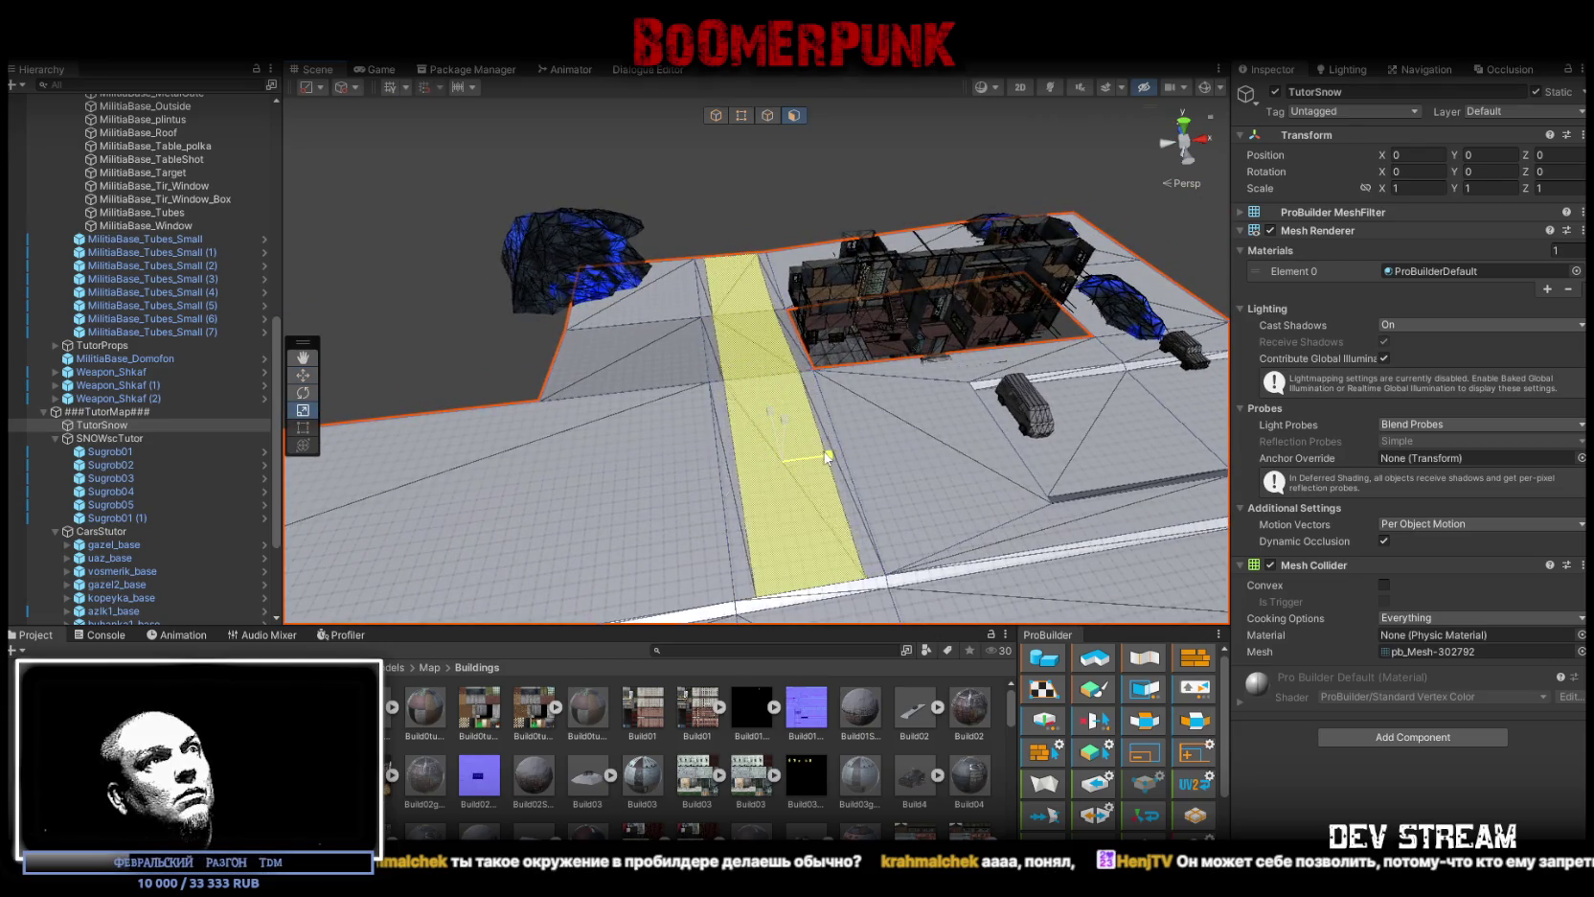
mouse_move(827, 457)
mouse_down()
mouse_move(908, 439)
mouse_move(759, 125)
mouse_up()
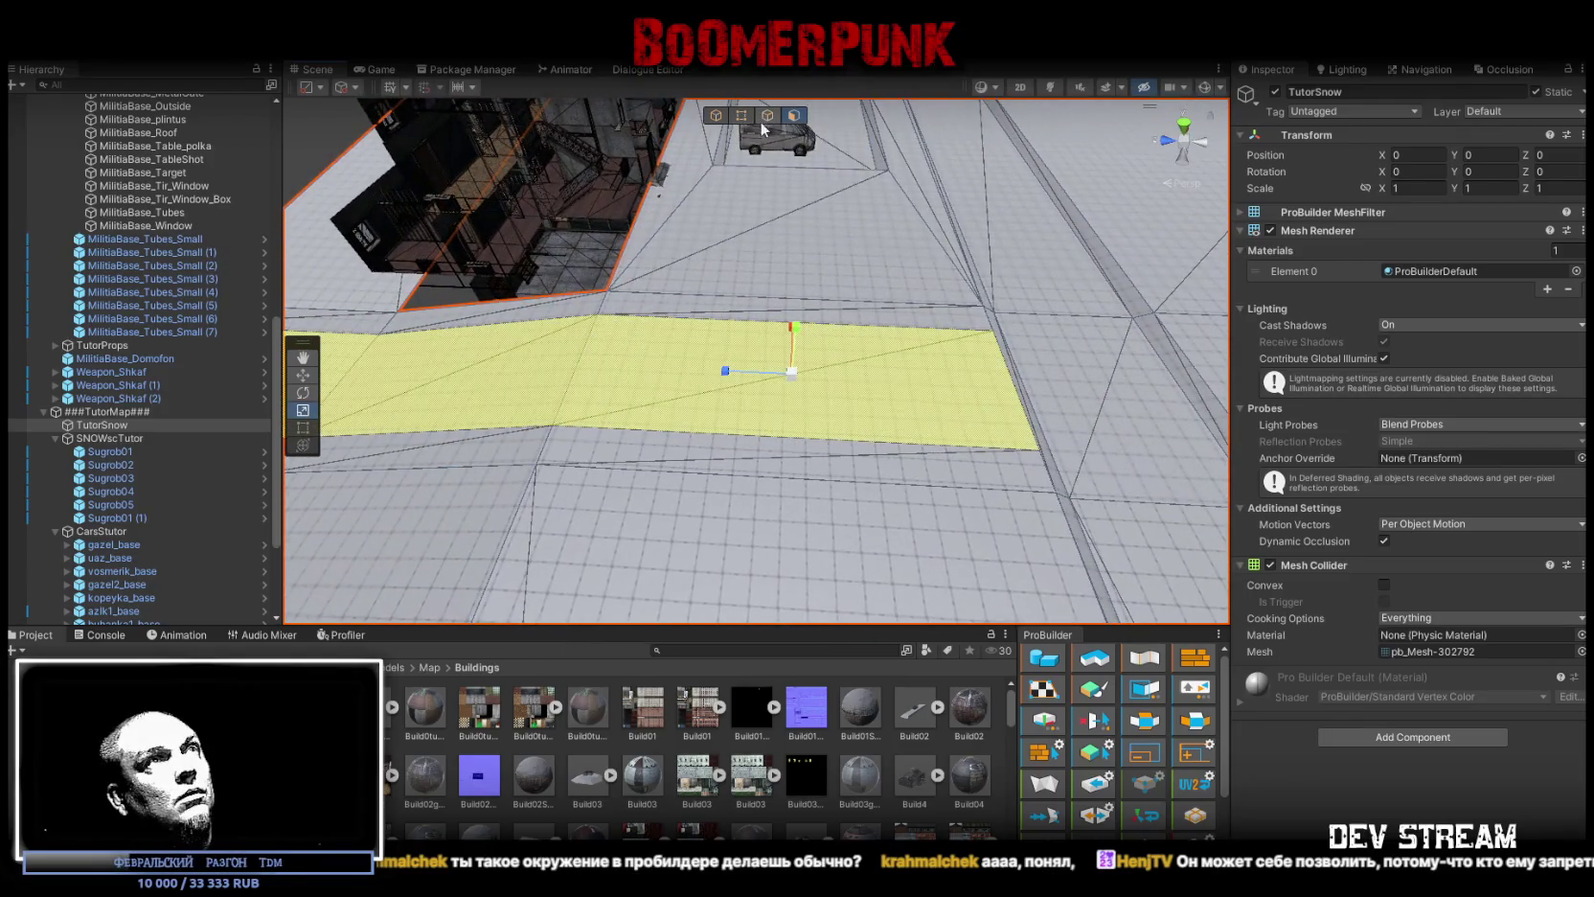
Step: Select an edge of the ground strip
click(766, 116)
mouse_move(862, 316)
mouse_down()
mouse_move(912, 349)
mouse_move(813, 364)
mouse_up()
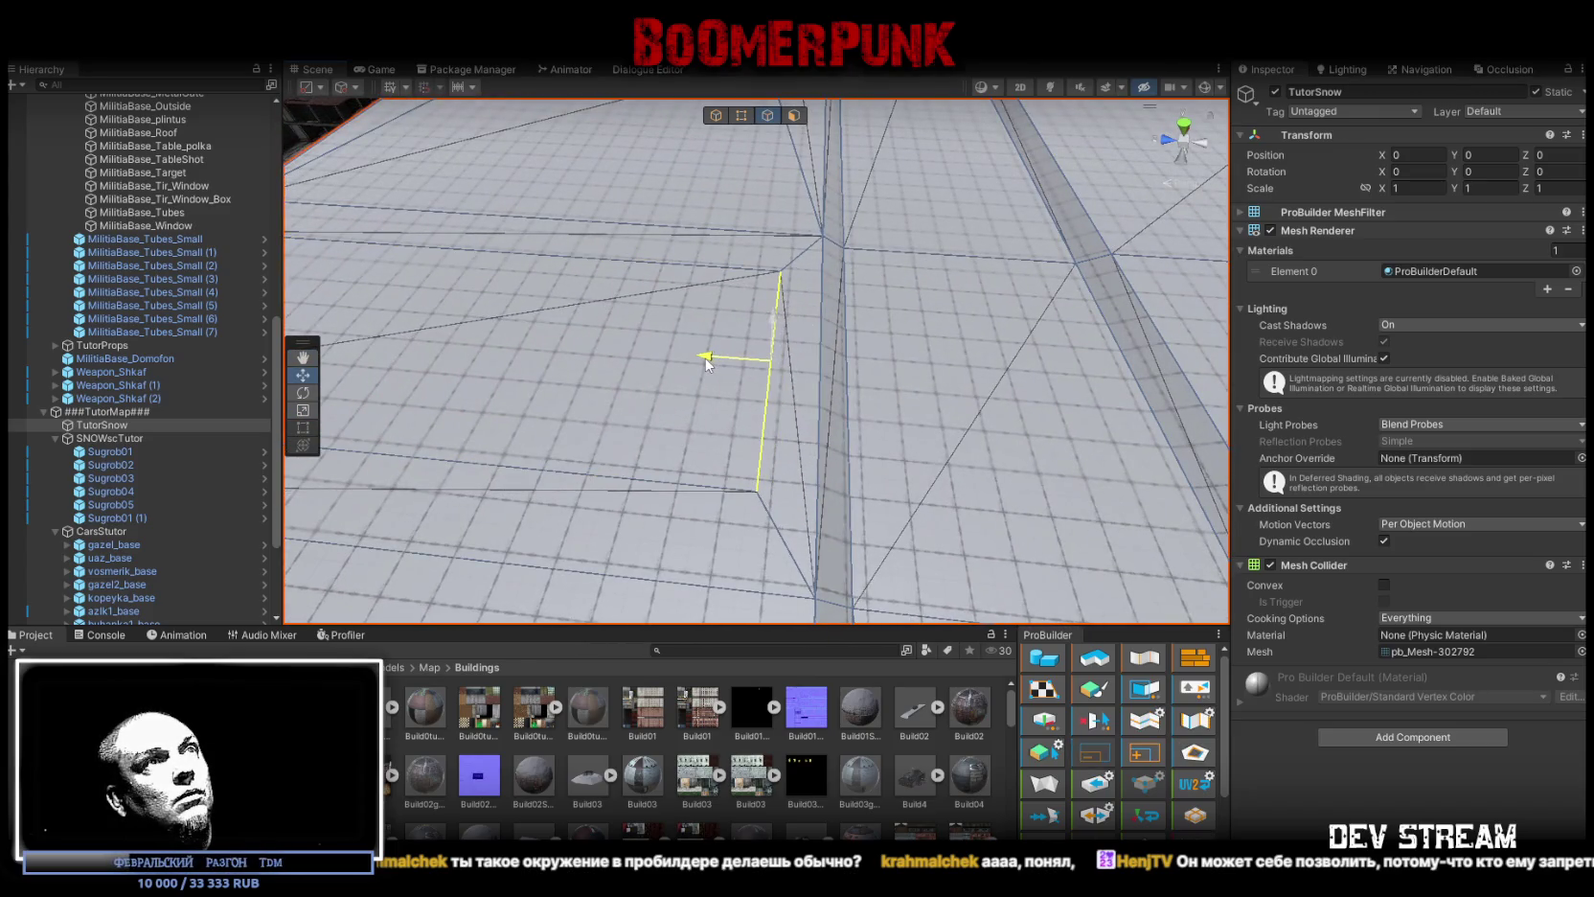
mouse_move(709, 364)
mouse_down()
mouse_move(548, 302)
mouse_move(629, 342)
mouse_move(756, 358)
mouse_move(494, 259)
mouse_up()
click(494, 258)
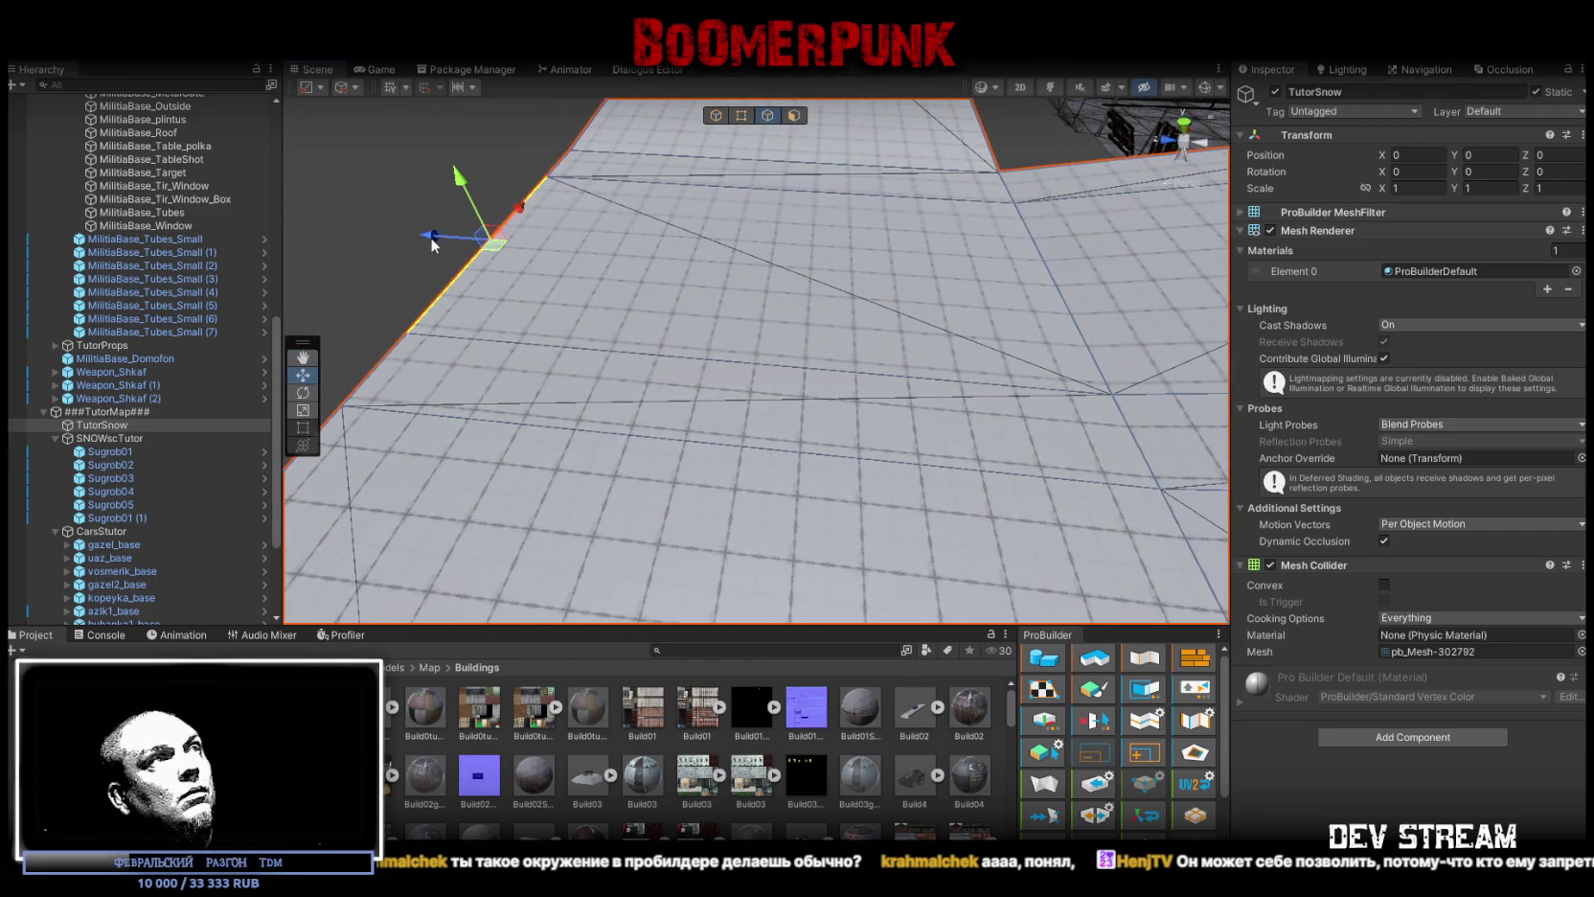
mouse_move(502, 265)
mouse_down()
mouse_move(761, 262)
mouse_move(751, 278)
mouse_move(658, 285)
mouse_move(587, 263)
mouse_move(766, 136)
mouse_up()
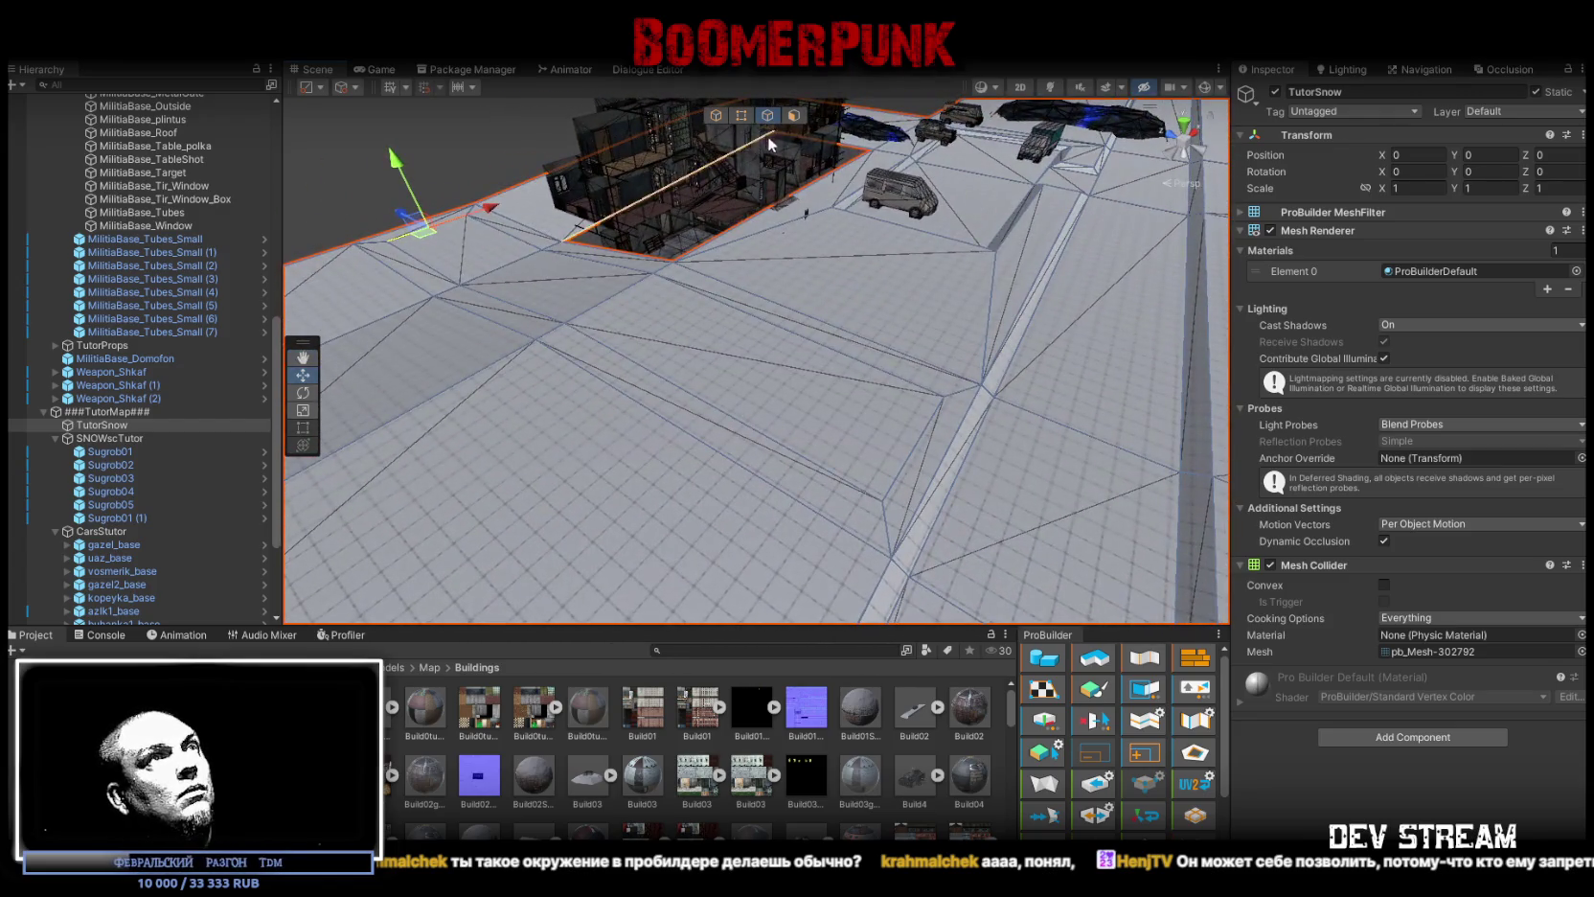
Step: Narrow the selected ground-face strip along X with the Scale handle
click(793, 115)
click(517, 278)
shift+click(814, 402)
mouse_move(814, 403)
mouse_down()
mouse_move(879, 366)
mouse_move(606, 244)
mouse_up()
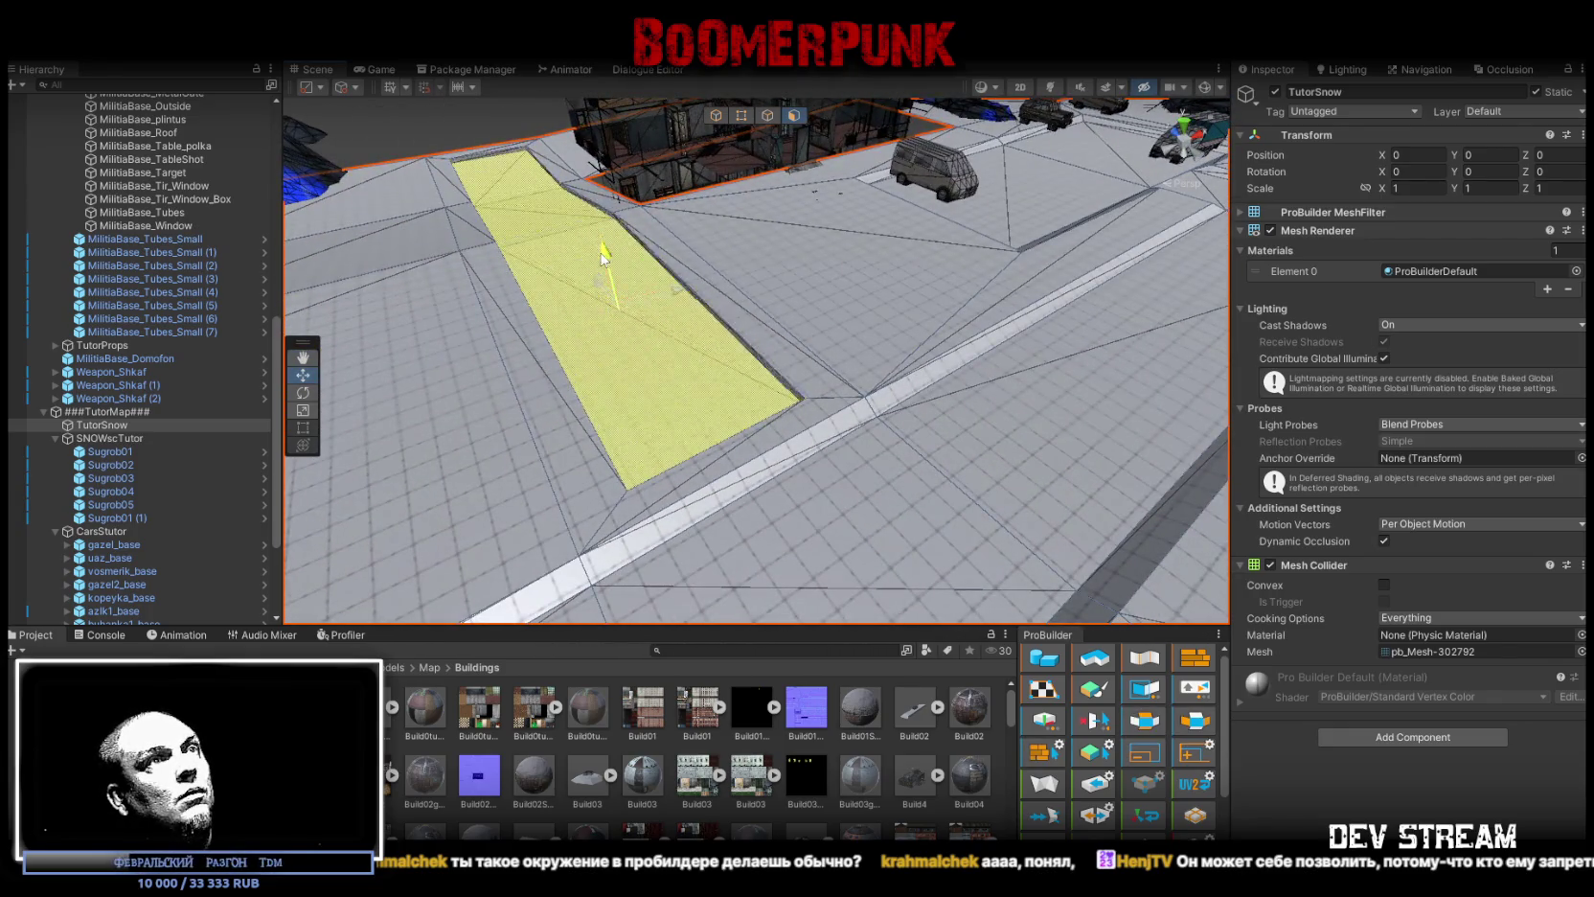
drag(874, 437, 752, 346)
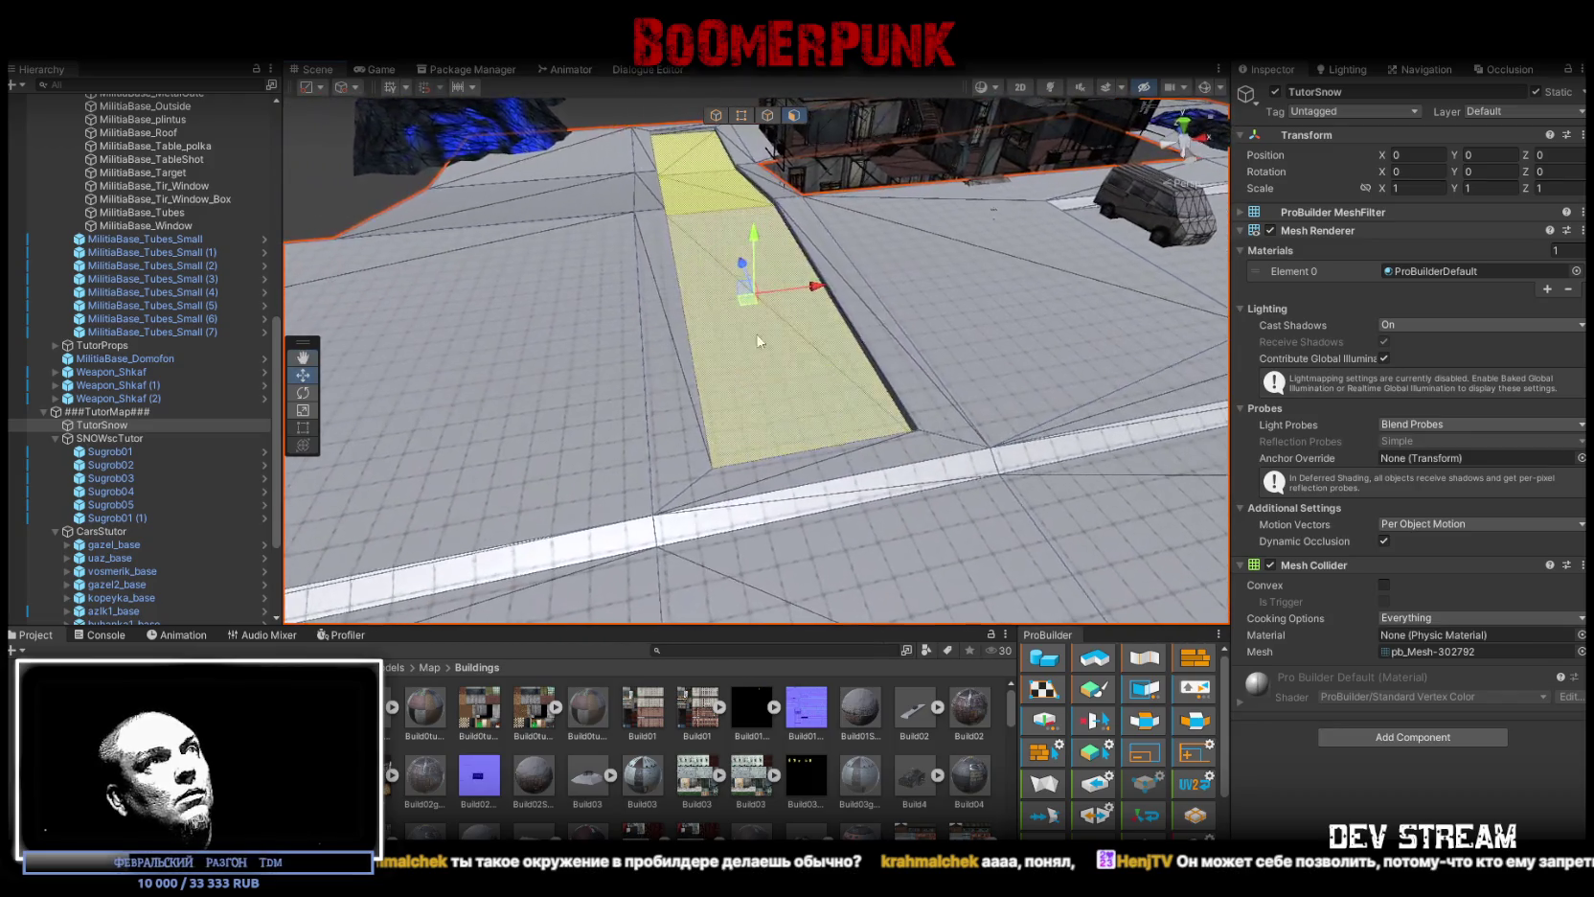
mouse_move(815, 293)
mouse_down()
mouse_move(1031, 321)
mouse_move(1007, 303)
mouse_up()
click(909, 321)
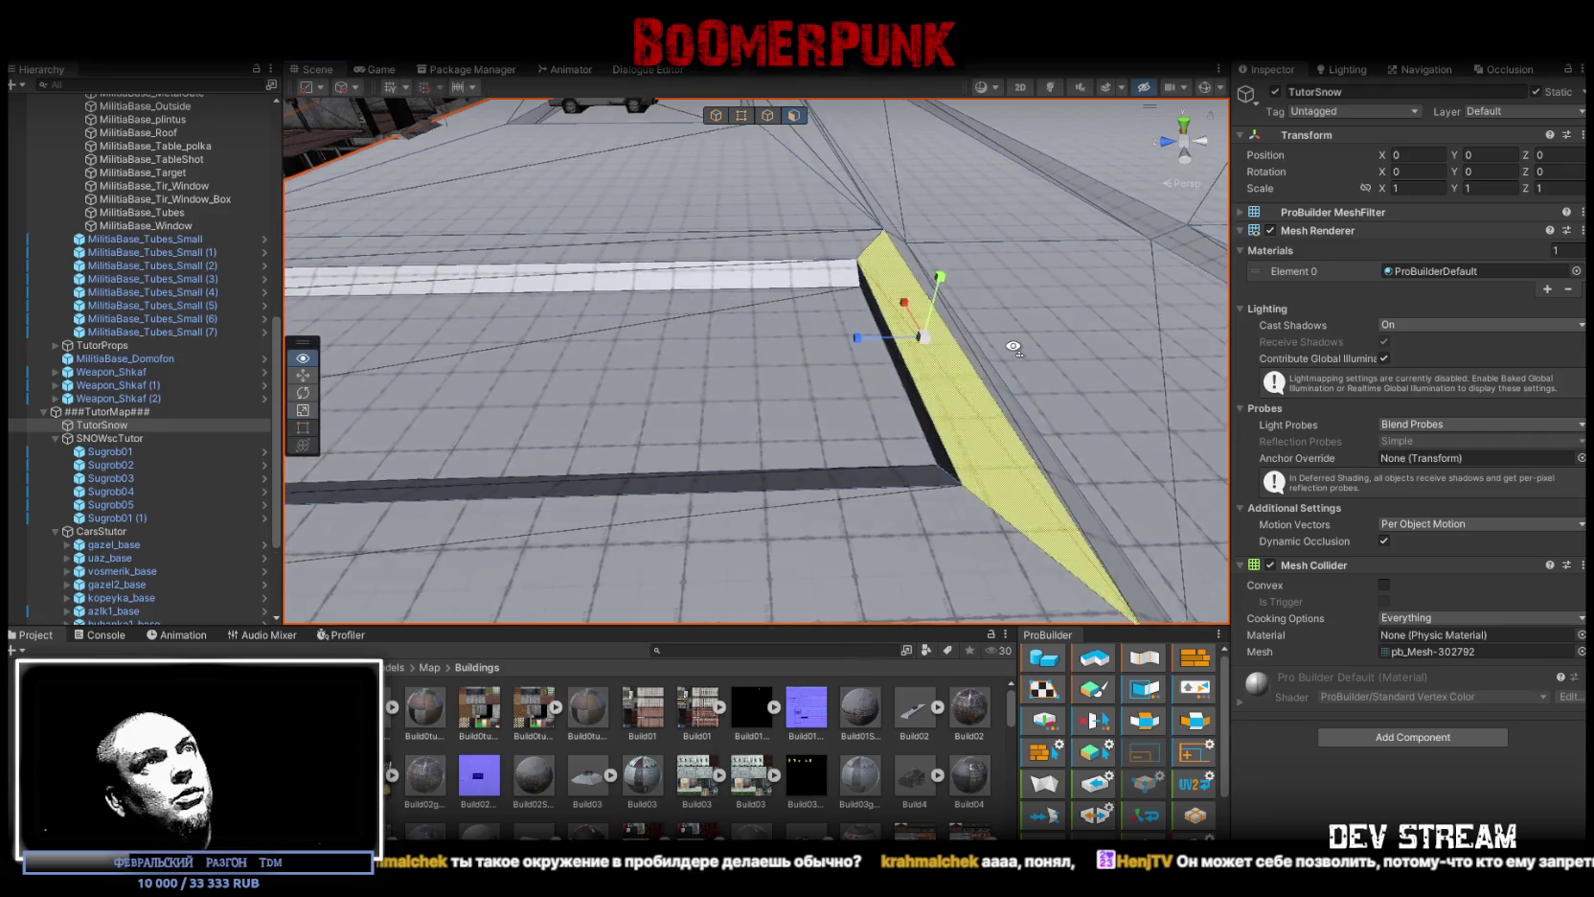
Step: Delete the slanted faces and the wall's side face from the TutorSnow mesh
key(f)
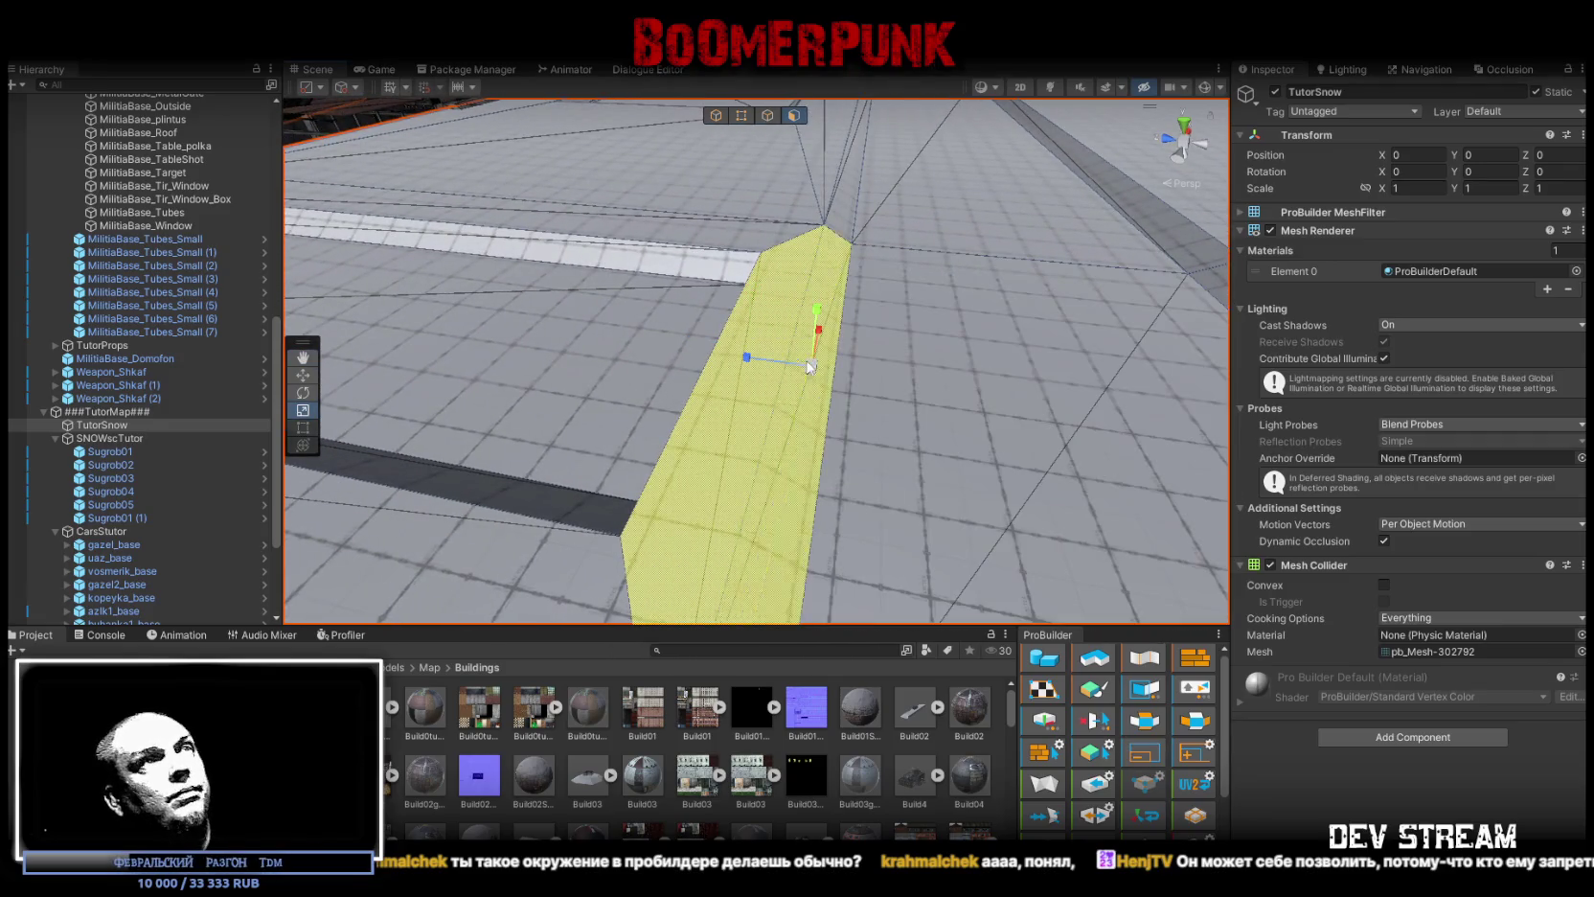
key(Delete)
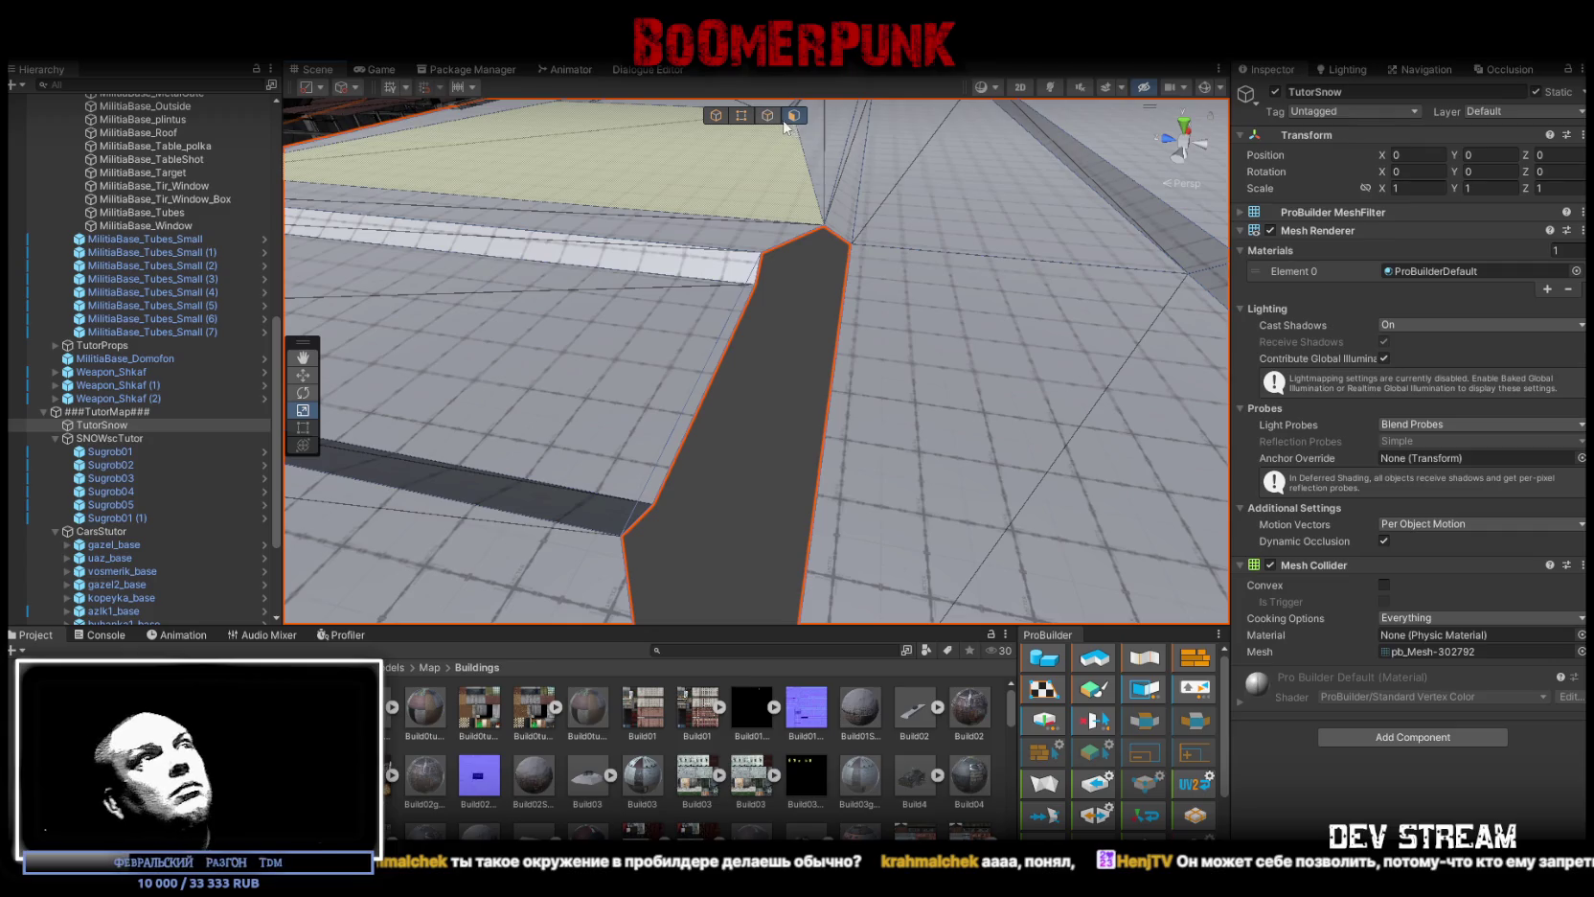
click(767, 116)
click(740, 353)
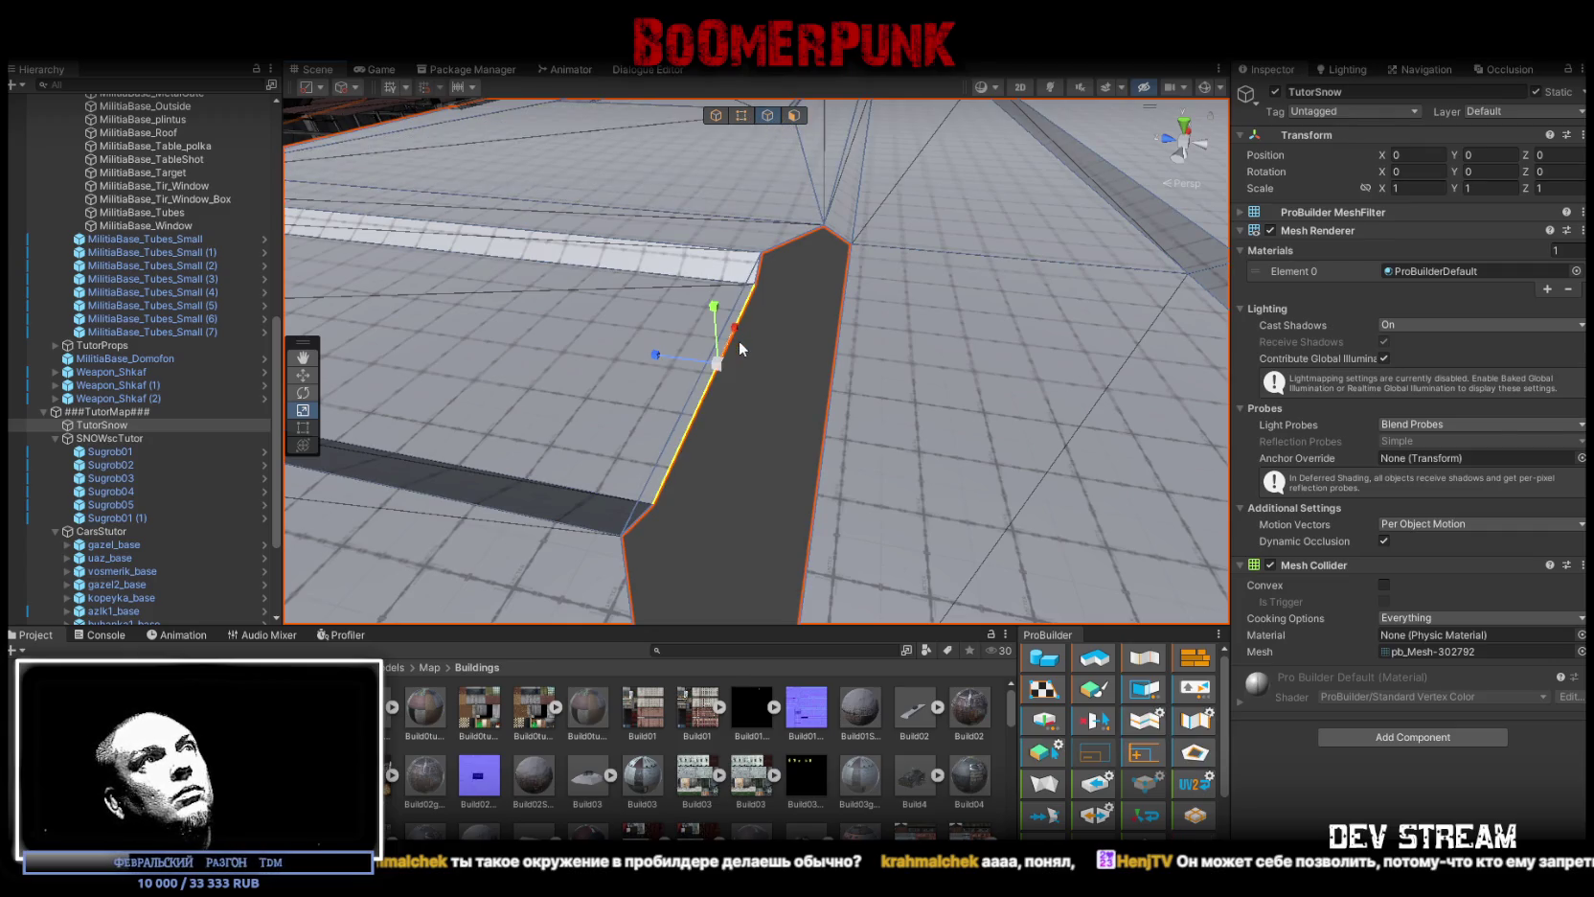
key(f)
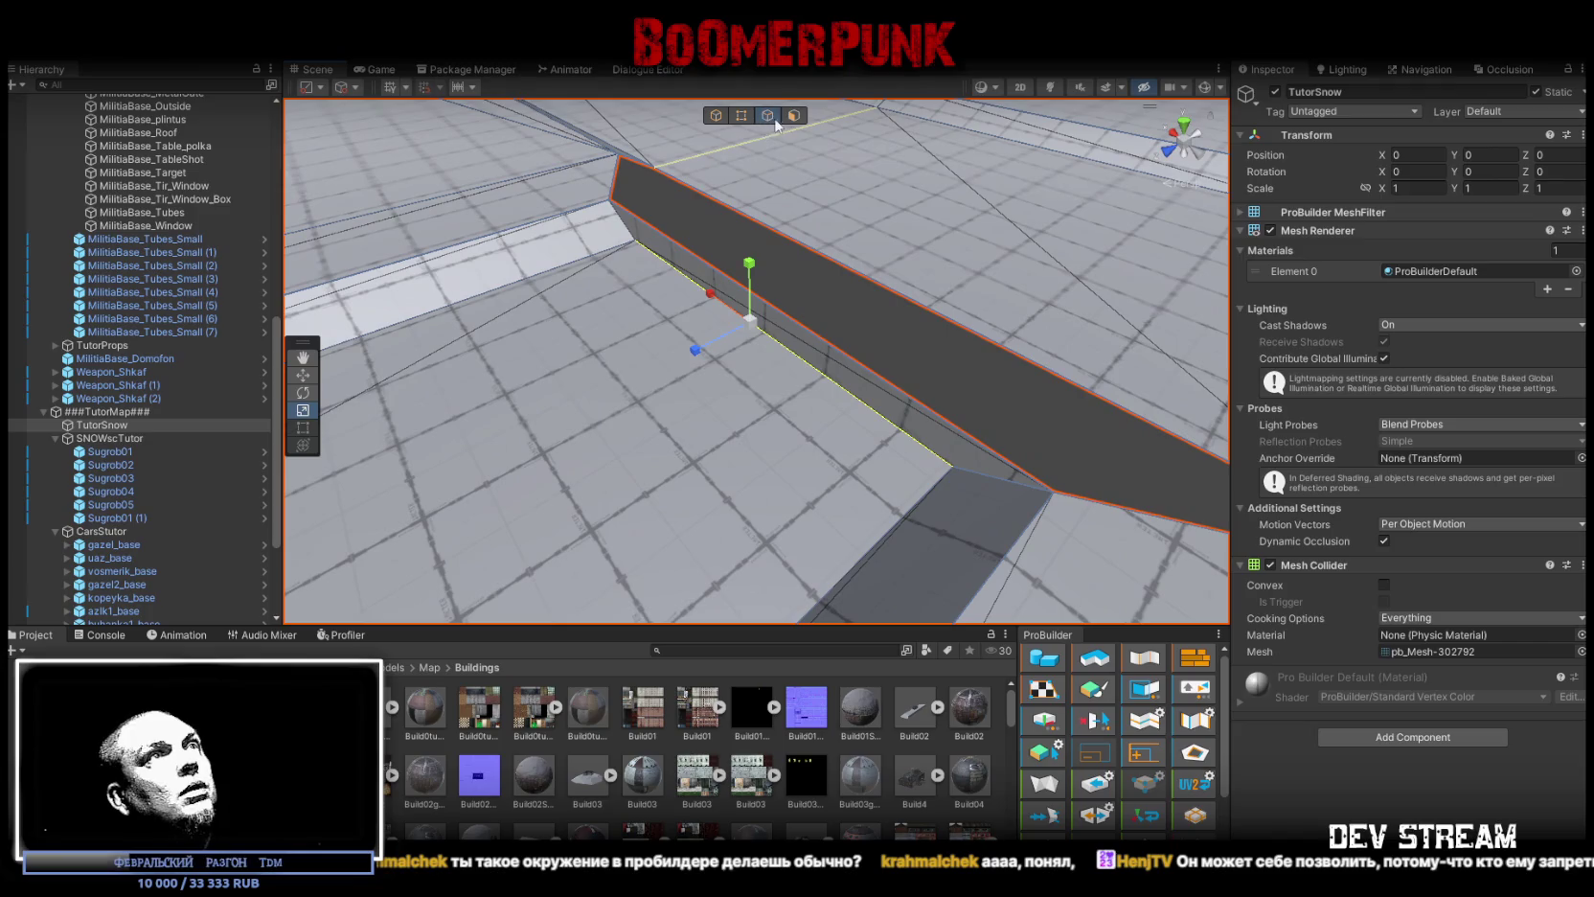
click(793, 116)
click(827, 373)
key(Delete)
Step: Orbit around the opened gap to inspect the wall and floor, then clear the selection
click(767, 116)
drag(800, 333, 639, 316)
drag(810, 226, 715, 251)
mouse_move(690, 364)
mouse_down()
mouse_move(661, 440)
mouse_move(712, 419)
mouse_move(596, 379)
mouse_up()
mouse_move(802, 339)
mouse_down()
mouse_move(450, 321)
mouse_move(565, 287)
mouse_move(810, 127)
mouse_up()
click(767, 115)
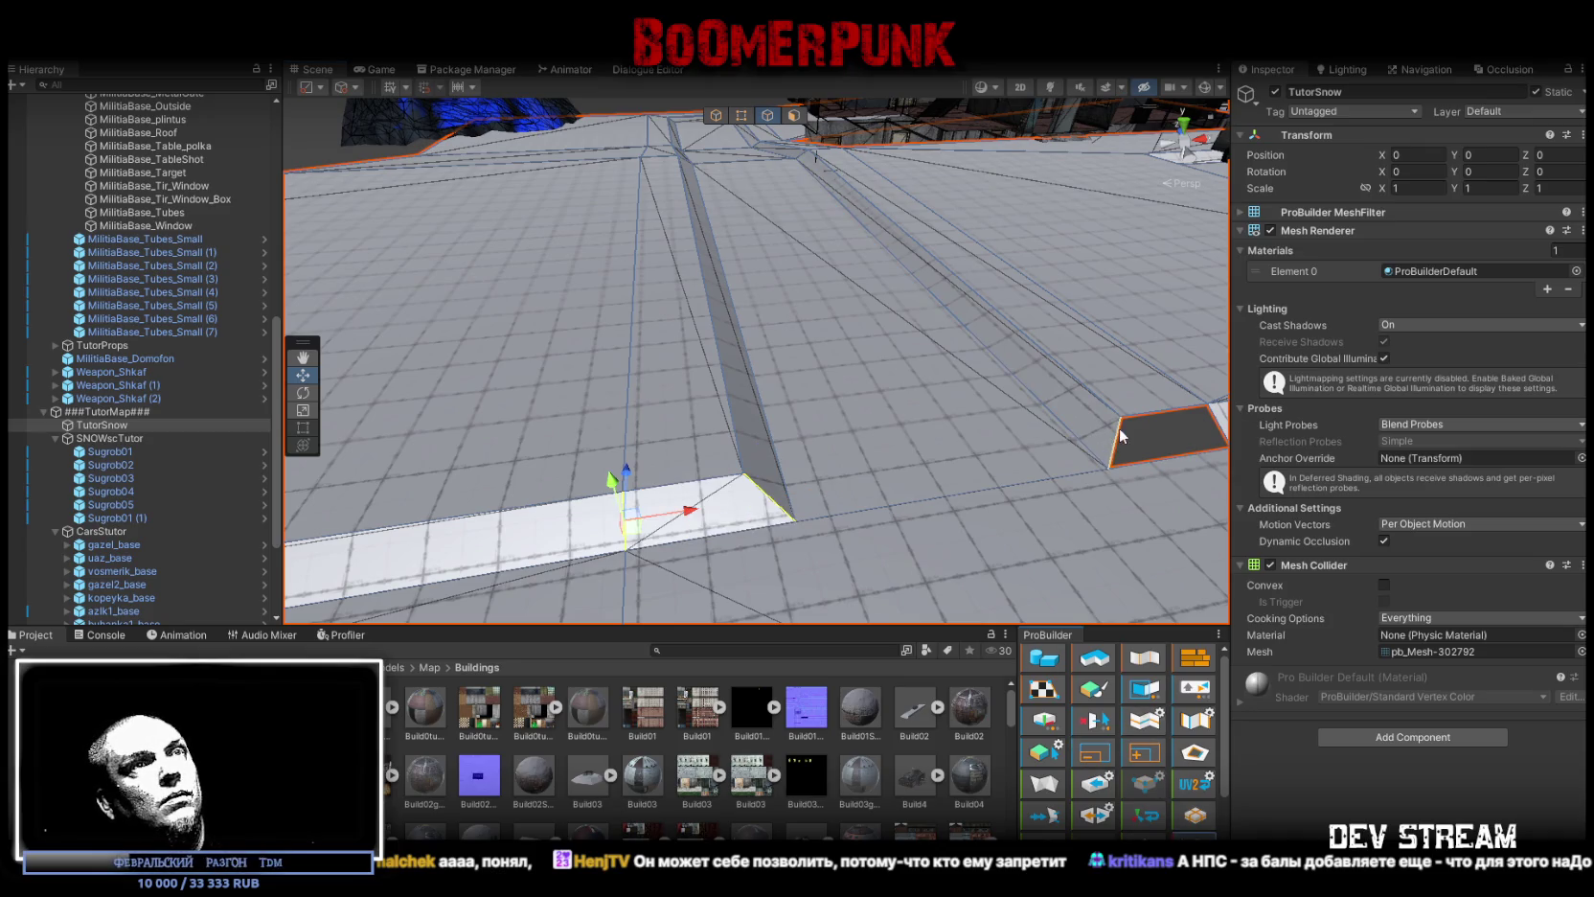
mouse_move(963, 511)
mouse_down()
mouse_move(766, 306)
mouse_move(1013, 338)
mouse_move(1056, 360)
mouse_move(891, 259)
mouse_up()
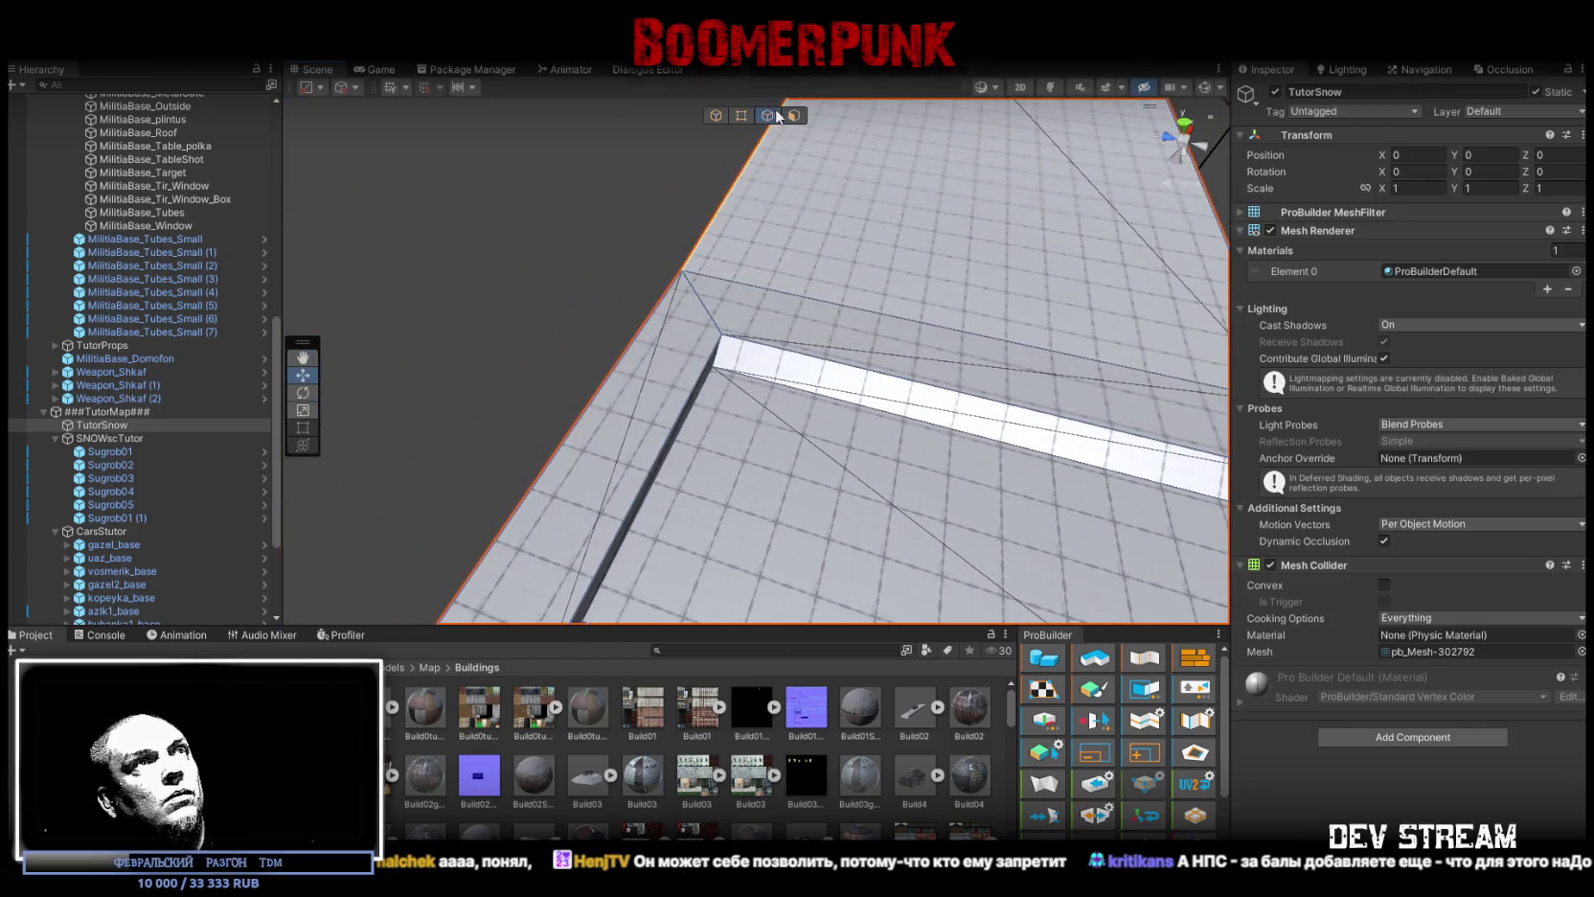
mouse_move(698, 418)
mouse_down()
mouse_move(753, 455)
mouse_move(546, 437)
mouse_up()
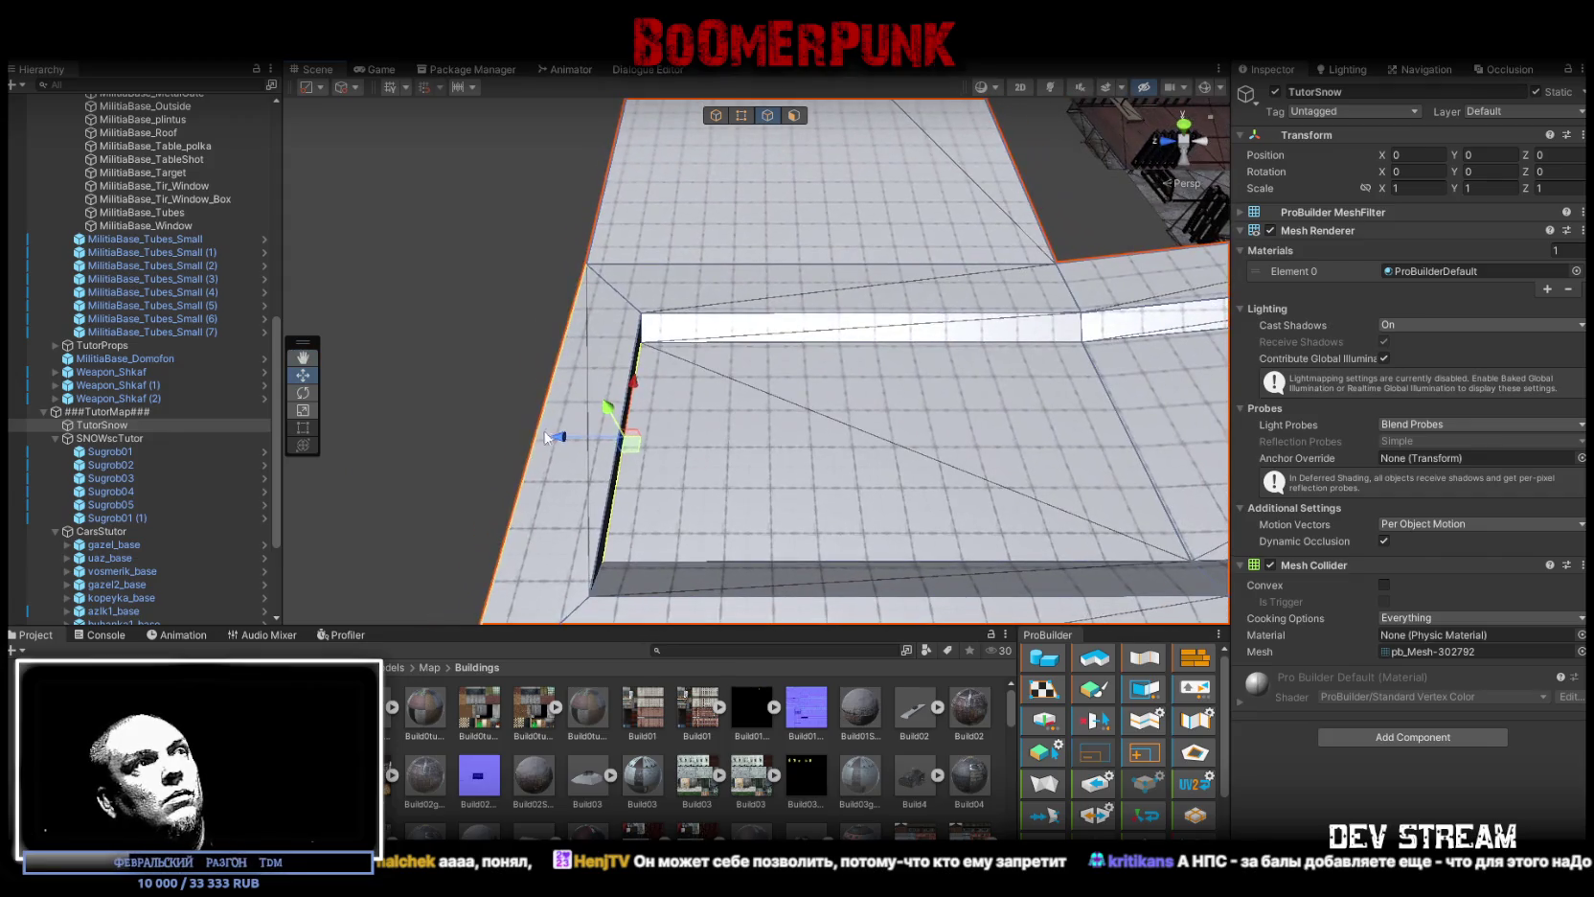
click(629, 453)
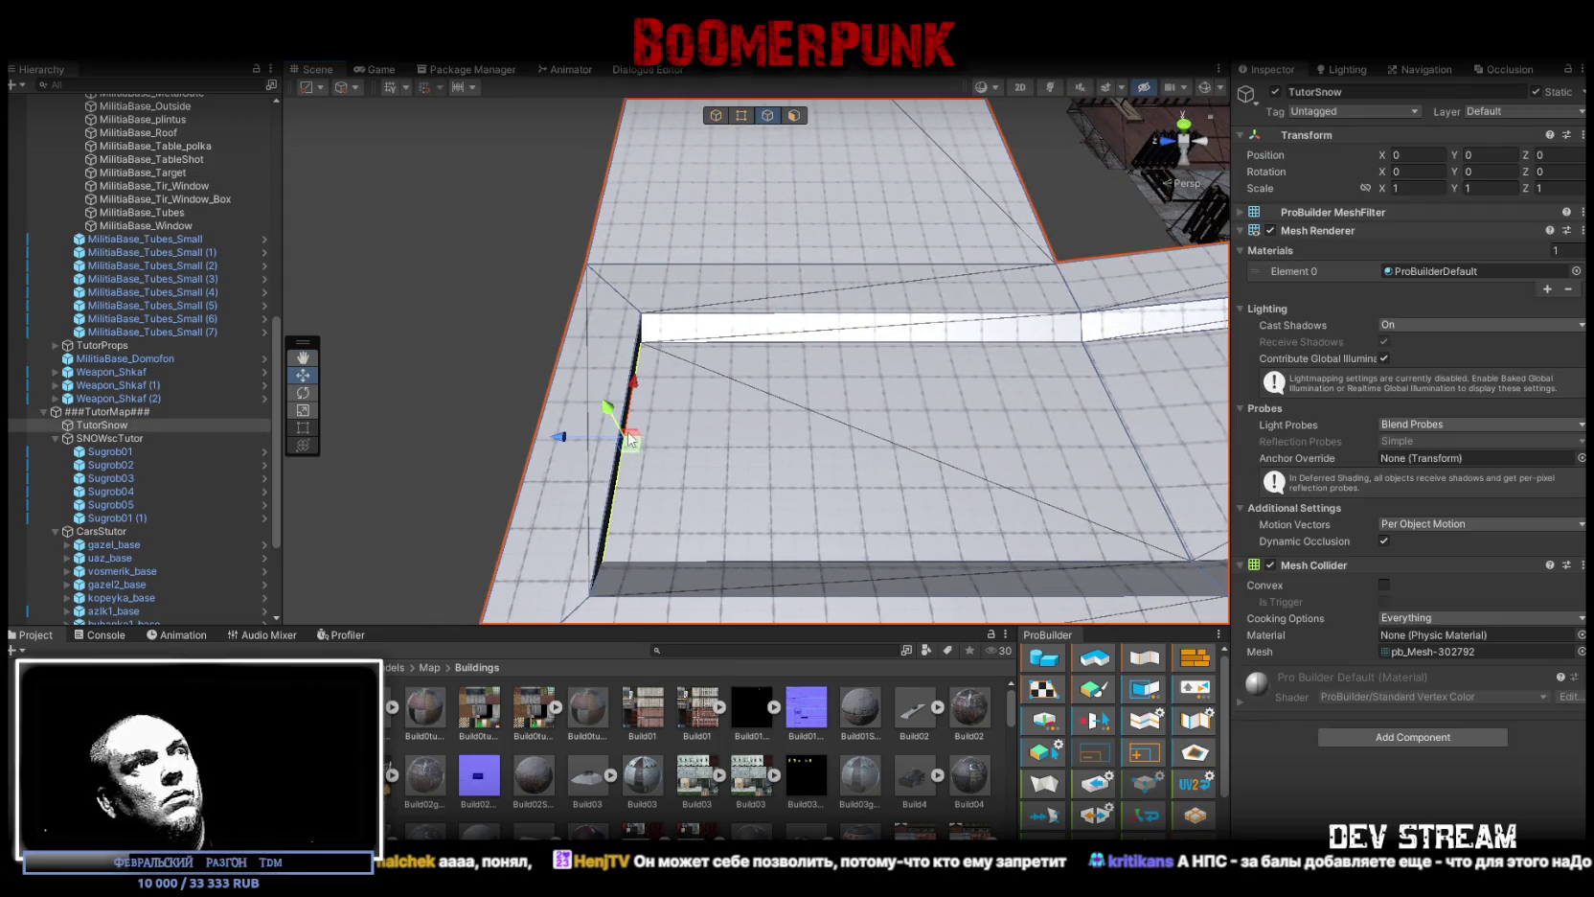
mouse_move(568, 440)
mouse_down()
mouse_move(850, 301)
mouse_move(620, 405)
mouse_move(534, 342)
mouse_move(572, 333)
mouse_up()
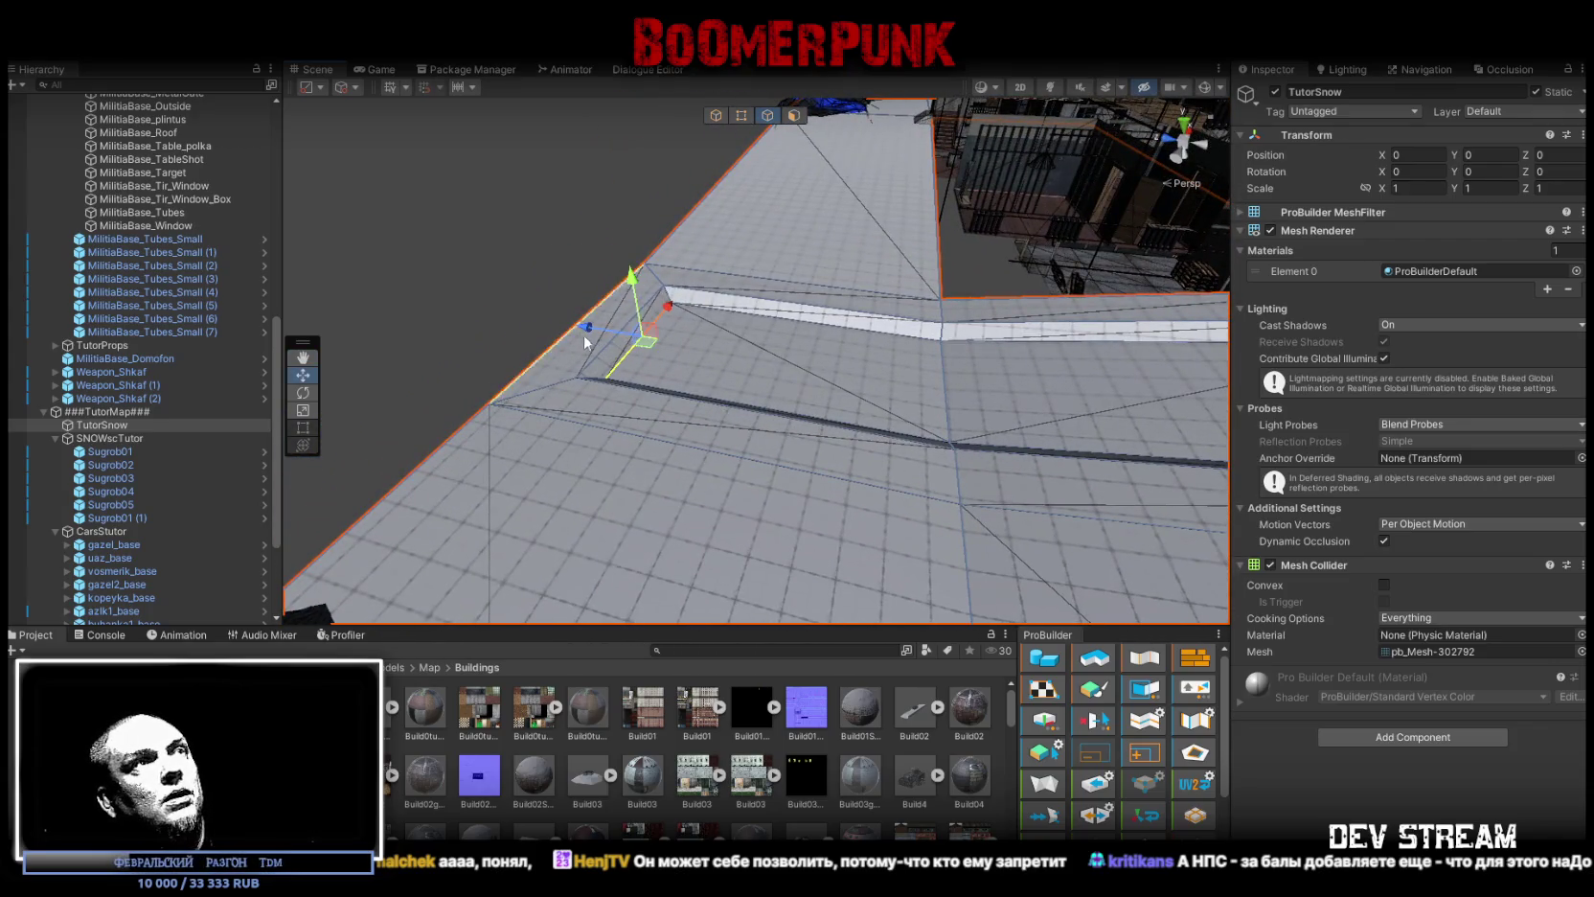
Step: Extend the floor strip's edge outward and bridge two edges with a new face across the gap
mouse_move(575, 322)
mouse_down()
mouse_move(552, 324)
mouse_move(832, 325)
mouse_move(464, 346)
mouse_up()
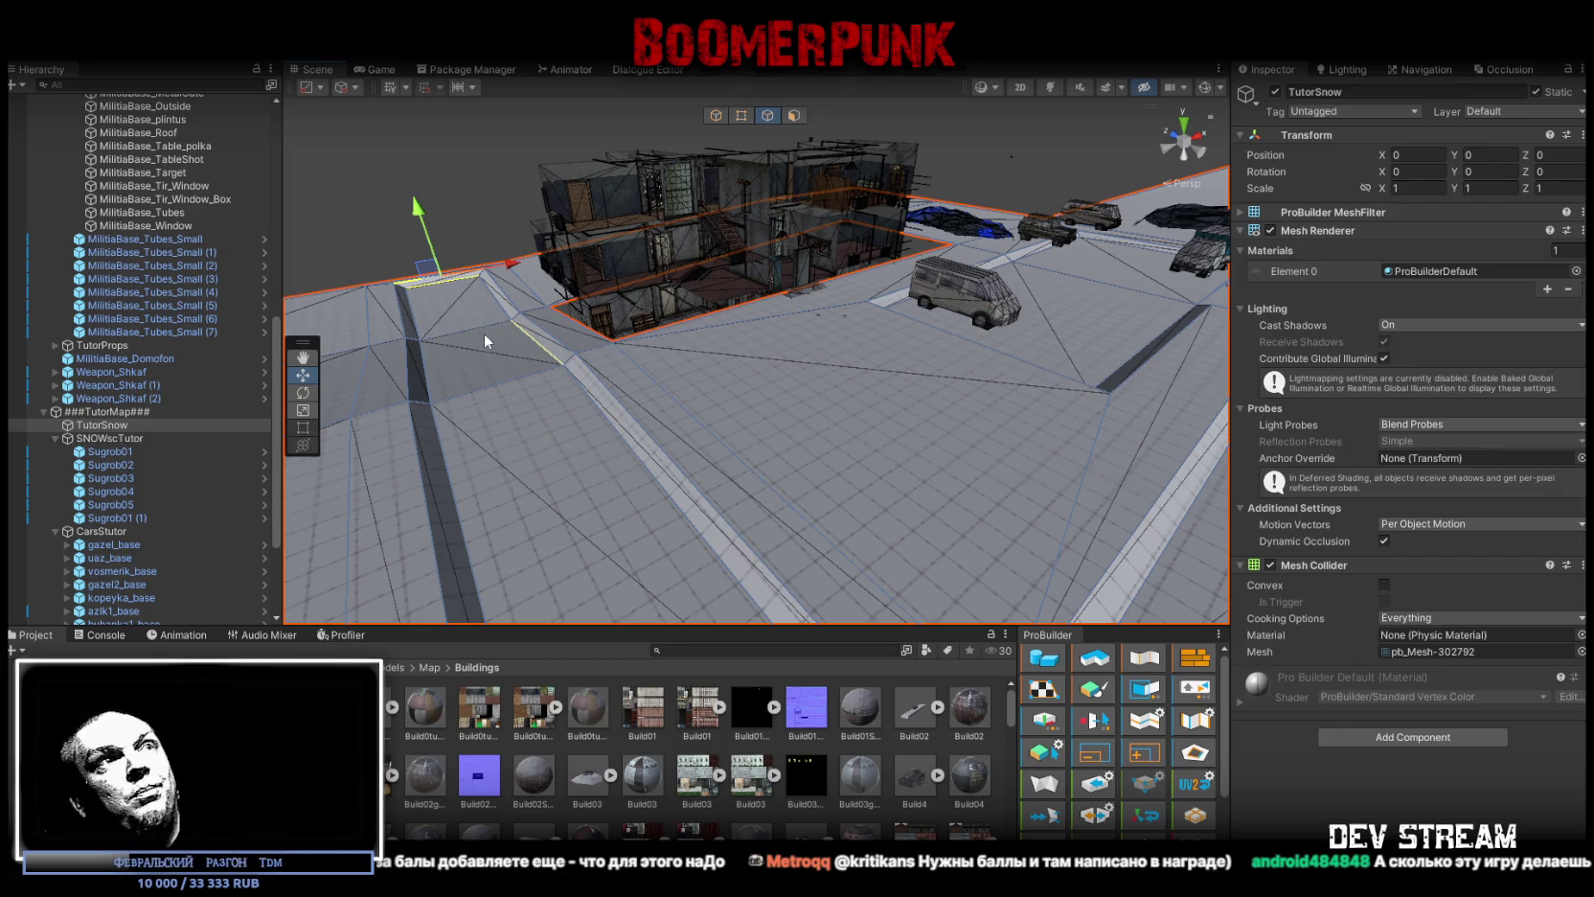
mouse_move(671, 316)
mouse_down()
mouse_move(728, 367)
mouse_move(779, 378)
mouse_move(891, 341)
mouse_move(882, 437)
mouse_move(853, 472)
mouse_up()
drag(606, 382, 733, 400)
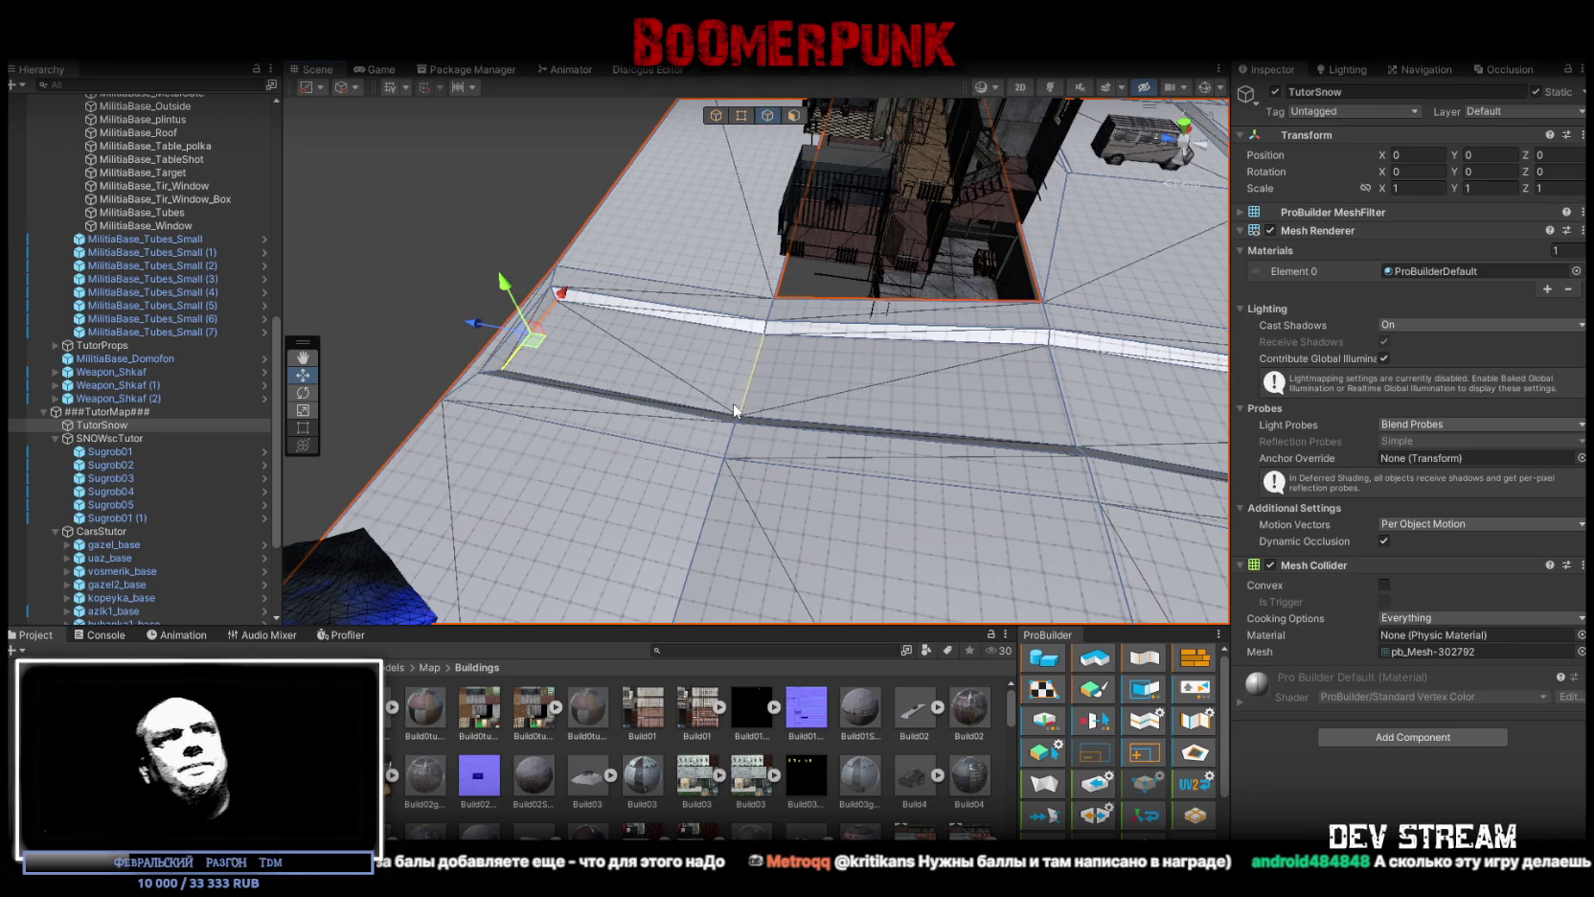
mouse_move(698, 416)
mouse_down()
mouse_move(874, 349)
mouse_move(688, 328)
mouse_move(576, 349)
mouse_move(821, 455)
mouse_move(715, 359)
mouse_move(1052, 431)
mouse_up()
drag(1099, 442, 804, 498)
click(759, 512)
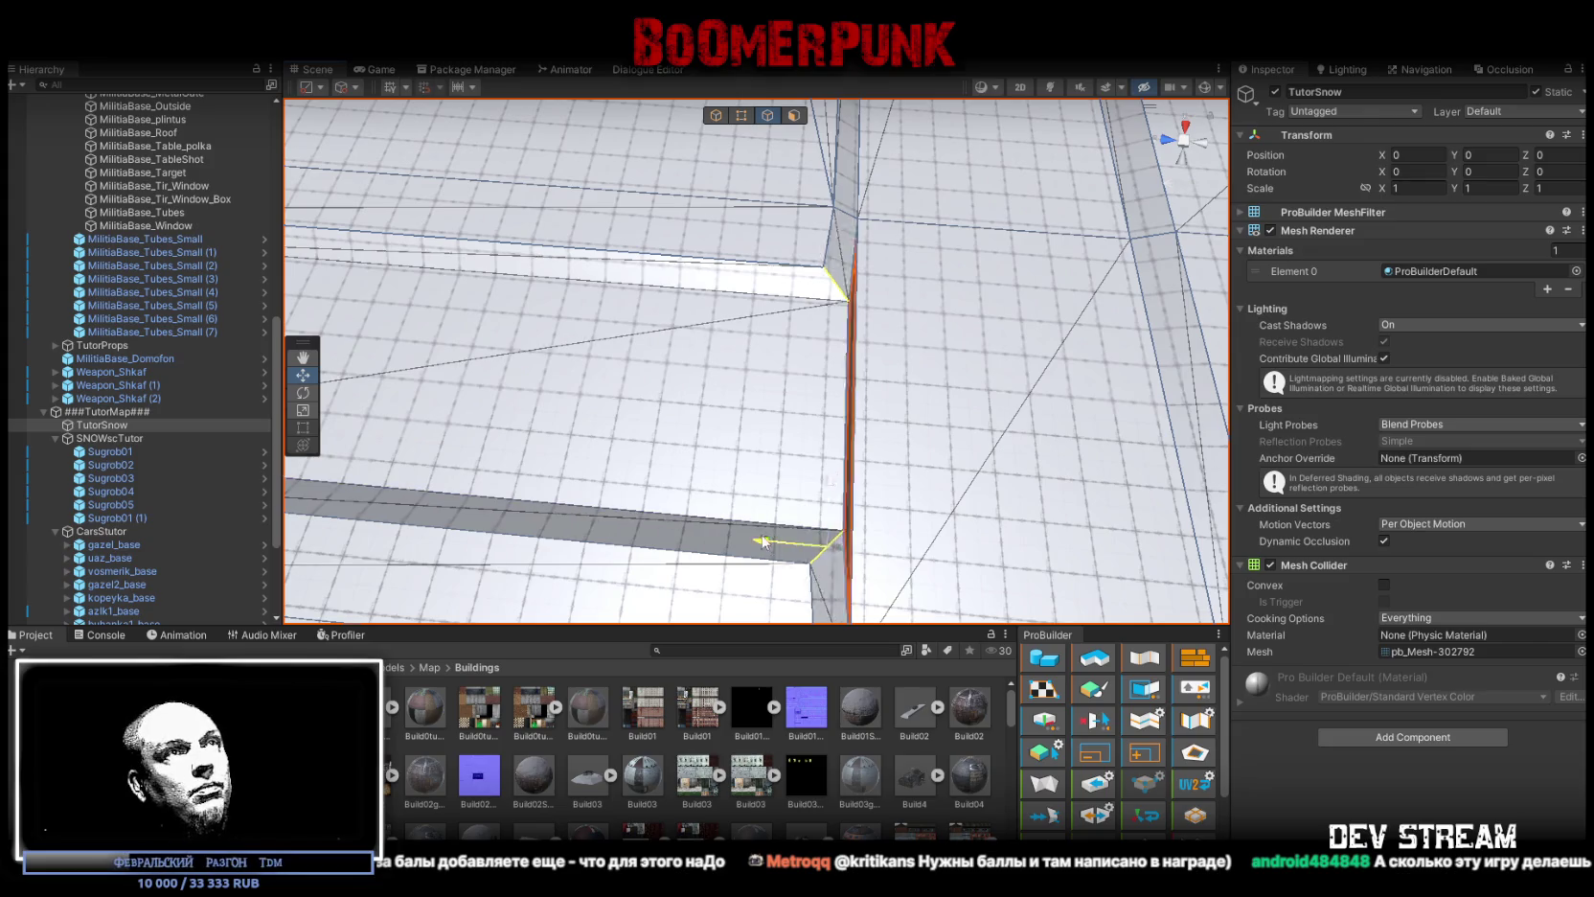
key(alt+b)
Step: Select the new face's top and left edges and inspect the patched area from several angles
mouse_move(766, 534)
mouse_down()
mouse_move(795, 394)
mouse_move(526, 369)
mouse_up()
click(780, 313)
click(560, 494)
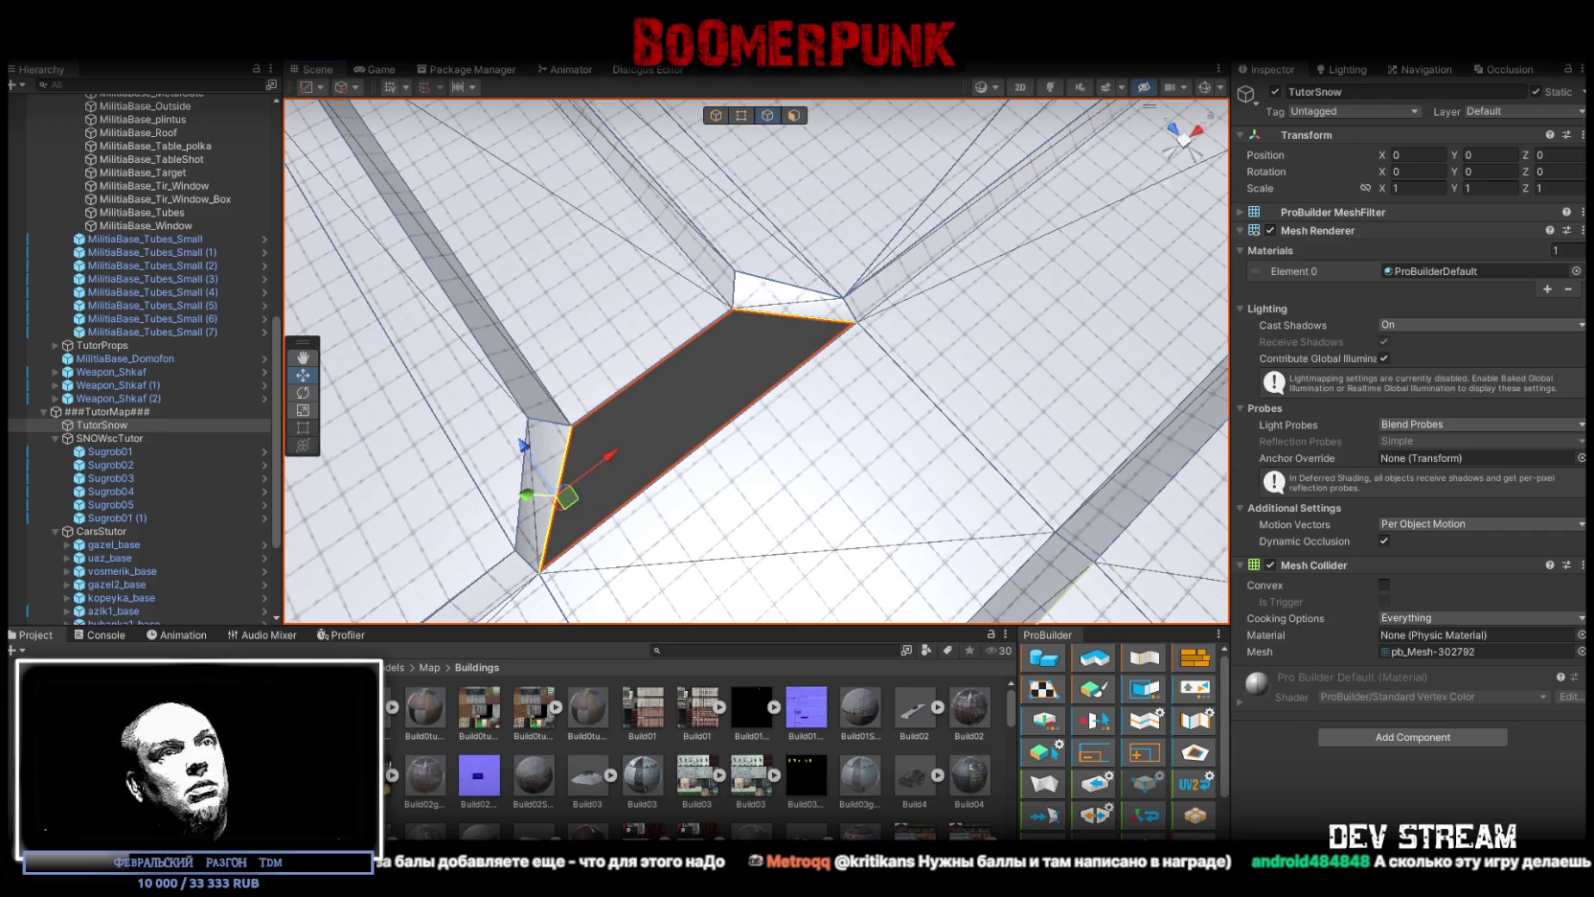
mouse_move(559, 494)
mouse_down()
mouse_move(446, 264)
mouse_move(728, 124)
mouse_up()
click(740, 115)
mouse_move(559, 353)
mouse_down()
mouse_move(786, 355)
mouse_move(946, 512)
mouse_up()
mouse_move(919, 404)
mouse_down()
mouse_move(916, 311)
mouse_move(744, 471)
mouse_up()
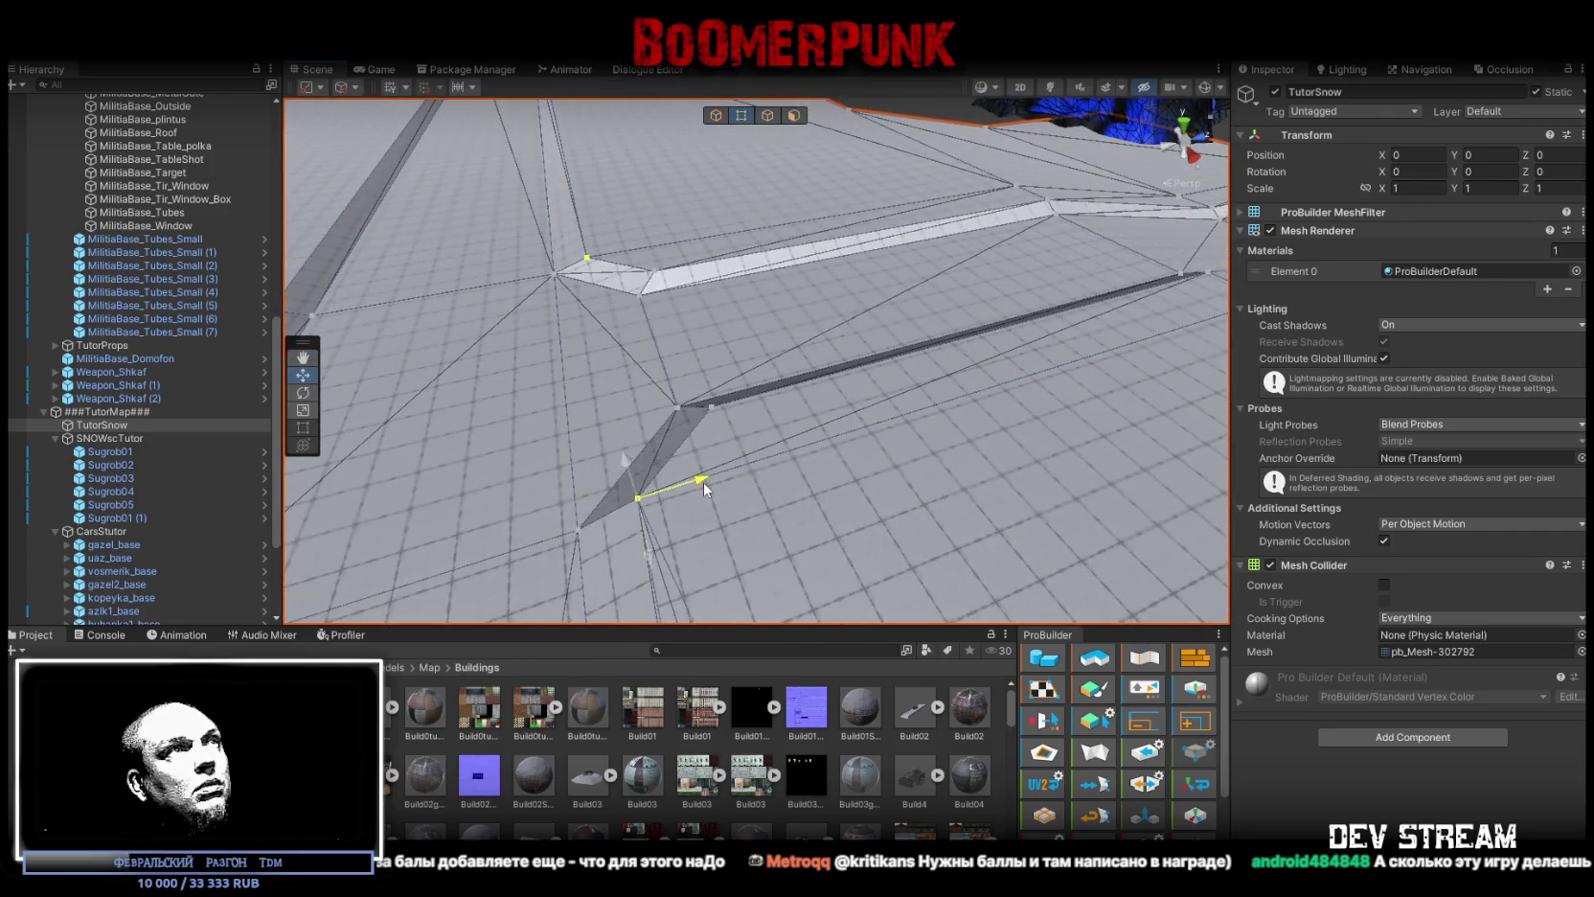
mouse_move(713, 482)
mouse_down()
mouse_move(700, 434)
mouse_move(1034, 414)
mouse_move(895, 427)
mouse_up()
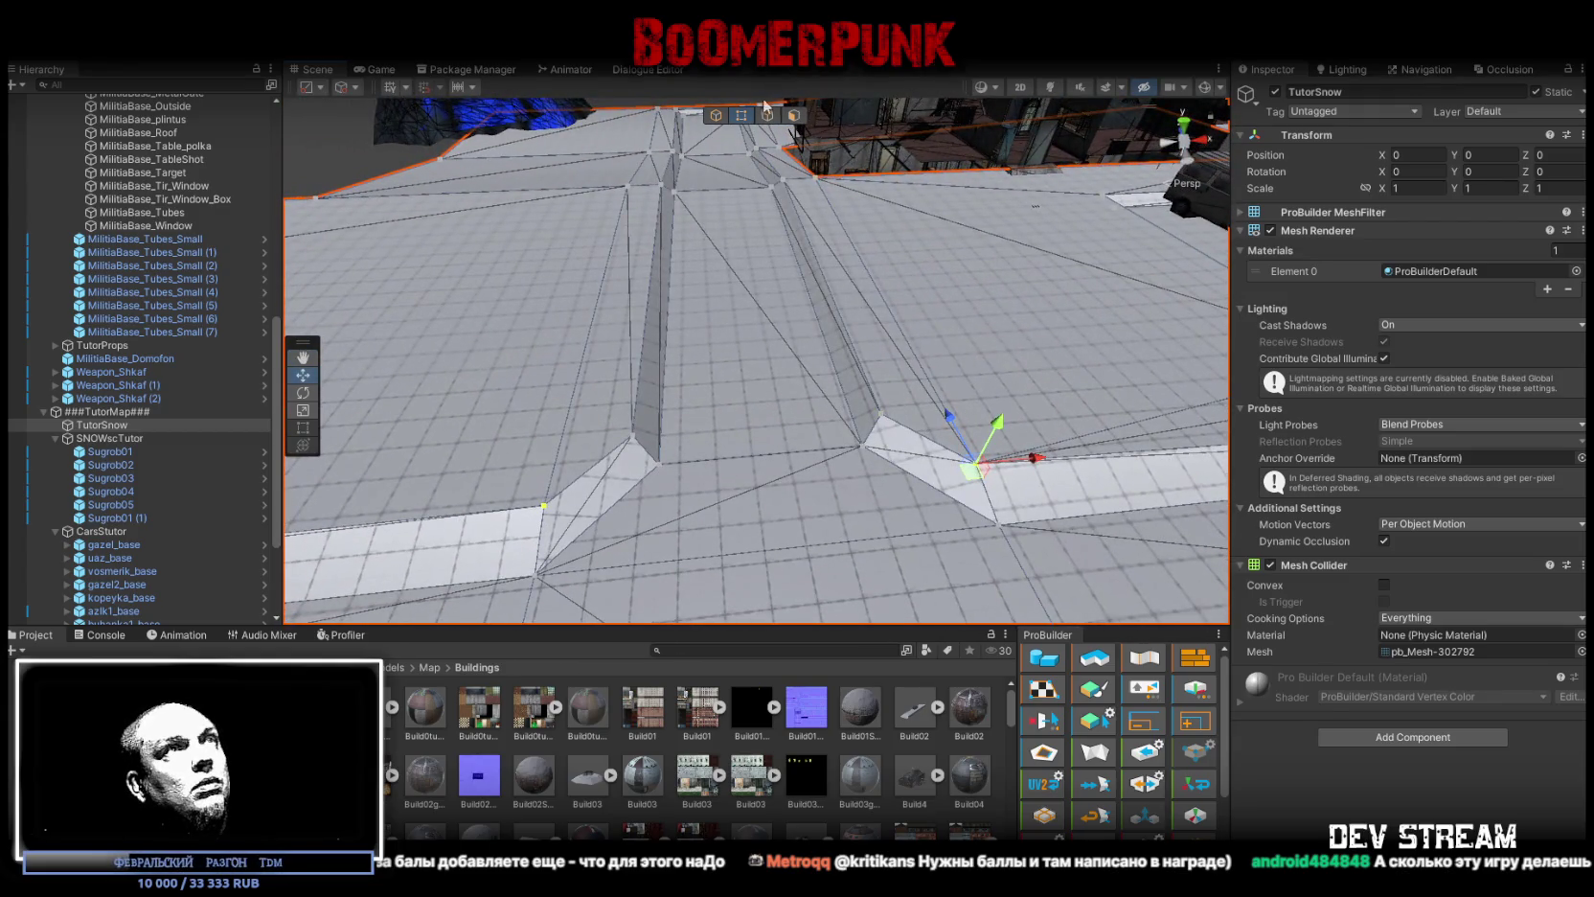
drag(771, 119, 834, 218)
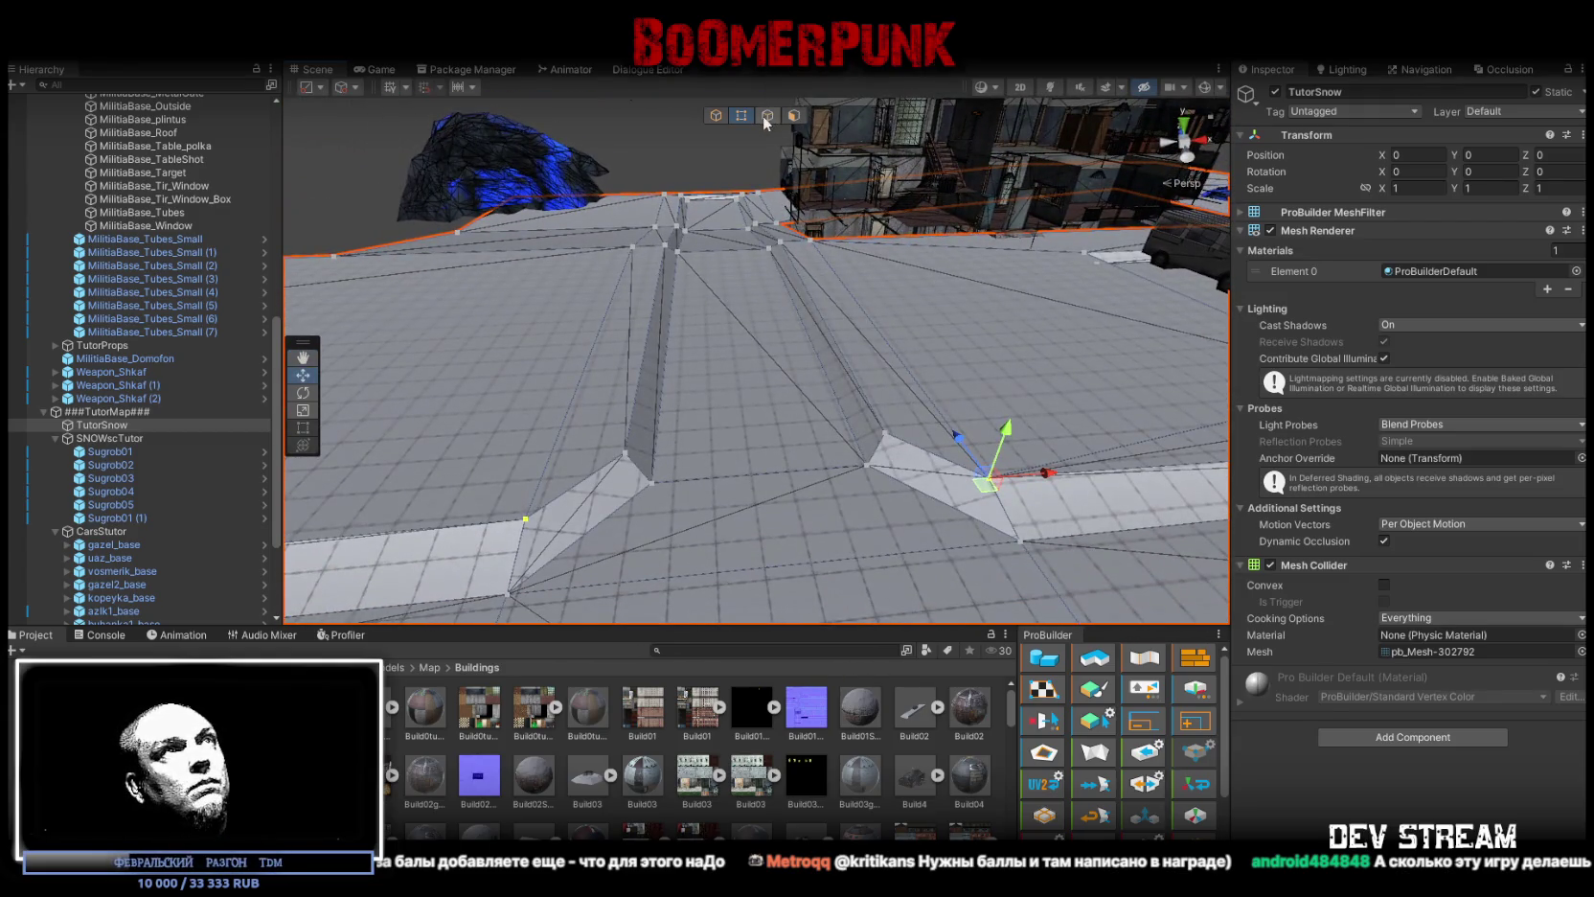
Step: Select the long raised strip face and scale it narrower
click(793, 114)
click(728, 316)
key(f)
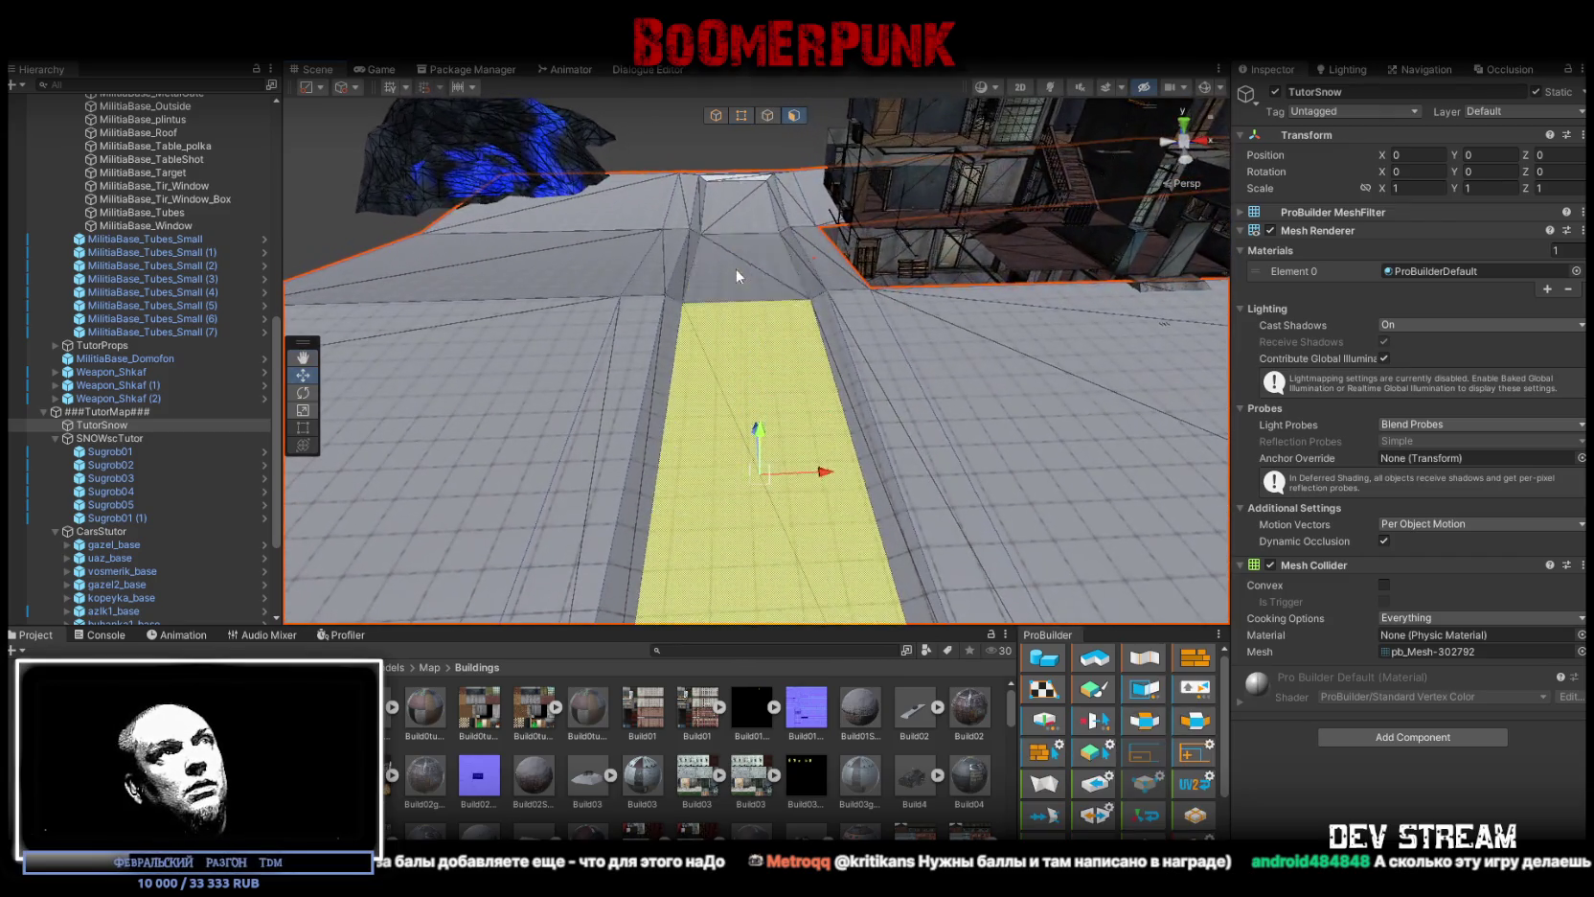
drag(714, 215, 805, 177)
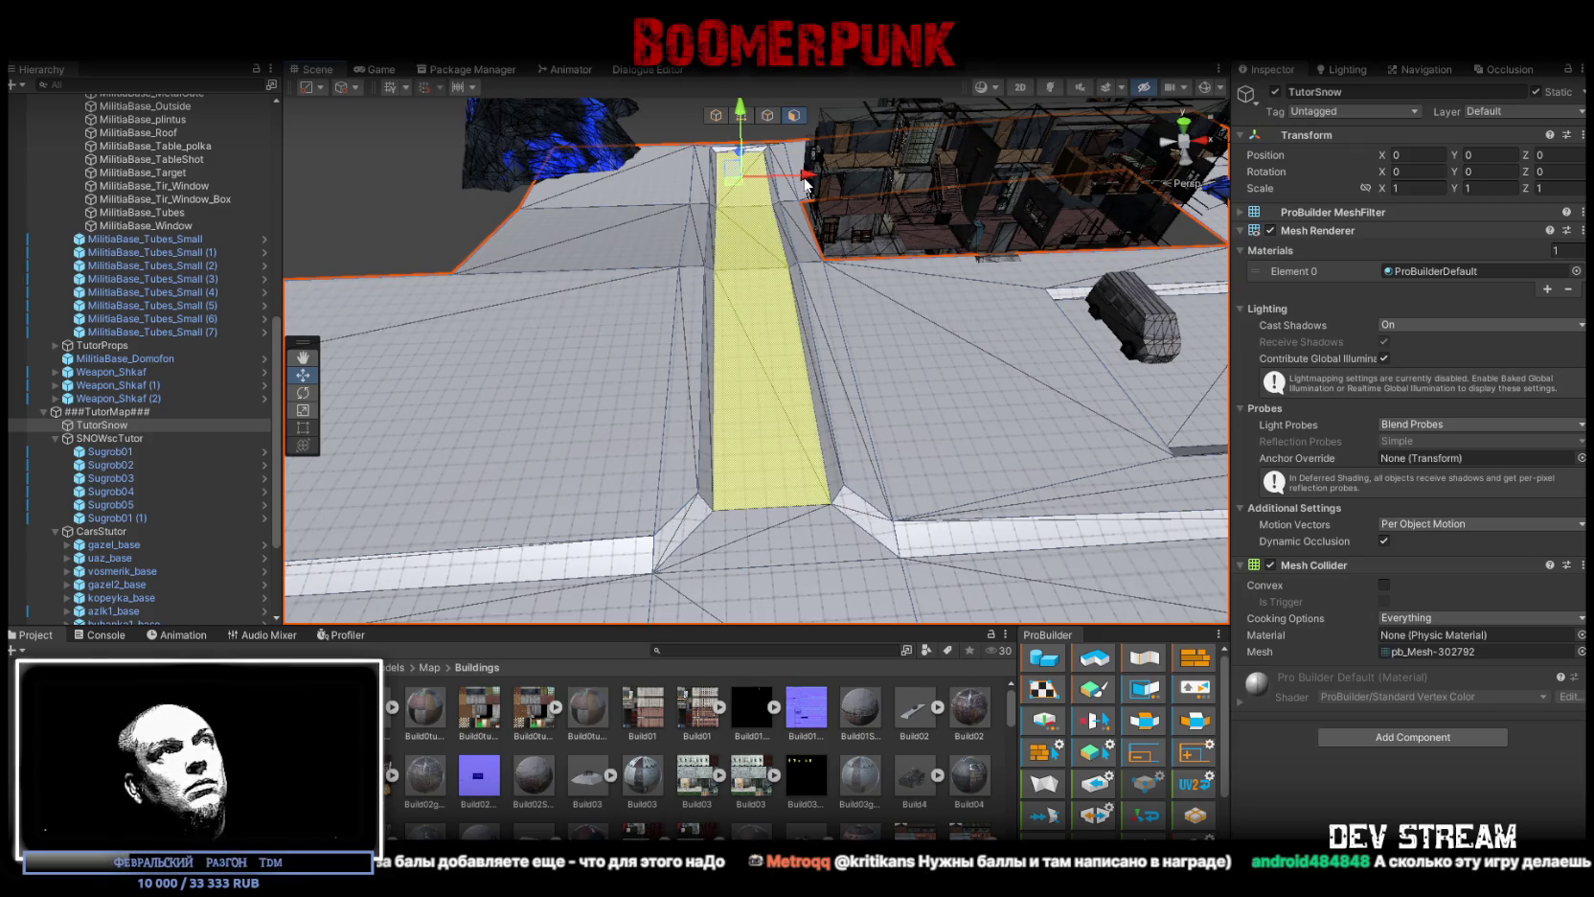
key(r)
mouse_move(807, 178)
mouse_down()
mouse_move(790, 180)
mouse_move(901, 266)
mouse_move(751, 316)
mouse_move(815, 323)
mouse_up()
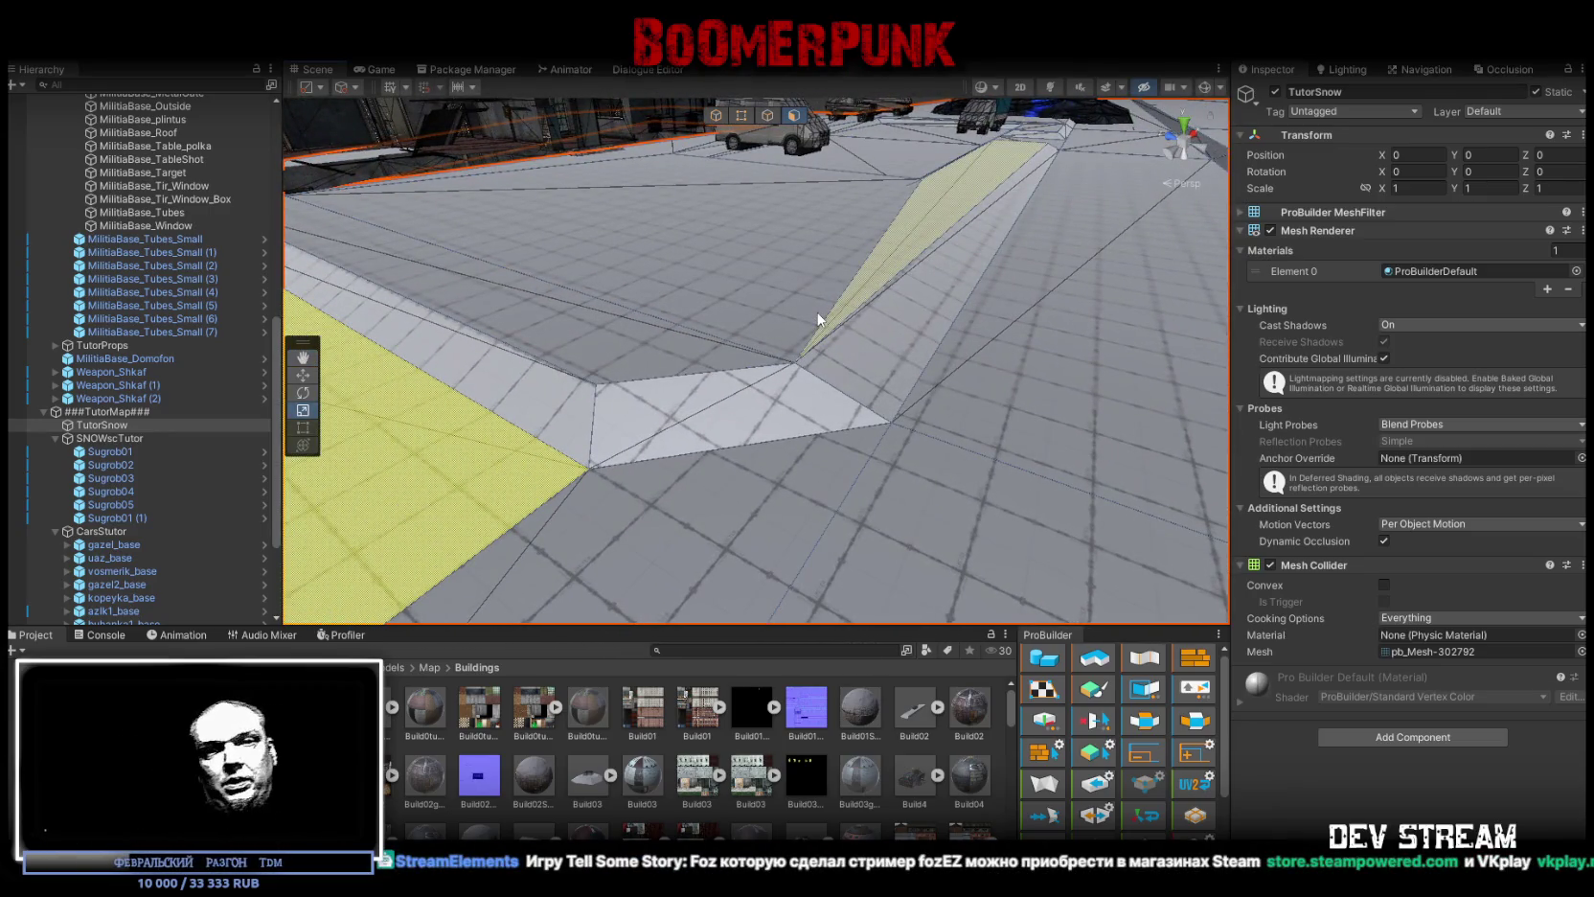
Step: Pull a ramp vertex down-left, undo that move, and return to object mode
mouse_move(964, 222)
mouse_down()
mouse_move(1006, 335)
mouse_move(953, 444)
mouse_move(701, 450)
mouse_move(934, 328)
mouse_up()
click(742, 115)
click(750, 228)
key(w)
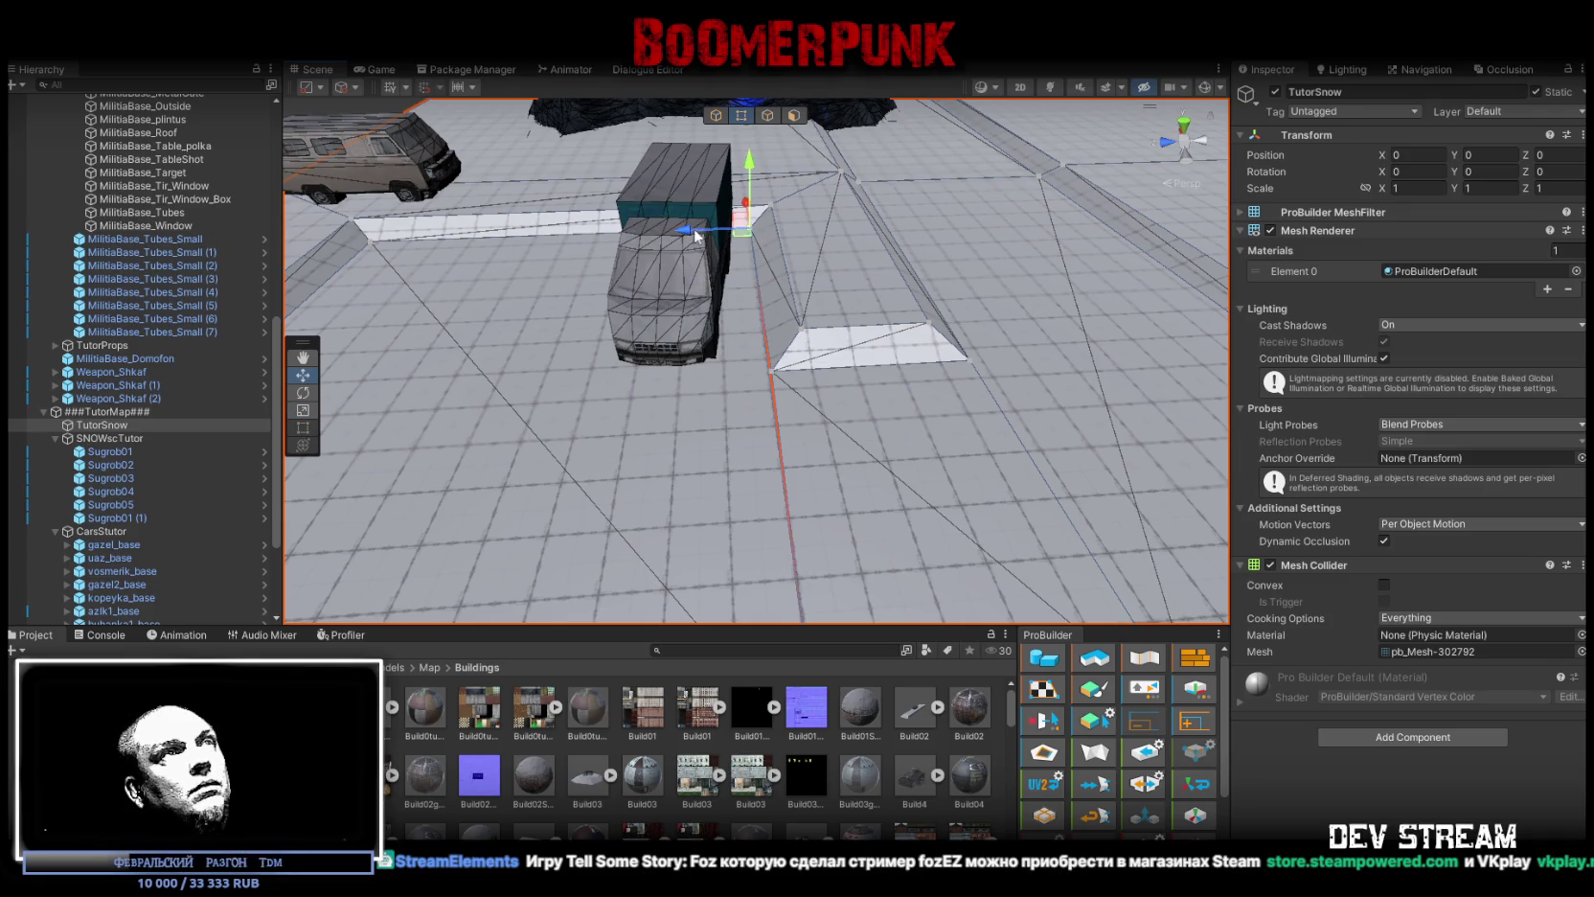
drag(694, 228, 802, 419)
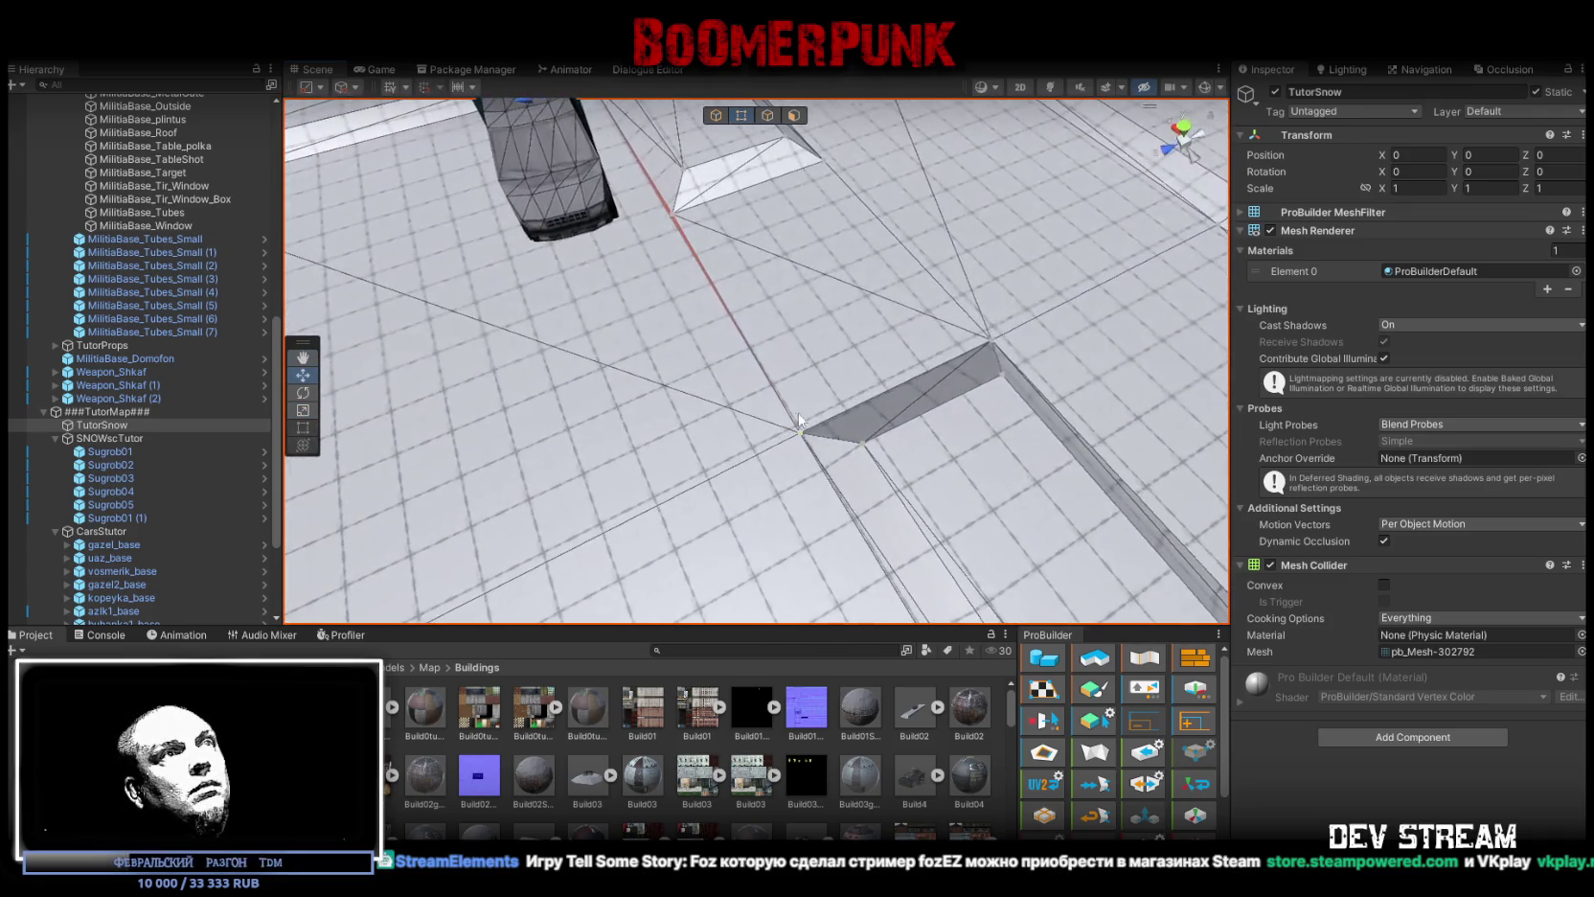
click(798, 433)
drag(739, 459, 667, 476)
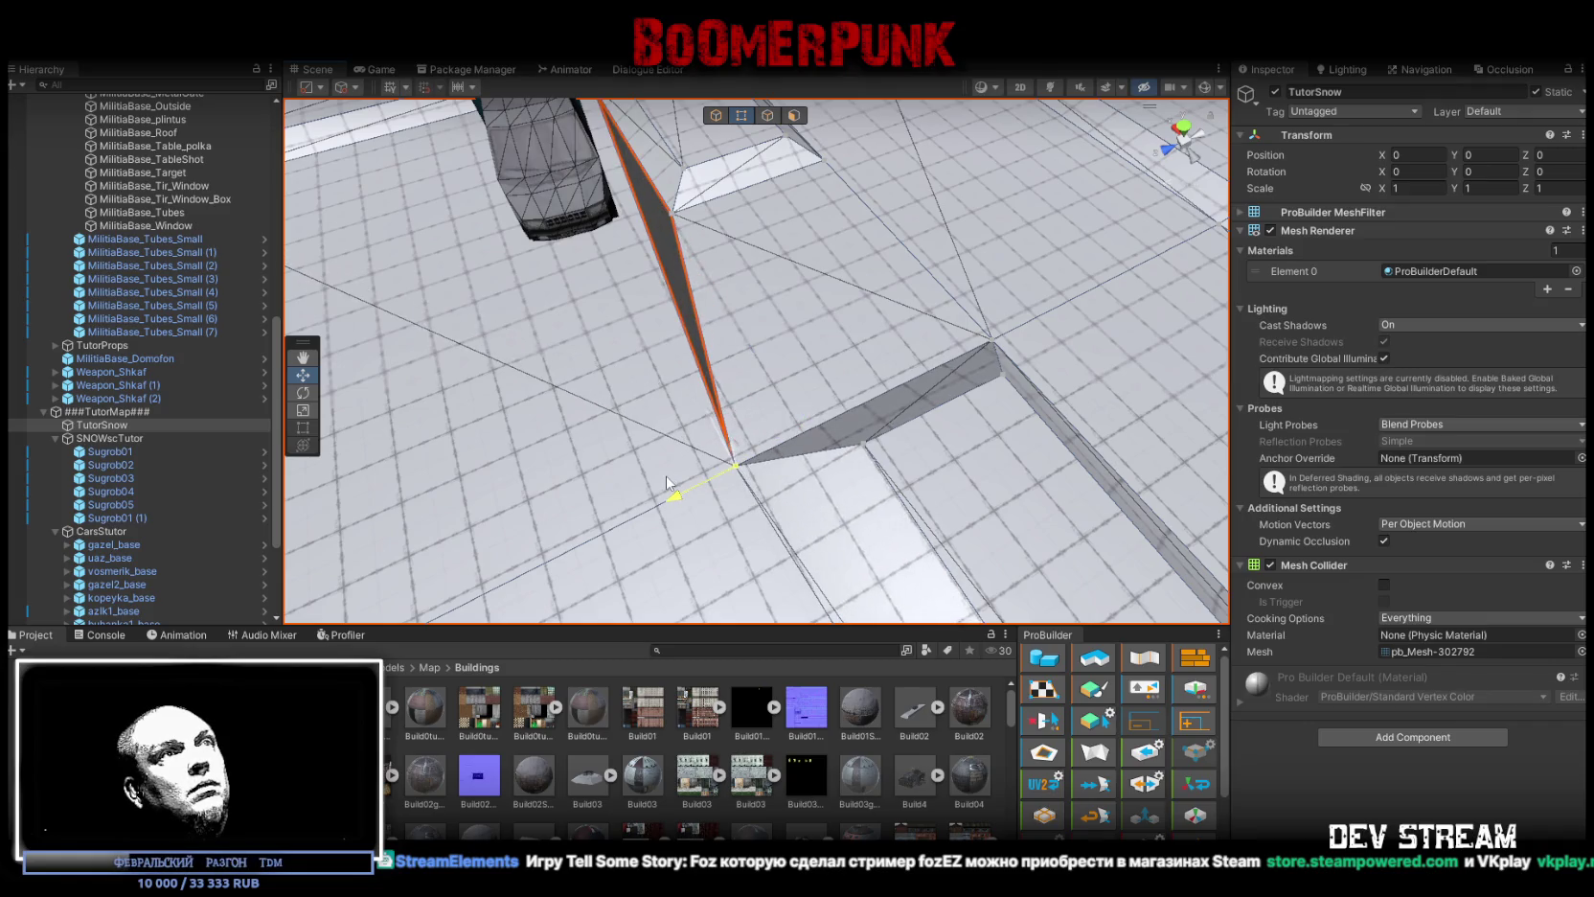
key(ctrl+z)
mouse_move(686, 228)
mouse_down()
mouse_move(656, 139)
mouse_move(122, 154)
mouse_move(44, 189)
mouse_move(757, 218)
mouse_up()
click(717, 116)
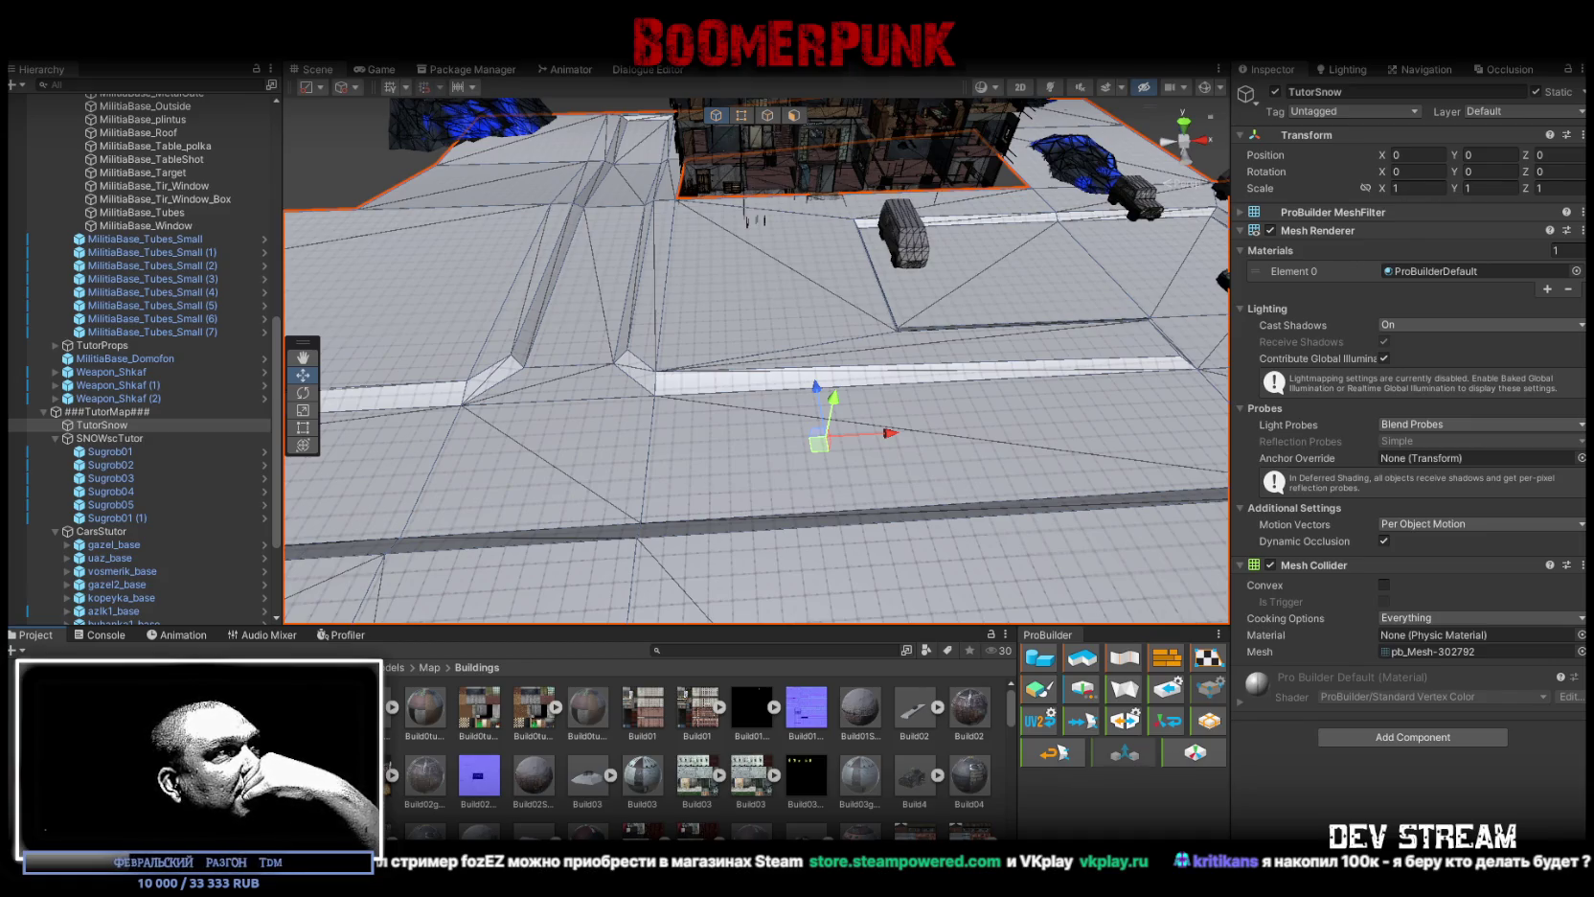
scroll(170, 352, down, 4)
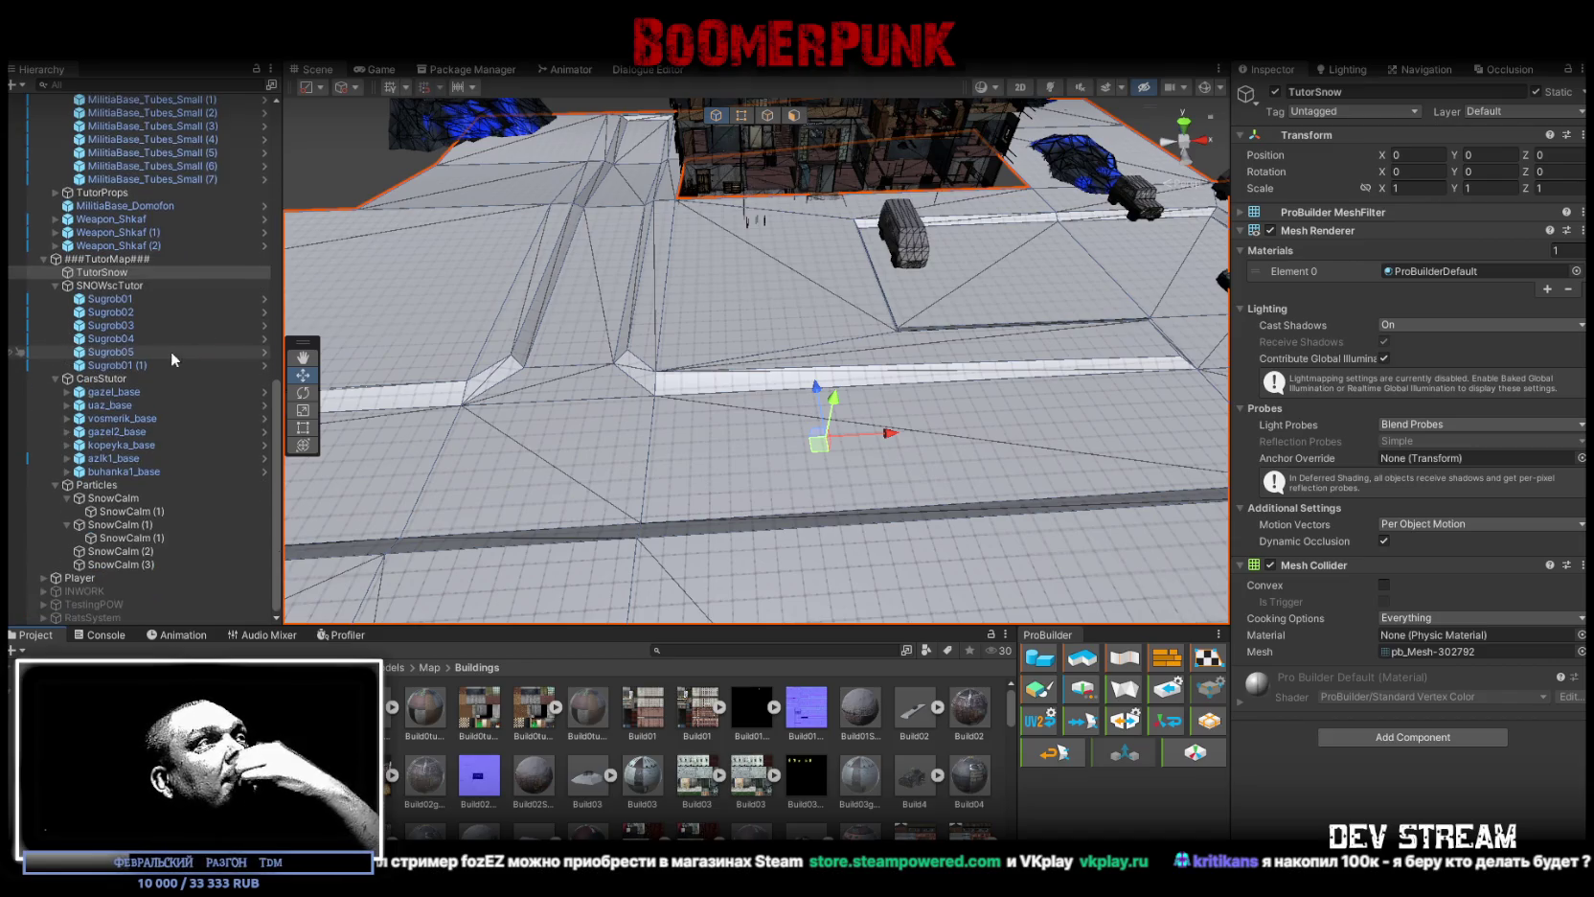
scroll(145, 409, up, 15)
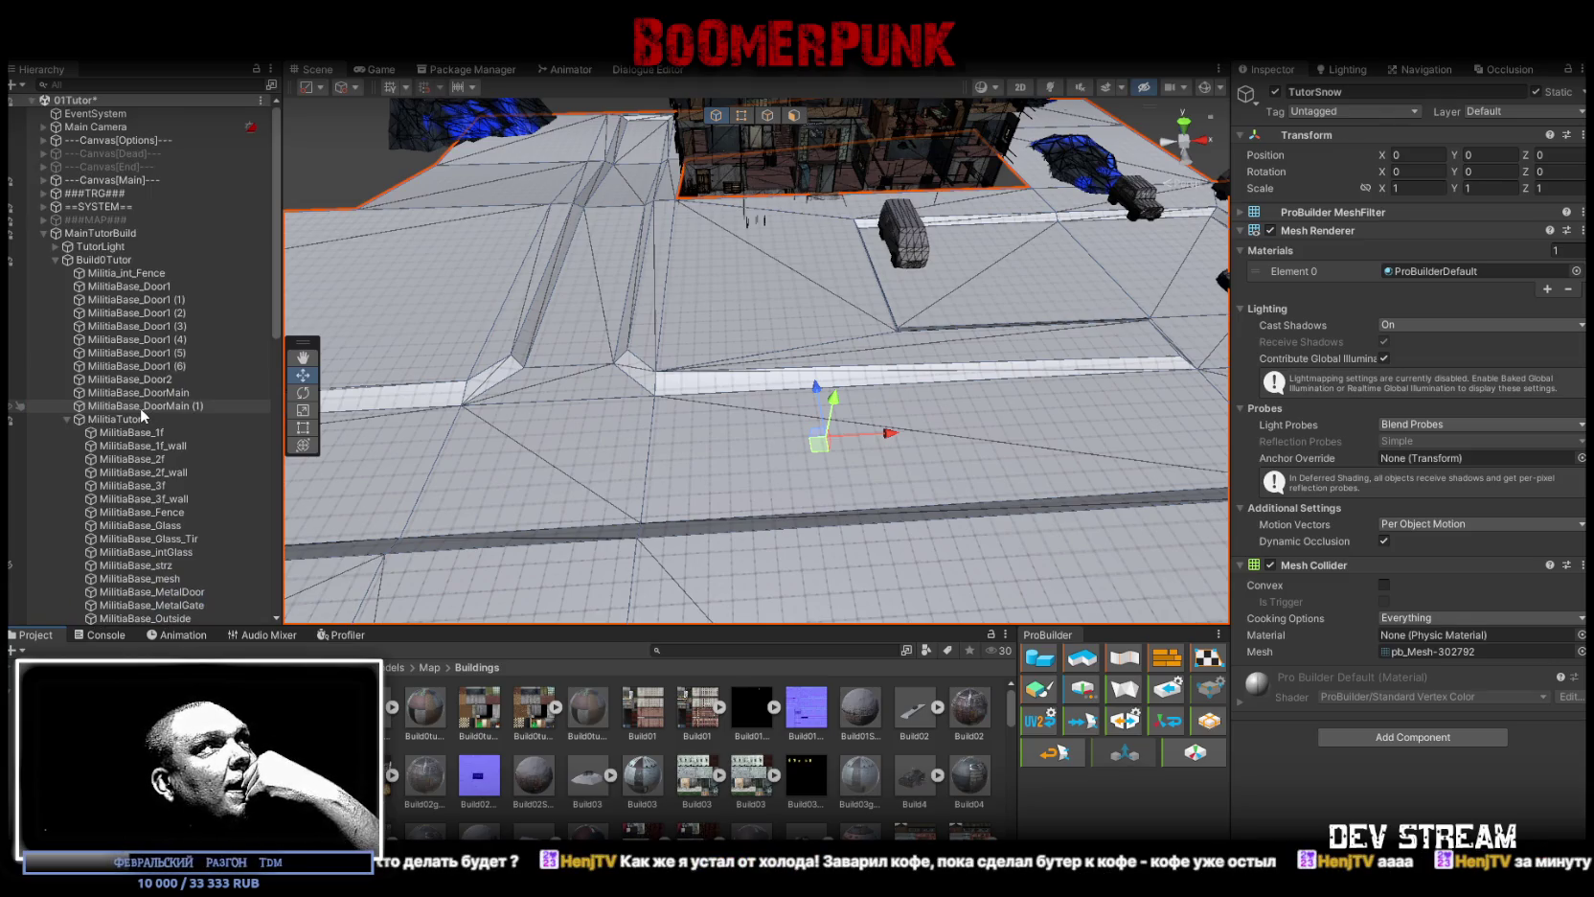
Step: Expand ###MAP### > -LOCATION > ROADHOUSE and browse its children, from BaseRoadHouseSnow to r254_tualet2
click(55, 259)
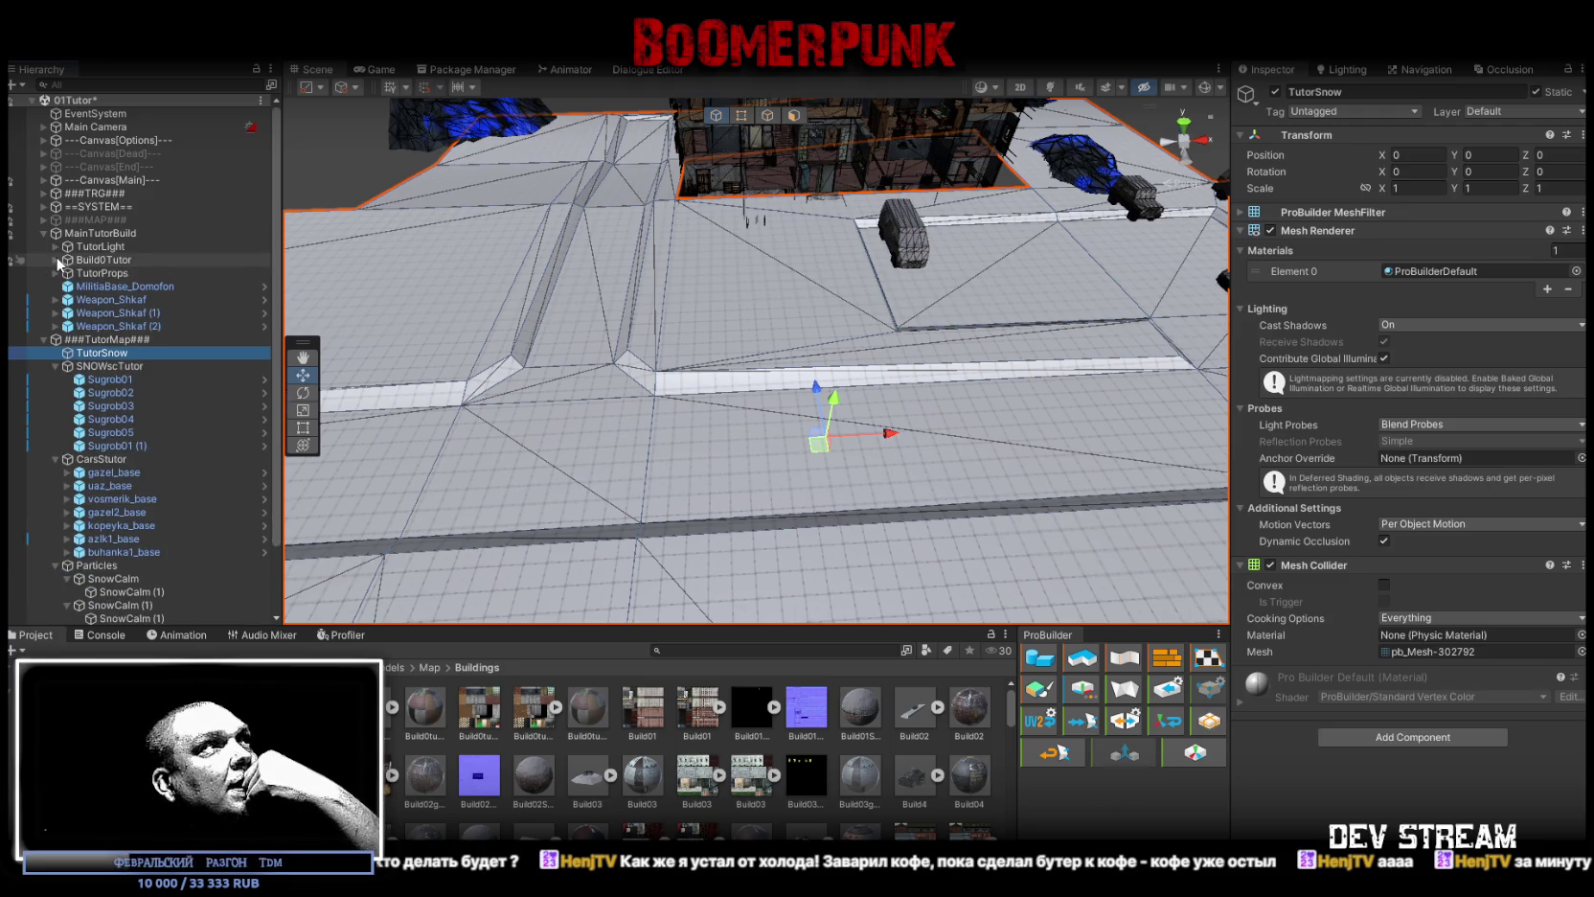
click(43, 219)
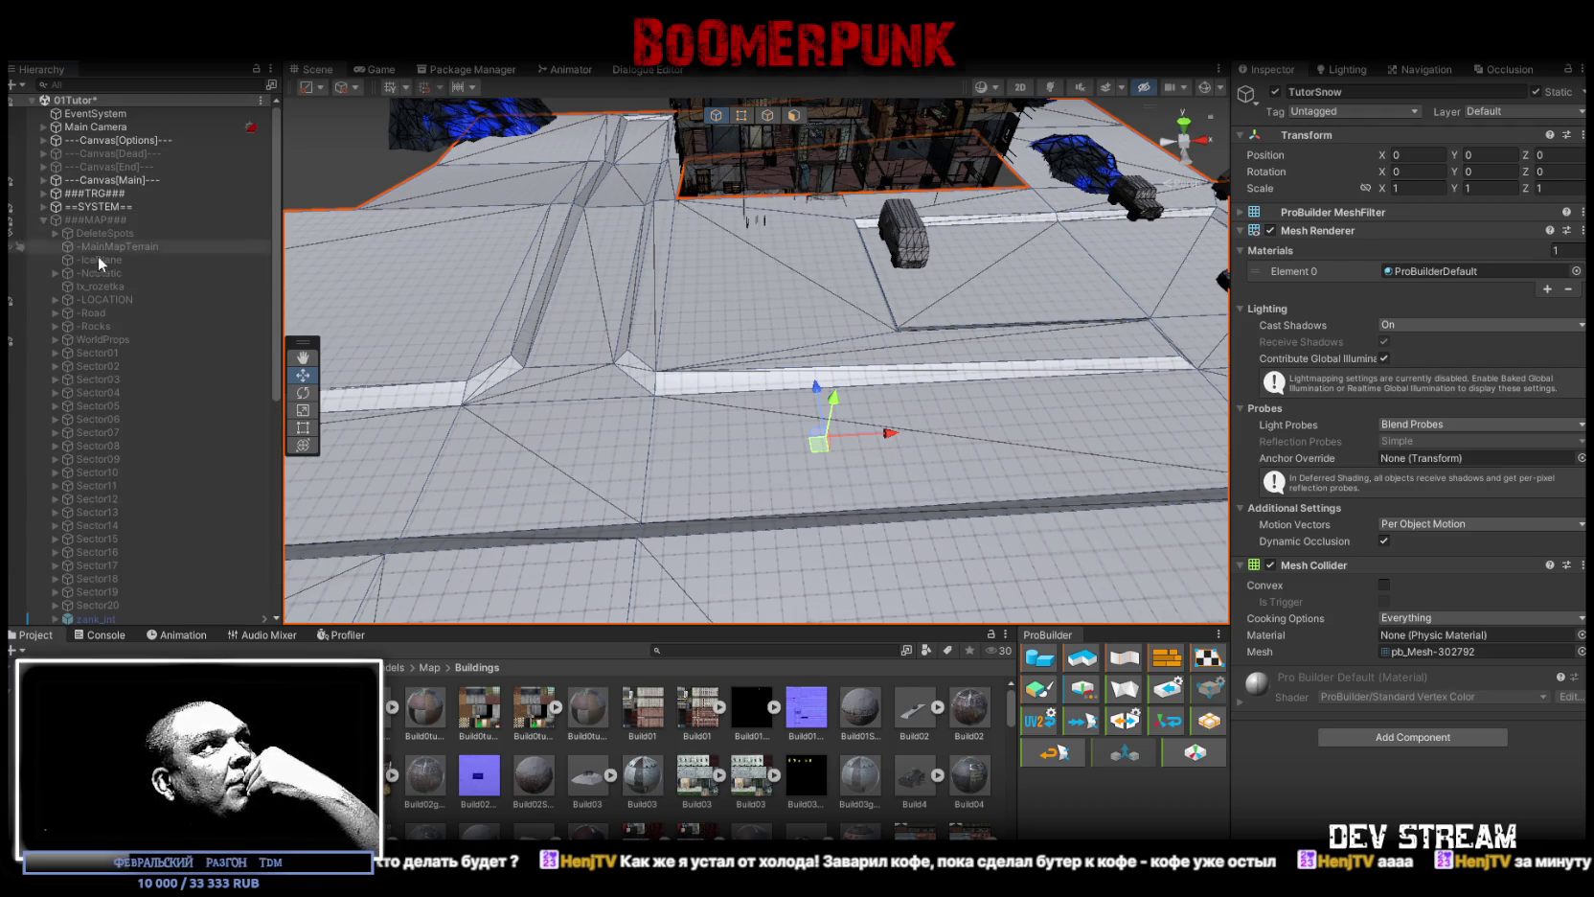
click(54, 300)
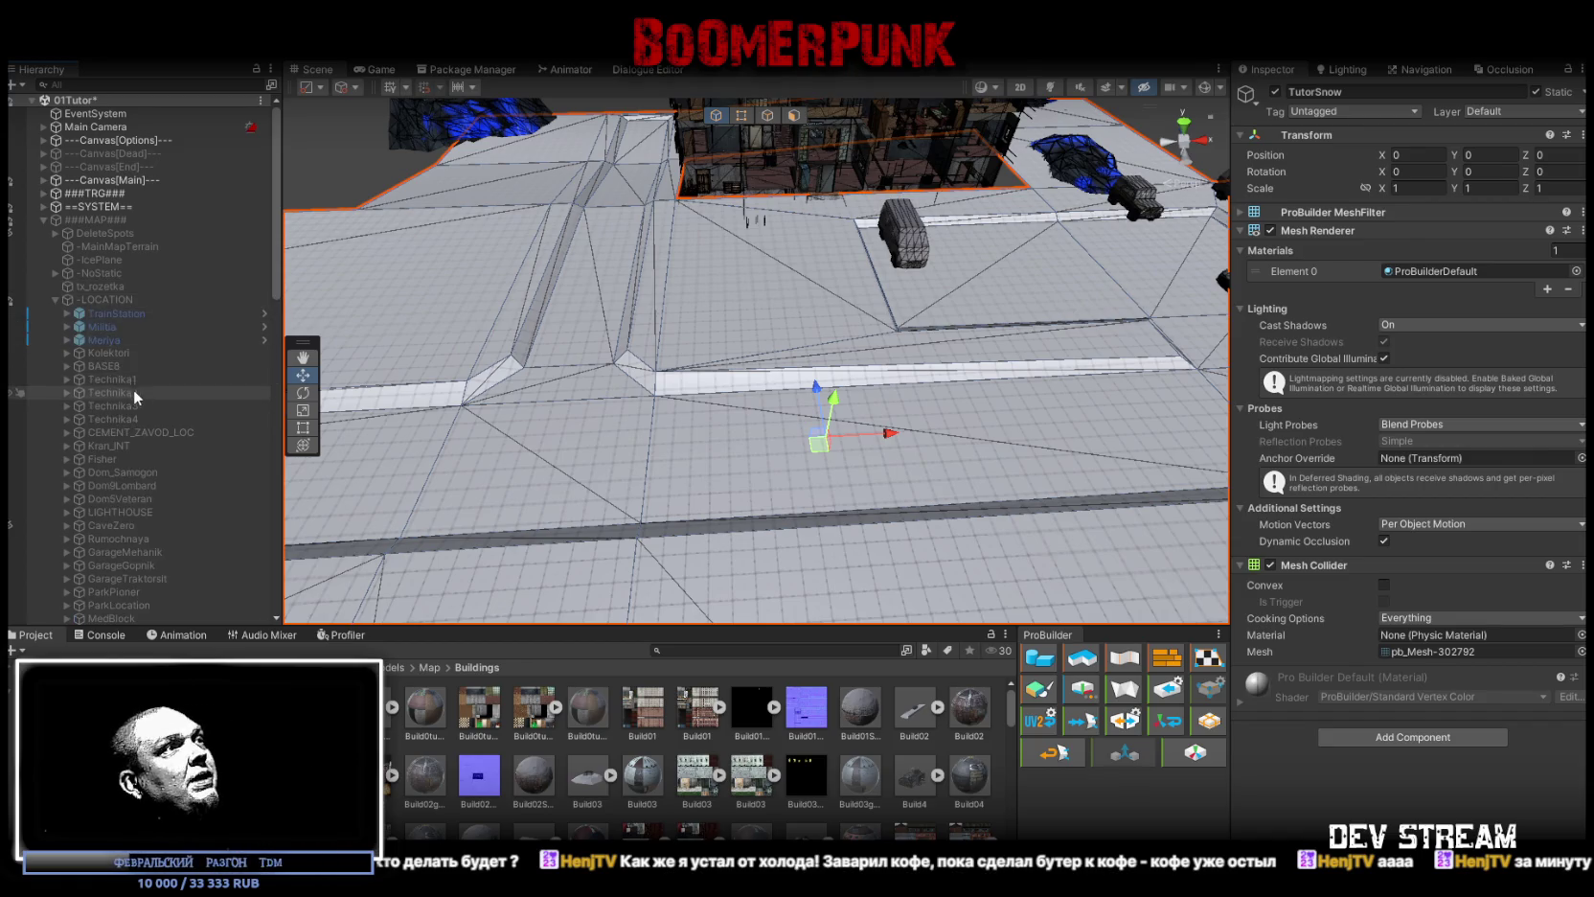
scroll(137, 410, down, 8)
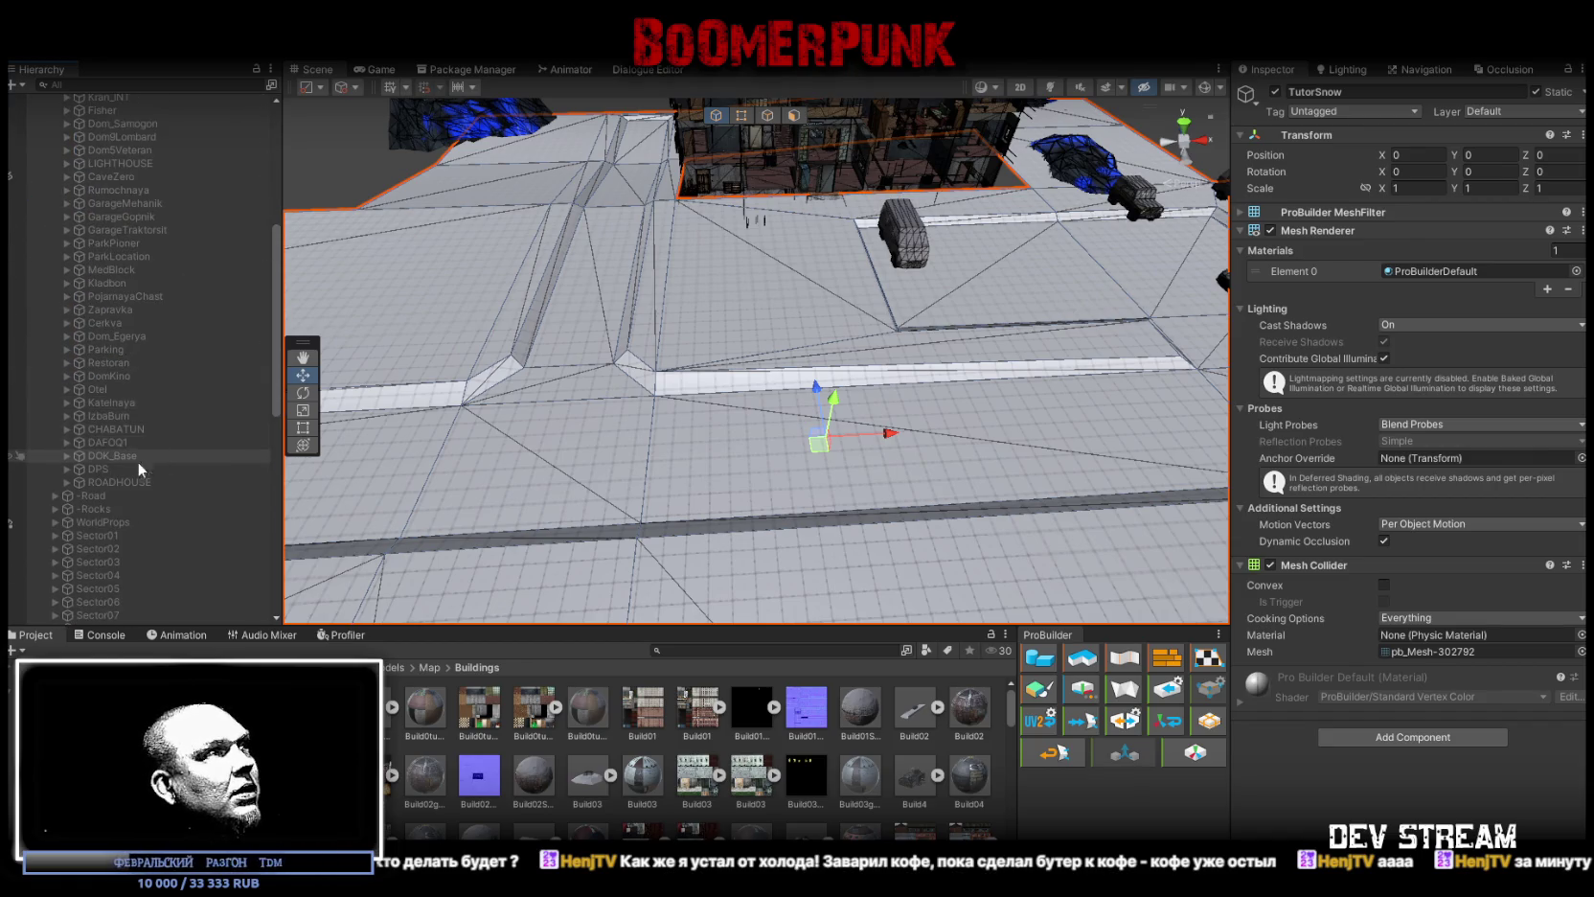
click(67, 481)
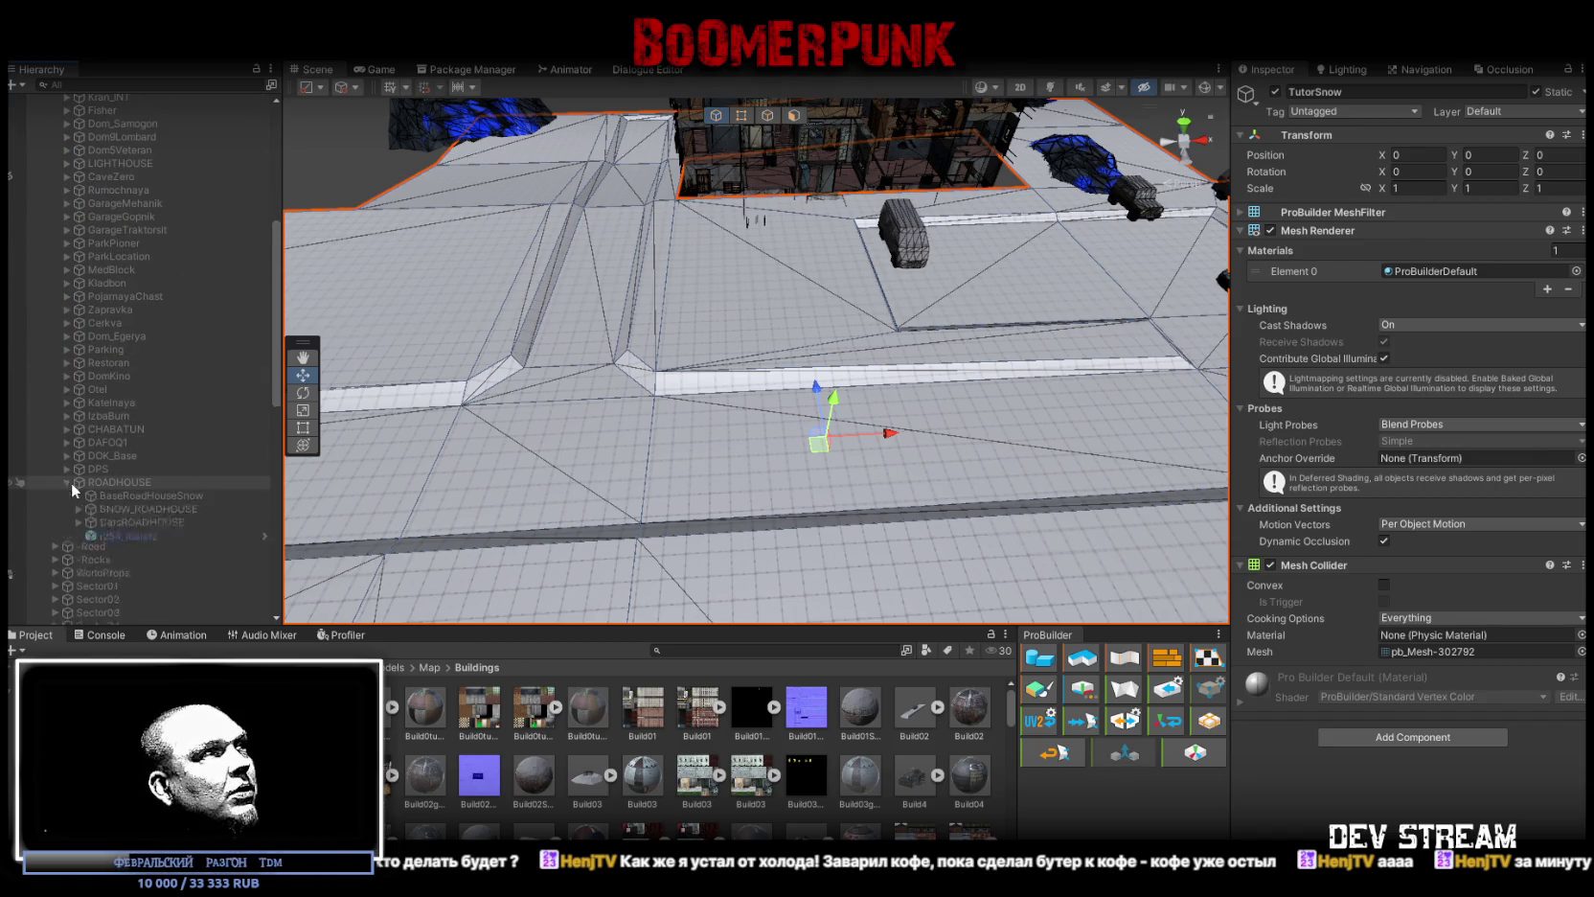
click(134, 495)
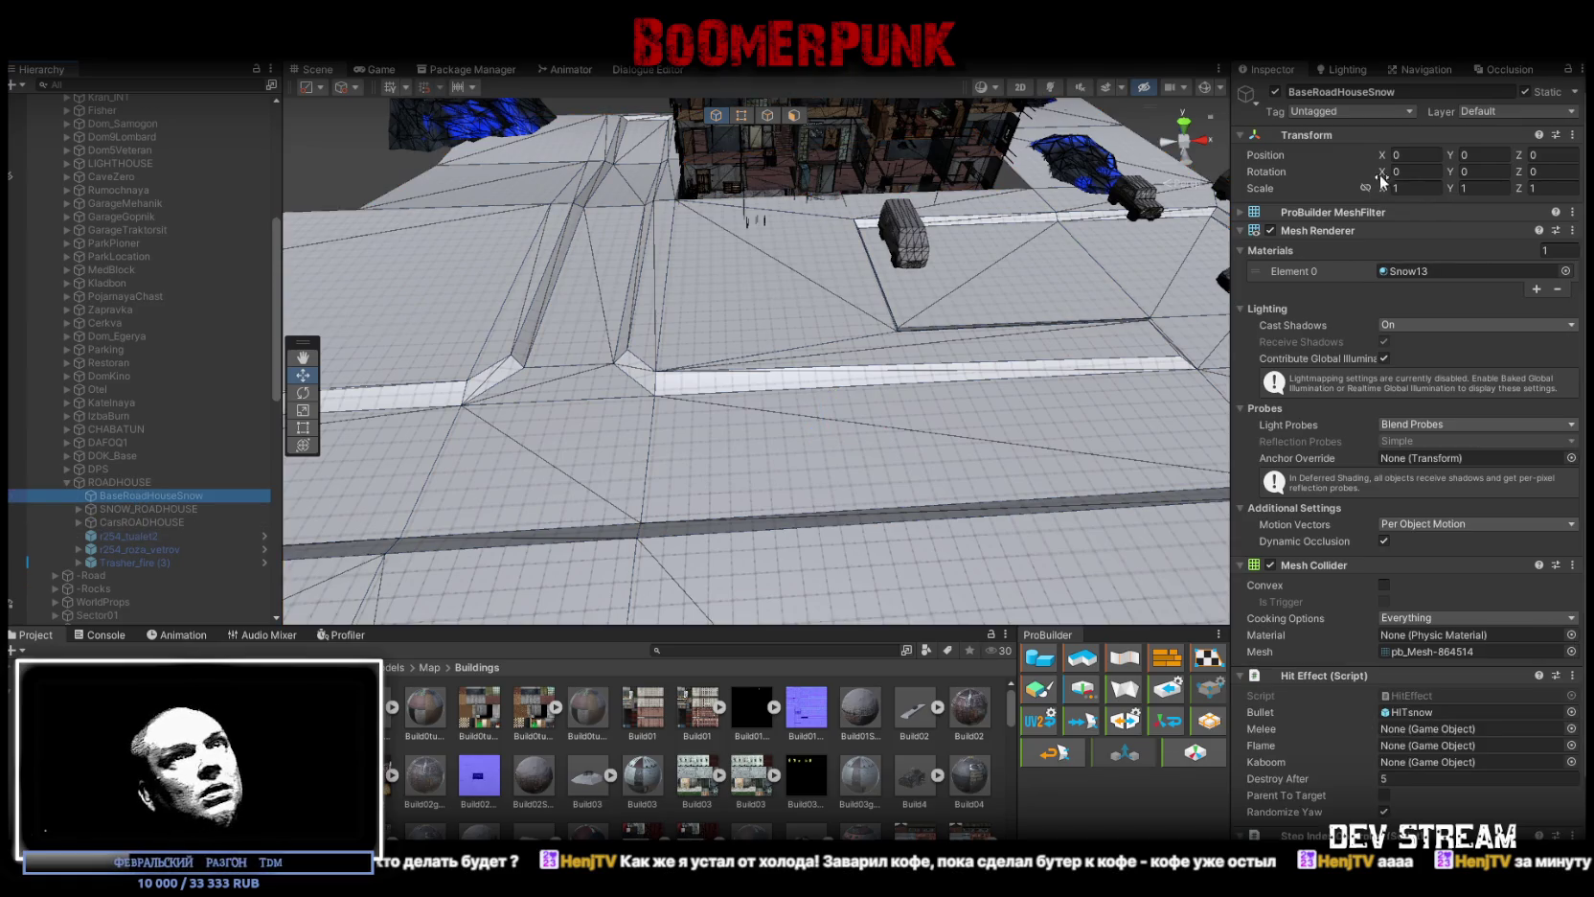
click(144, 507)
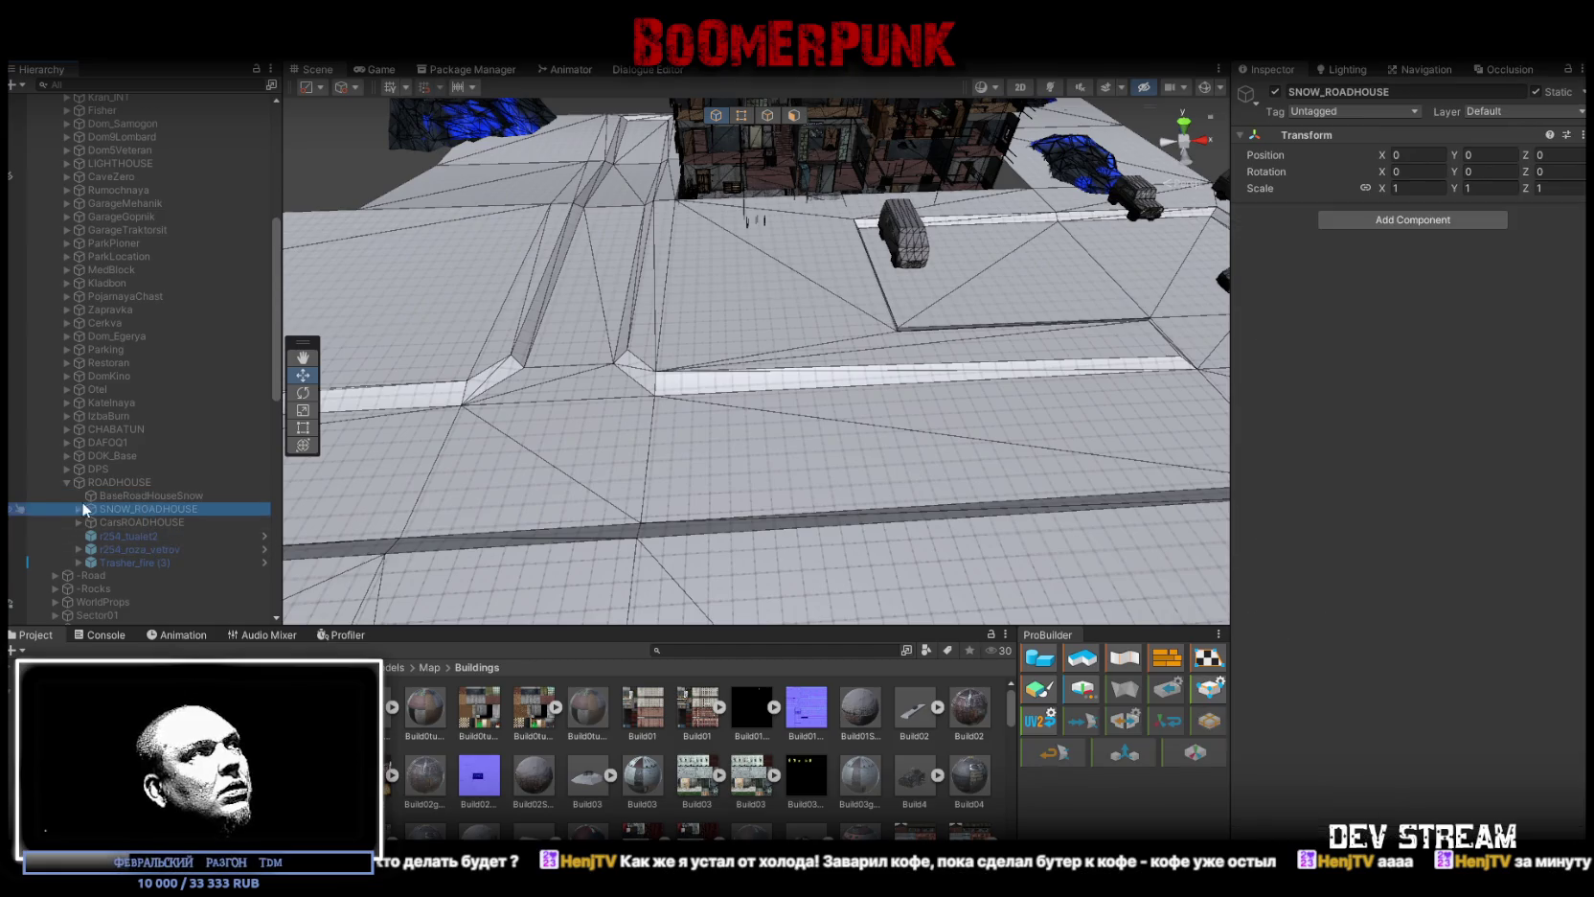
click(79, 509)
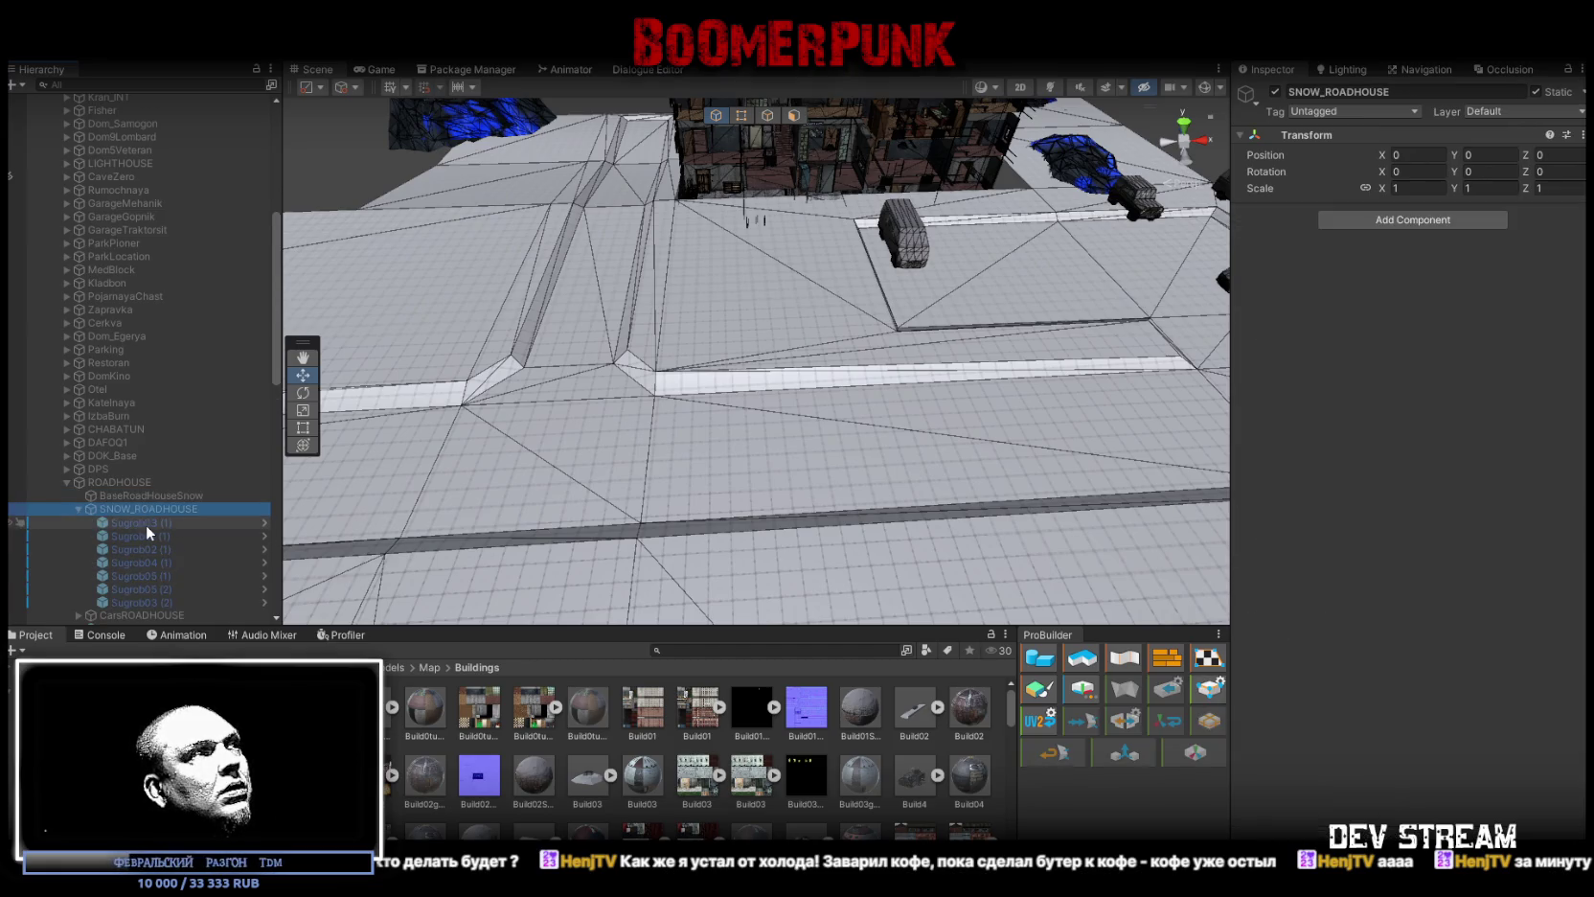
click(79, 509)
click(127, 523)
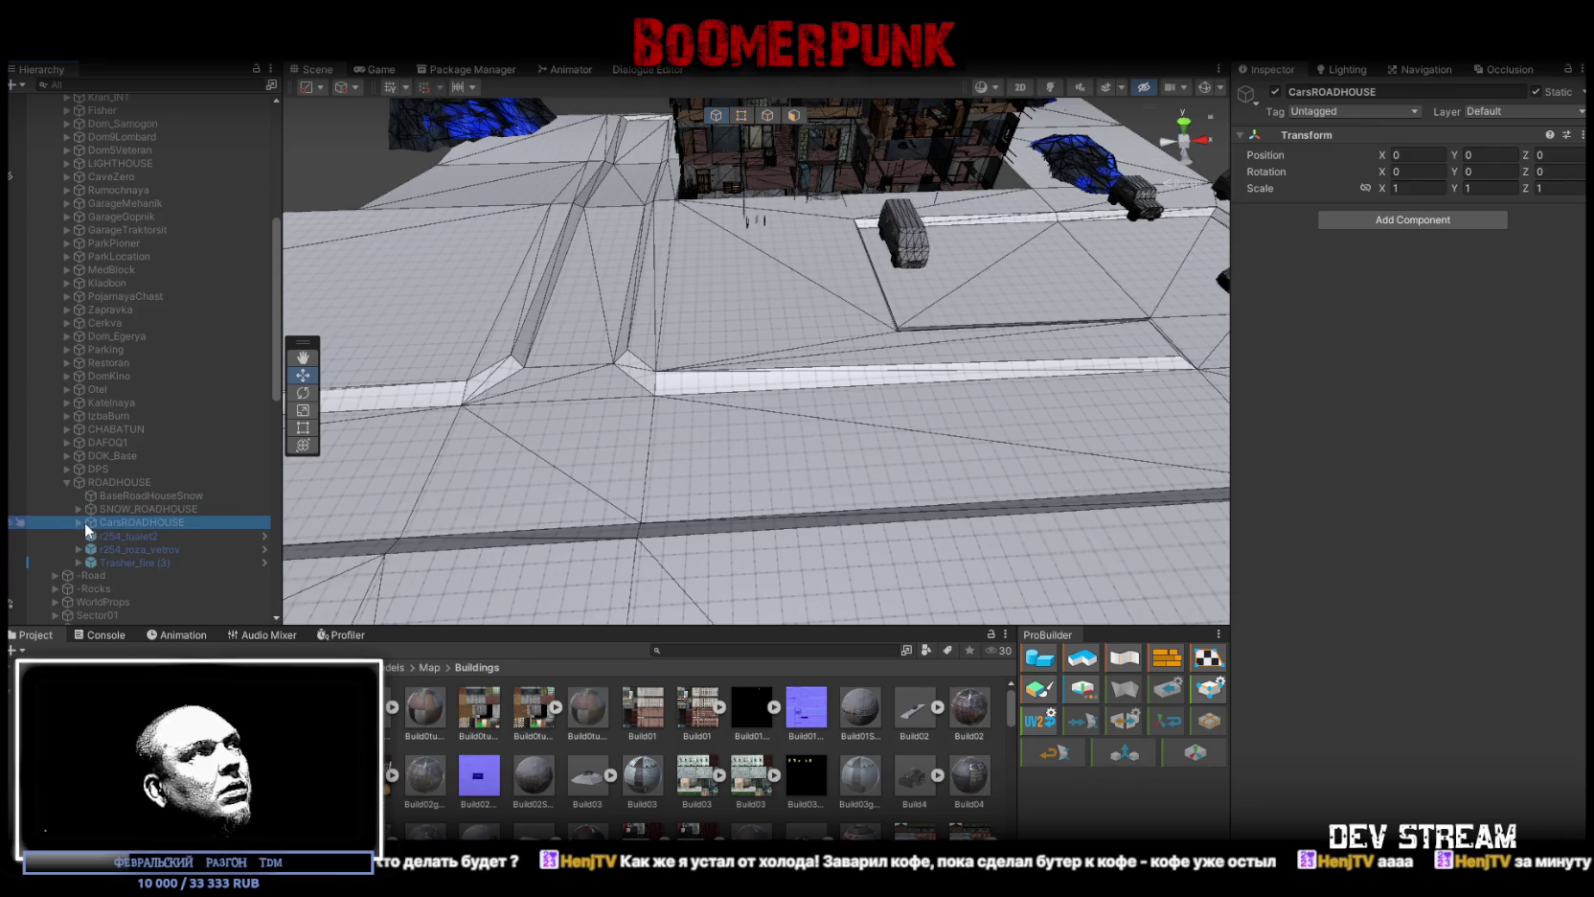
click(127, 535)
click(142, 549)
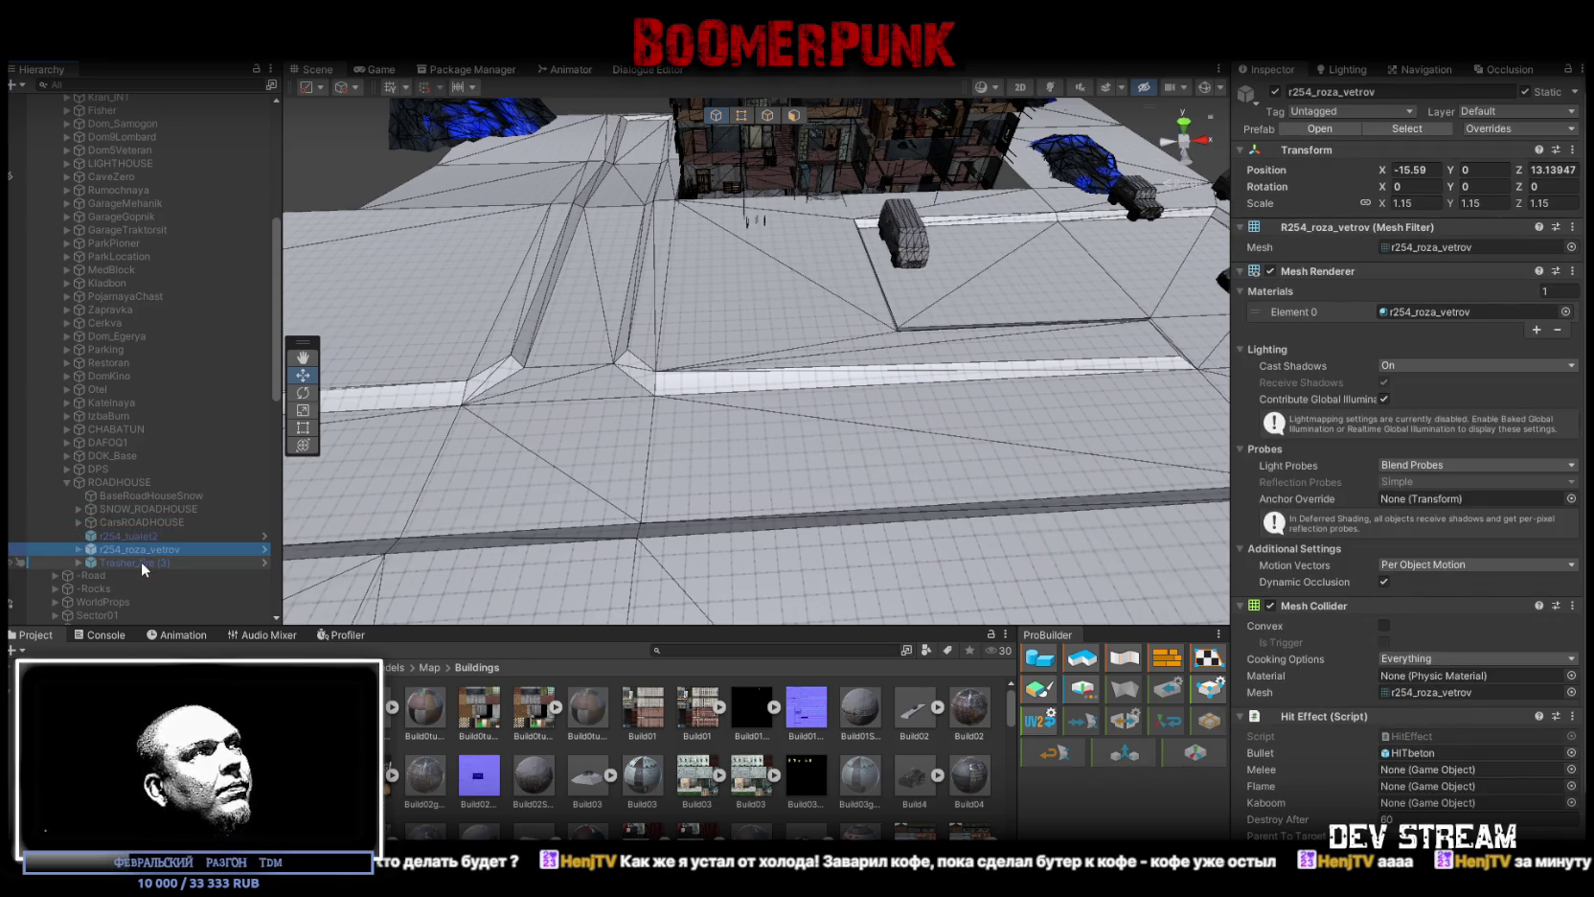
click(150, 536)
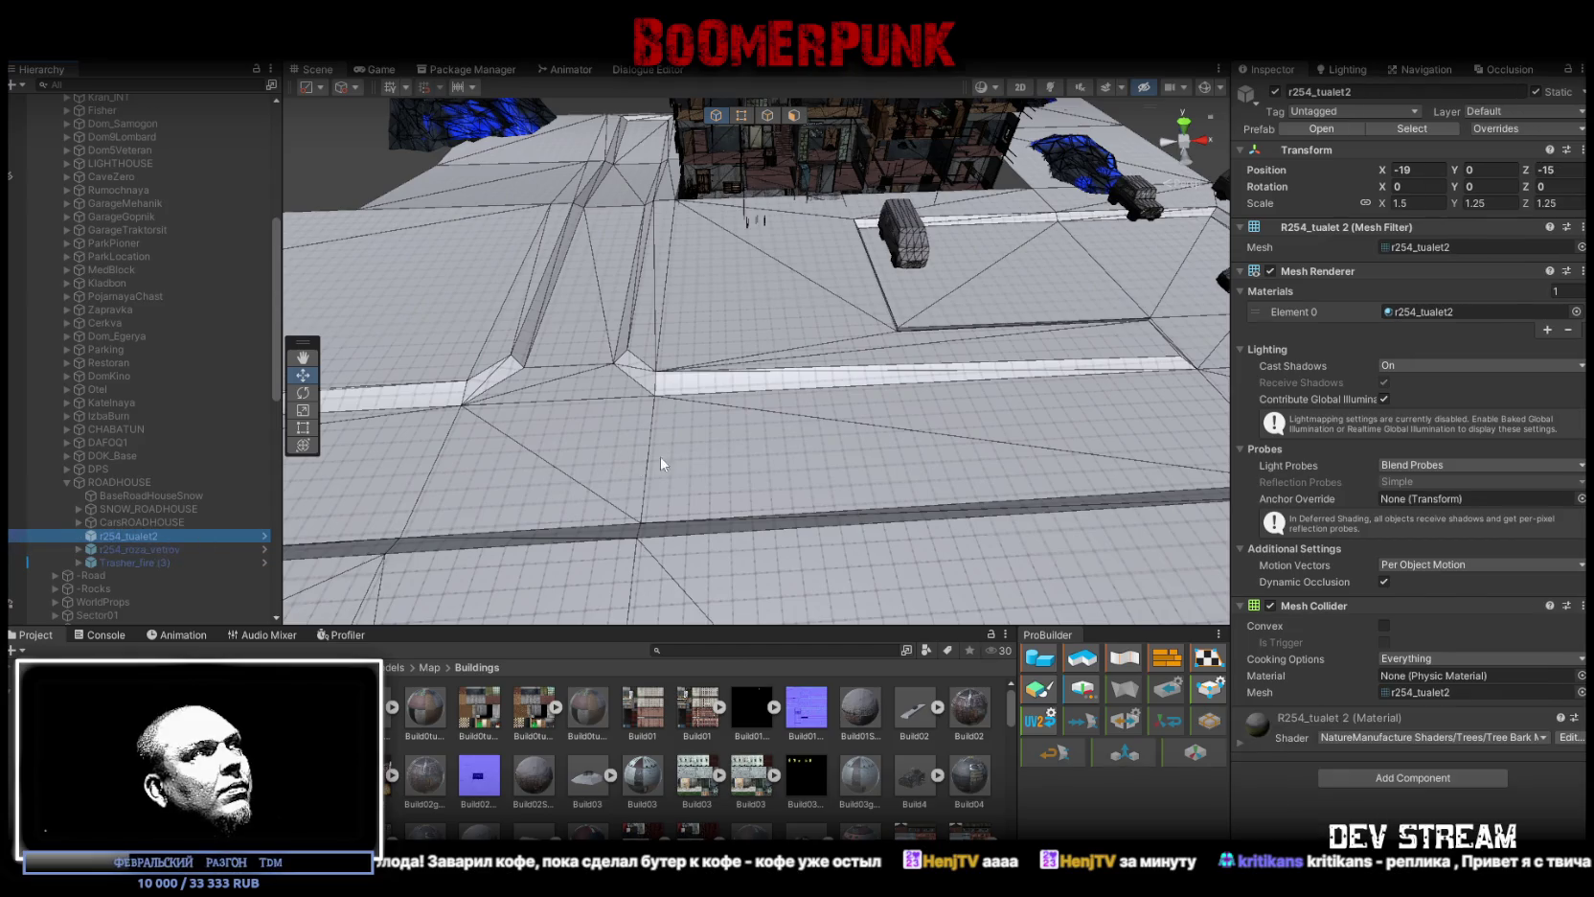
Step: Check BaseRoadHouseSnow's collider mesh and ProBuilder details, then revisit CarsROADHOUSE and r254_roza_vetrov
click(156, 496)
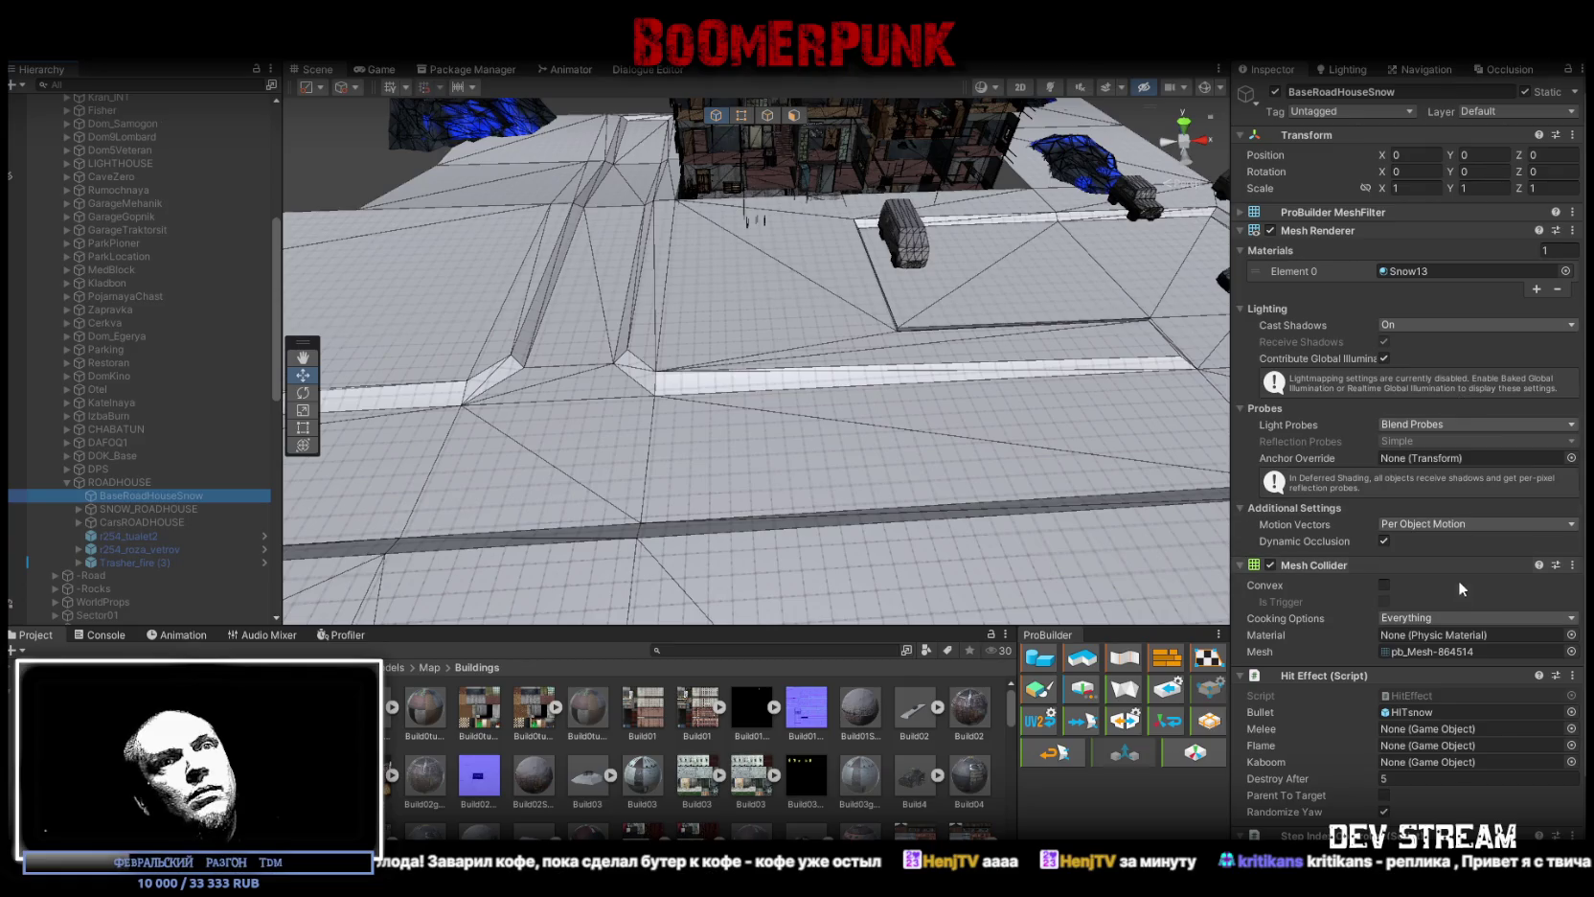
click(1378, 652)
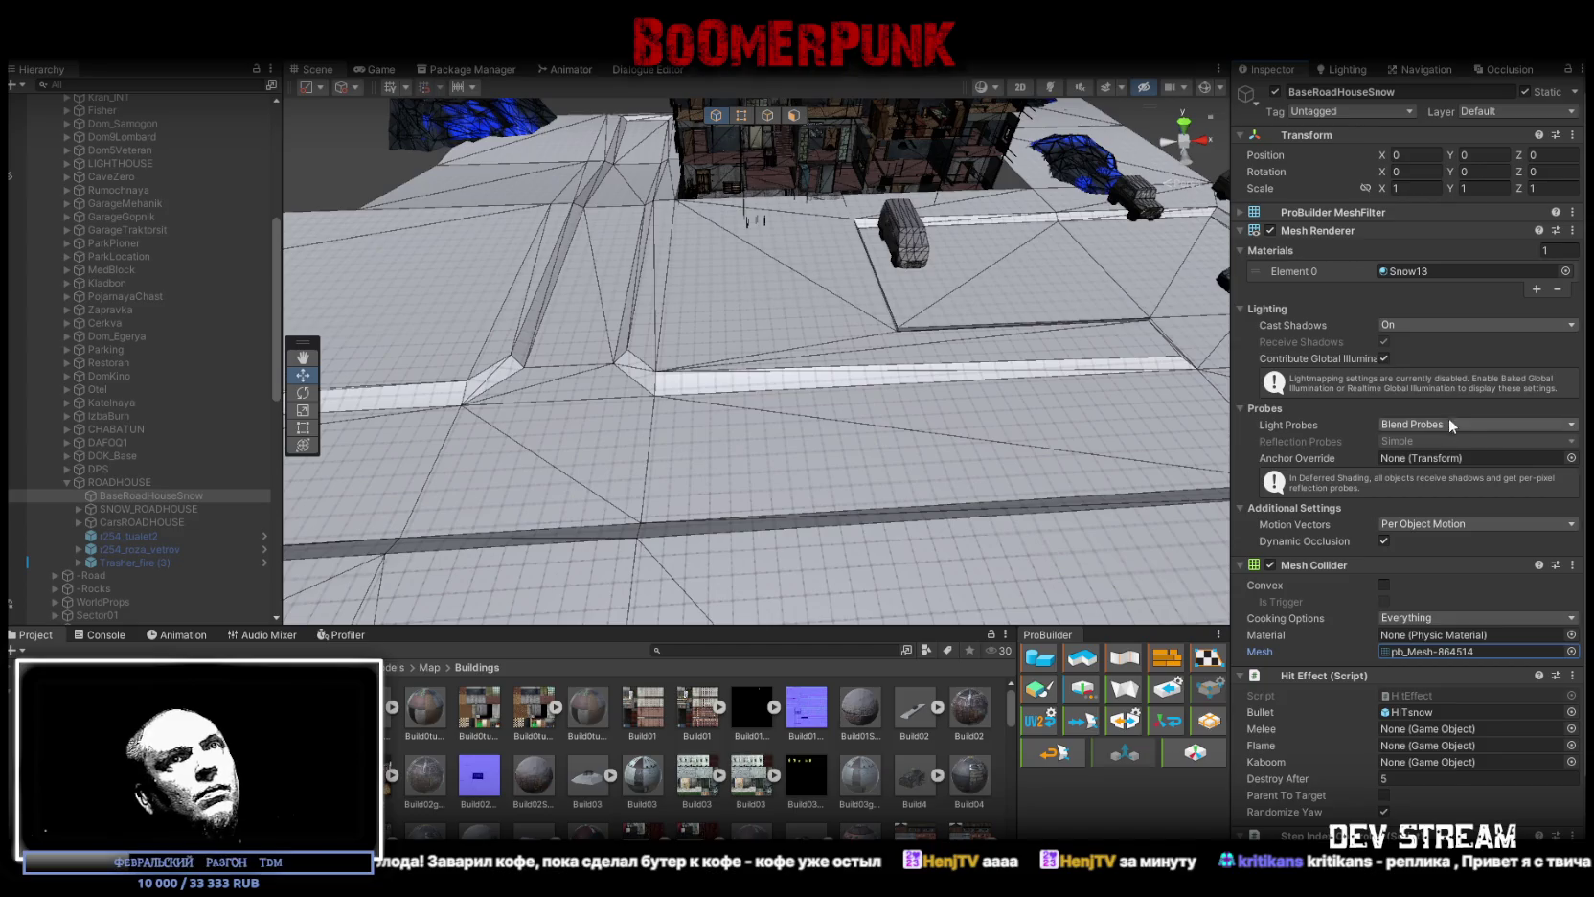
click(1388, 212)
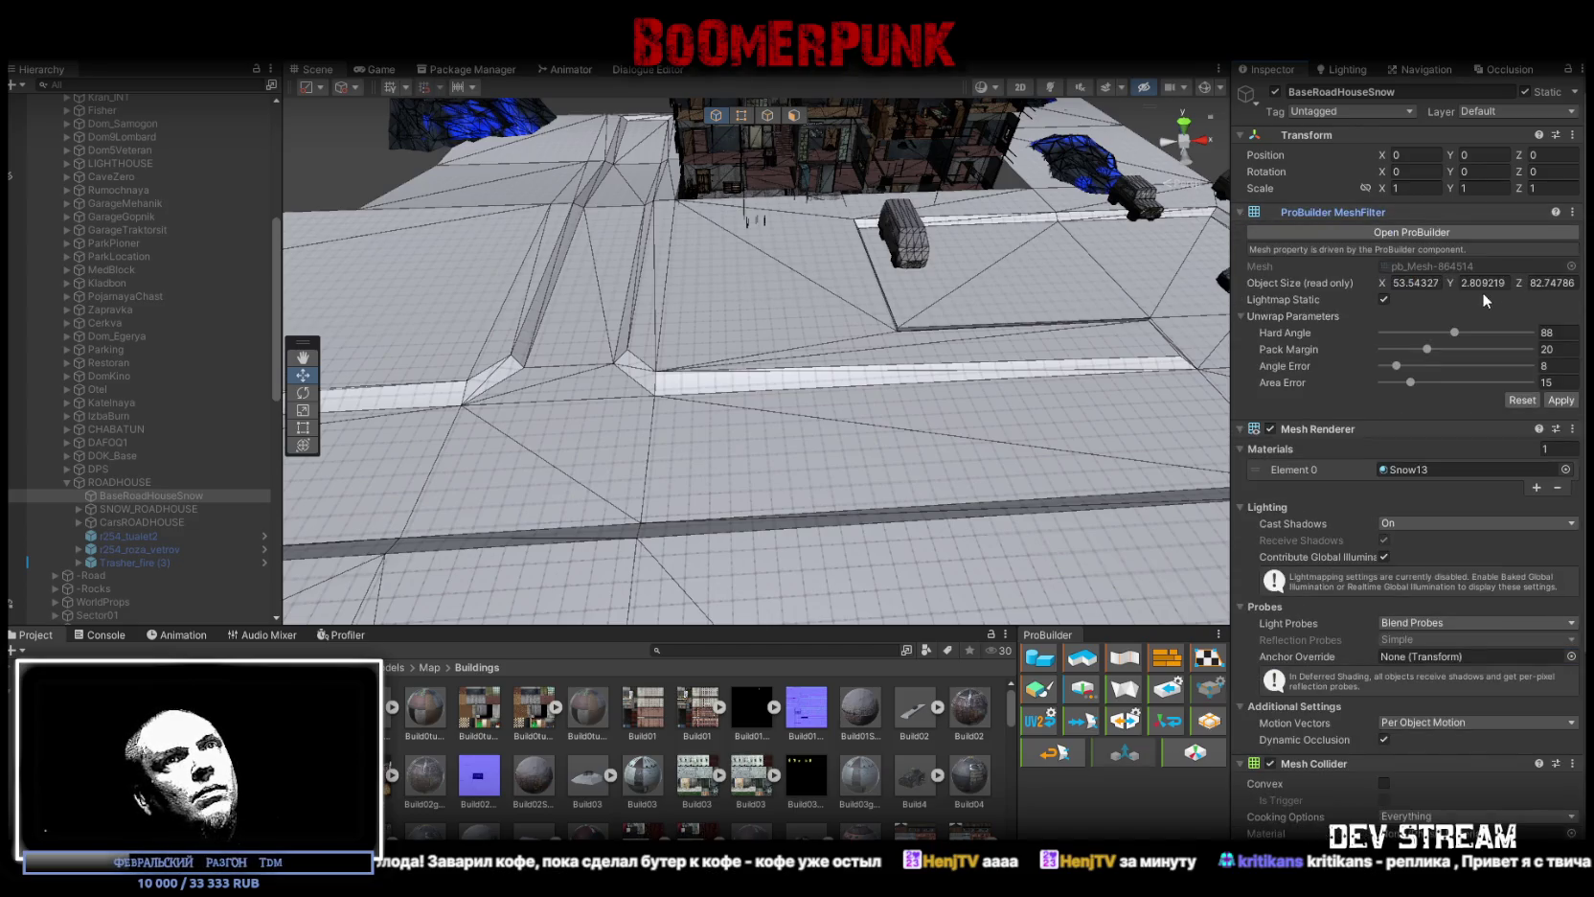
click(1354, 211)
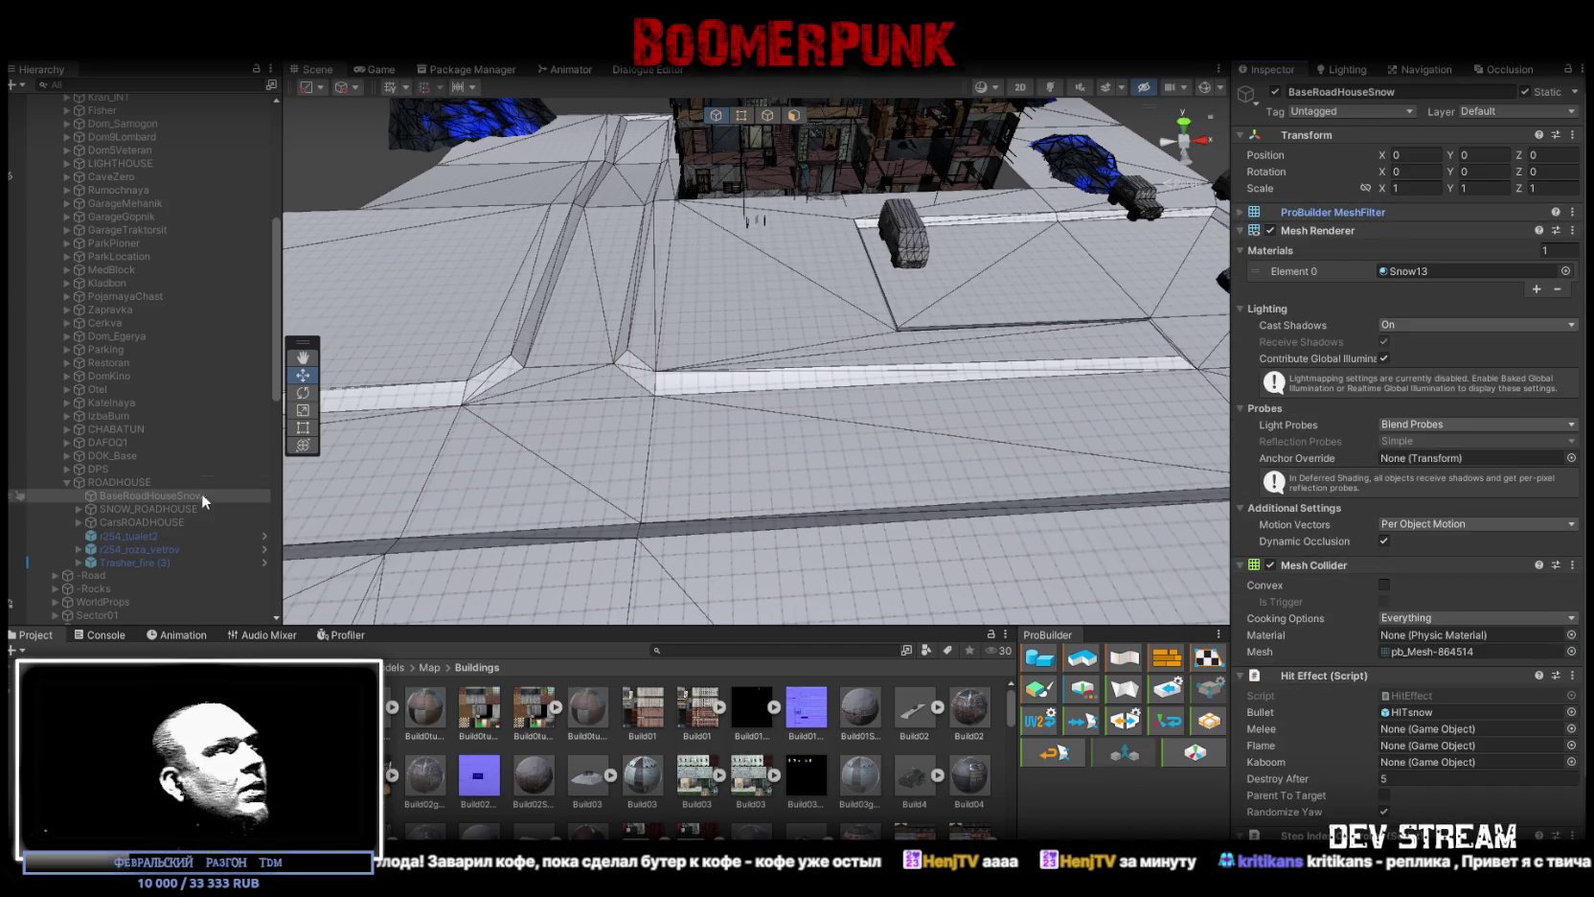
click(118, 520)
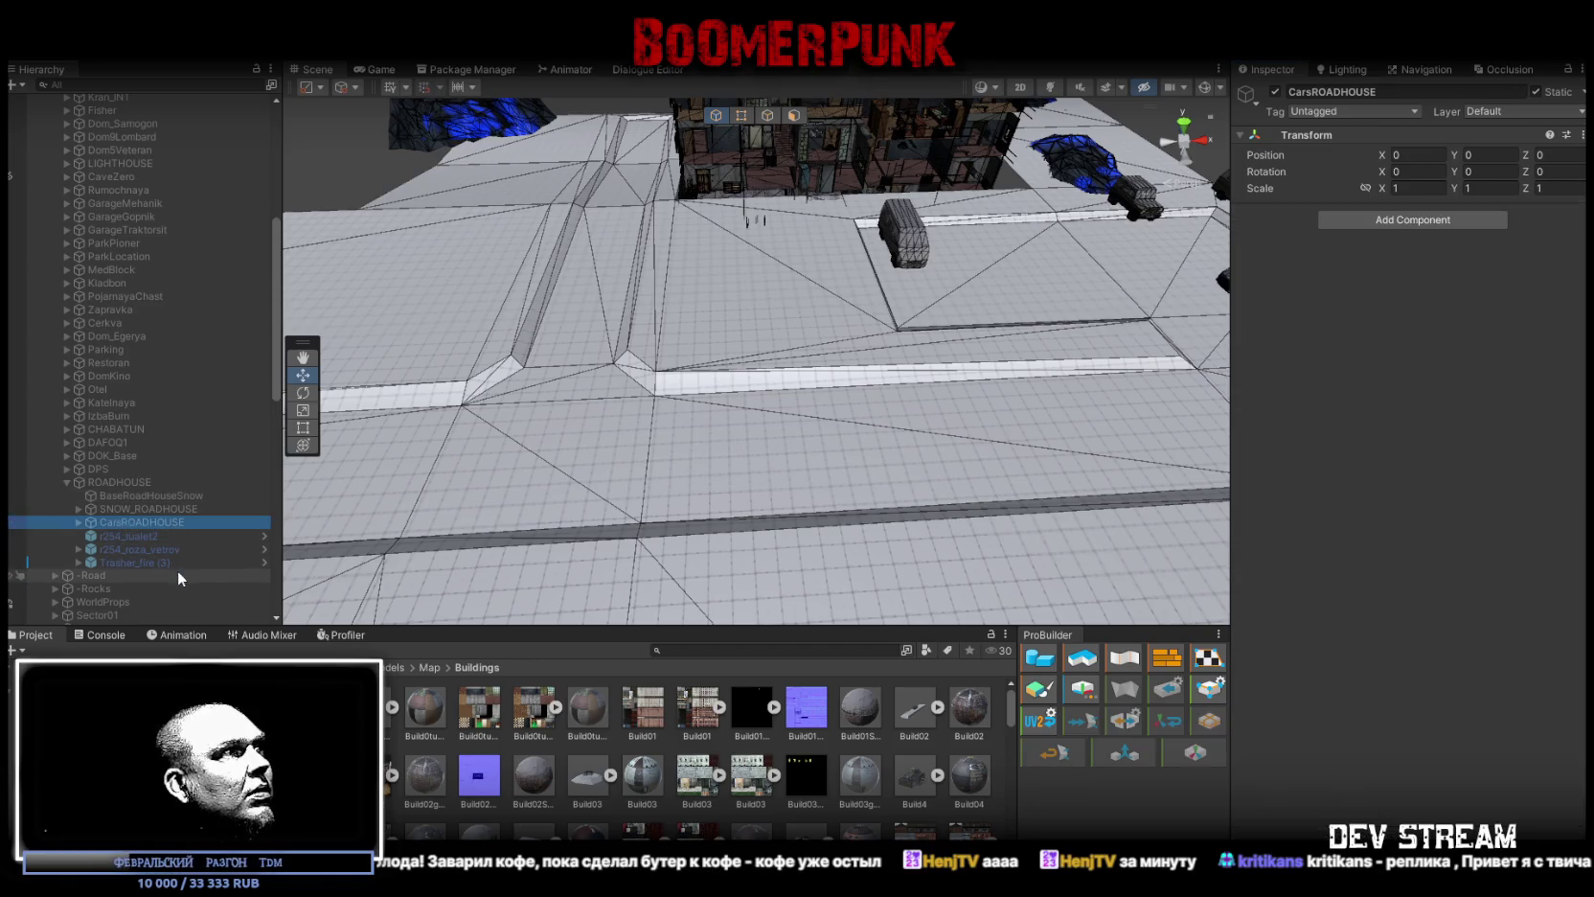
click(118, 560)
click(106, 549)
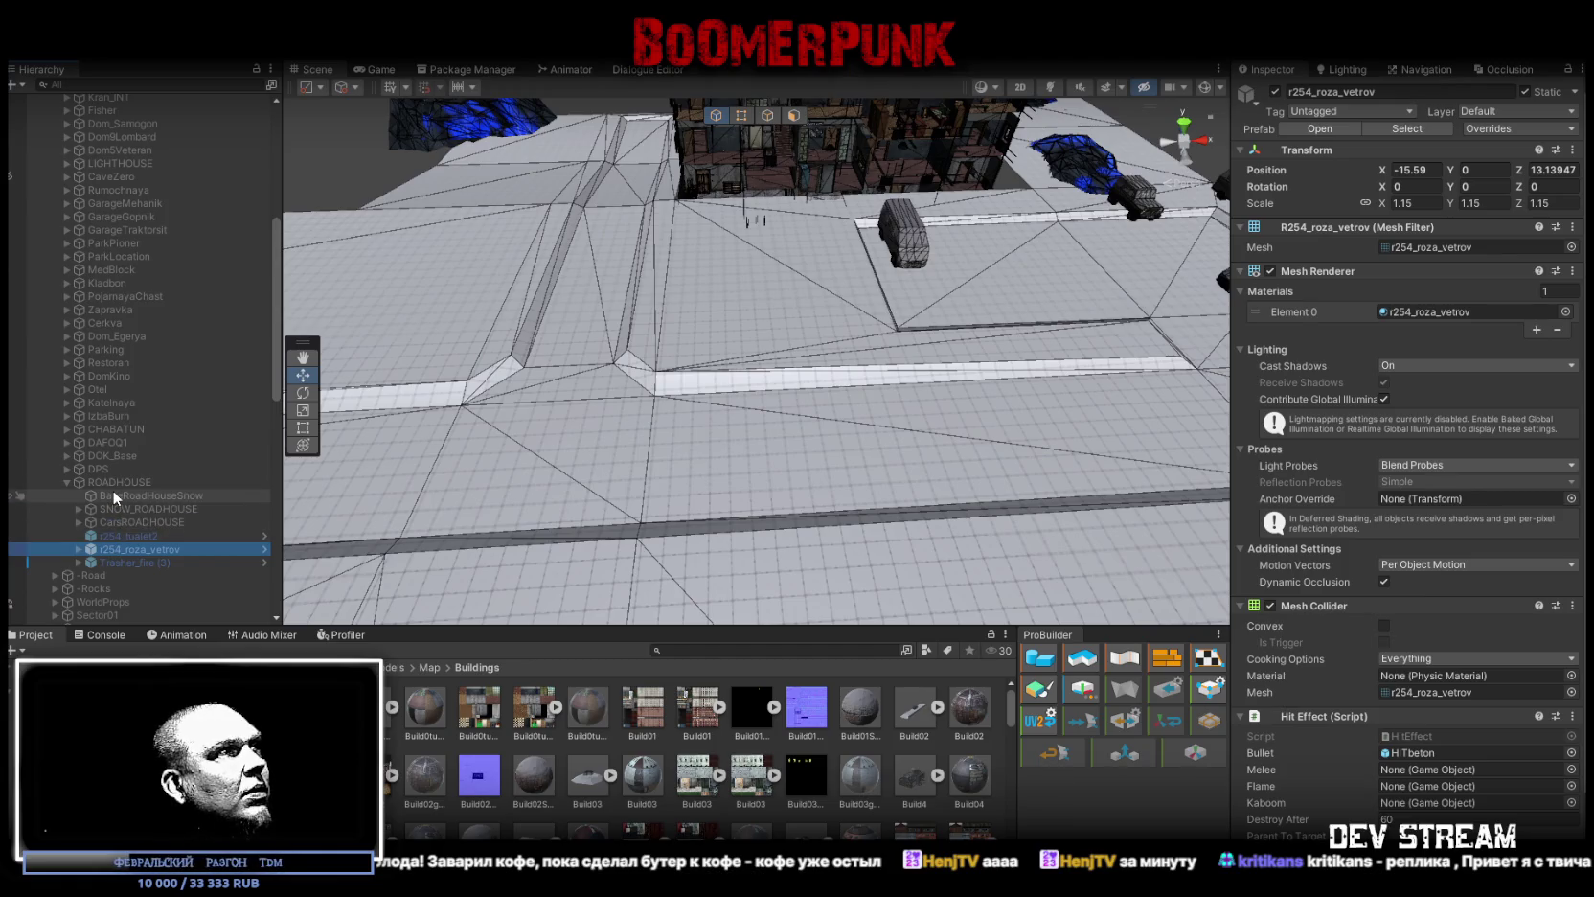
Step: Expand DPS, select r254_isilkul_dps and ping its mesh asset in the Project window
click(68, 469)
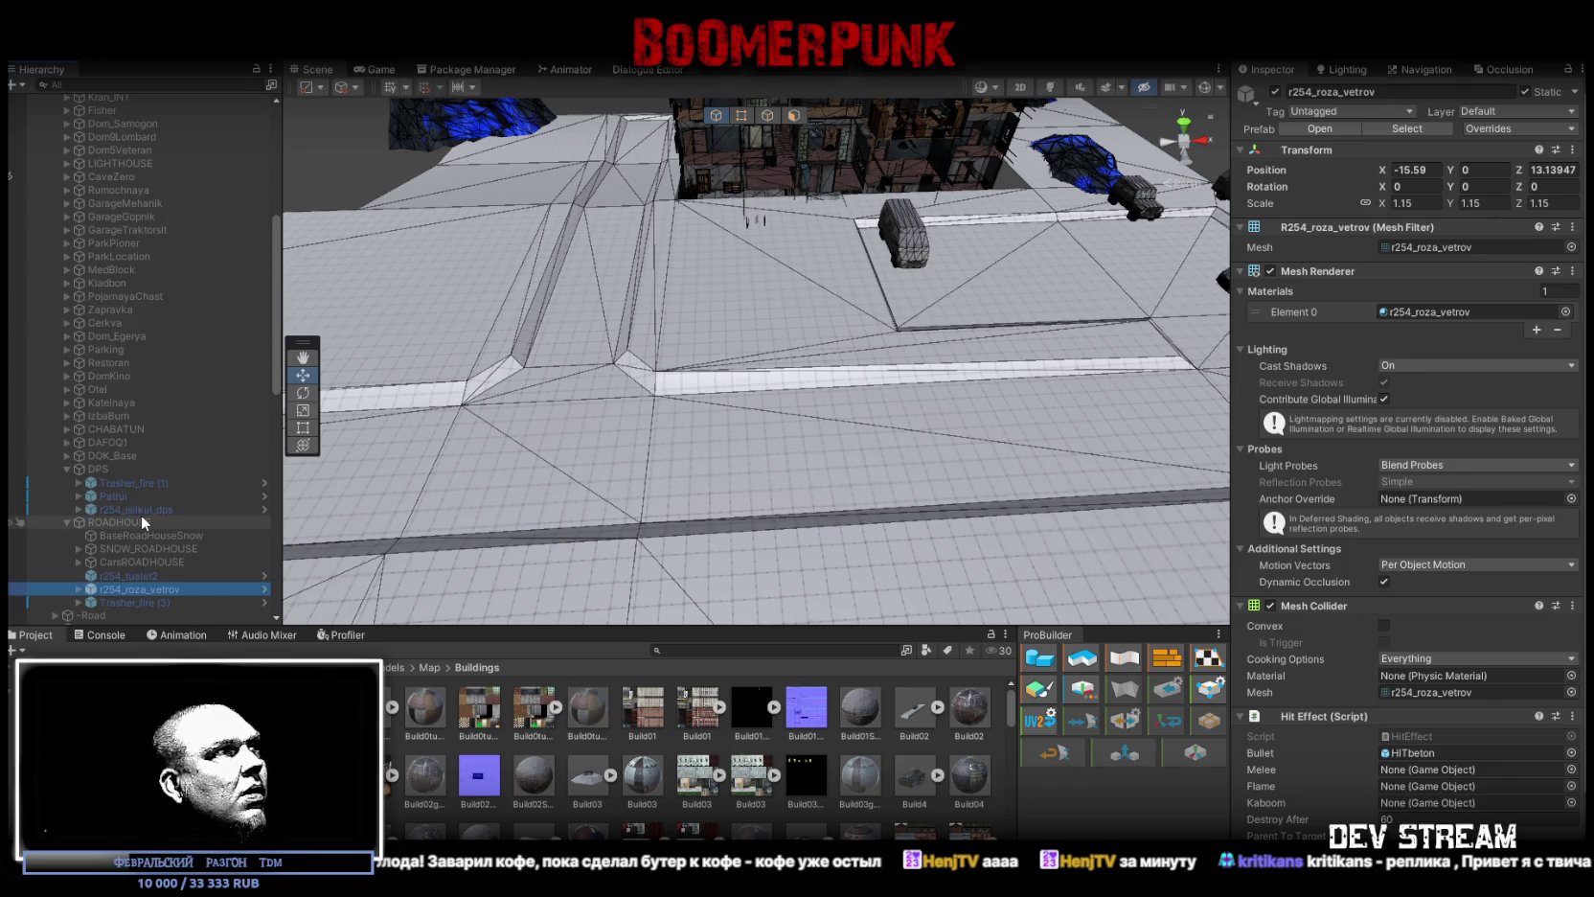
click(137, 509)
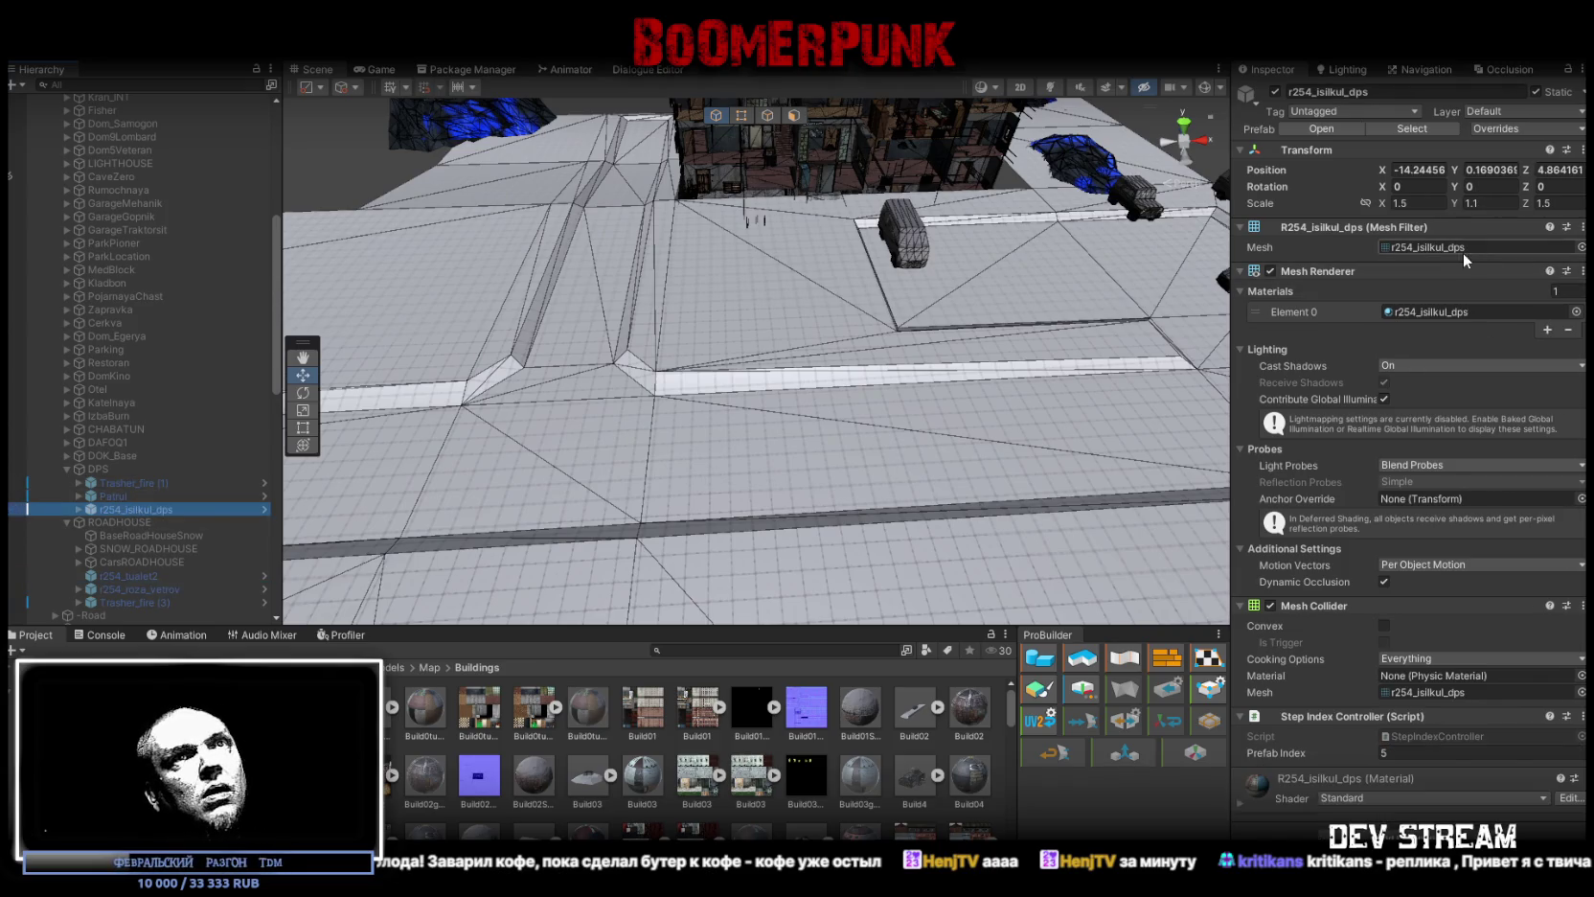
click(1463, 249)
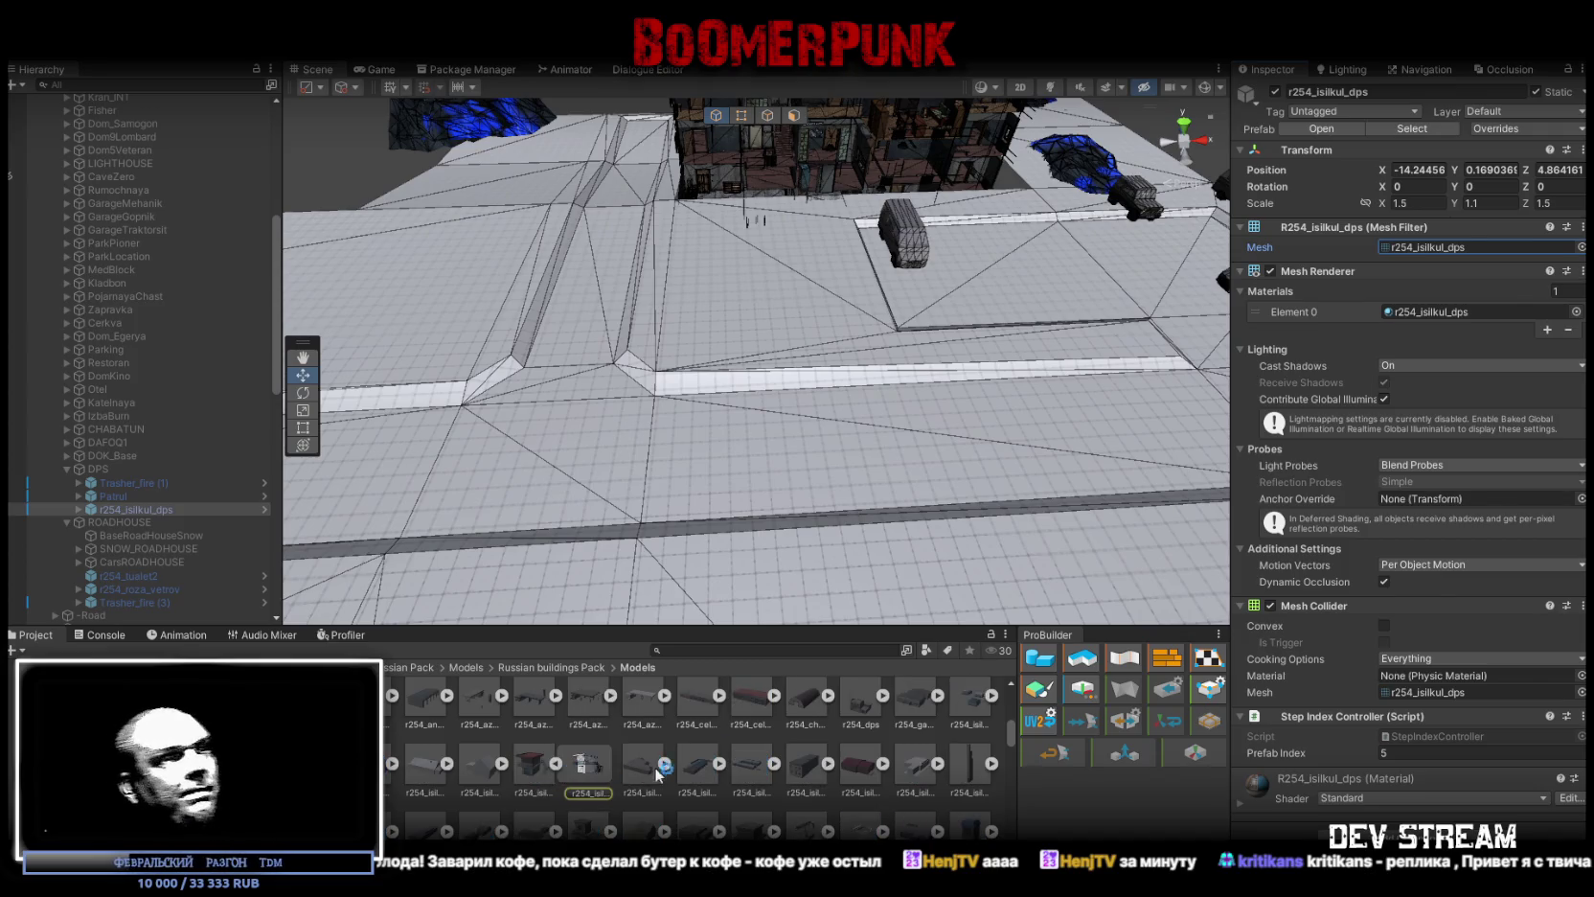
Step: Preview several house models, then place d_dom_3et in the scene and fly toward it
scroll(575, 776, up, 5)
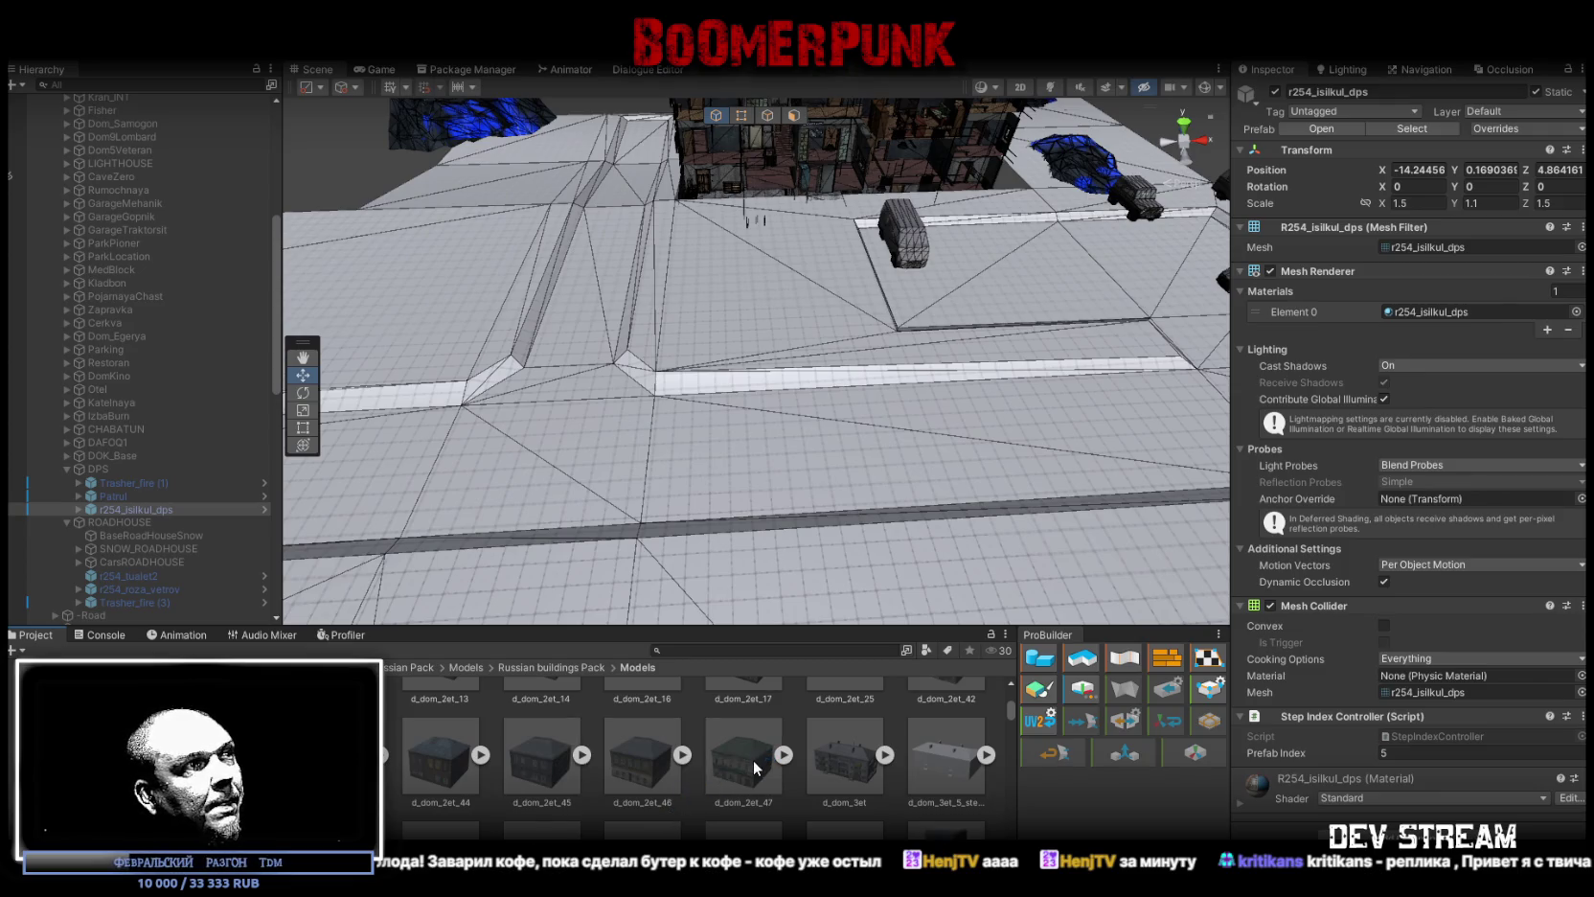
click(381, 741)
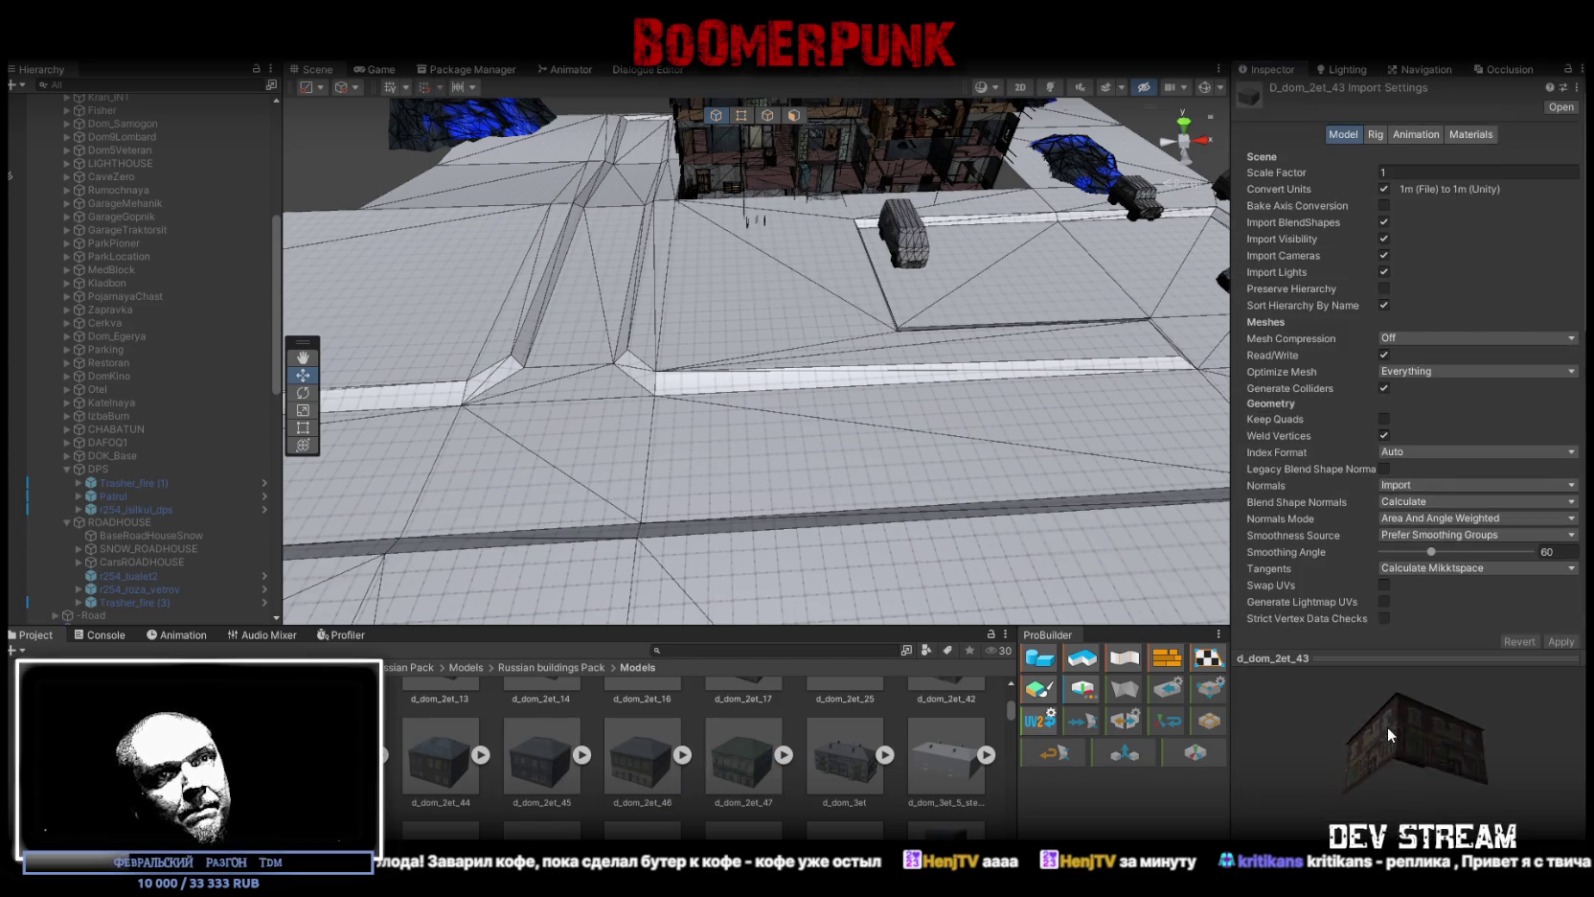
click(442, 766)
click(557, 773)
click(833, 780)
mouse_move(1417, 800)
mouse_down()
mouse_move(1433, 780)
mouse_move(1443, 793)
mouse_up()
mouse_move(843, 731)
mouse_down()
mouse_move(722, 311)
mouse_move(522, 211)
mouse_up()
mouse_move(782, 349)
mouse_down()
mouse_move(627, 266)
mouse_move(668, 352)
mouse_up()
Step: Place d_dom_2et_47 and d_dom_2et_46 in the scene, framing each one
mouse_move(757, 780)
mouse_down()
mouse_move(932, 444)
mouse_move(910, 444)
mouse_move(953, 426)
mouse_move(910, 470)
mouse_up()
key(f)
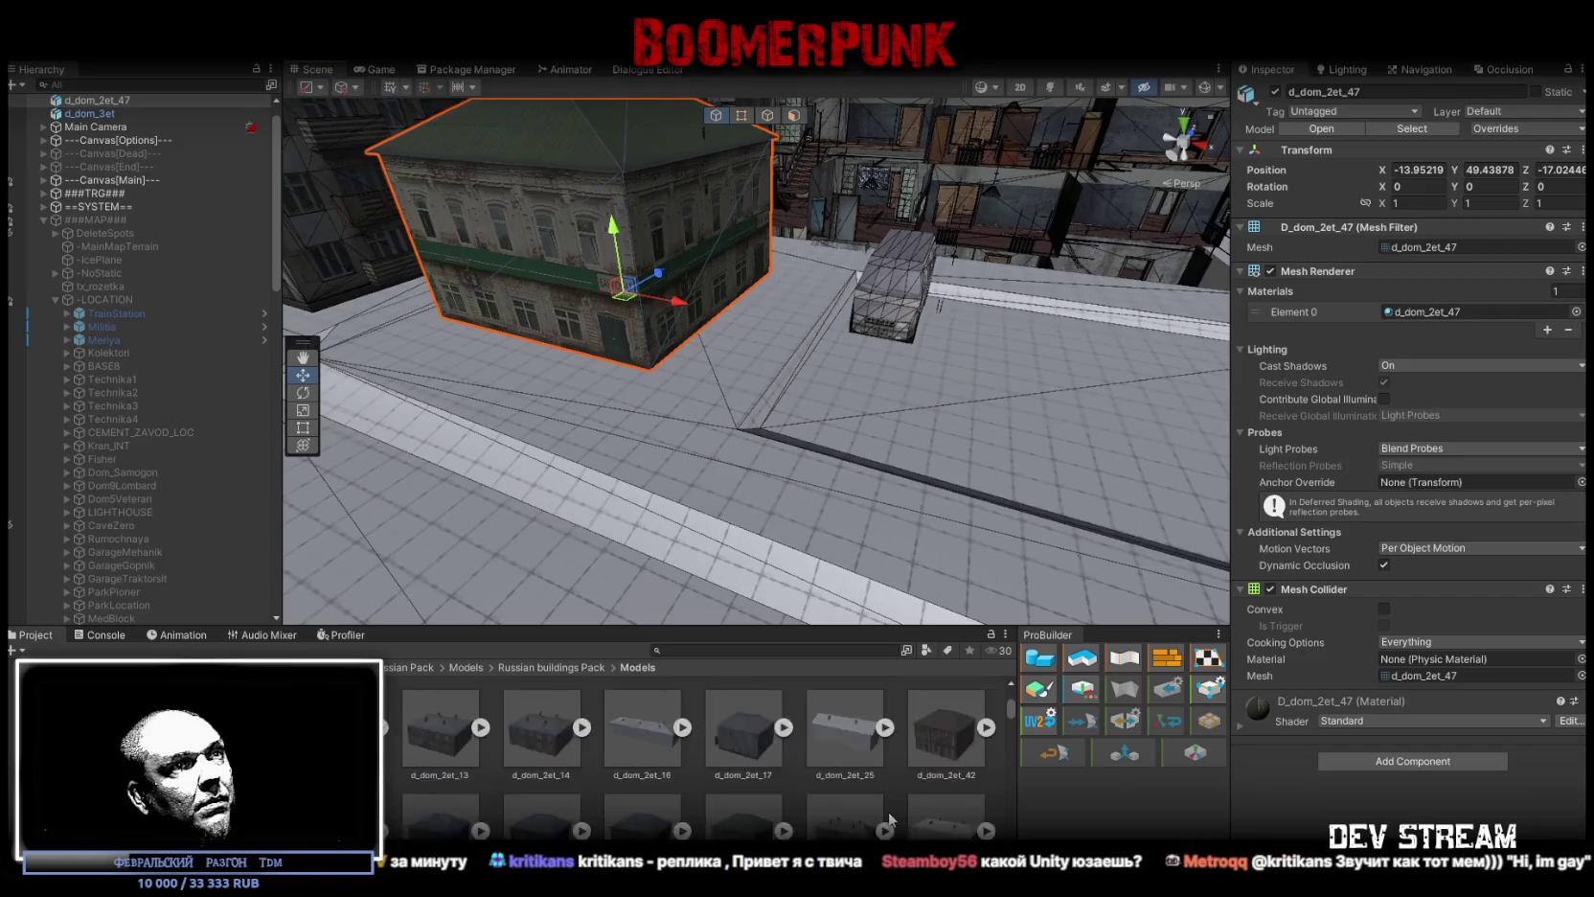
scroll(889, 809, up, 2)
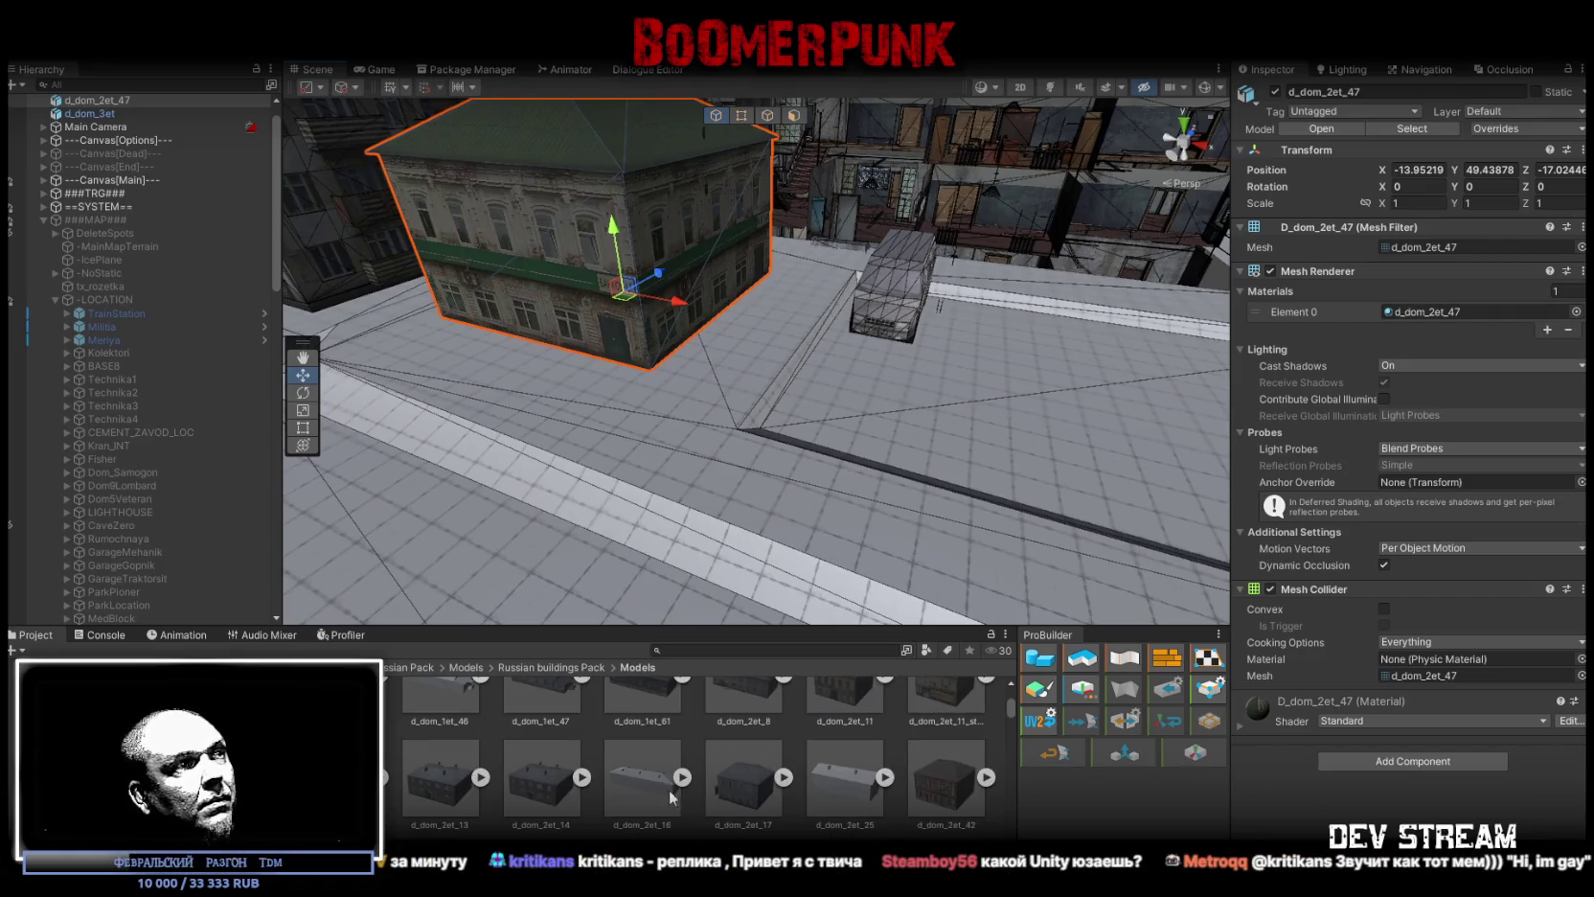
scroll(507, 783, down, 3)
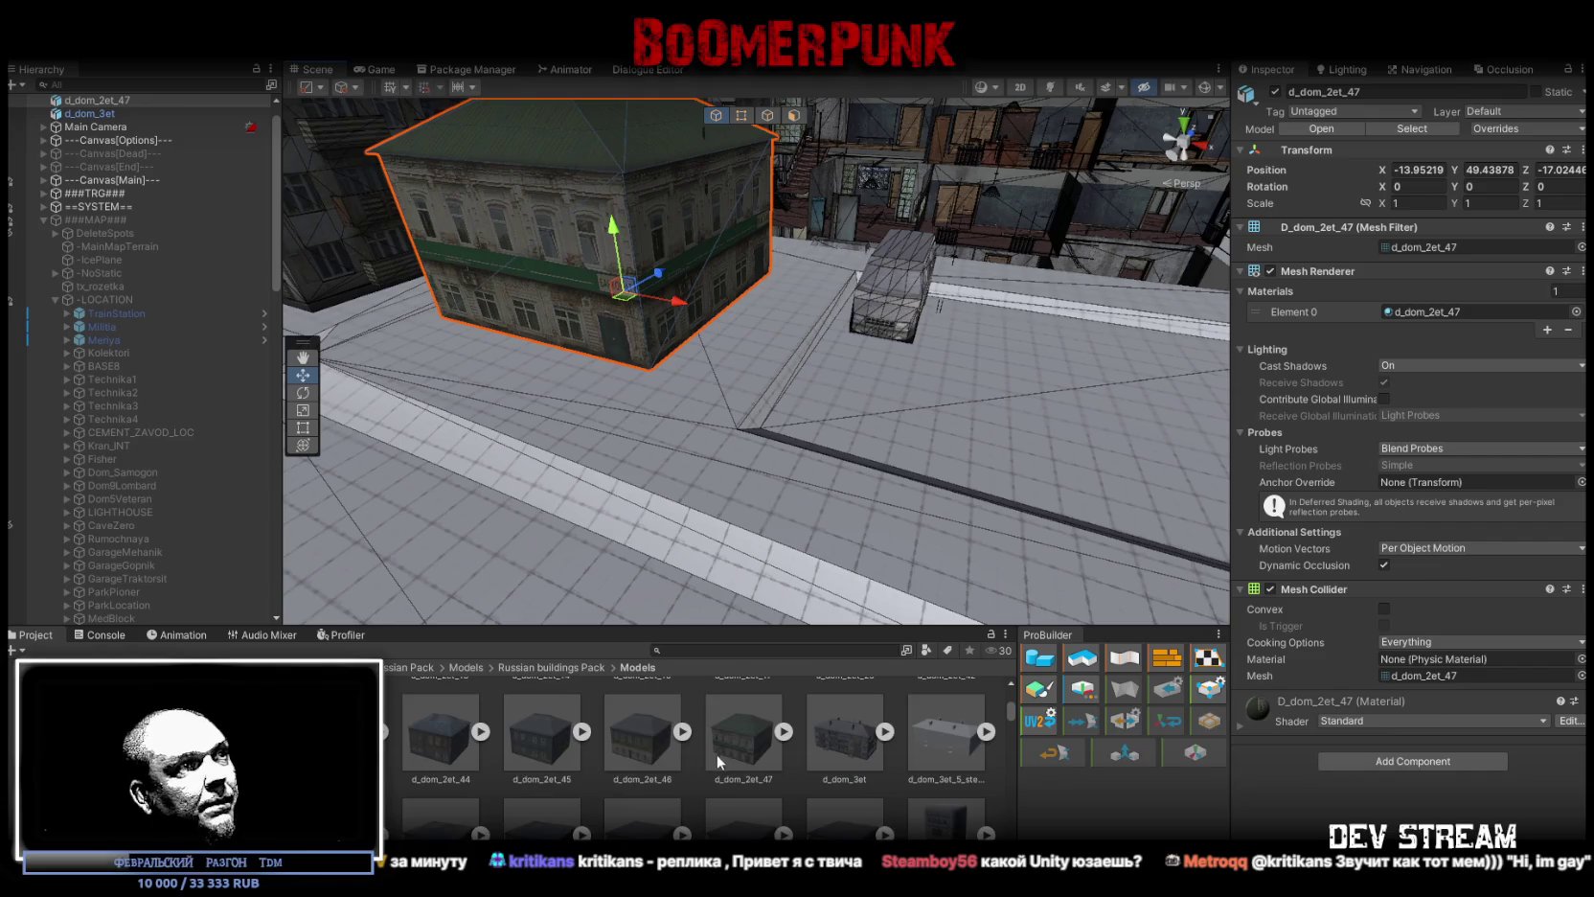
mouse_move(648, 740)
mouse_down()
mouse_move(816, 333)
mouse_move(846, 349)
mouse_move(758, 331)
mouse_move(709, 345)
mouse_up()
key(f)
Step: Place garages d_garage_3 through d_garage_7 in the scene beside the houses
scroll(739, 730, down, 1)
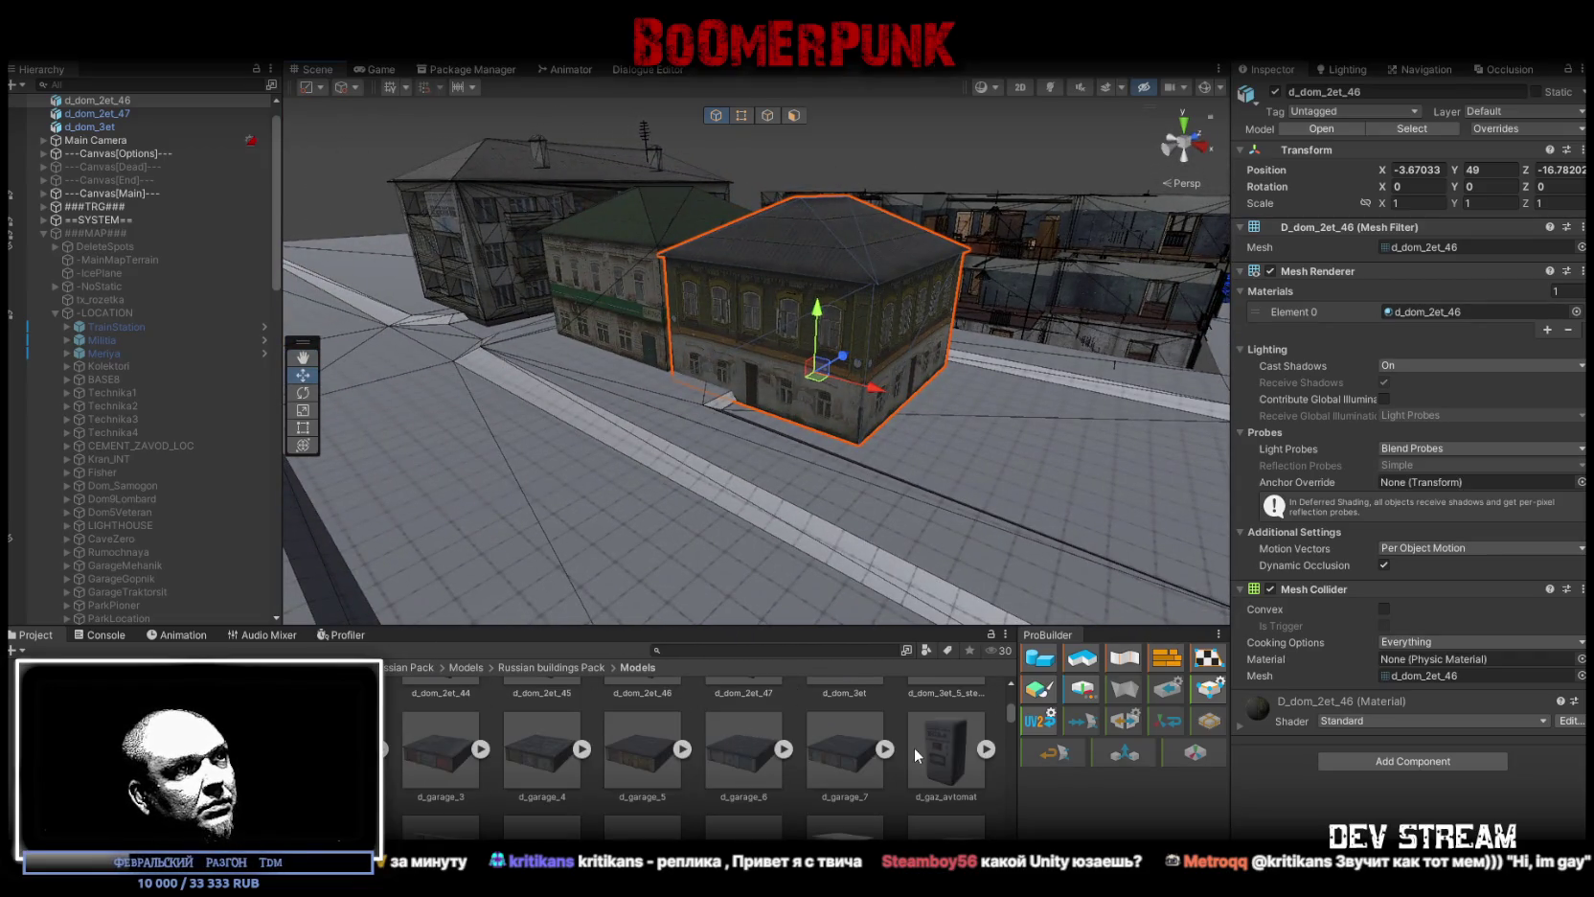
click(843, 756)
click(506, 754)
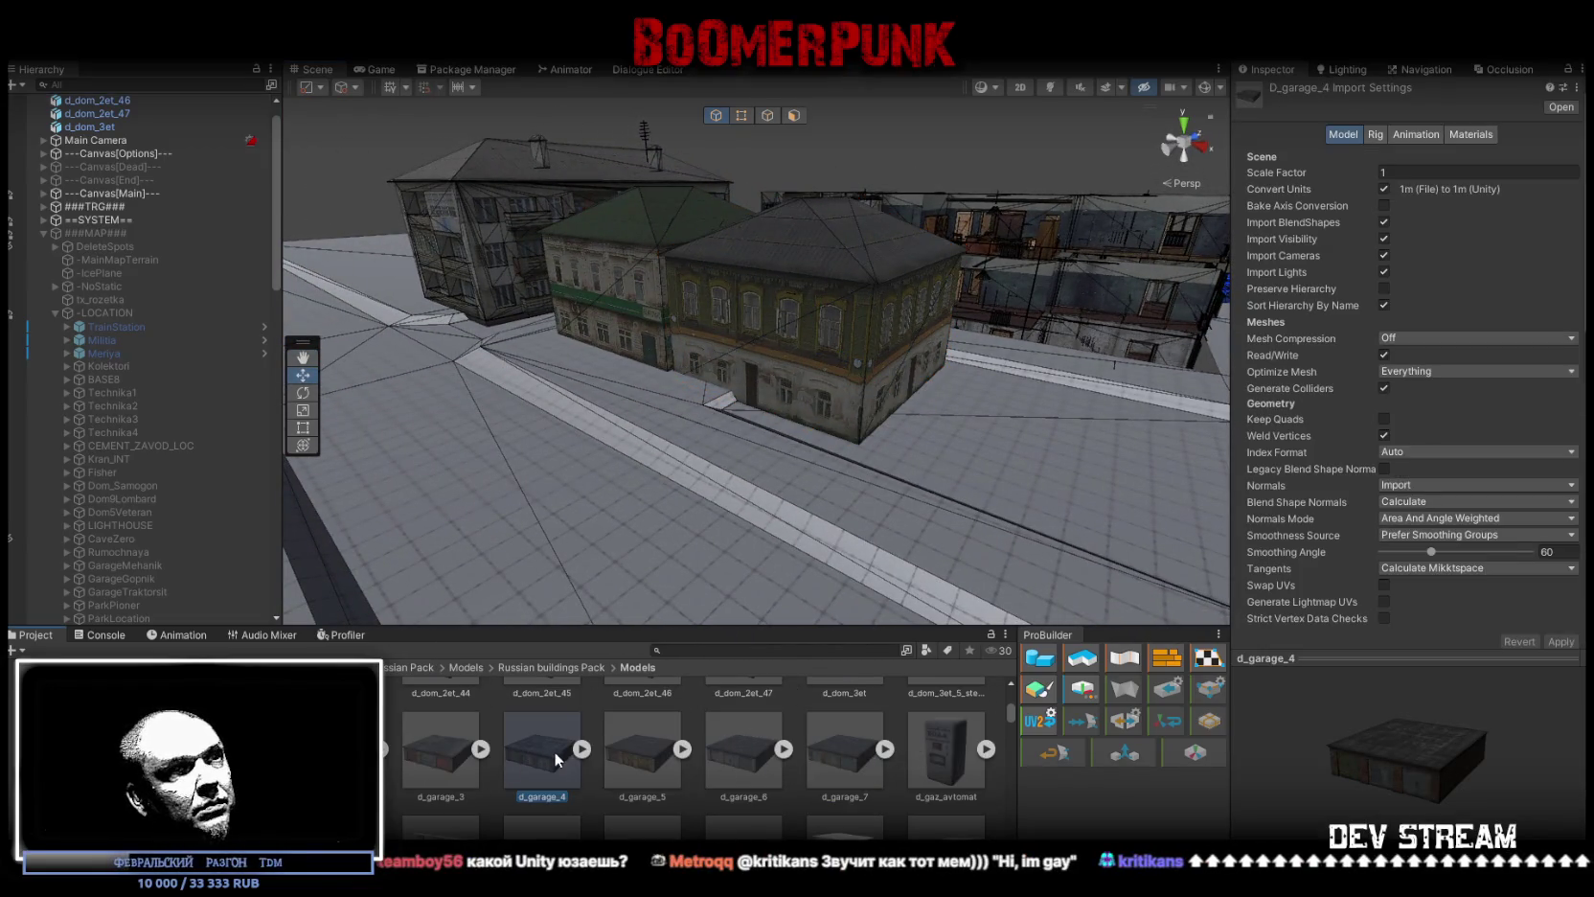
click(436, 769)
mouse_move(442, 756)
mouse_down()
mouse_move(522, 575)
mouse_move(541, 442)
mouse_up()
drag(553, 771, 620, 533)
drag(653, 753, 772, 542)
mouse_move(792, 633)
mouse_down()
mouse_move(857, 512)
mouse_move(932, 509)
mouse_up()
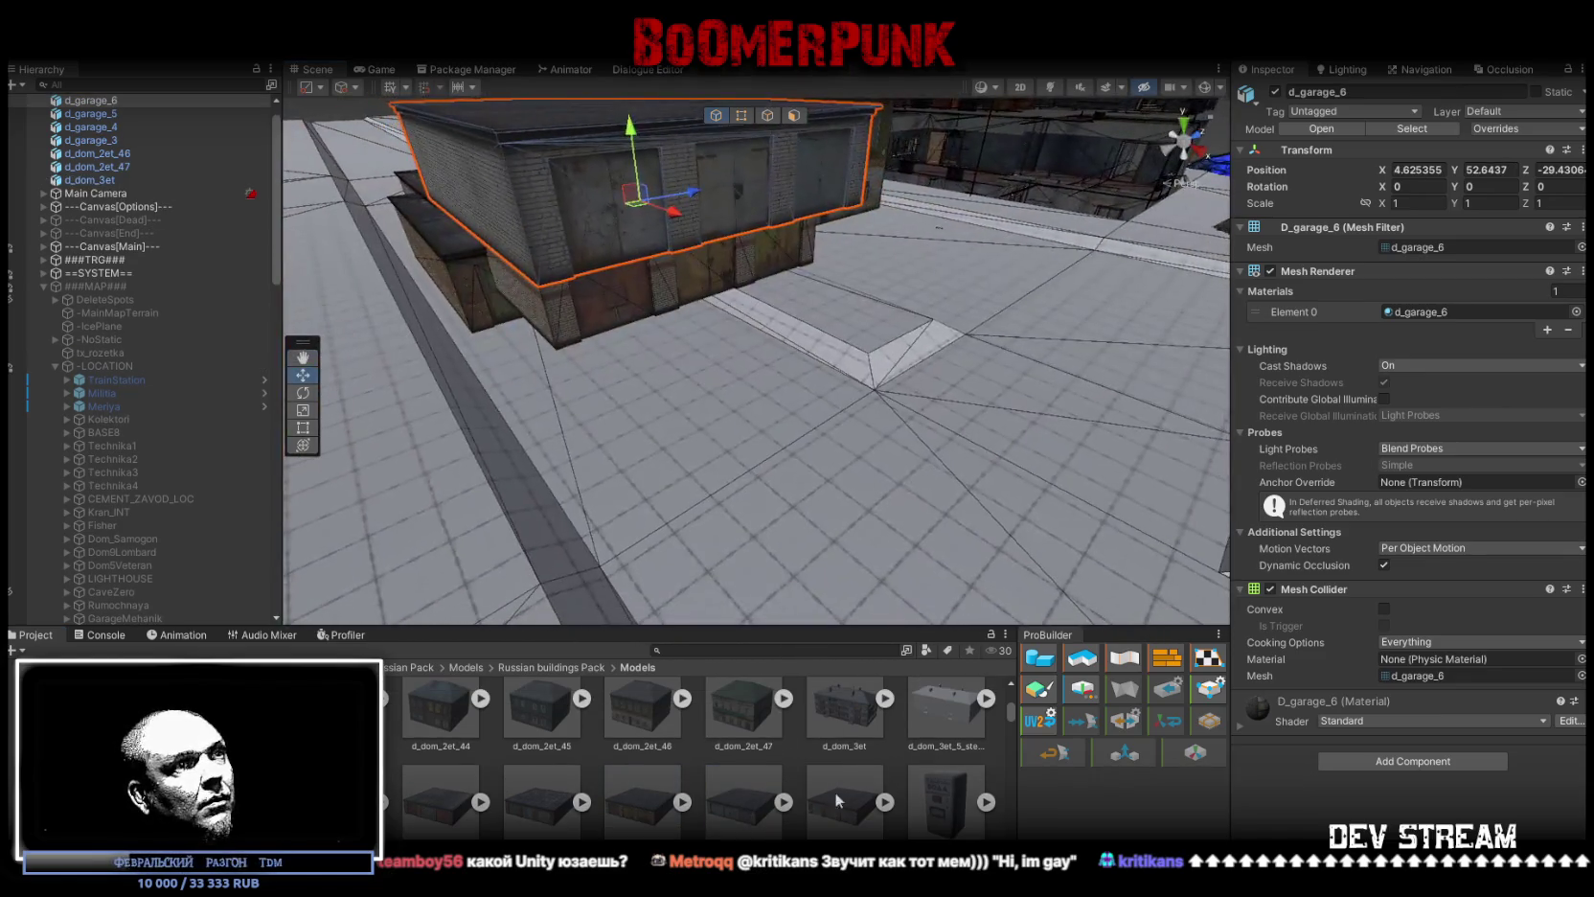
mouse_move(837, 800)
mouse_down()
mouse_move(836, 398)
mouse_move(790, 485)
mouse_up()
Step: Add d_put_zdanie_6, d_put_budka_41 and the omsk_14_et apartment block to the scene
scroll(779, 765, down, 3)
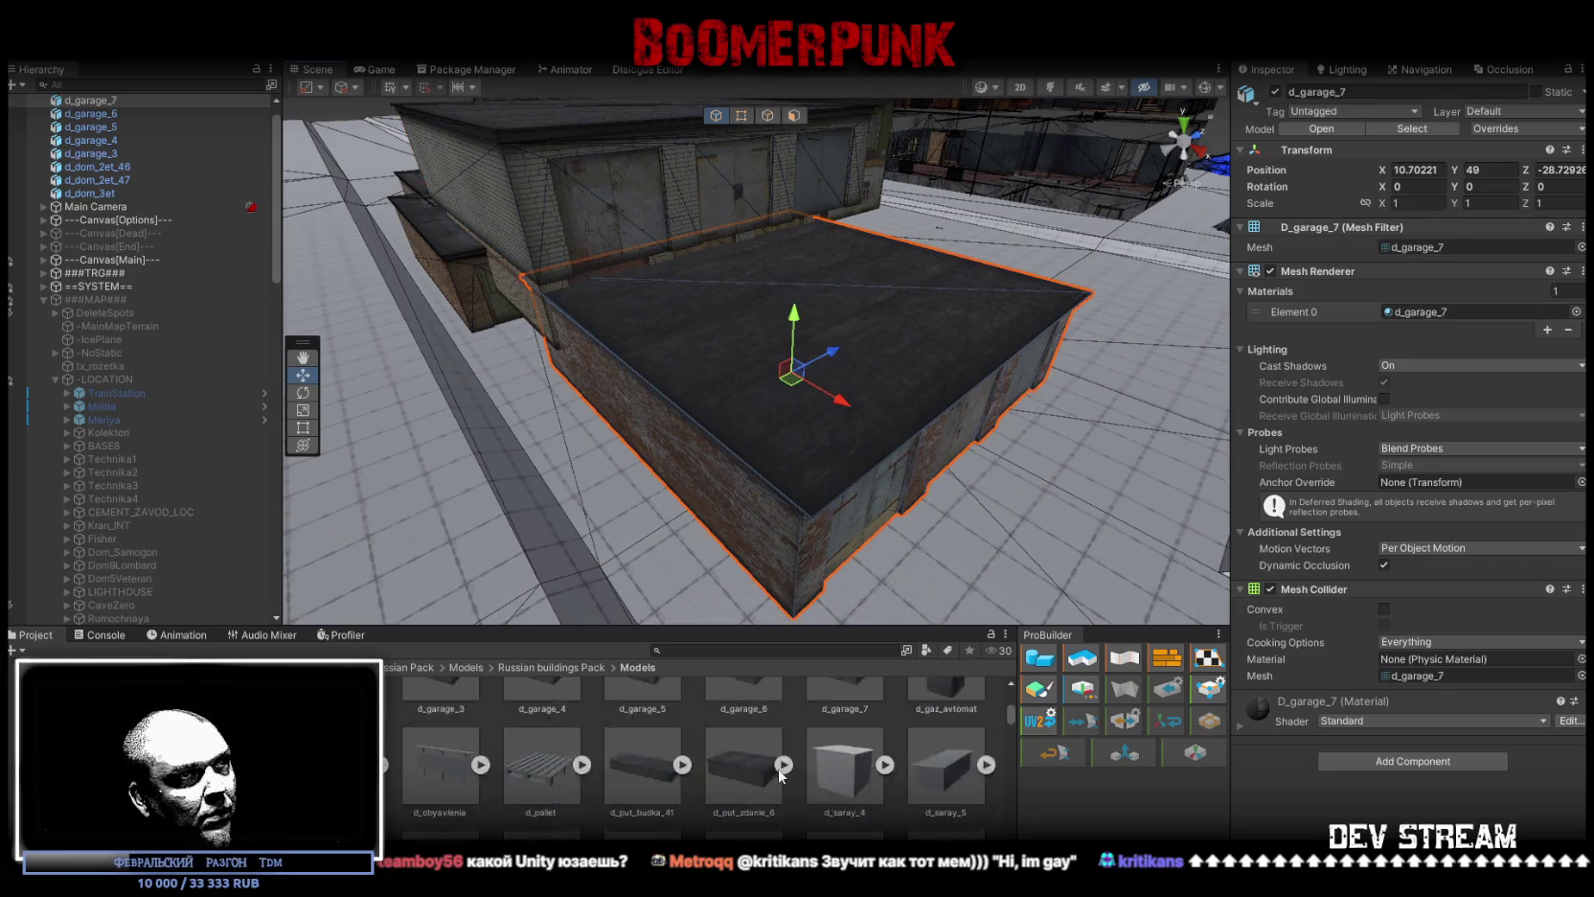
click(739, 726)
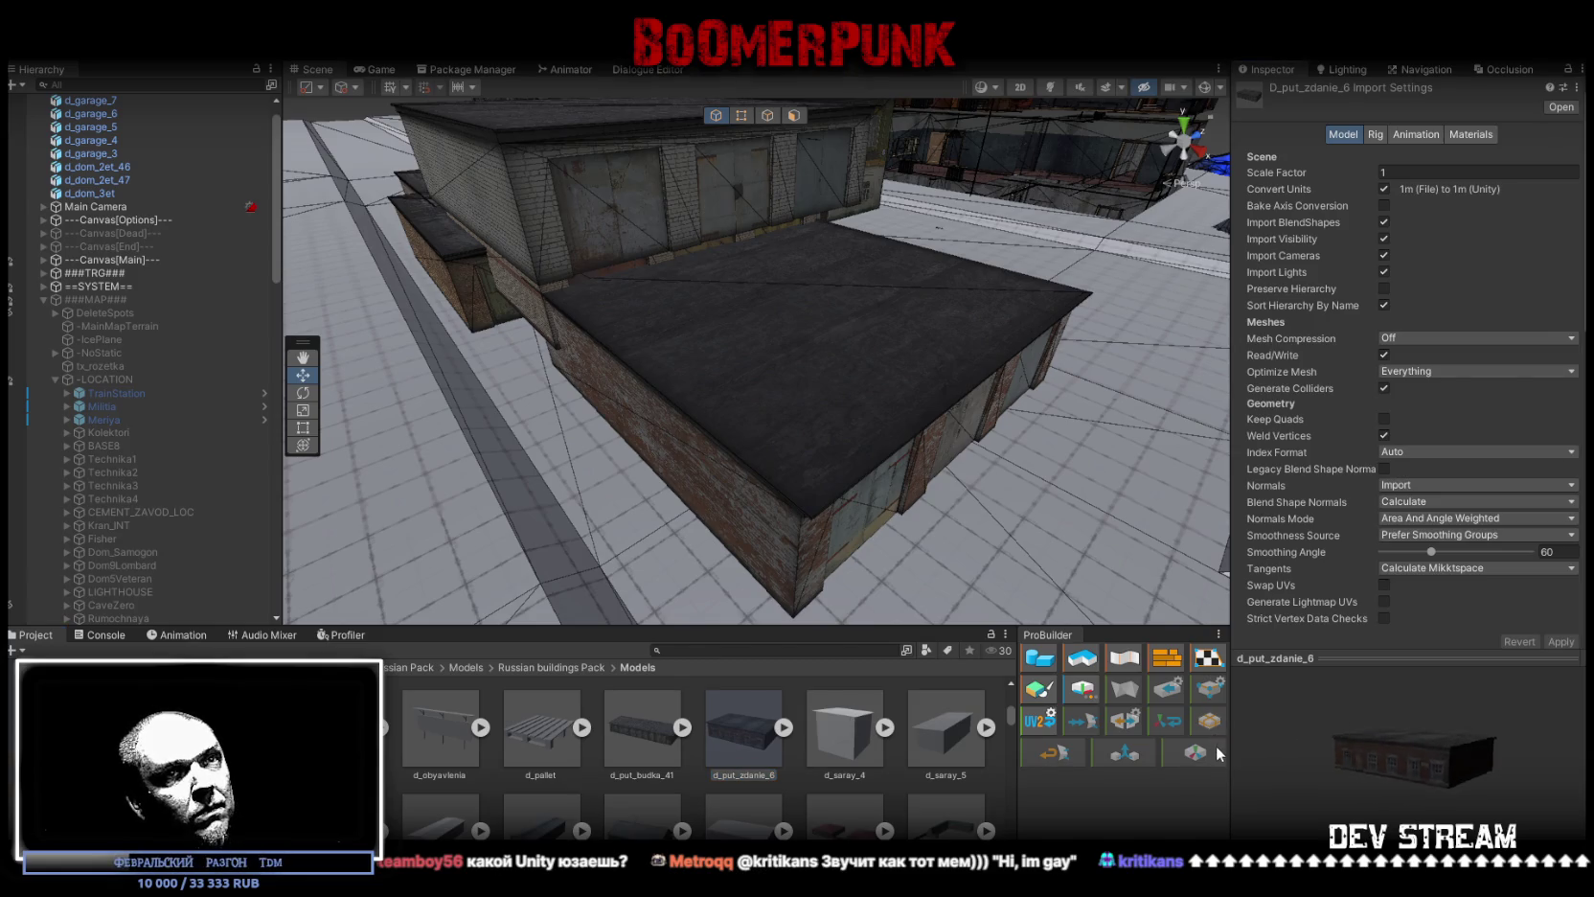
drag(716, 742, 1107, 465)
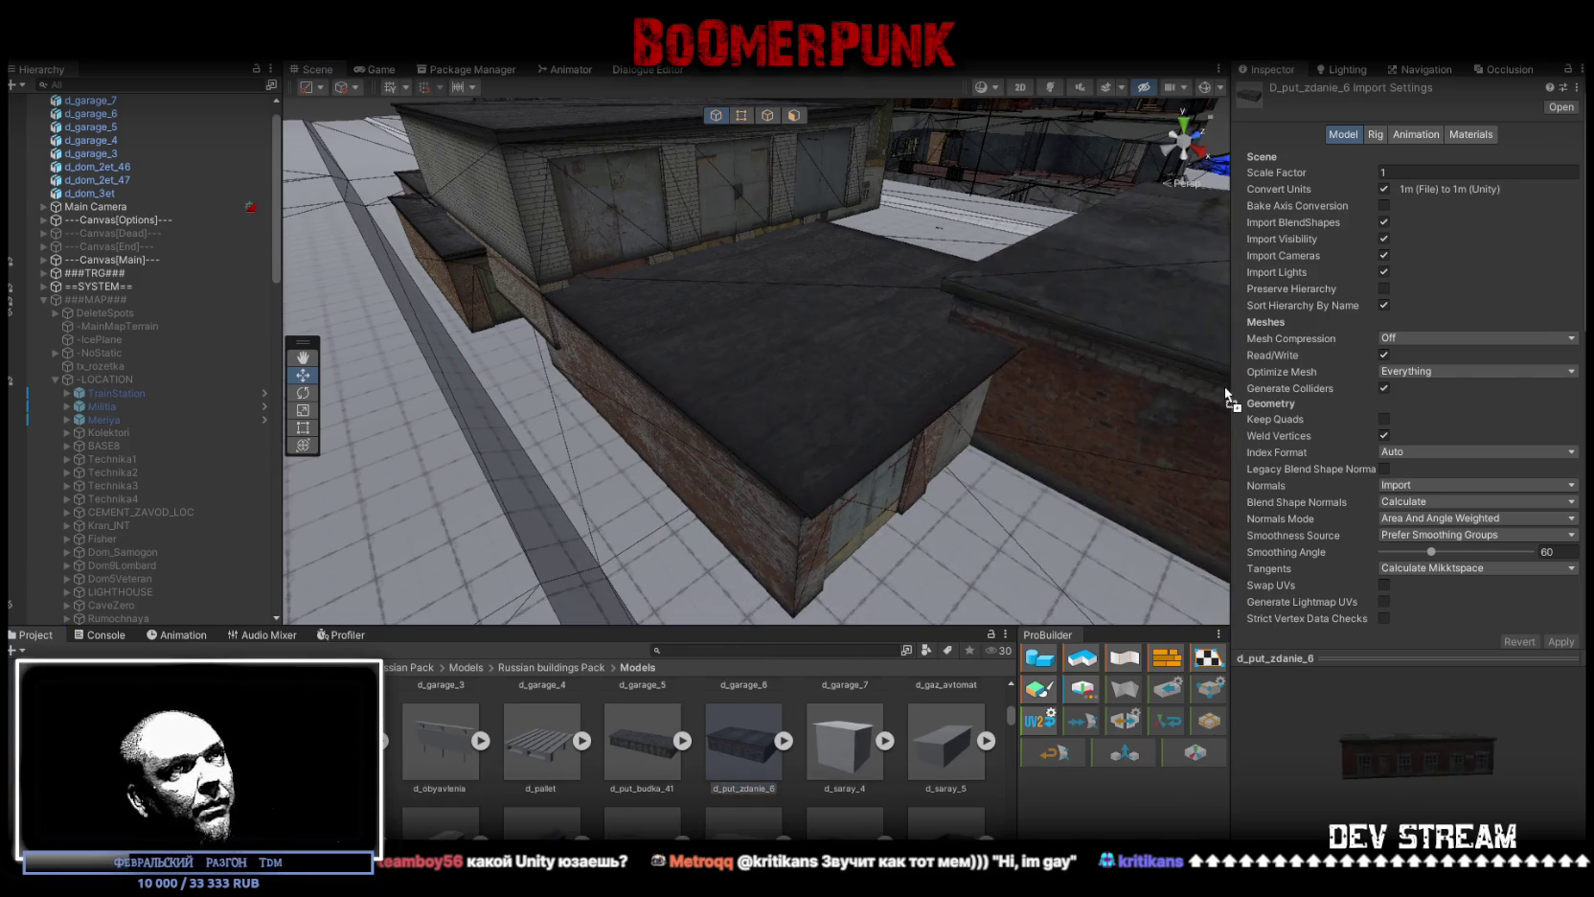
key(ctrl+z)
click(661, 742)
drag(626, 742, 515, 346)
scroll(746, 763, down, 2)
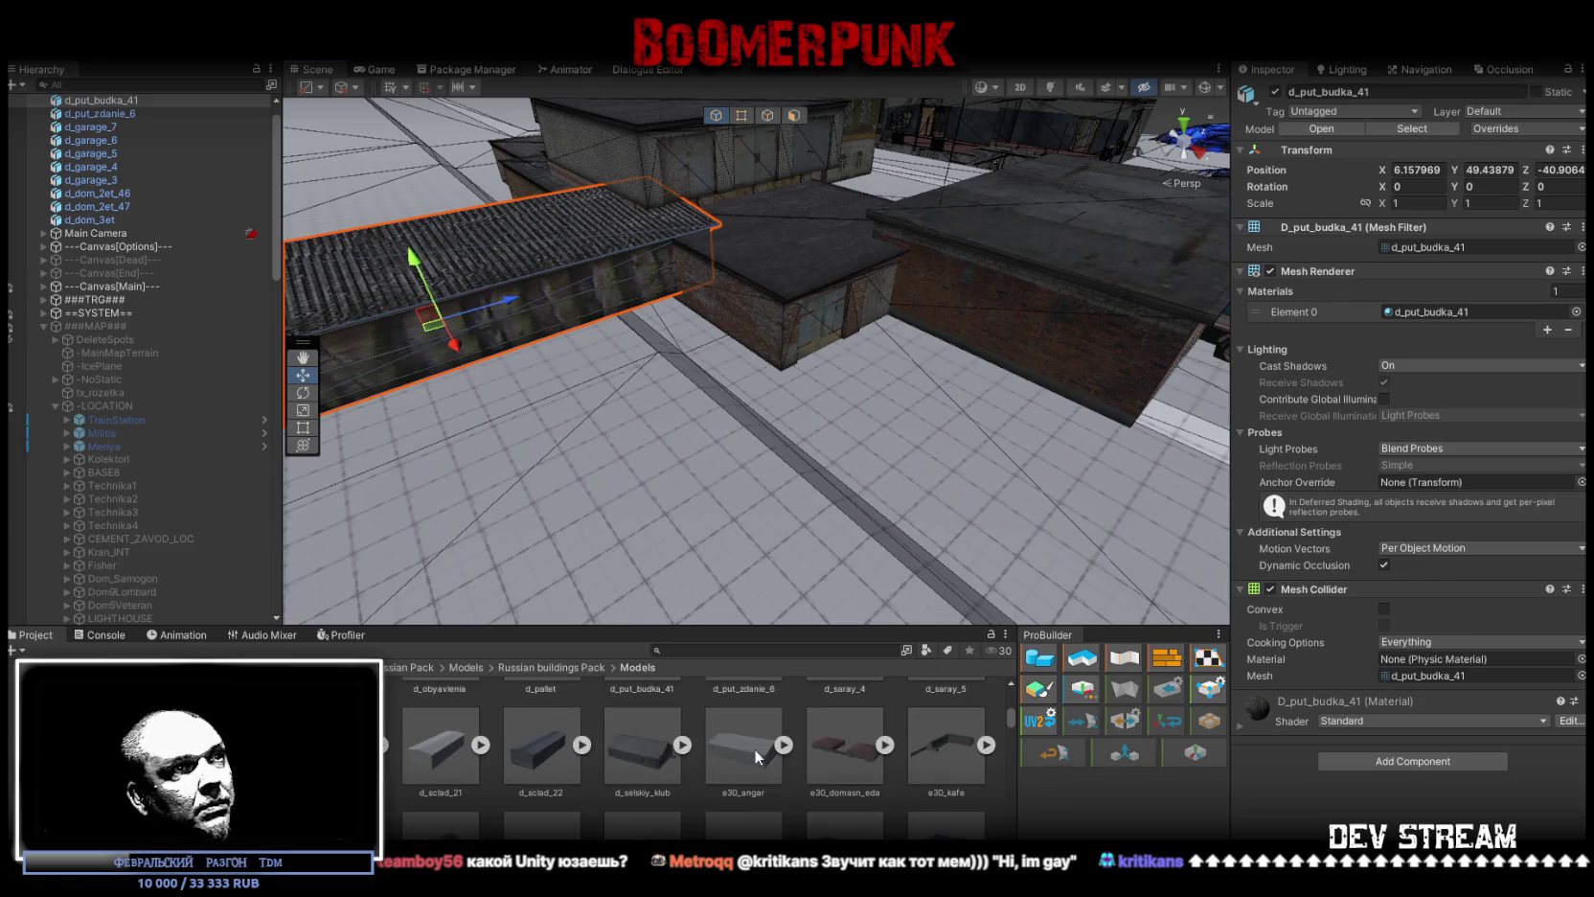
click(852, 727)
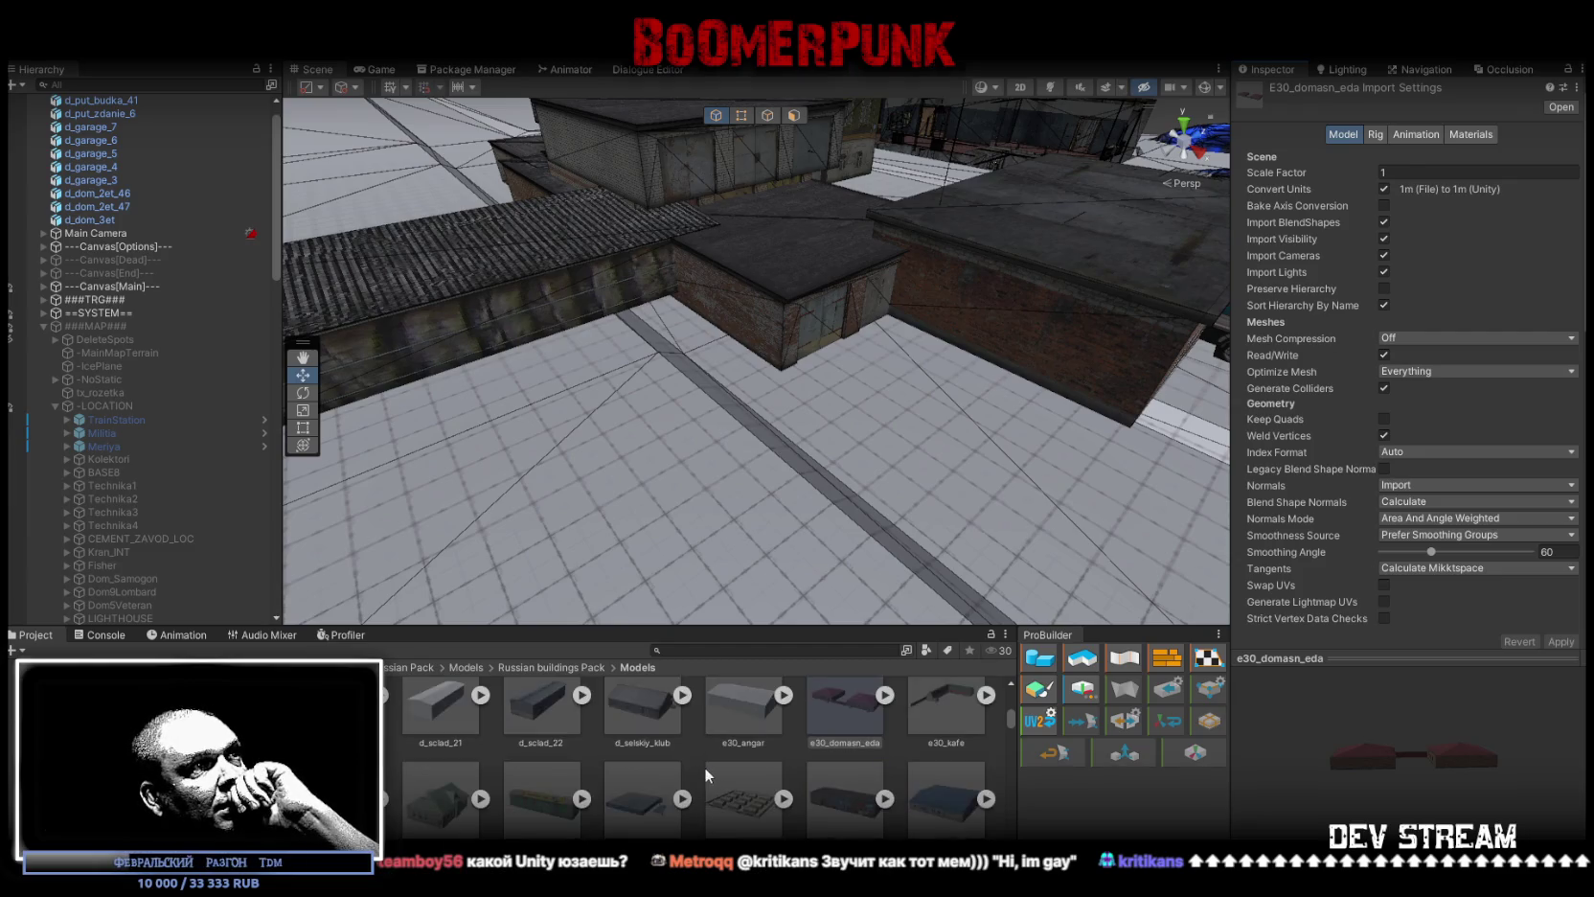
scroll(703, 766, down, 2)
scroll(709, 764, down, 2)
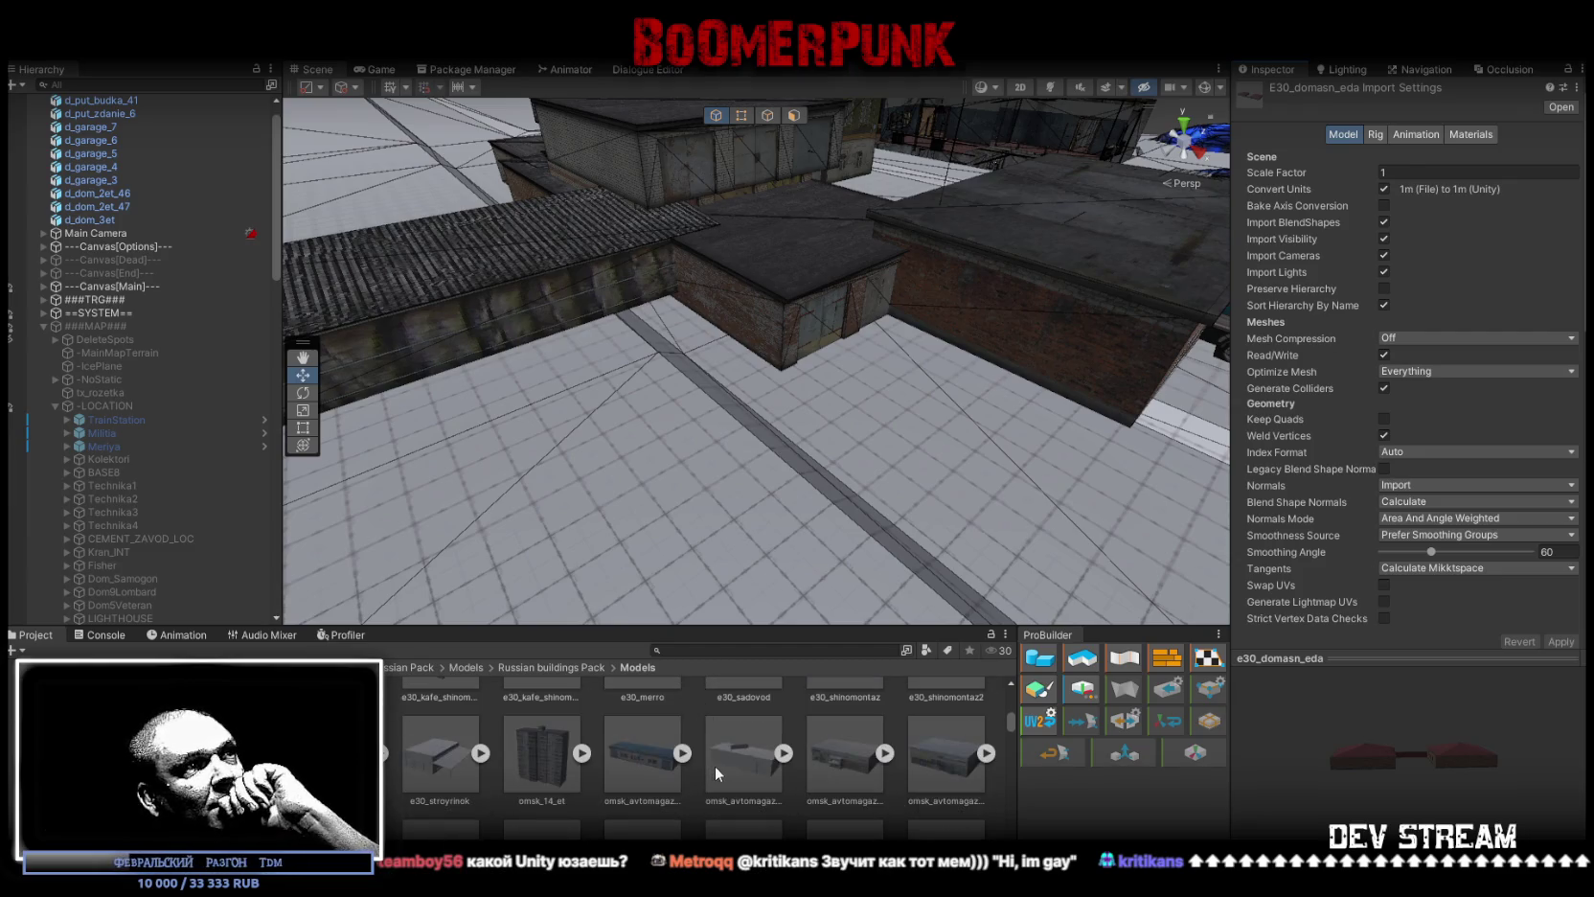
drag(530, 763, 795, 487)
Step: Place omsk_magazin4, the omsk_larek_pizza fruit kiosk and r254_dps beside the apartment block
scroll(750, 699, down, 3)
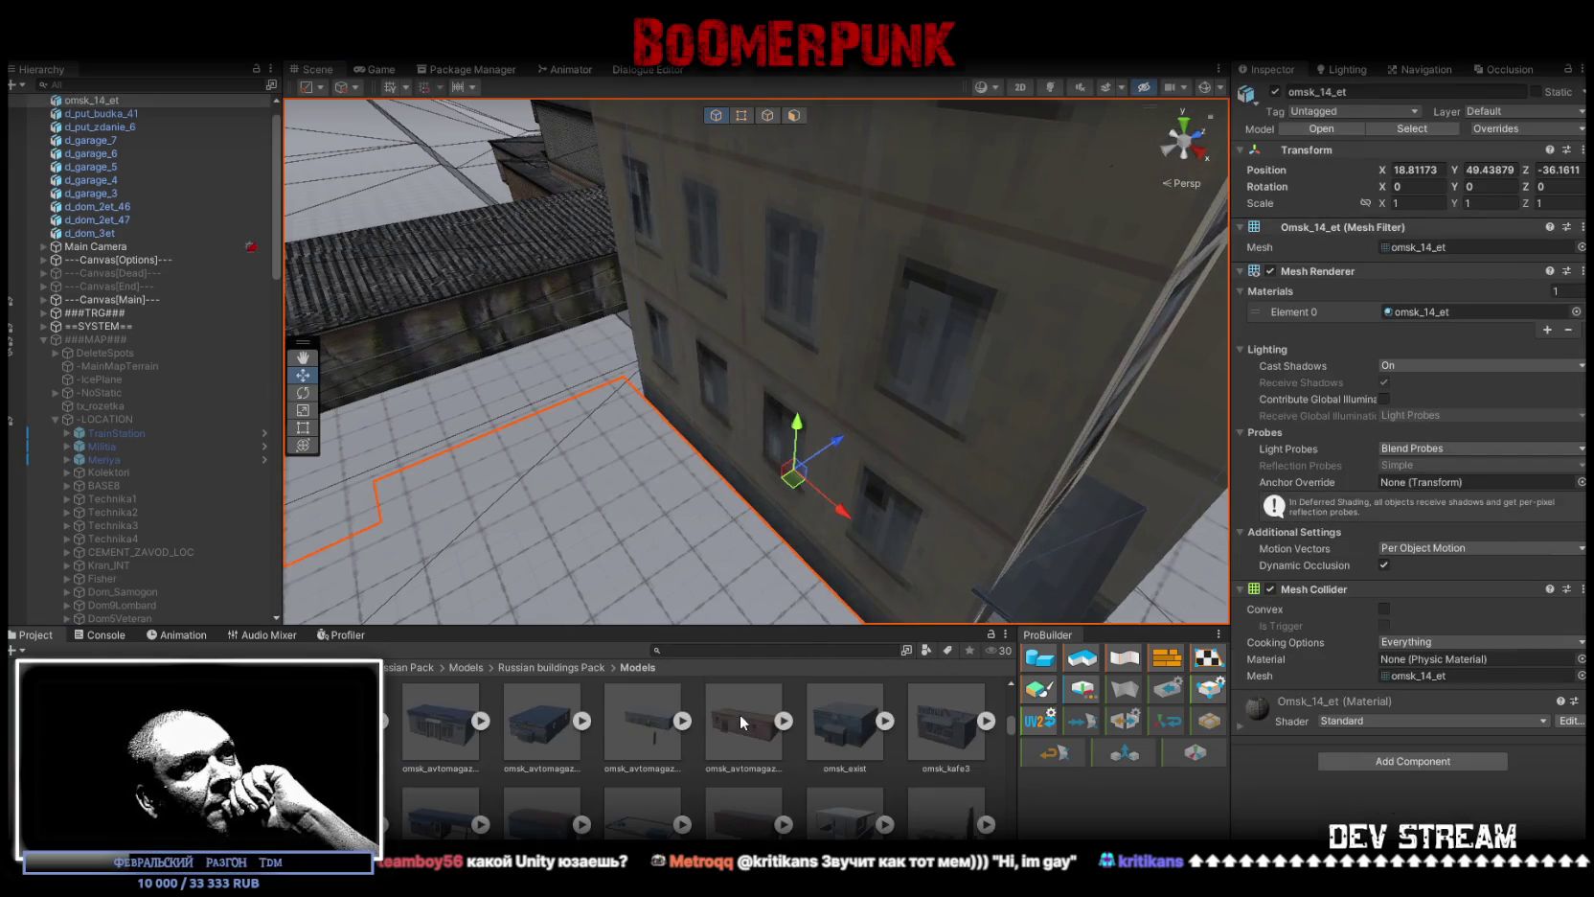
scroll(796, 734, down, 1)
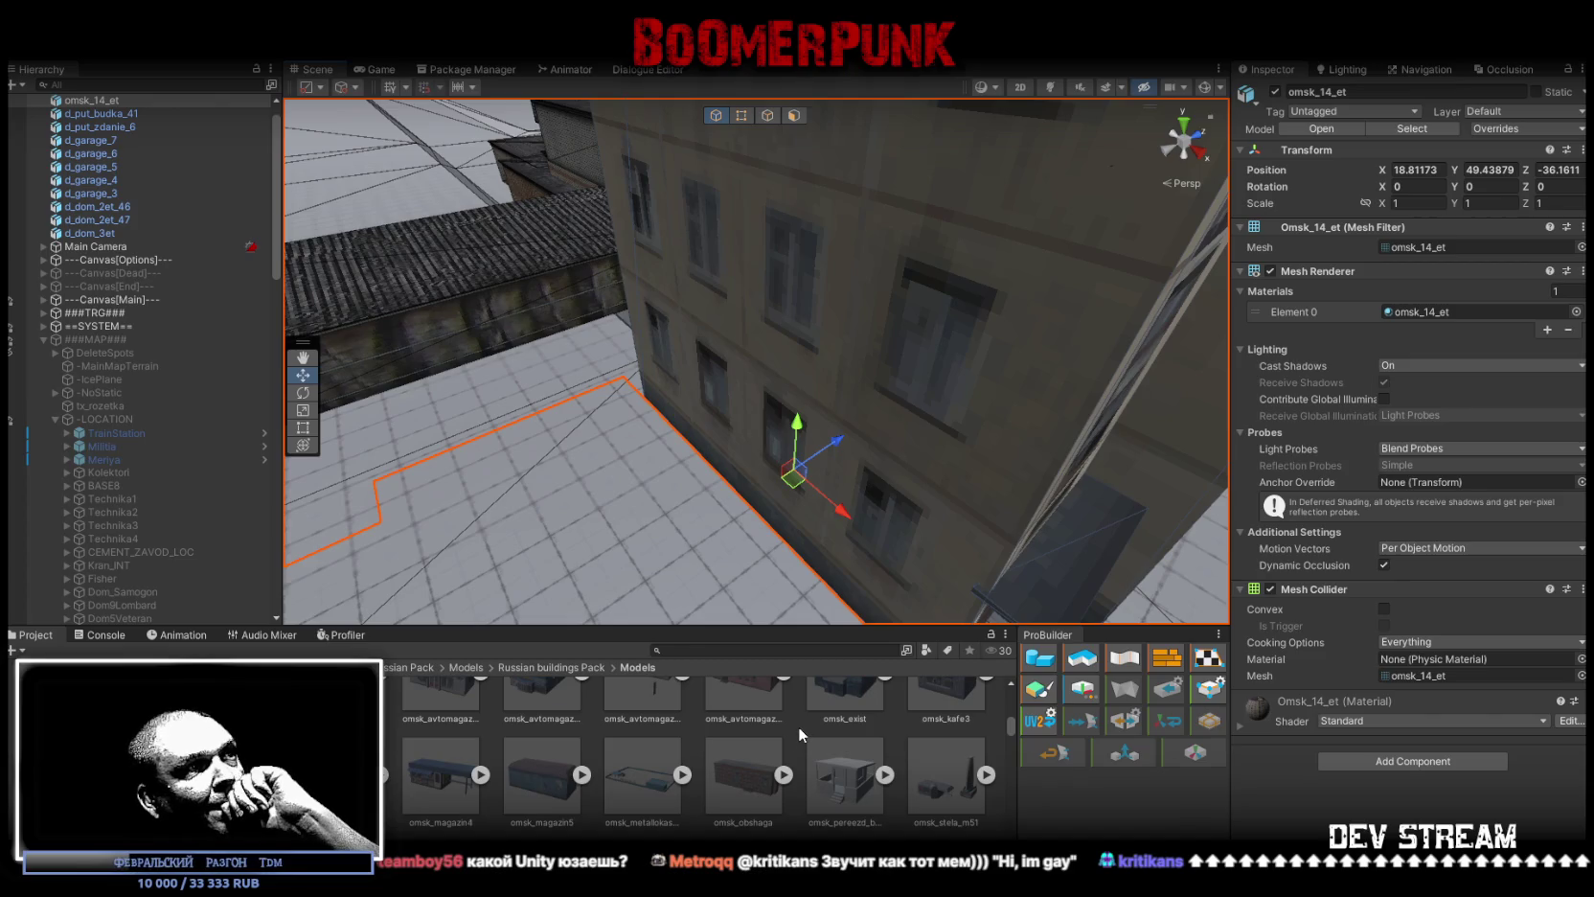
scroll(798, 726, down, 1)
mouse_move(460, 725)
mouse_down()
mouse_move(488, 463)
mouse_move(482, 474)
mouse_up()
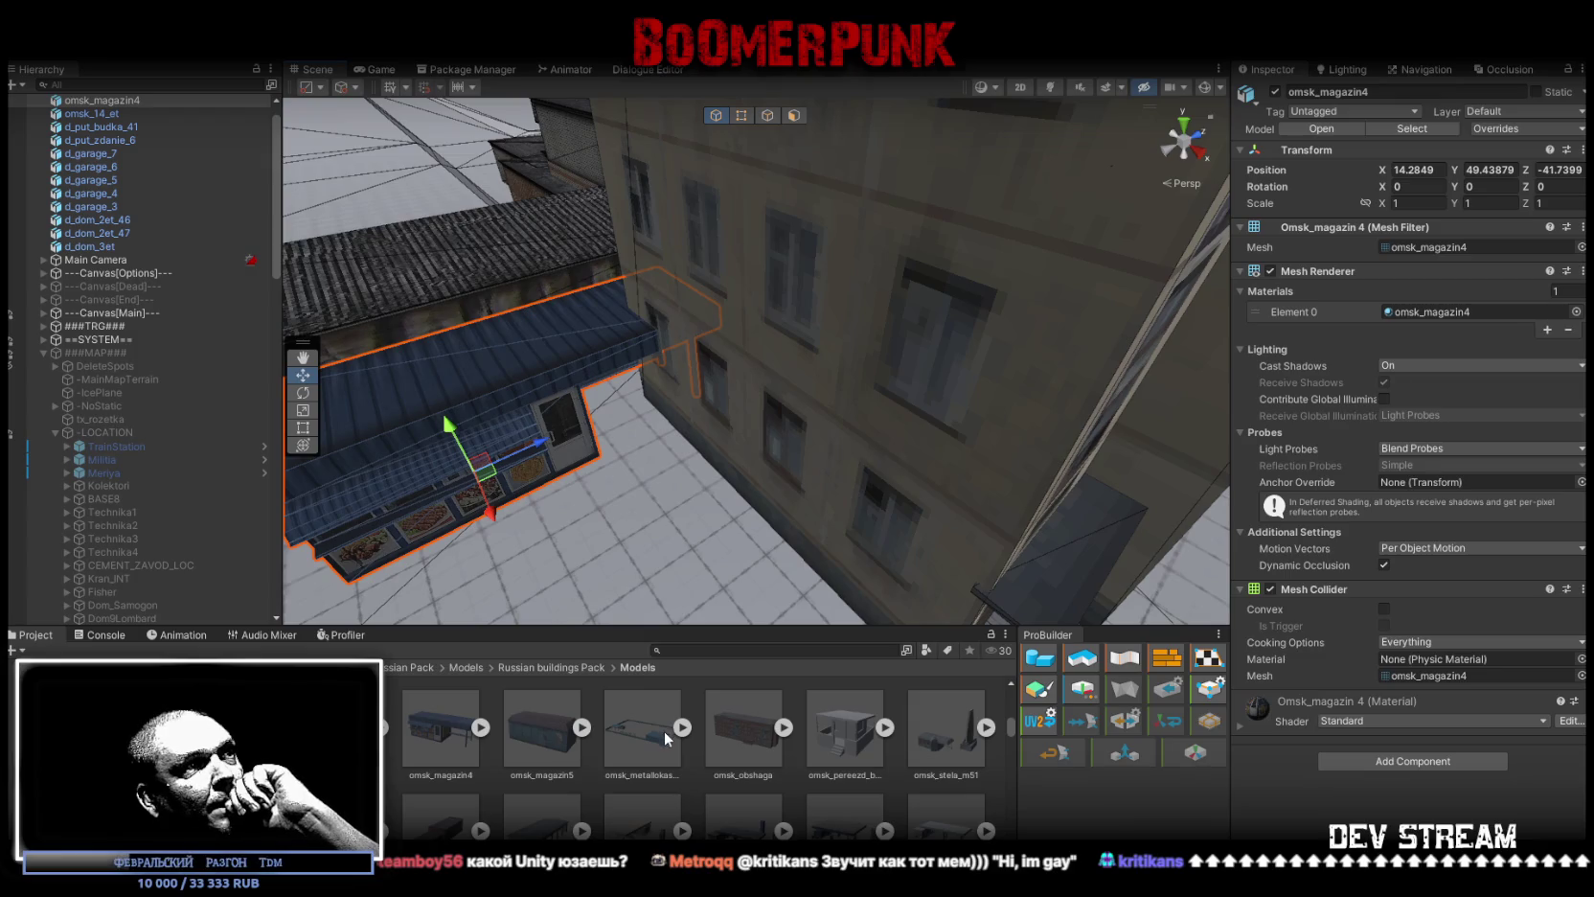
mouse_move(542, 745)
mouse_down()
mouse_move(522, 517)
mouse_move(648, 573)
mouse_up()
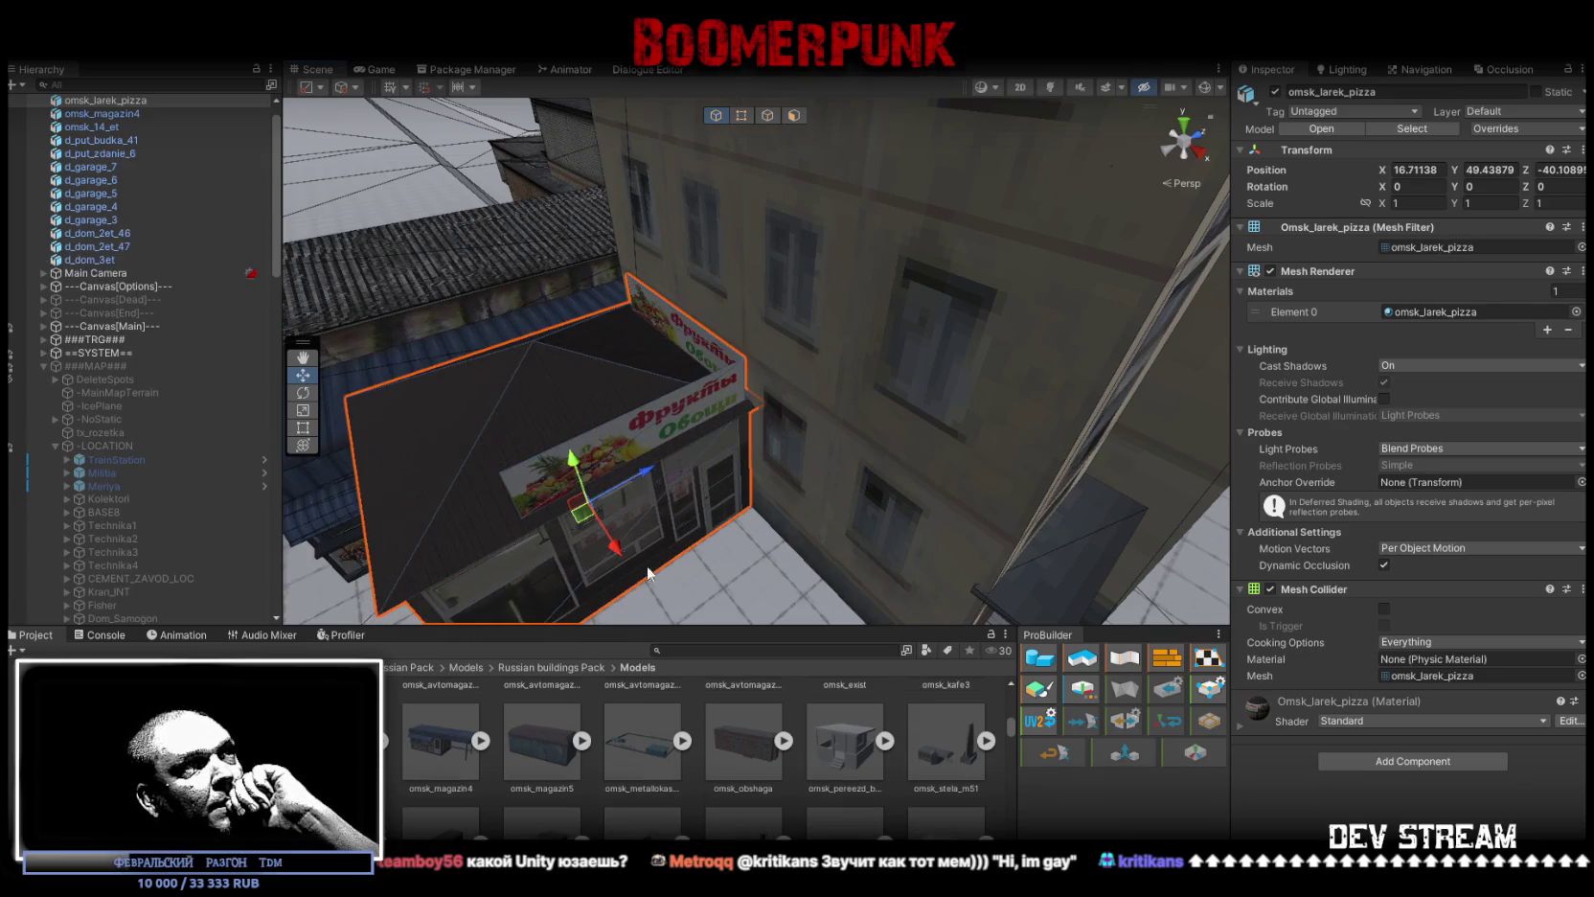
scroll(862, 744, down, 1)
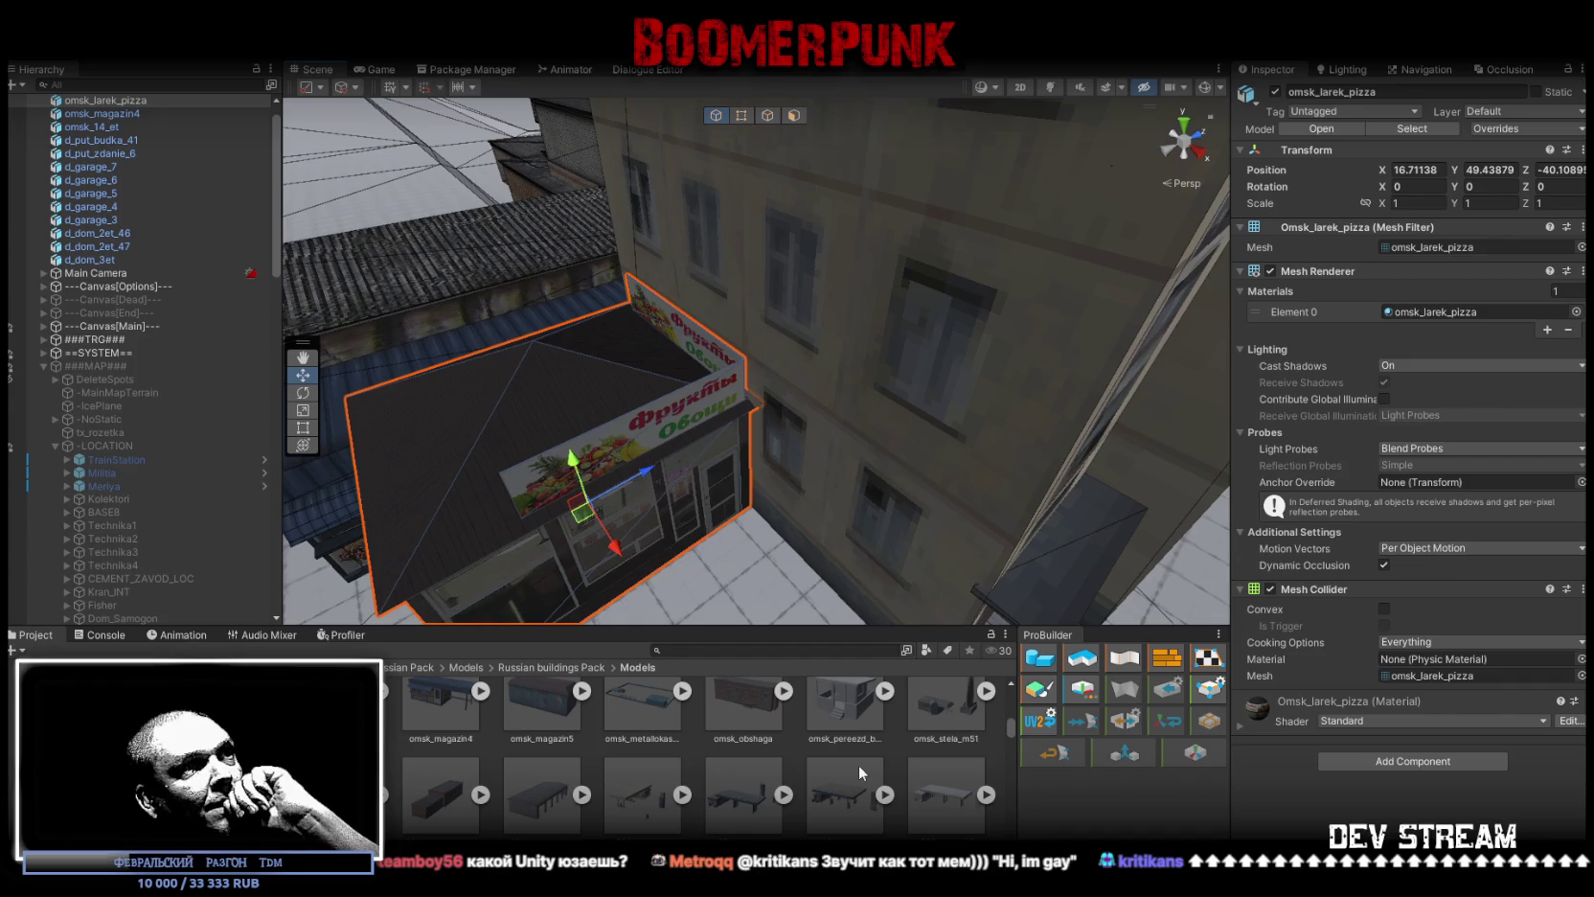
scroll(863, 766, down, 4)
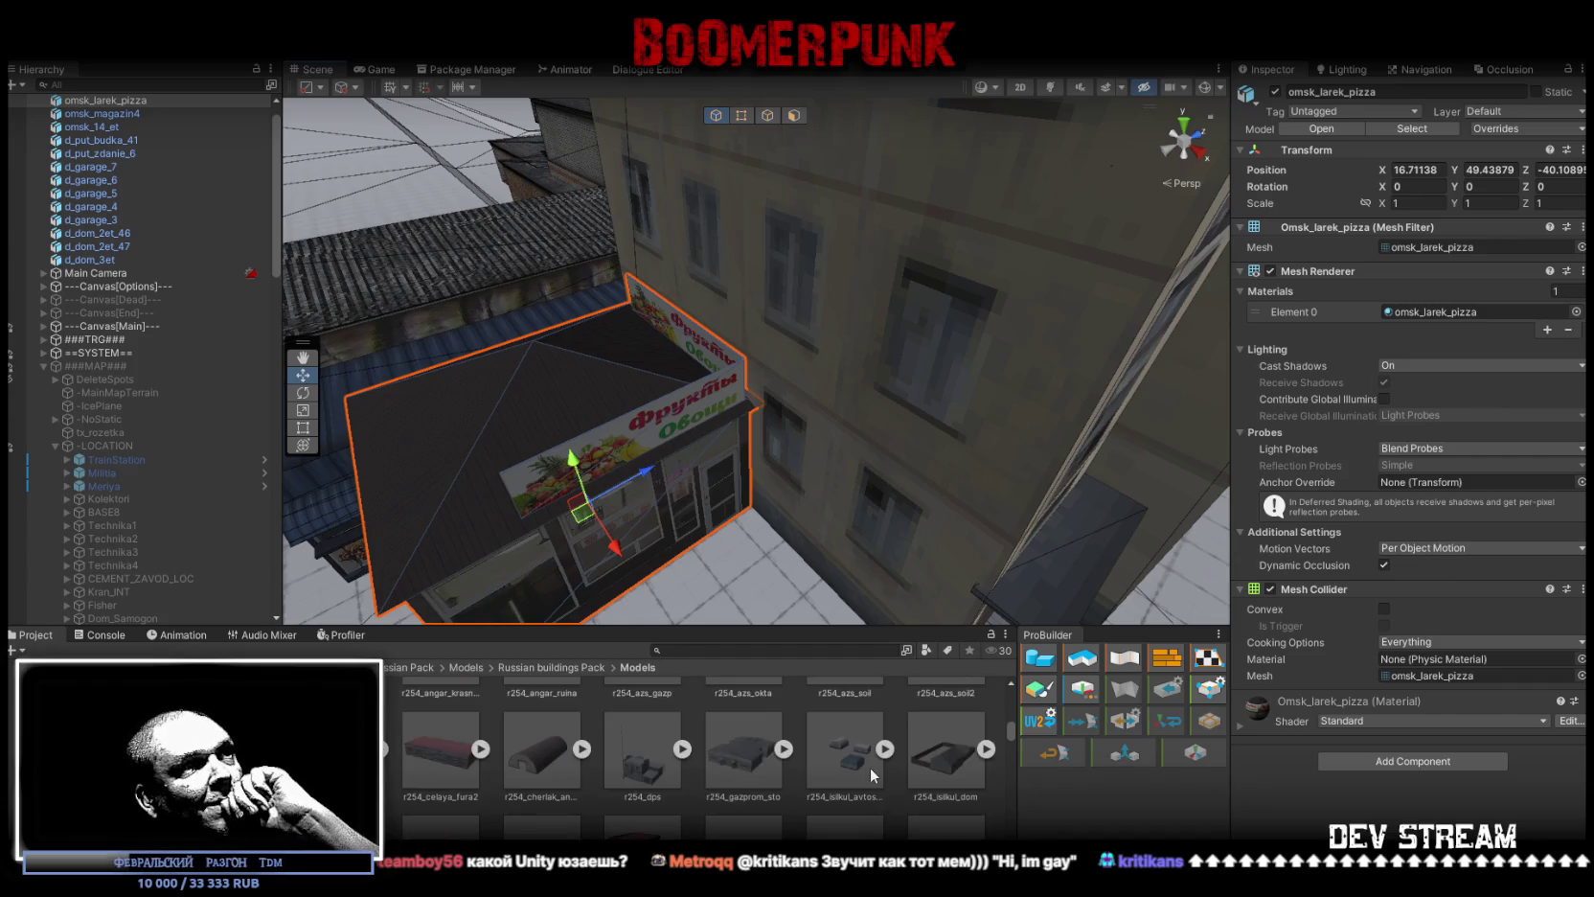
click(633, 771)
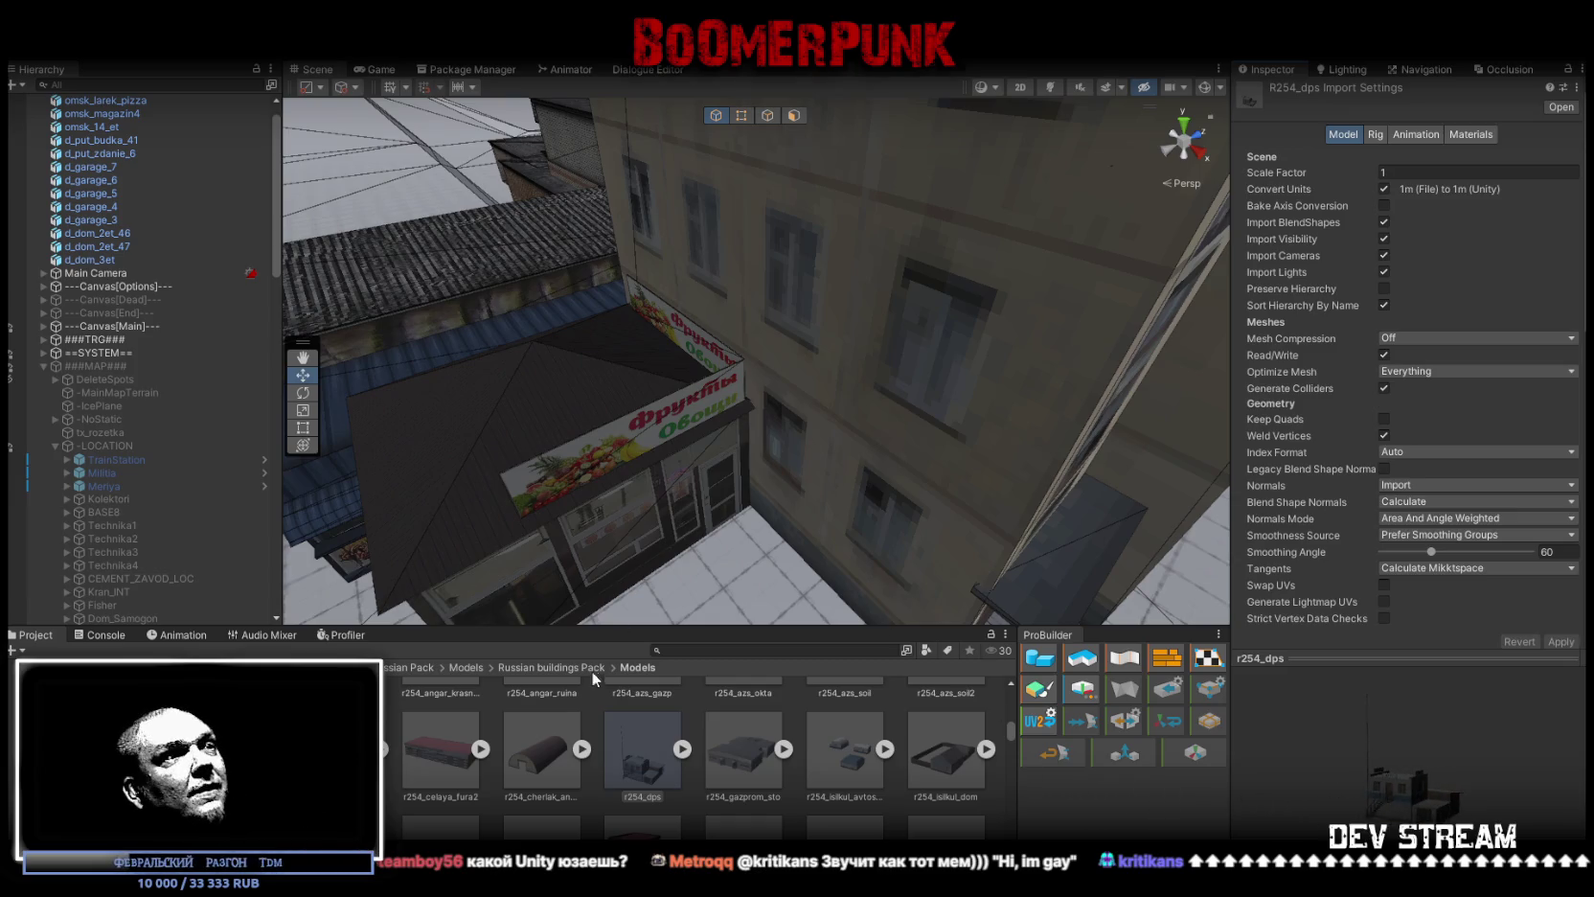
mouse_move(613, 718)
mouse_down()
mouse_move(382, 182)
mouse_move(721, 301)
mouse_move(791, 344)
mouse_move(805, 707)
mouse_up()
Step: Preview further r254 models: r254_moskalenki_stella, r254_omsk_krest and r254_old_dps
scroll(804, 766, down, 5)
scroll(802, 779, down, 2)
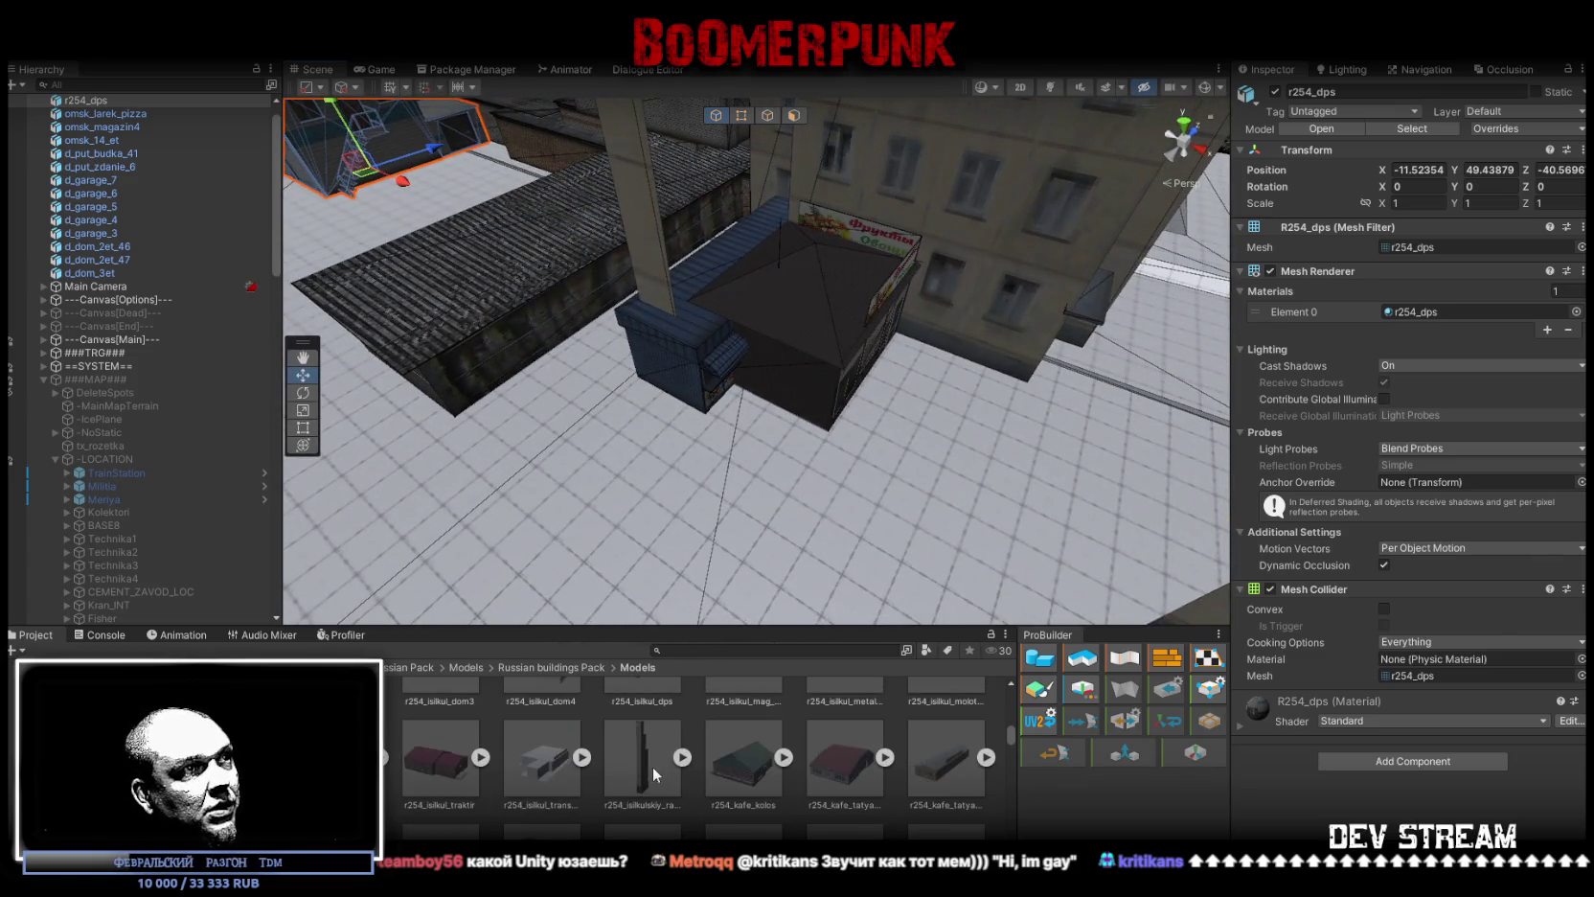
click(652, 767)
scroll(879, 781, down, 2)
scroll(881, 789, down, 2)
click(956, 711)
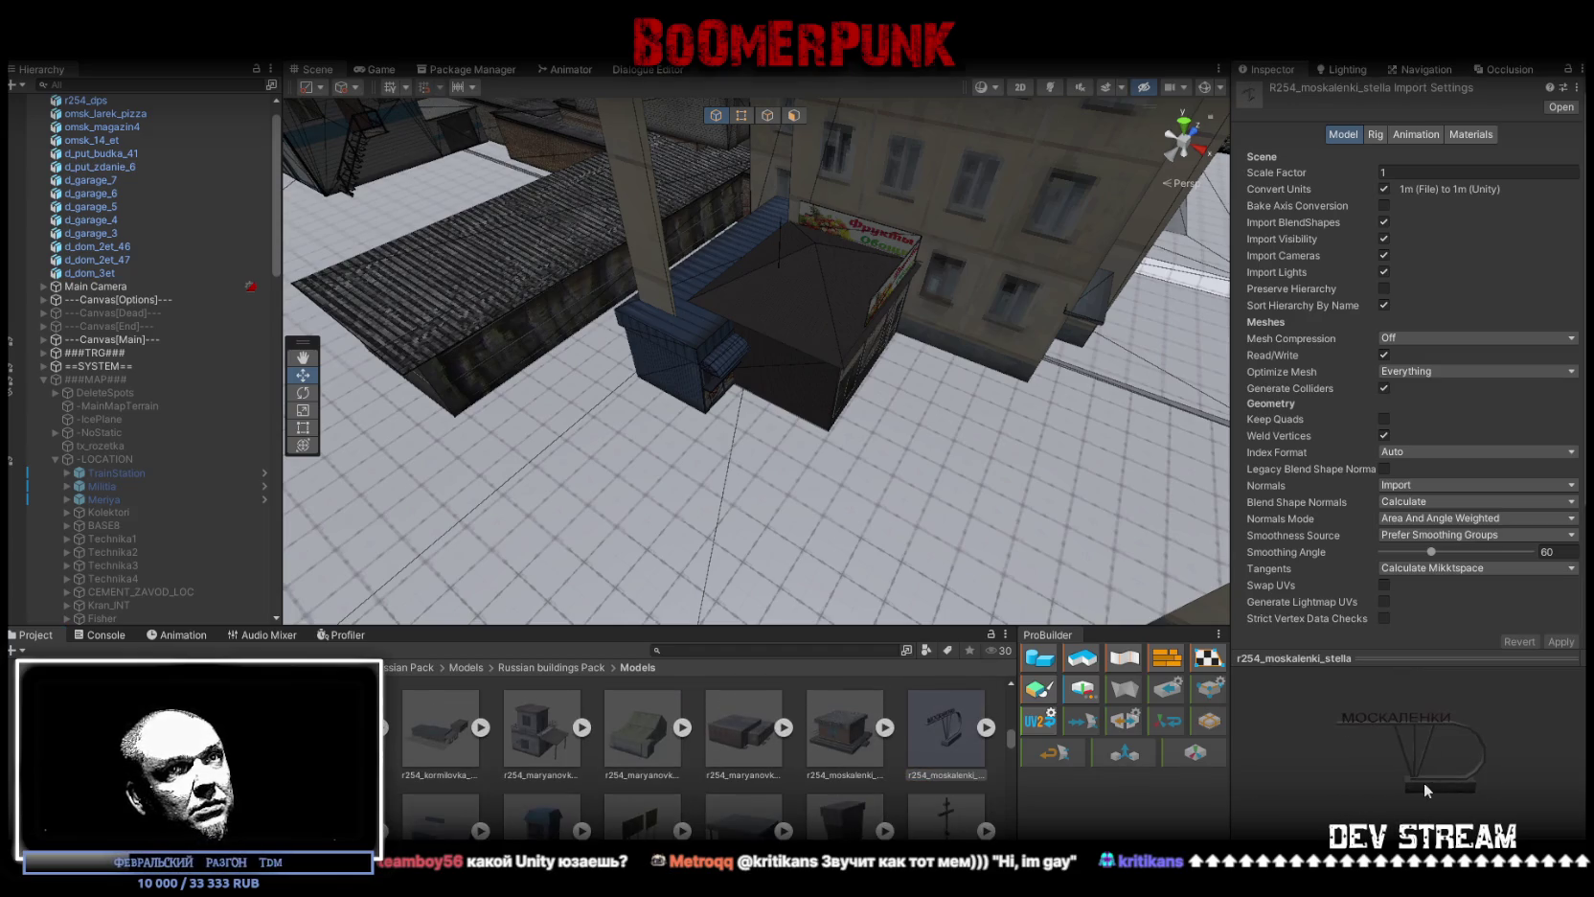
drag(1427, 781, 1454, 768)
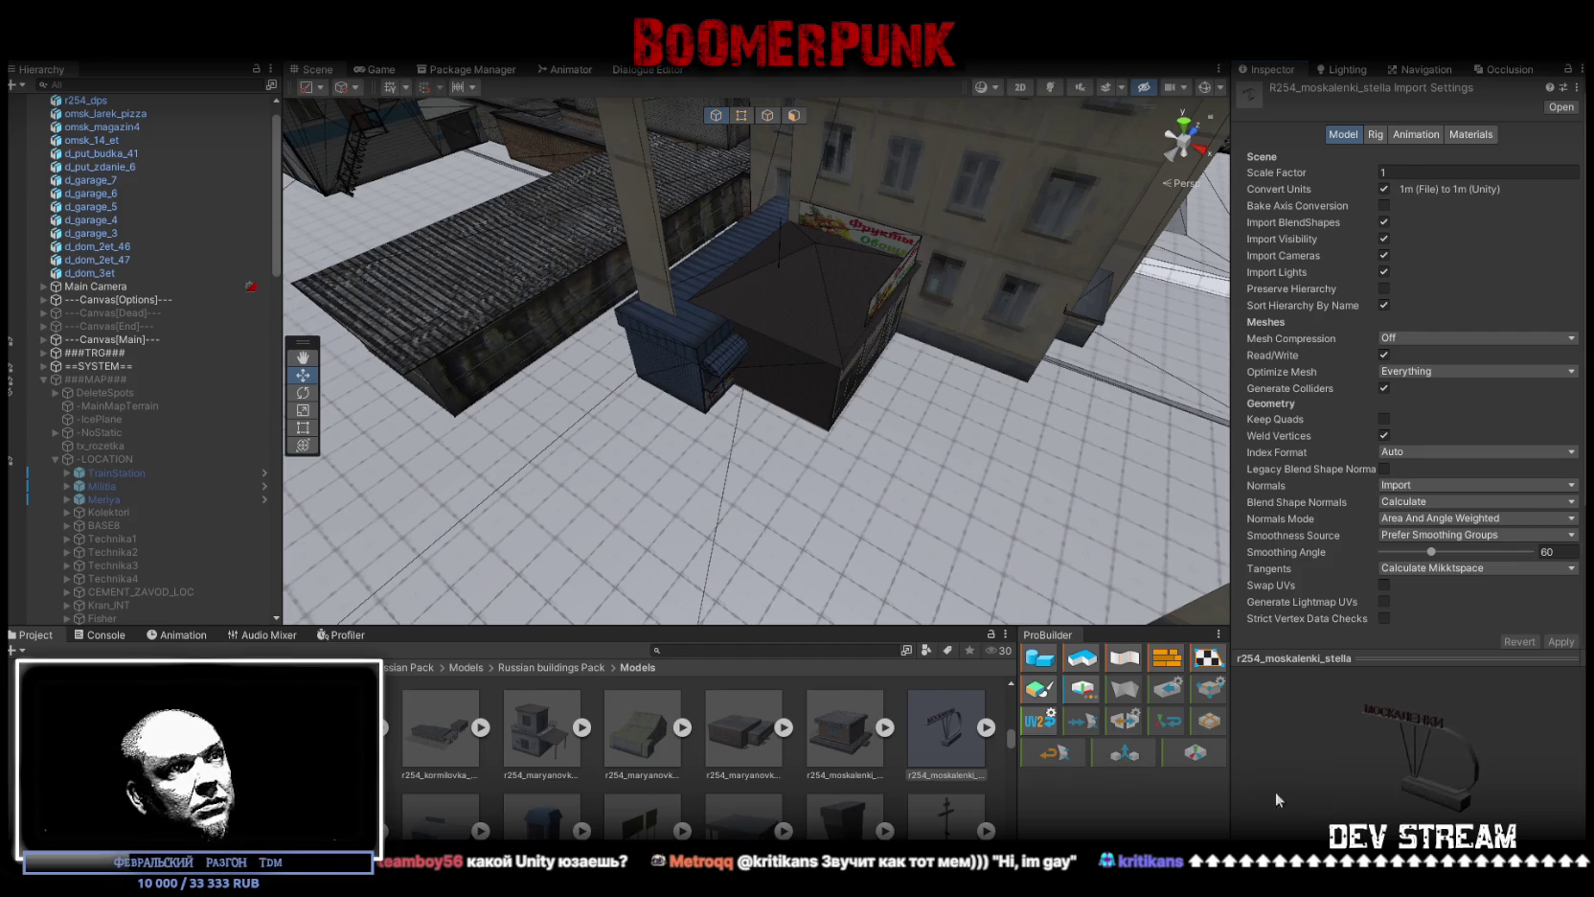
key(Down)
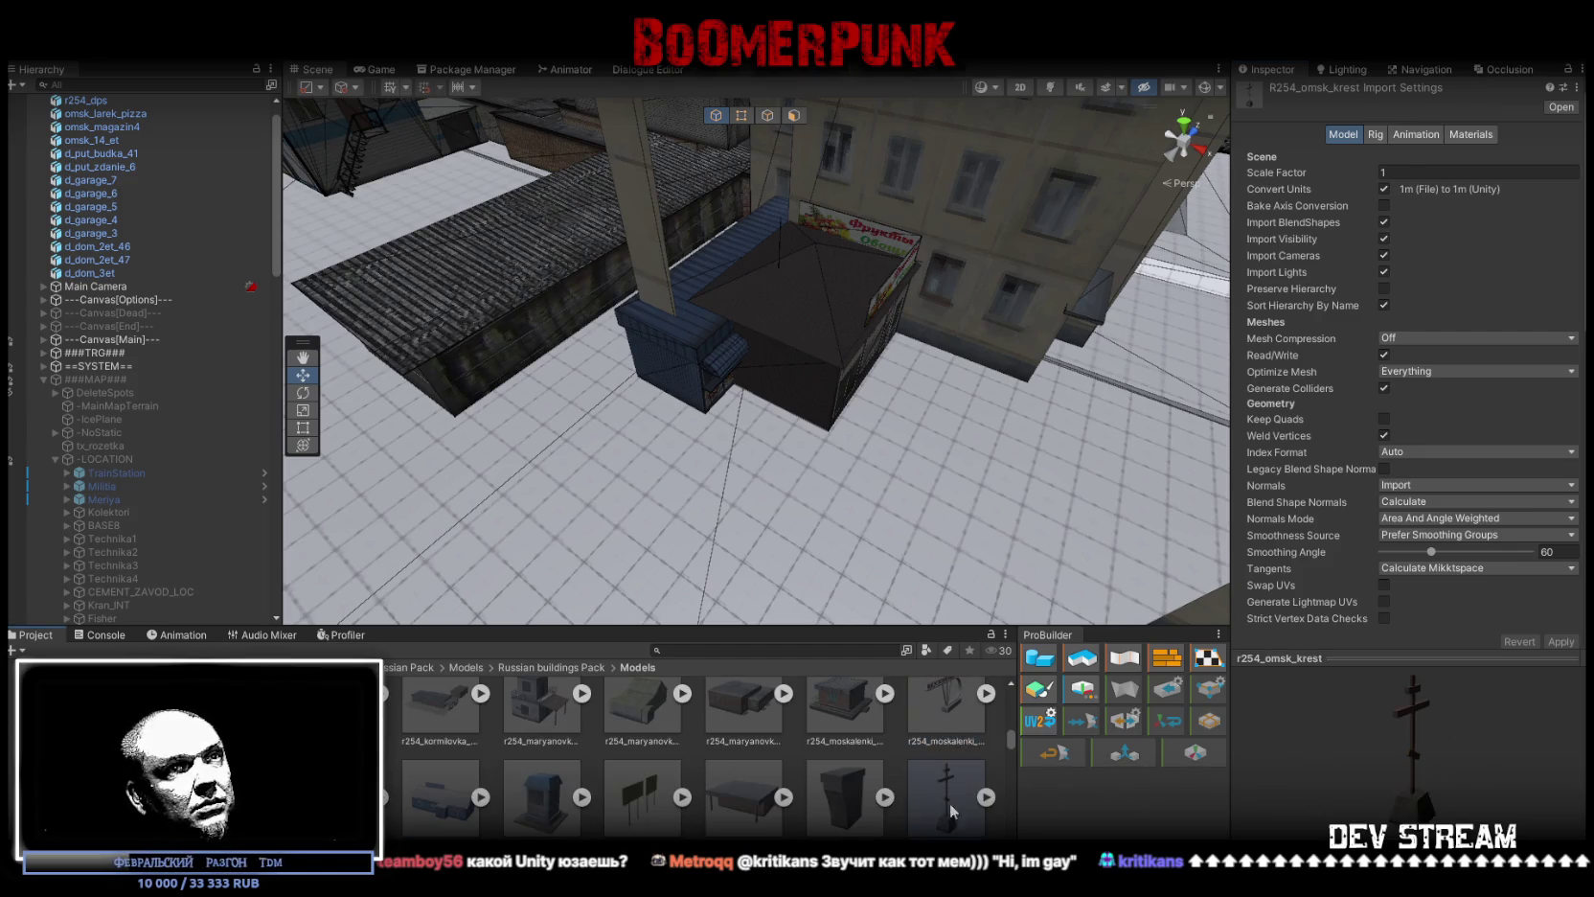
scroll(837, 762, down, 1)
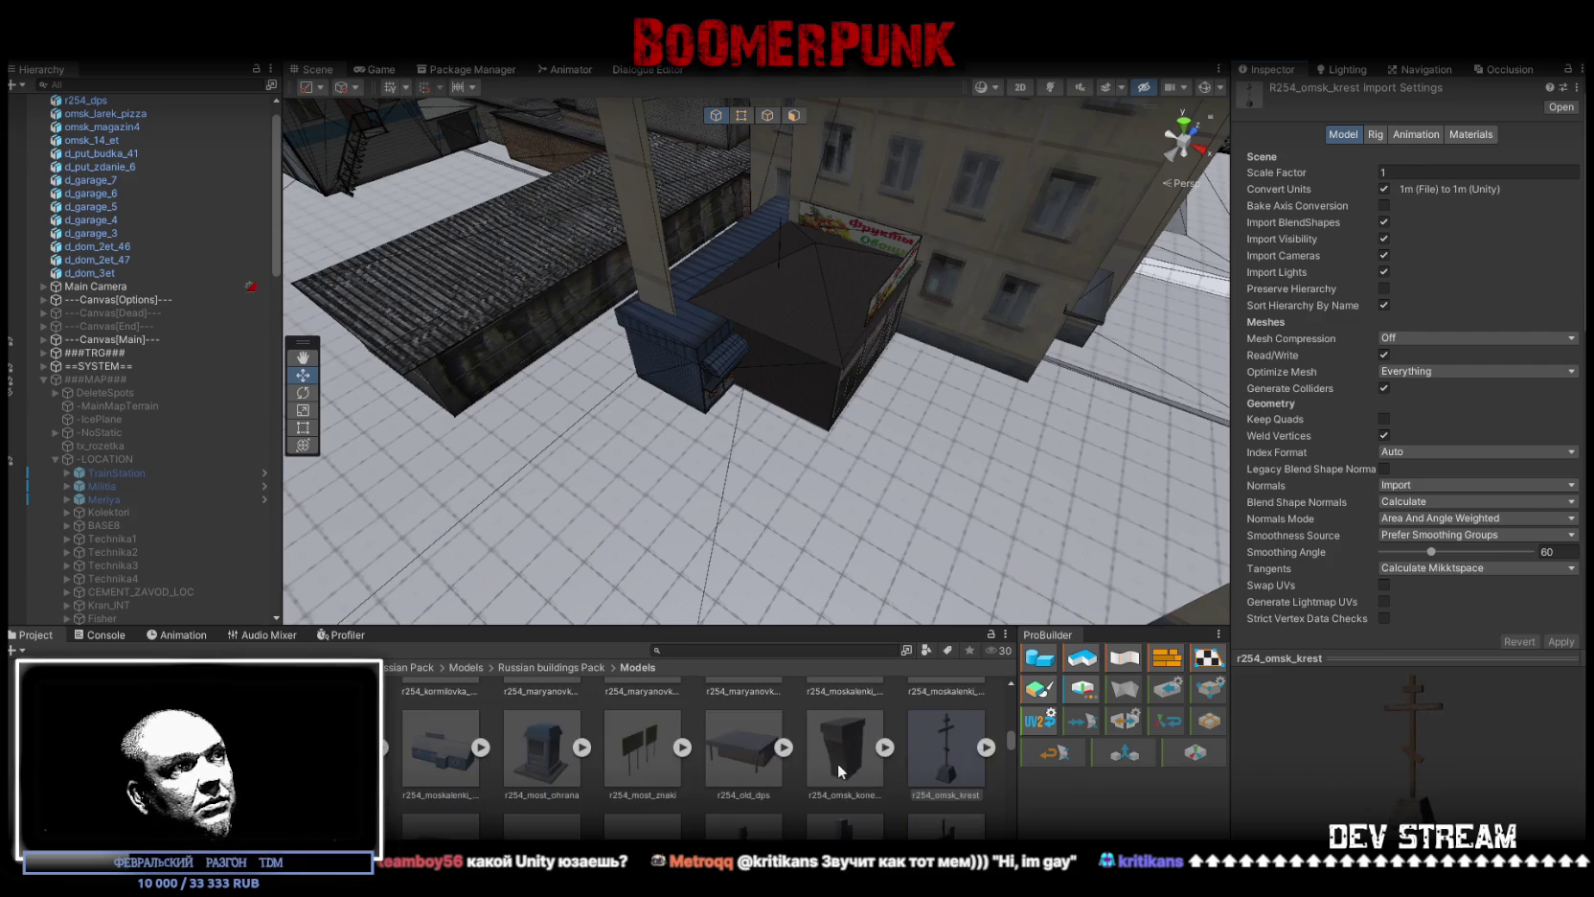
click(741, 752)
mouse_move(1385, 791)
mouse_down()
mouse_move(1225, 771)
mouse_move(1404, 797)
mouse_up()
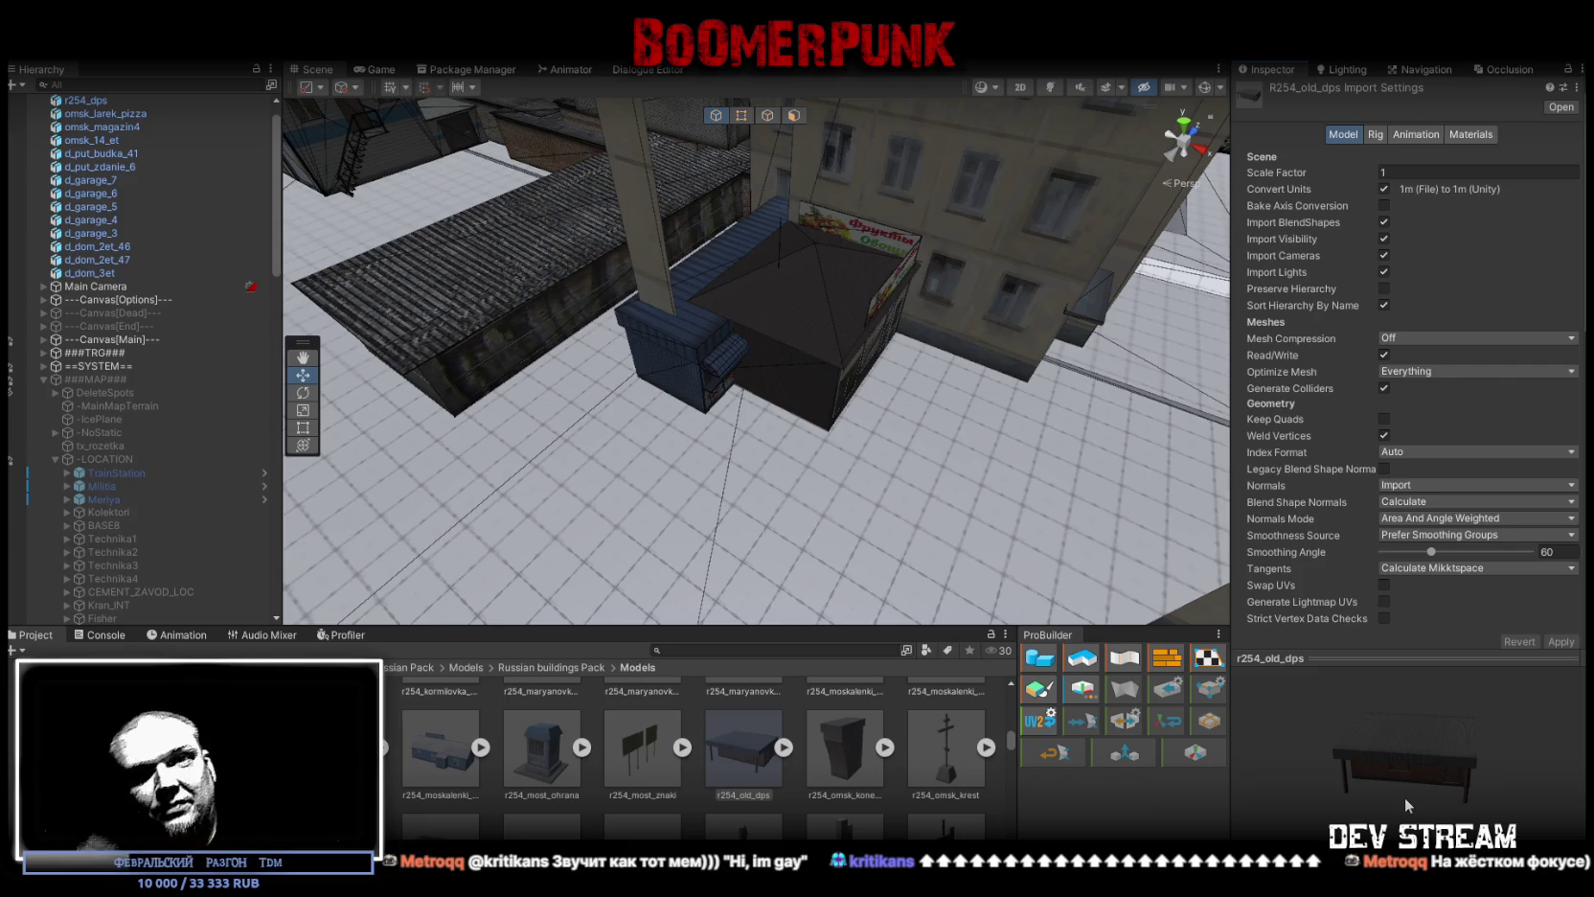
Step: Browse further models, previewing r402_abatskoe_dom_1et3 and the r402_abatskoe_kristall shop
scroll(750, 796, down, 1)
drag(697, 565, 671, 606)
scroll(525, 803, down, 1)
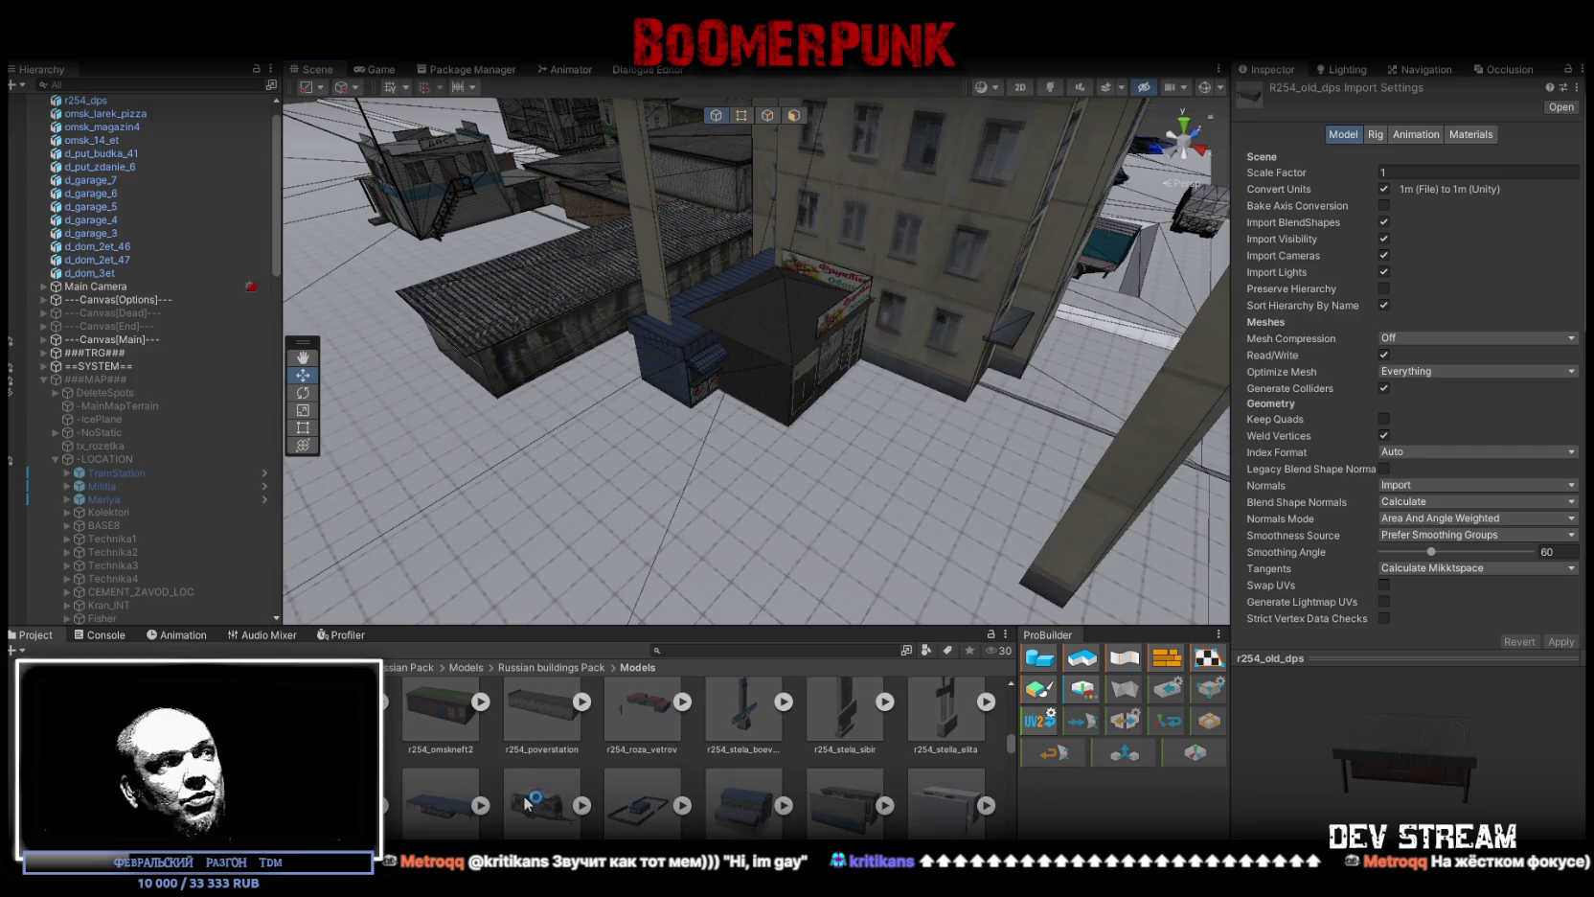
scroll(630, 776, down, 2)
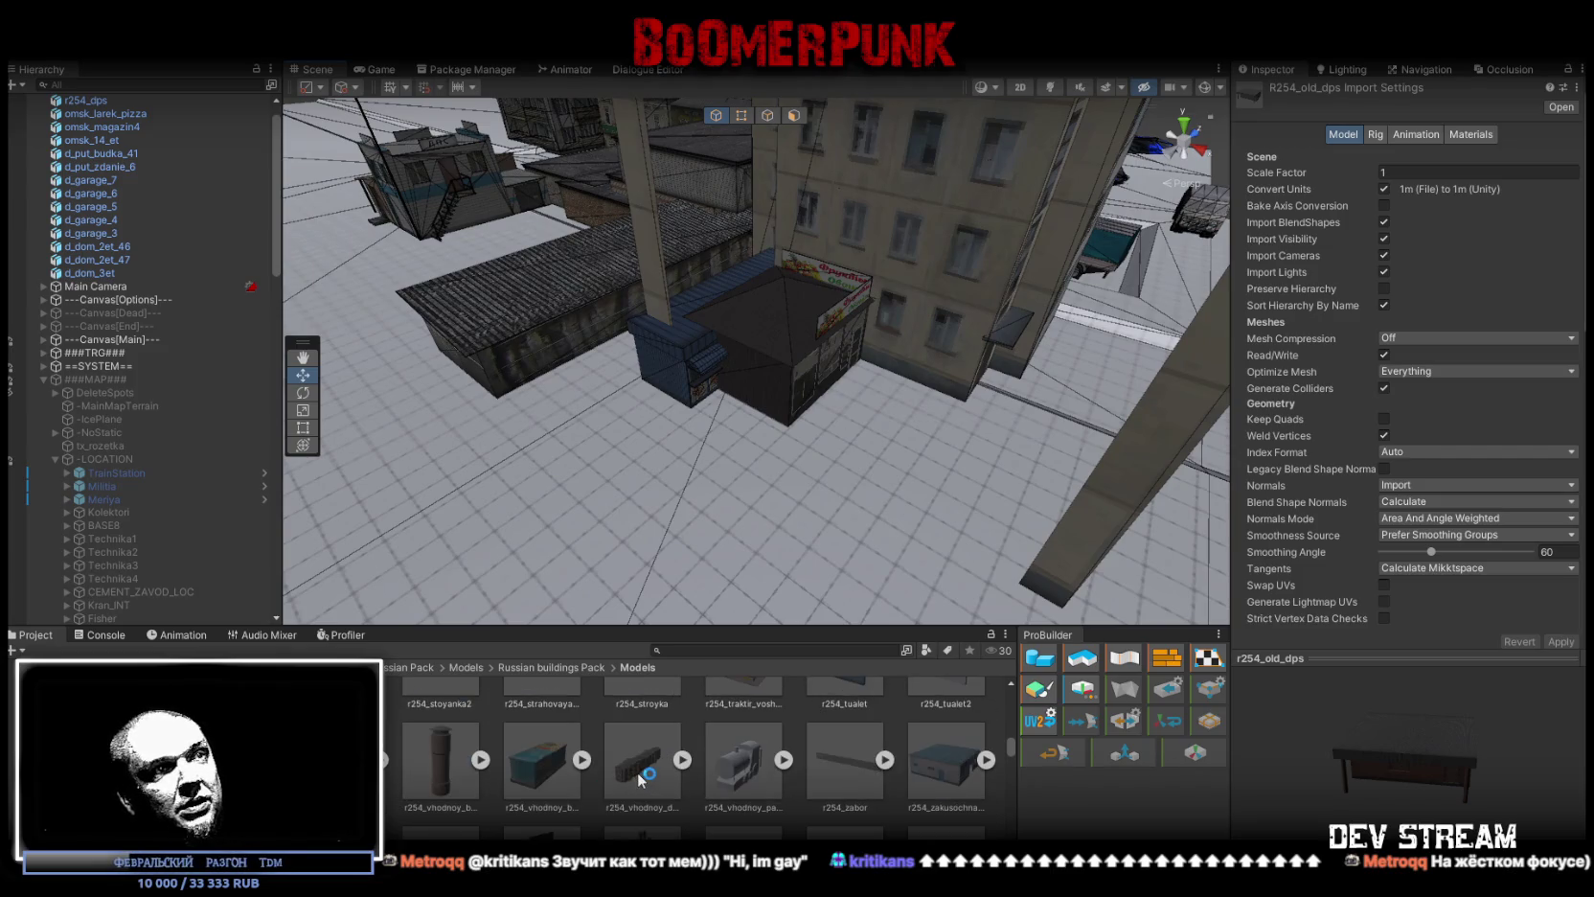
scroll(691, 762, down, 1)
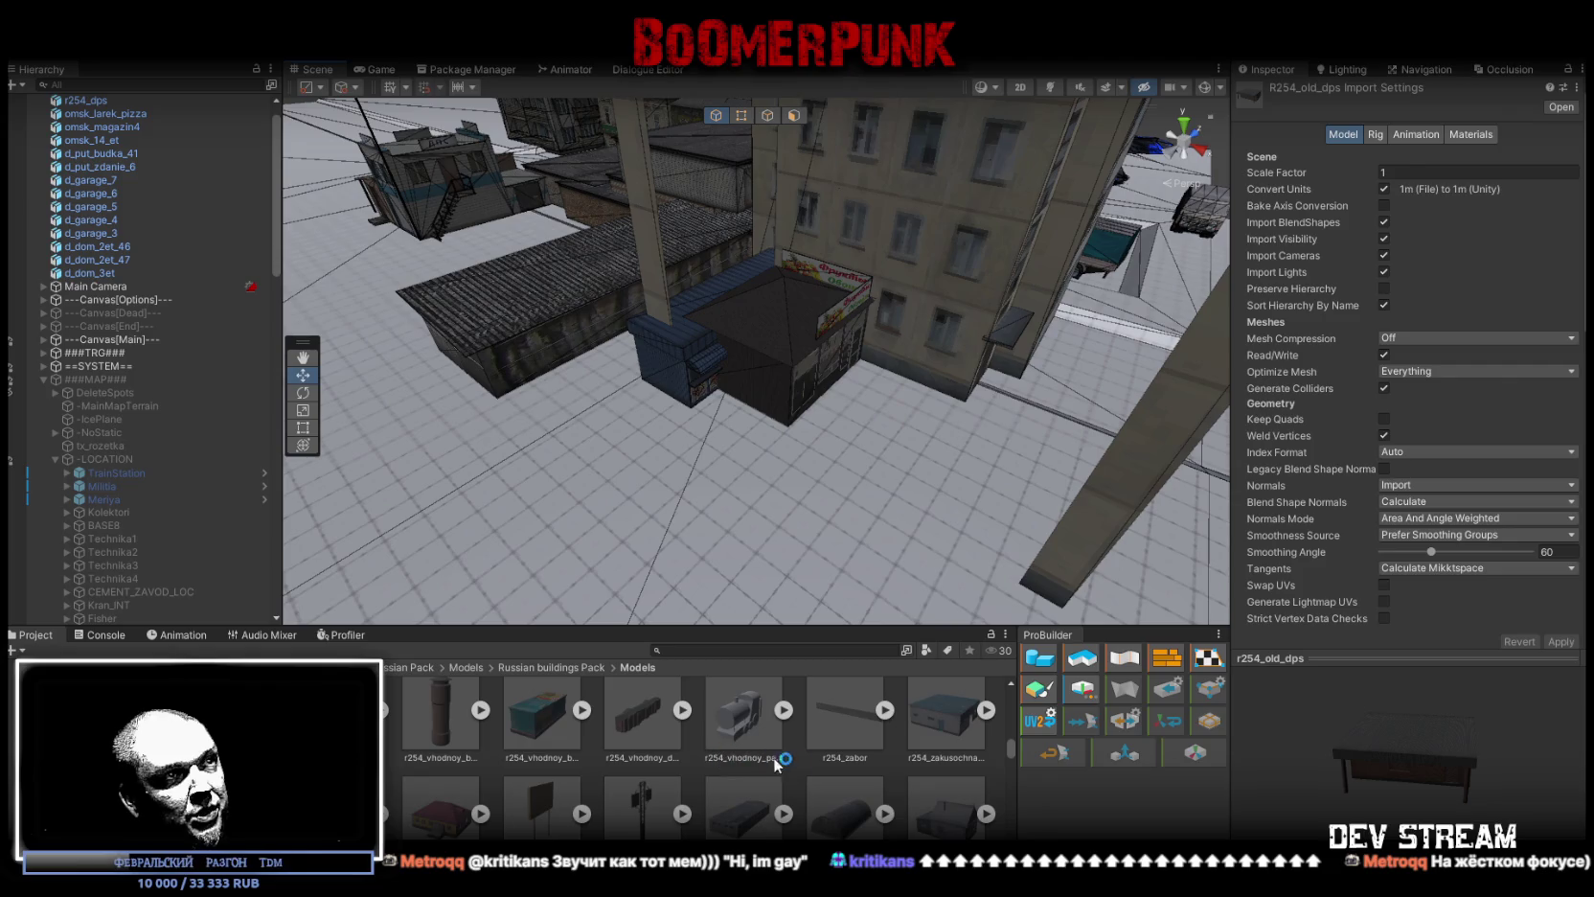
scroll(846, 784, down, 1)
scroll(846, 786, down, 1)
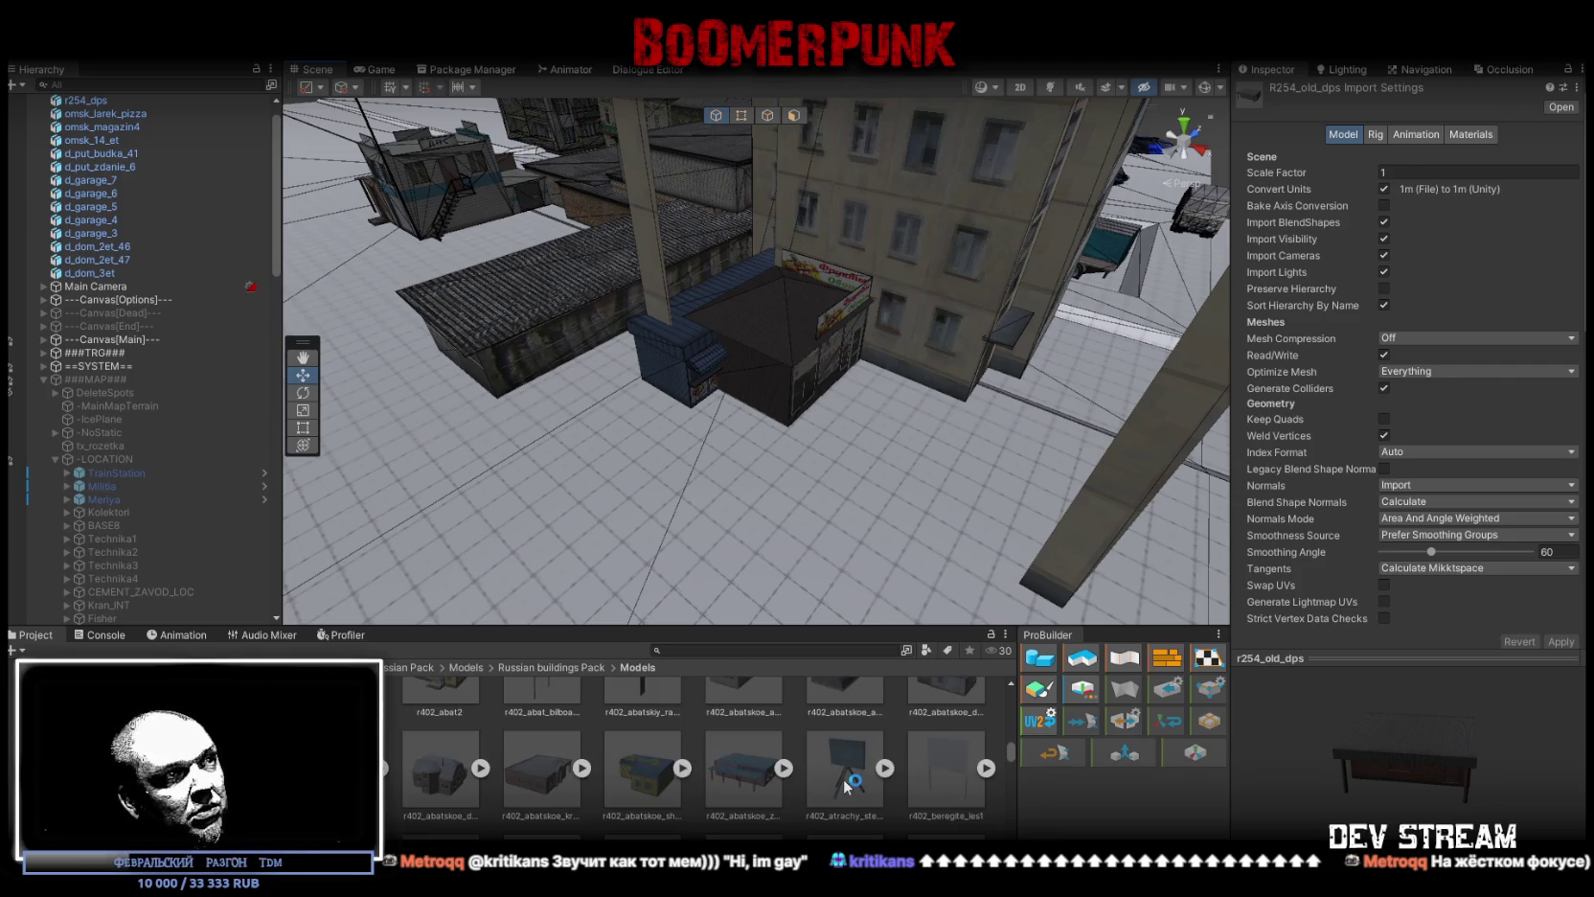
click(440, 771)
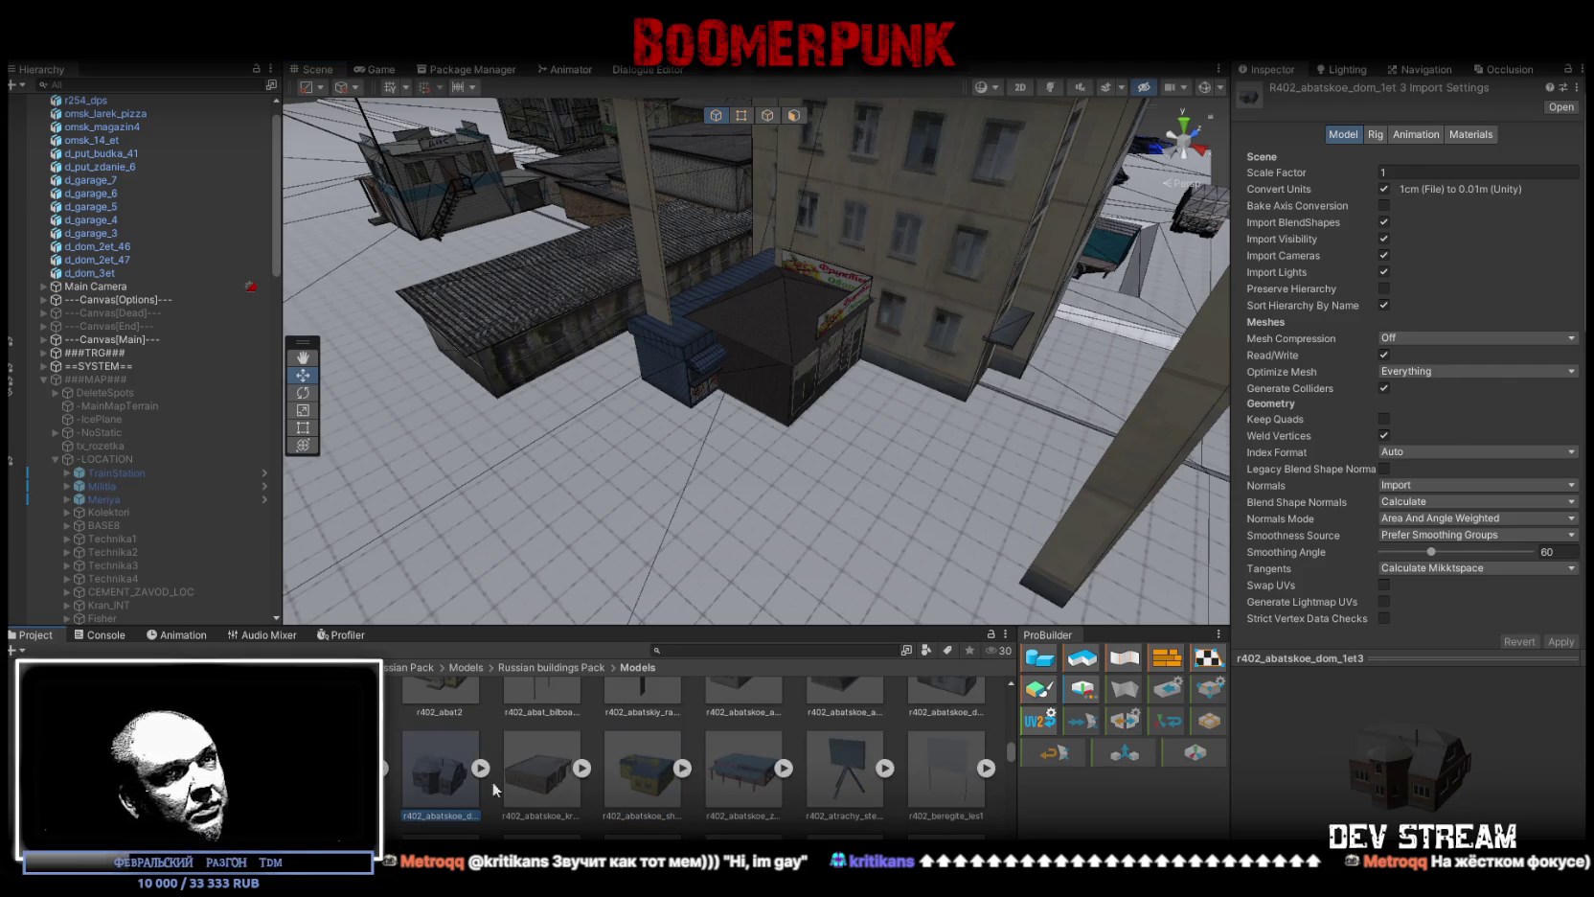
click(541, 771)
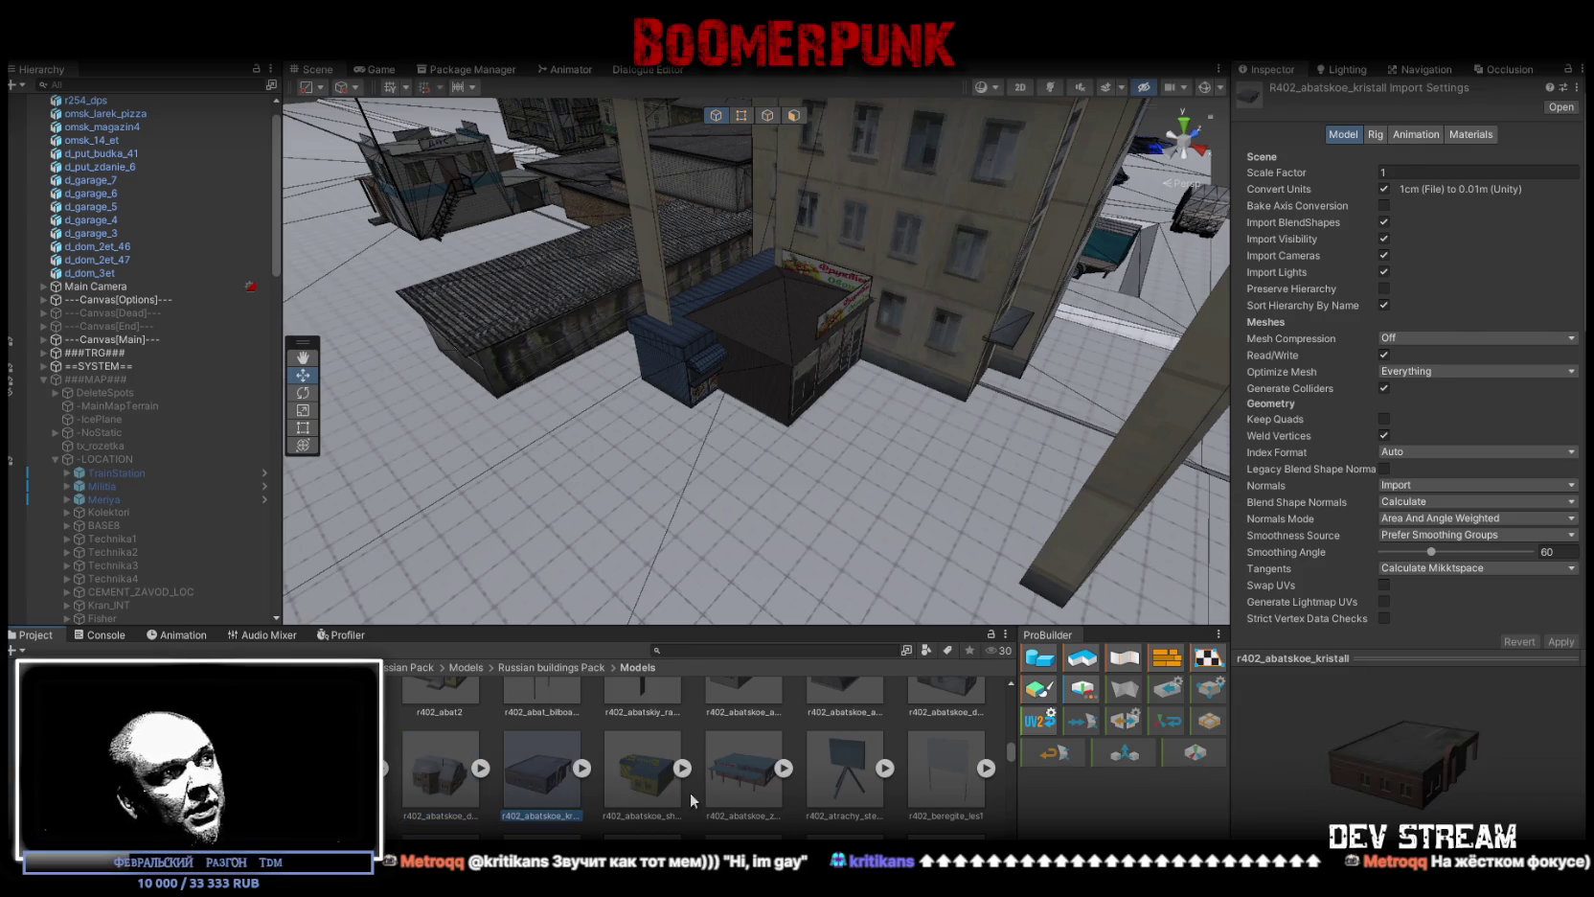
drag(1302, 762, 1282, 750)
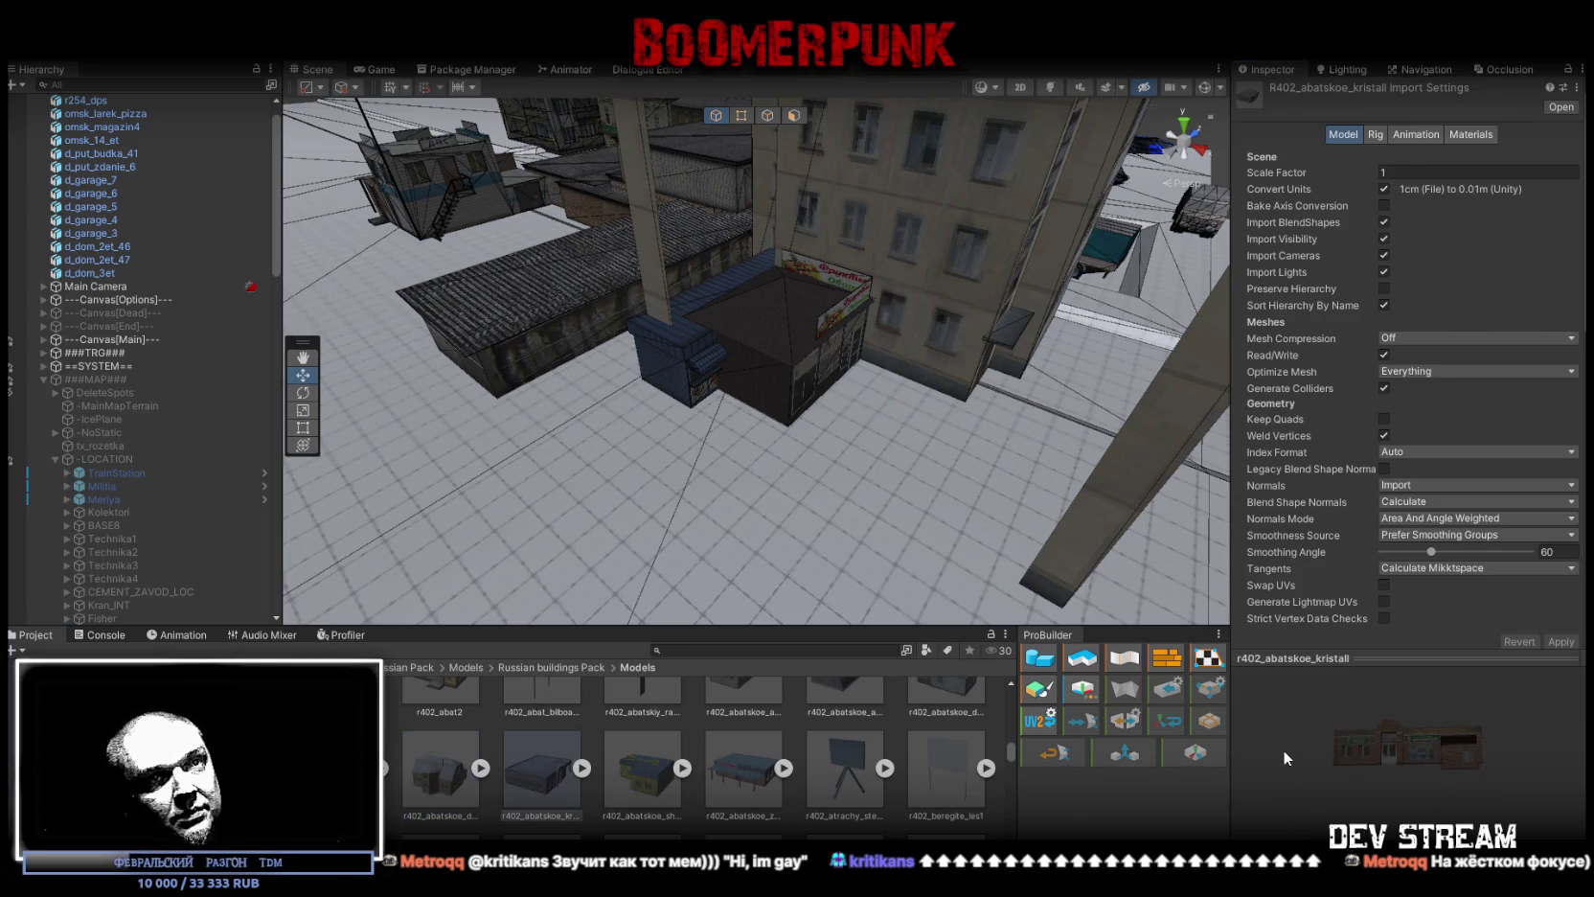
scroll(450, 771, down, 2)
scroll(422, 761, down, 5)
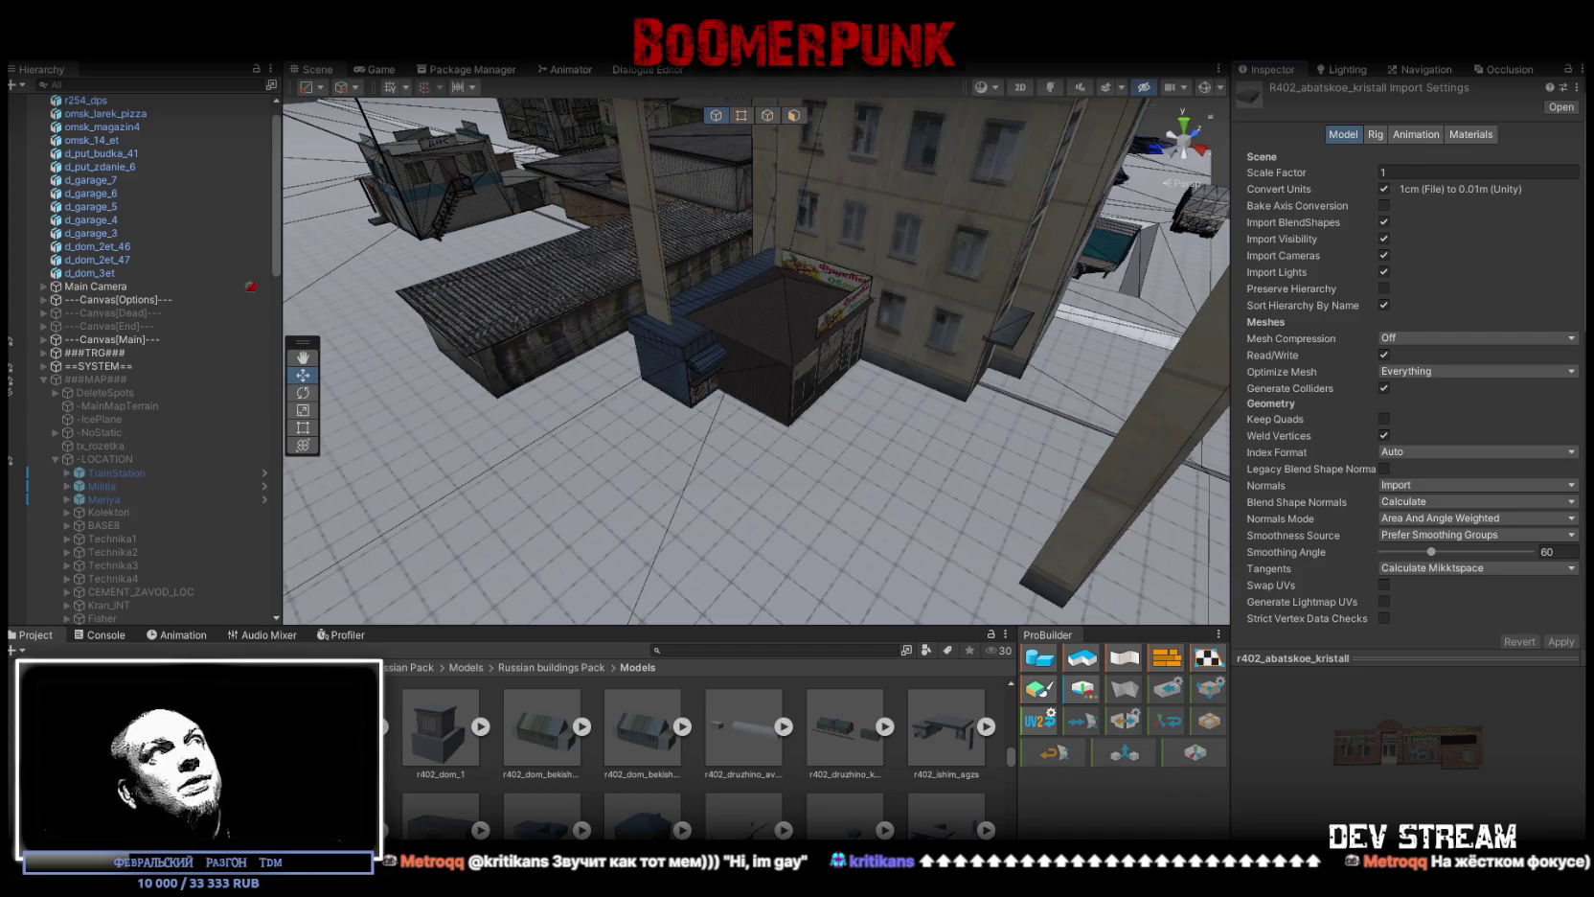
Step: Restore the editor window to full screen and orbit around the placed buildings
key(s)
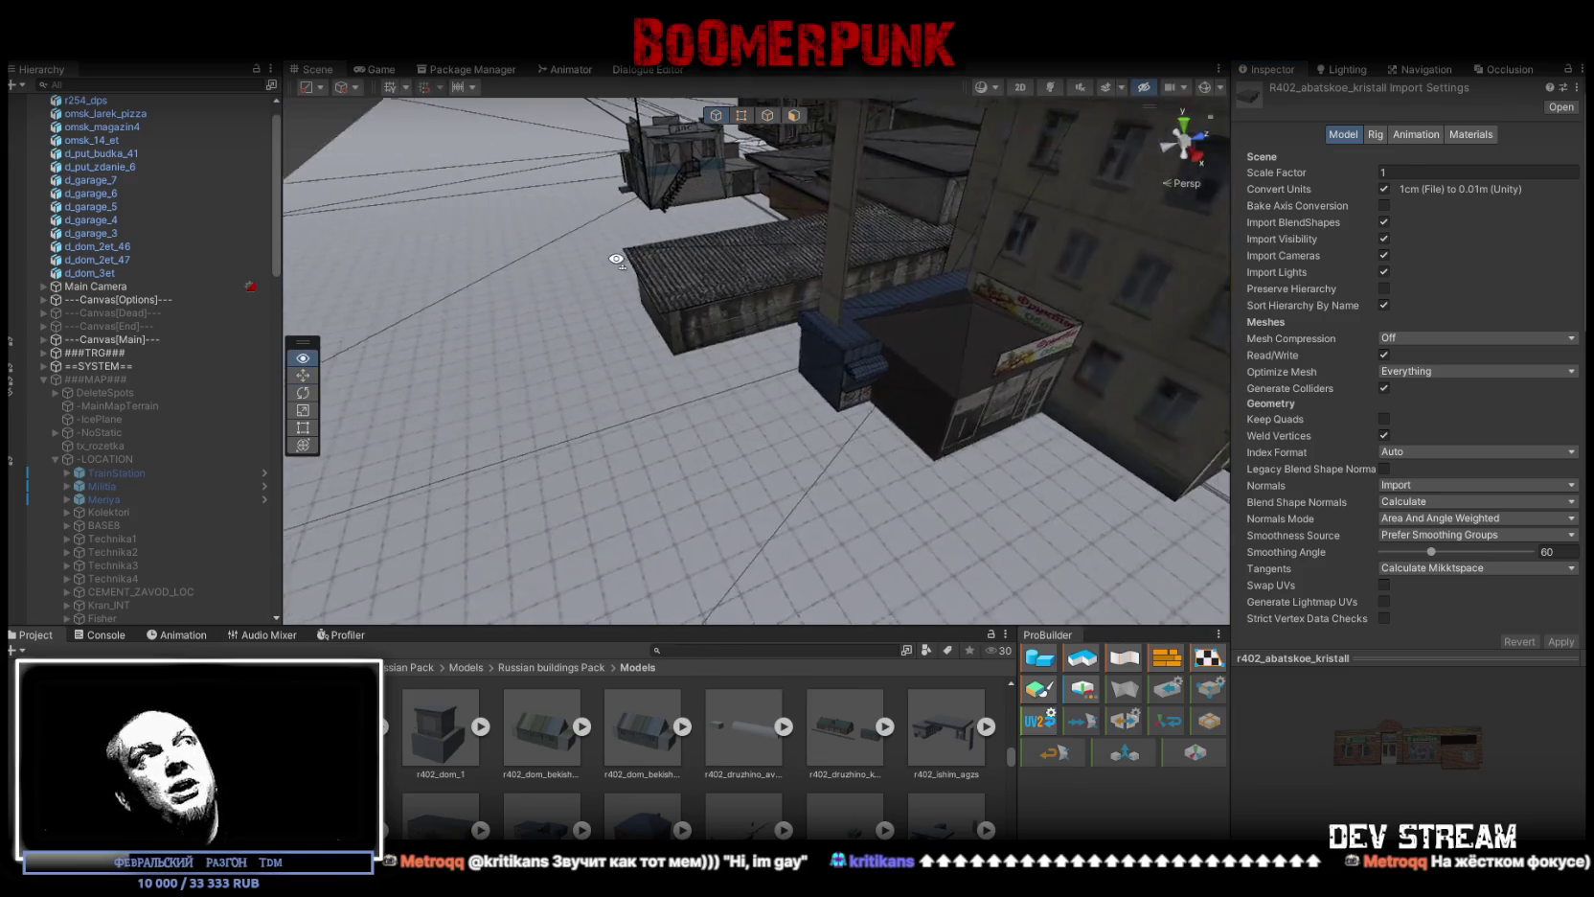
mouse_move(502, 5)
mouse_down()
mouse_move(651, 243)
mouse_move(717, 280)
mouse_up()
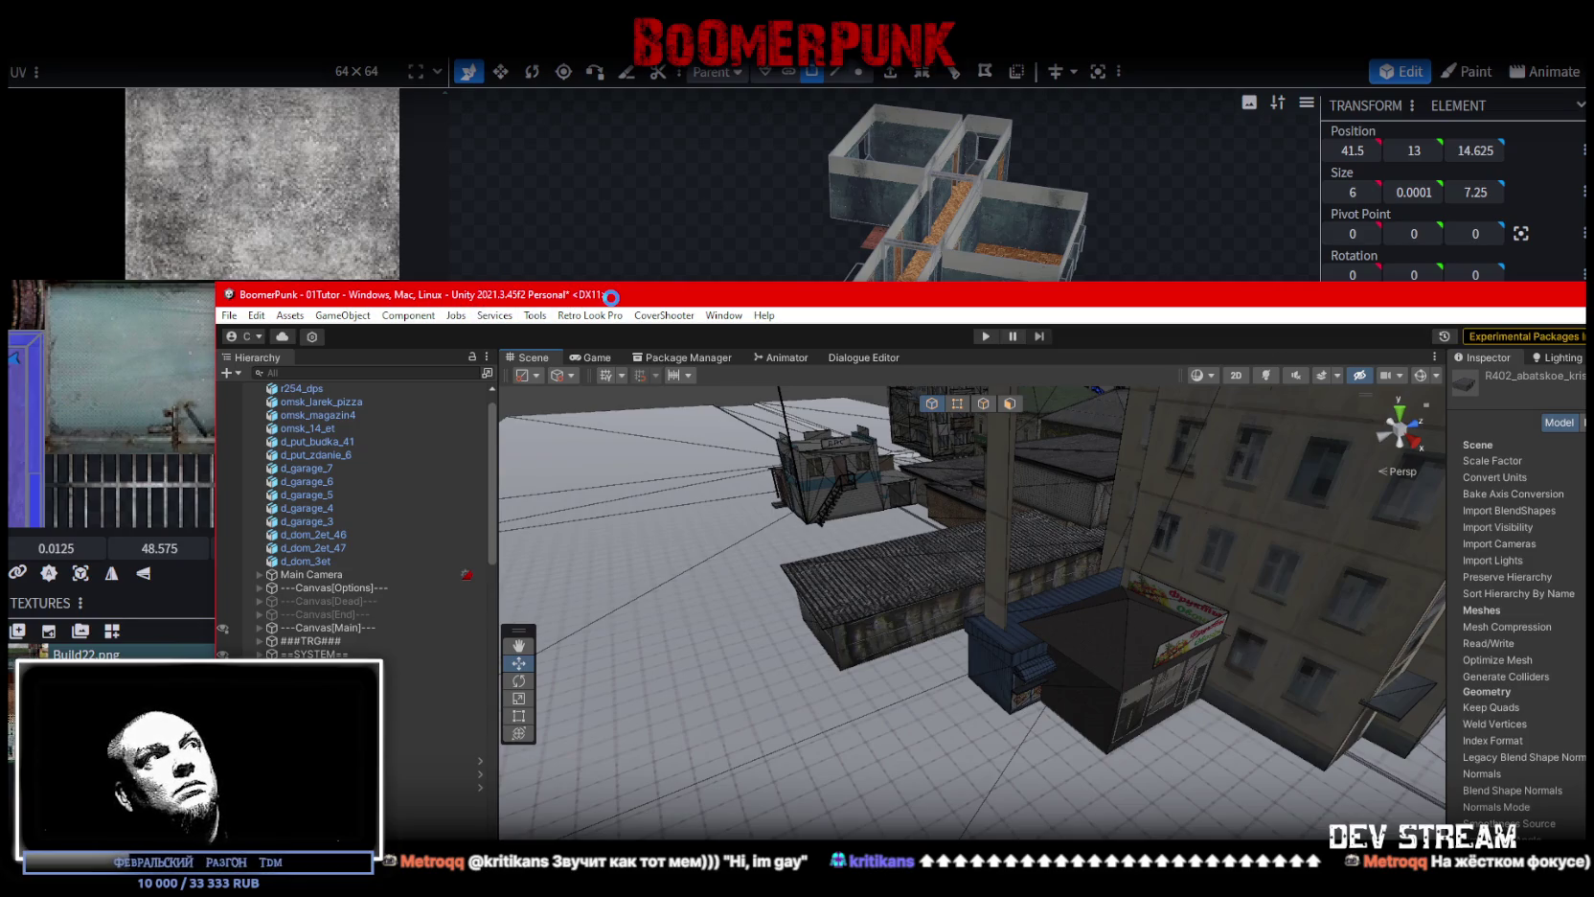
mouse_move(616, 297)
mouse_down()
mouse_move(449, 247)
mouse_move(456, 144)
mouse_move(498, 4)
mouse_up()
mouse_move(642, 285)
mouse_down()
mouse_move(633, 328)
mouse_move(527, 392)
mouse_move(818, 305)
mouse_up()
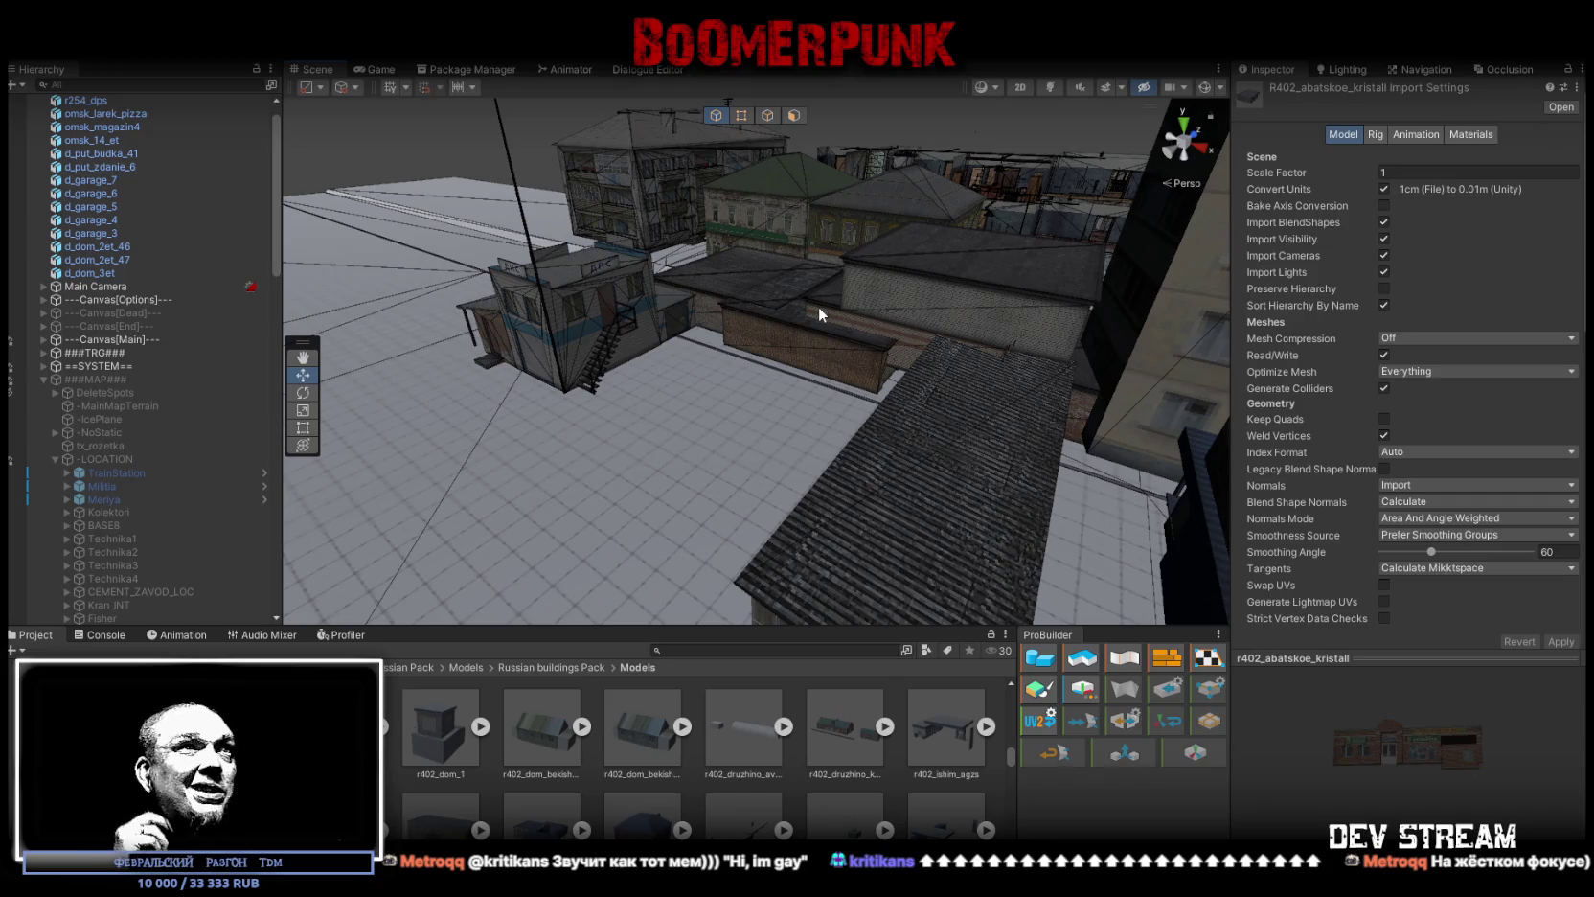
Step: Select the d_dom_3et apartment block, frame it, and move it nearer the camera and left
mouse_move(766, 391)
mouse_down()
mouse_move(805, 360)
mouse_move(789, 373)
mouse_move(533, 205)
mouse_move(776, 327)
mouse_move(709, 330)
mouse_move(1038, 334)
mouse_move(949, 364)
mouse_move(945, 392)
mouse_up()
click(789, 373)
key(f)
key(e)
key(w)
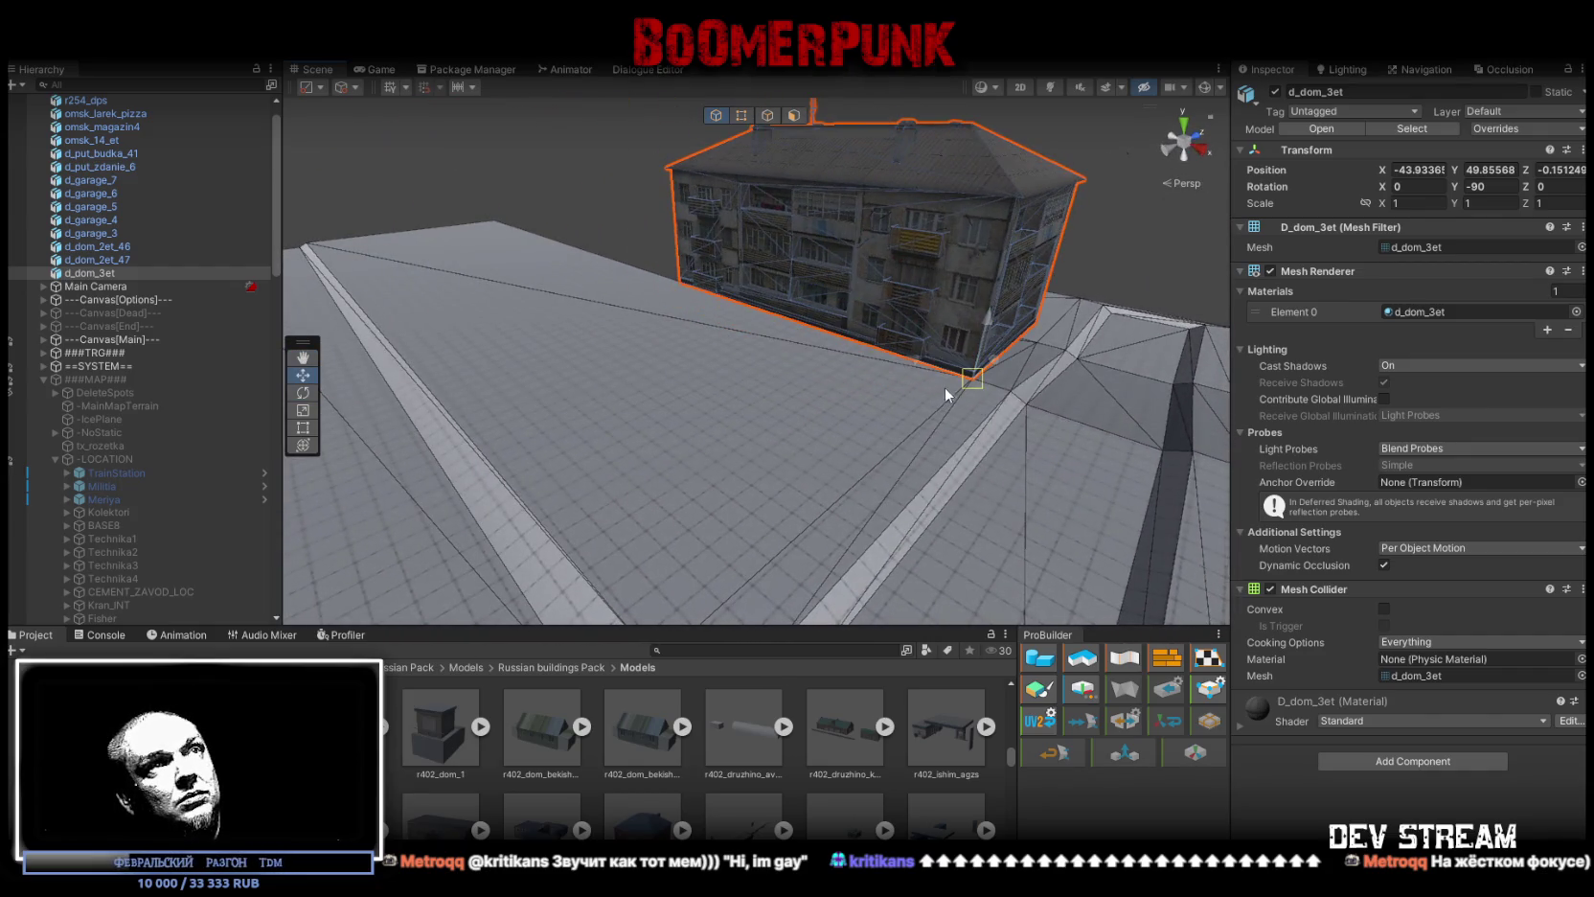
drag(846, 312, 658, 368)
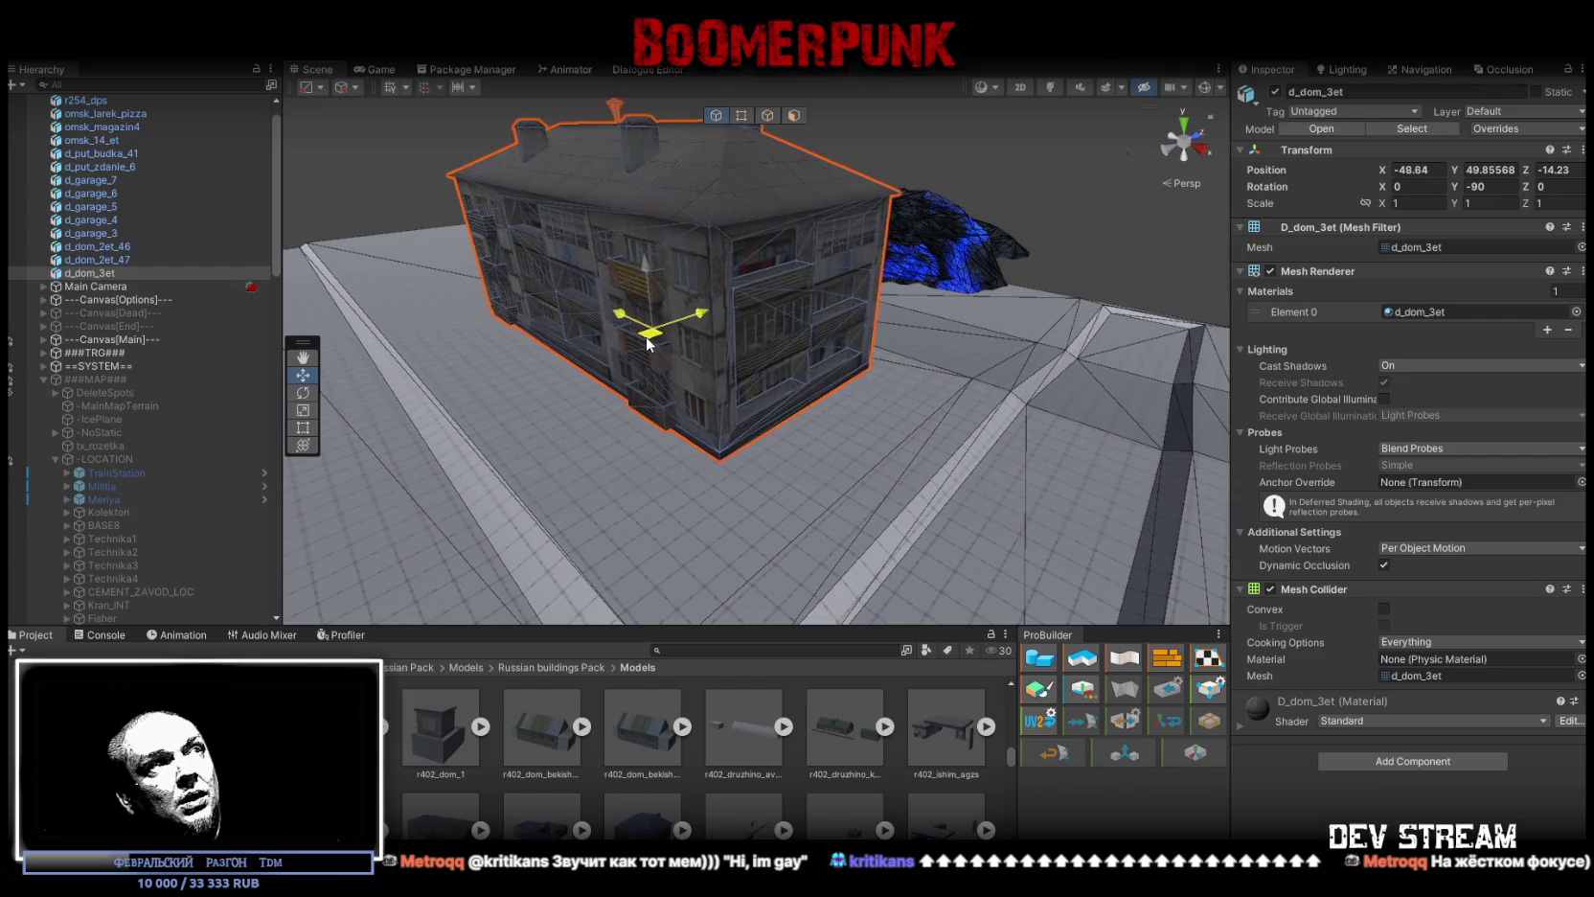
mouse_move(831, 319)
mouse_down()
mouse_move(558, 330)
mouse_move(711, 359)
mouse_move(835, 431)
mouse_move(926, 455)
mouse_move(757, 514)
mouse_move(778, 381)
mouse_up()
Step: Duplicate d_dom_3et and move the copy to a new spot nearby
key(ctrl+d)
key(e)
key(w)
mouse_move(859, 323)
mouse_down()
mouse_move(848, 379)
mouse_move(988, 393)
mouse_move(926, 494)
mouse_move(785, 163)
mouse_up()
Step: Select the TutorSnow ground in ProBuilder vertex mode and pick its far-edge and corner vertices
click(767, 117)
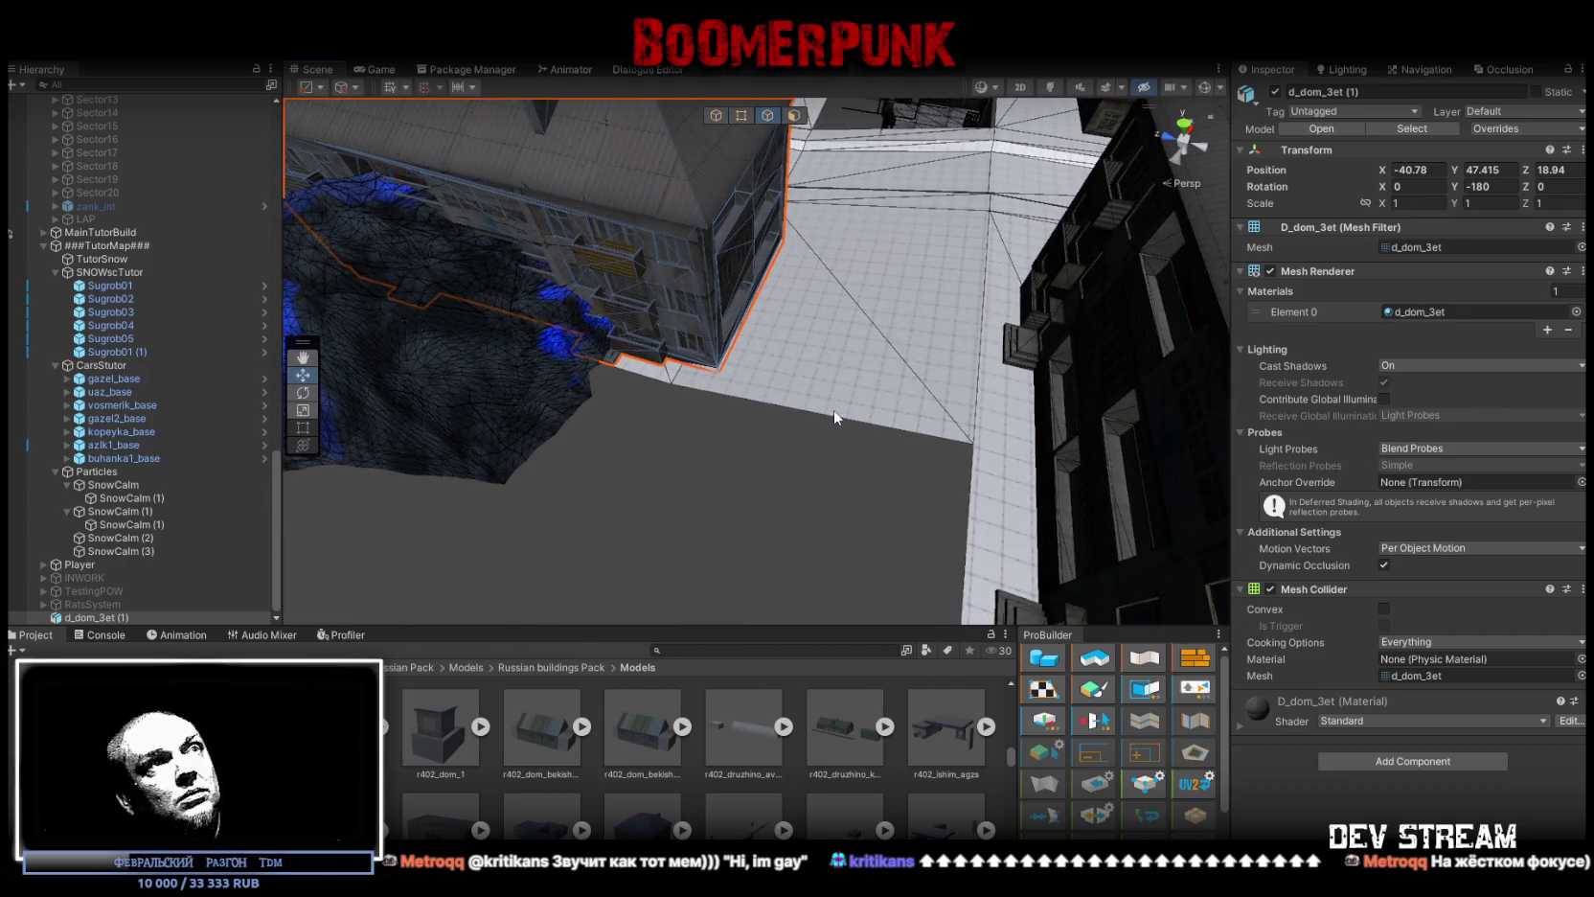
click(830, 419)
mouse_move(835, 418)
mouse_down()
mouse_move(556, 479)
mouse_move(1009, 489)
mouse_move(1099, 479)
mouse_move(1188, 421)
mouse_up()
click(755, 116)
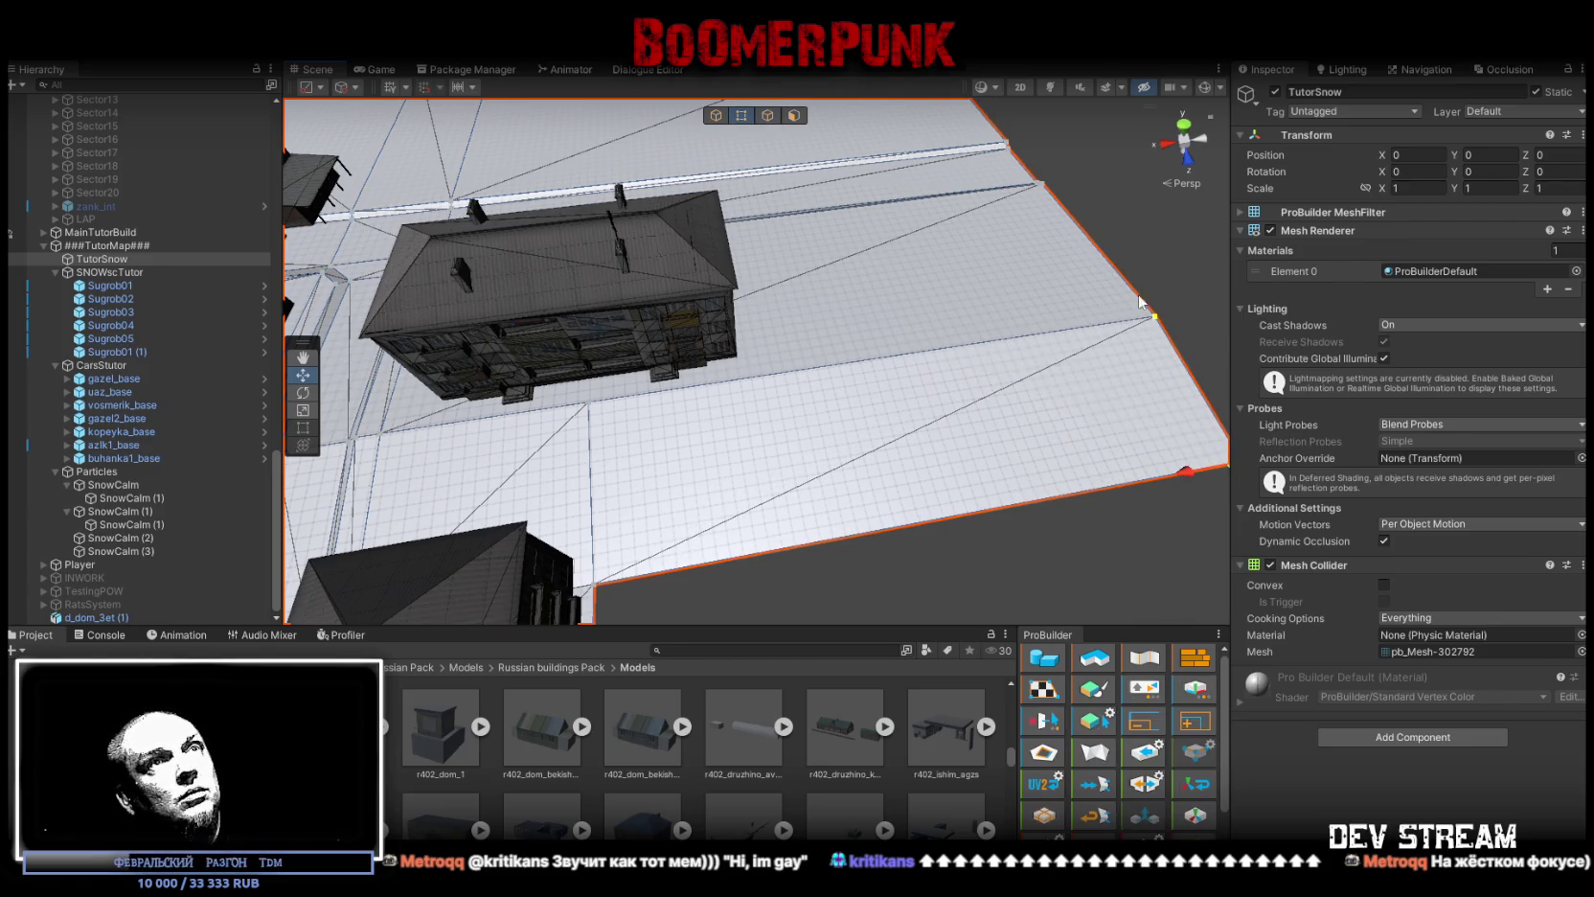
click(1035, 180)
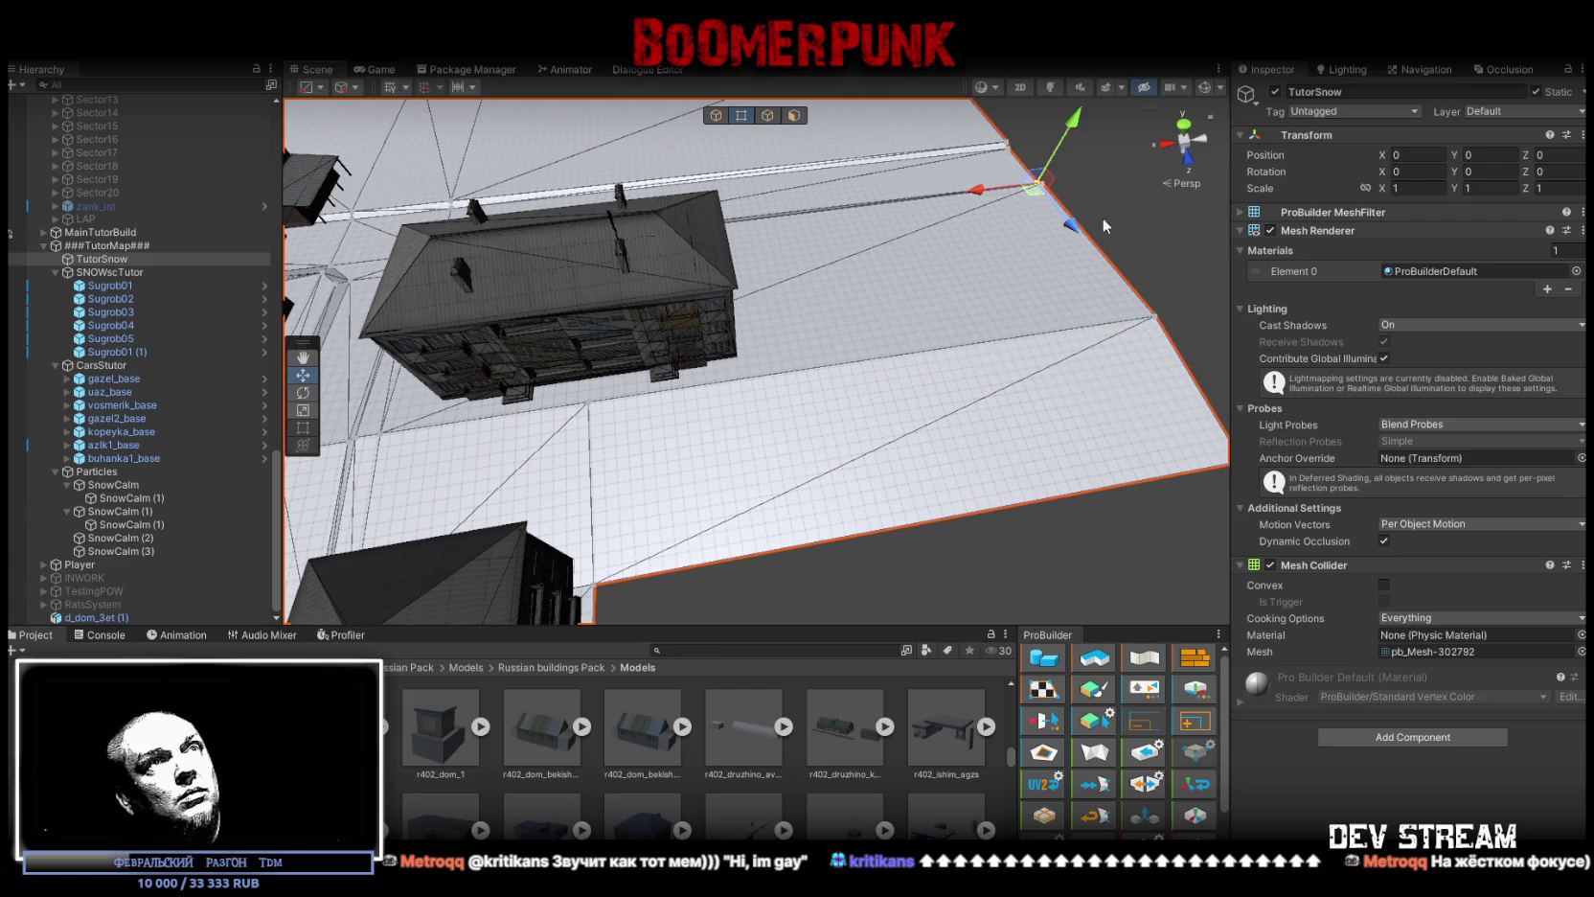
click(1154, 319)
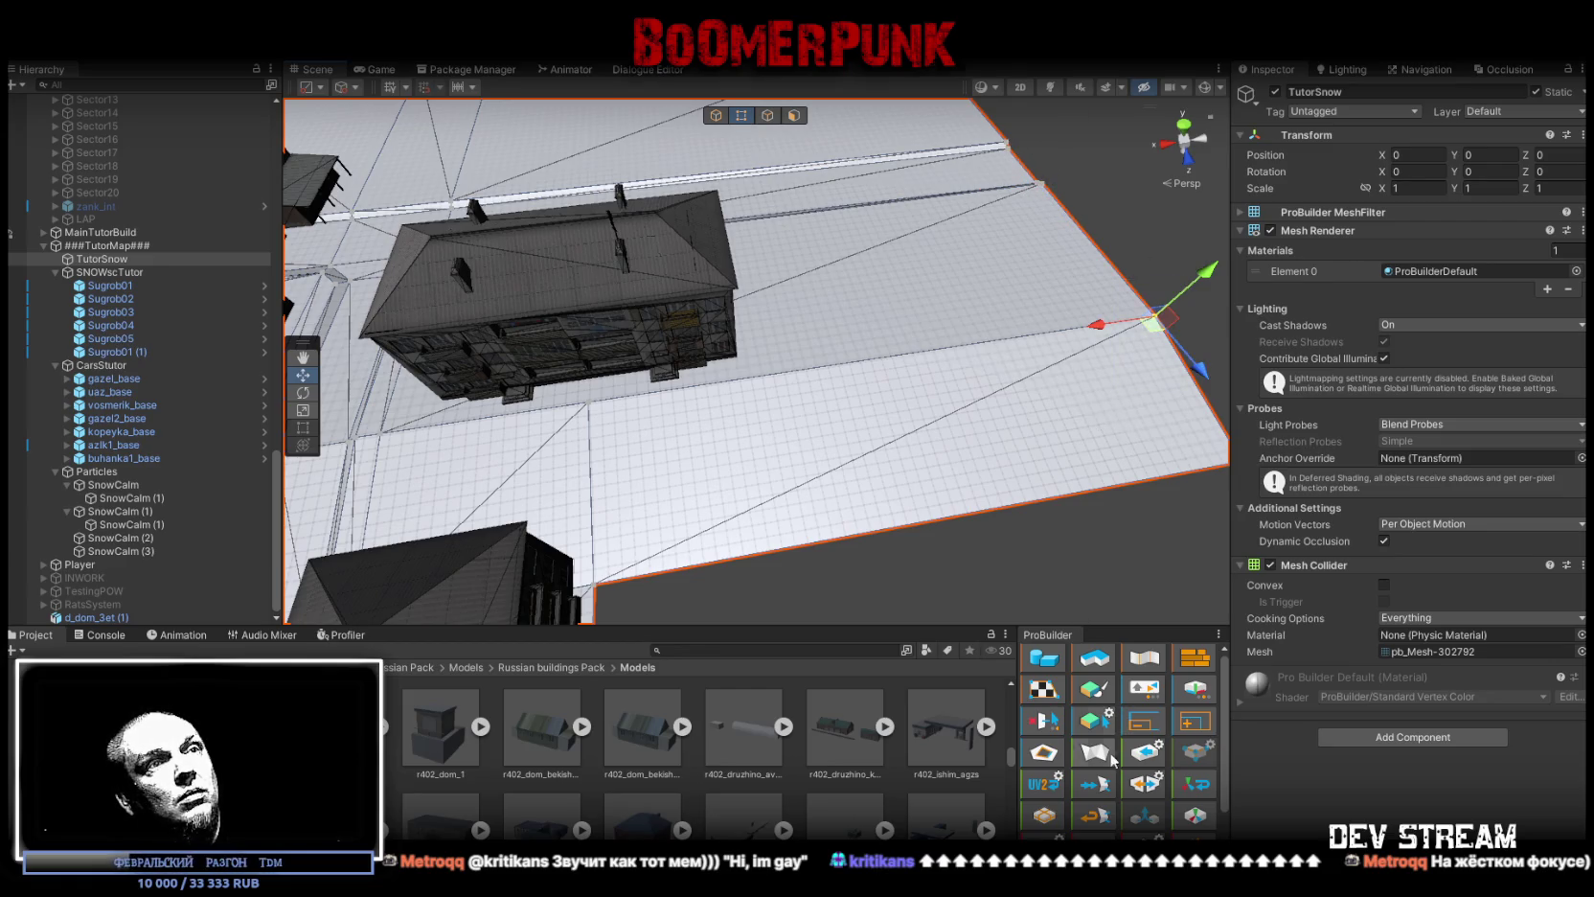
Step: Select the Sugrob03 snow mesh and inspect the area over the houses
scroll(1116, 752, down, 2)
mouse_move(640, 362)
mouse_down()
mouse_move(623, 364)
mouse_move(640, 363)
mouse_move(583, 446)
mouse_up()
click(582, 446)
mouse_move(671, 374)
mouse_down()
mouse_move(645, 280)
mouse_move(589, 364)
mouse_up()
scroll(130, 402, up, 10)
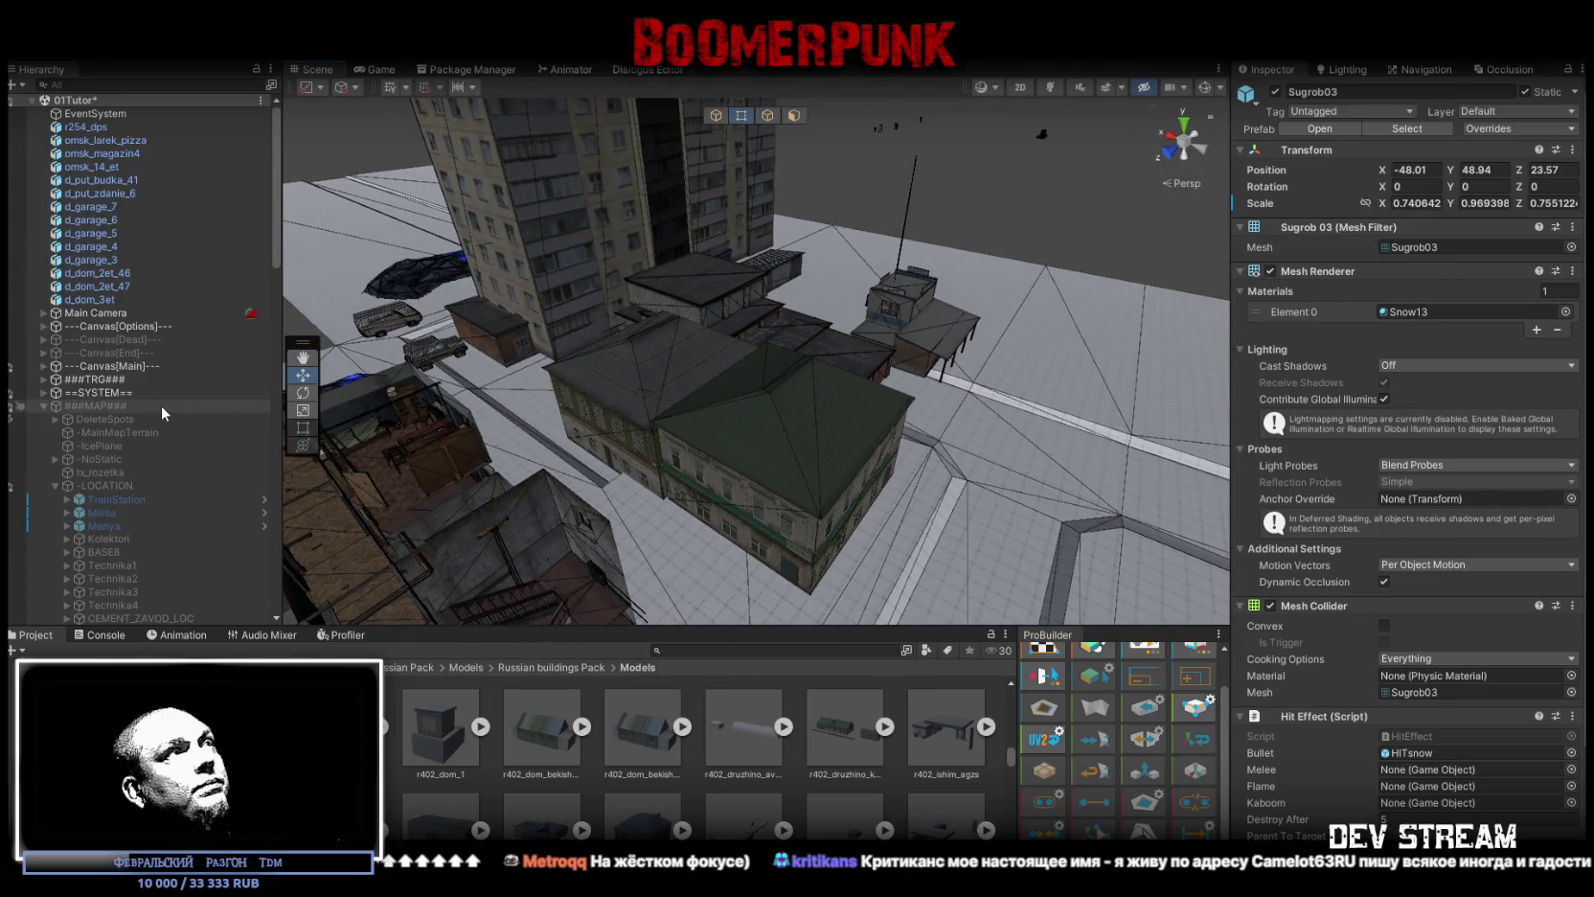
Step: Select the buildings from r254_dps to d_dom_3et (1) and parent them under ###TutorMap###
click(44, 405)
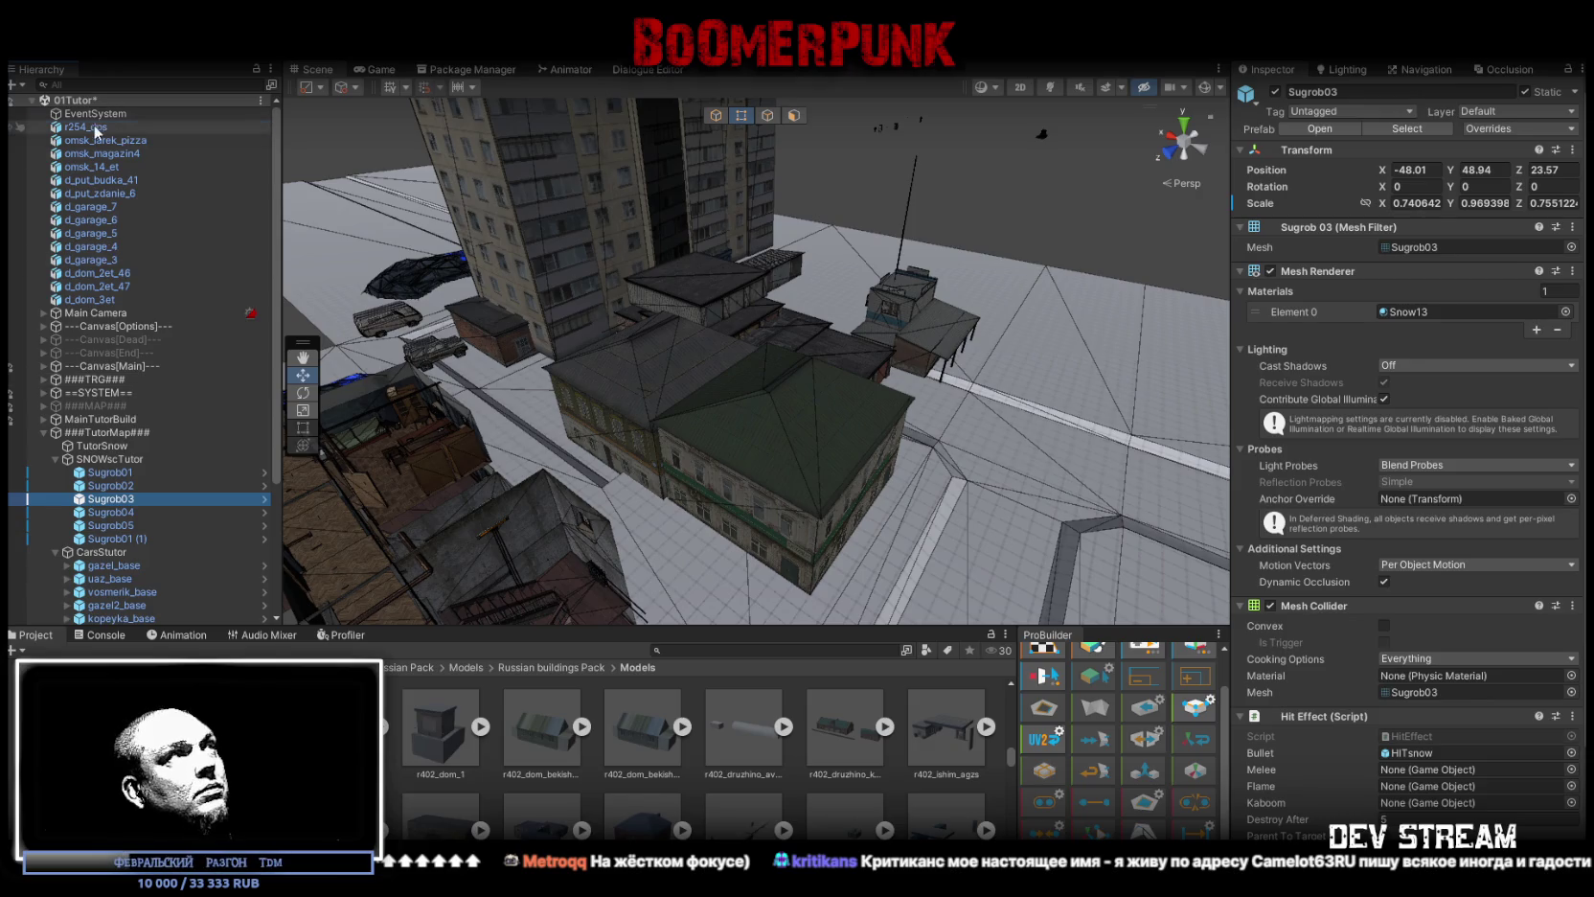
click(86, 126)
shift+click(96, 298)
scroll(132, 350, down, 5)
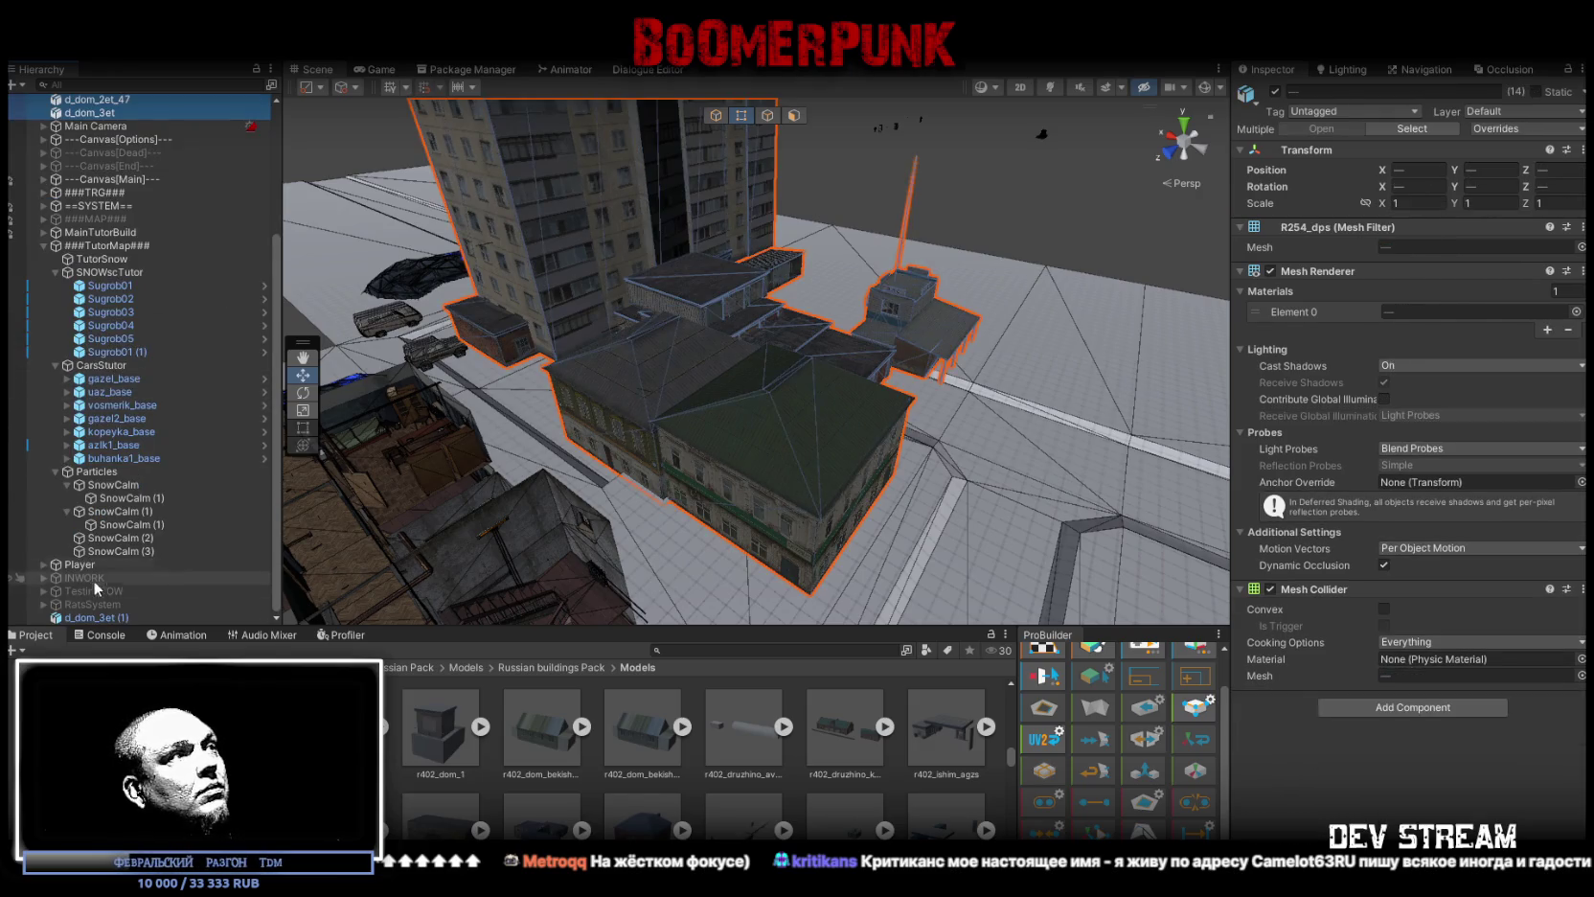
ctrl+click(99, 618)
right_click(96, 621)
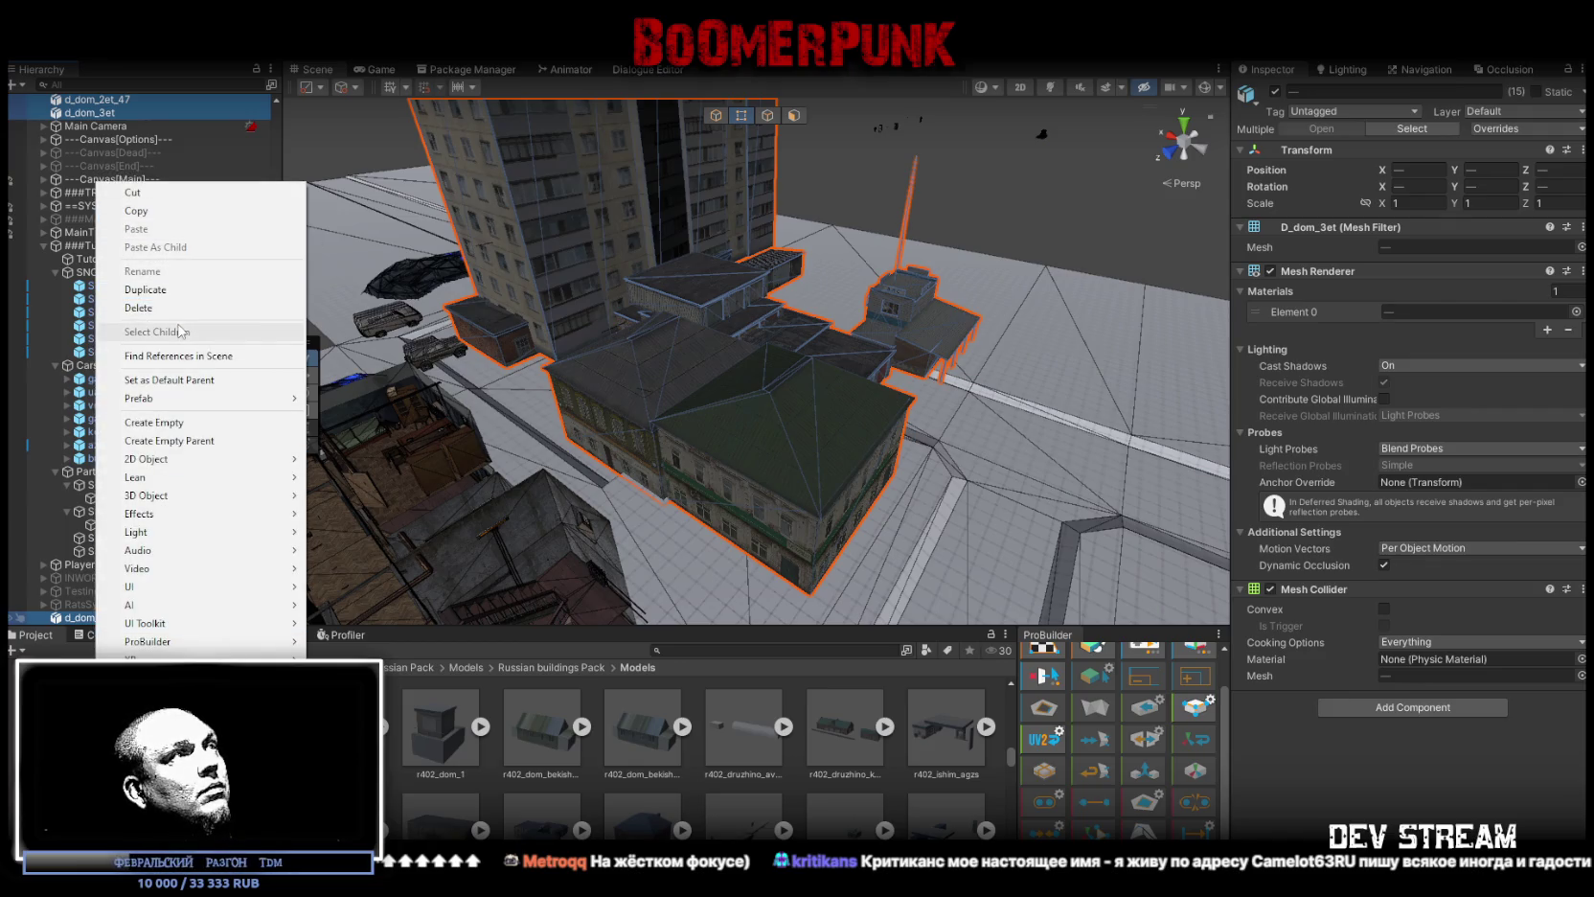
drag(97, 114, 117, 250)
Step: Collapse the SNOWscTutor, CarsStutor and Particles groups and mark the selected buildings Static
click(55, 285)
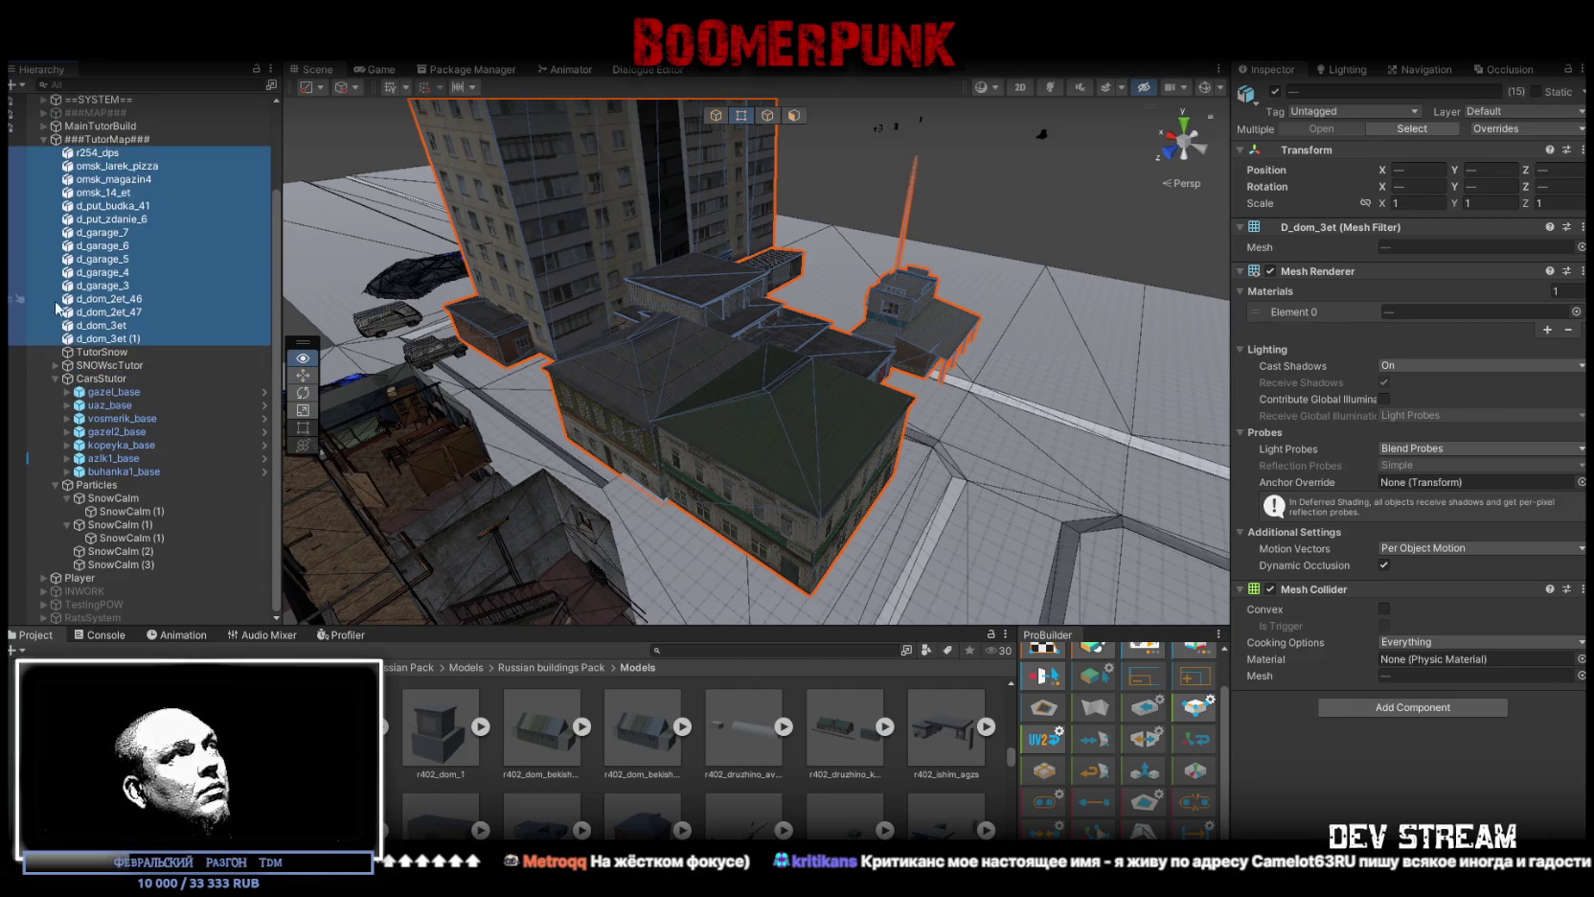
click(55, 378)
alt+click(55, 485)
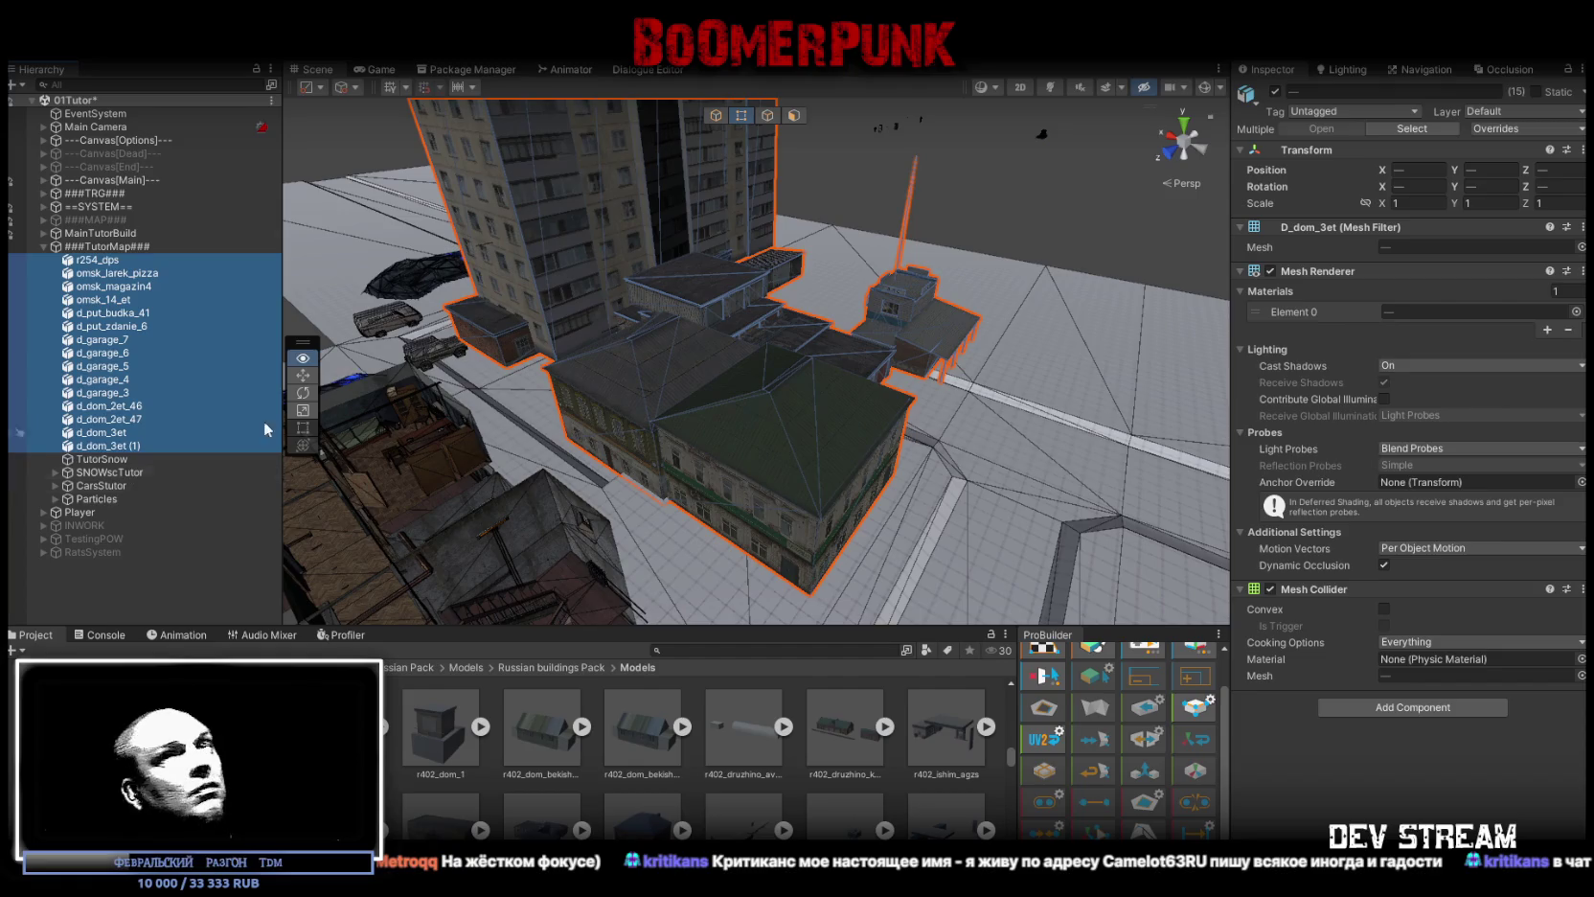
click(1542, 98)
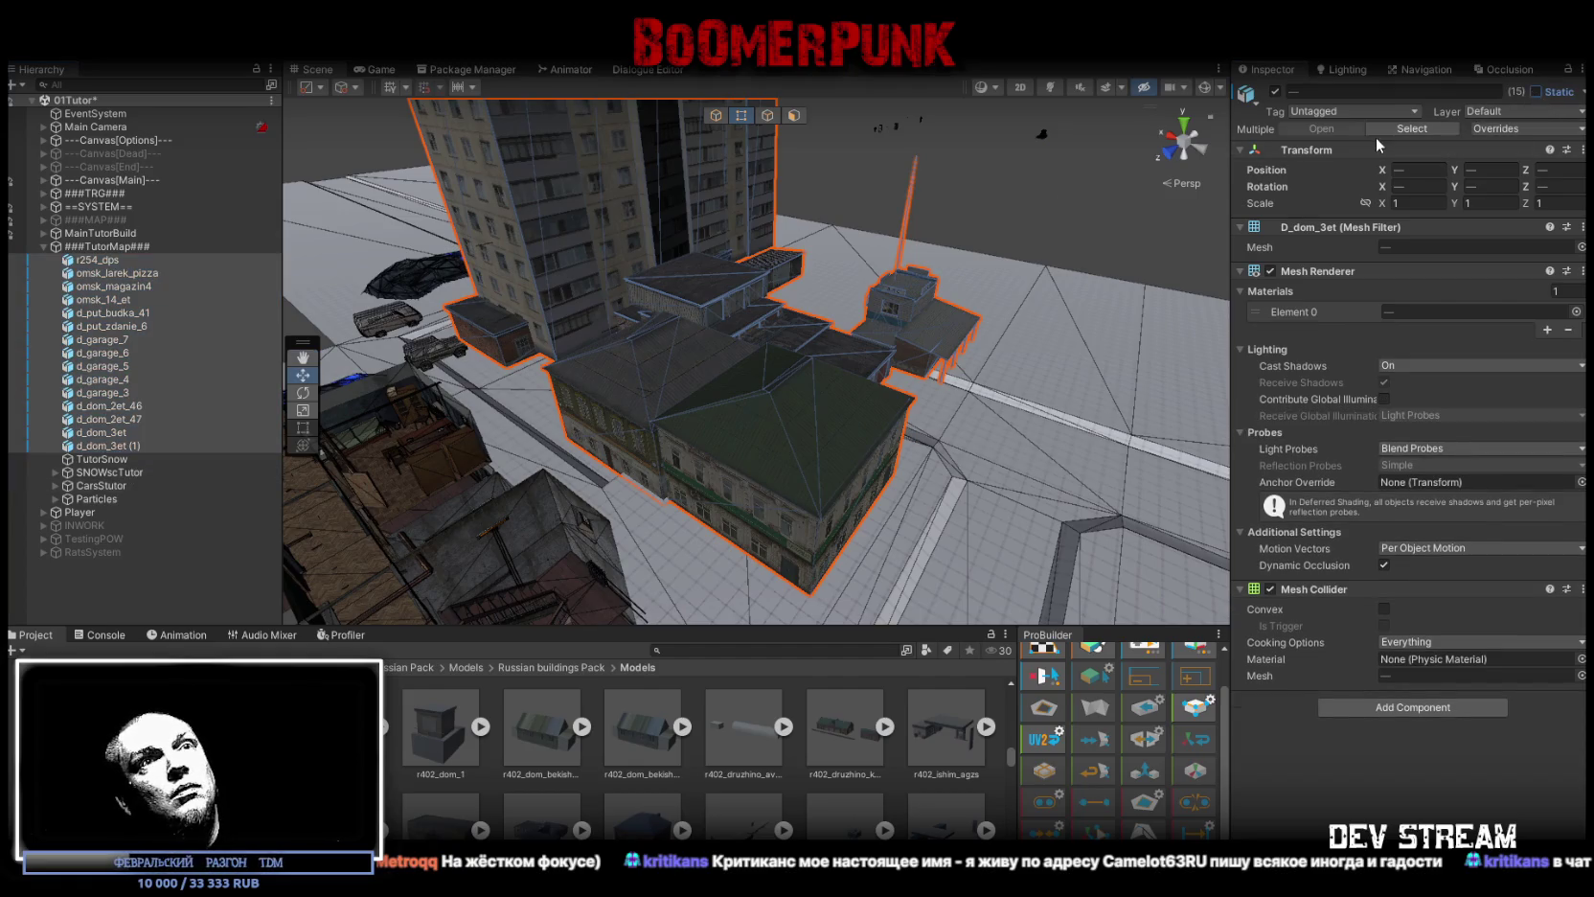
click(1536, 92)
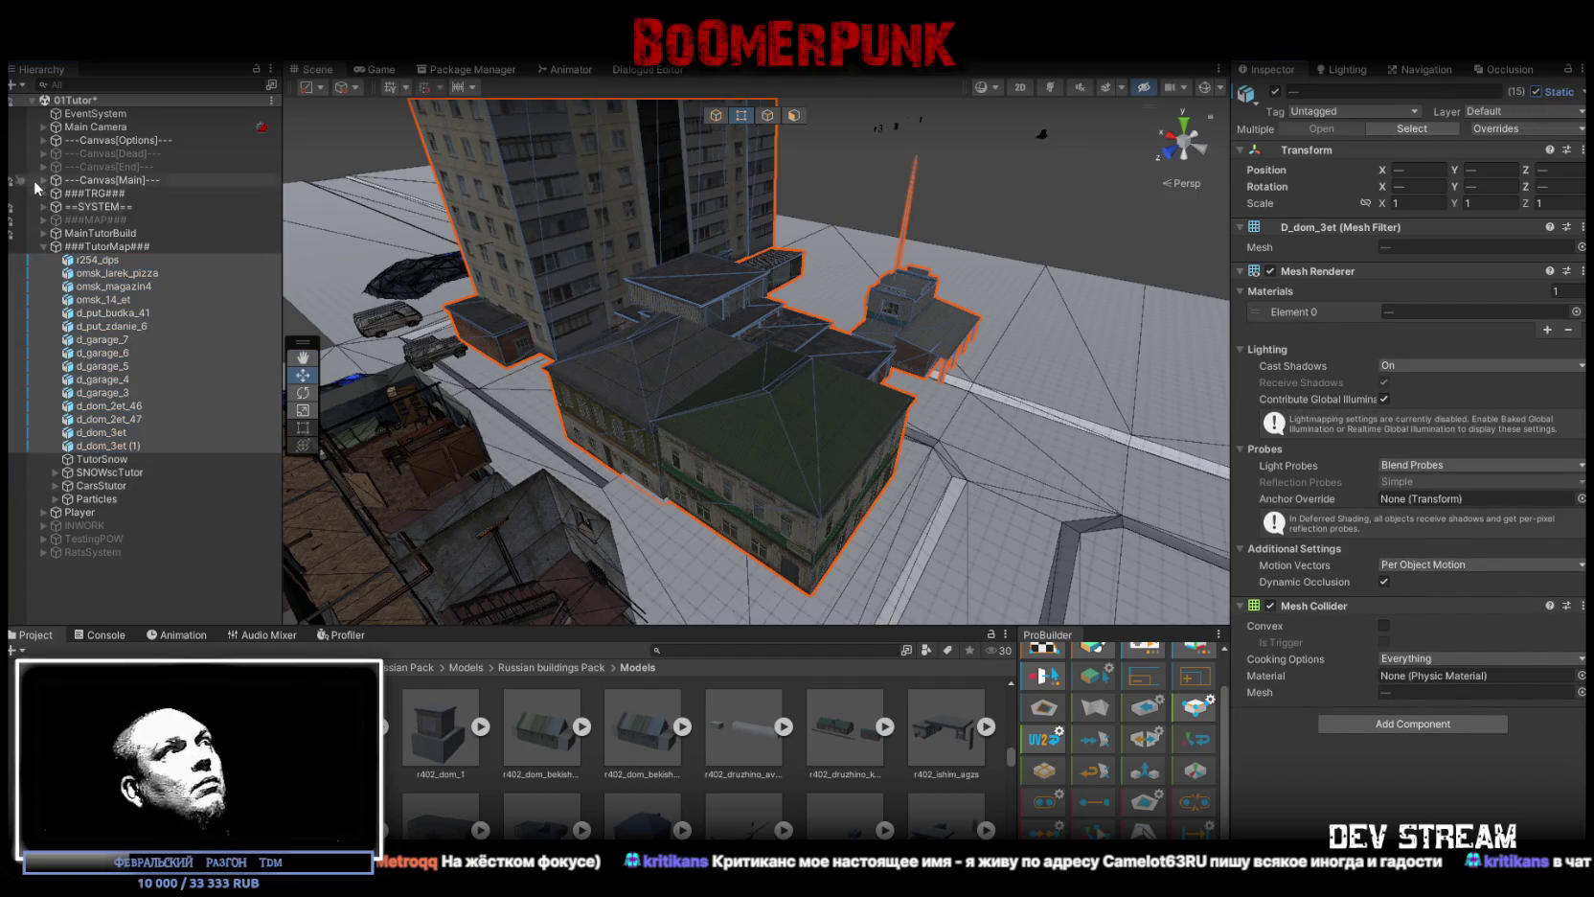
Step: Create an empty object under ###TutorMap### named SomeBuildings
right_click(108, 246)
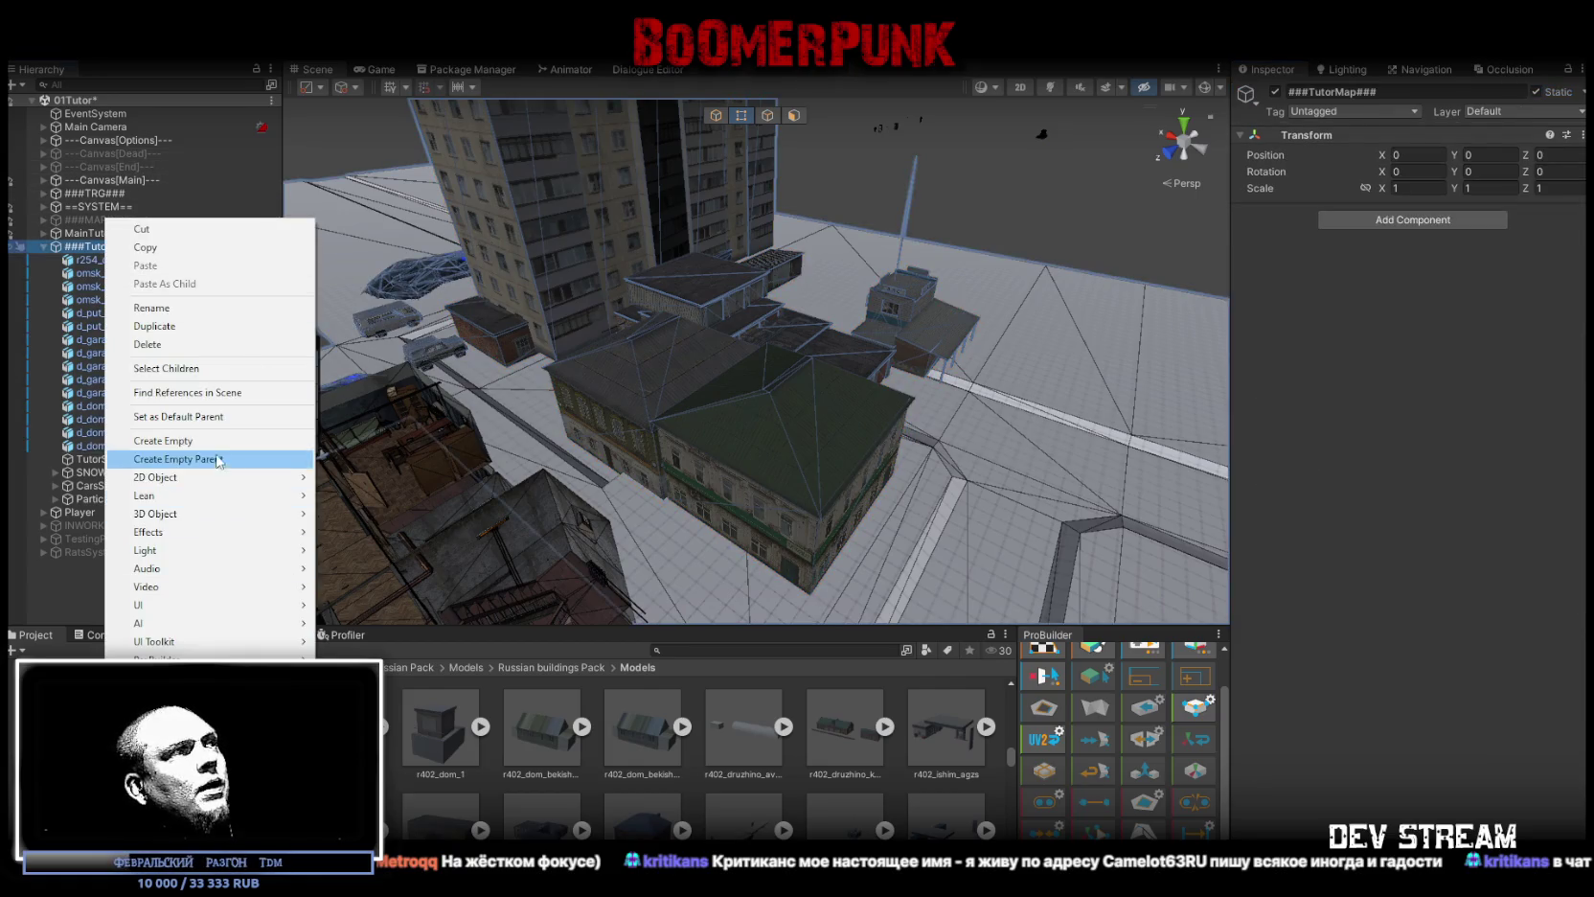
click(204, 440)
text(b)
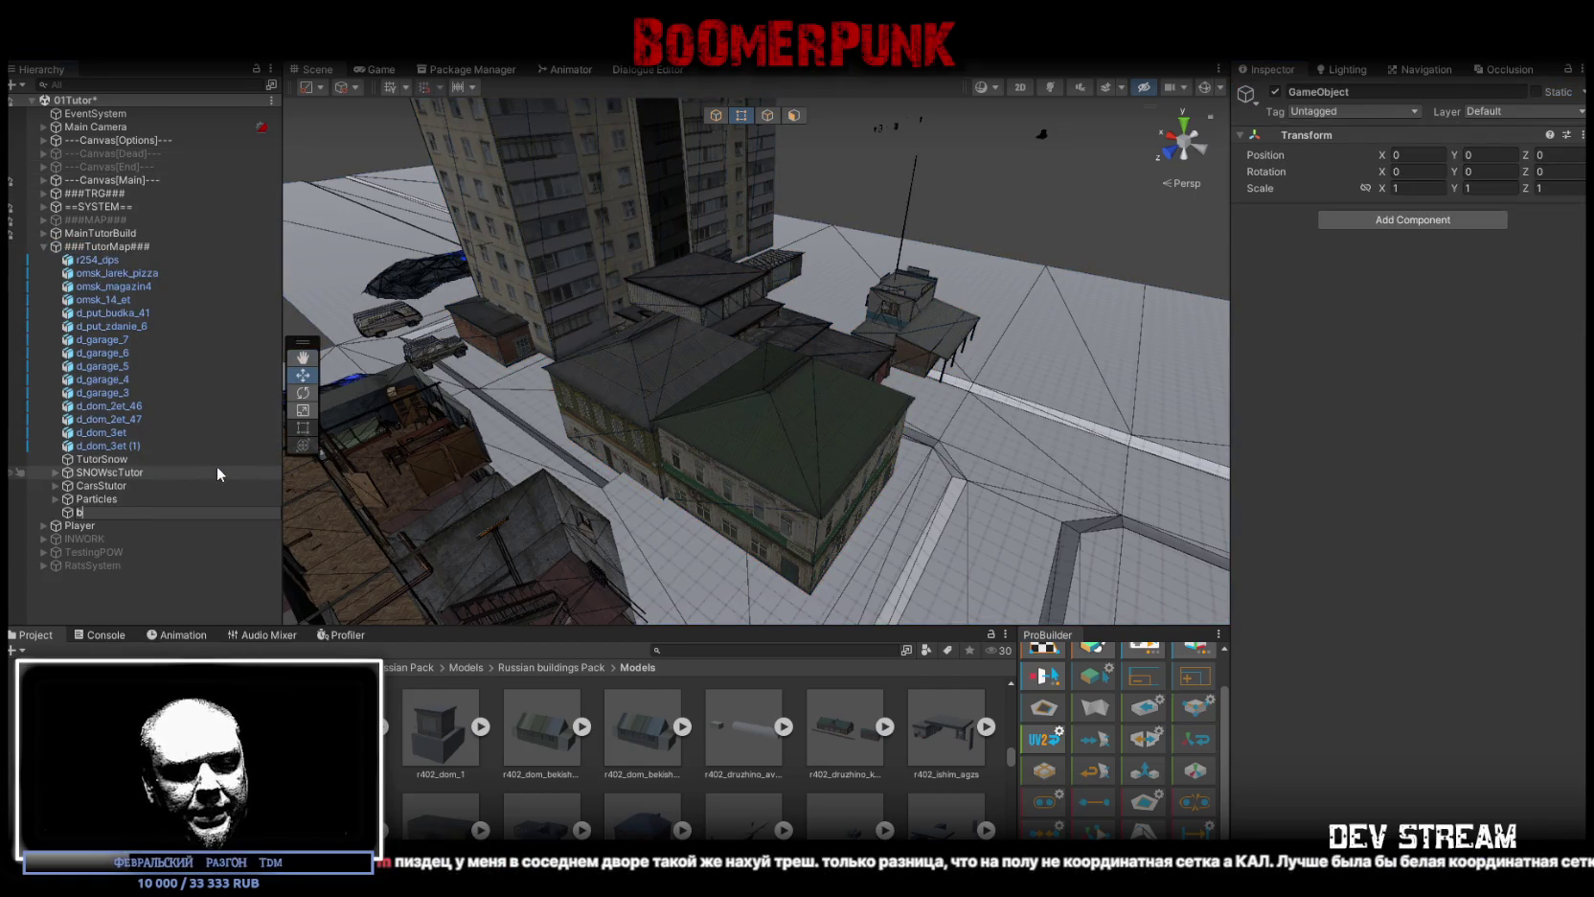
key(BackSpace)
text(sOME)
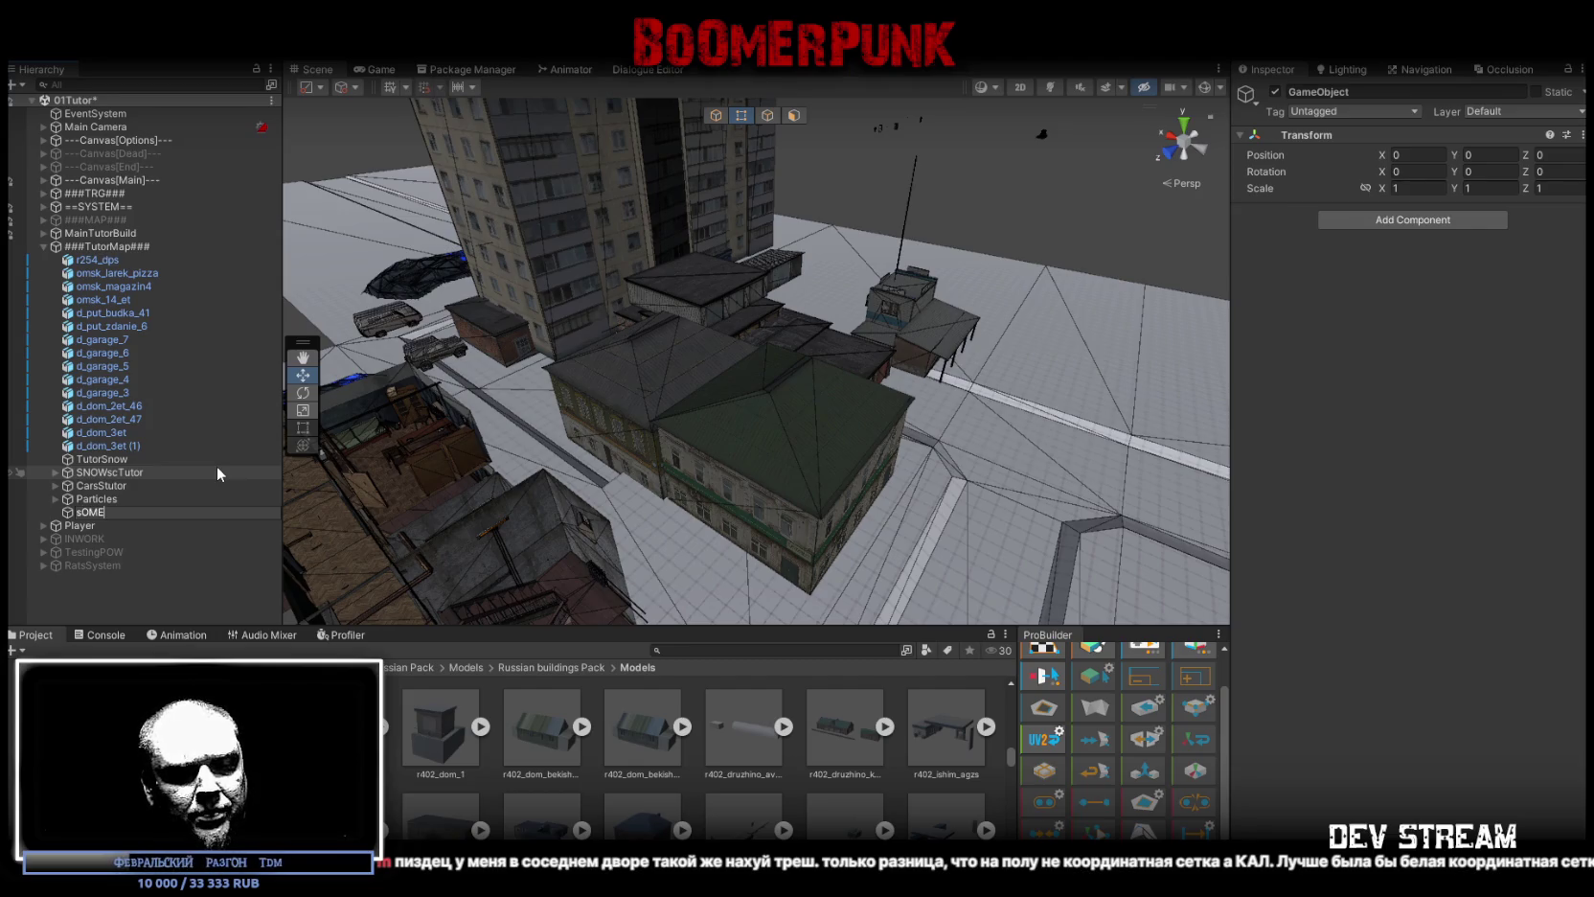
text(vUILDINGS)
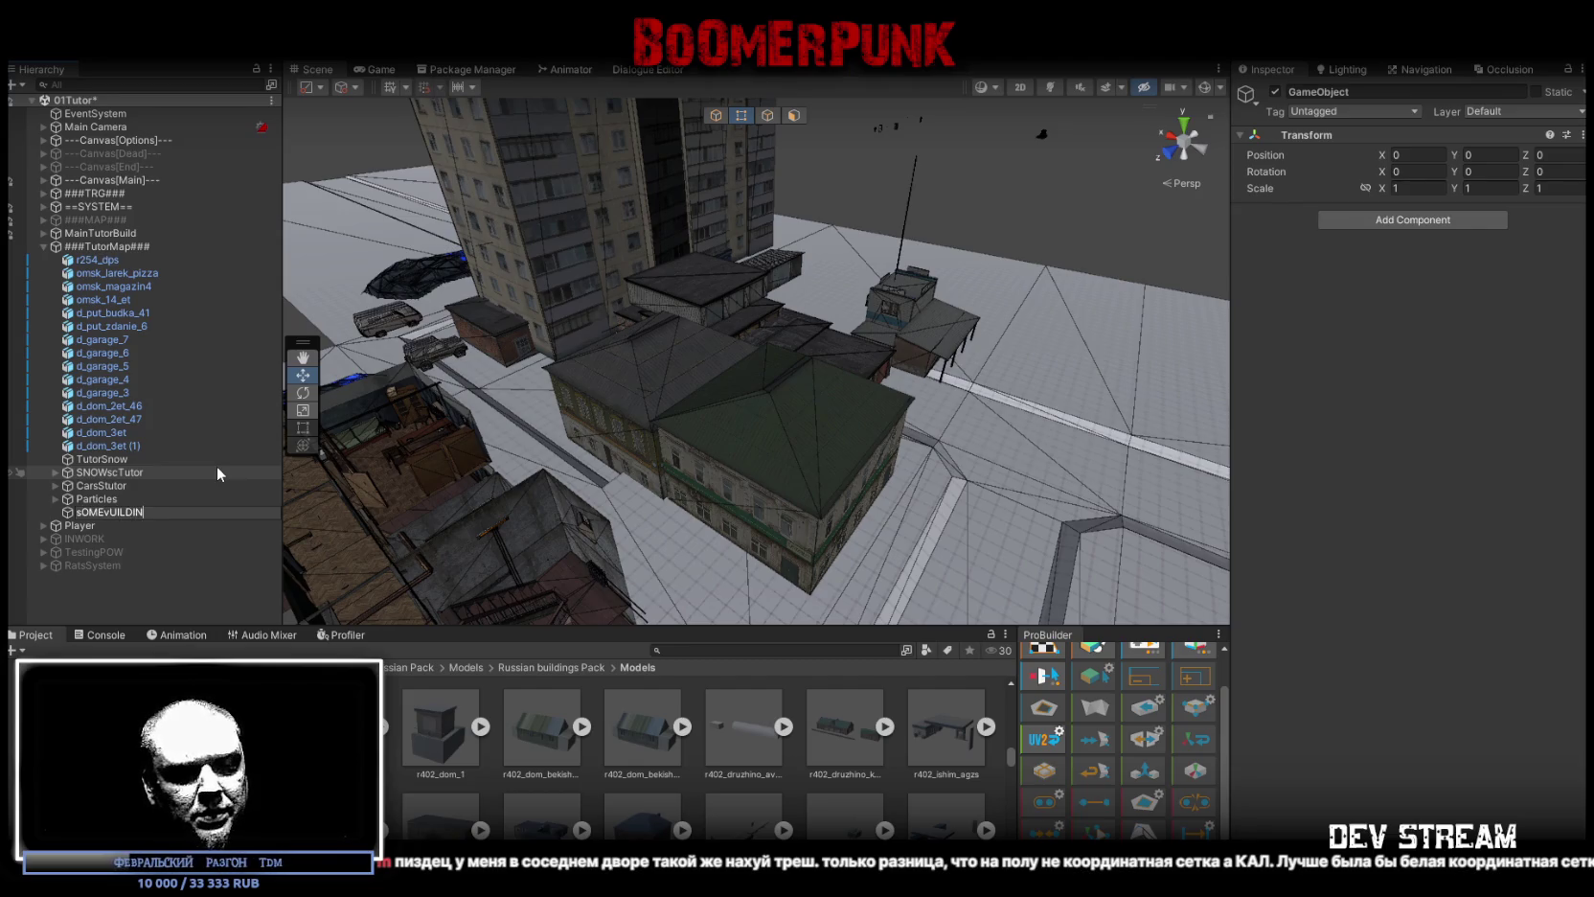
key(BackSpace)
key(BackSpace)
key(BackSpace)
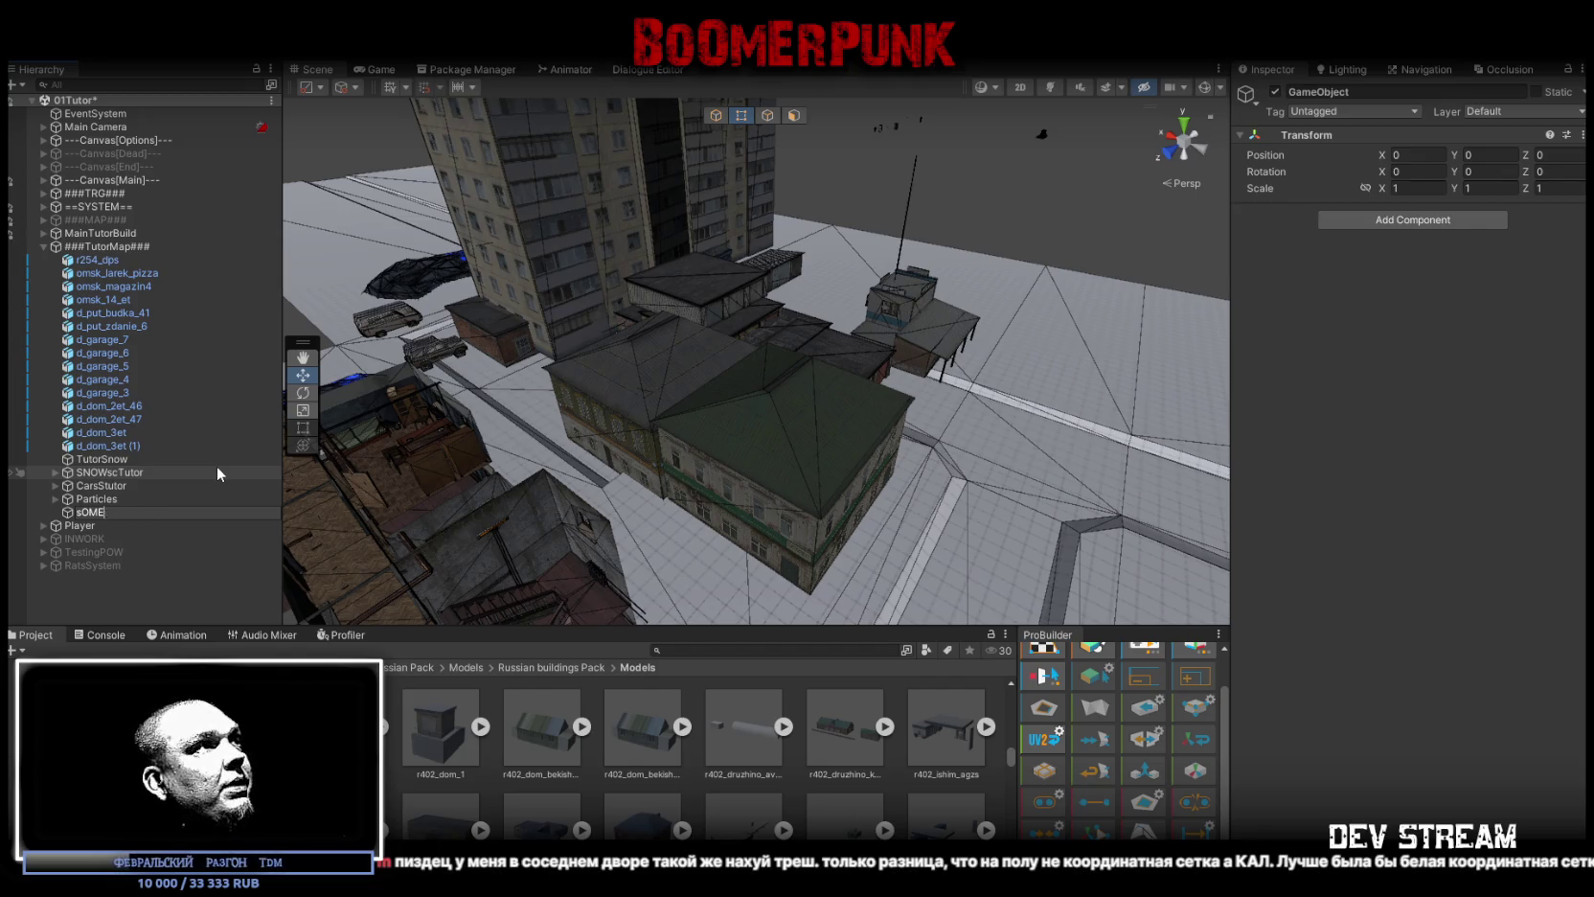
text(Some)
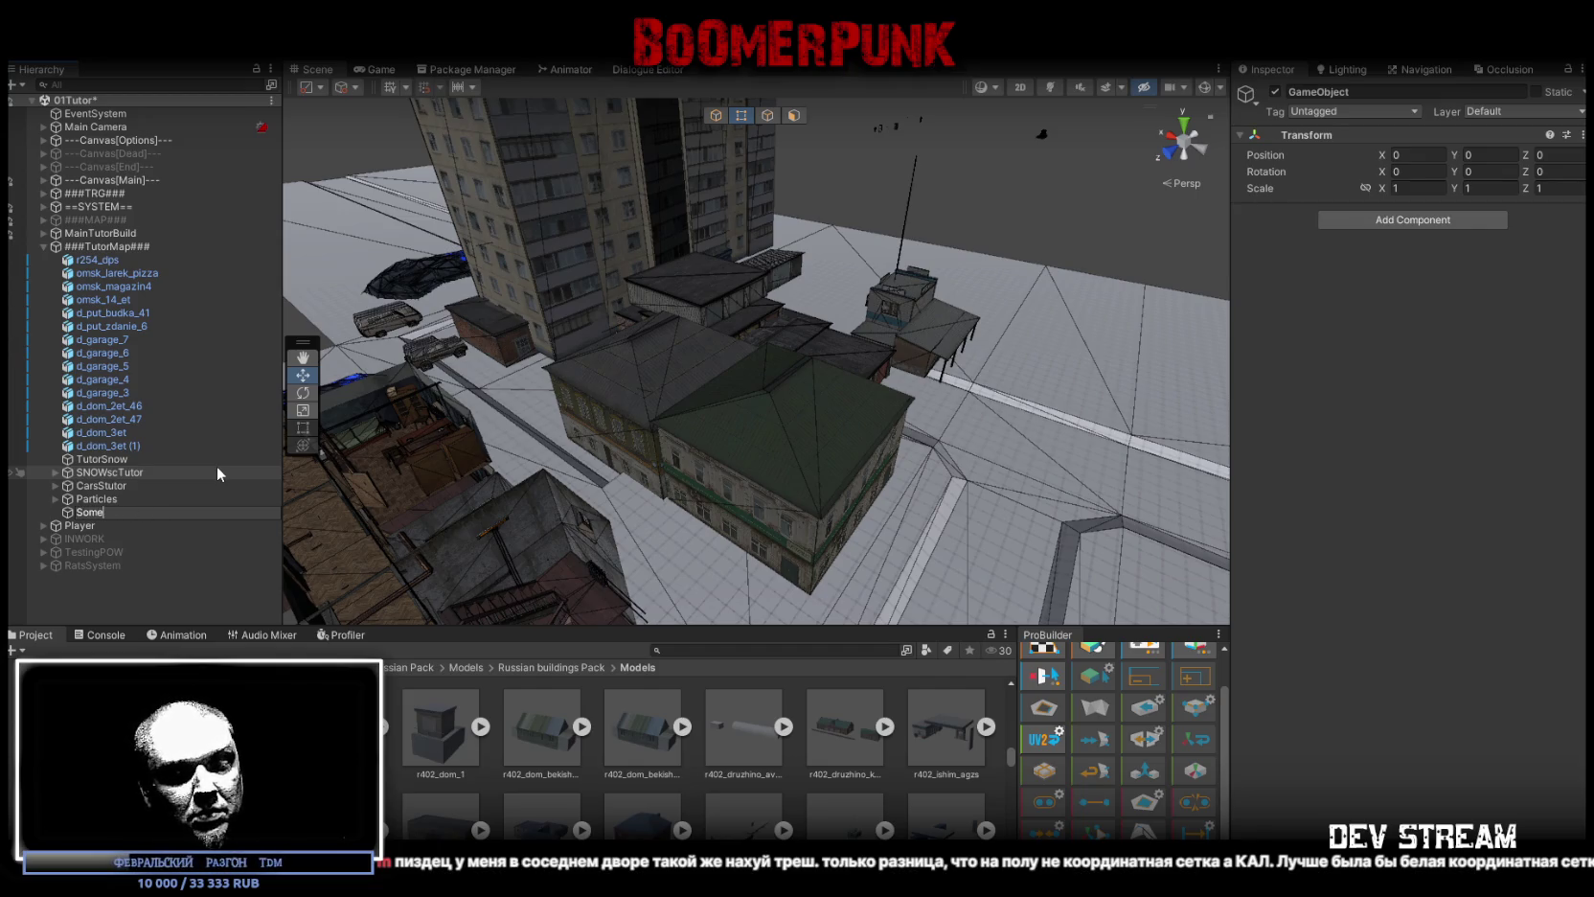
text(Buildings)
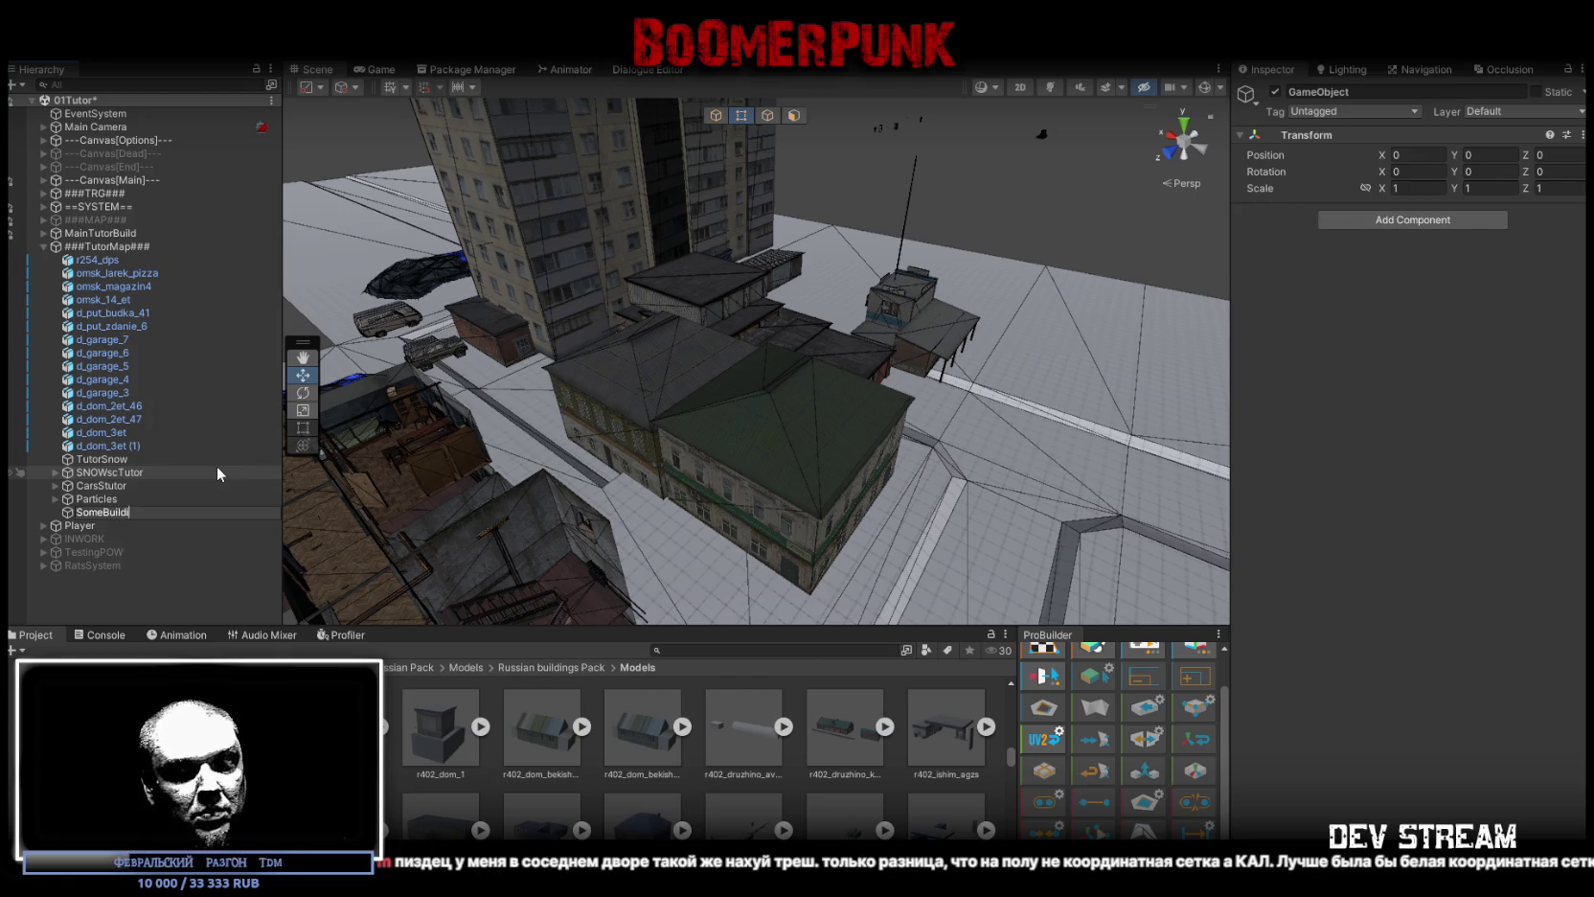
key(Return)
Step: Move the buildings from r254_dps to d_dom_3et (1) into SomeBuildings
click(132, 444)
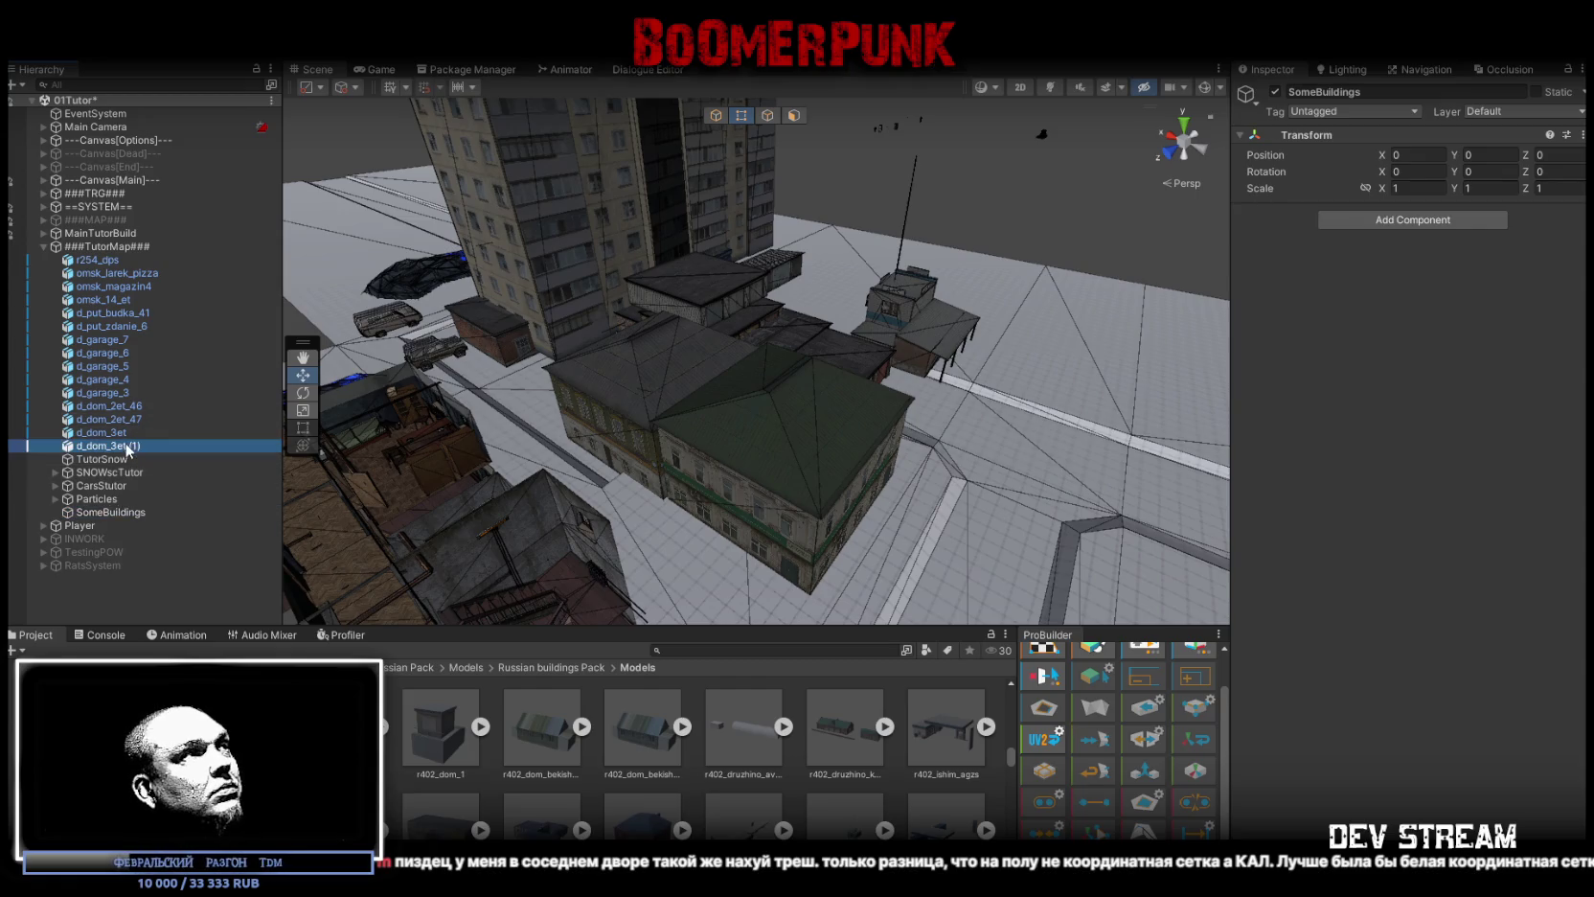
shift+click(134, 260)
drag(131, 451, 119, 512)
Step: Turn the omsk_14_et tower −90° on Y and move it to X 45.979, Y 49, Z −2.60
mouse_move(575, 383)
mouse_down()
mouse_move(610, 398)
mouse_move(667, 386)
mouse_move(653, 349)
mouse_up()
click(668, 386)
scroll(722, 127, up, 3)
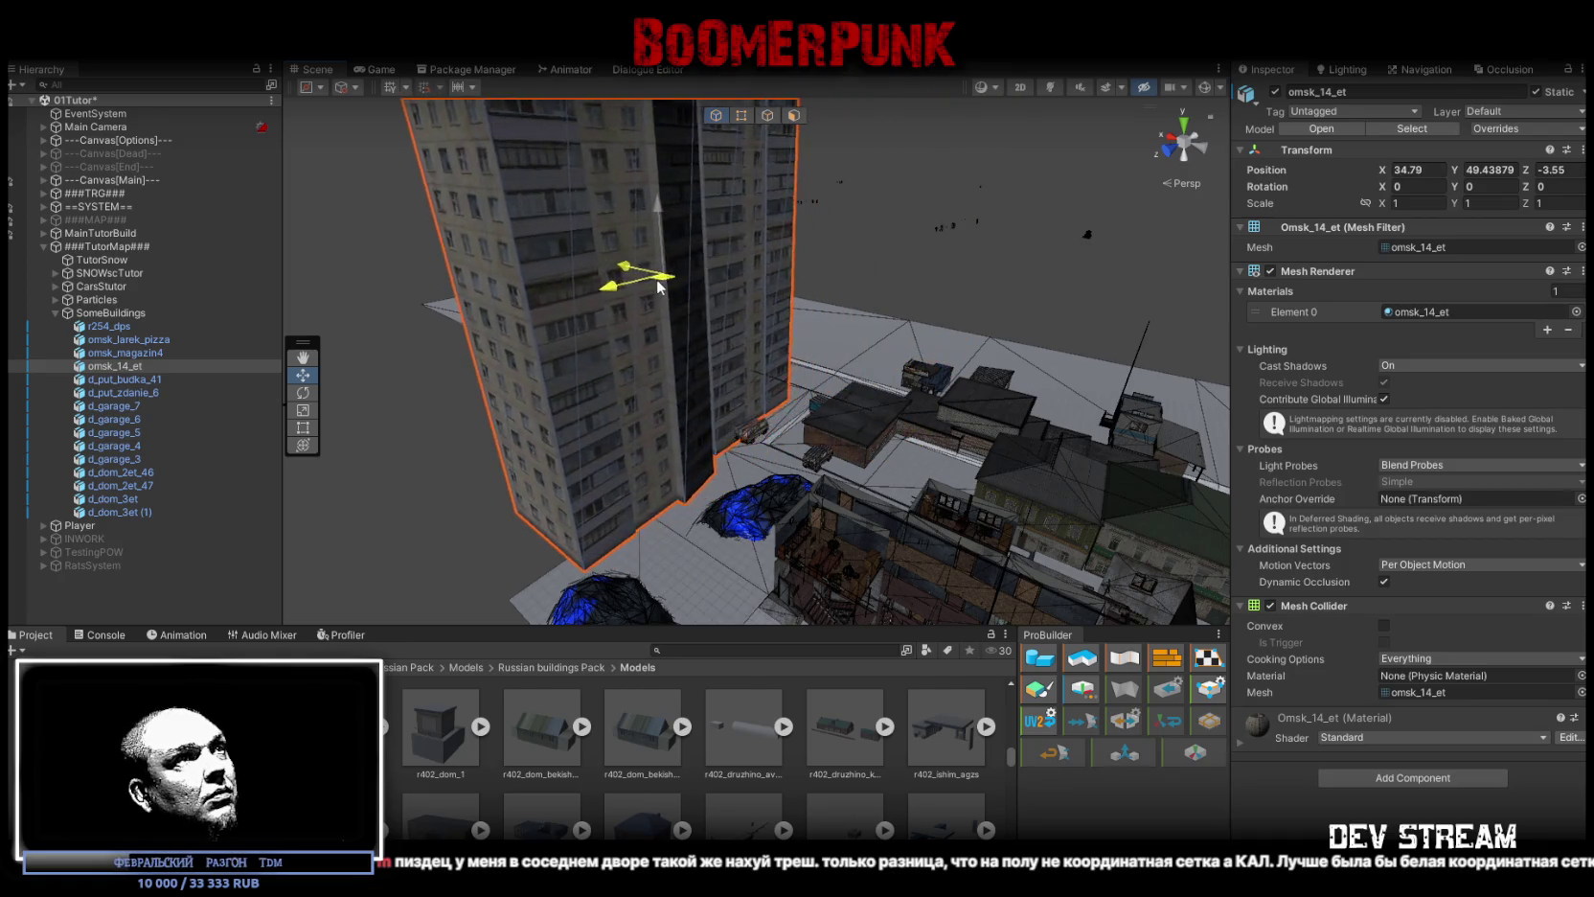
key(e)
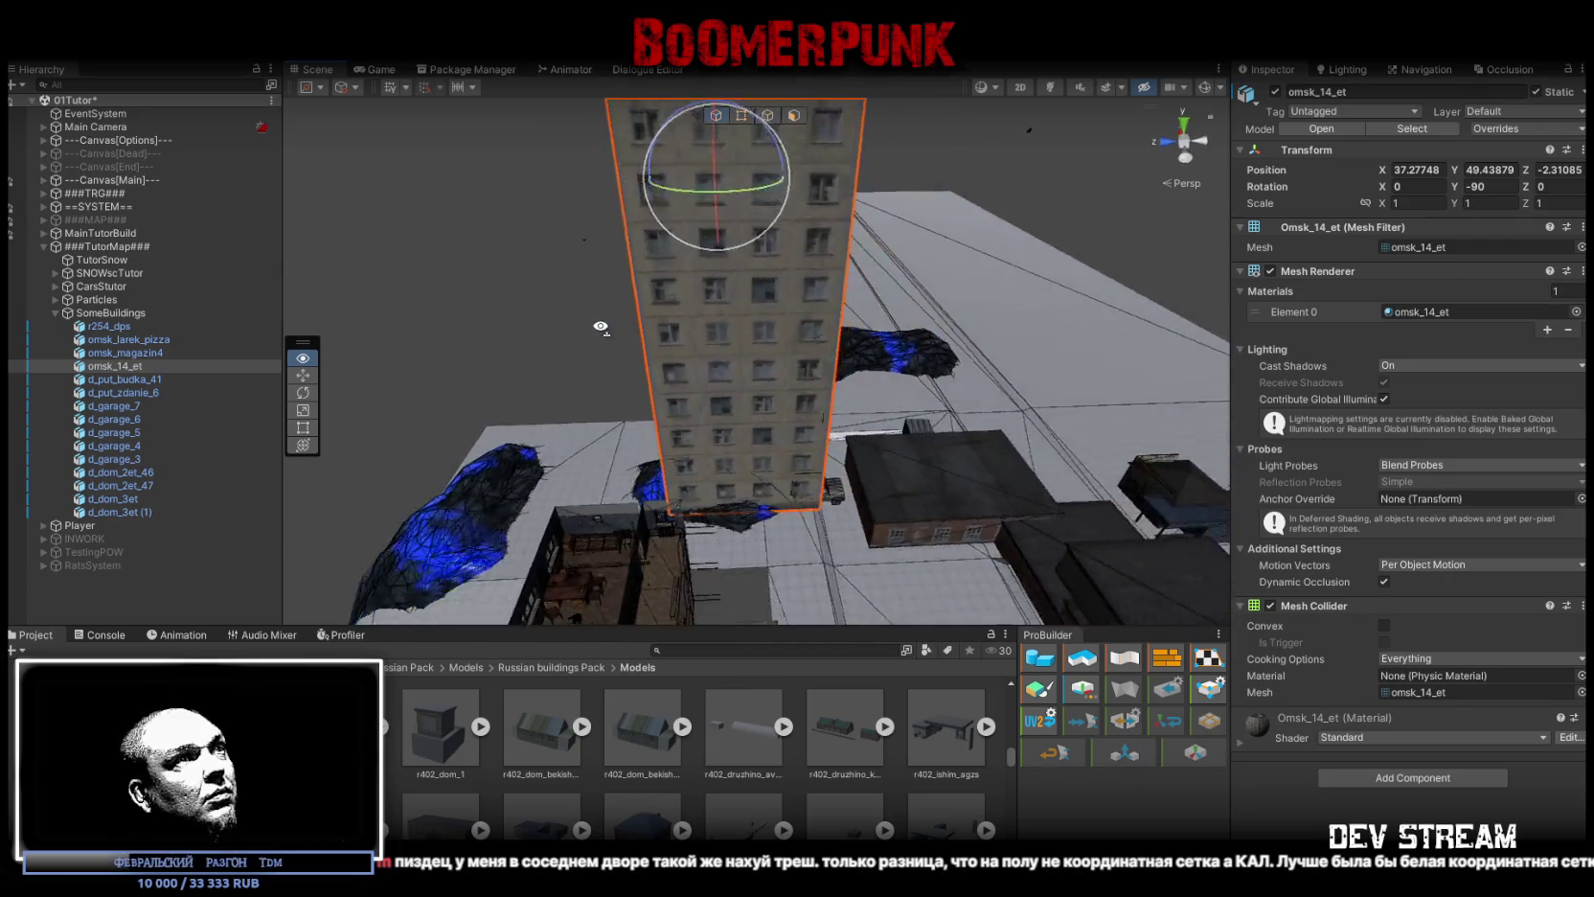
key(w)
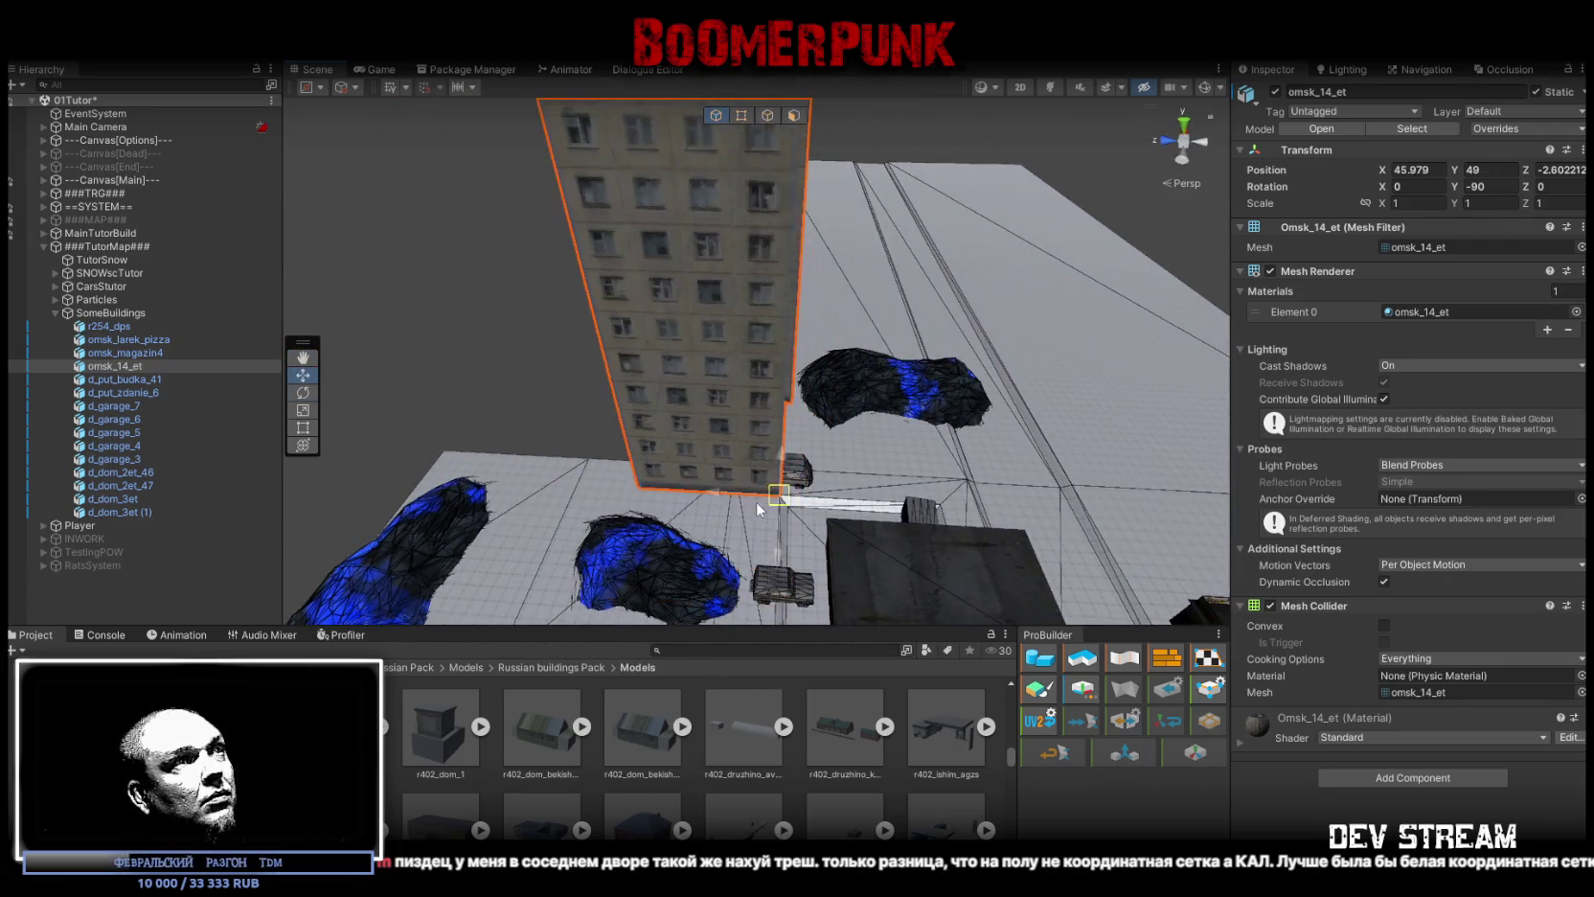